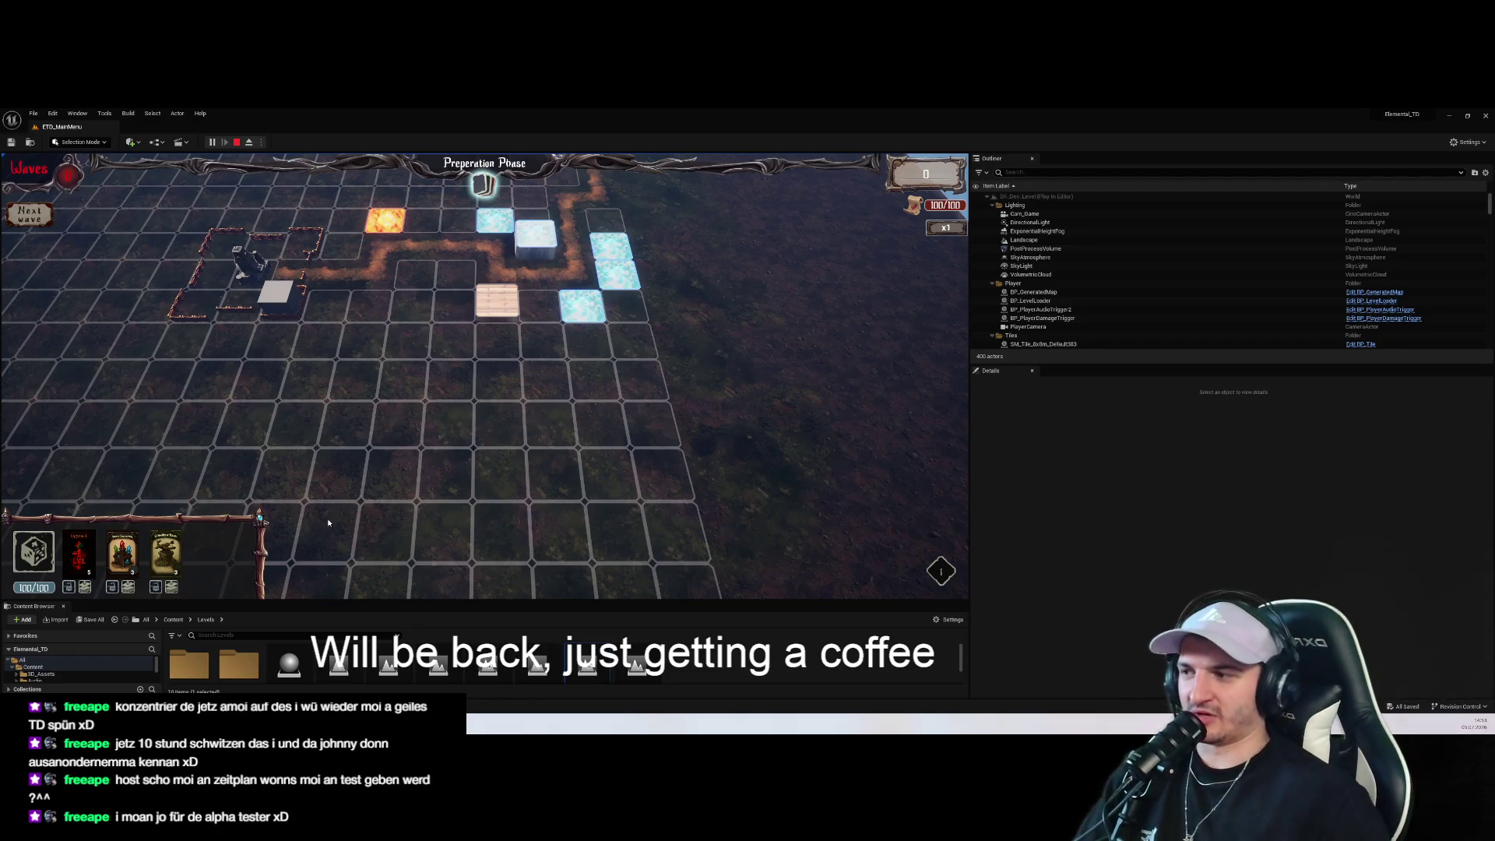
Place a Crossbow Tower on the tile beside the fire tile, then stop the play session
mouse_move(153, 537)
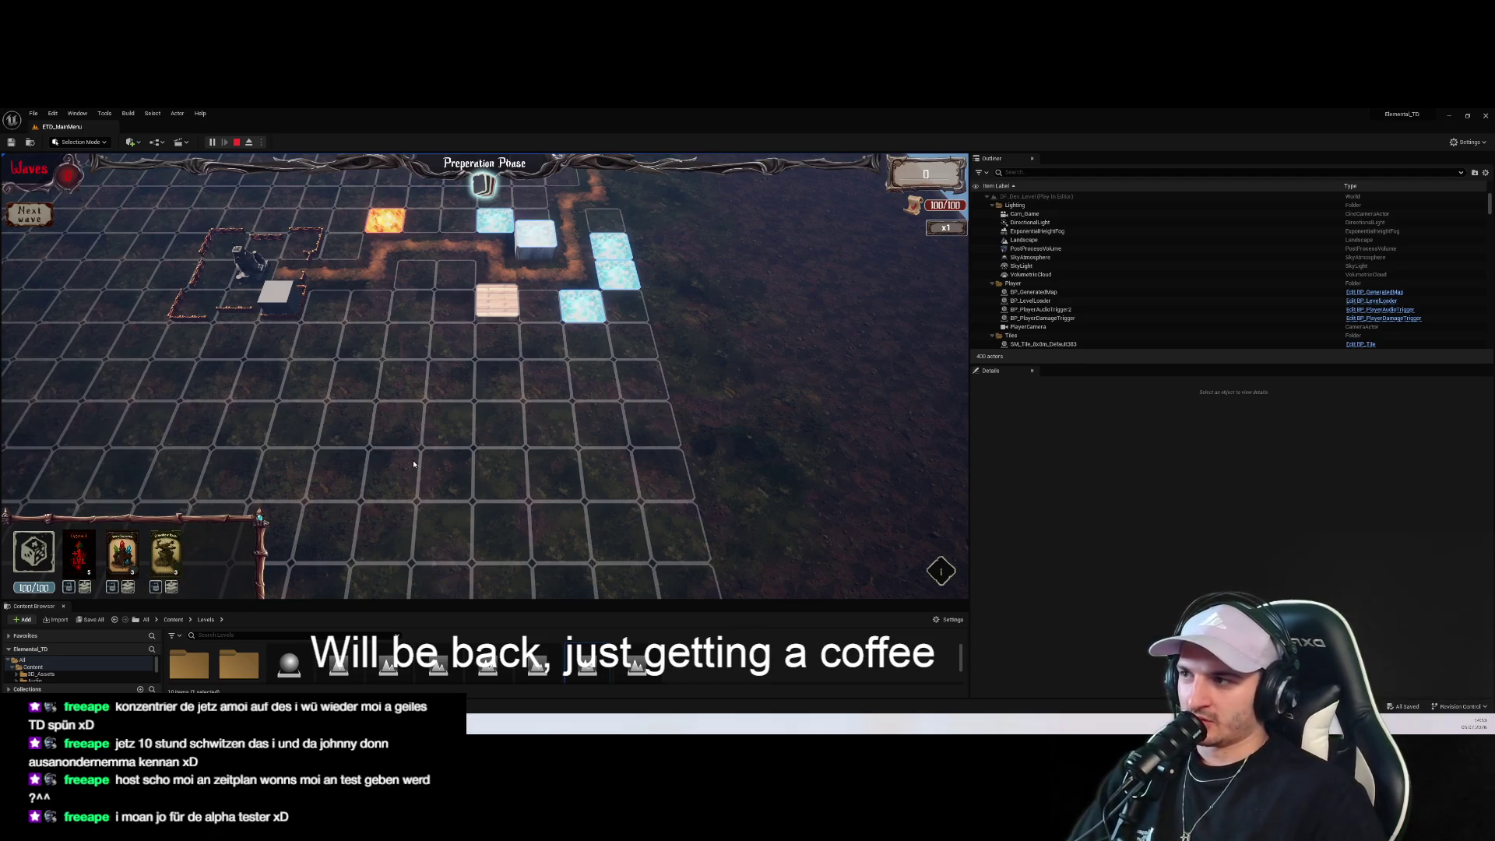
key(w)
key(a)
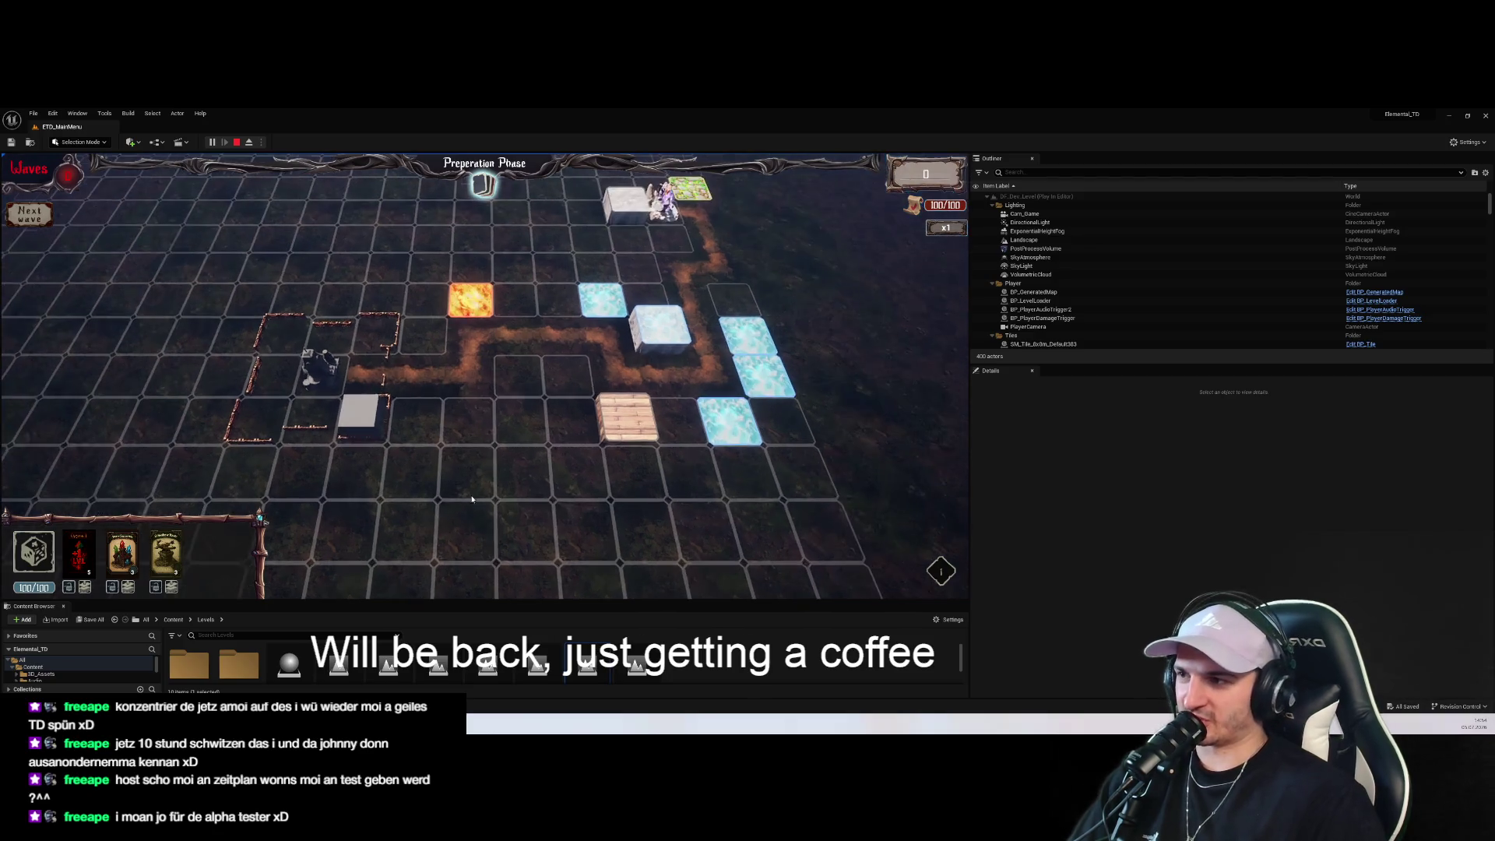
scroll(571, 368, up, 3)
drag(166, 553, 520, 363)
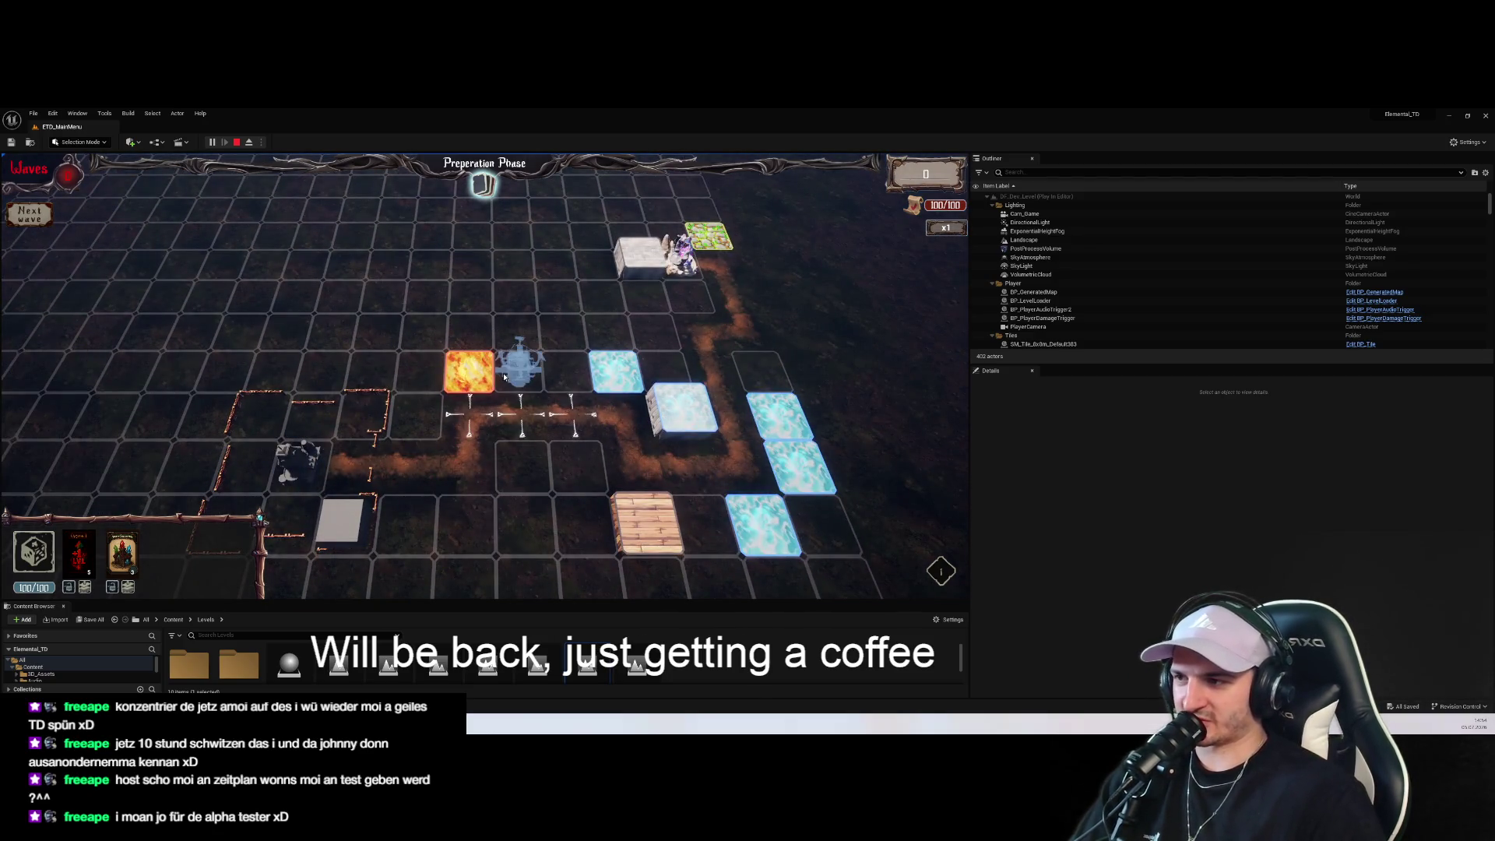
scroll(520, 363, up, 3)
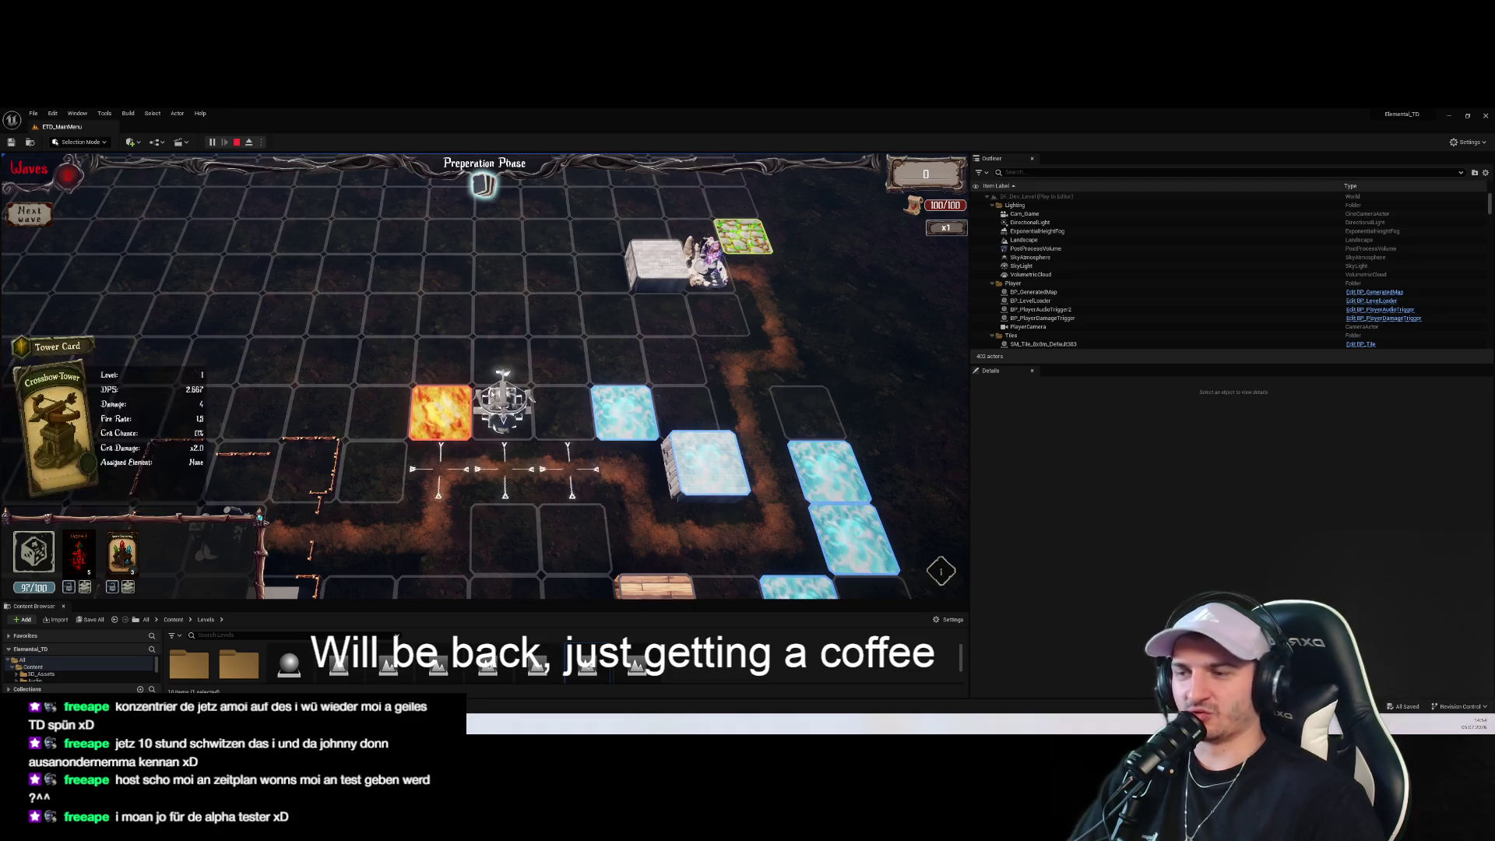
scroll(487, 402, down, 3)
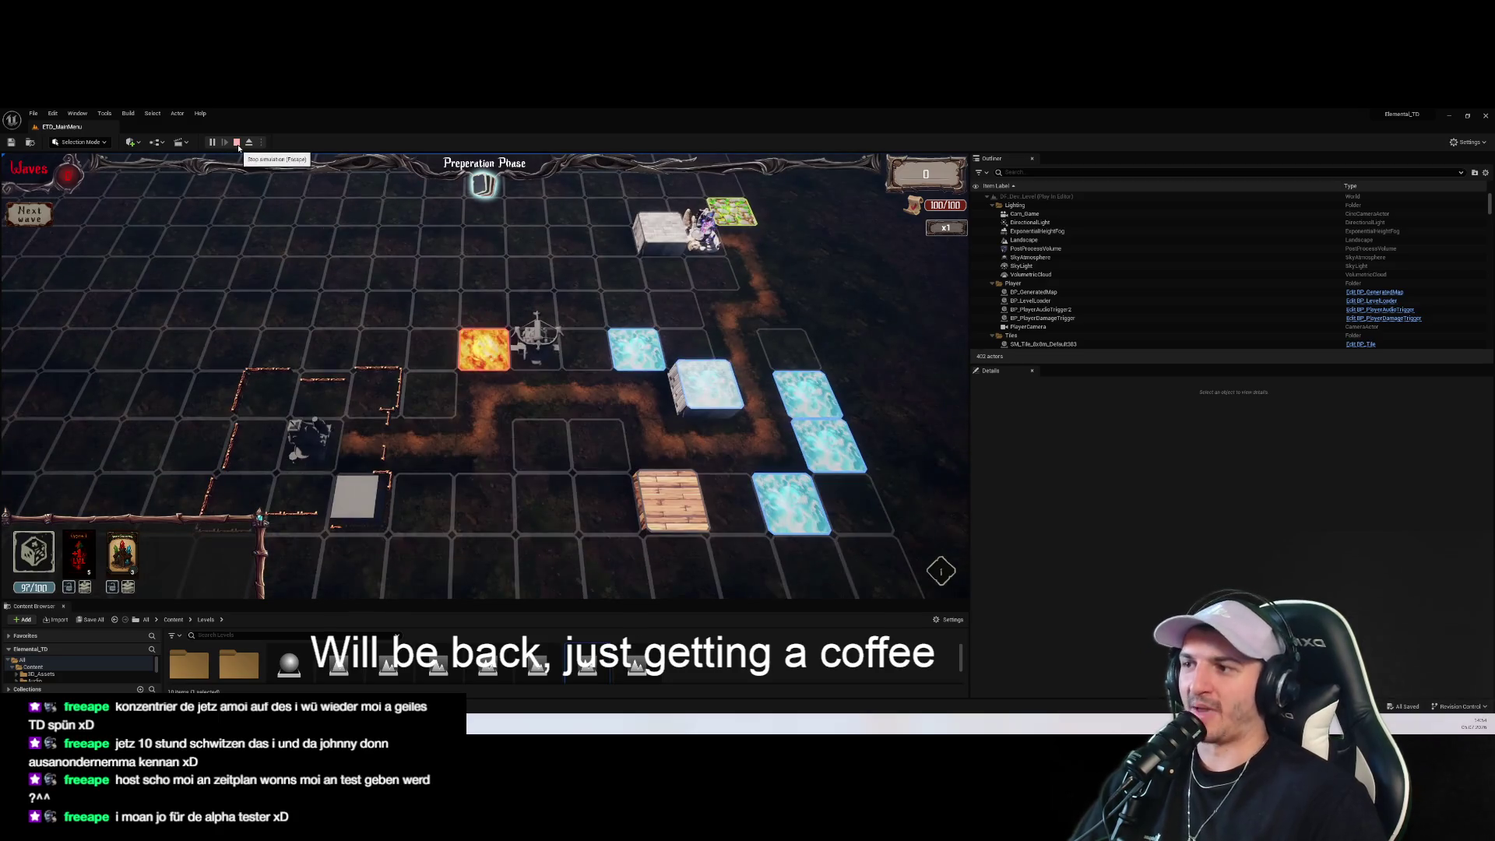
click(236, 142)
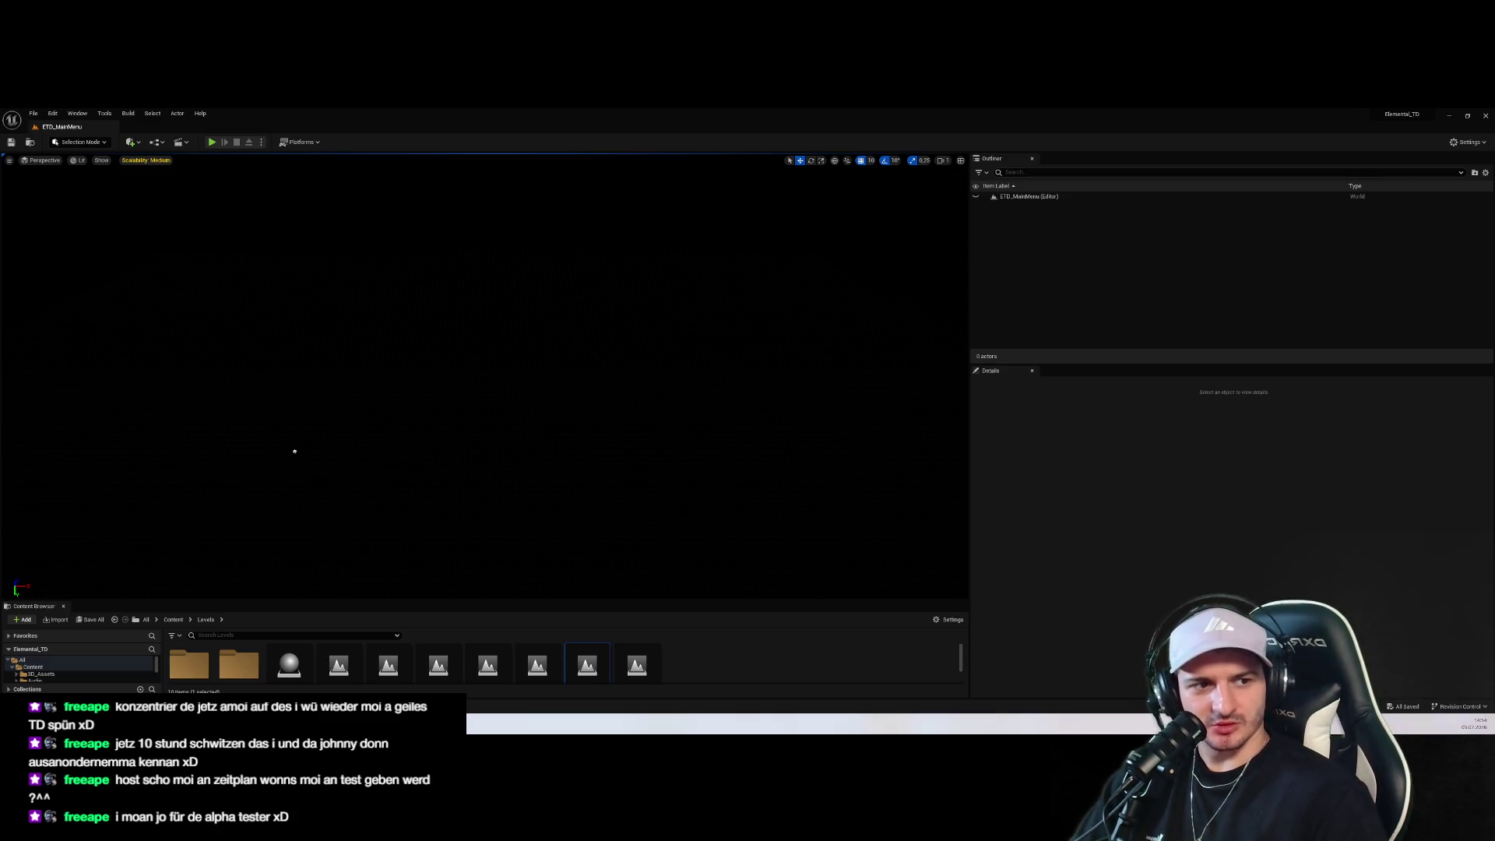
Enlarge the Content Browser, browse to Blueprints > UI > Menu > MainMenu, and open WBP_MainMenu
drag(712, 600, 712, 424)
click(56, 572)
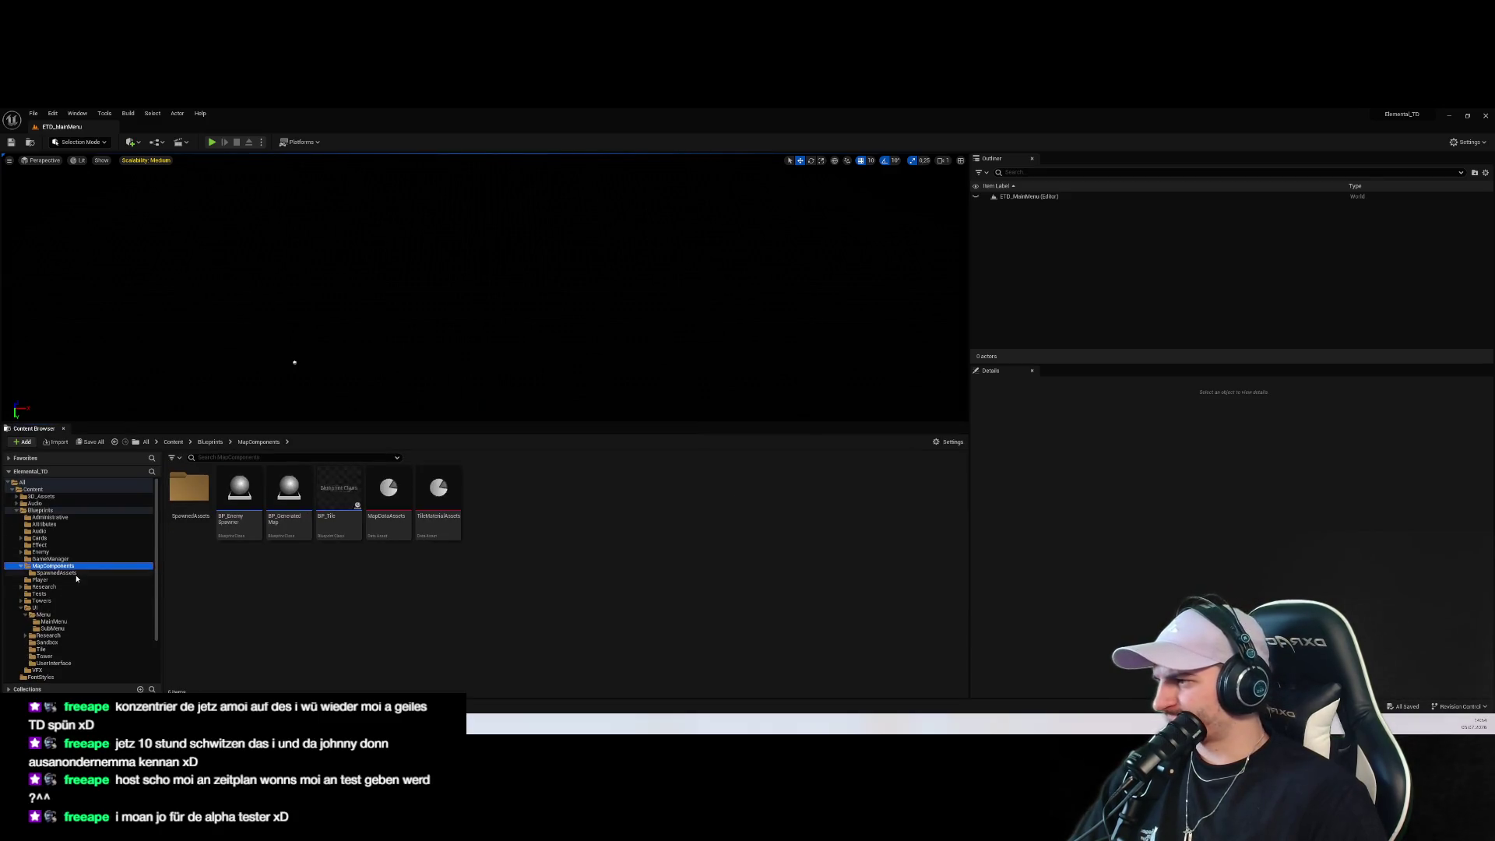
click(66, 608)
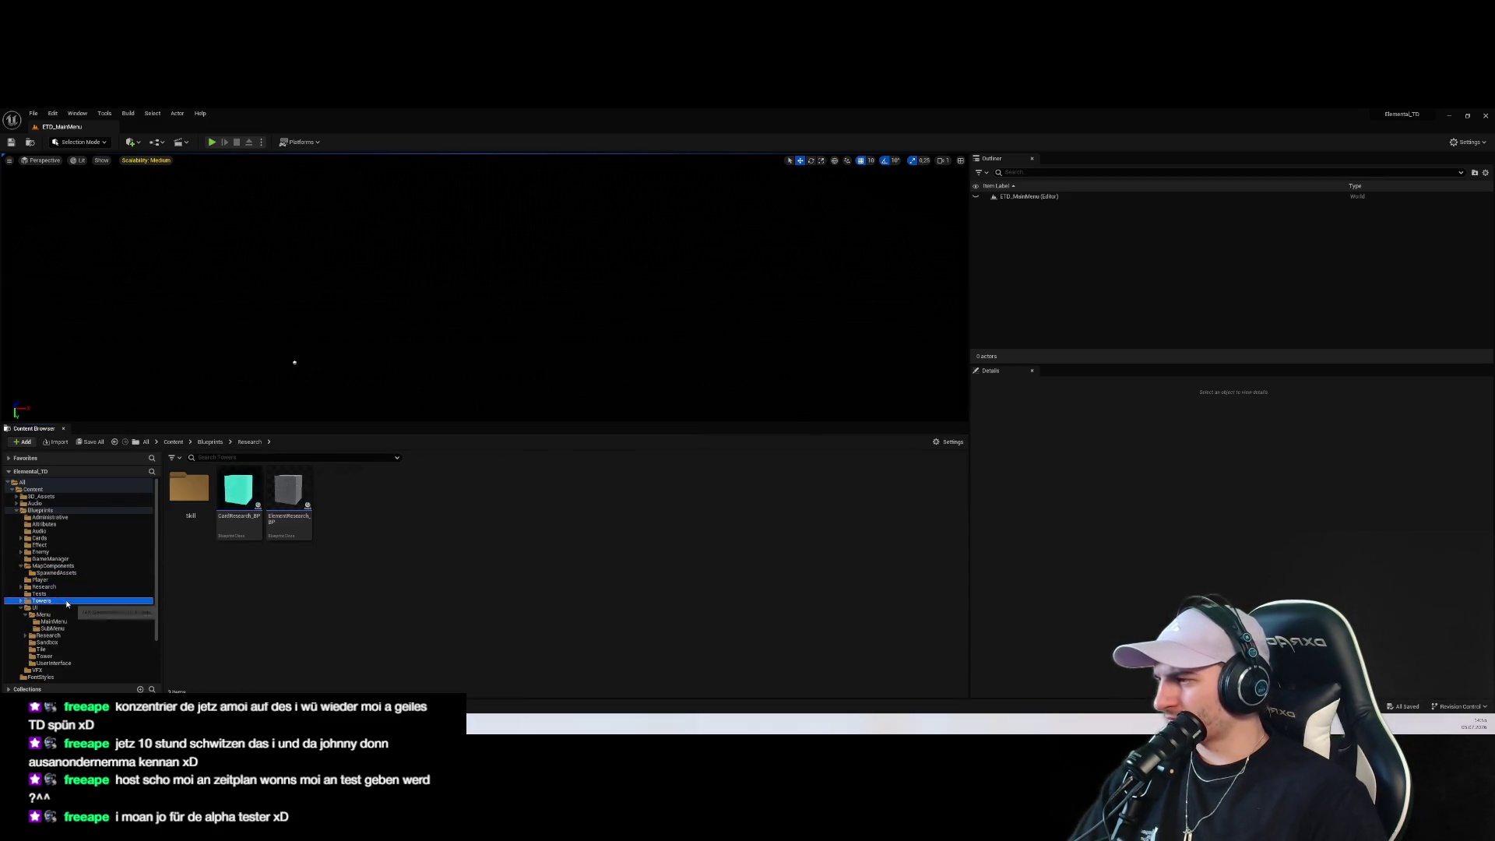
click(62, 621)
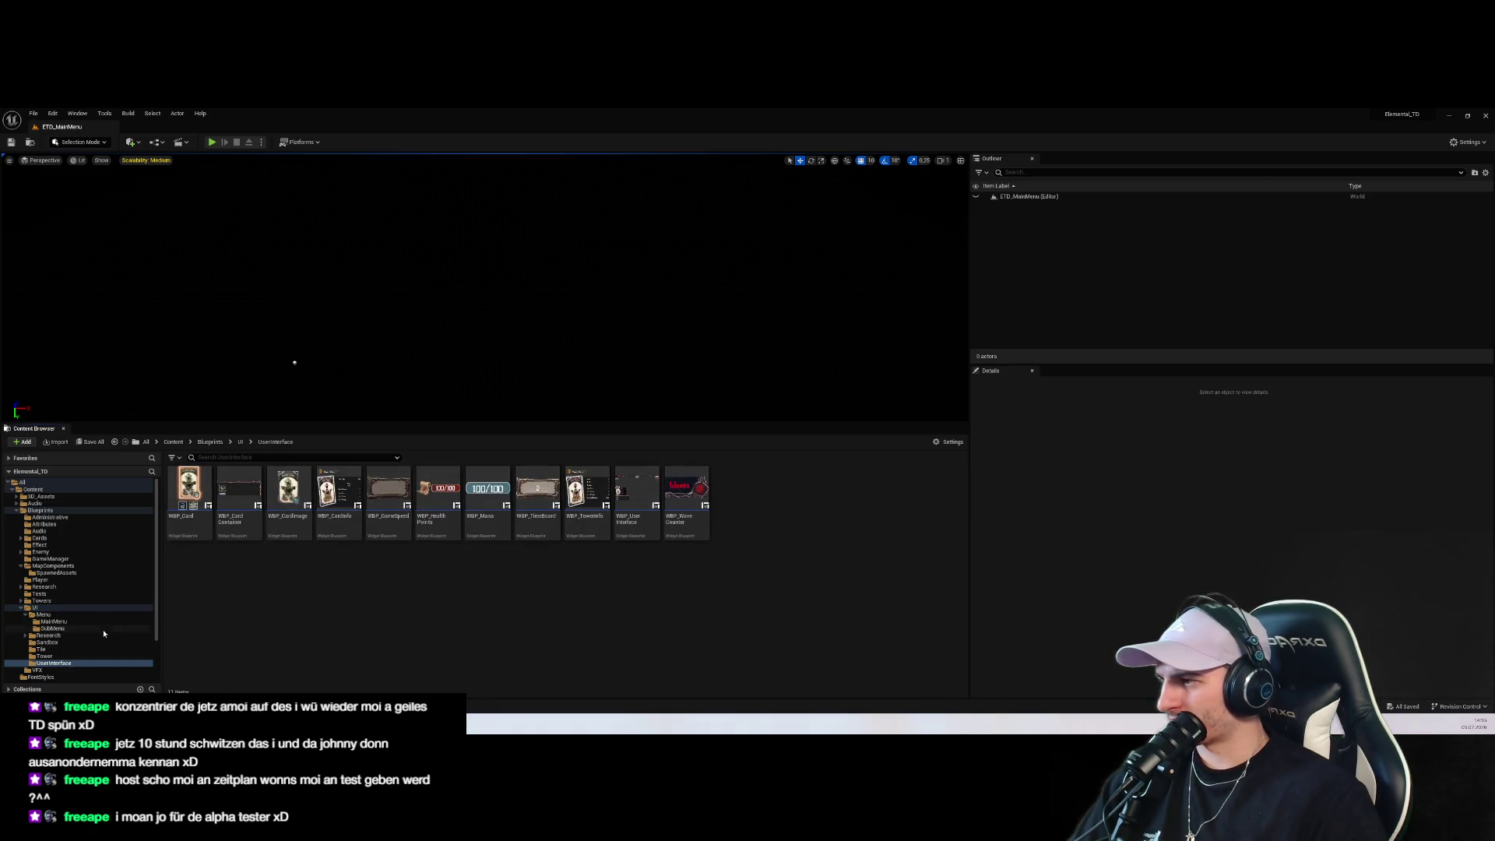
click(84, 651)
click(66, 642)
click(74, 629)
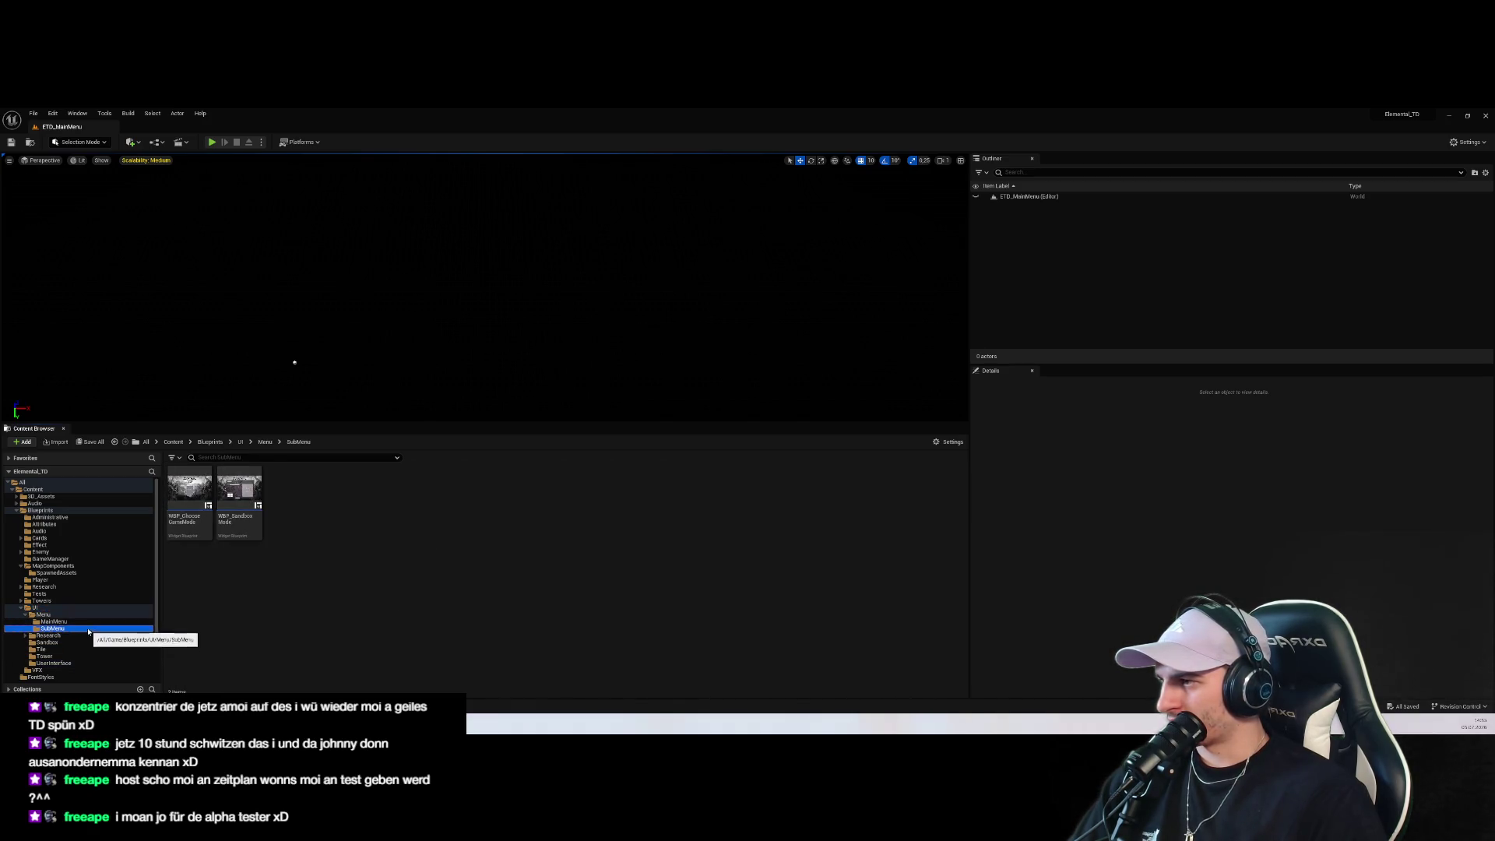
click(90, 623)
double_click(339, 489)
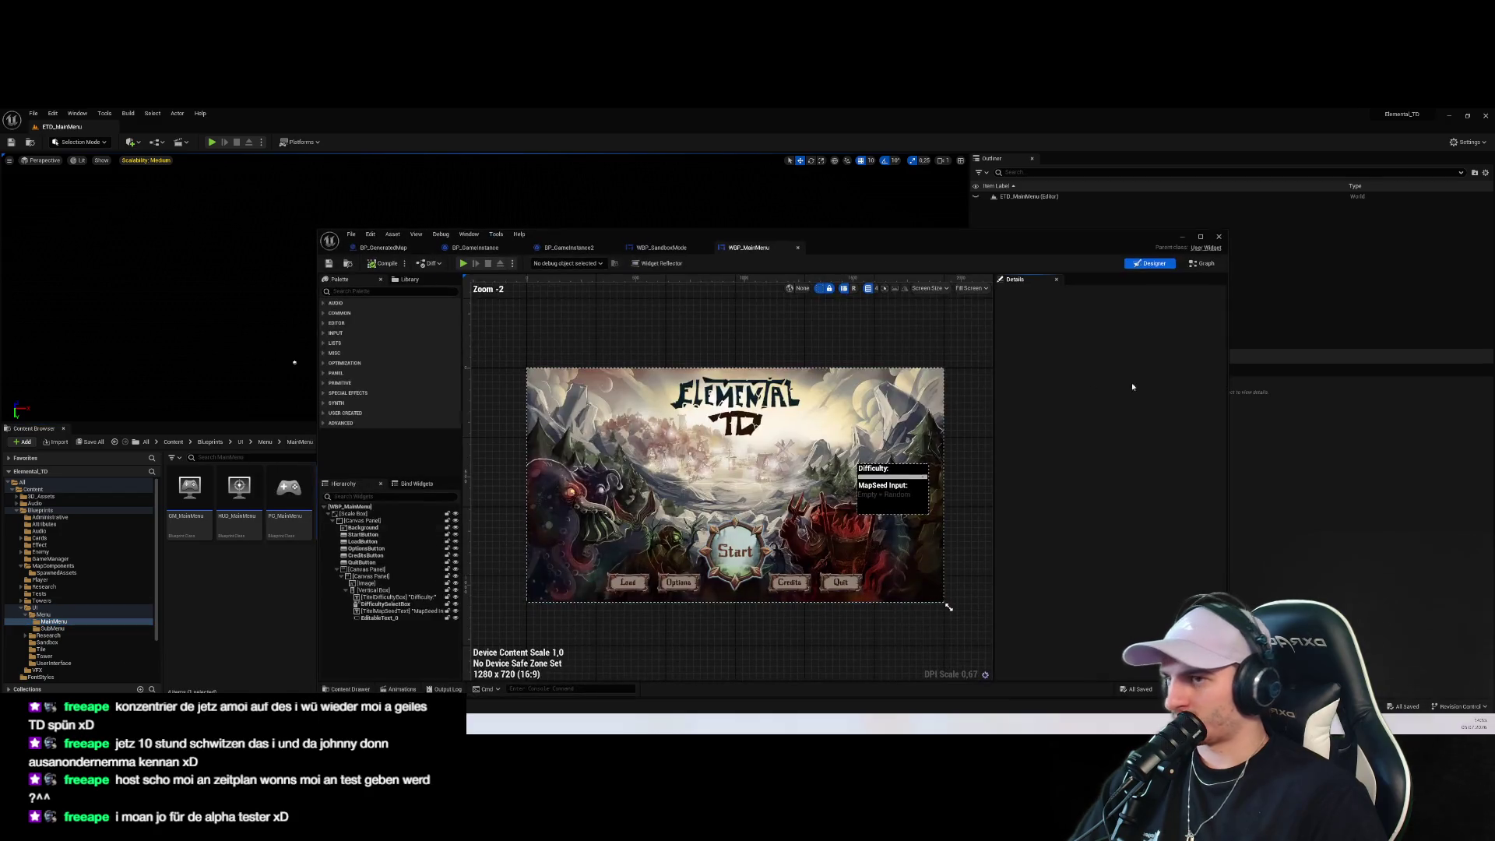
click(877, 505)
scroll(877, 504, up, 3)
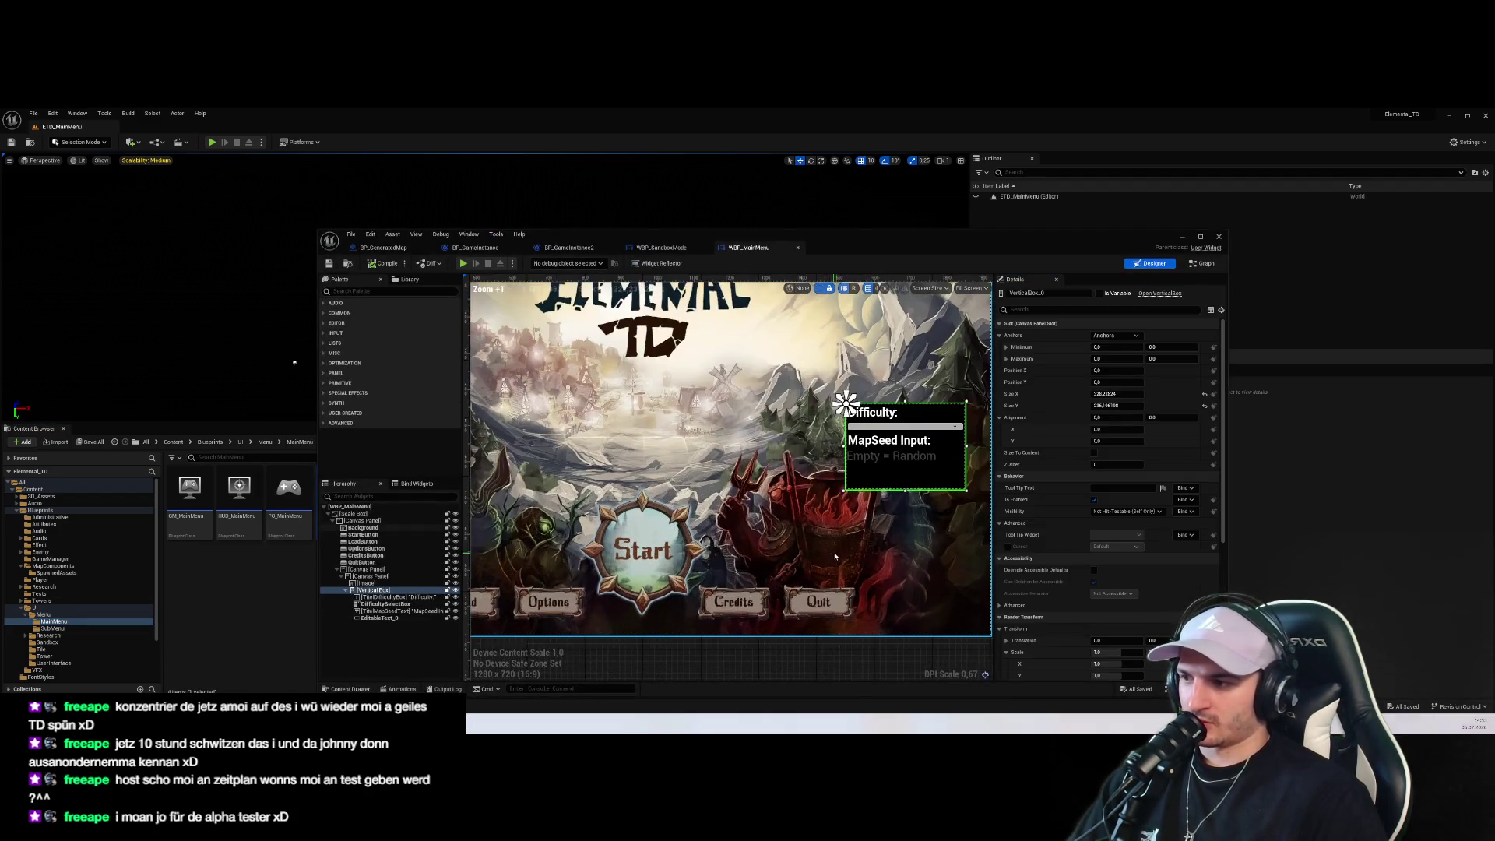
click(1203, 263)
scroll(946, 427, down, 1)
scroll(945, 428, up, 3)
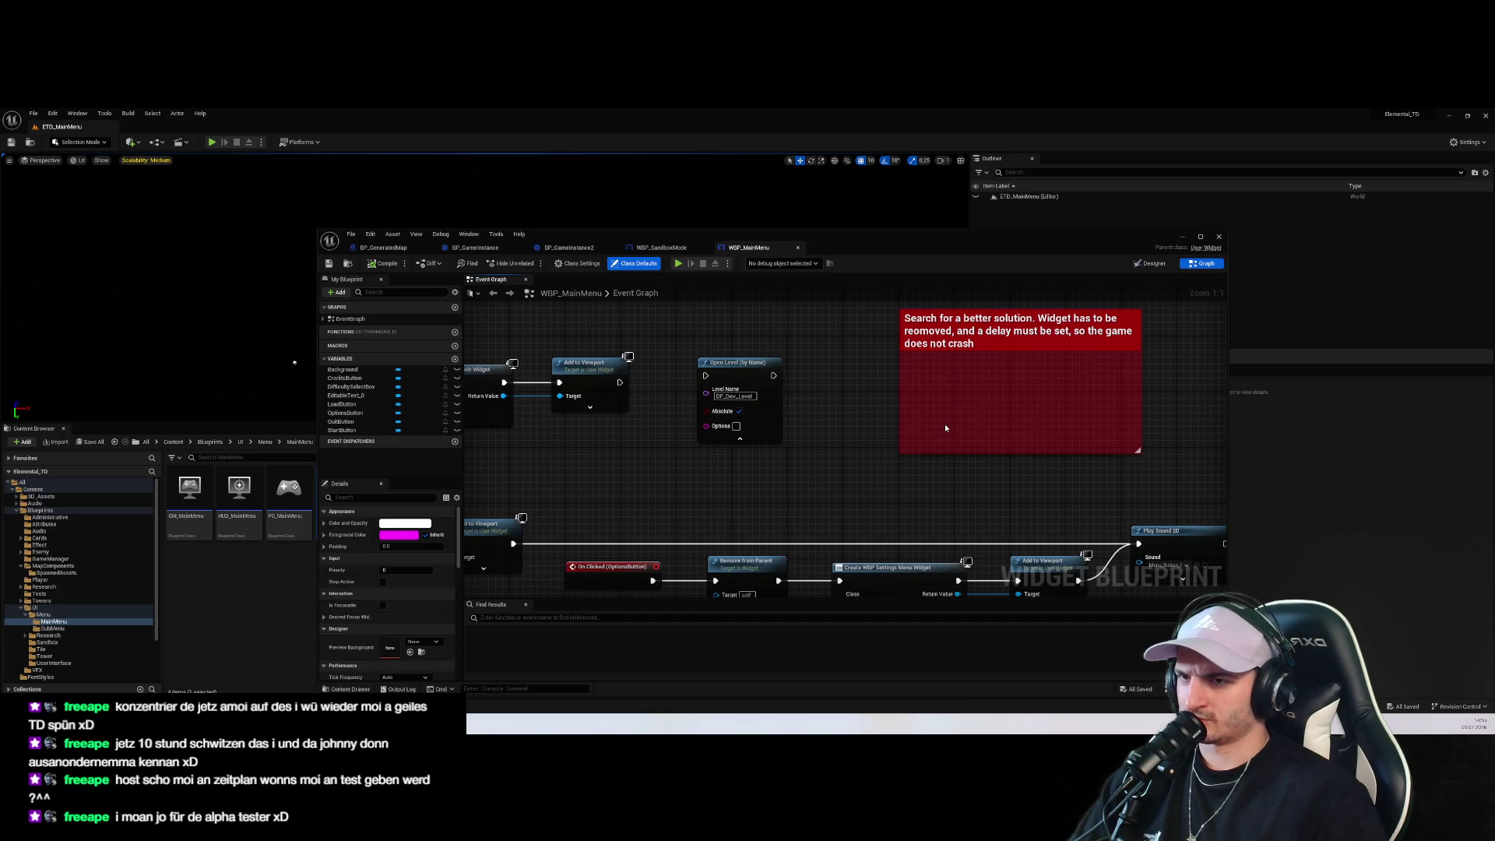
scroll(946, 428, down, 6)
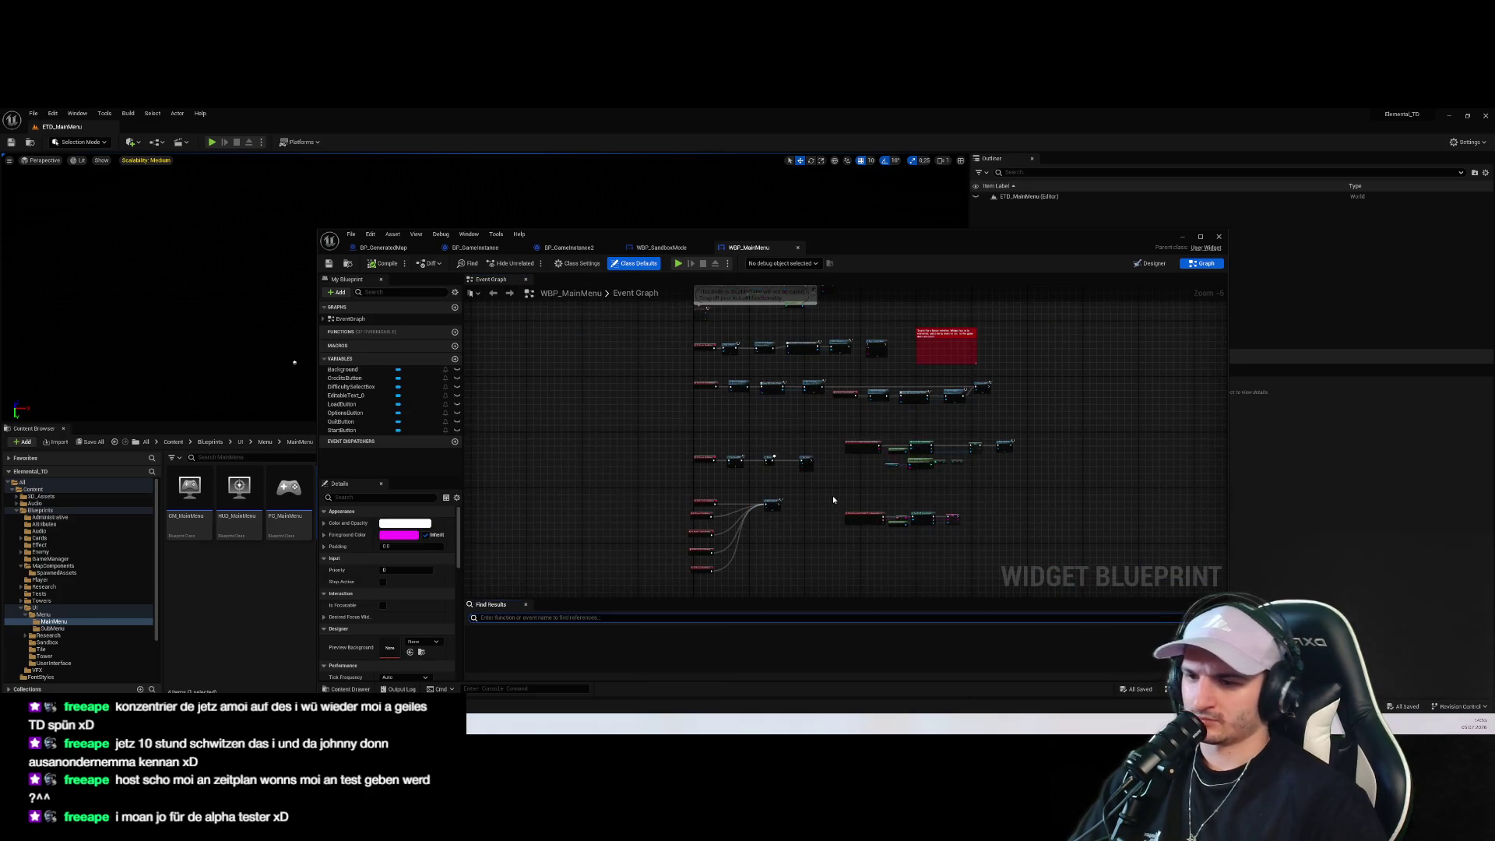
click(1151, 264)
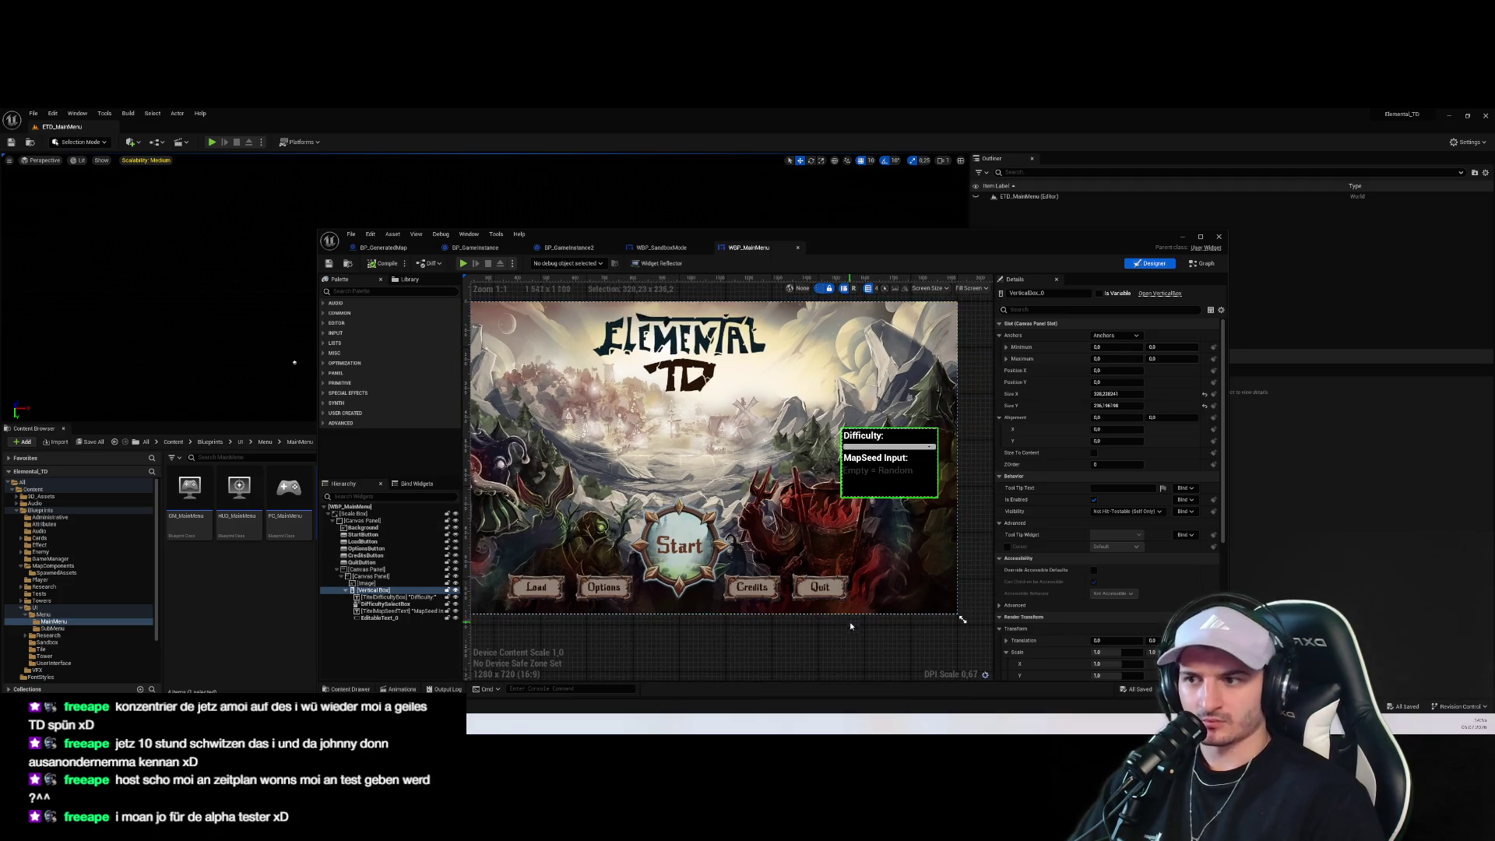
scroll(876, 574, down, 1)
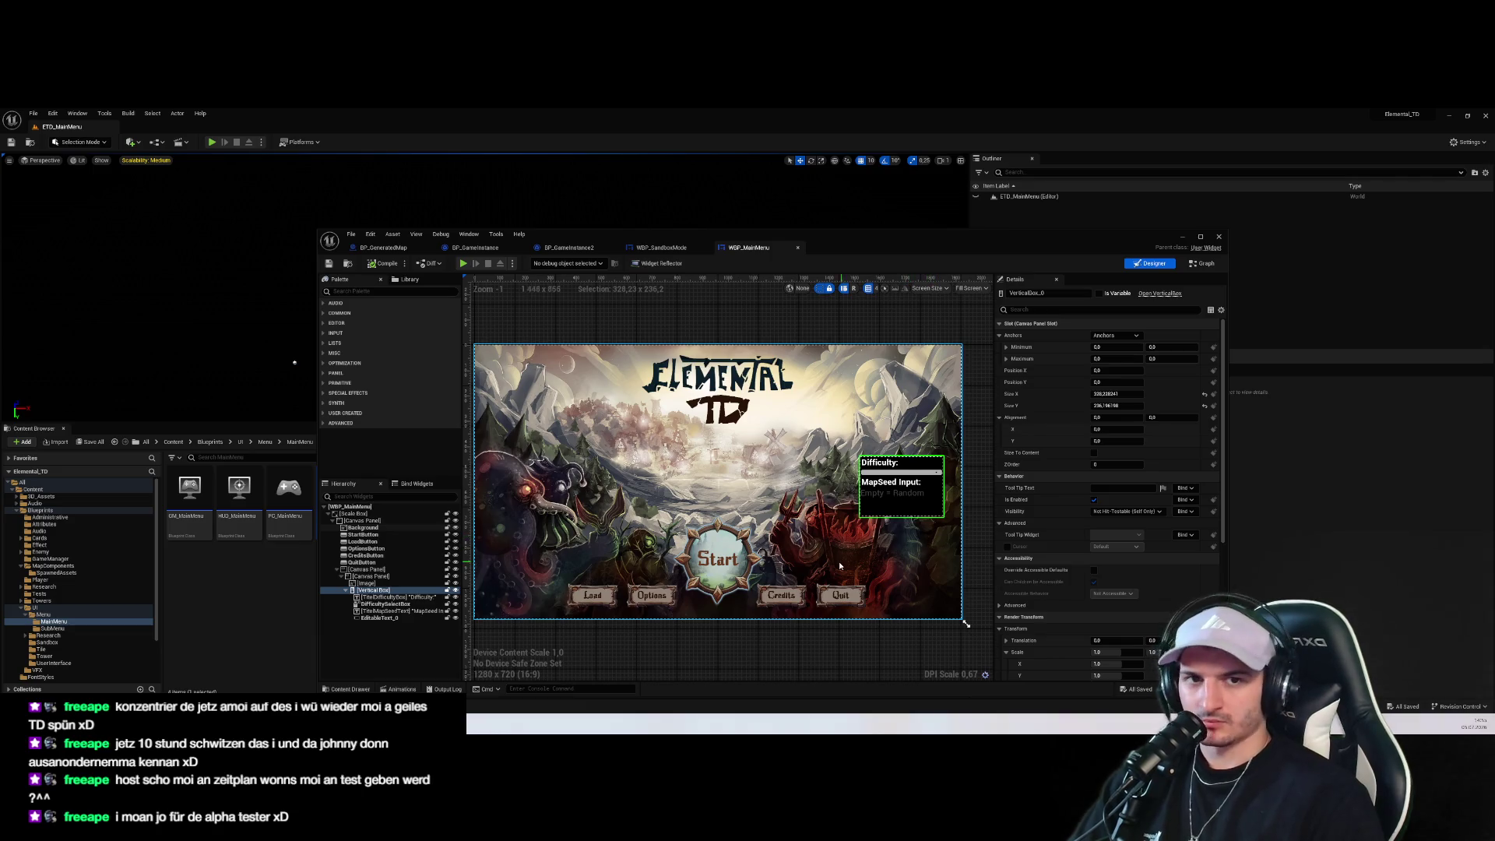
scroll(895, 487, up, 3)
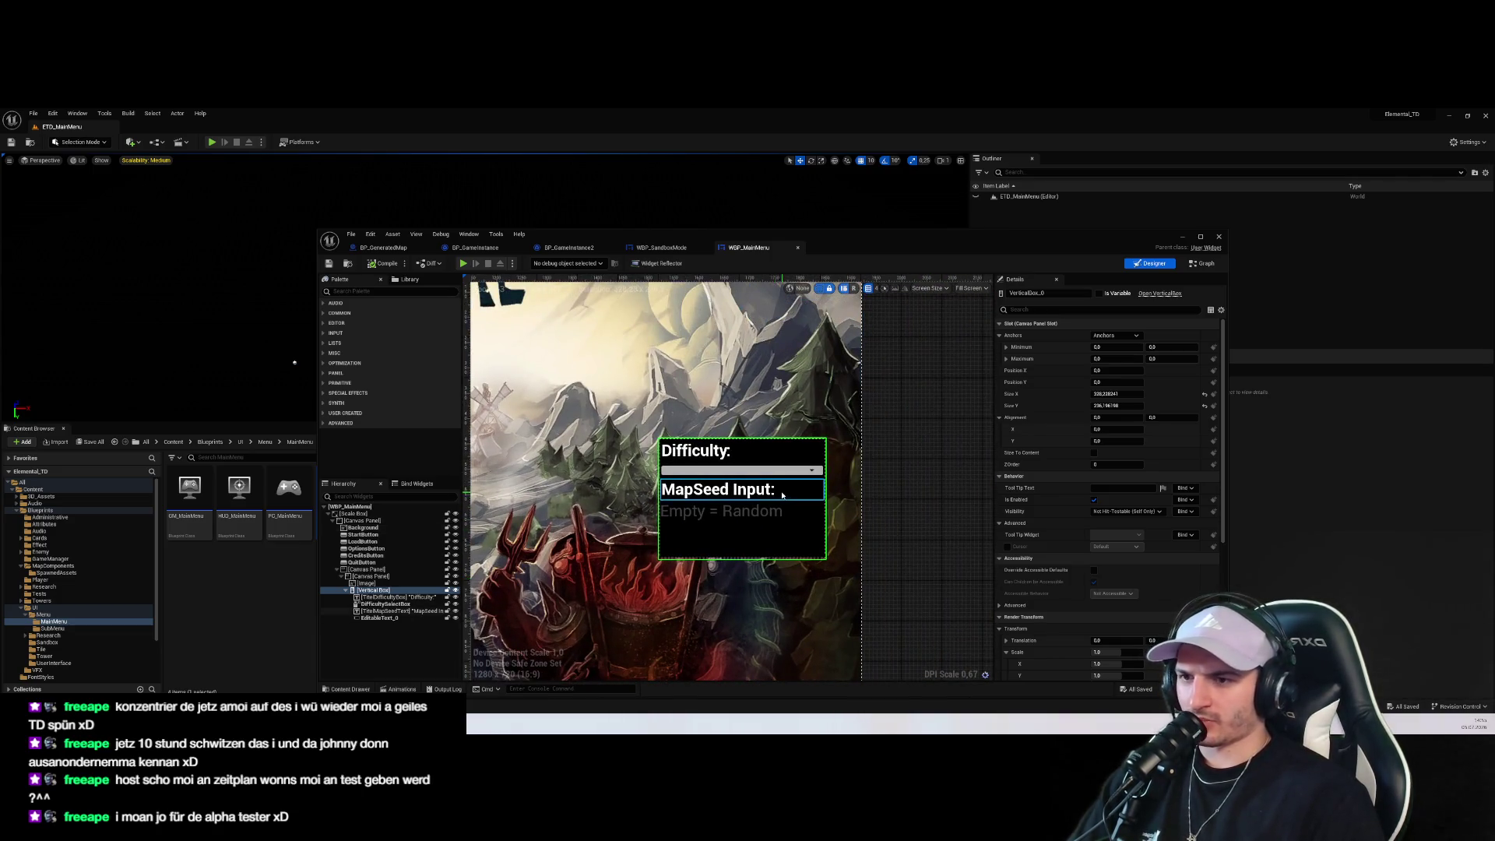
click(373, 590)
key(Down)
key(Down)
key(Down)
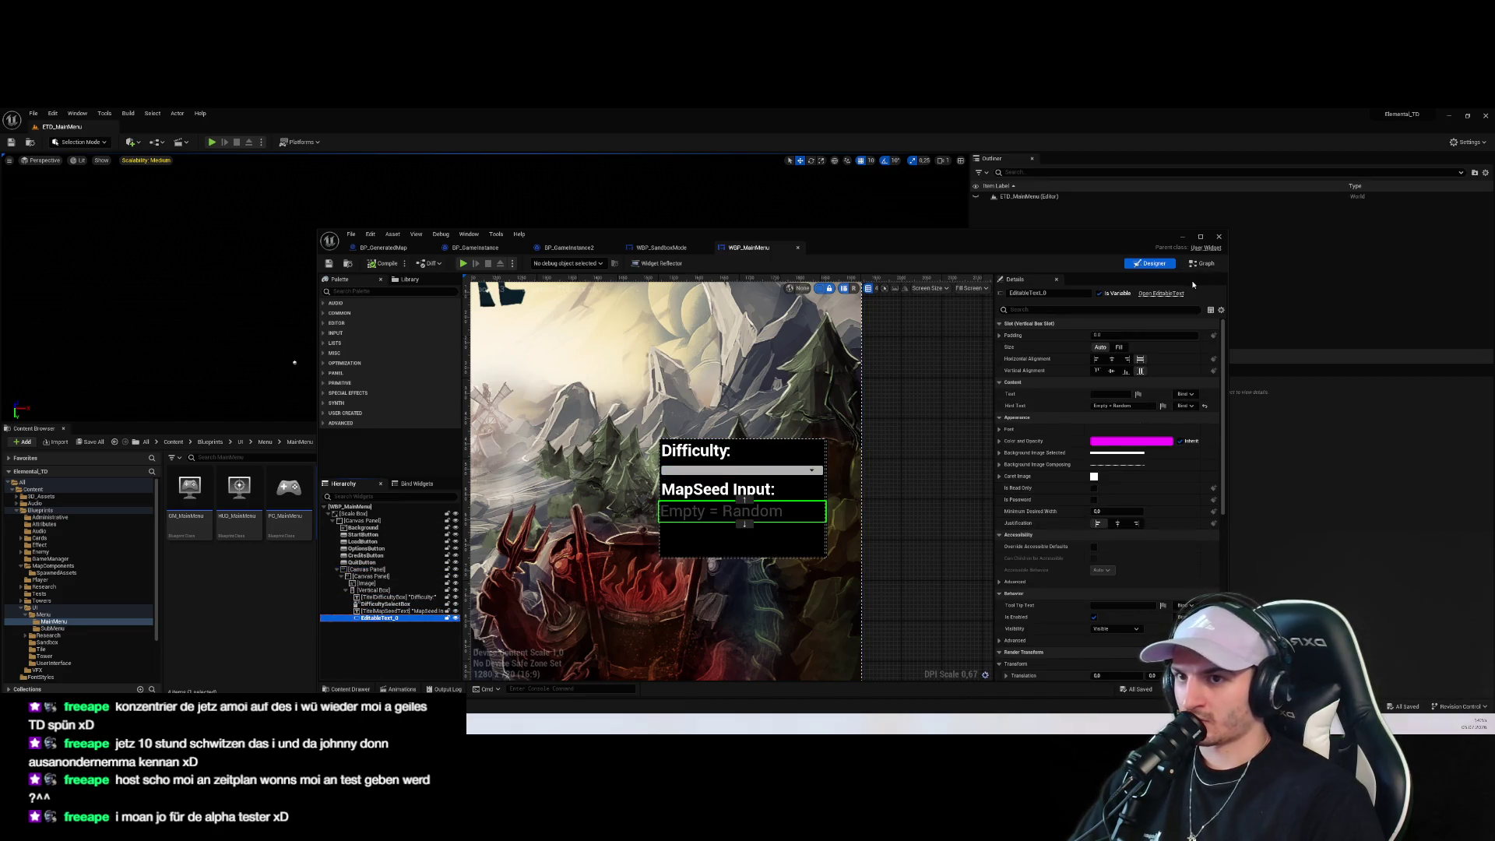
click(1204, 263)
scroll(849, 495, up, 3)
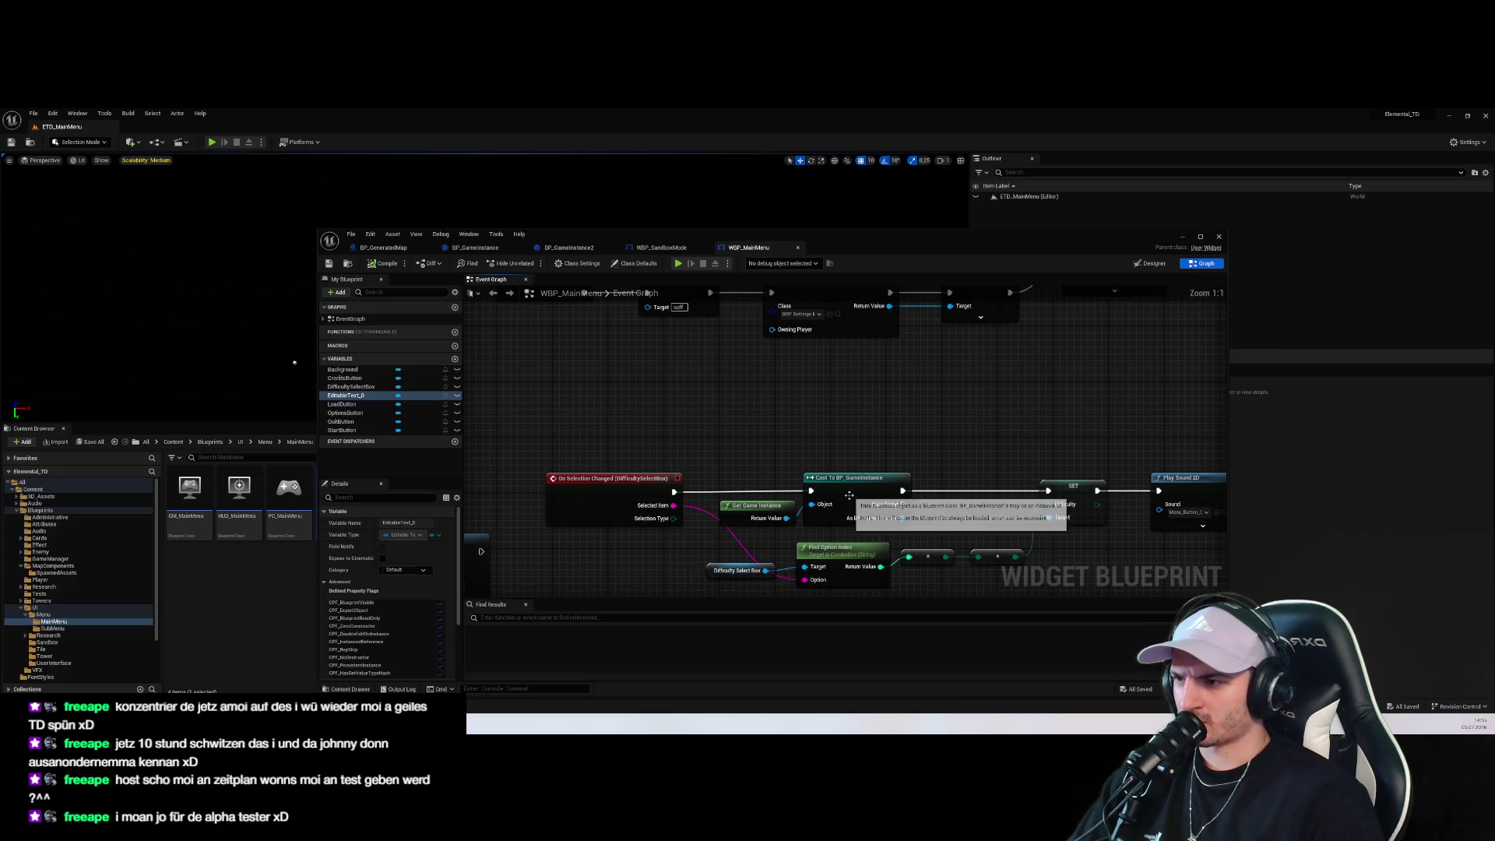
scroll(893, 494, down, 1)
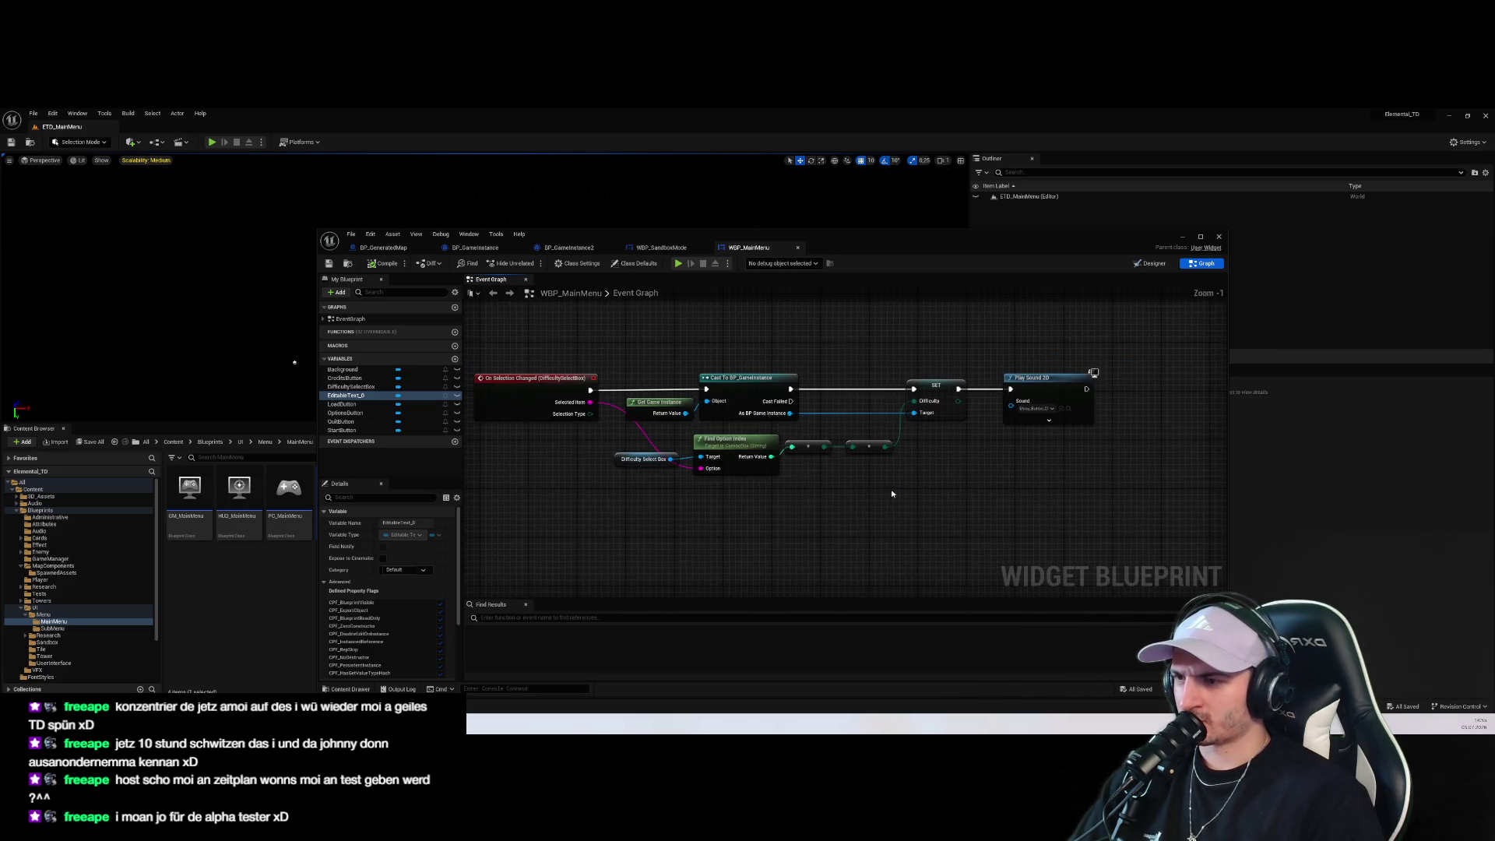
drag(893, 494, 910, 506)
mouse_move(608, 363)
mouse_down()
mouse_move(1175, 507)
mouse_move(1120, 500)
mouse_up()
scroll(994, 388, up, 1)
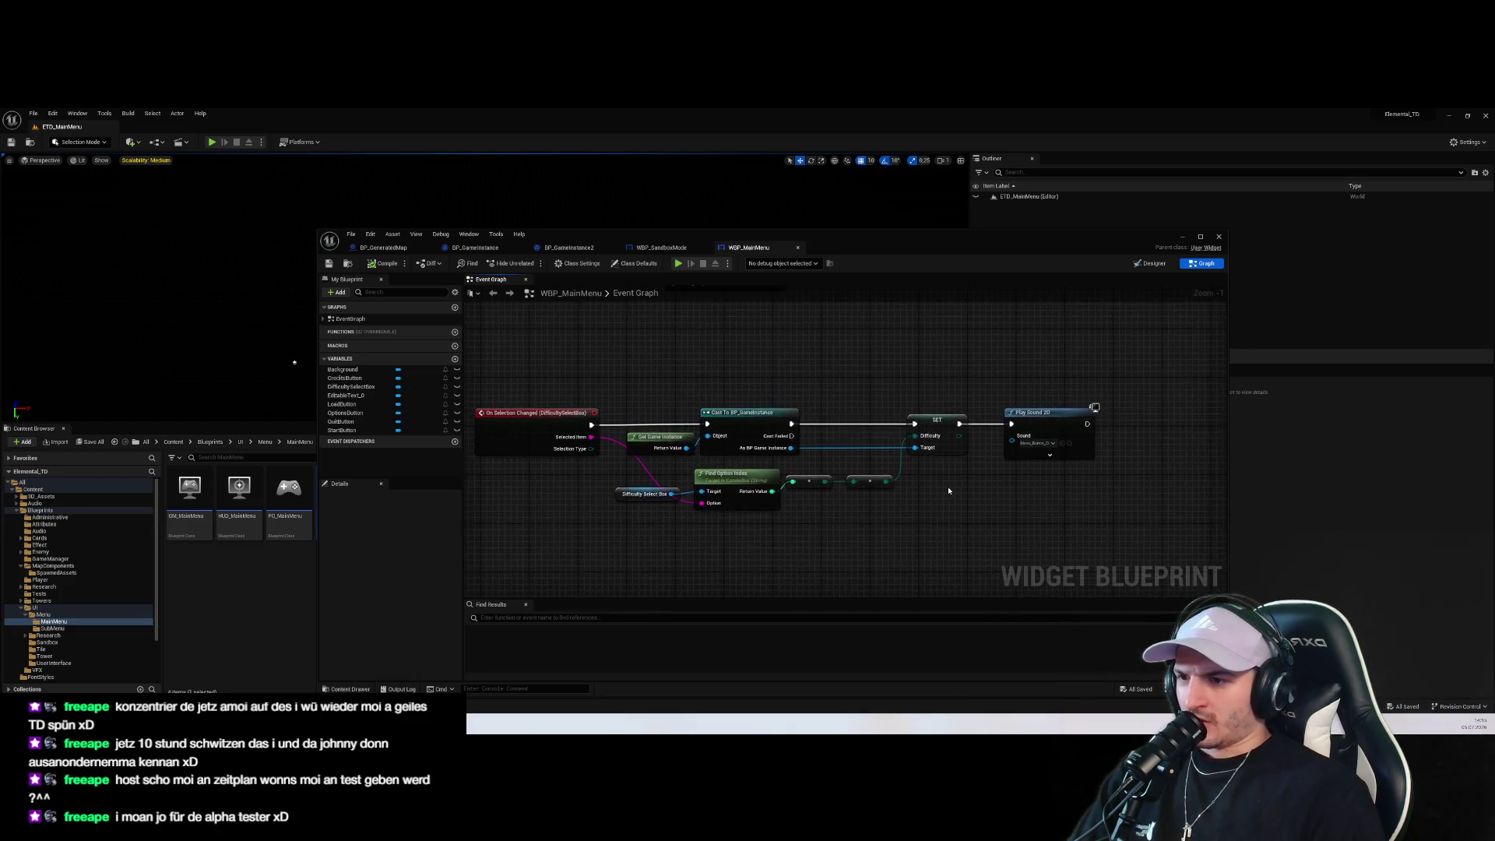
drag(1020, 399, 966, 405)
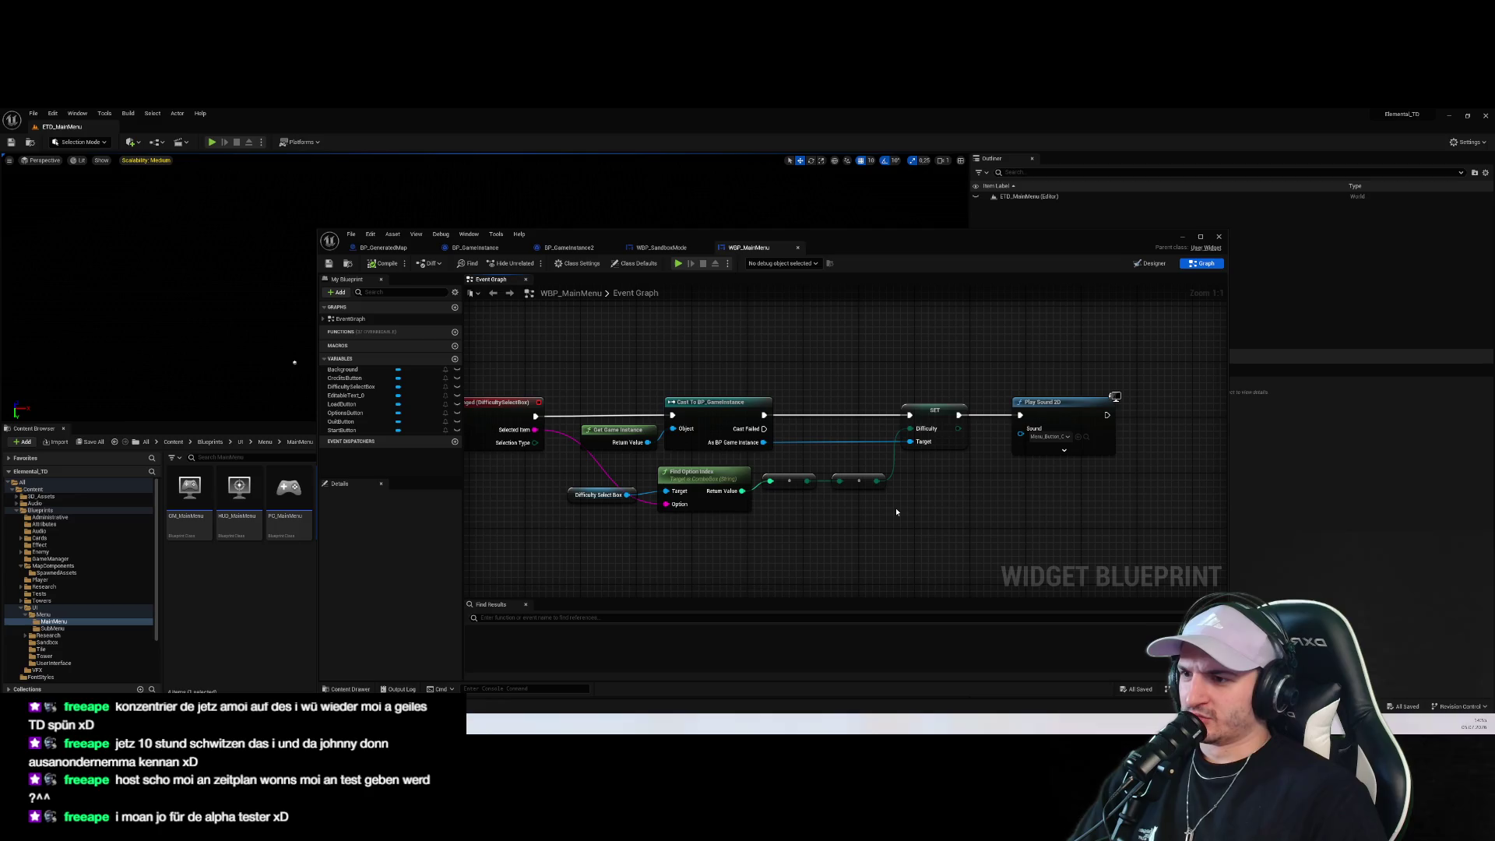
click(717, 507)
click(598, 494)
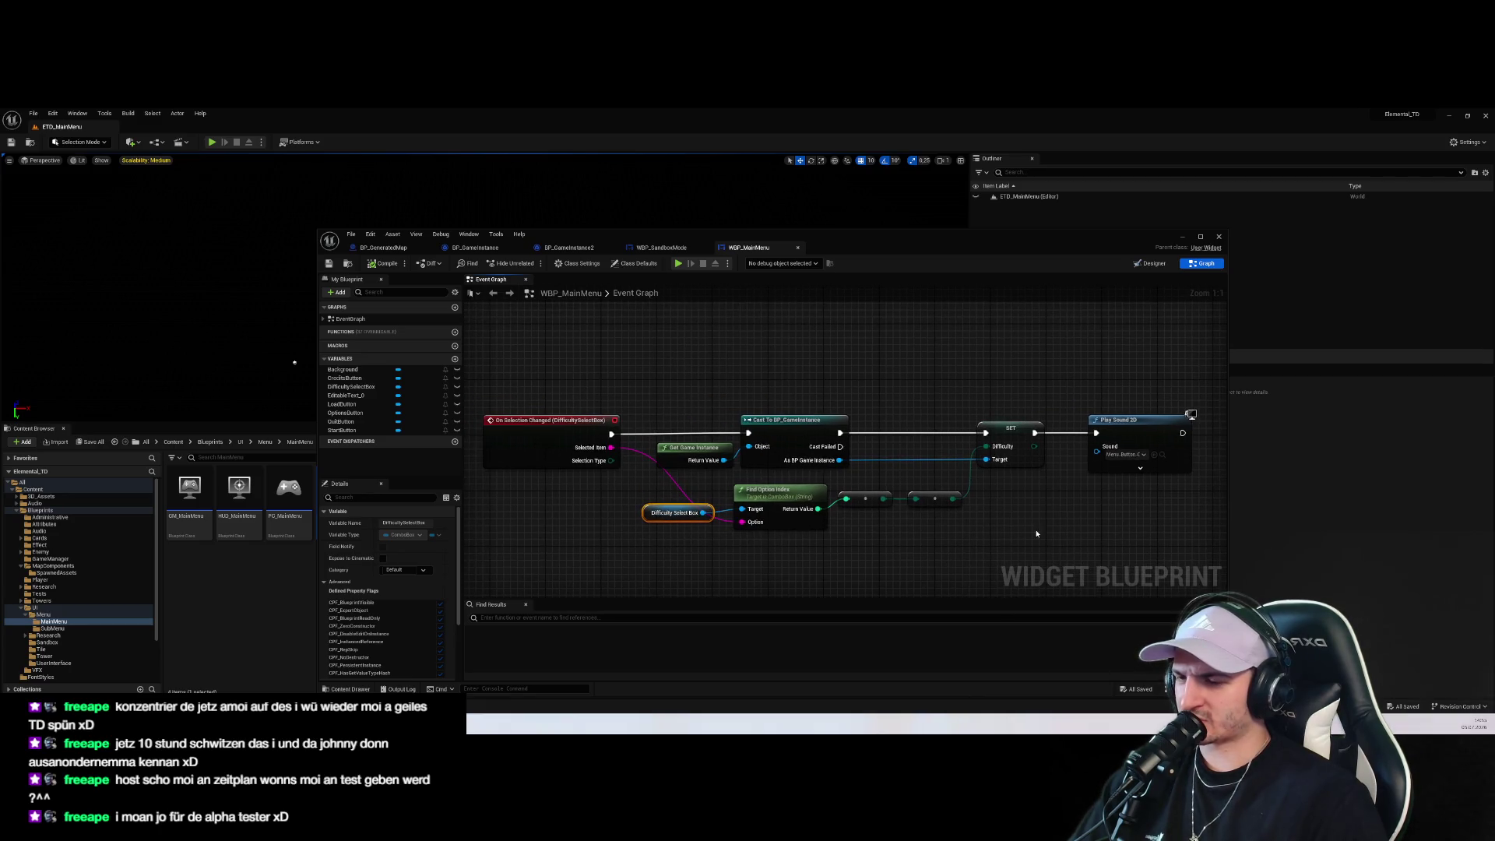
drag(1036, 534, 885, 531)
click(893, 441)
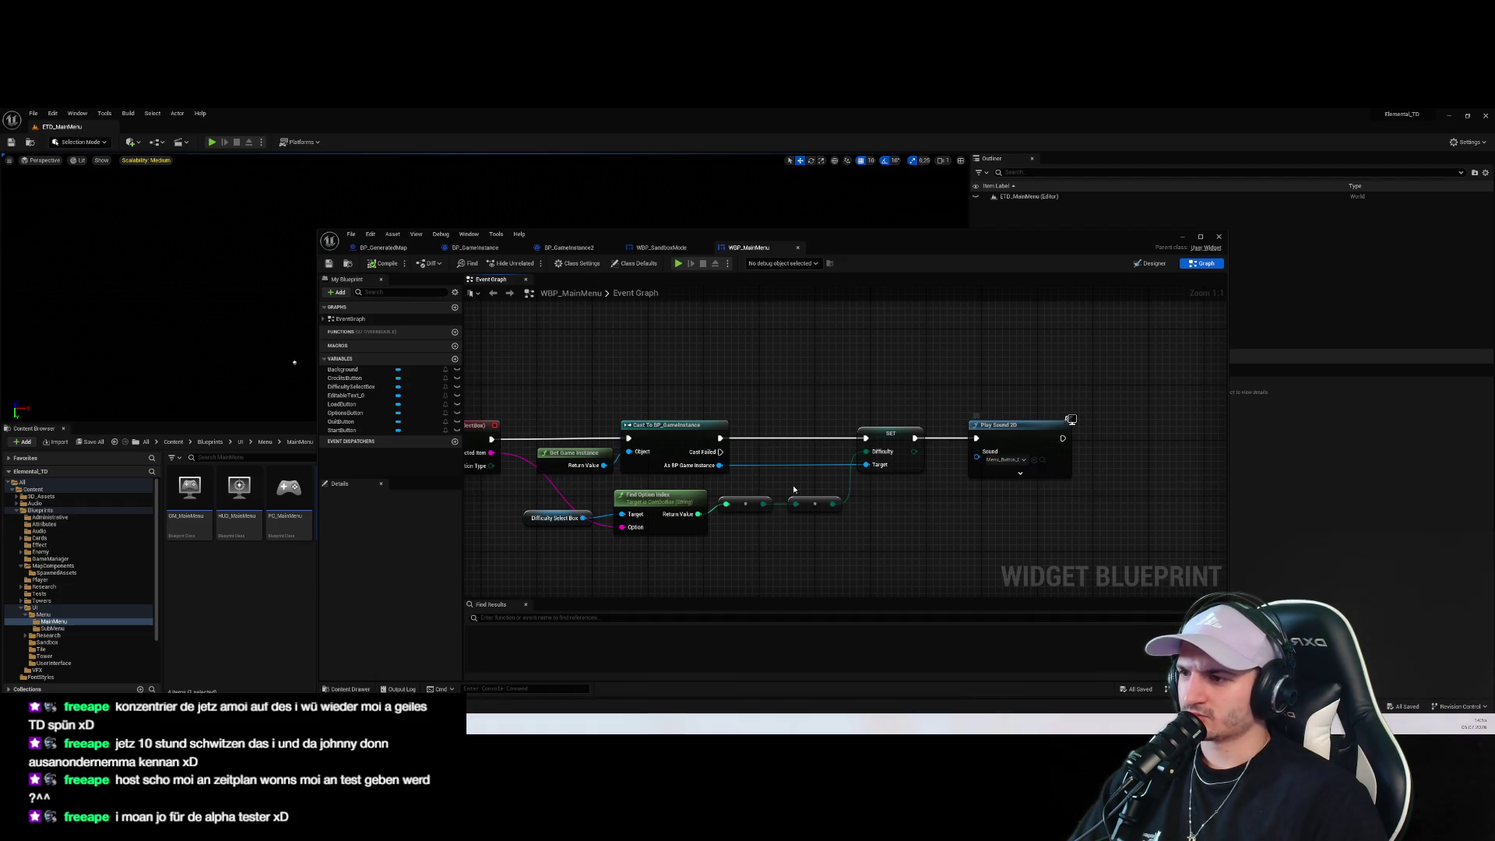
key(Home)
click(718, 460)
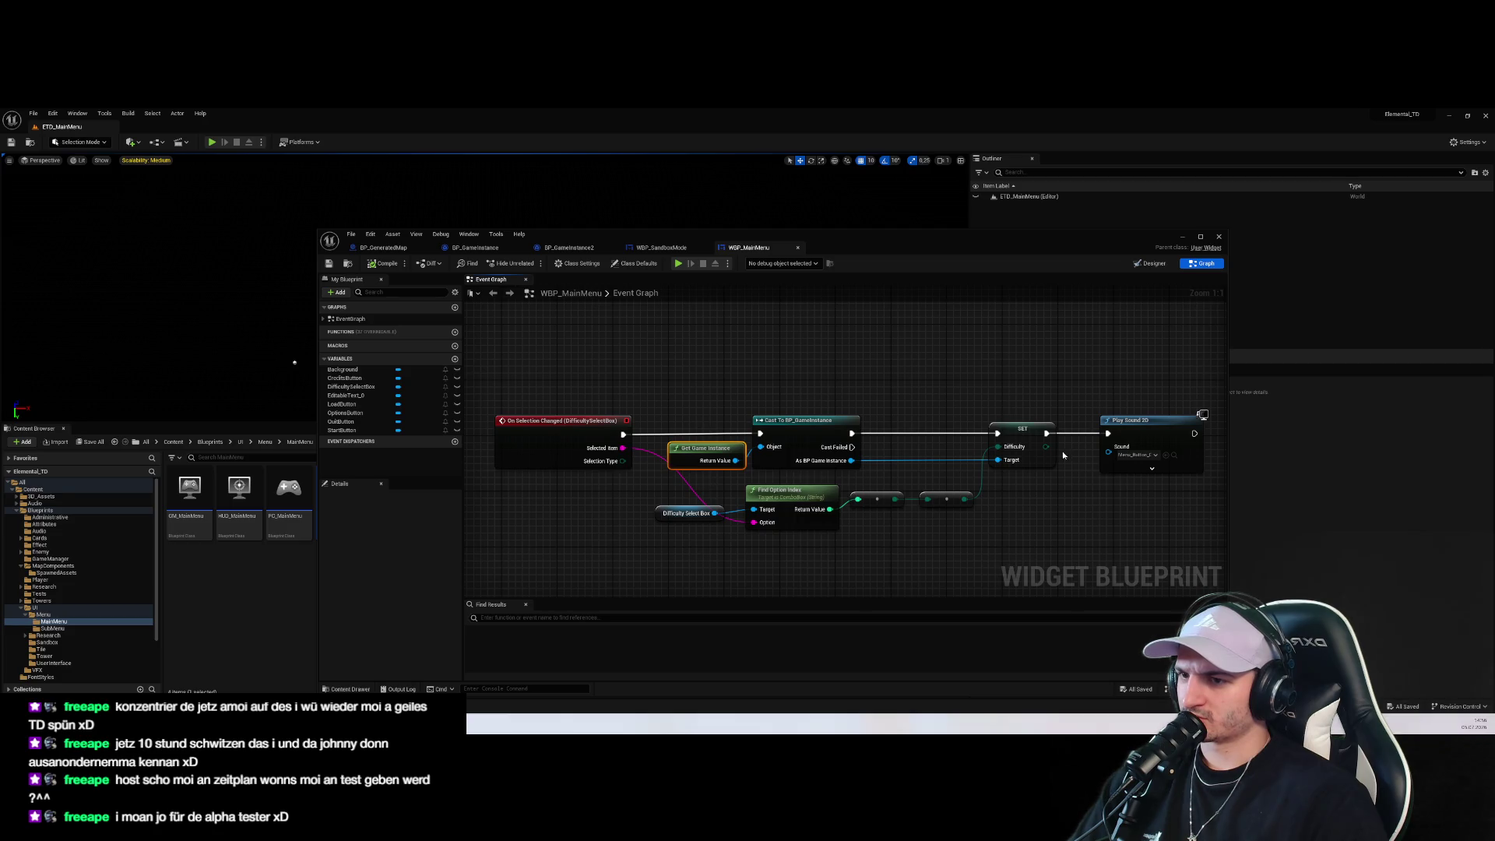
click(1017, 450)
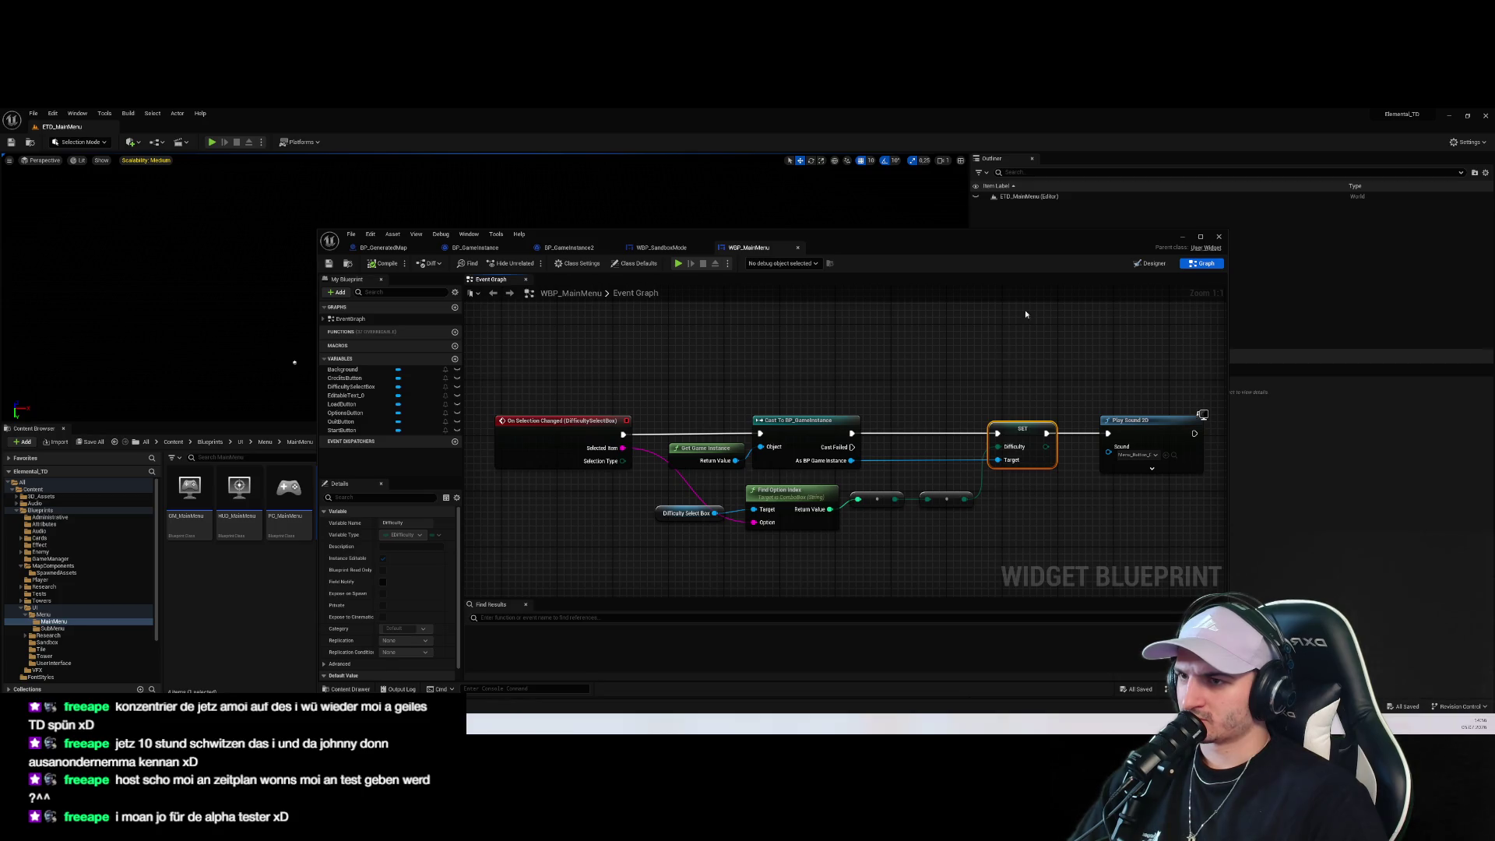
click(1152, 263)
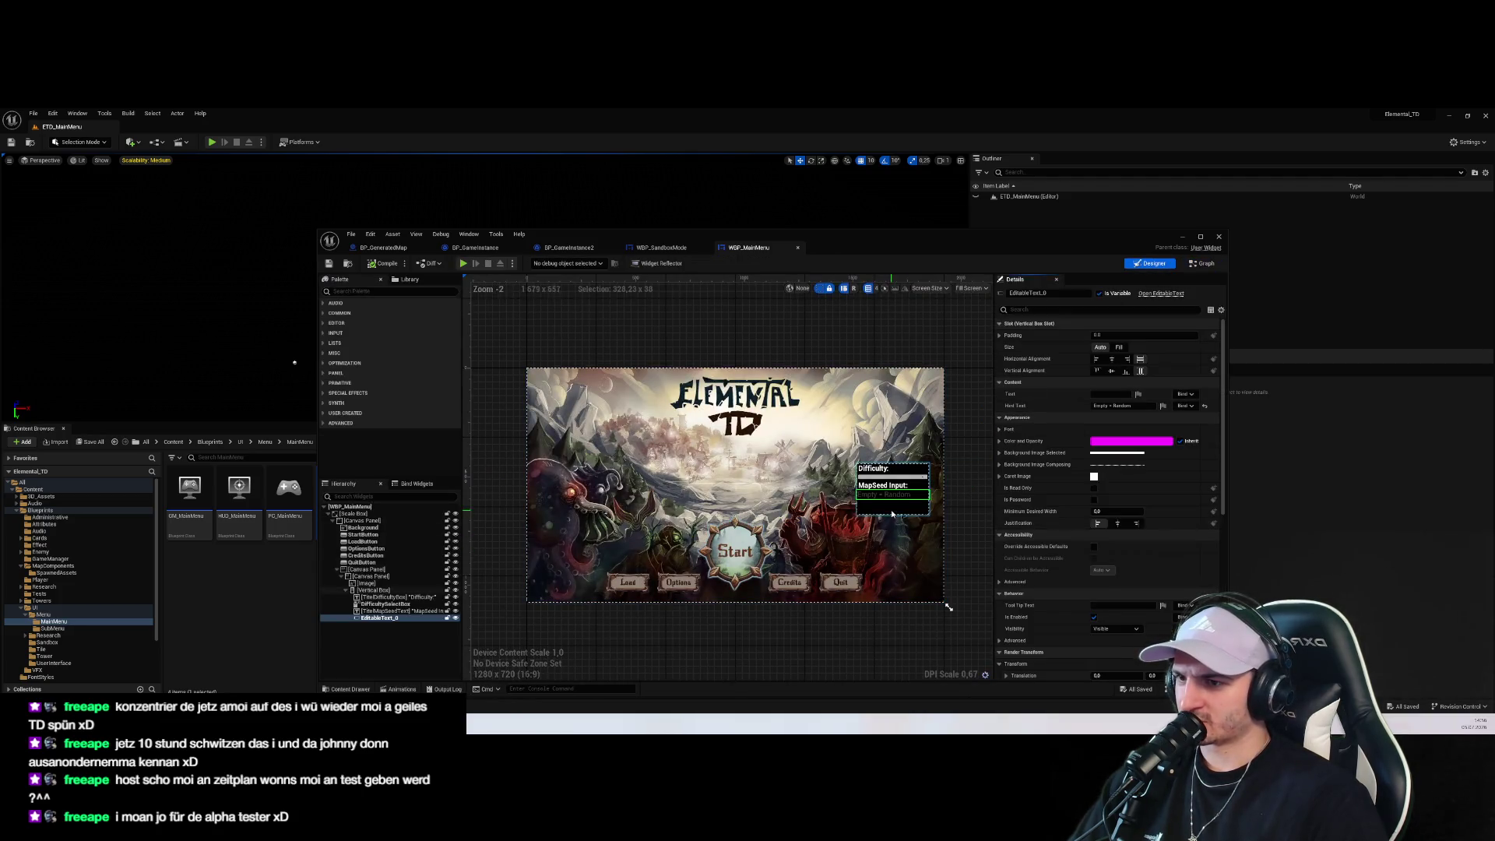
Select DifficultySelectBox in the Hierarchy, review its Details, and switch to the Graph view
click(898, 476)
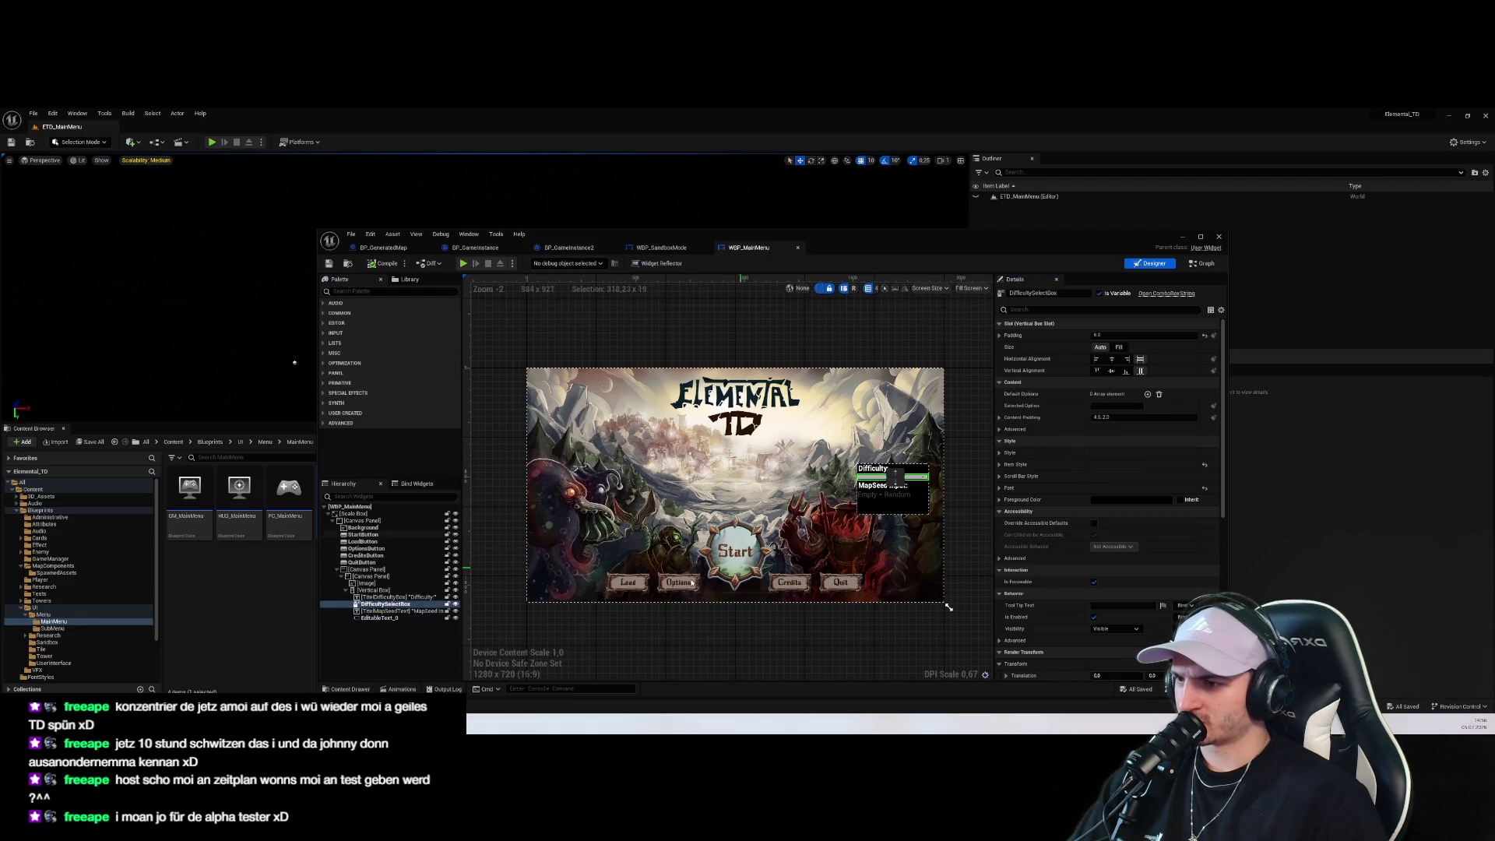
click(386, 604)
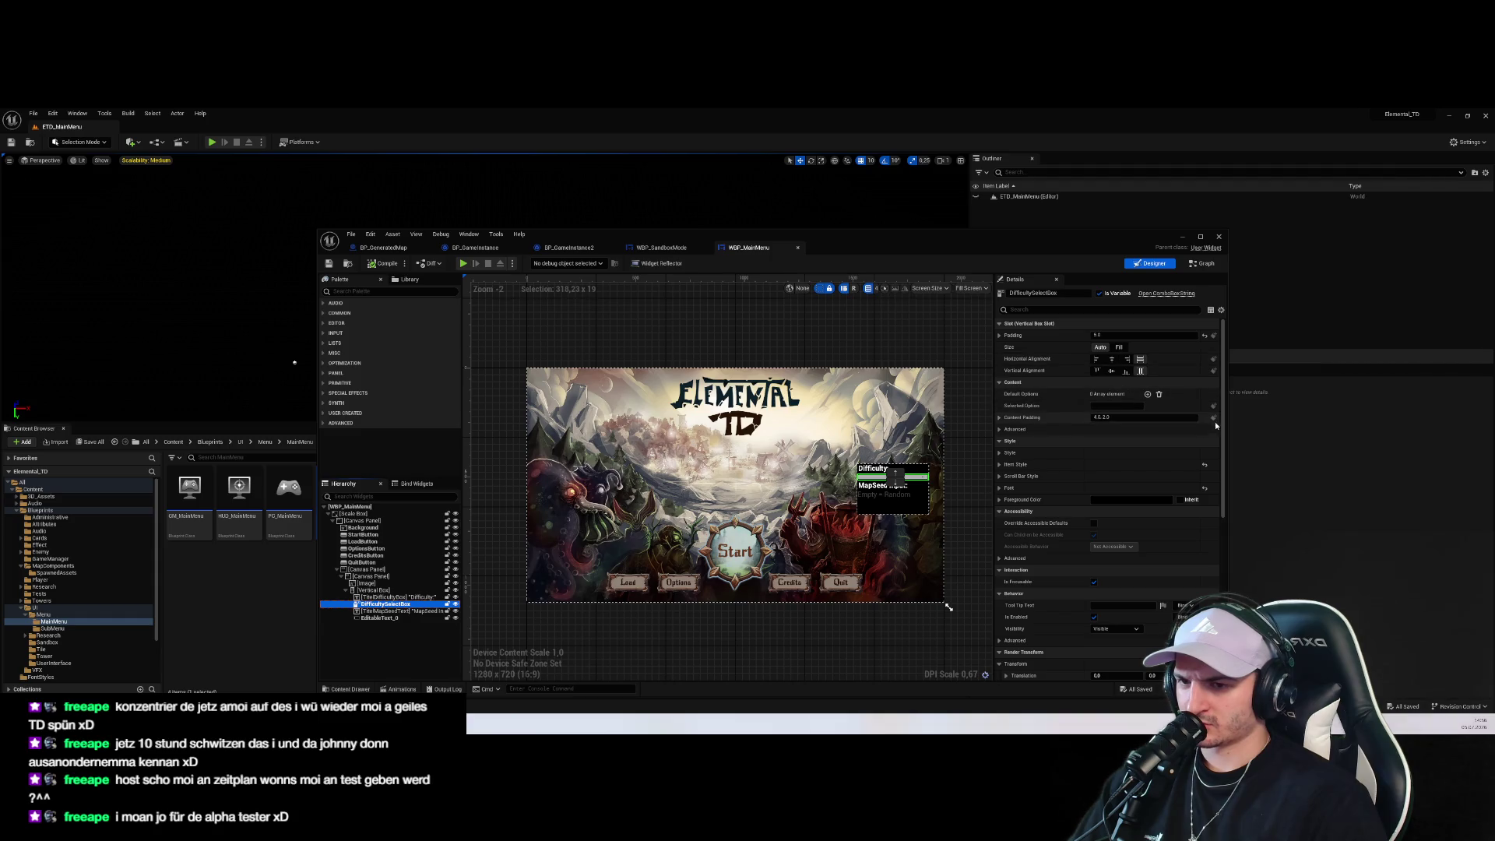
mouse_move(1224, 421)
mouse_down()
mouse_move(1223, 498)
mouse_move(1224, 422)
mouse_up()
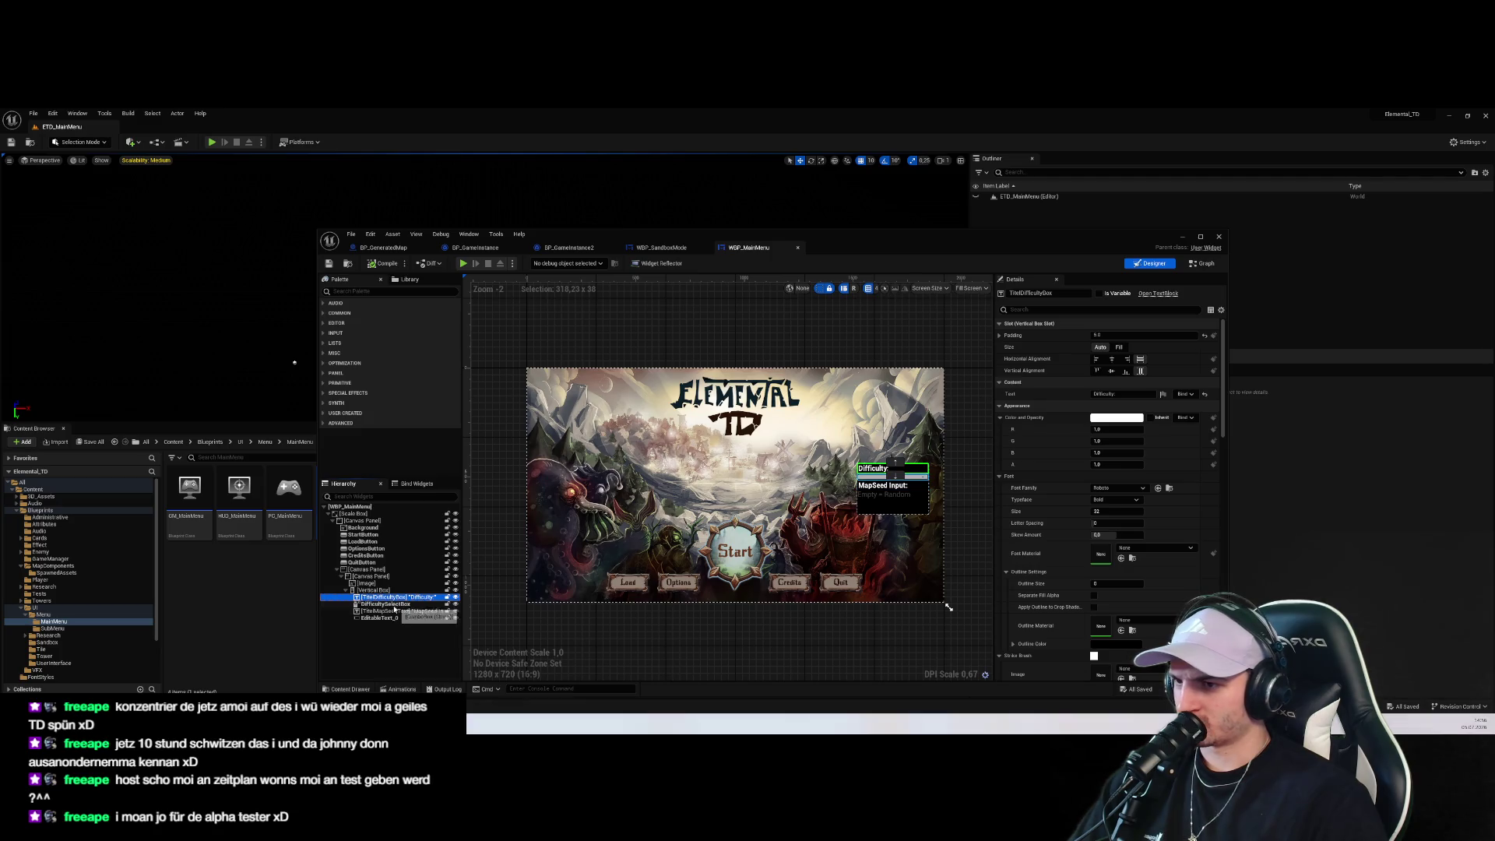
click(421, 605)
click(1205, 263)
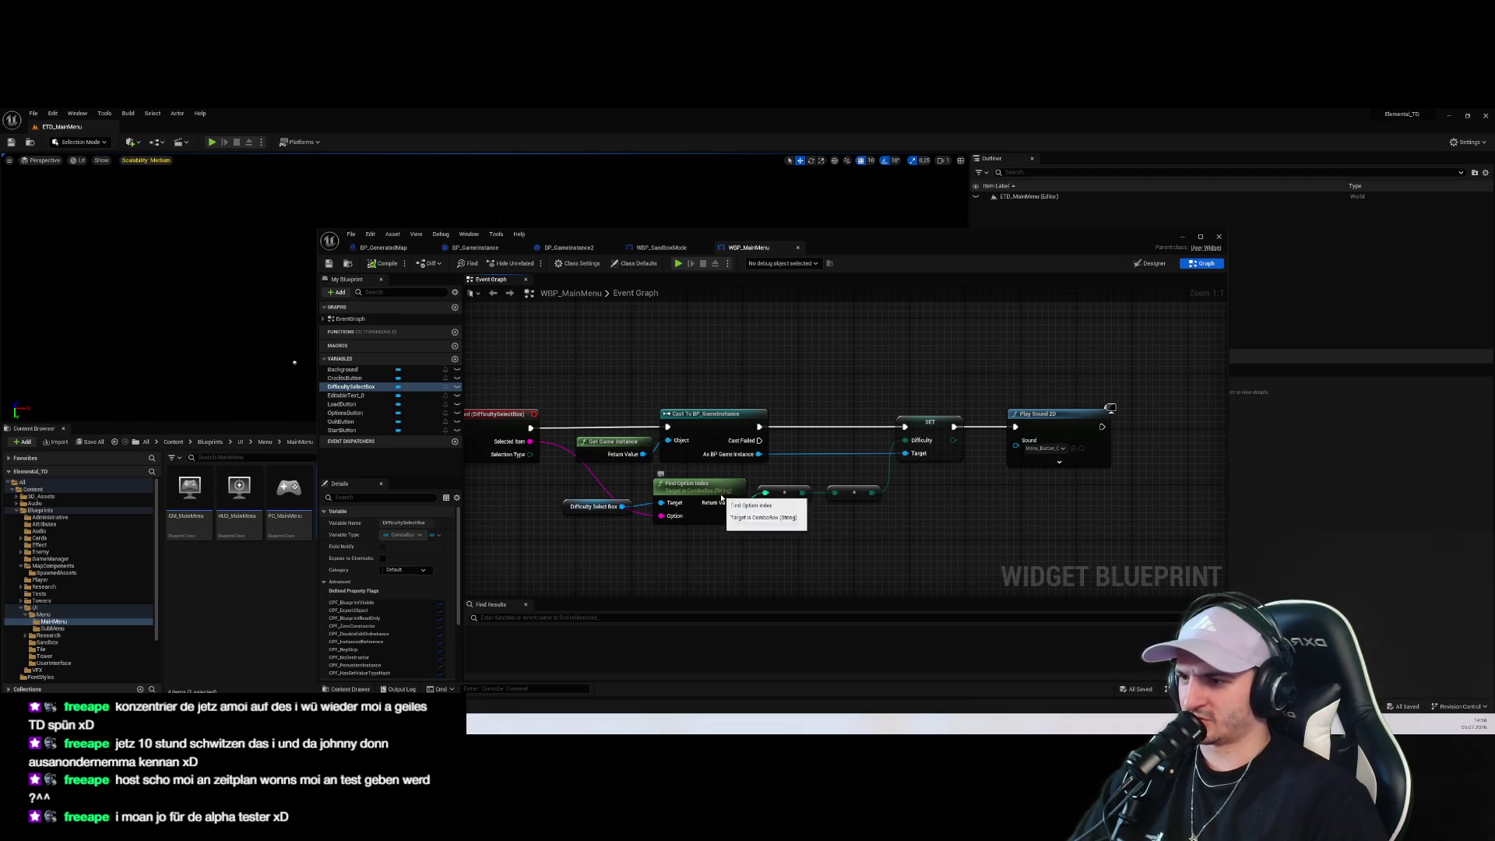
Inspect the Difficulty Select Box variable and On Selection Changed event nodes in the Event Graph
click(693, 499)
drag(692, 551, 783, 507)
click(684, 462)
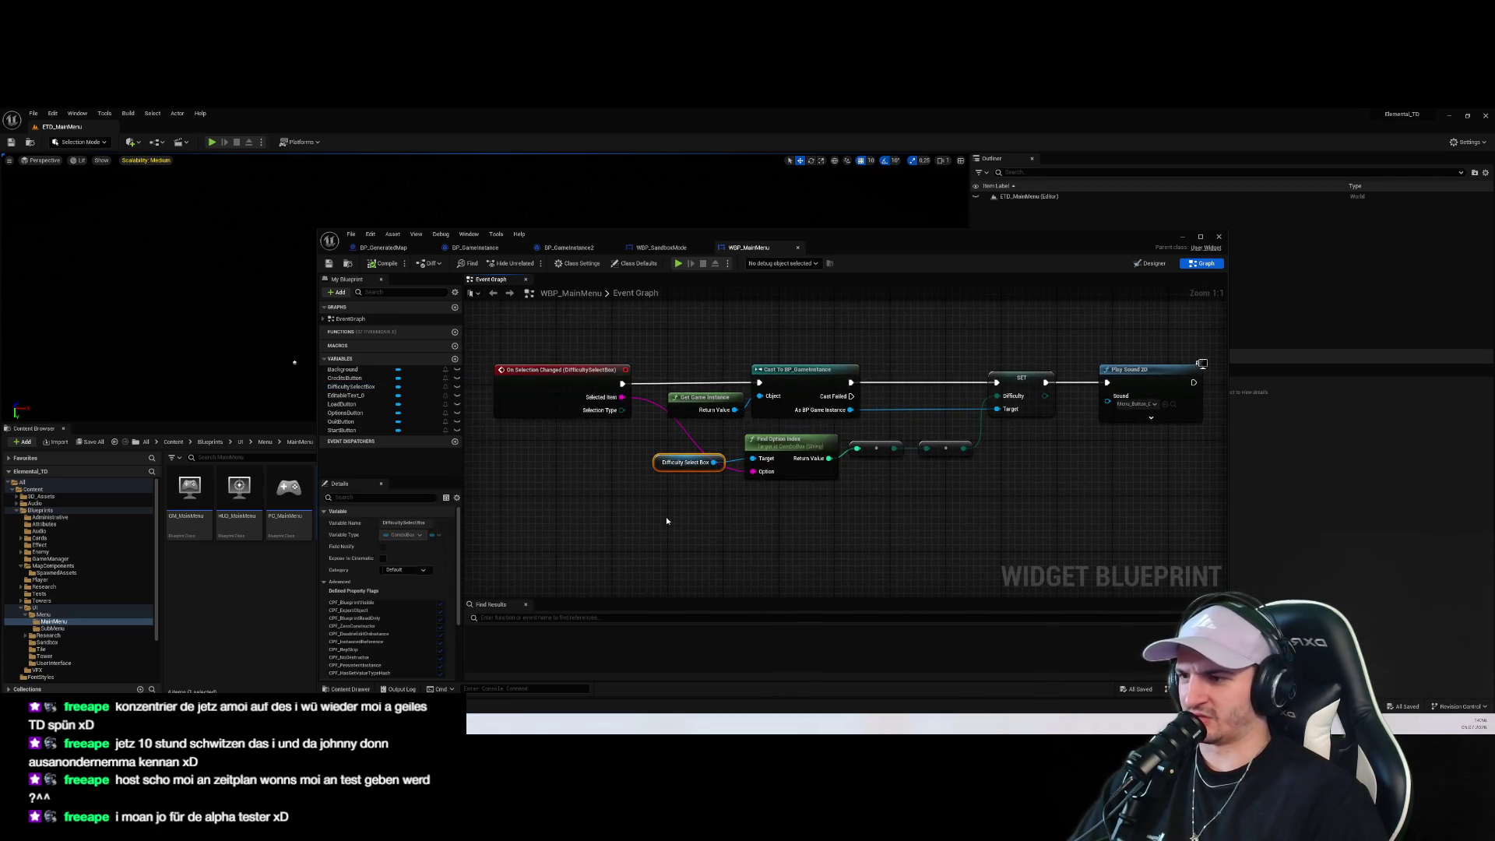
scroll(451, 630, down, 3)
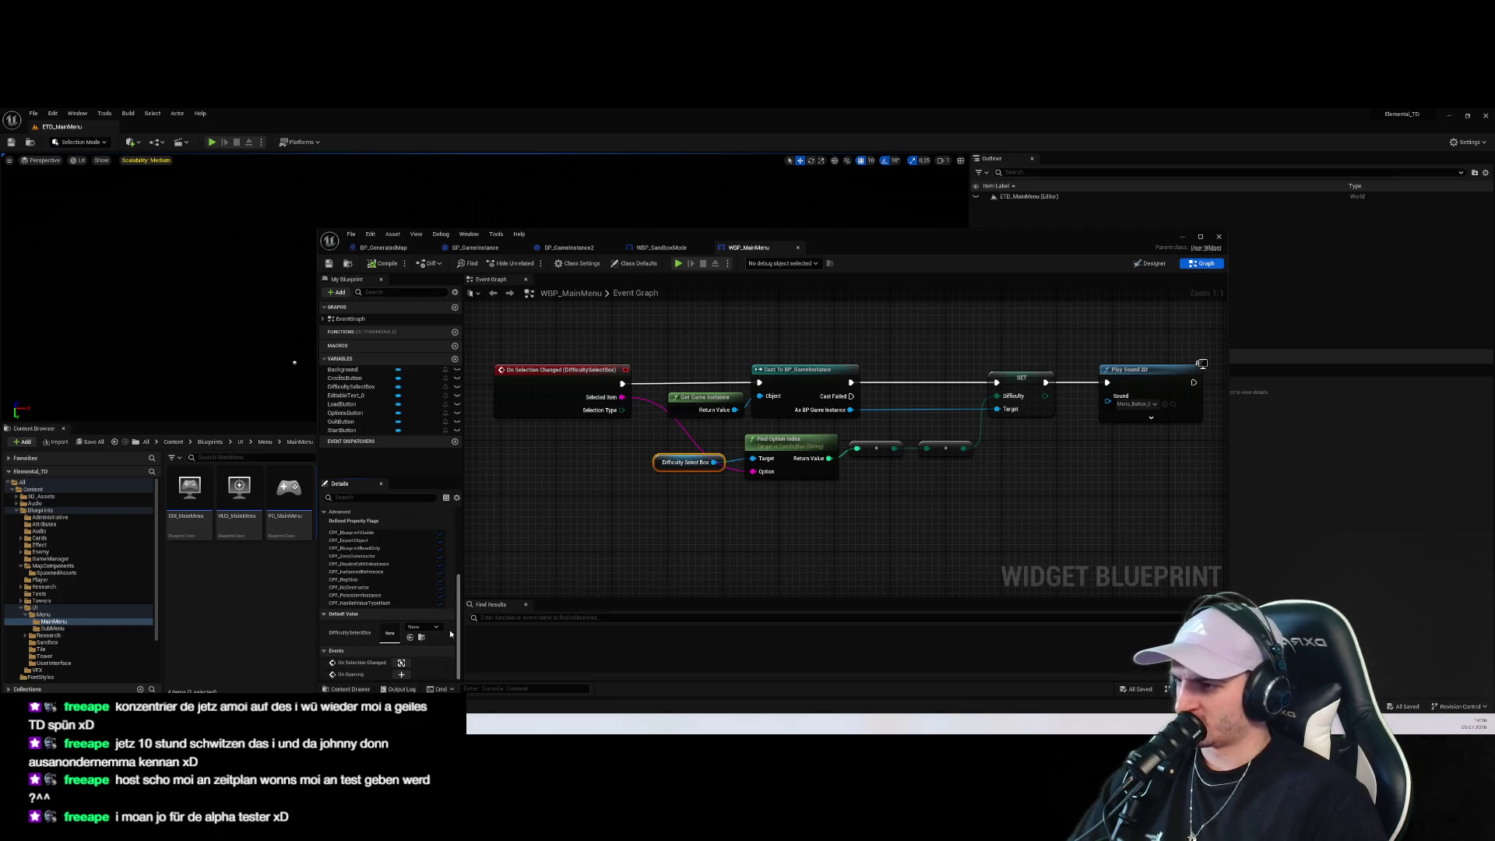
scroll(451, 629, up, 3)
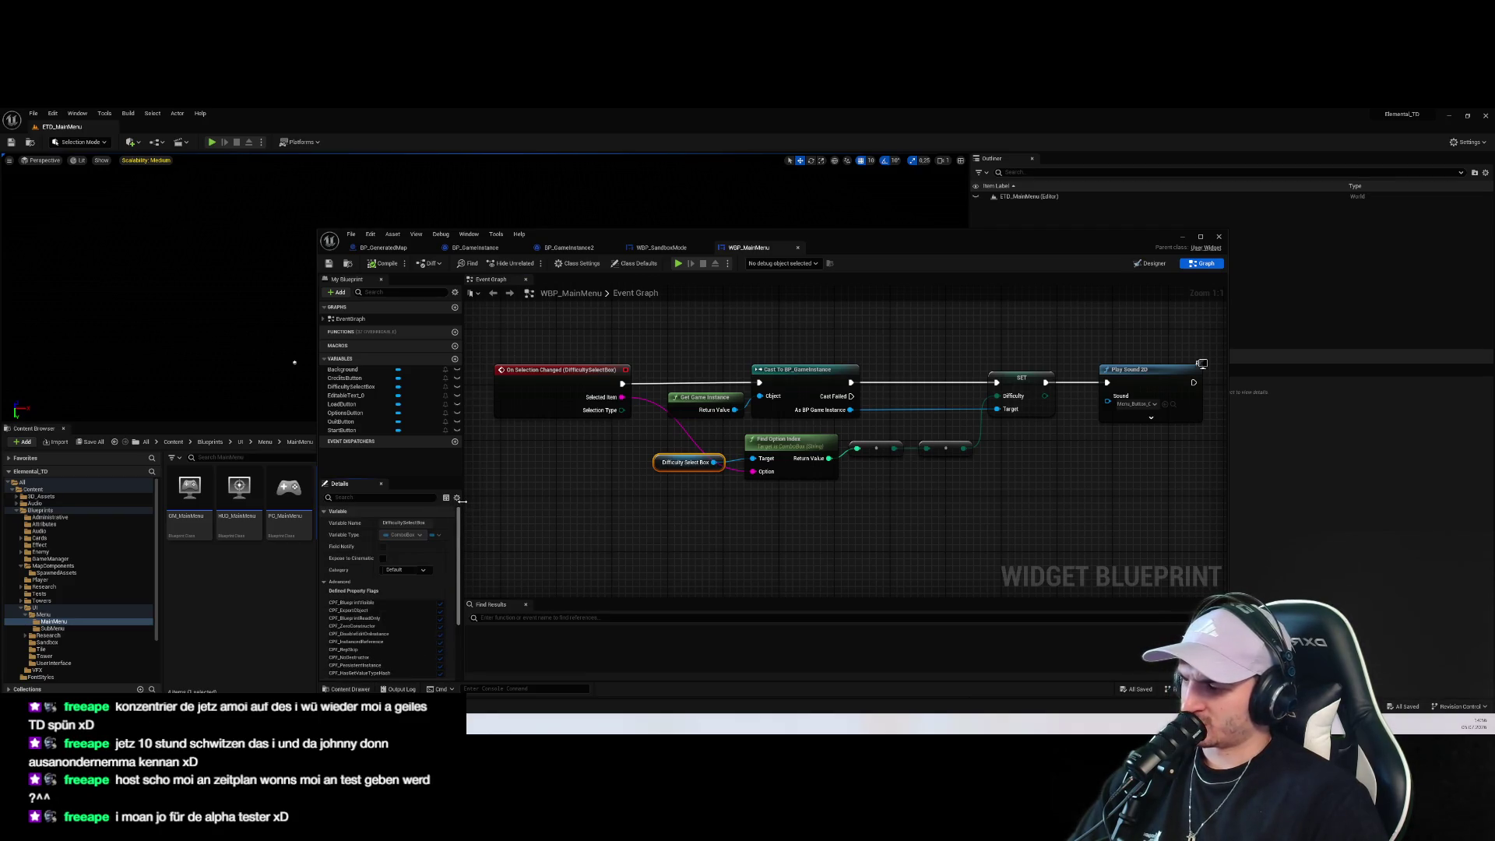
drag(794, 512, 761, 527)
drag(555, 434, 607, 438)
click(606, 436)
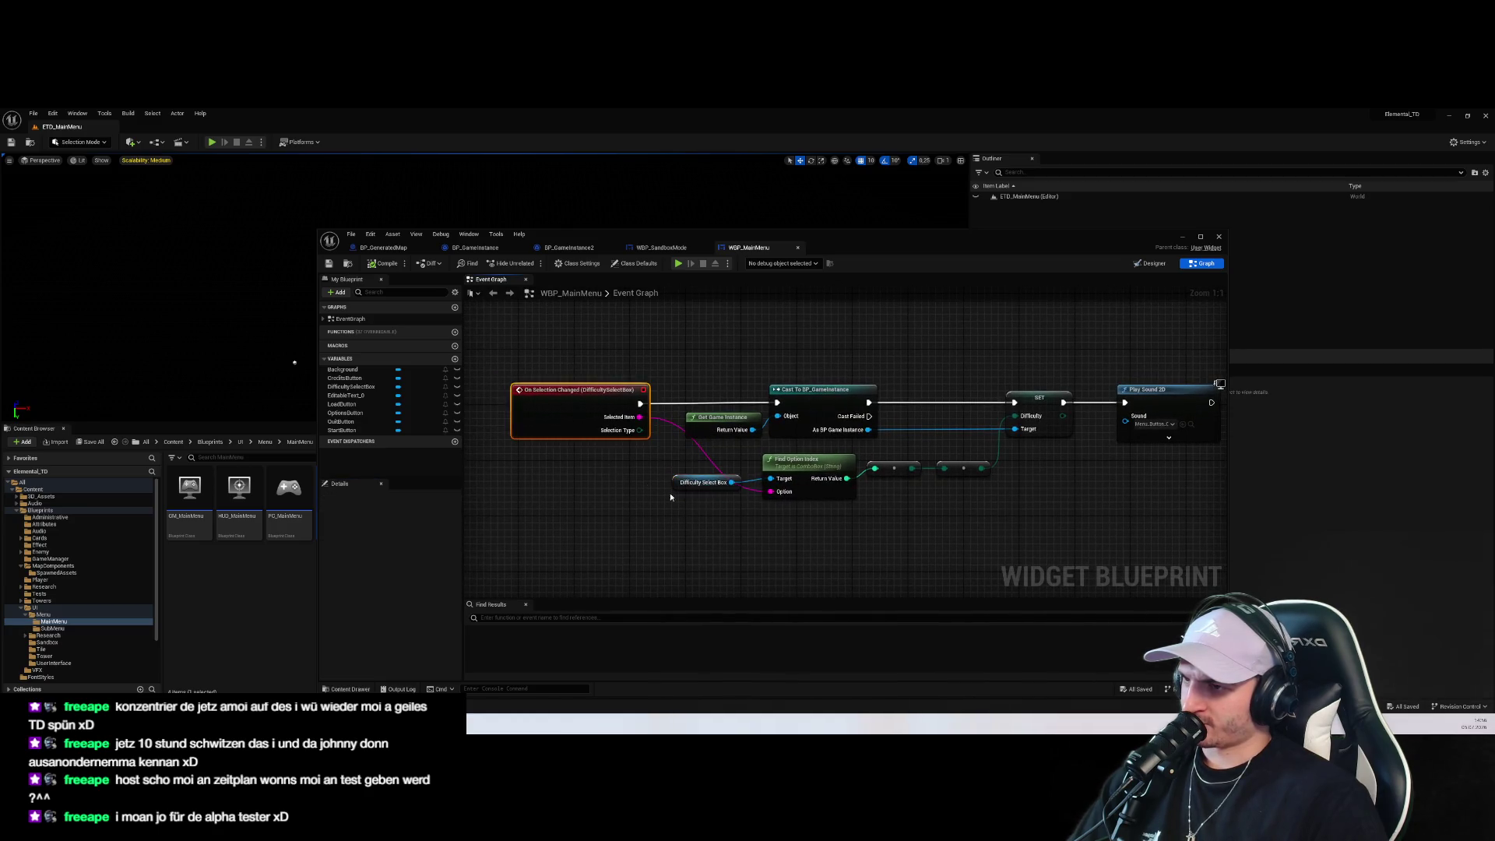
scroll(700, 491, down, 4)
scroll(708, 496, up, 4)
click(704, 504)
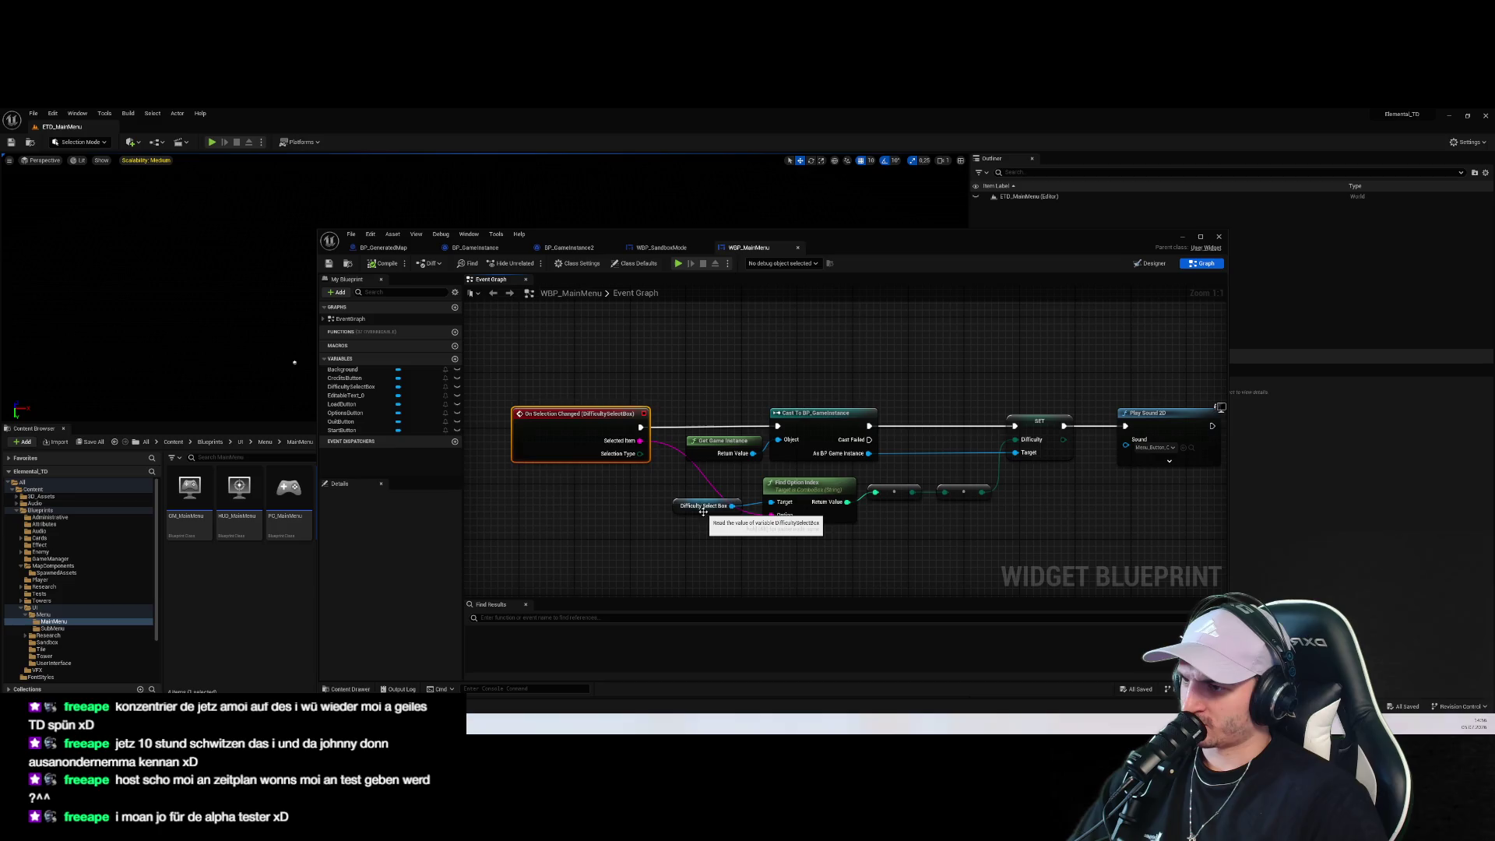
scroll(667, 449, down, 5)
scroll(666, 402, up, 5)
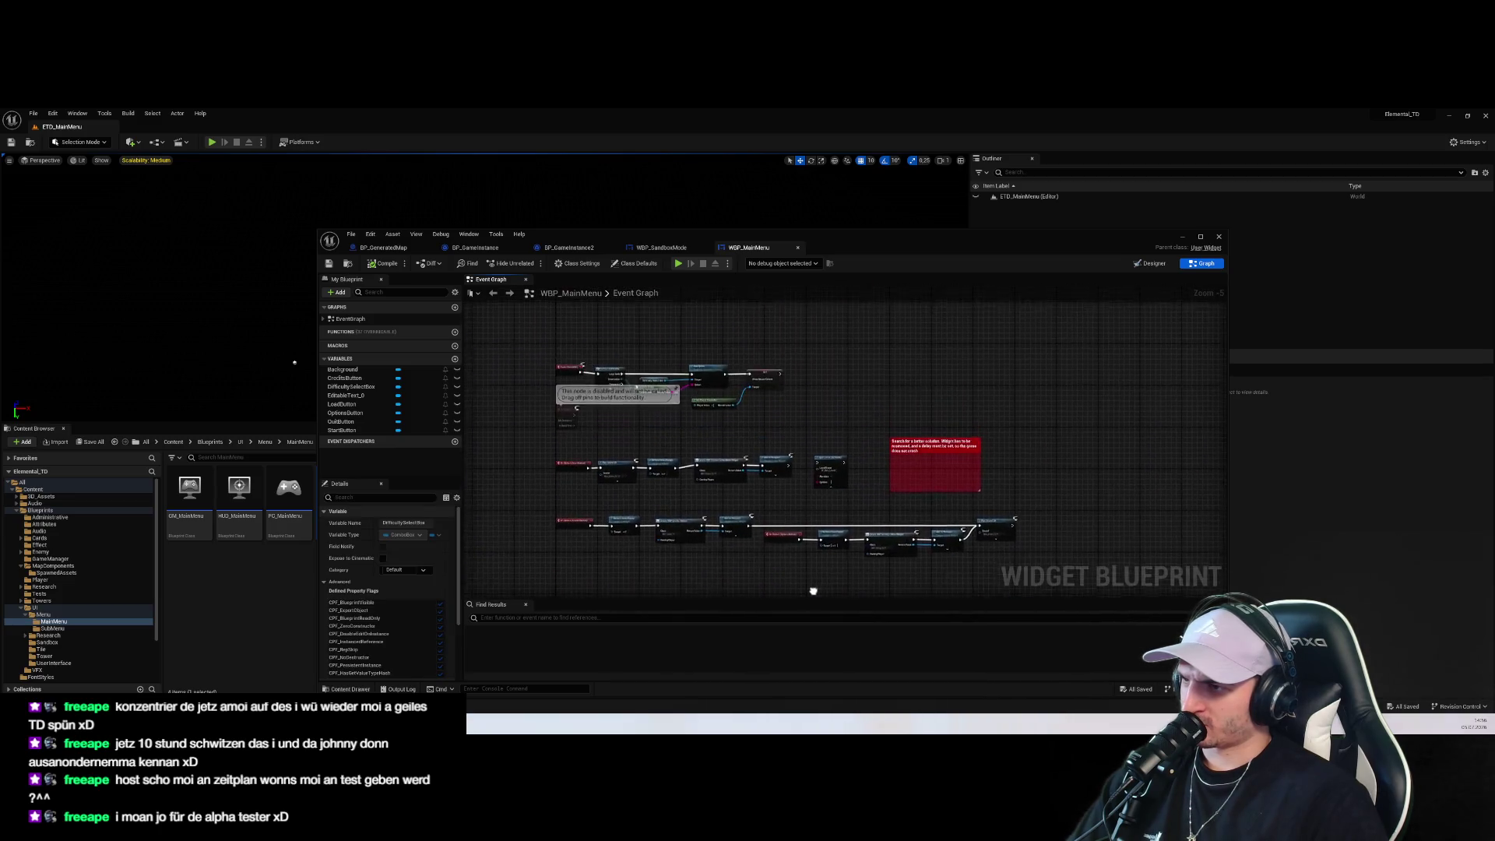
mouse_move(667, 402)
mouse_down()
mouse_move(753, 461)
mouse_move(823, 484)
mouse_up()
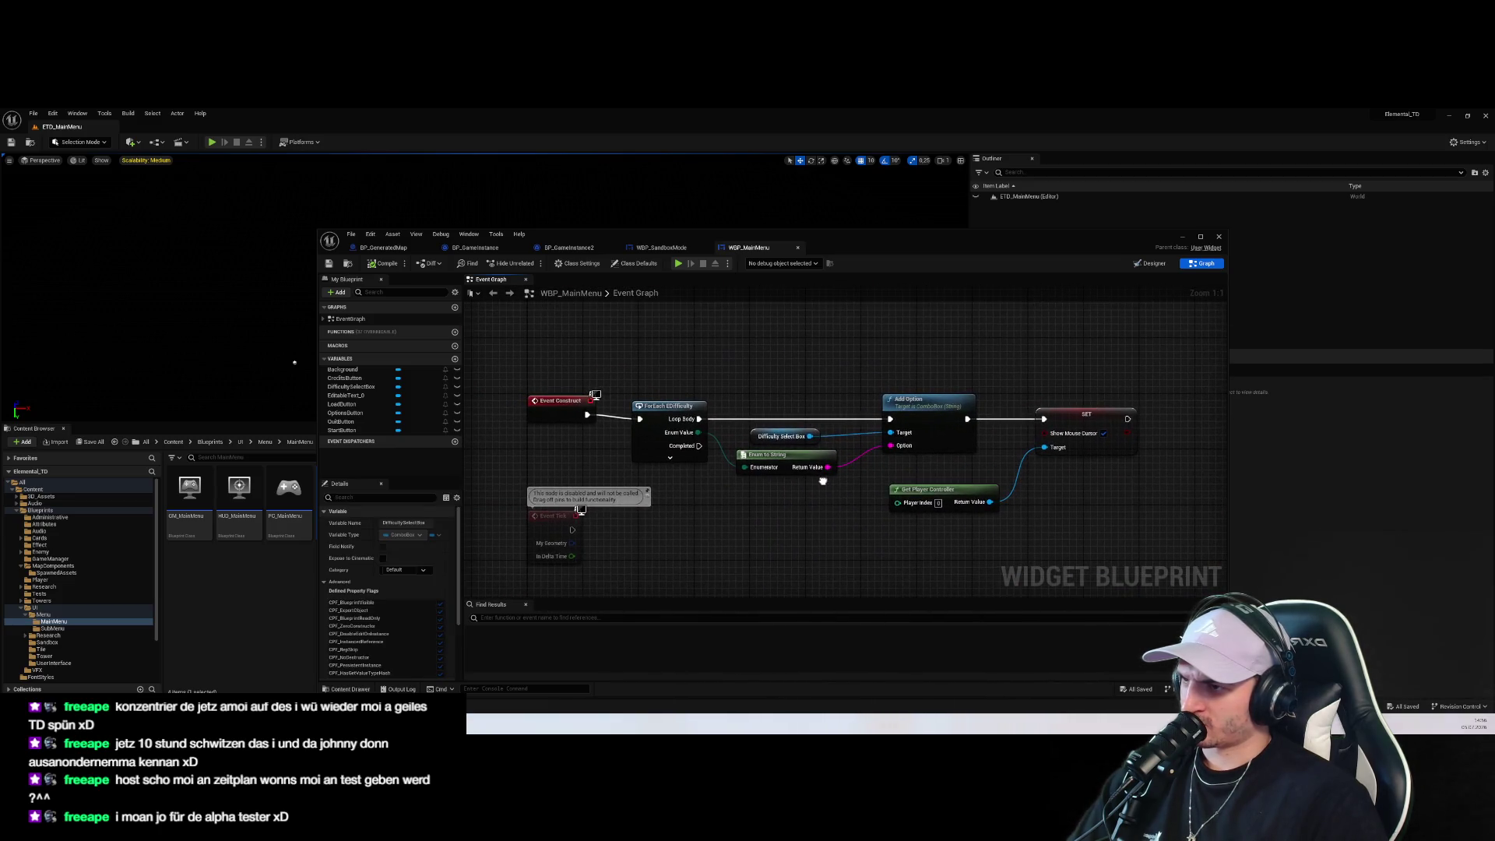
click(692, 464)
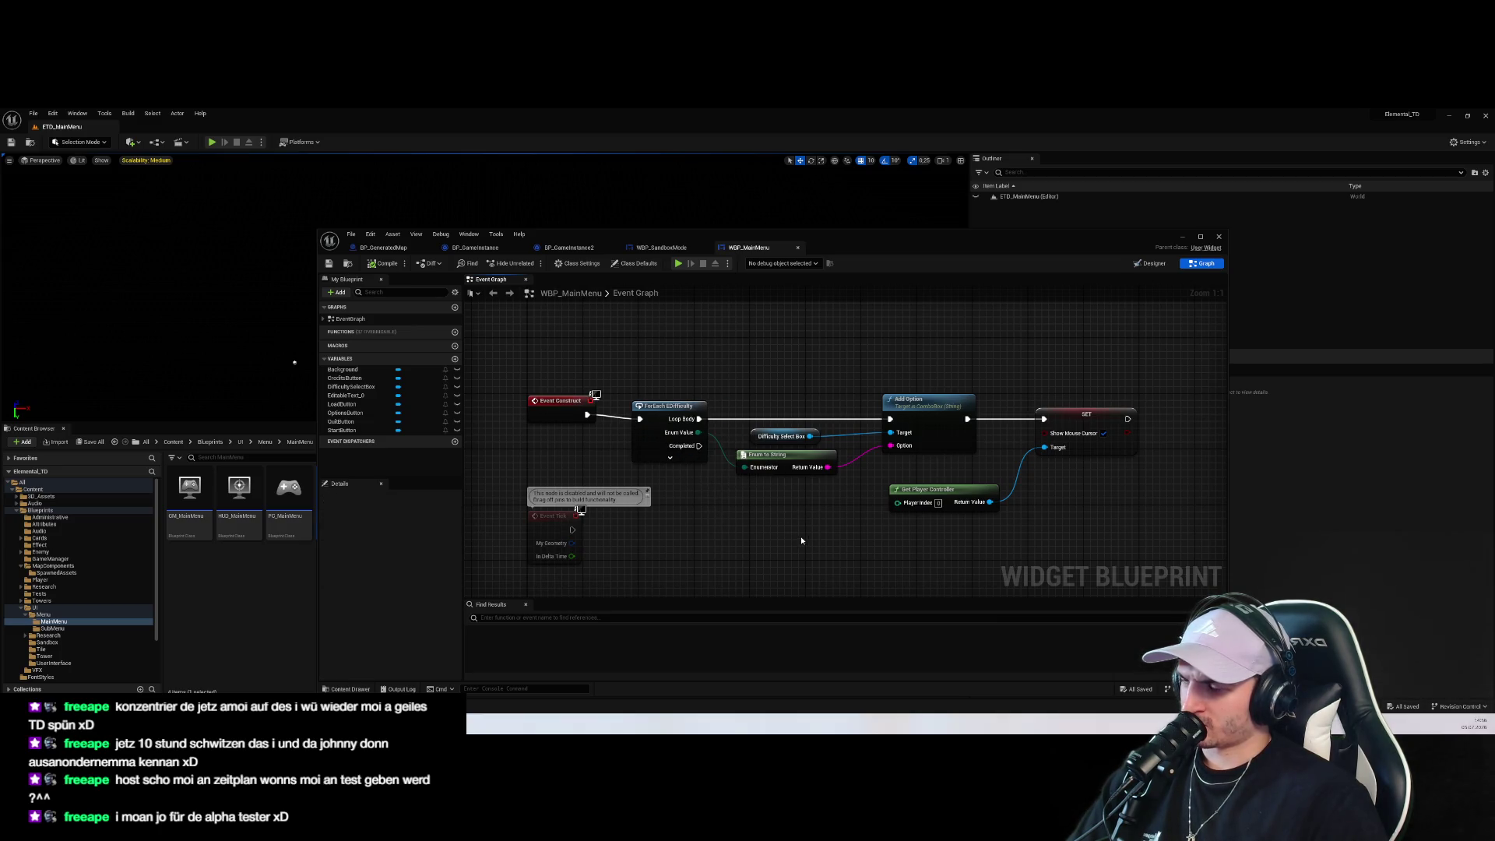
Check the Enum to String and Find Option Index nodes, then centre the OnTextCommitted seed chain
click(782, 436)
click(779, 470)
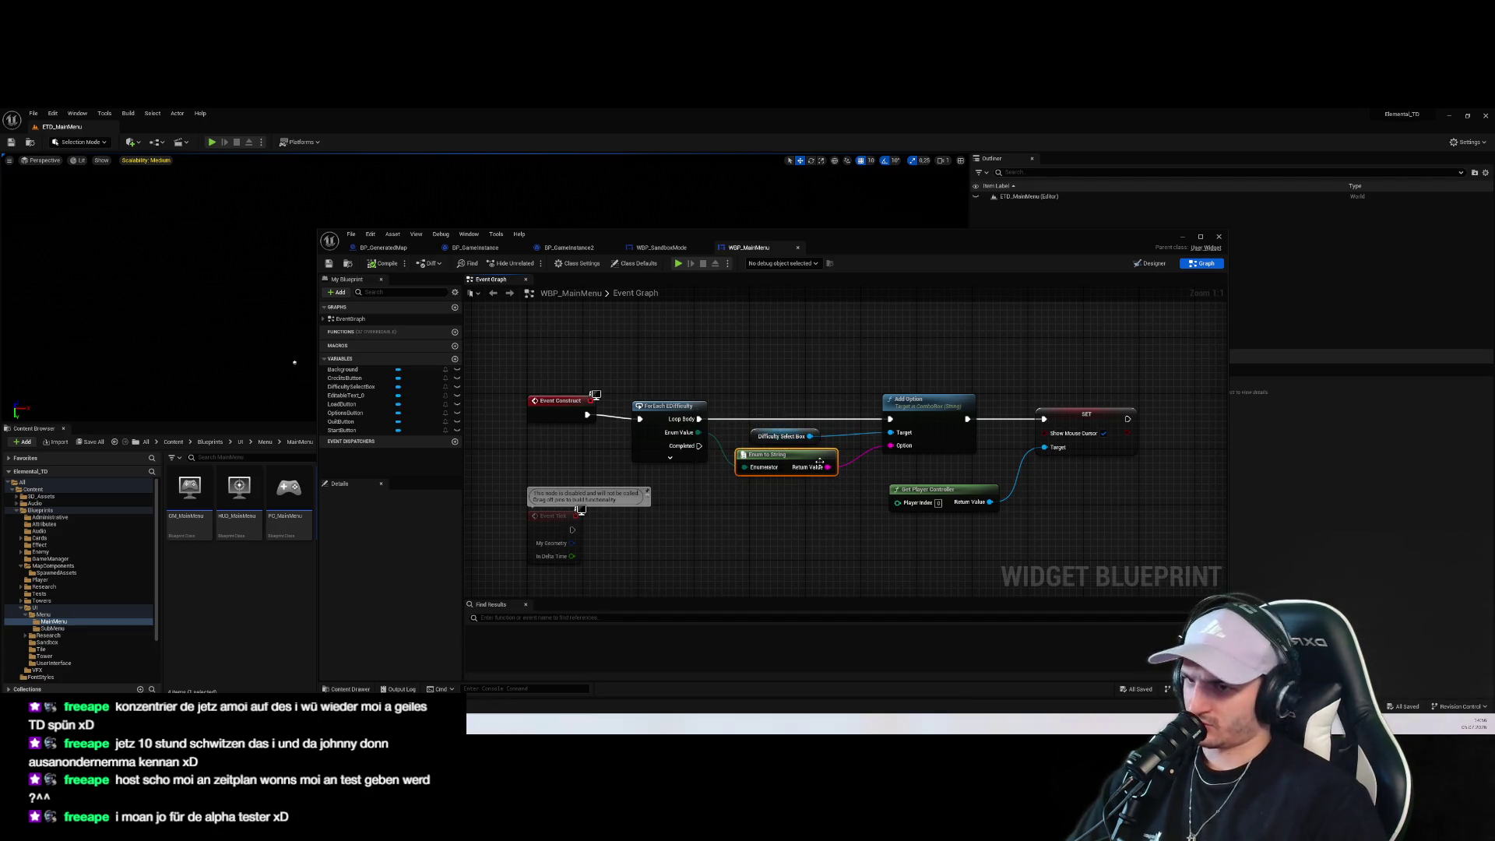
mouse_move(1065, 489)
mouse_down()
mouse_move(971, 487)
mouse_move(865, 401)
mouse_up()
scroll(971, 488, down, 4)
drag(950, 461, 844, 394)
scroll(826, 401, up, 4)
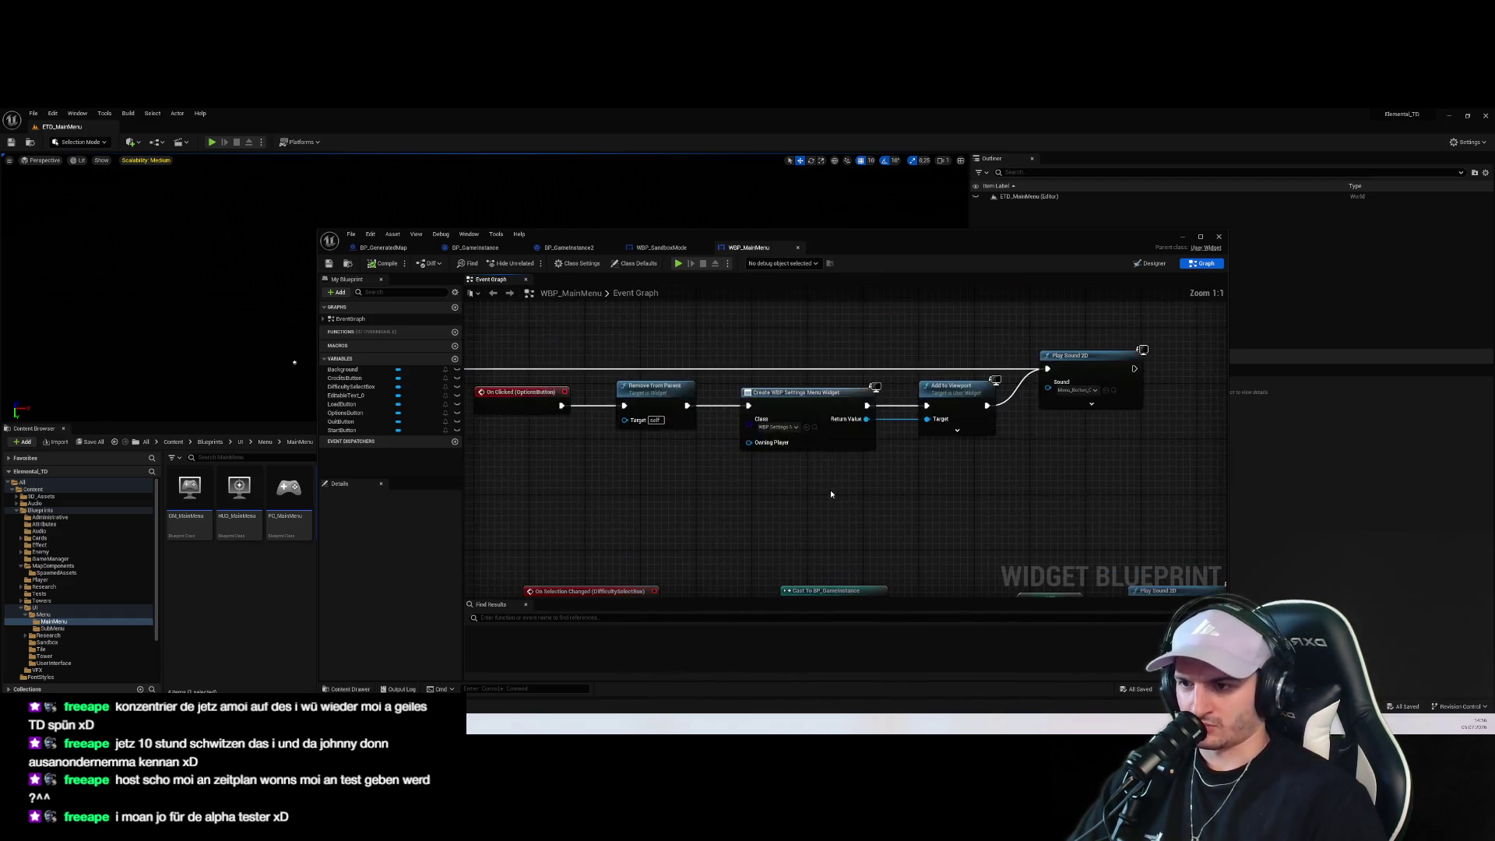
drag(862, 562, 736, 506)
mouse_move(939, 555)
mouse_down()
mouse_move(830, 555)
mouse_move(910, 561)
mouse_move(1015, 481)
mouse_up()
click(671, 458)
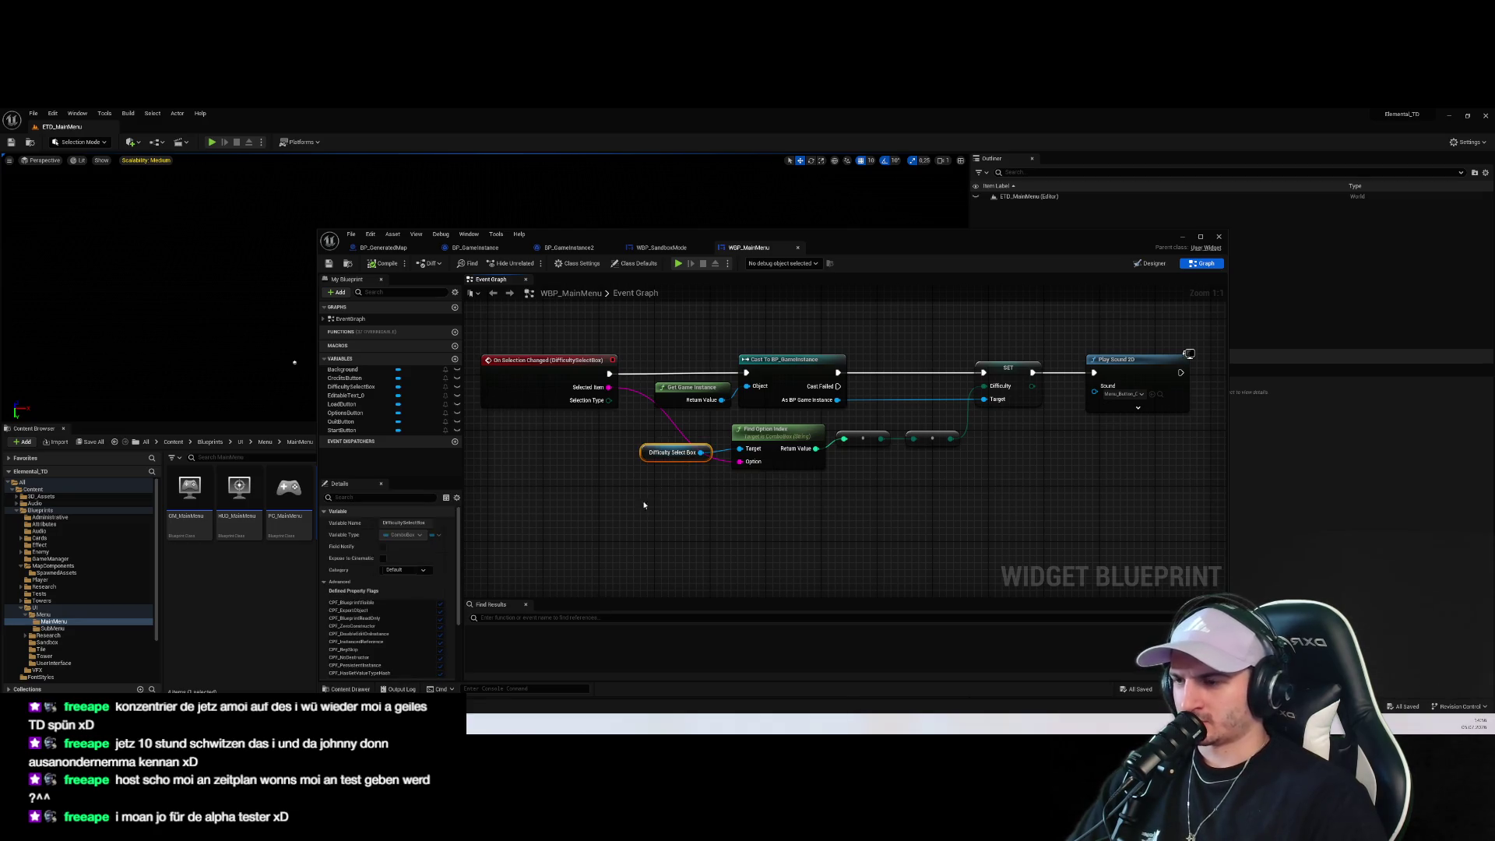
click(752, 544)
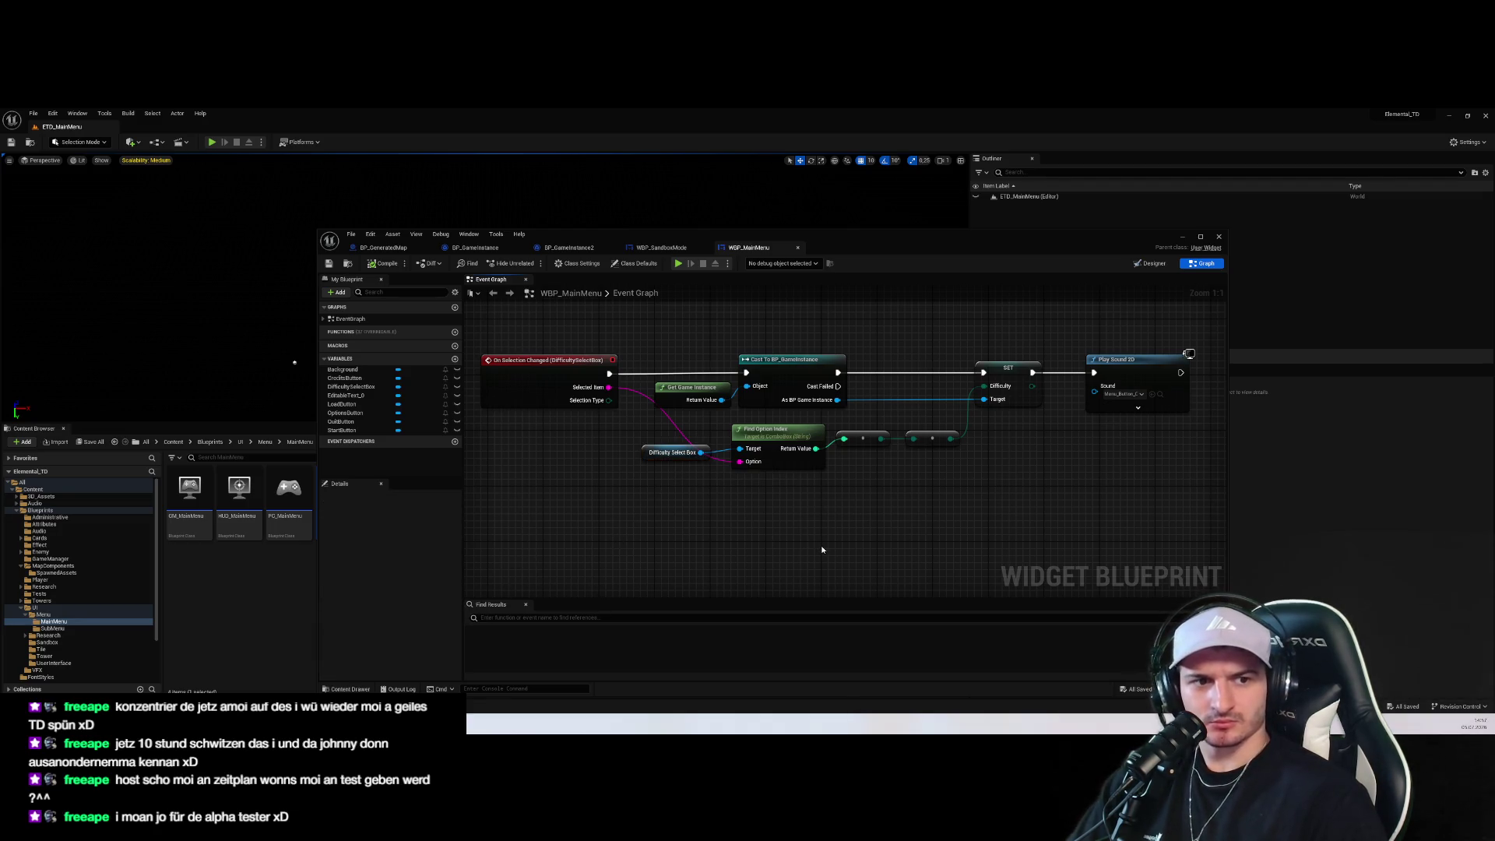
drag(928, 352, 919, 366)
mouse_move(828, 507)
mouse_down()
mouse_move(945, 528)
mouse_move(851, 434)
mouse_move(803, 526)
mouse_move(741, 504)
mouse_up()
drag(945, 470, 958, 475)
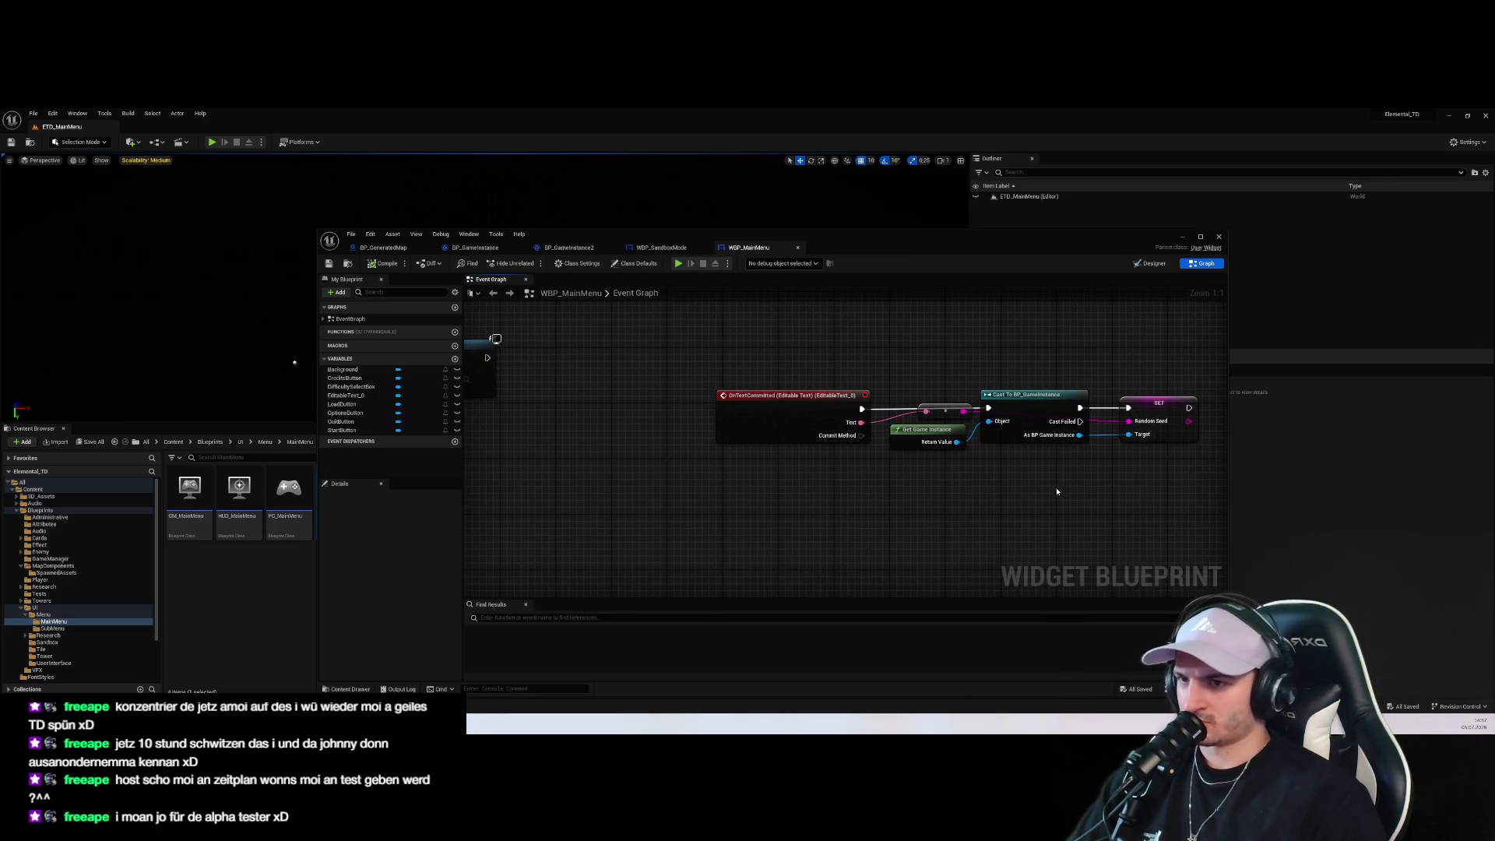
Move Get Game Instance below the cast chain and nudge the Random Seed SET node further right
click(1043, 401)
key(f)
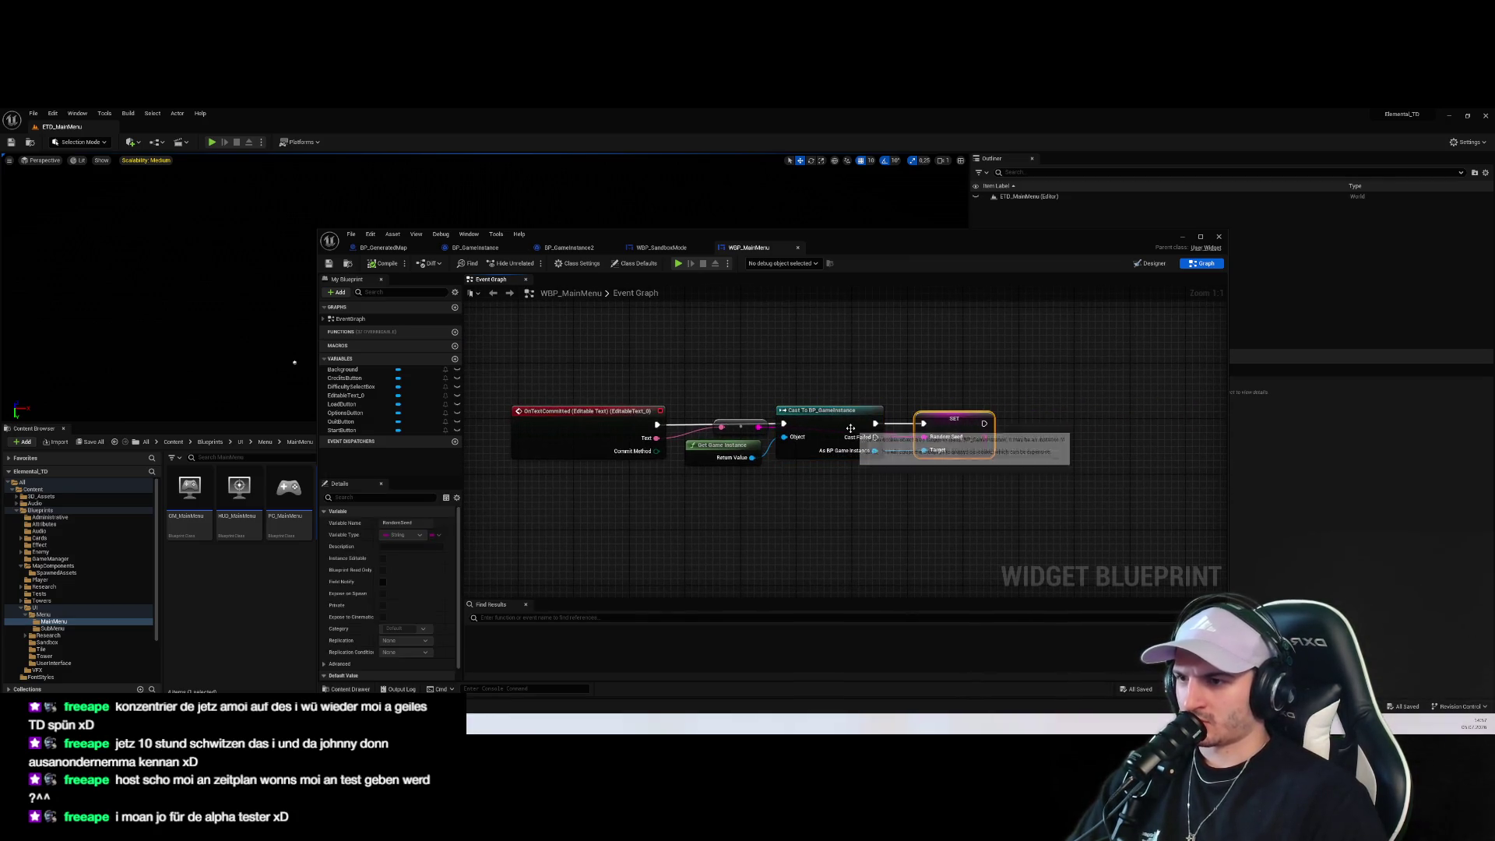
drag(722, 446, 737, 514)
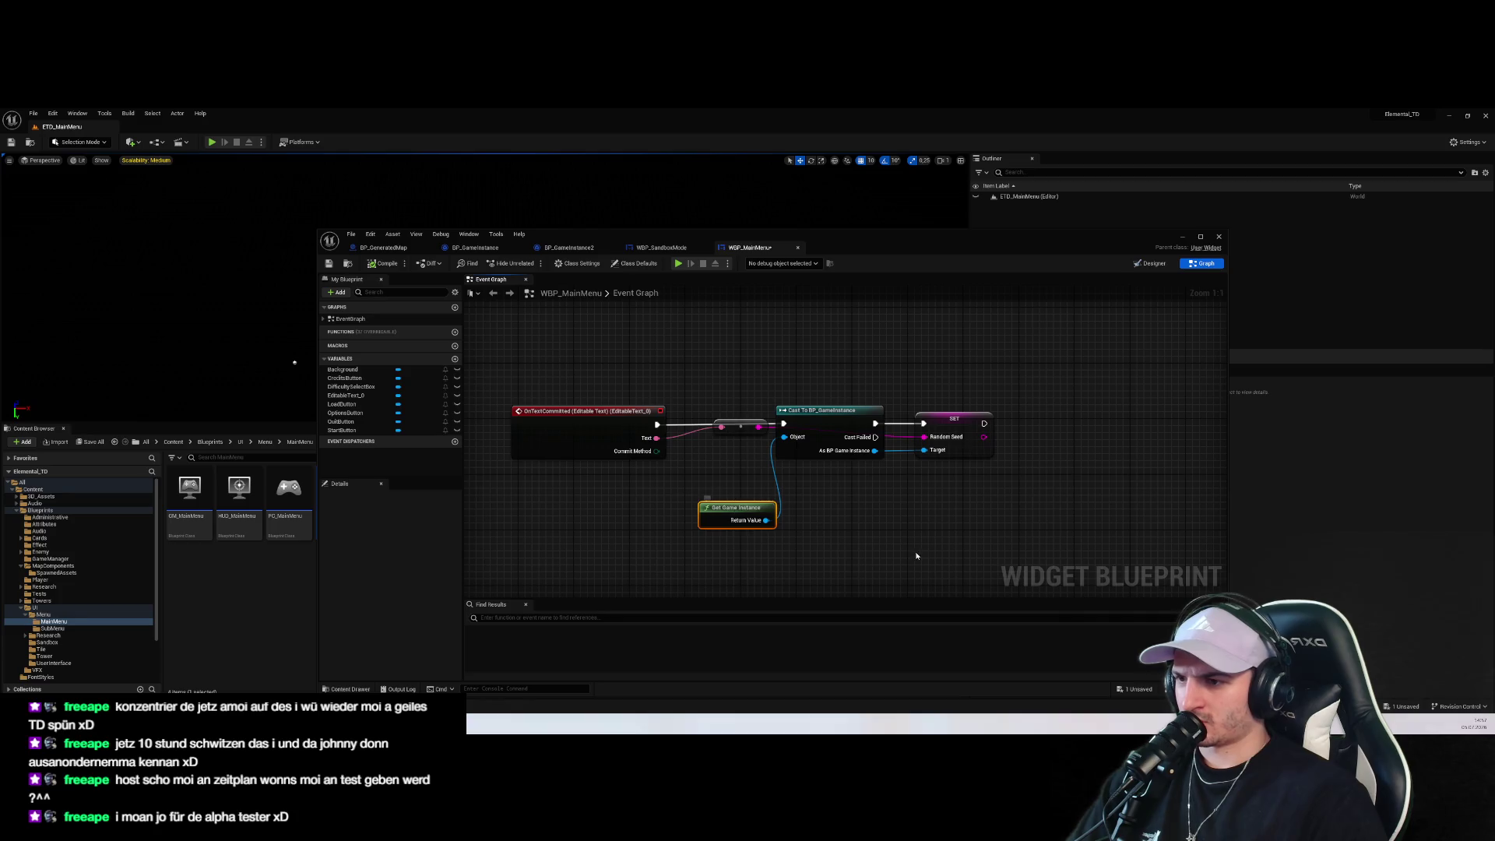
click(724, 460)
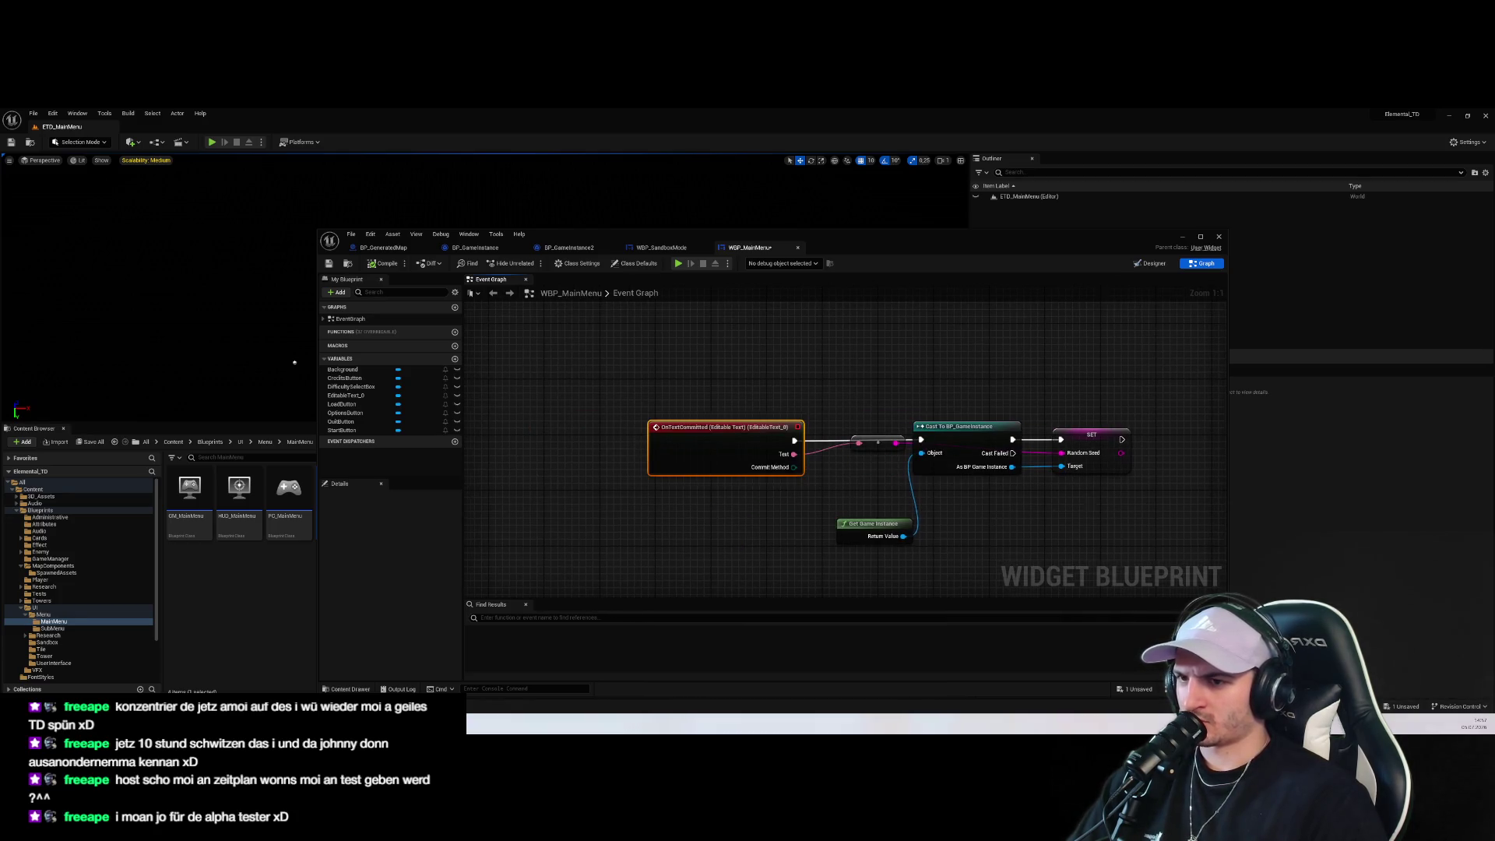
drag(1083, 500, 981, 518)
click(880, 460)
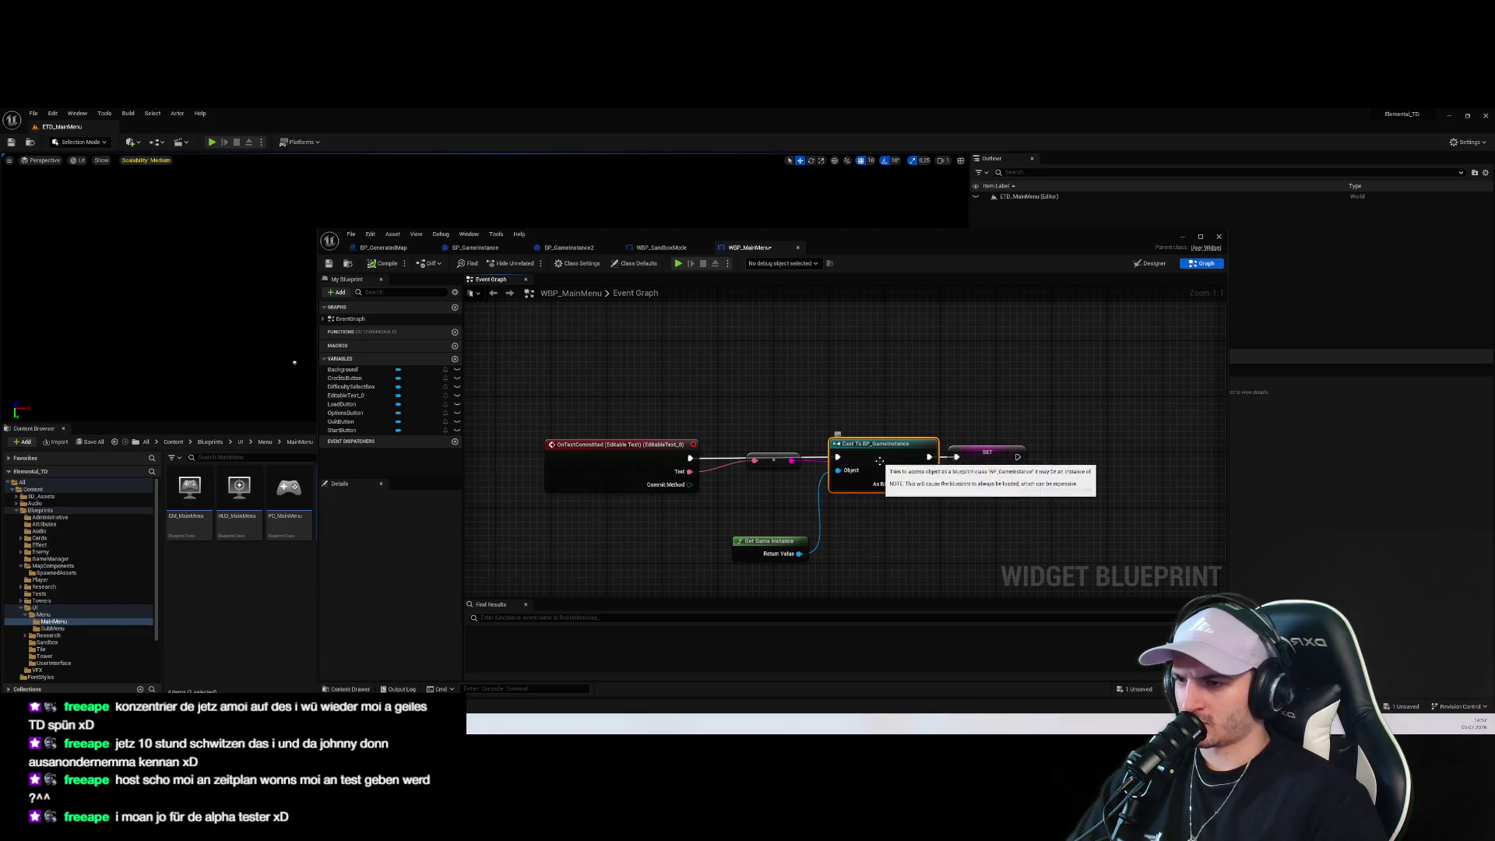
click(914, 530)
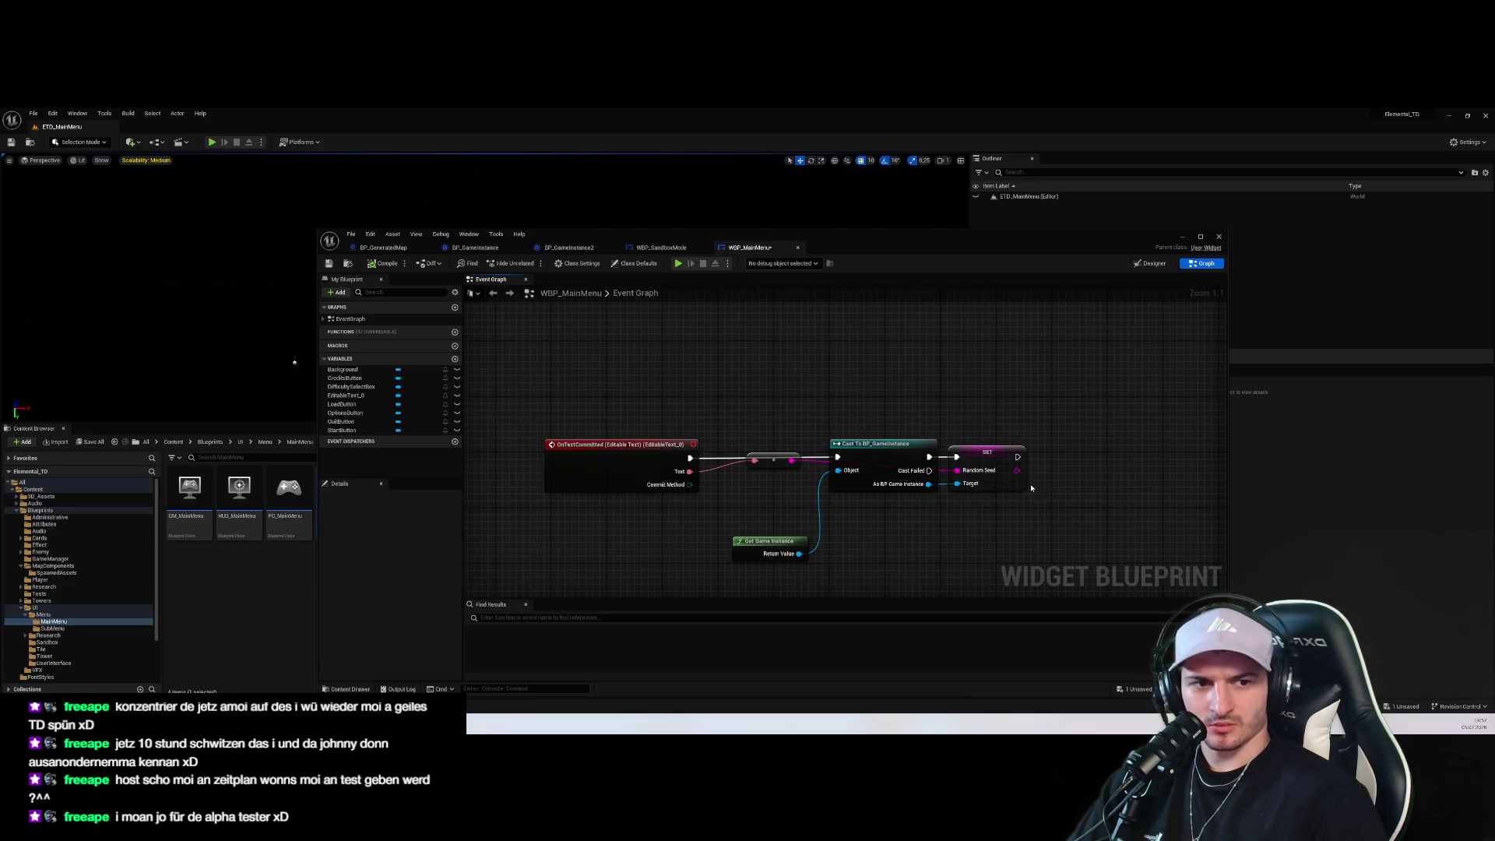
drag(1009, 484, 1050, 485)
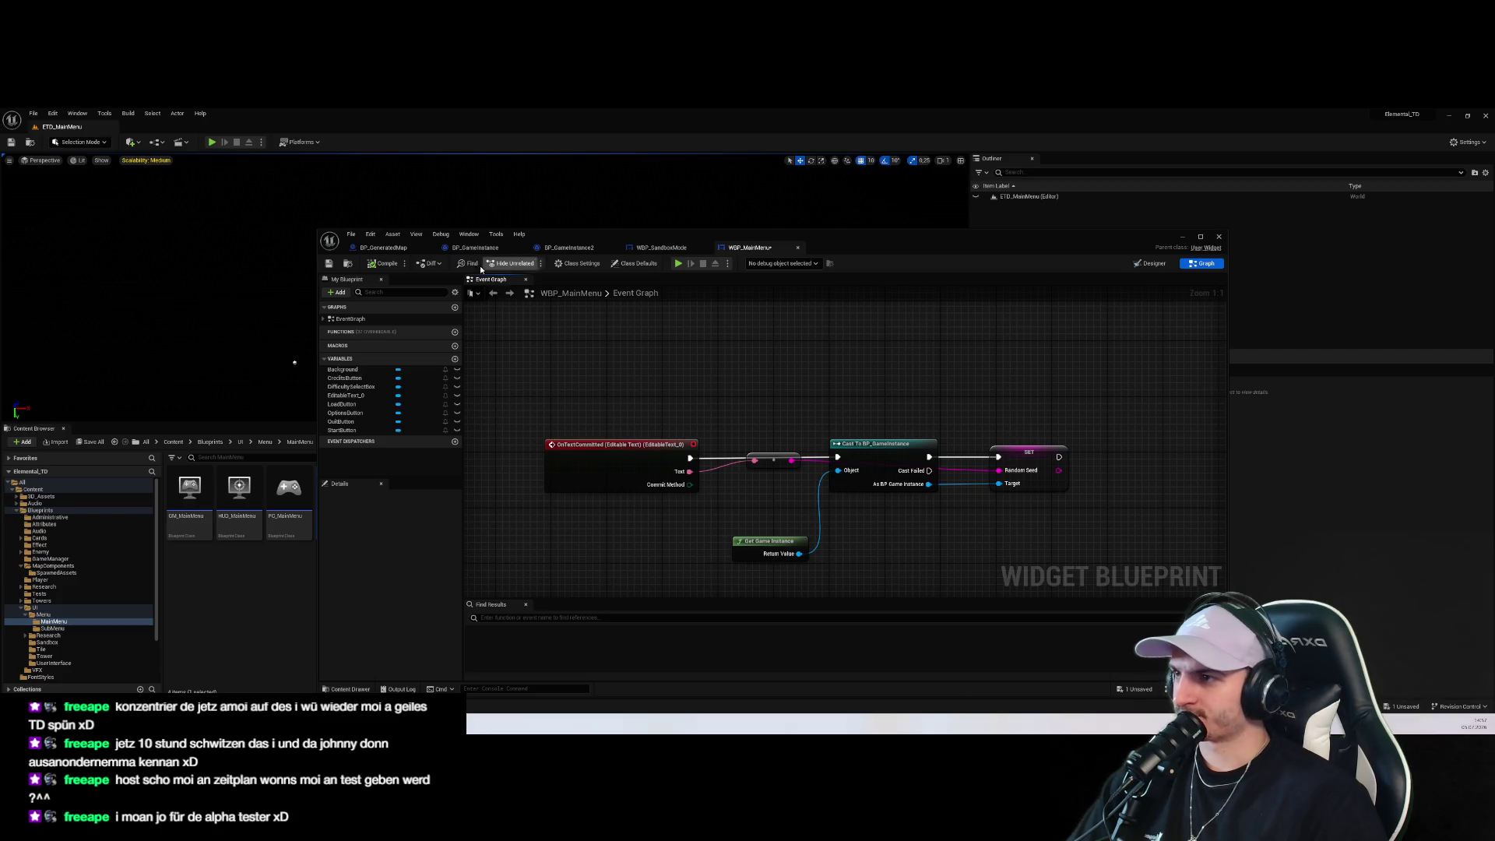
click(383, 247)
click(568, 246)
Show WBP_SandboxMode's Designer, select the dice Reroll button, and start Play in Editor
click(661, 247)
click(1150, 263)
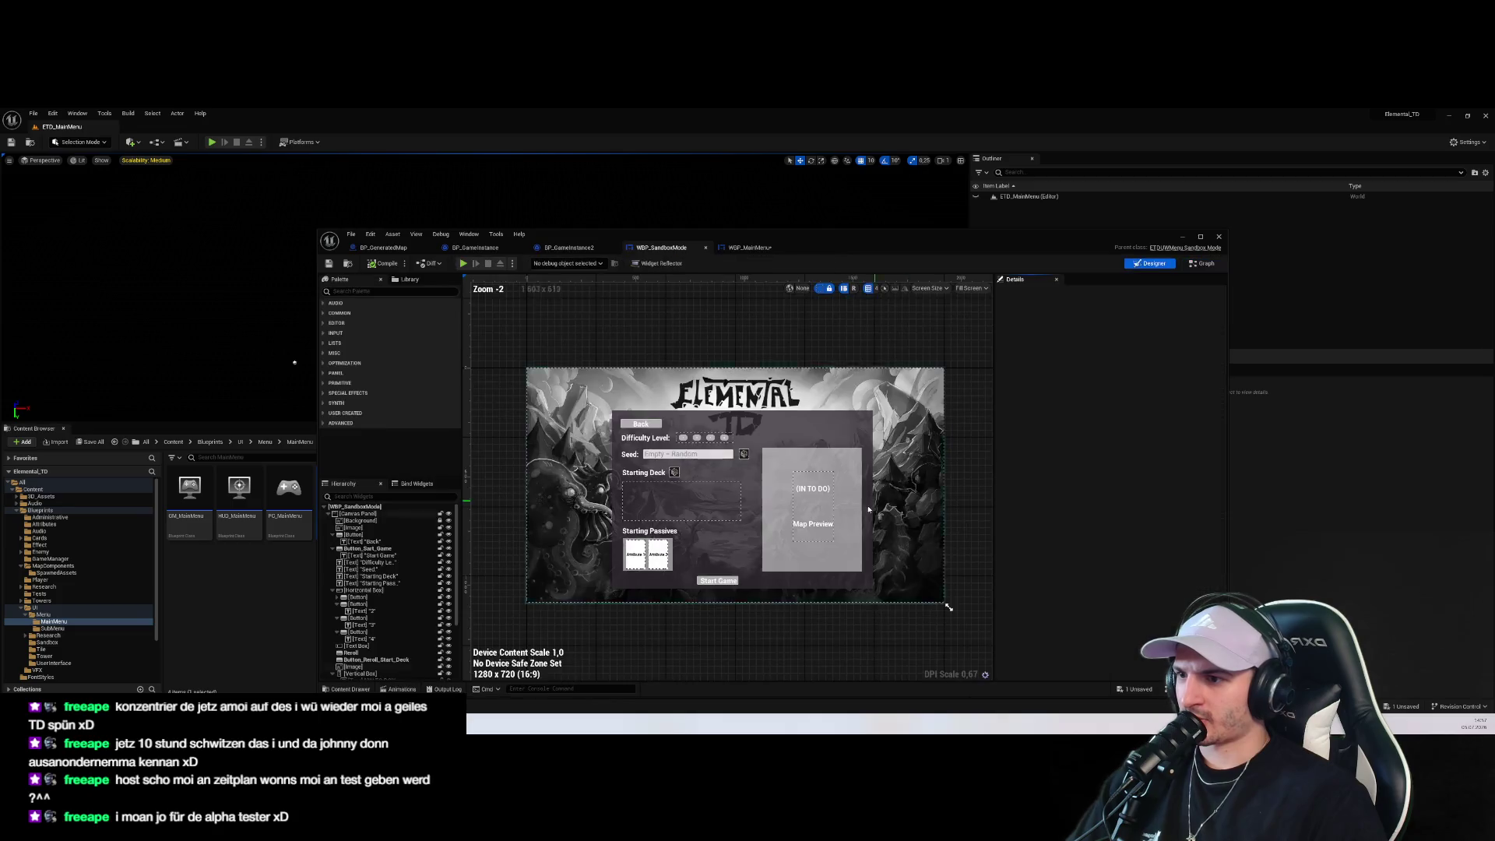
scroll(629, 507, up, 3)
drag(630, 506, 774, 518)
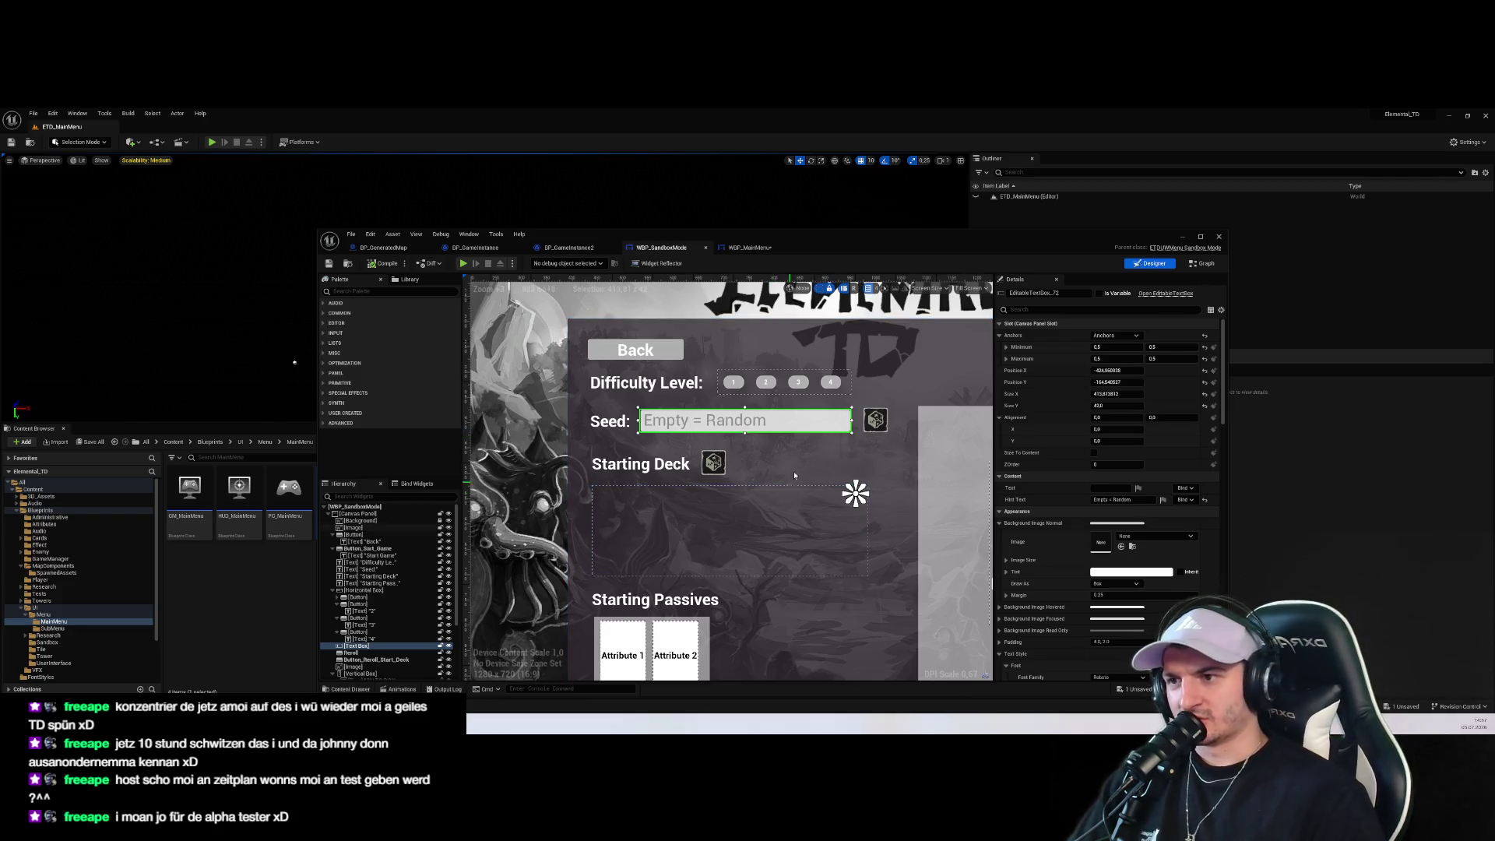
click(873, 423)
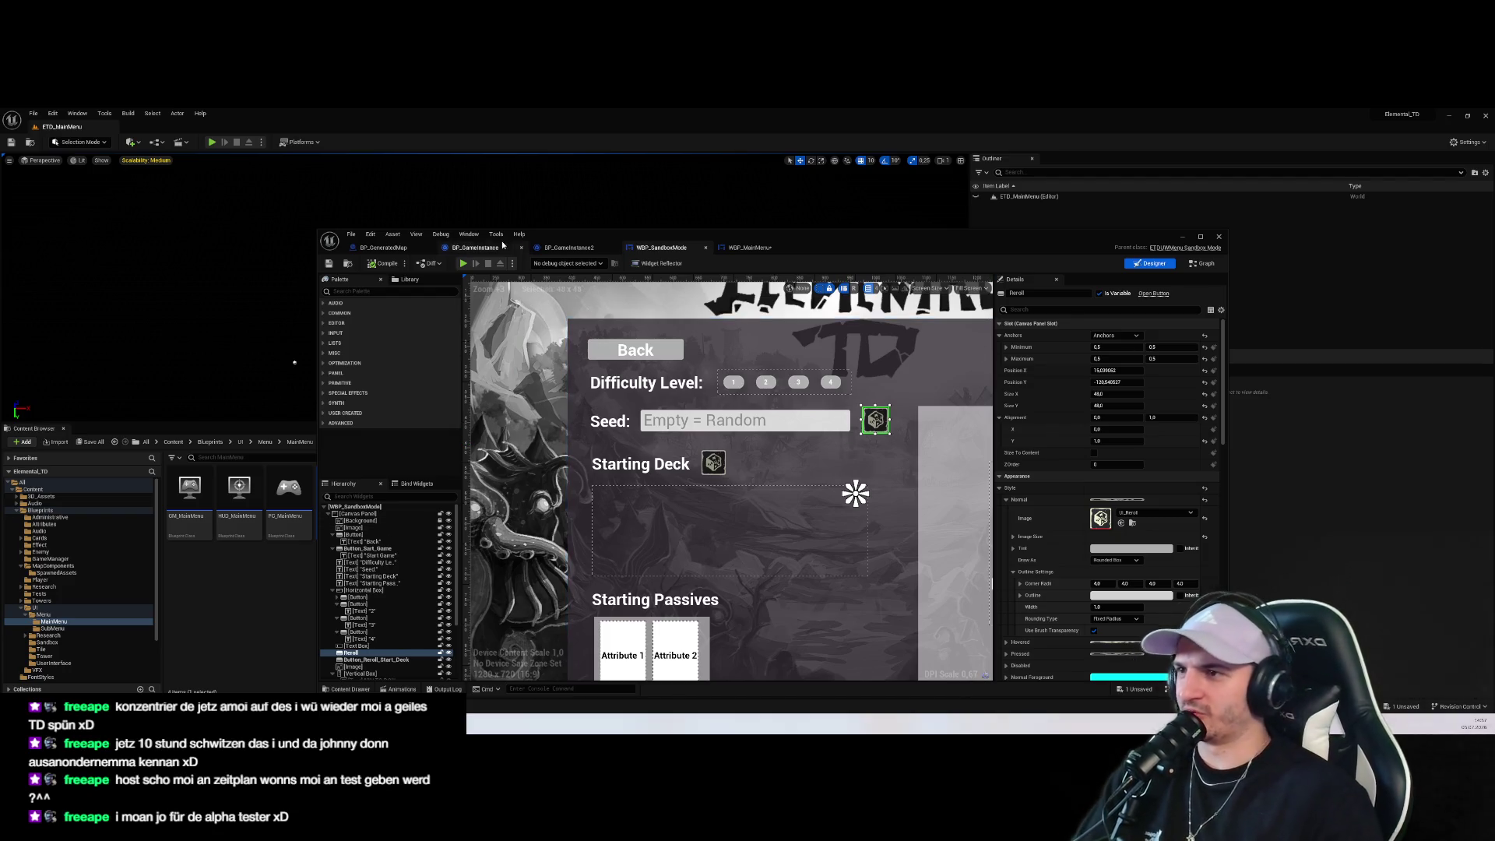
click(223, 138)
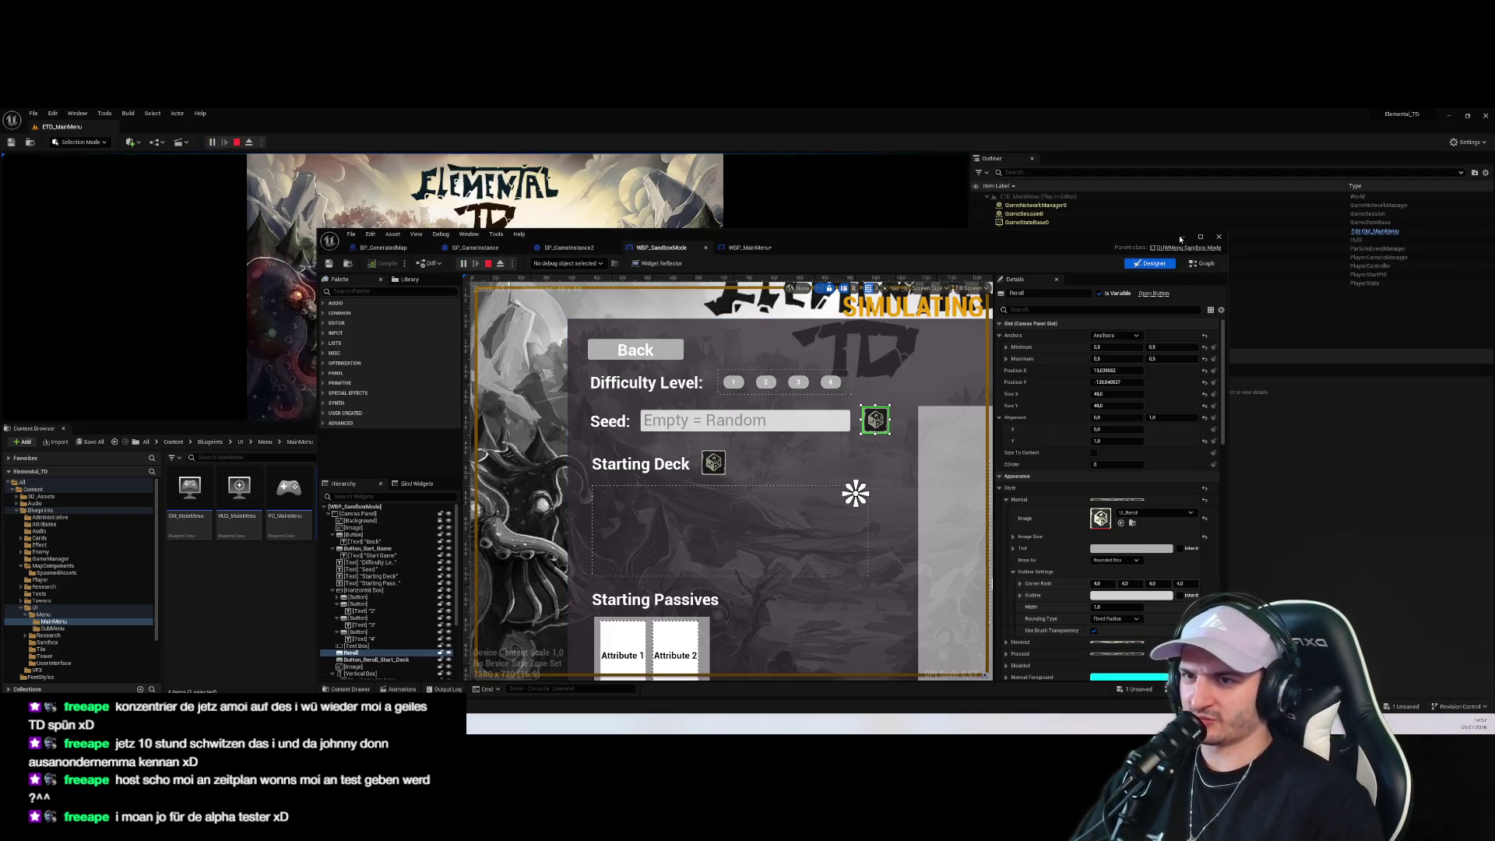
In play, set the Difficulty combo to Medium, Hard, then Very_Hard, click Start, and stop the session
click(1182, 236)
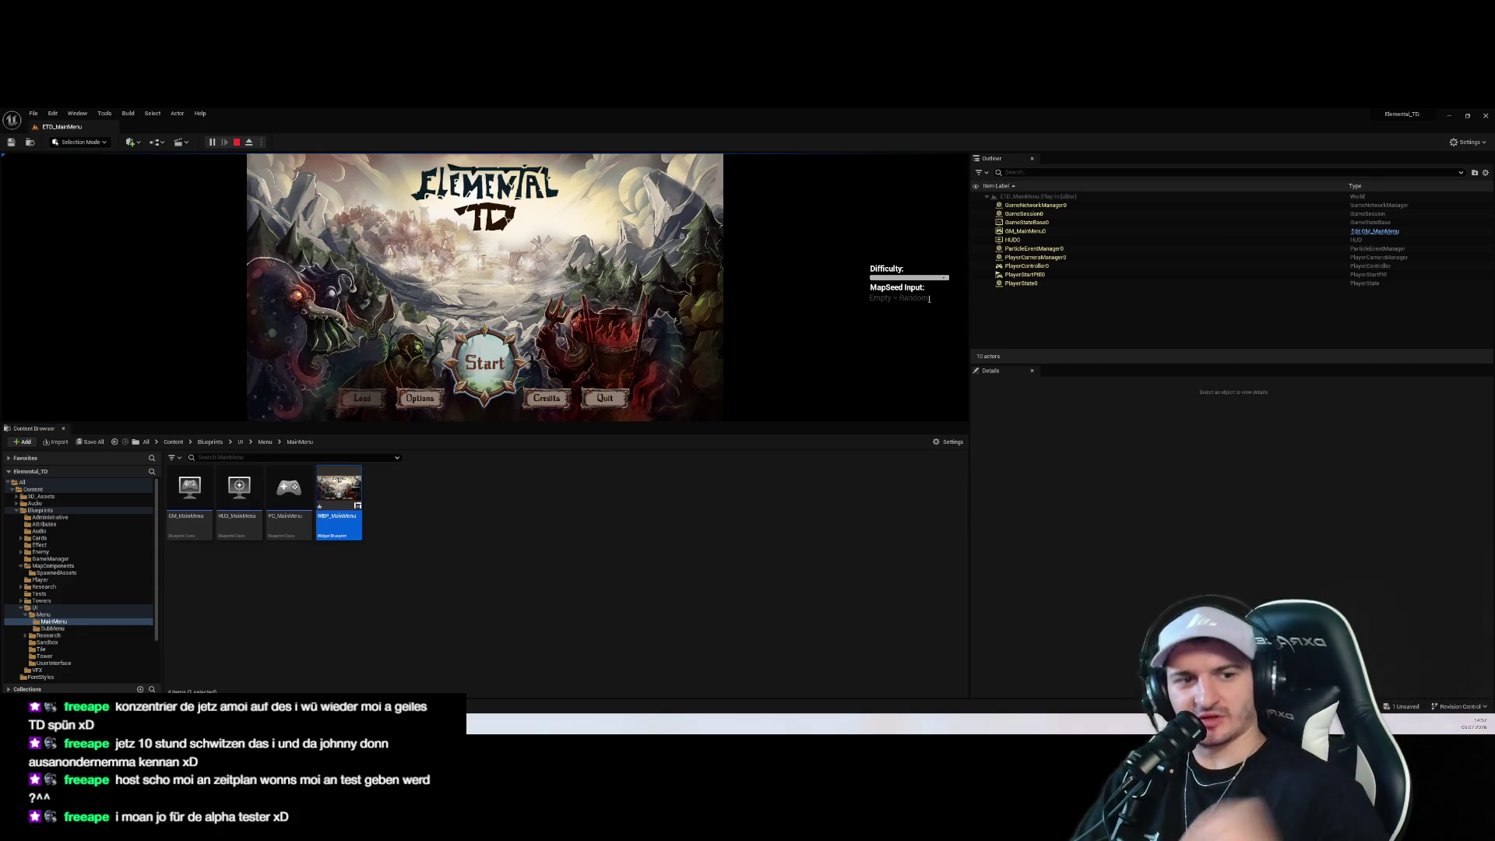
click(903, 277)
click(888, 305)
click(903, 282)
click(882, 318)
click(911, 281)
click(893, 329)
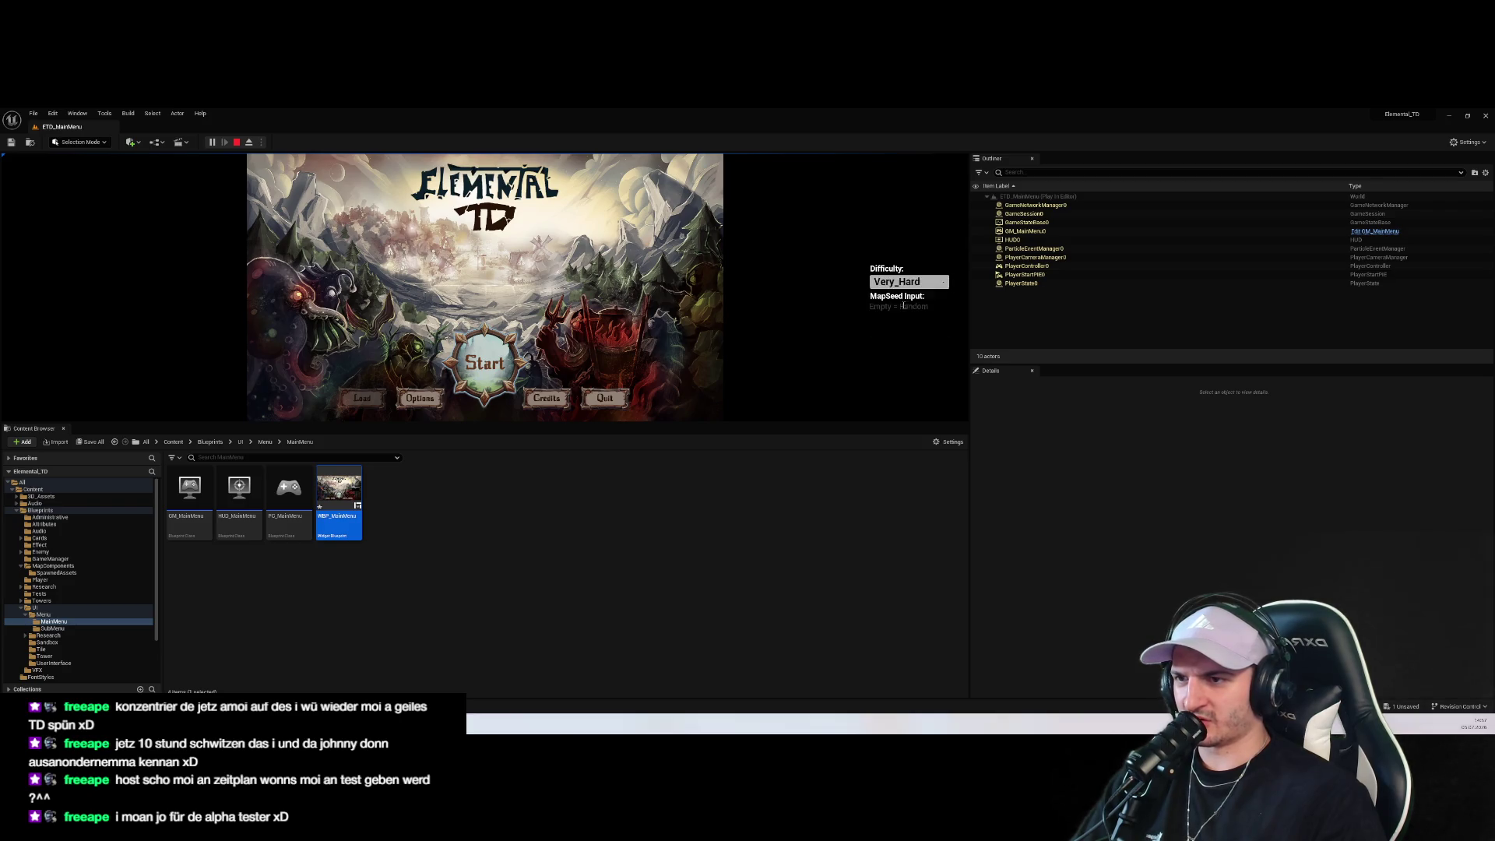
click(484, 363)
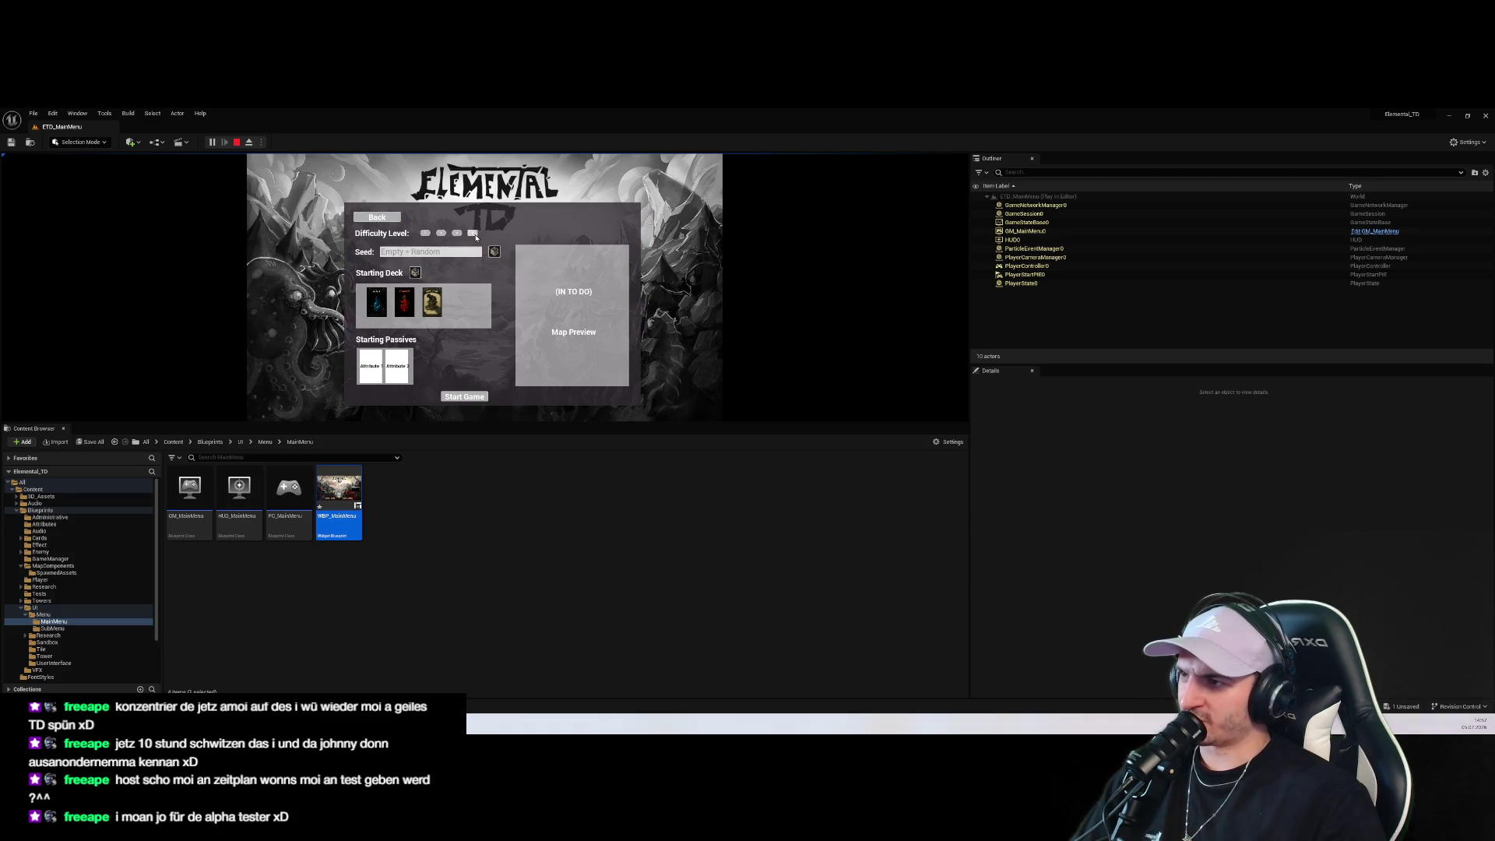
click(236, 143)
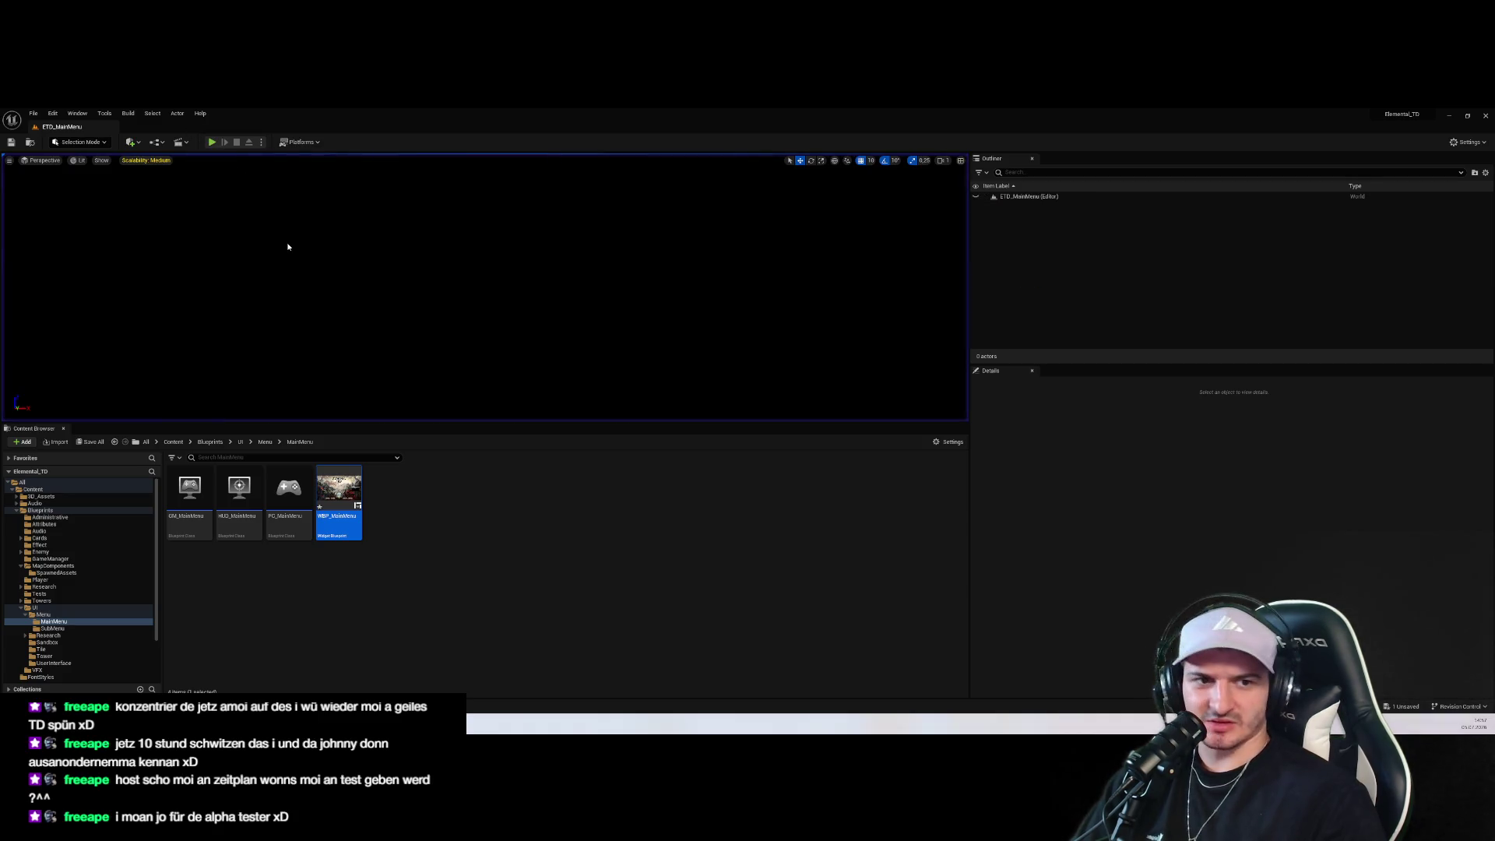
Give the Content Browser more room and browse the UI folders into UserInterface
click(776, 538)
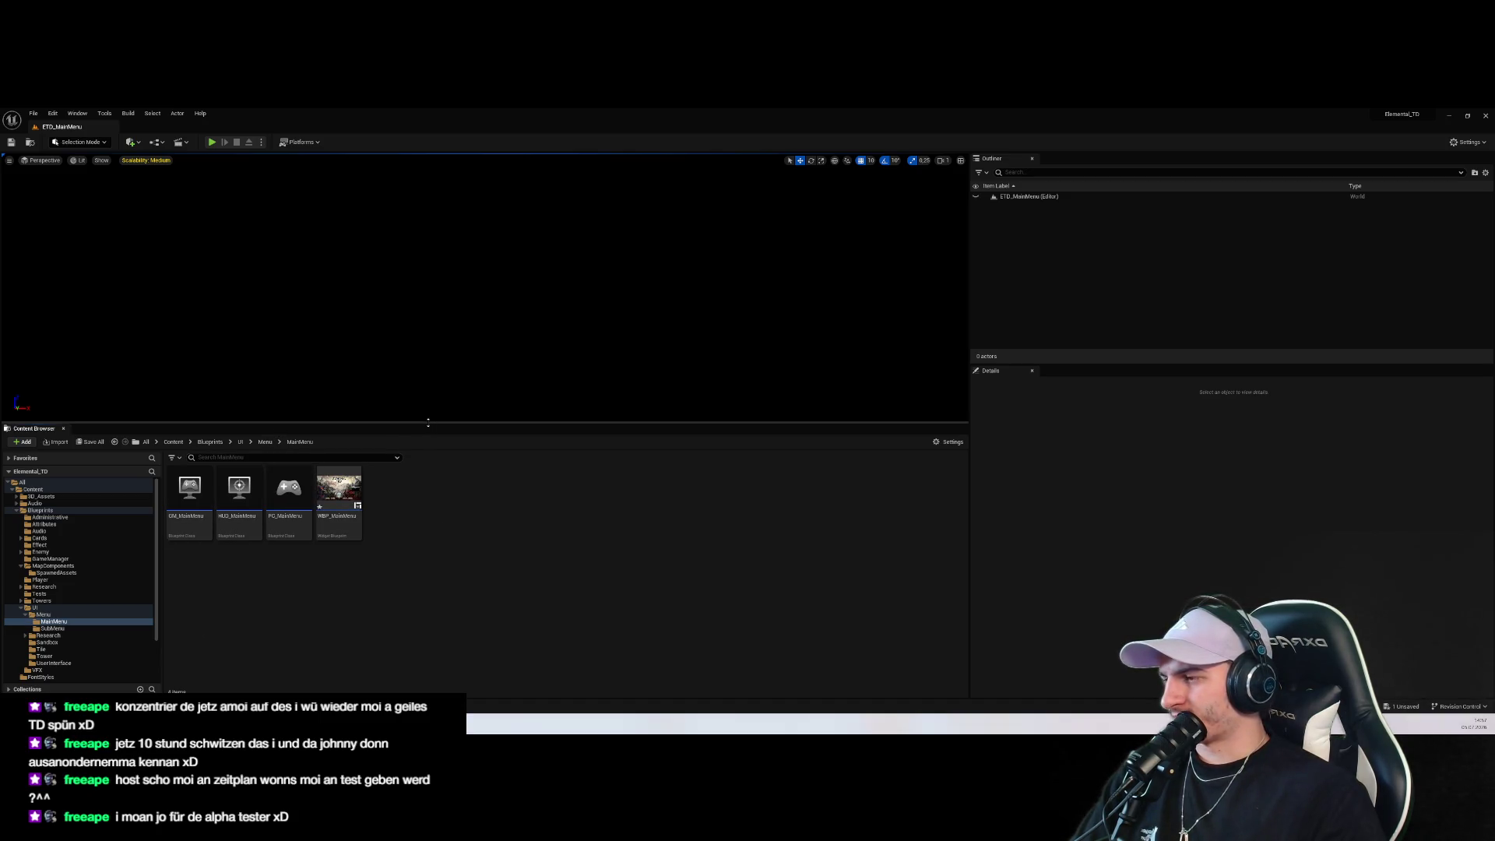
drag(428, 422, 428, 357)
click(67, 563)
click(34, 542)
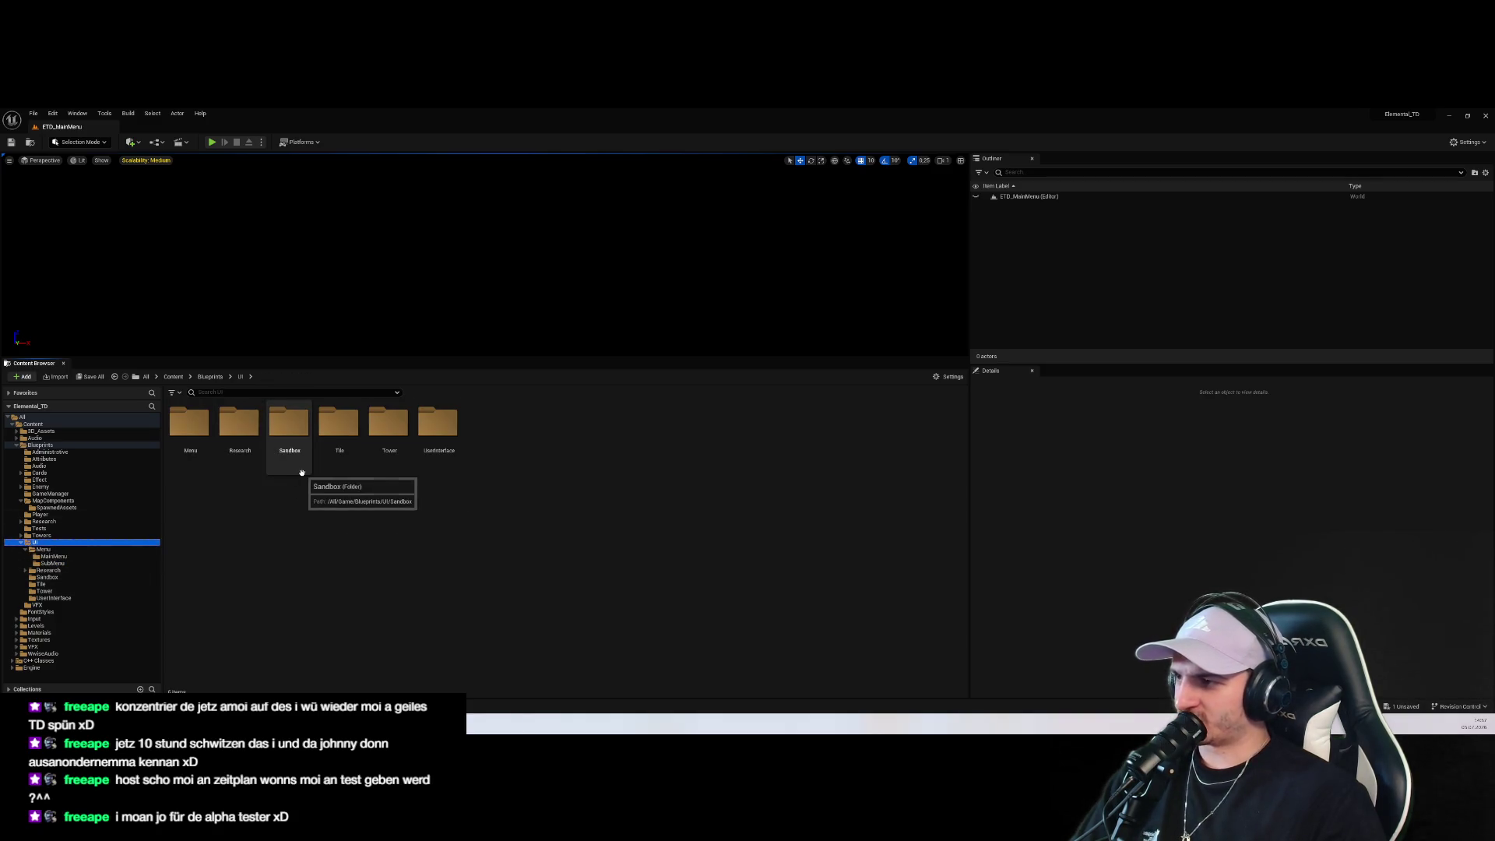
click(357, 489)
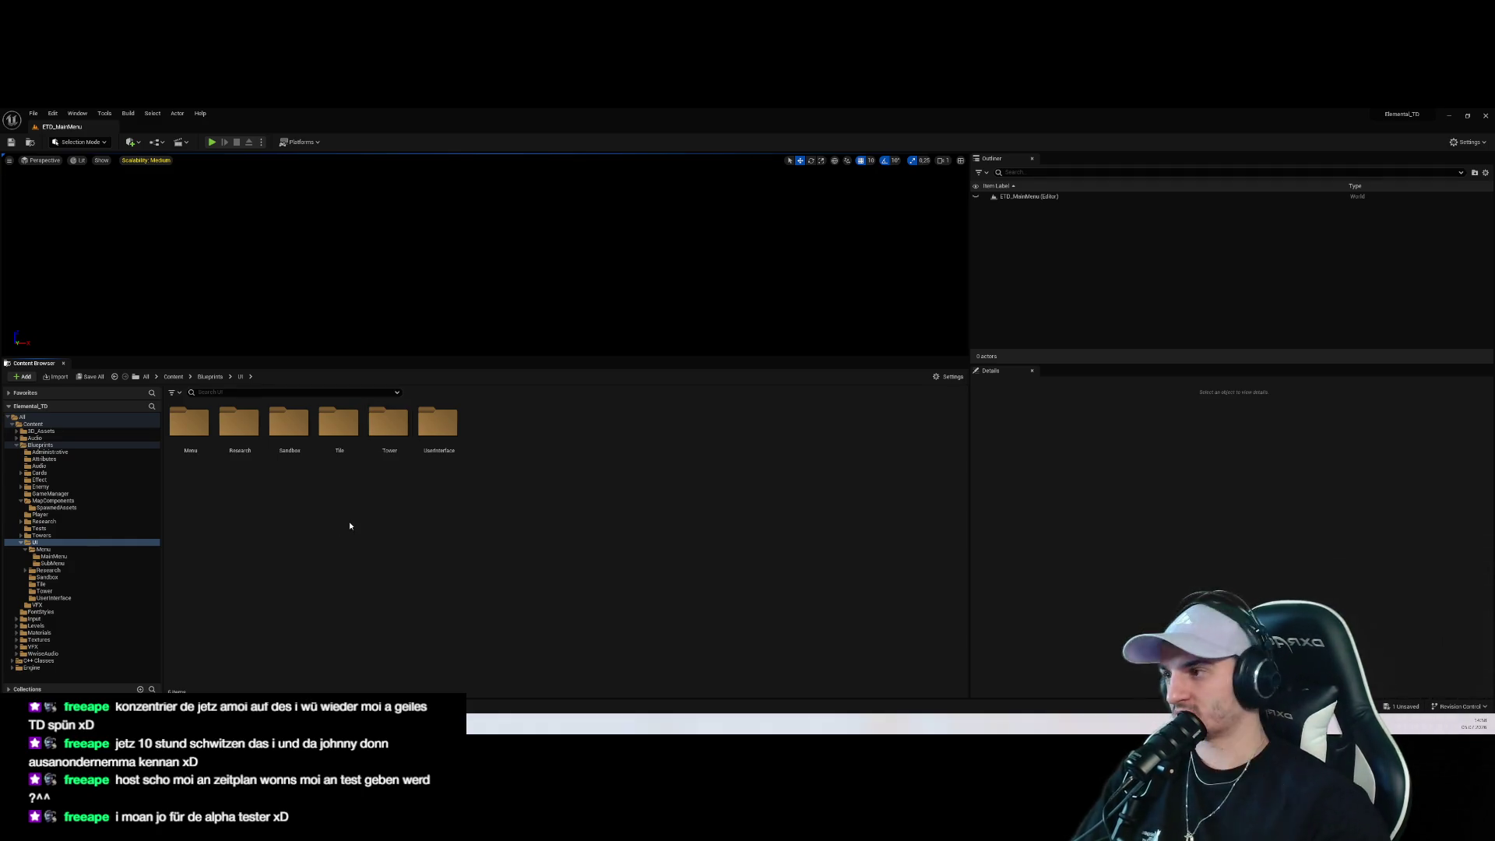
double_click(448, 461)
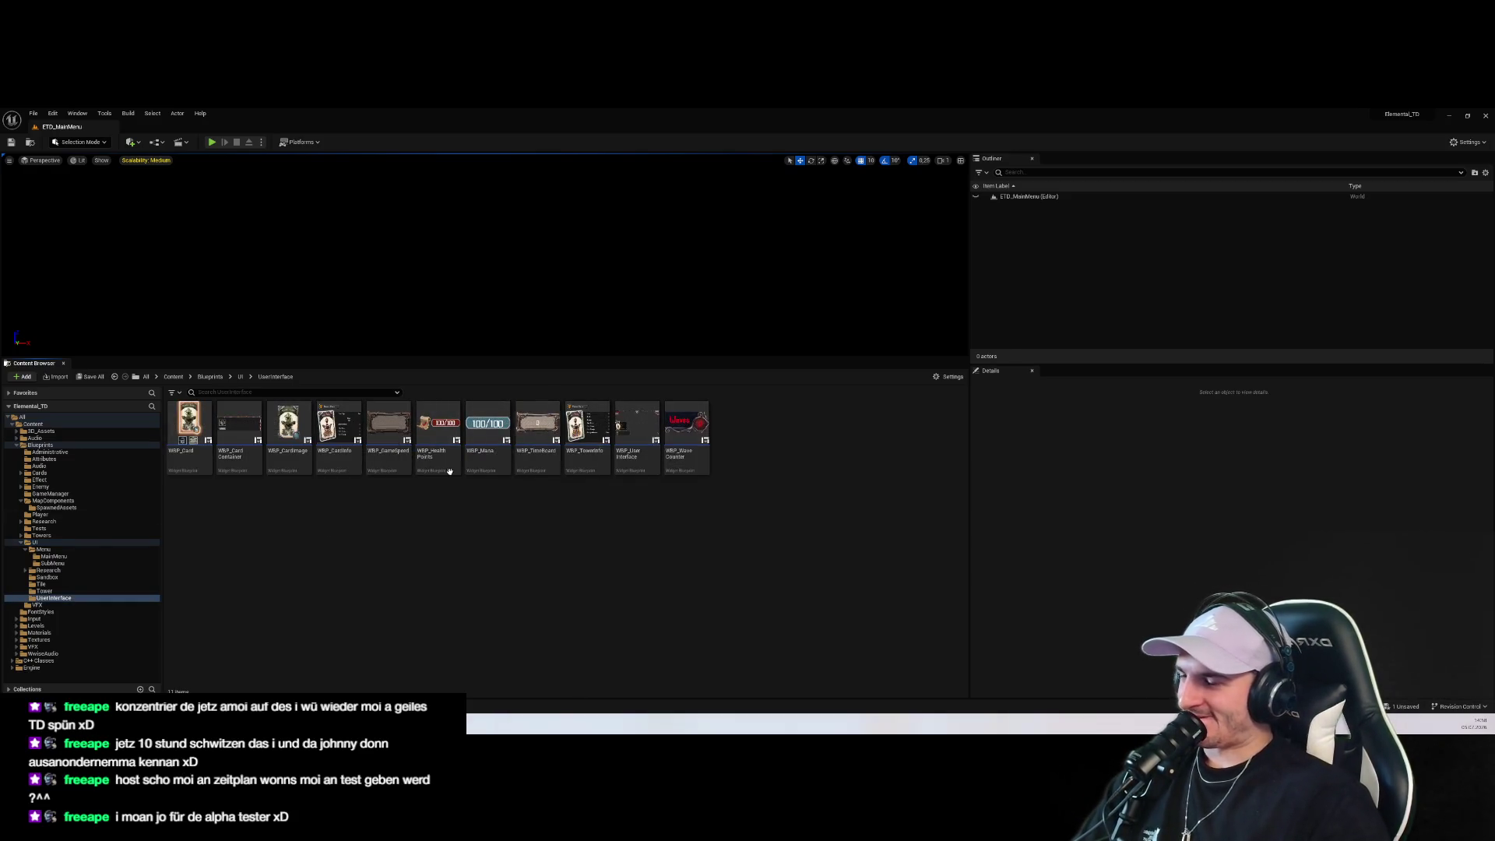
Briefly open and close WBP_UserInterface, then reopen WBP_MainMenu from the MainMenu folder
double_click(633, 427)
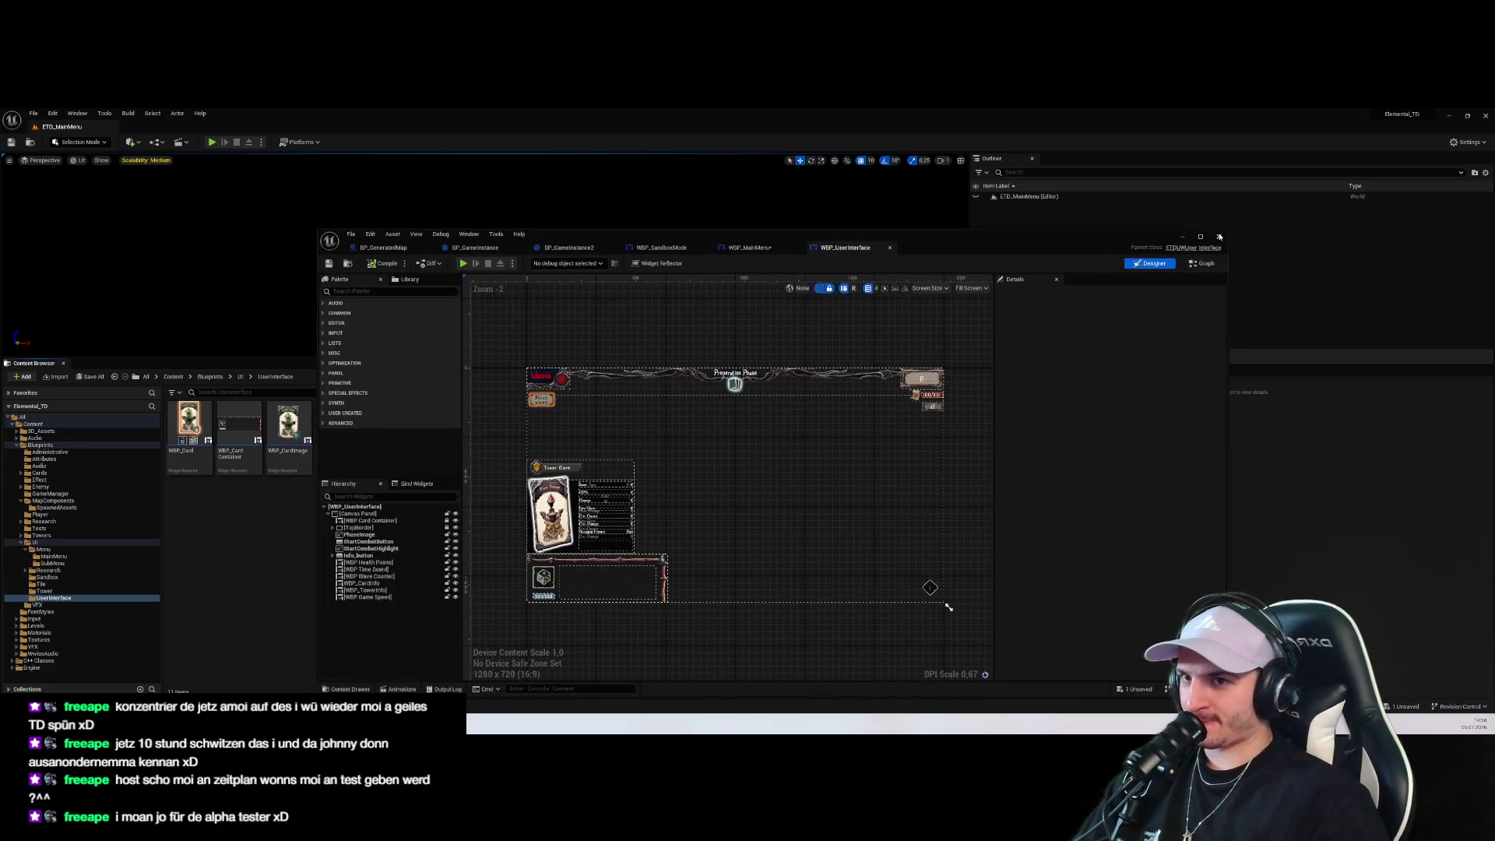
click(1220, 236)
click(78, 557)
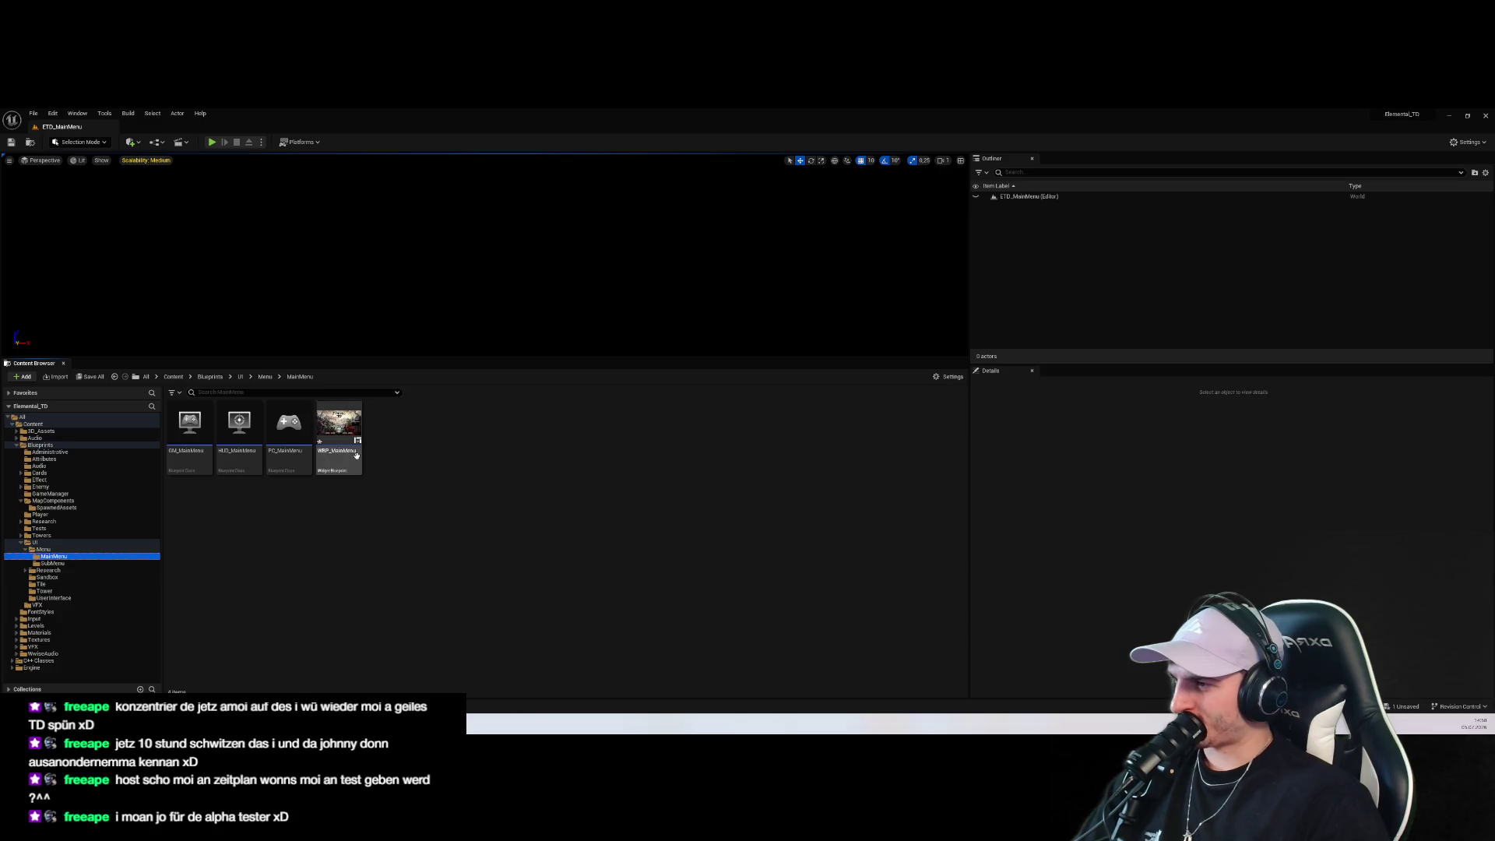
double_click(339, 428)
Select DifficultySelectBox, switch to the Graph, and pan to its On Selection Changed nodes
click(892, 476)
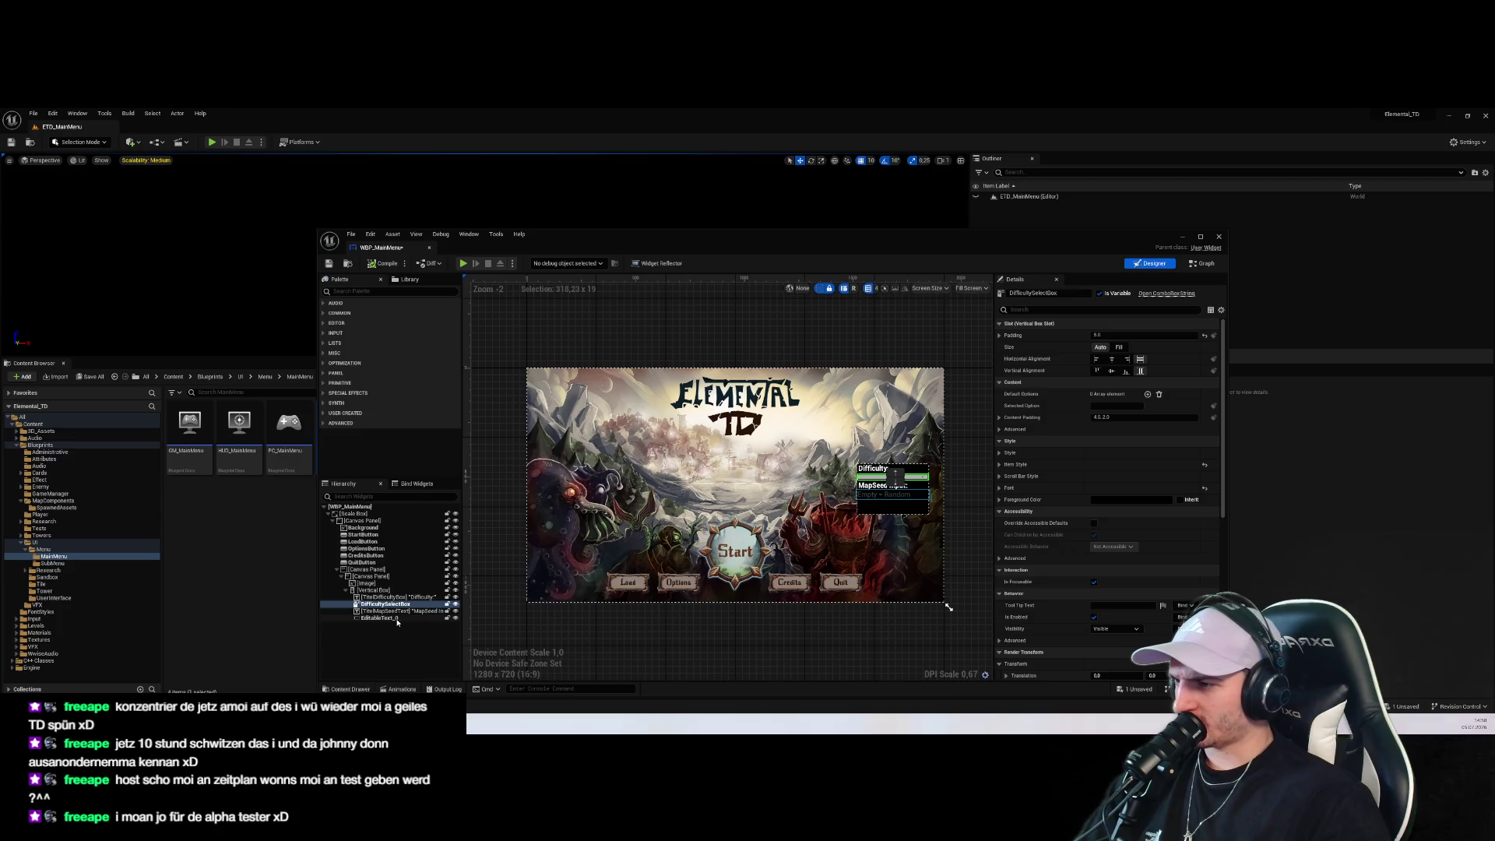
click(393, 611)
click(382, 617)
click(385, 604)
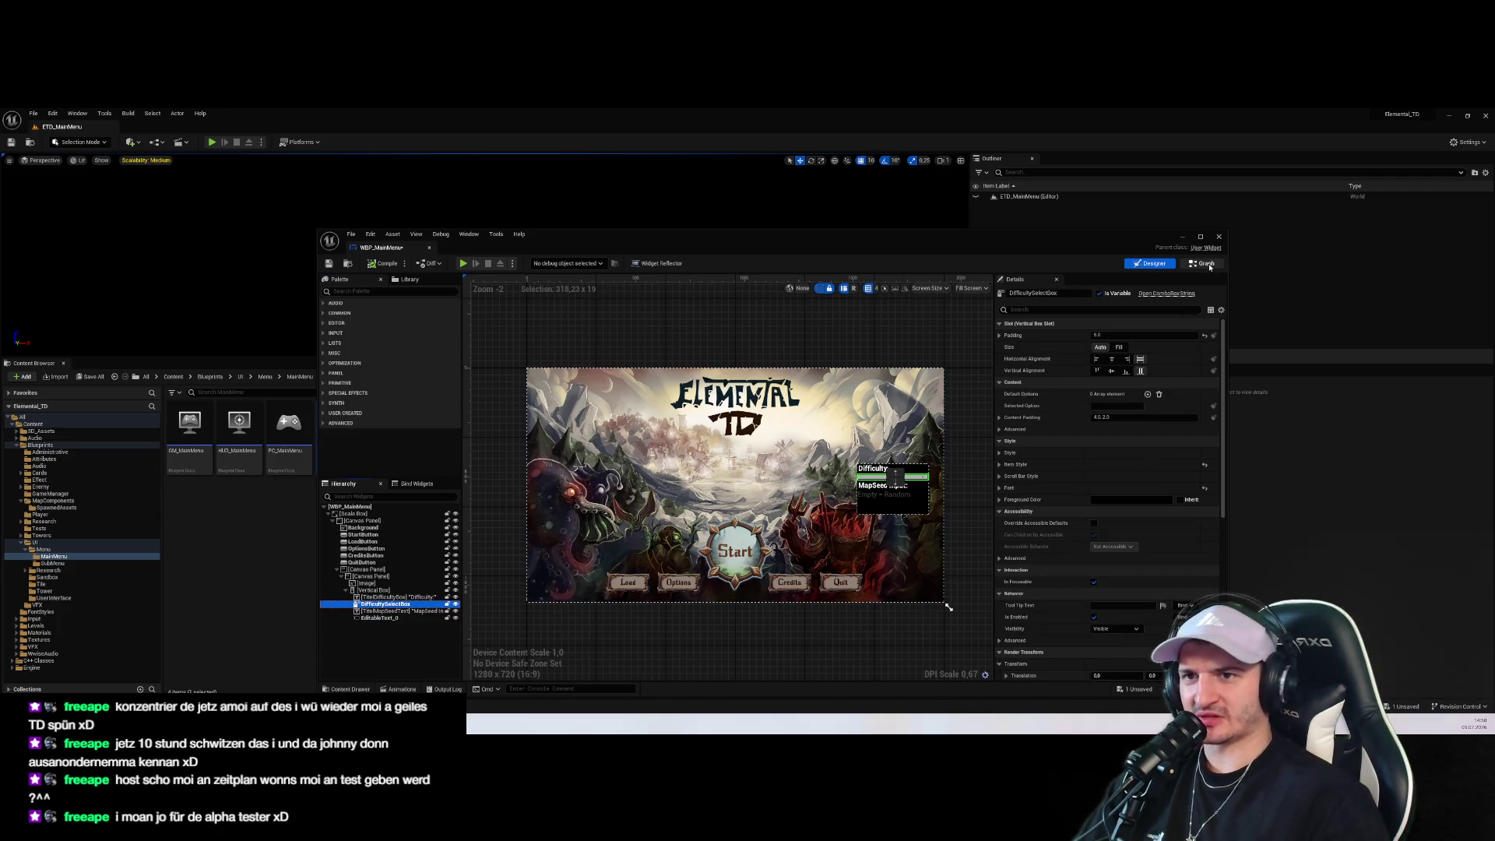
click(1203, 263)
drag(748, 243, 726, 158)
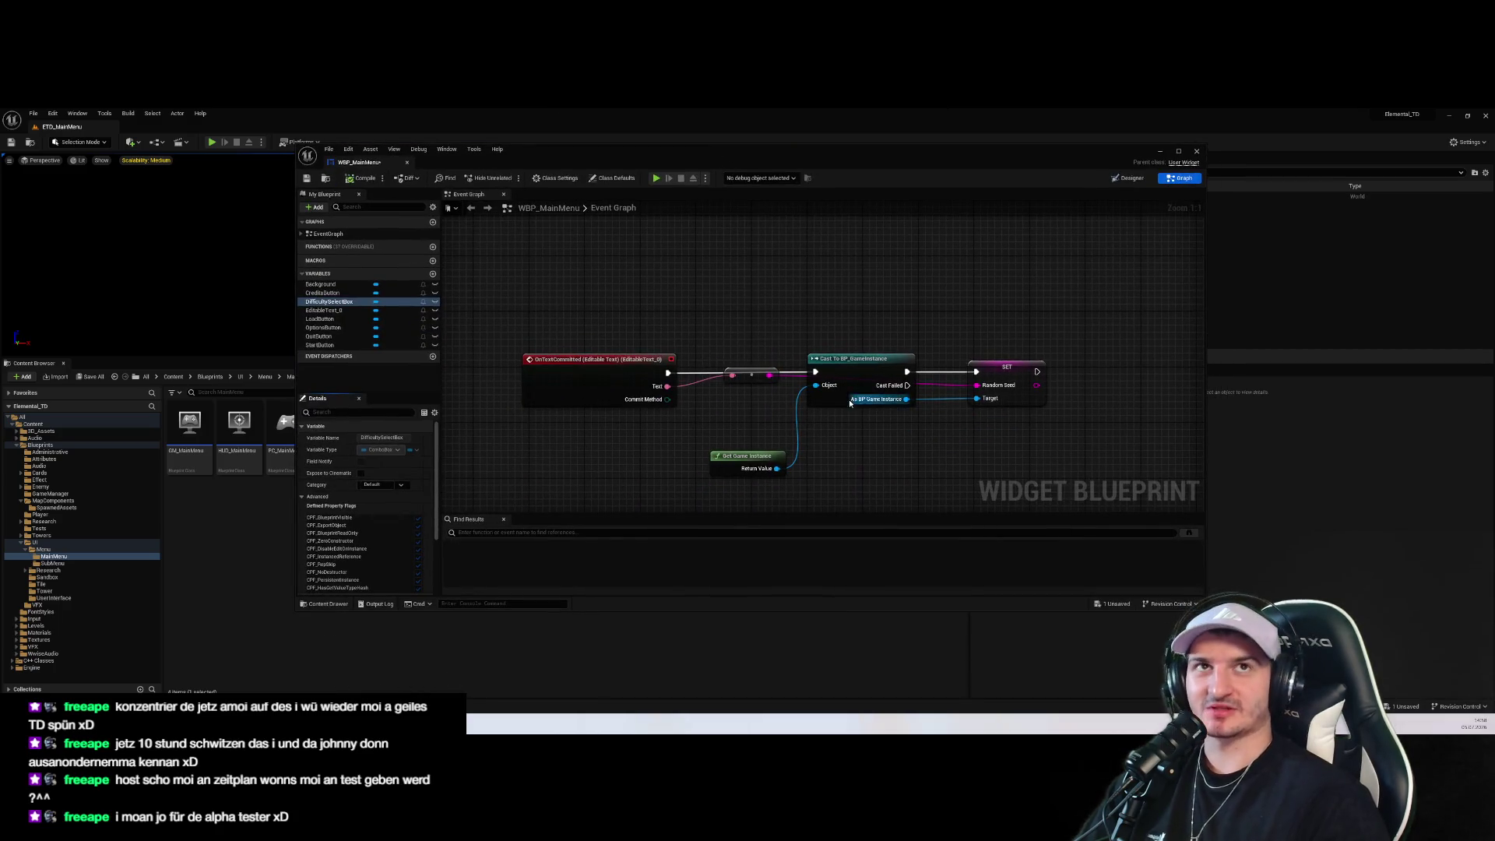
drag(860, 408, 754, 405)
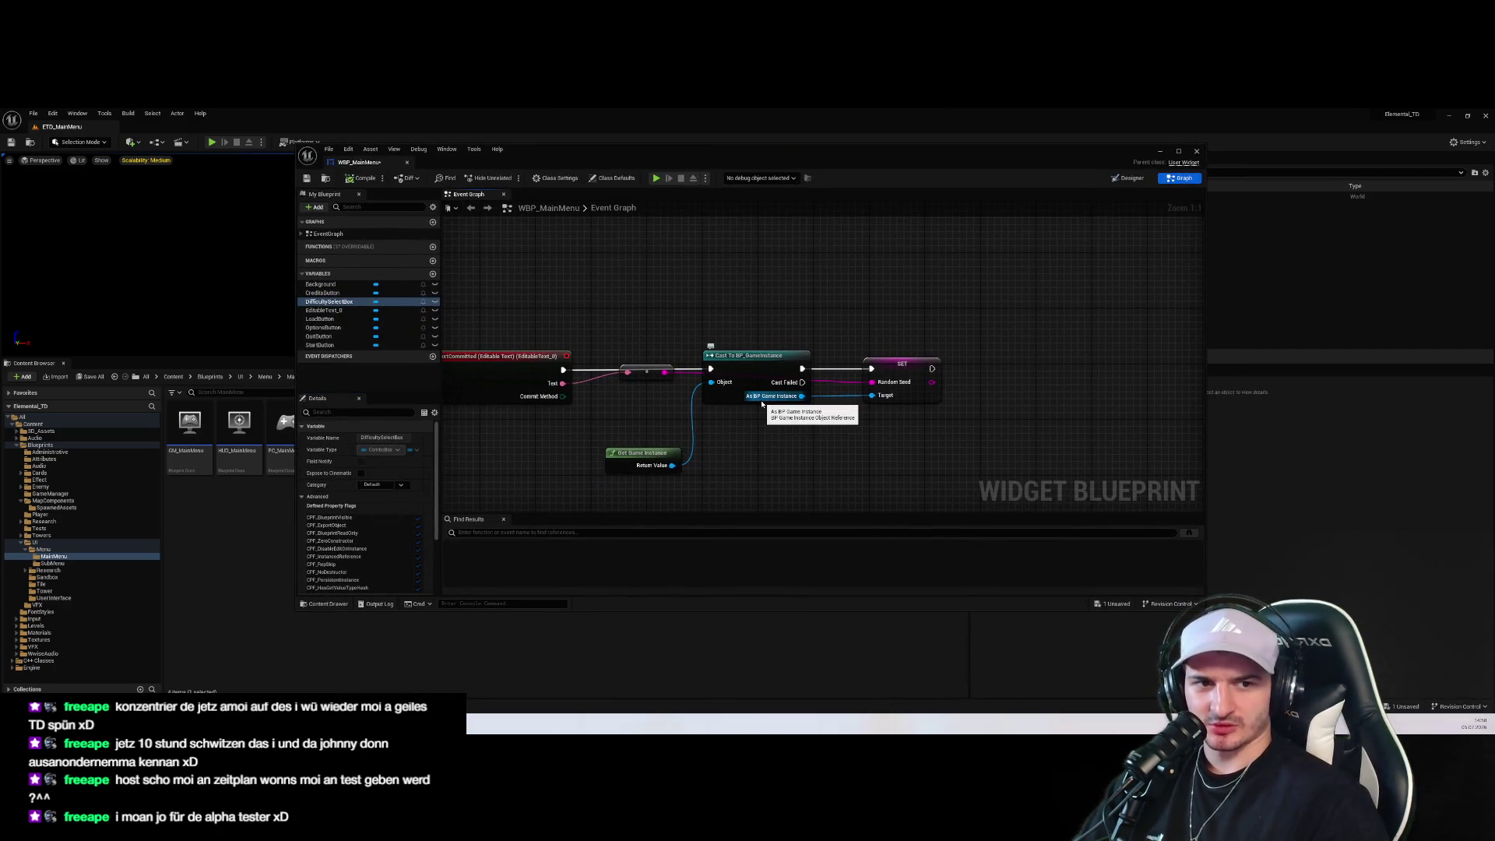
mouse_move(832, 483)
mouse_down()
mouse_move(788, 454)
mouse_move(789, 430)
mouse_move(846, 433)
mouse_up()
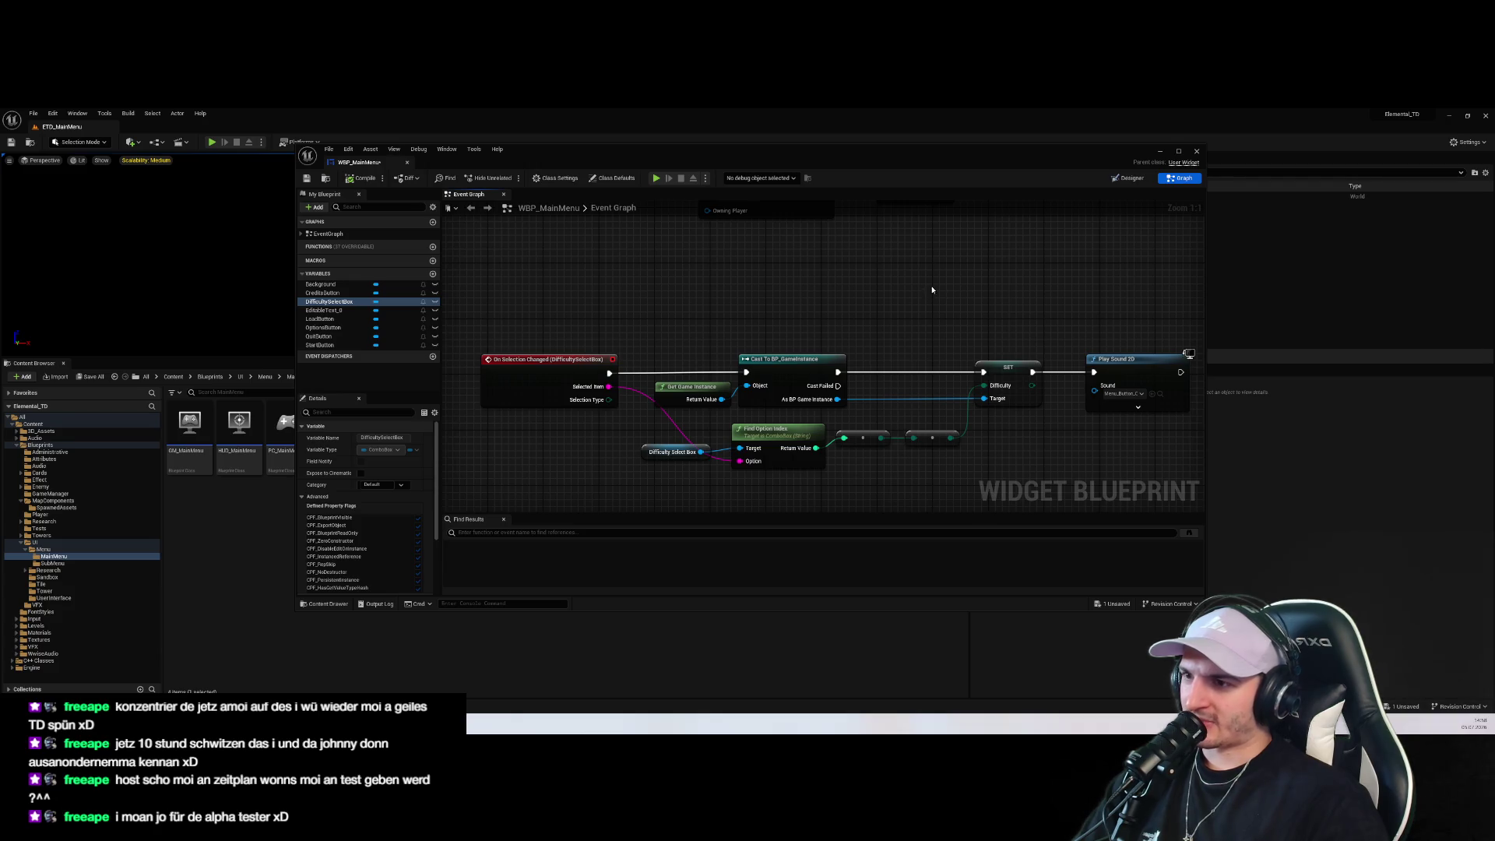
Open BP_GameInstance from the GameManager folder, then switch to Rider with Alt+Tab
click(106, 494)
click(236, 424)
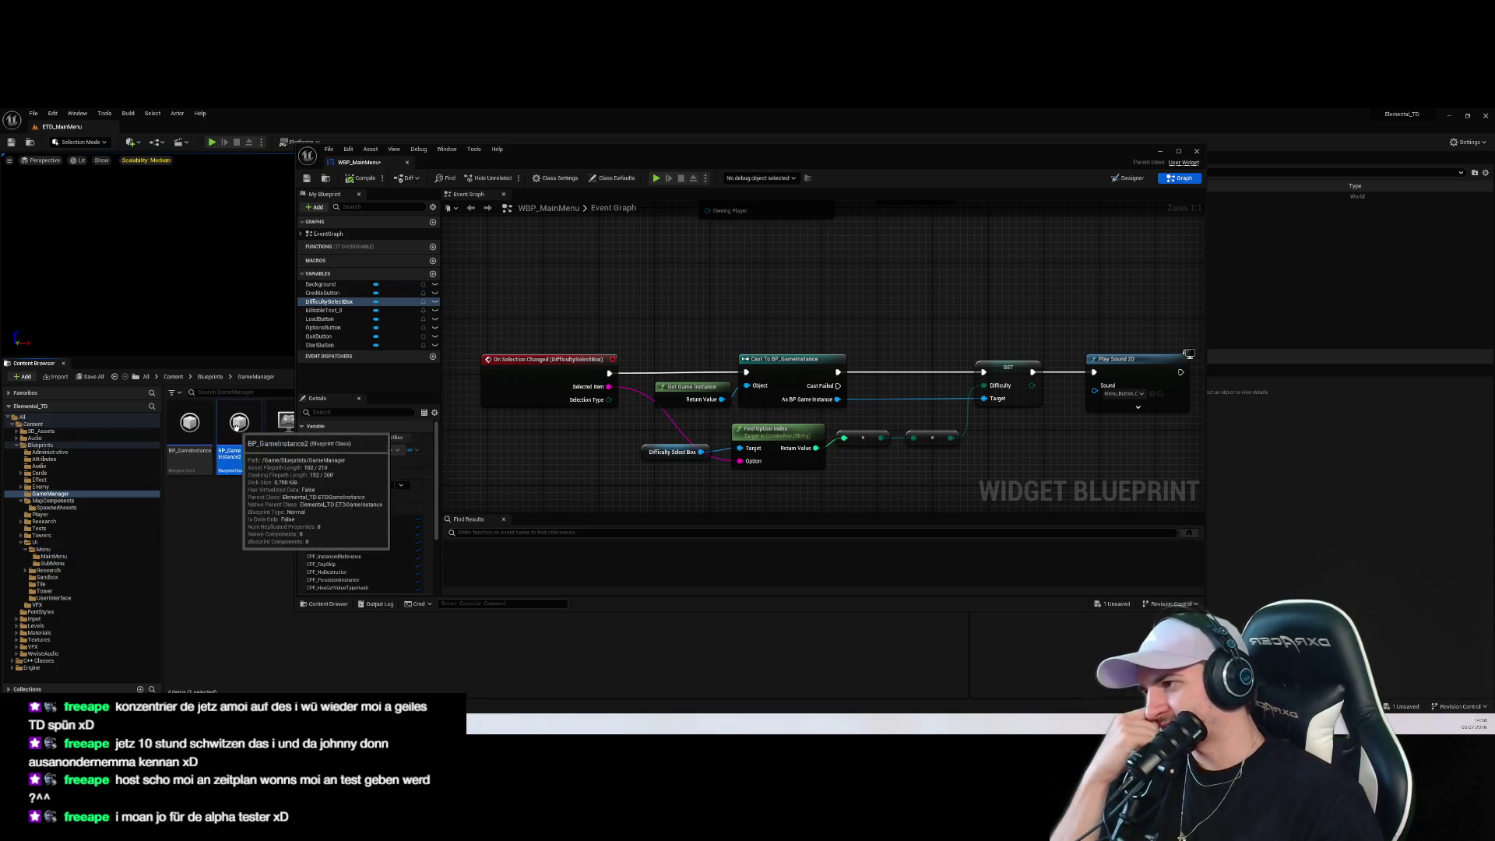
double_click(236, 425)
double_click(189, 424)
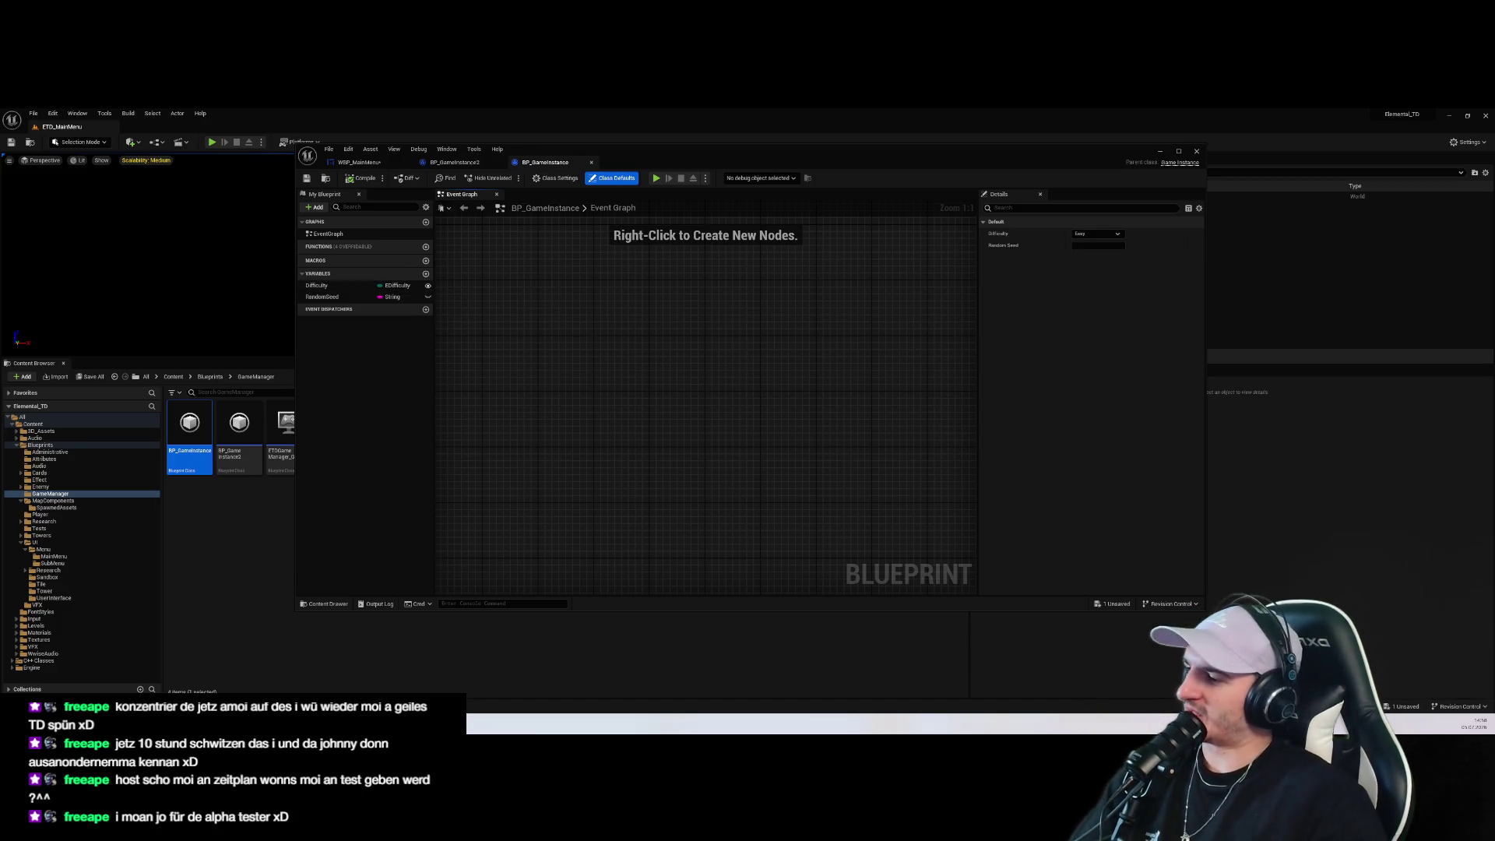
key(alt+Tab)
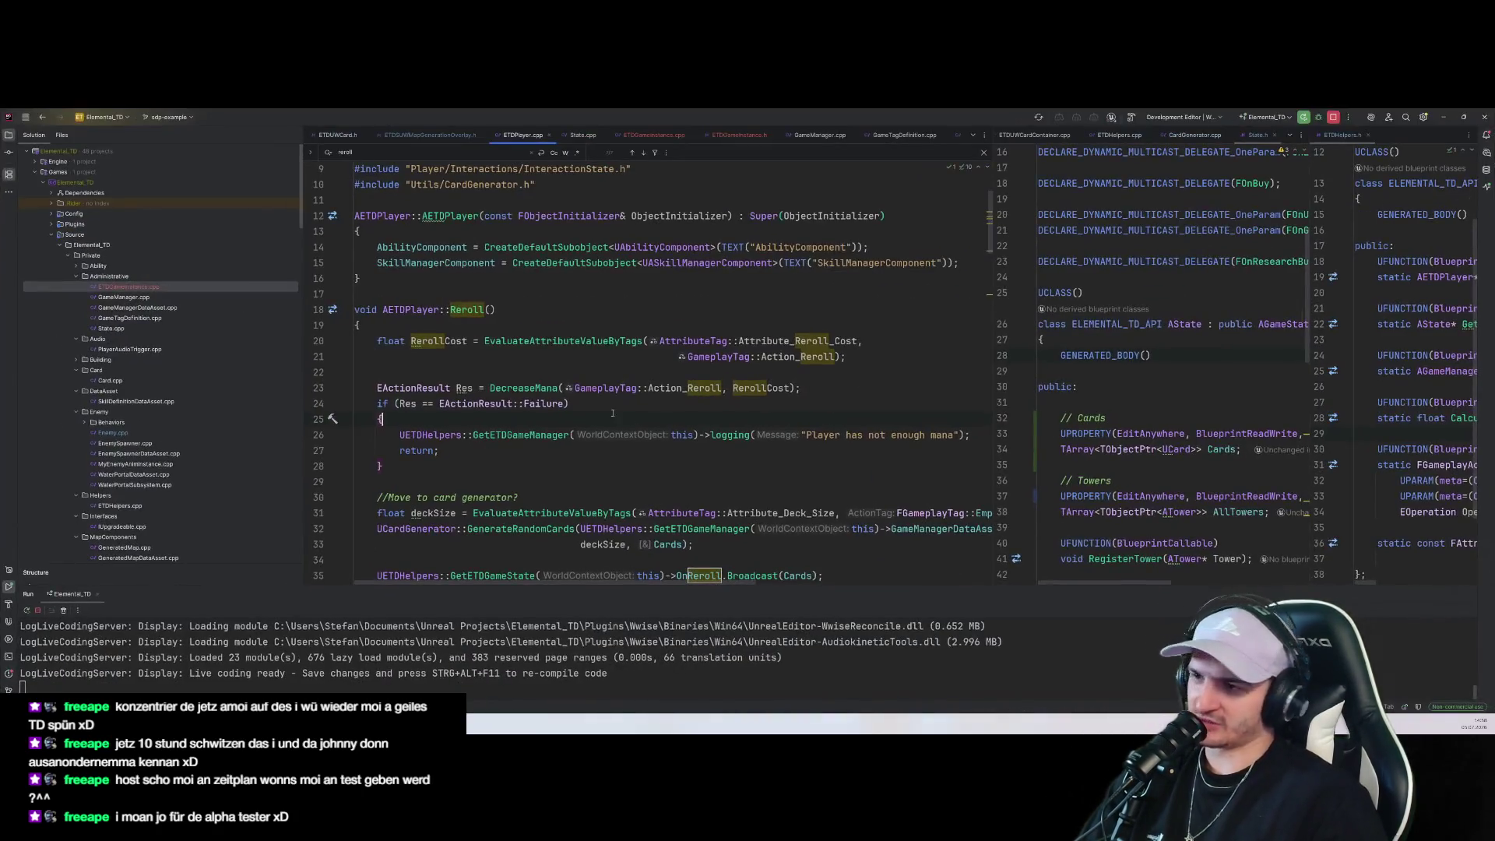
Search for 'Edifficu', open EDifficulty.h, and select the Easy, Medium, Hard, Very_Hard entries
key(ctrl+t)
text(Player)
key(BackSpace)
key(BackSpace)
key(BackSpace)
text(Edi)
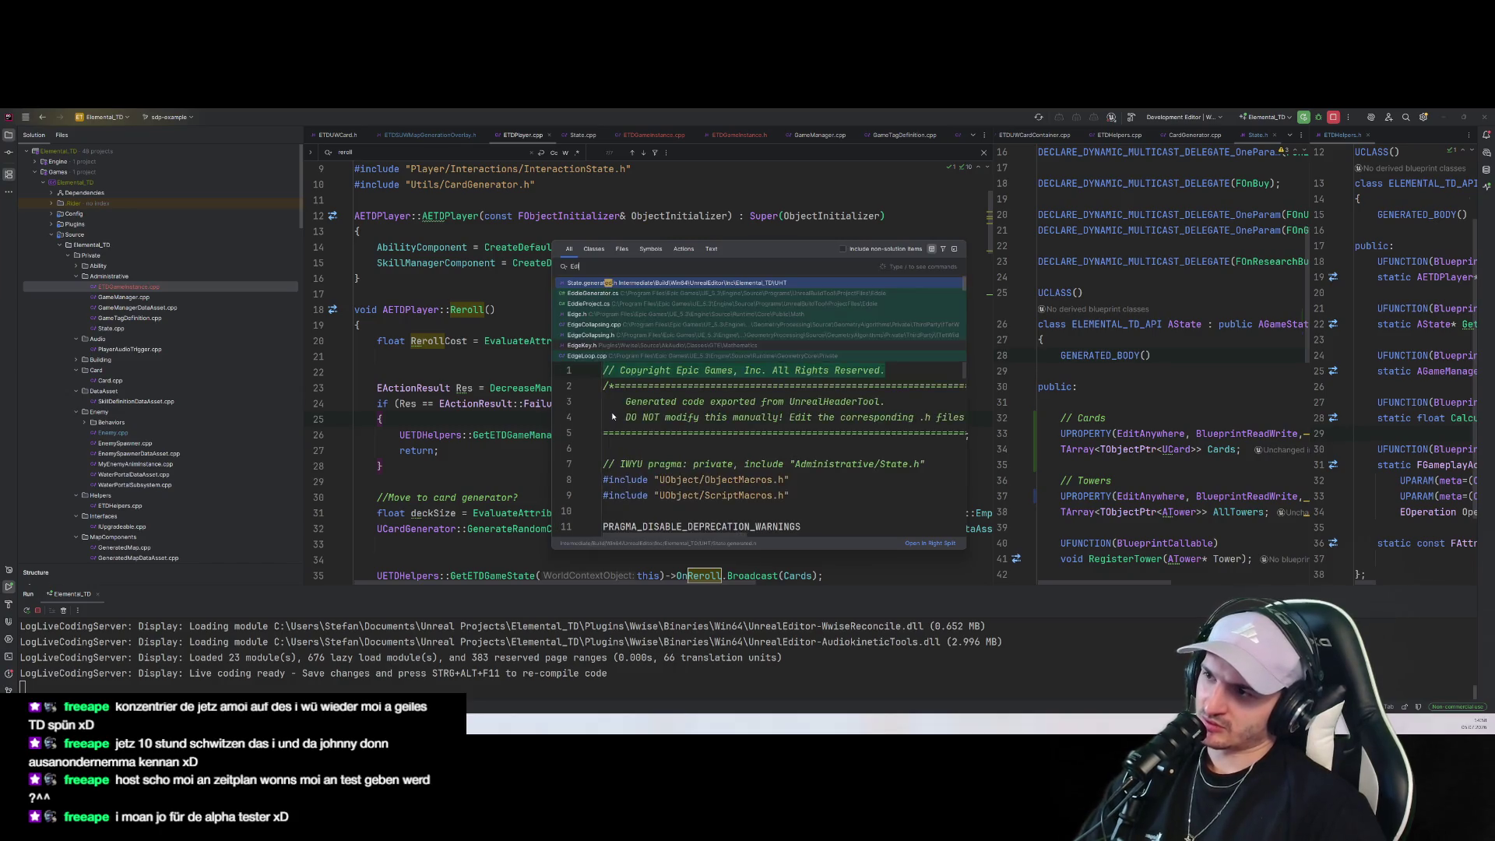
text(fficu)
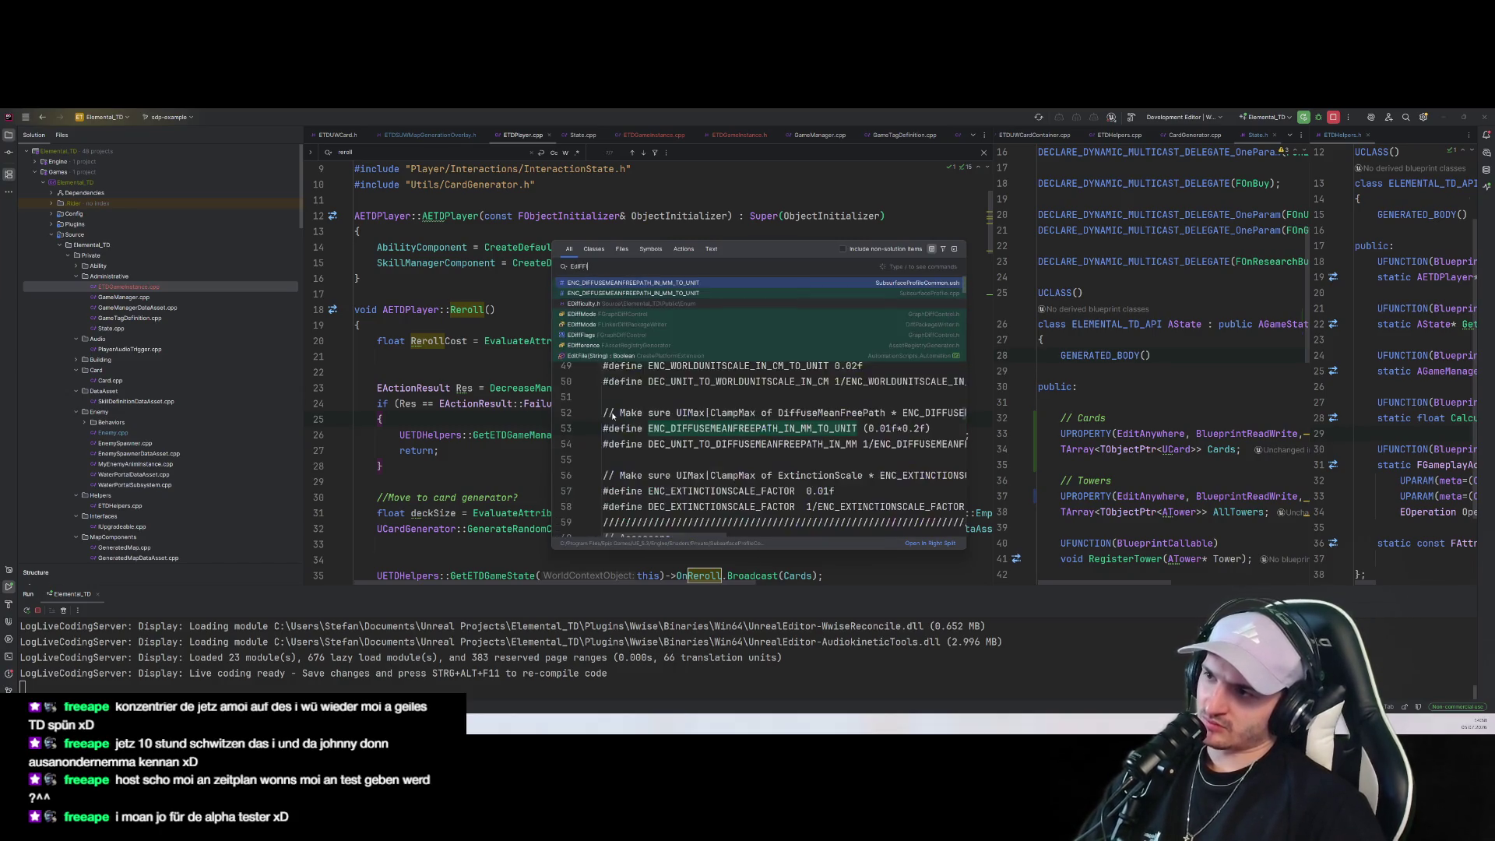
key(Return)
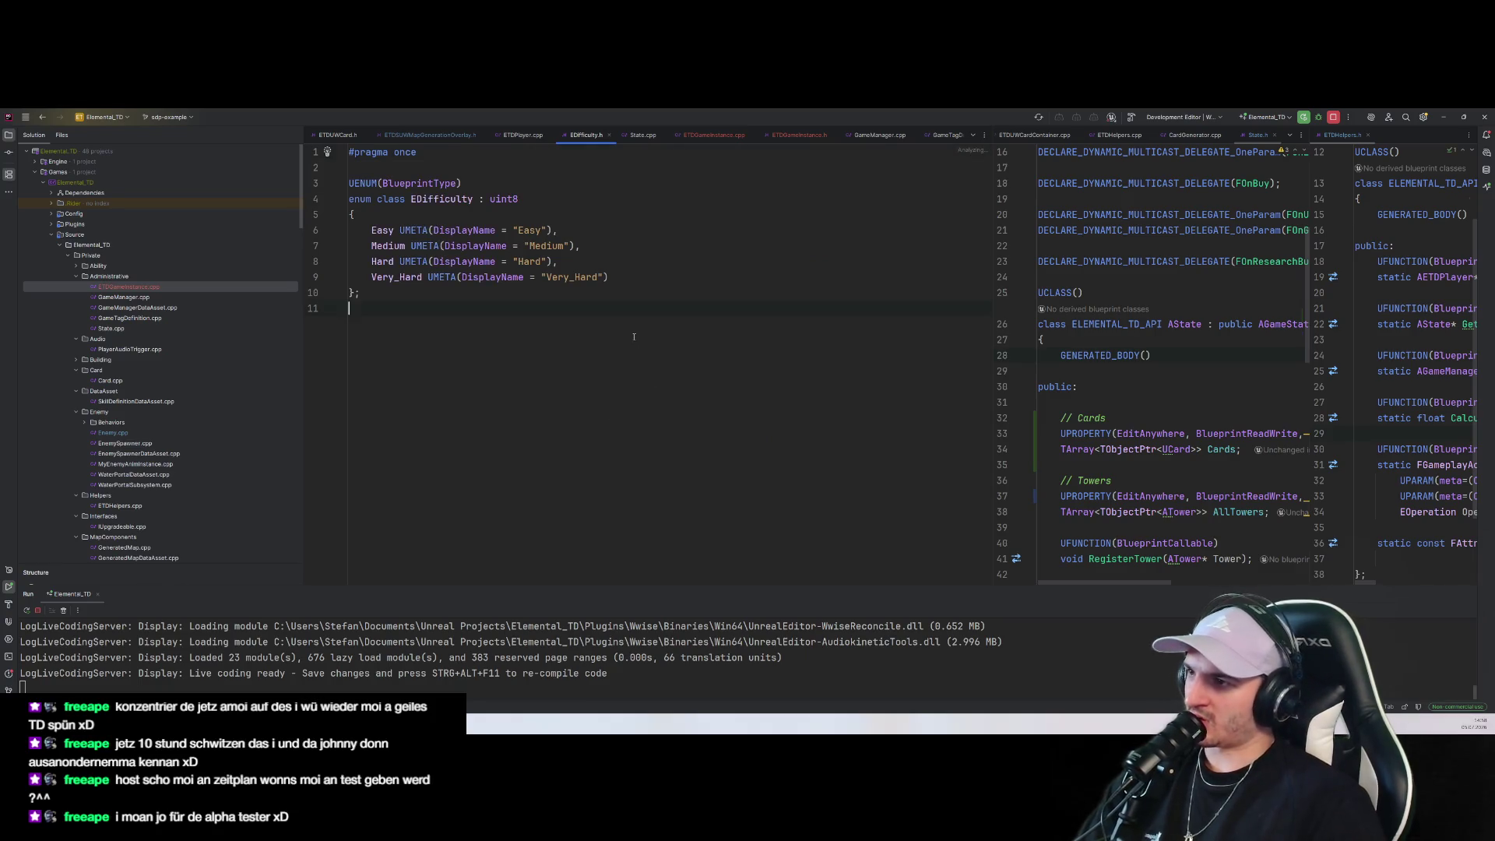
drag(541, 245, 609, 277)
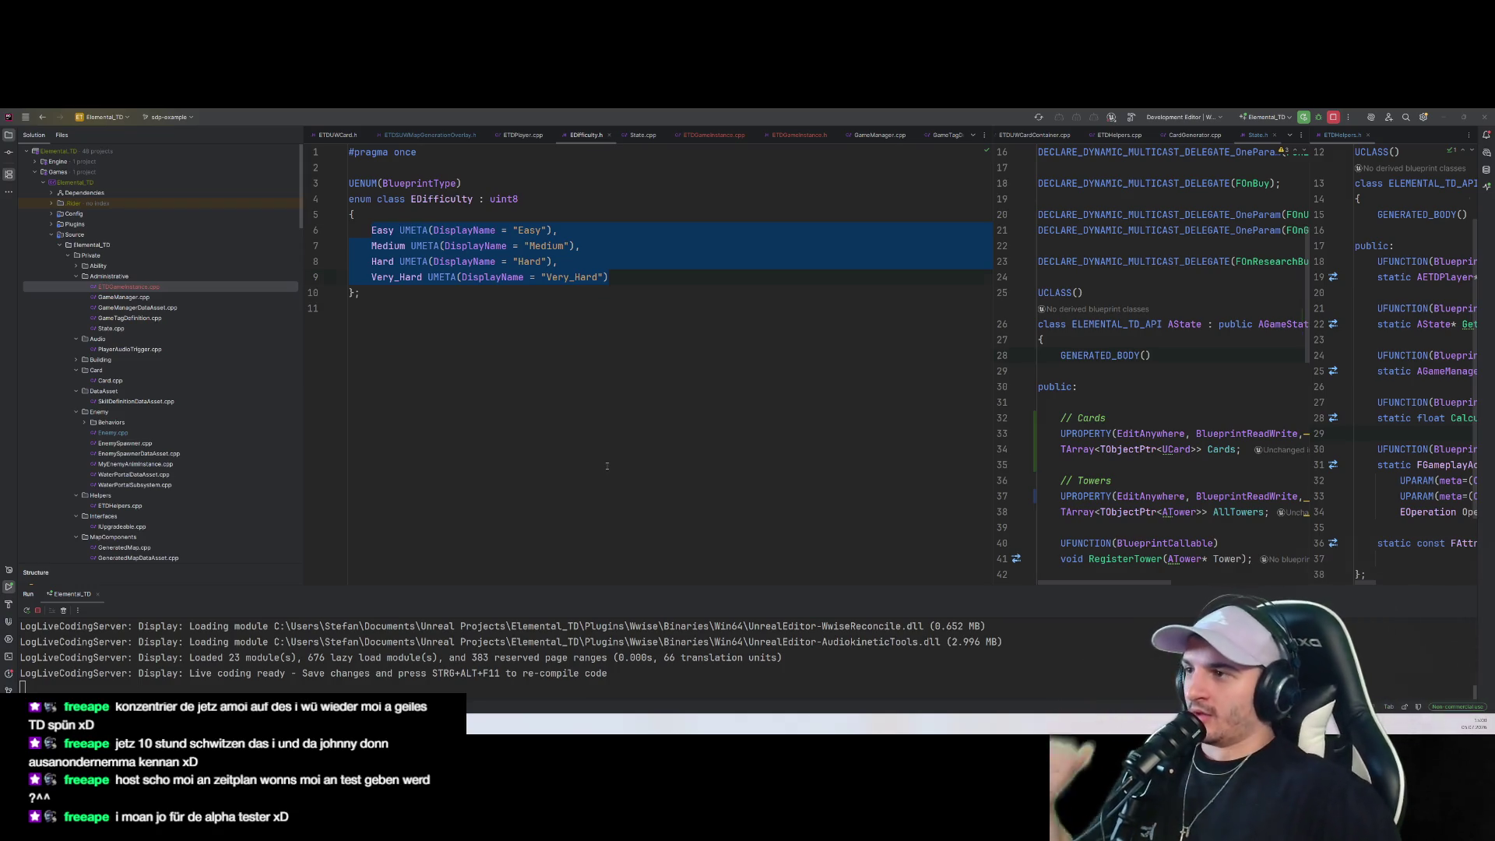
drag(355, 214, 552, 260)
Clear the code selection and minimize Rider to reveal BP_GameInstance's event graph in Unreal
click(535, 323)
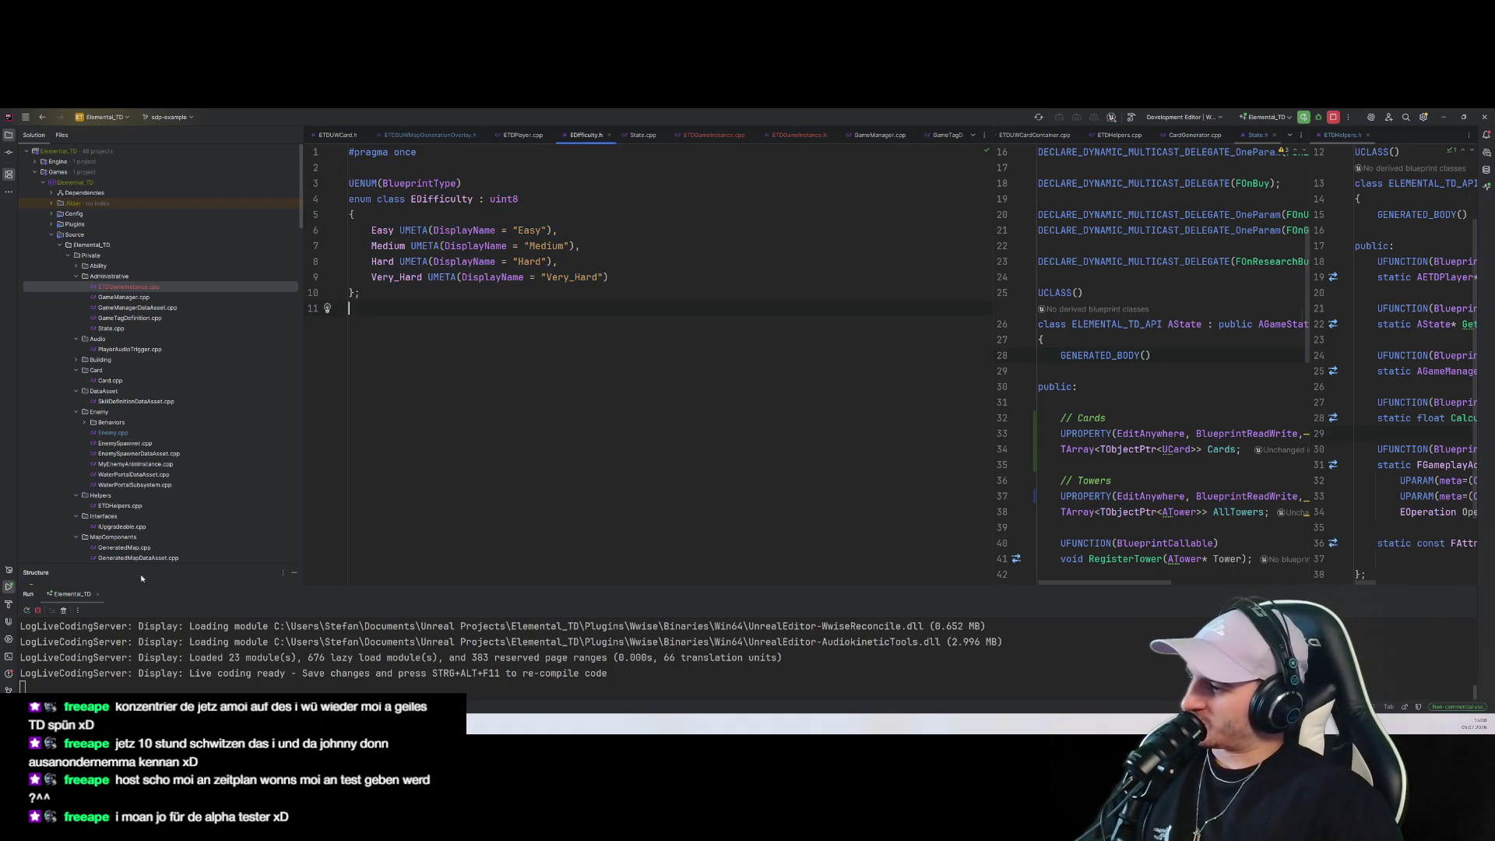
key(alt+Tab)
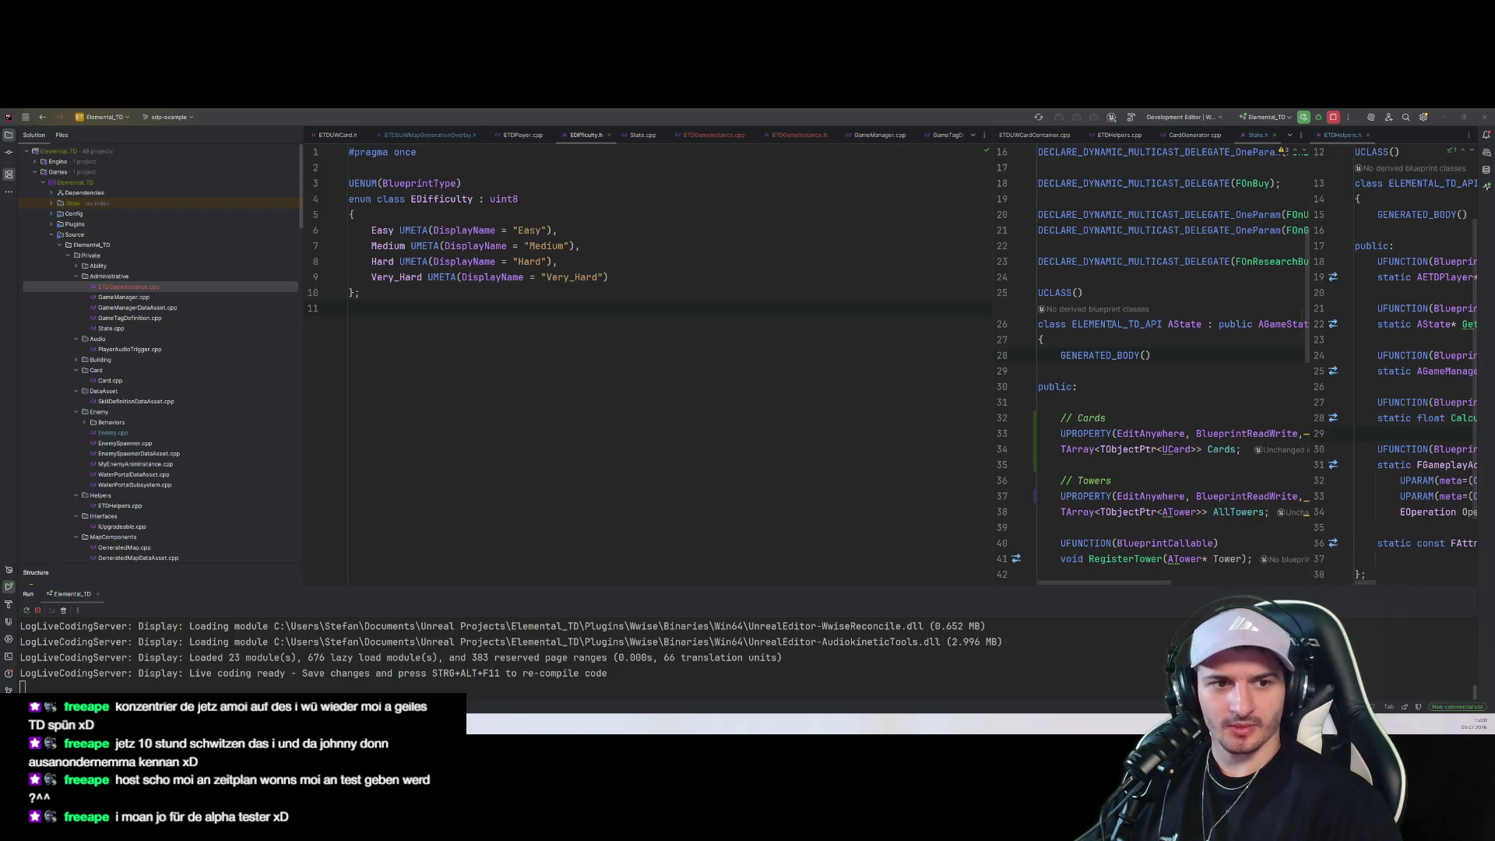
click(1445, 117)
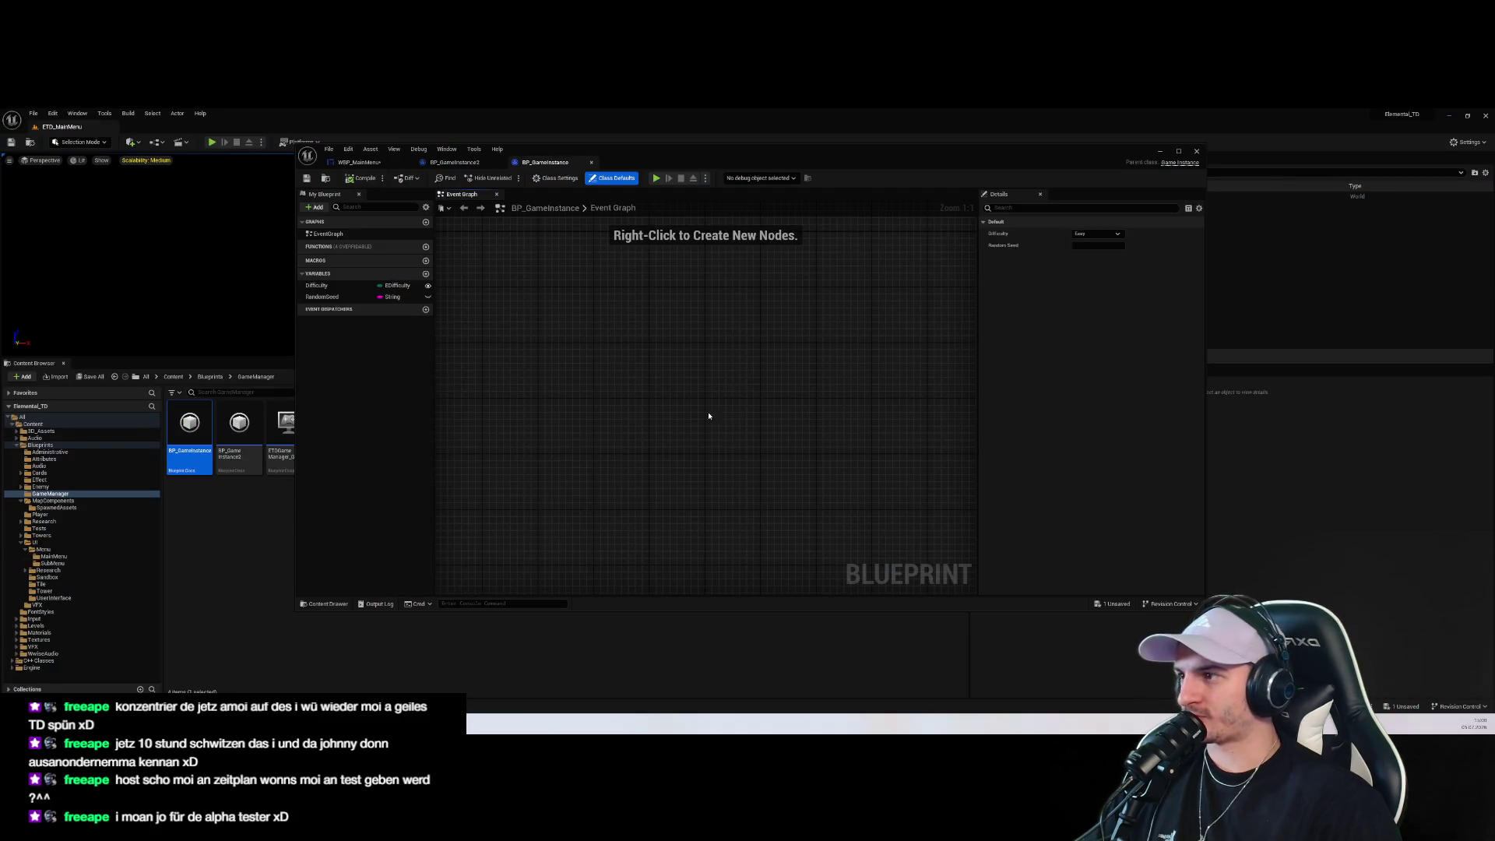
Close BP_GameInstance and open the WBP_SandboxMode widget blueprint from the SubMenu folder
click(1196, 152)
click(78, 556)
click(53, 563)
click(55, 556)
click(53, 563)
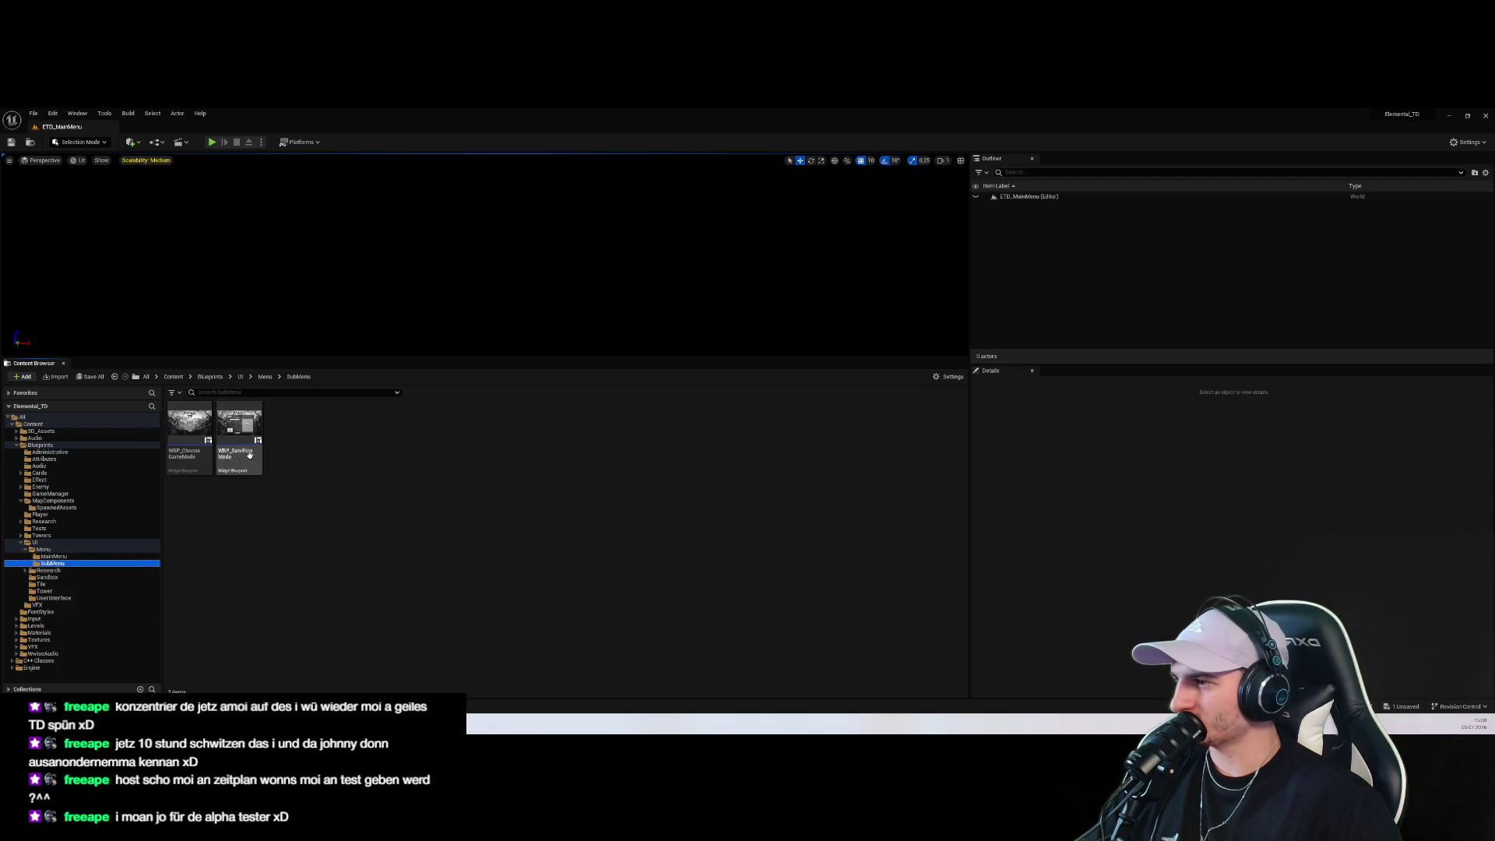
double_click(249, 455)
Select the difficulty buttons in turn to compare their Details, settling on difficulty button 1
scroll(685, 317, up, 5)
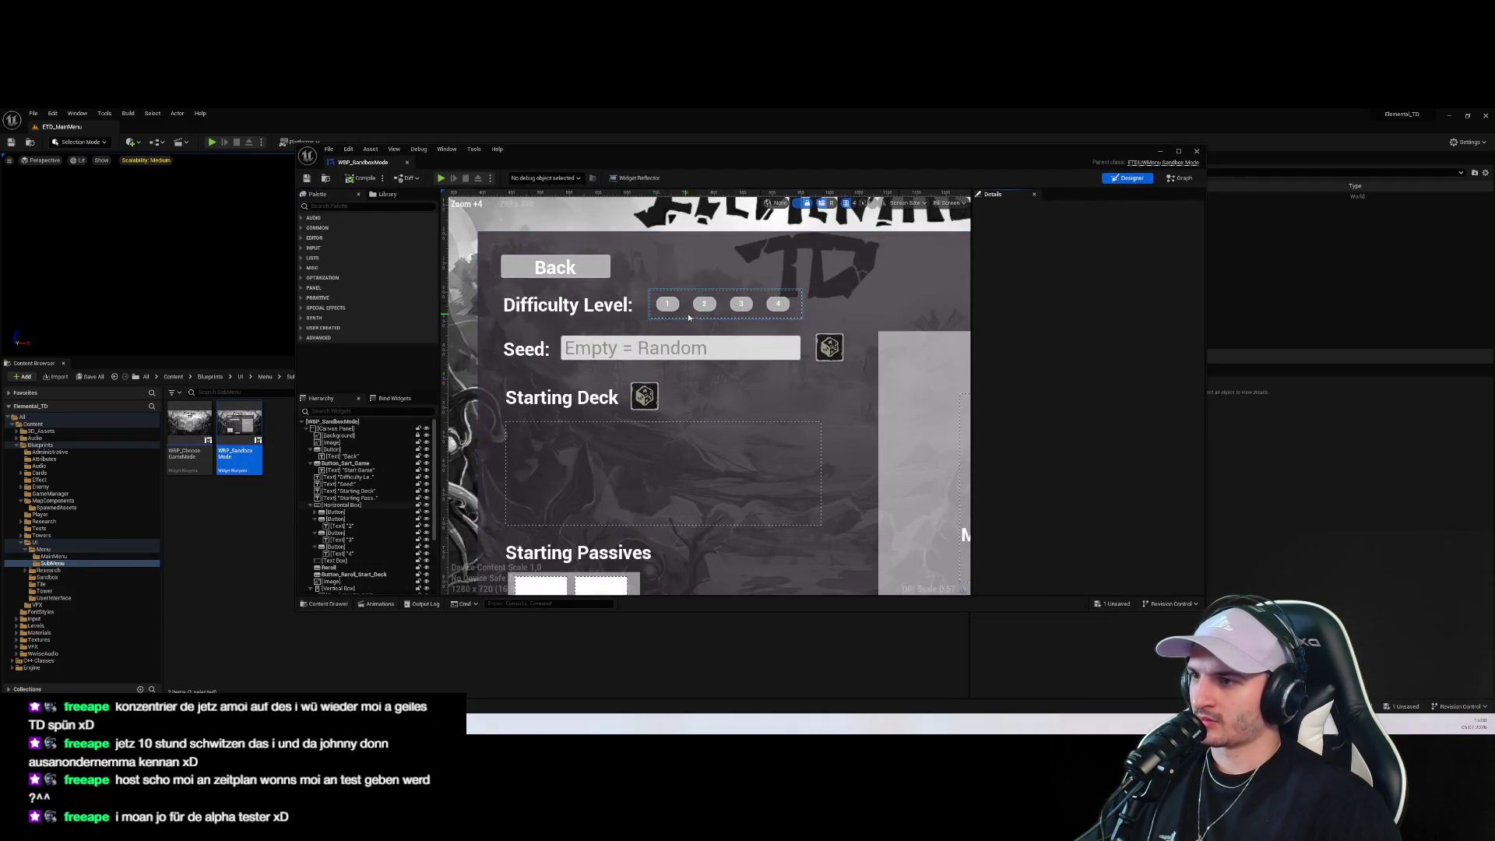
click(667, 303)
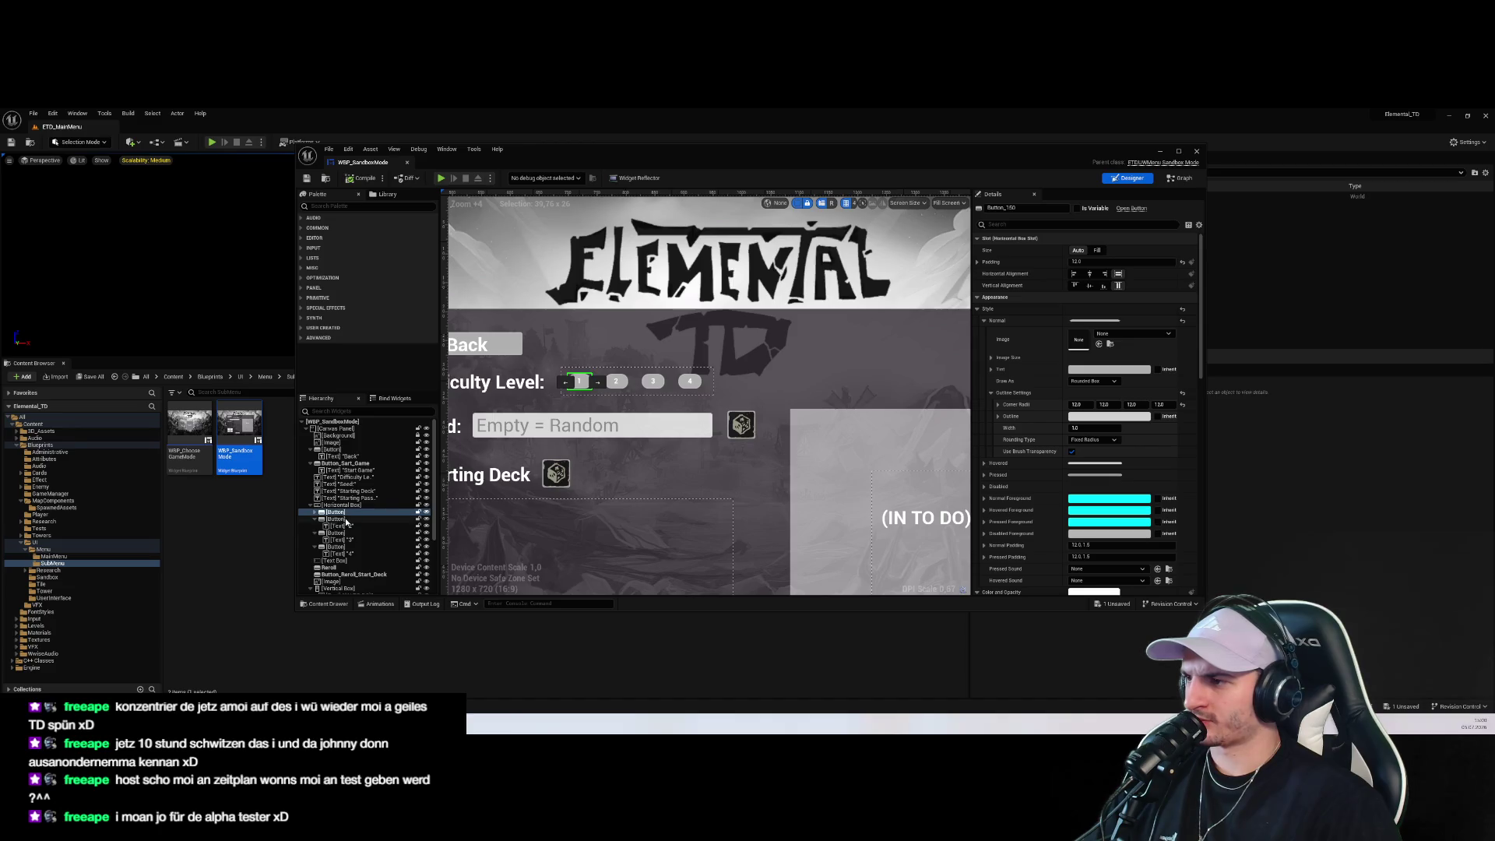
click(345, 526)
click(335, 512)
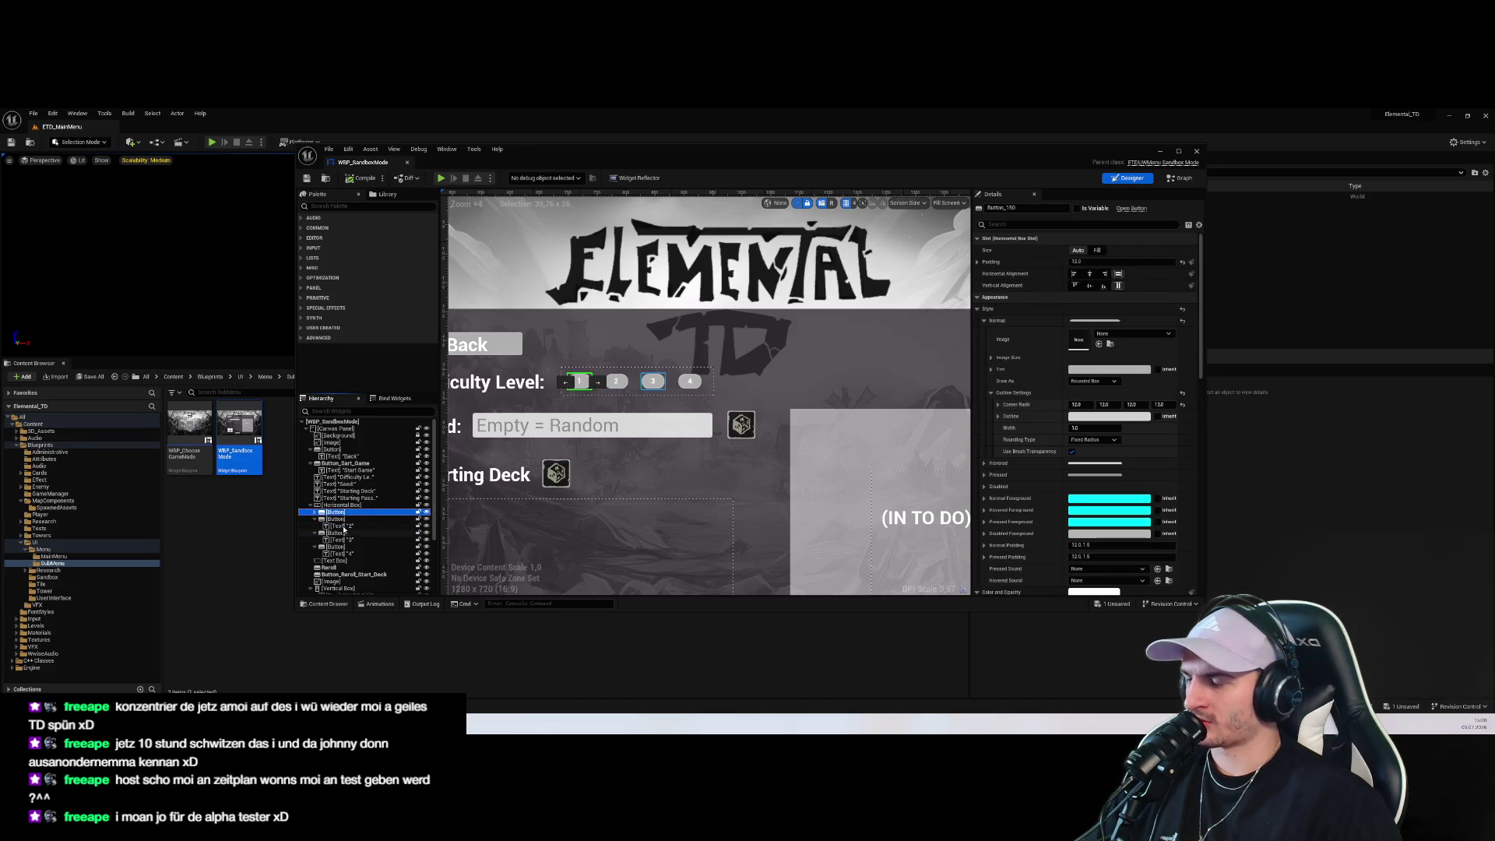
click(336, 533)
click(342, 512)
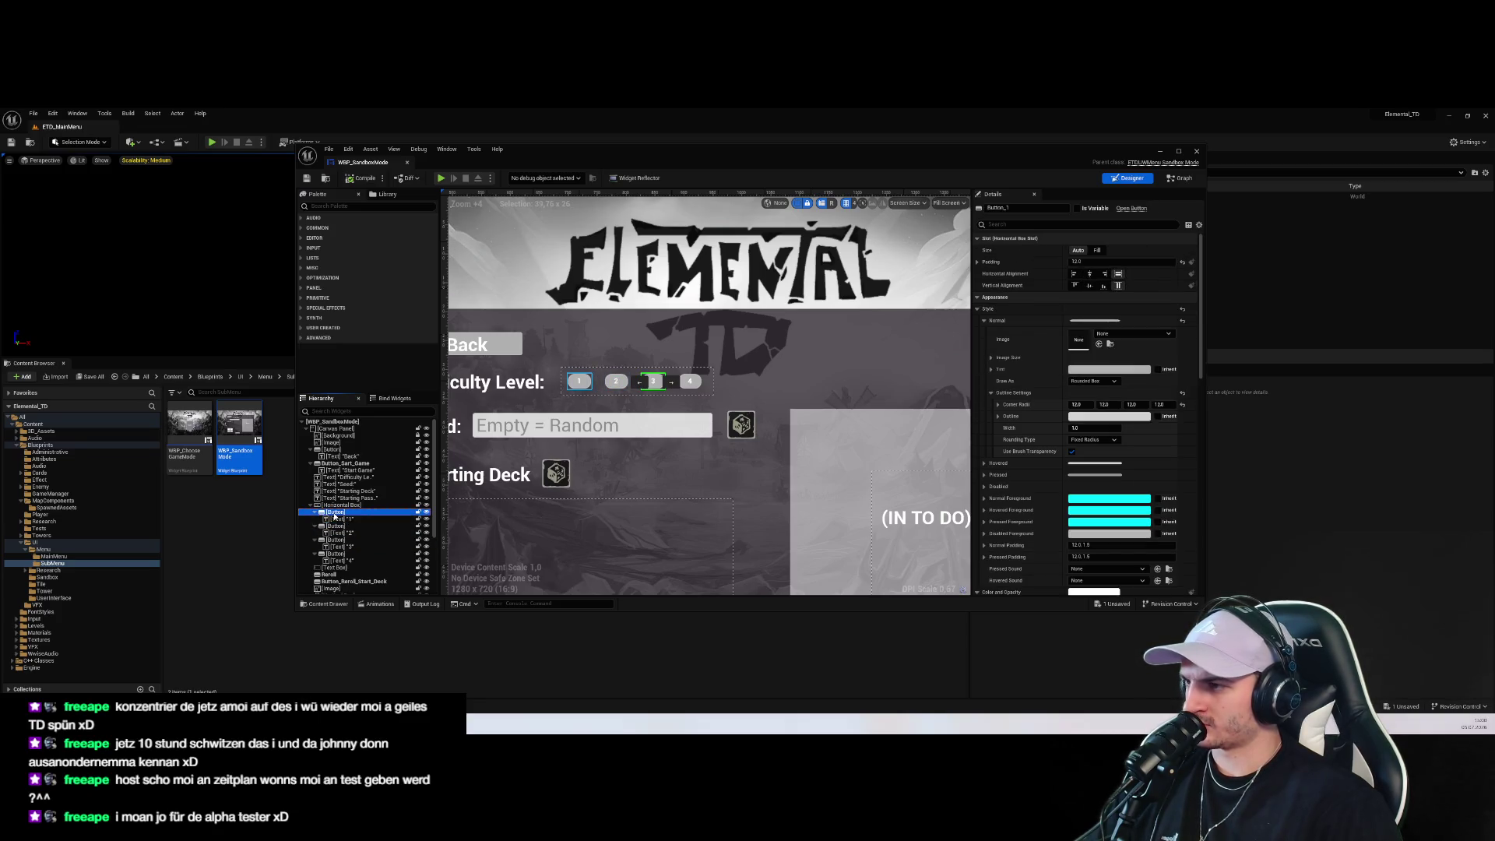
scroll(791, 458, down, 2)
scroll(656, 449, up, 5)
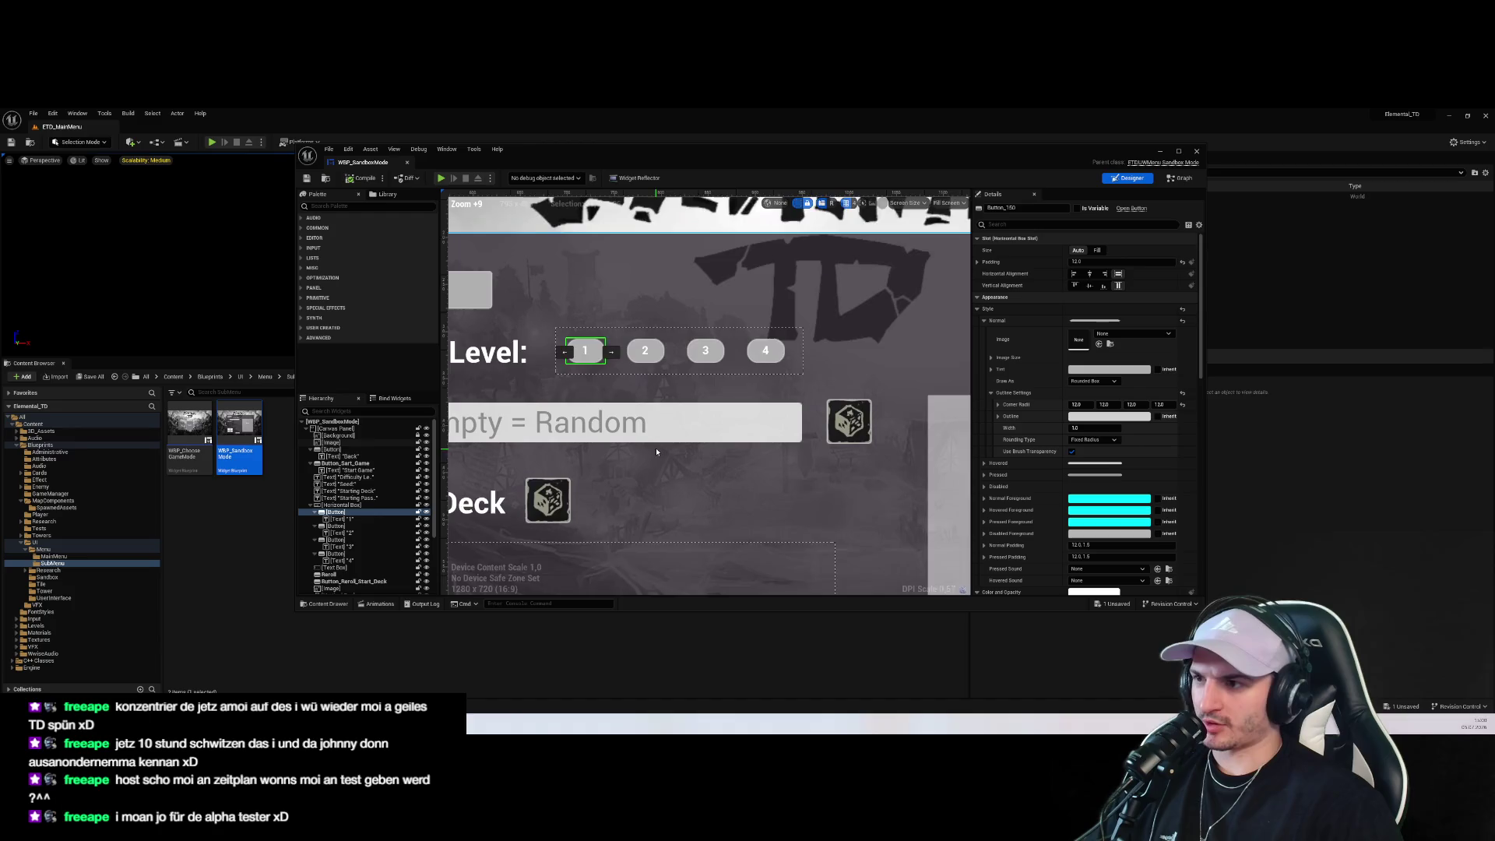
scroll(656, 448, down, 2)
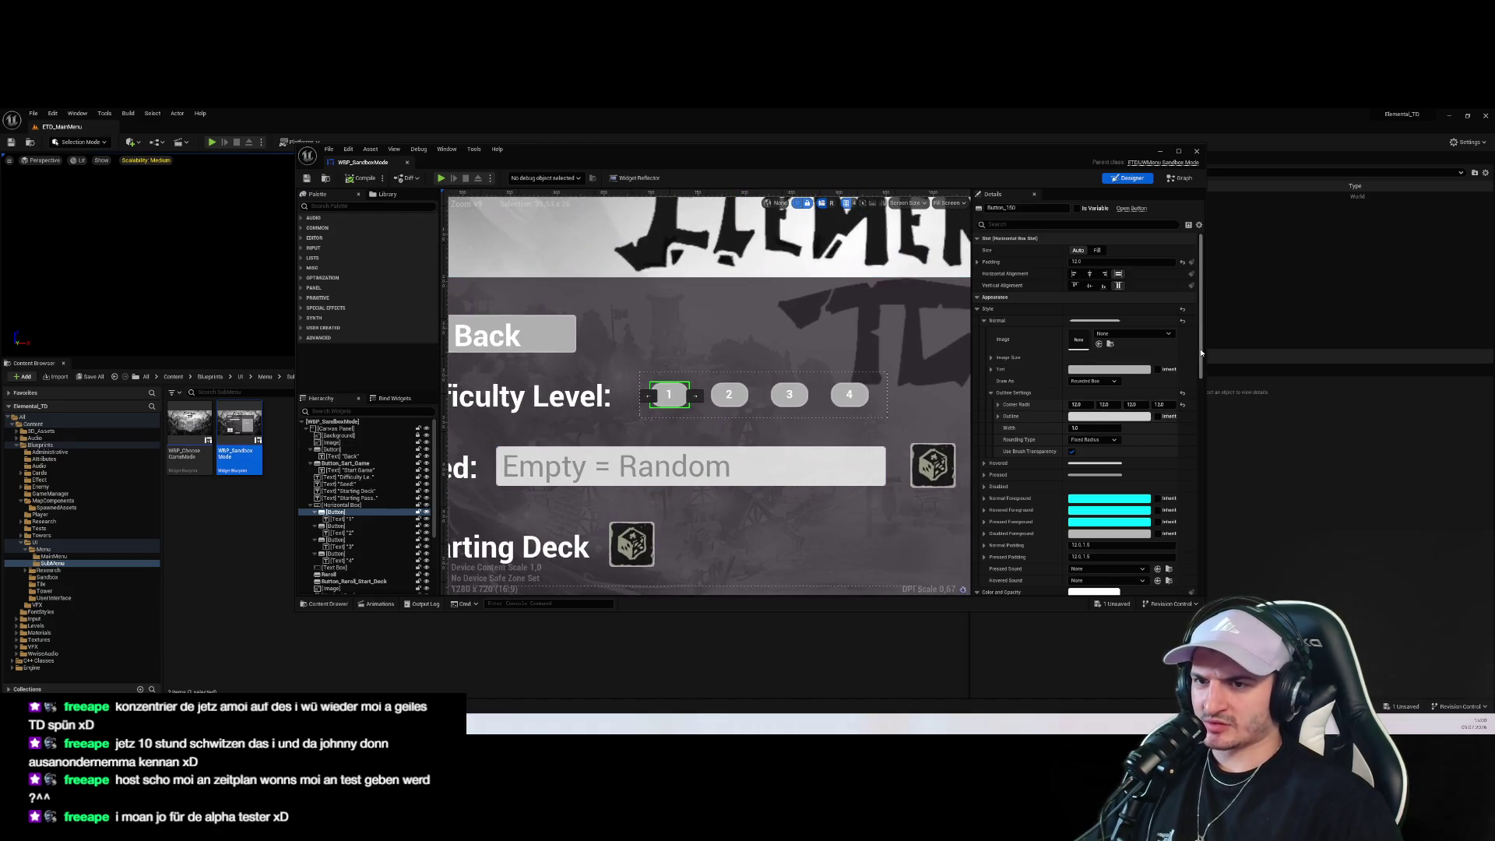
scroll(1201, 381, down, 2)
Inspect difficulty button 1's normal, hovered and pressed styles, then start simulating the game
click(986, 397)
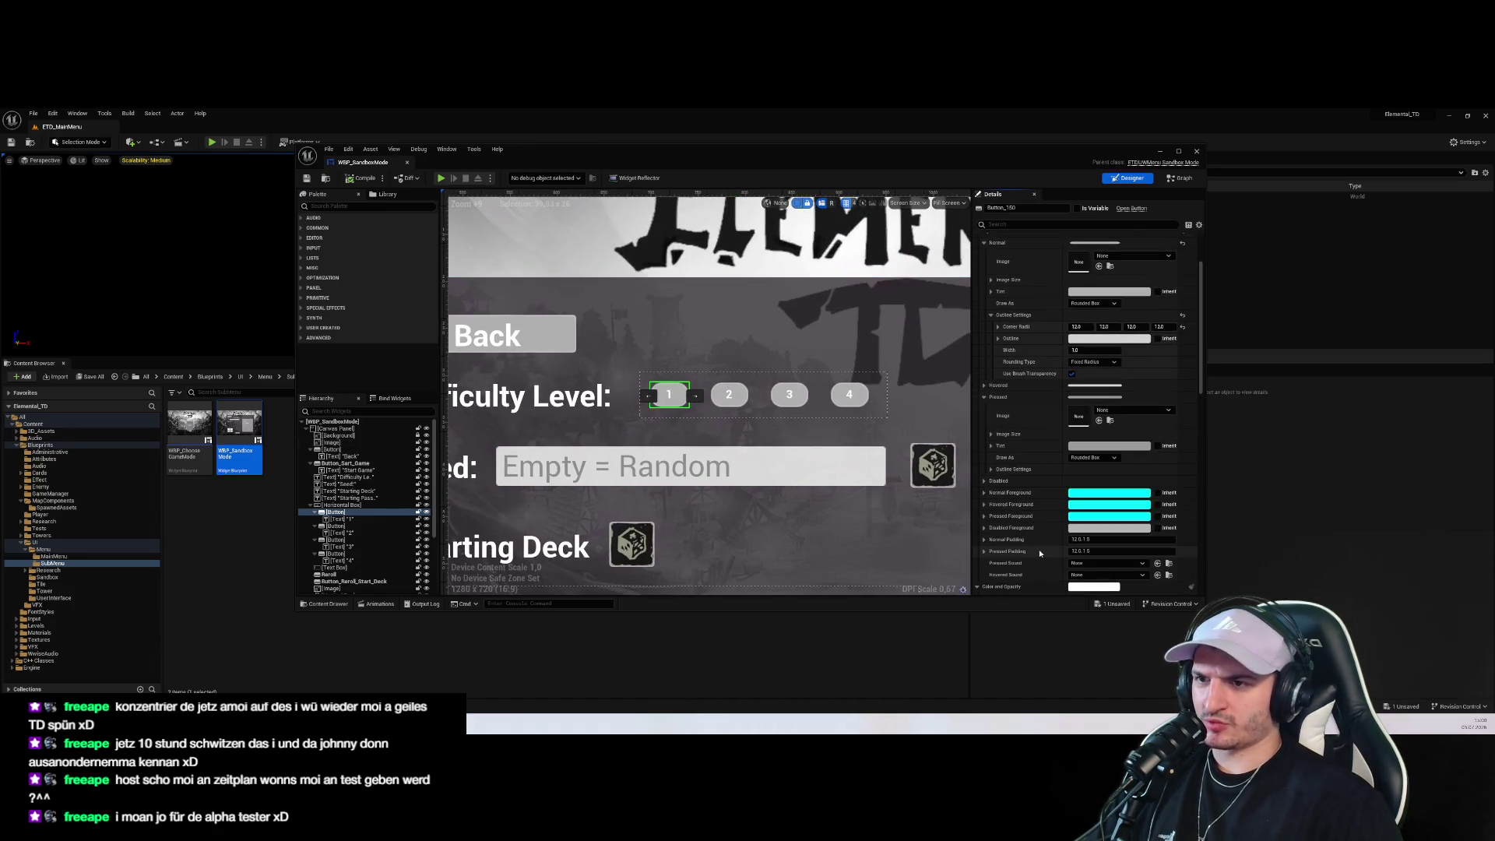
click(989, 398)
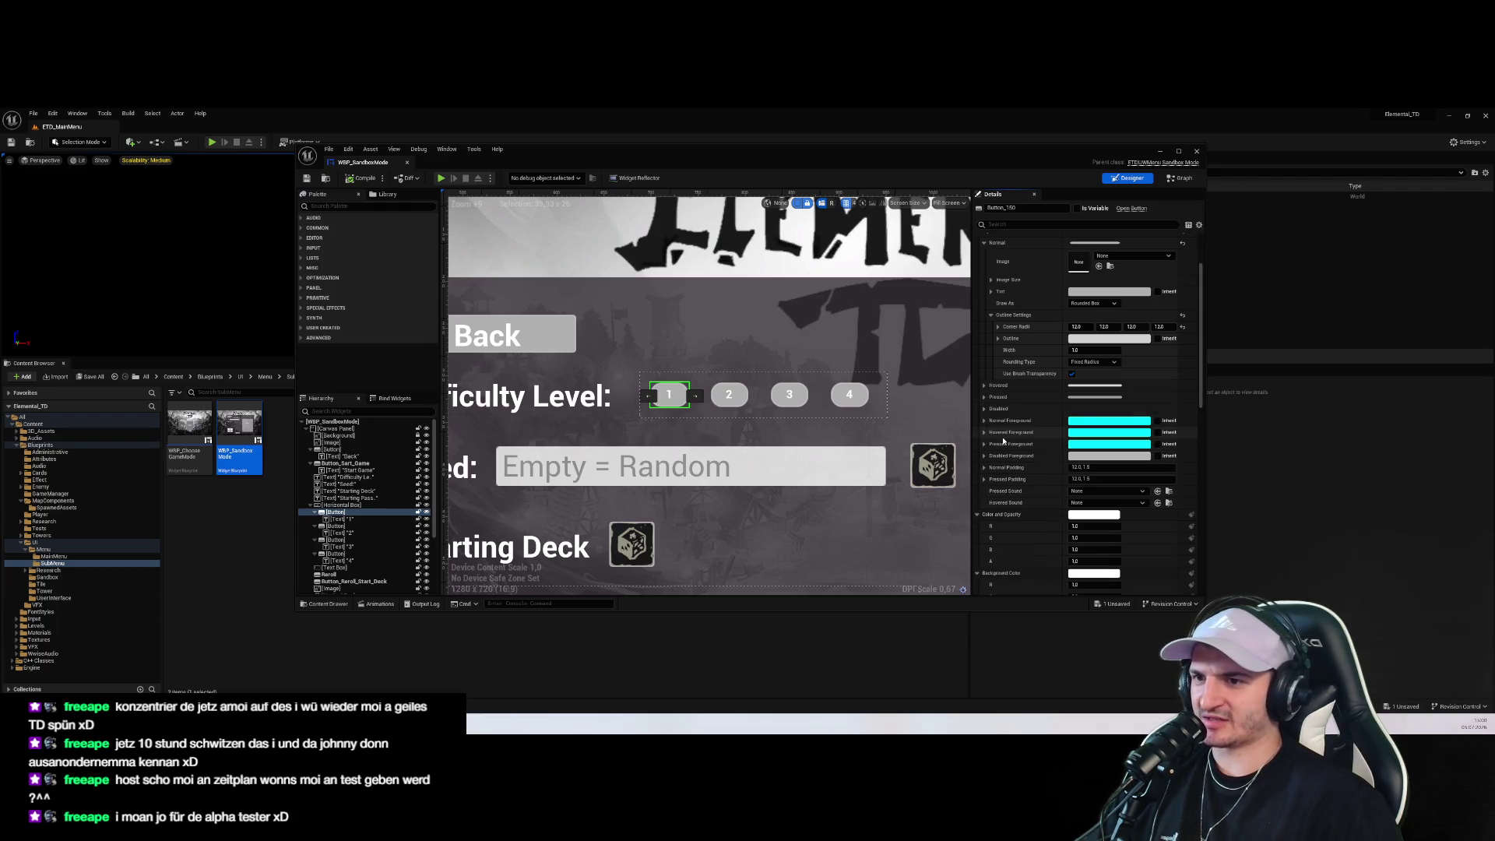
scroll(1003, 437, up, 2)
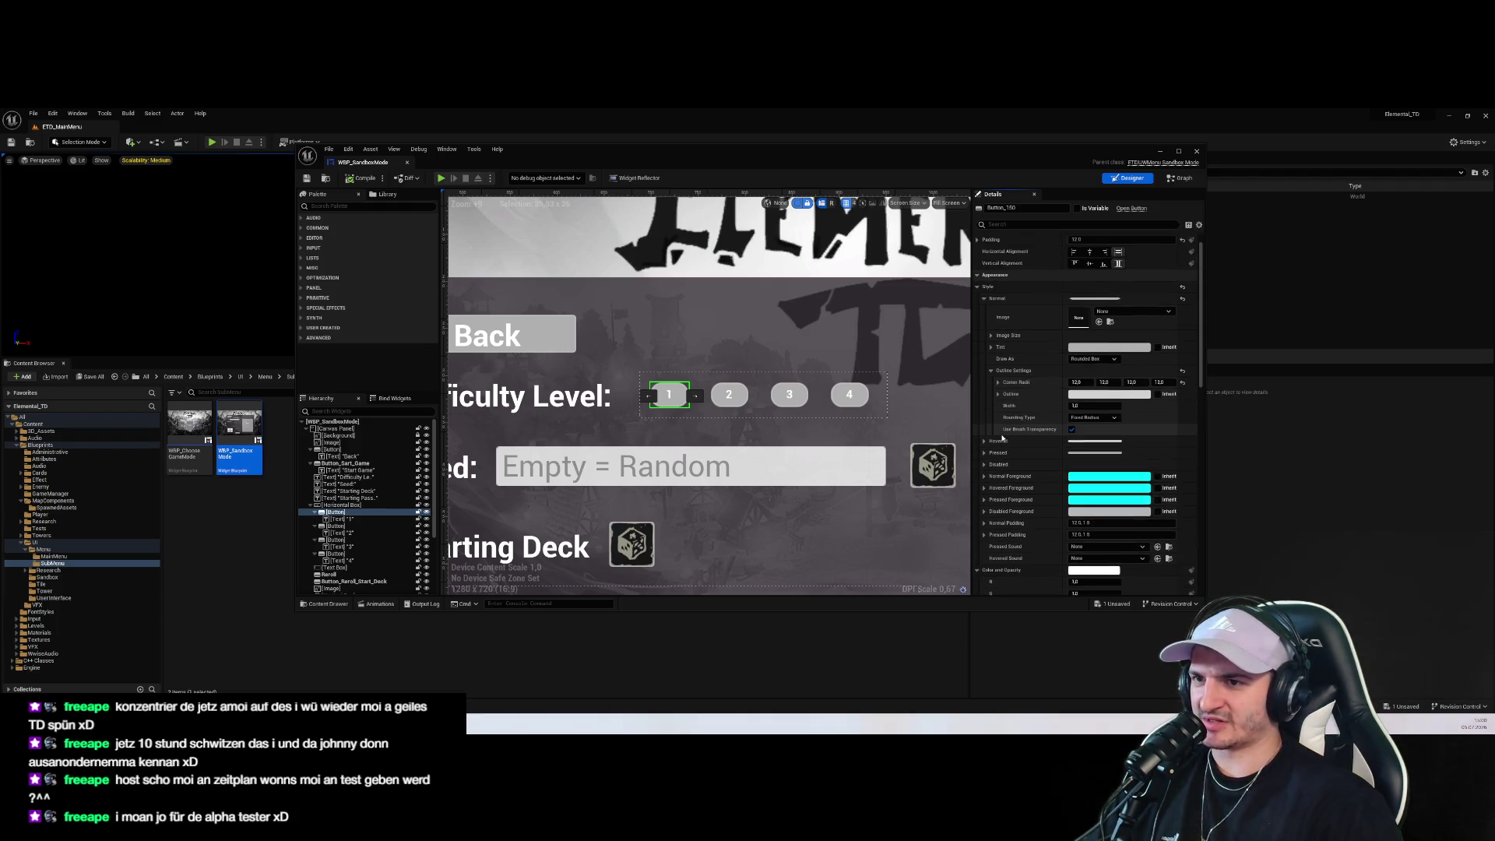
click(984, 298)
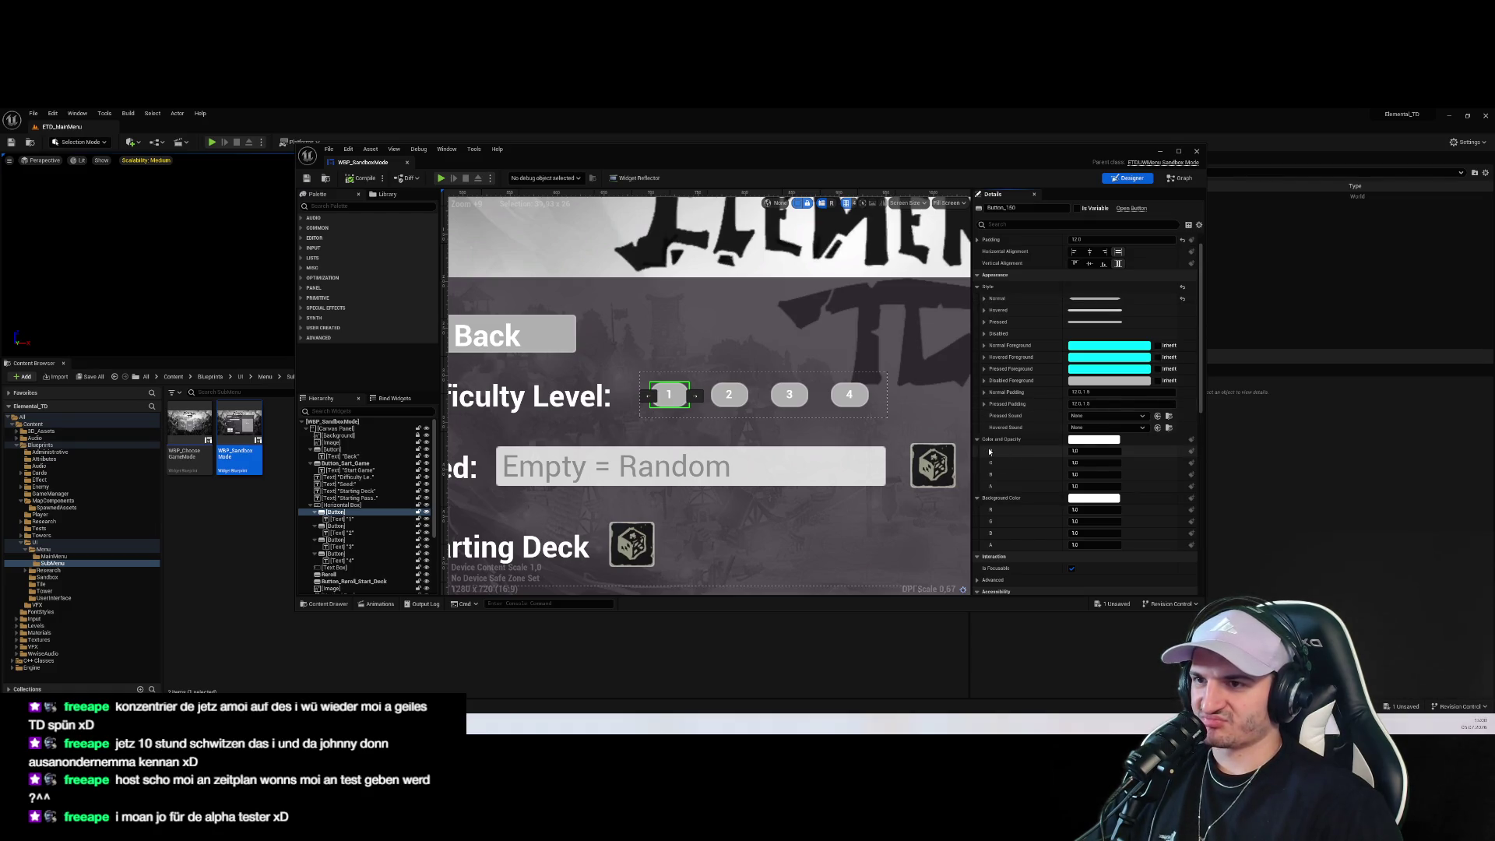
scroll(832, 361, down, 2)
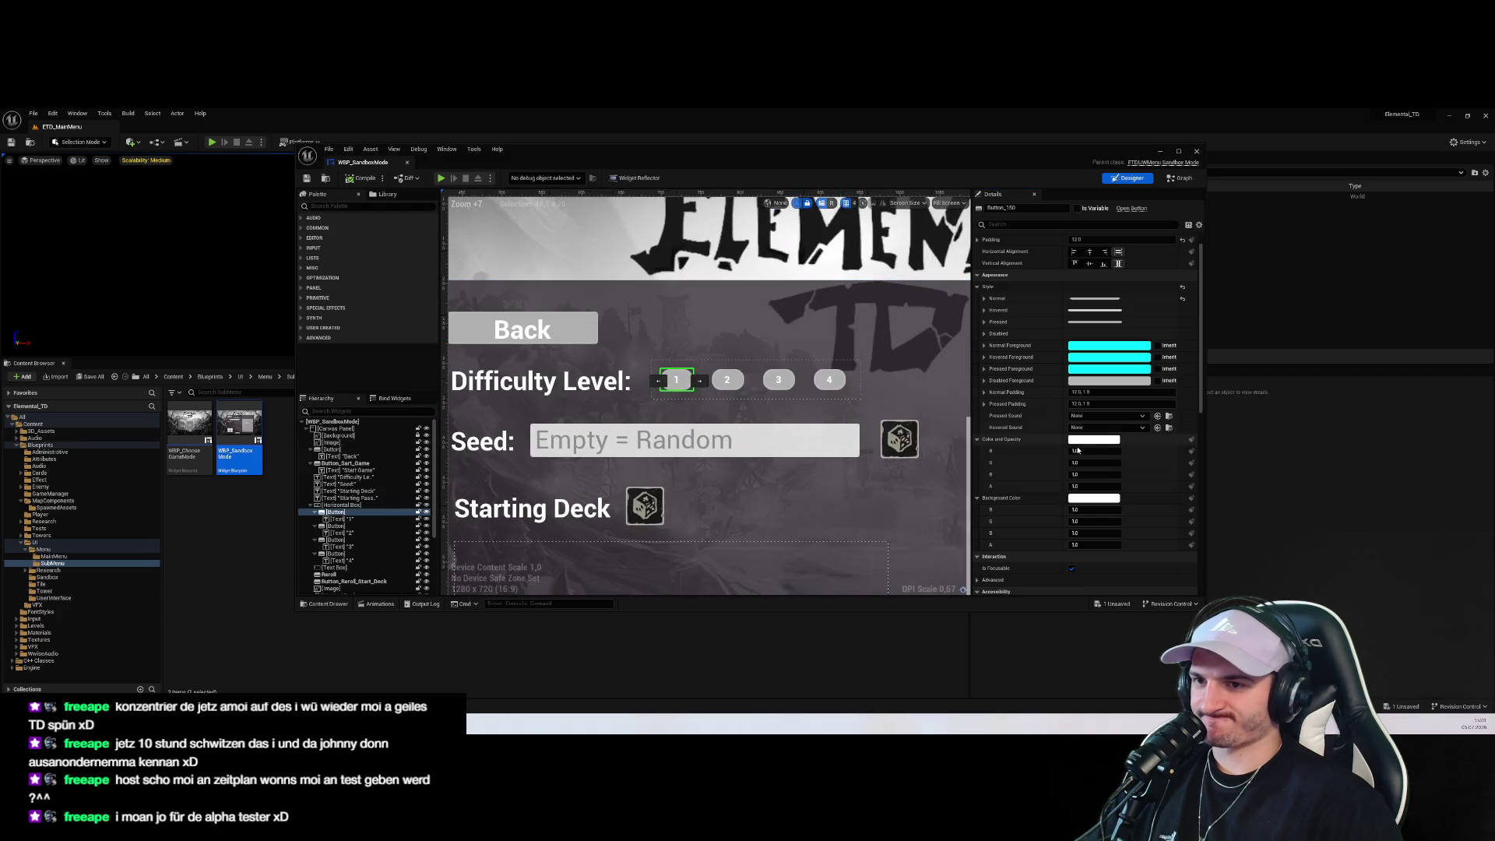
scroll(1077, 449, down, 3)
scroll(1059, 463, up, 4)
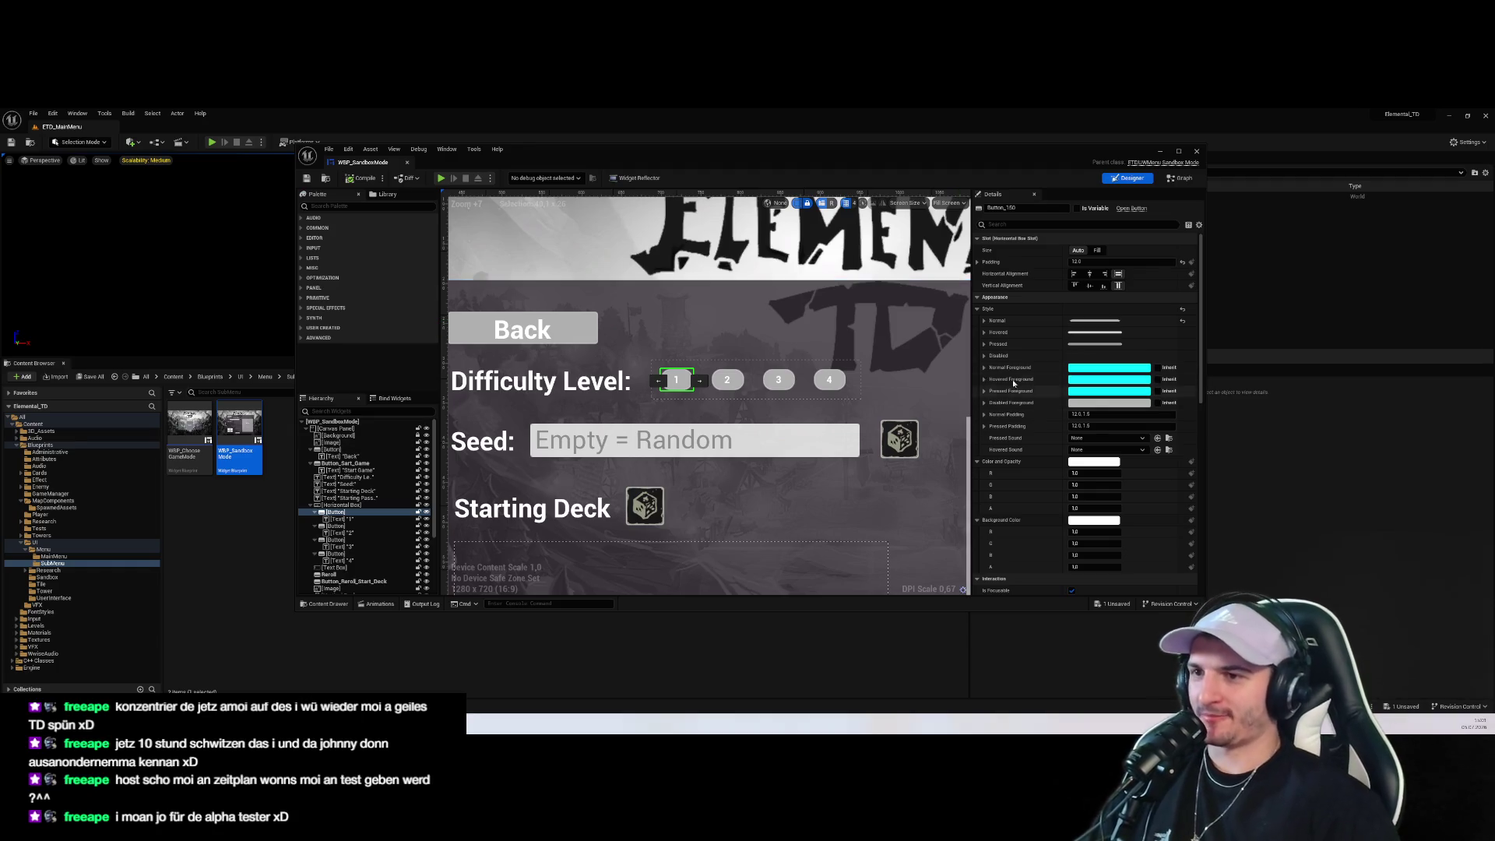
click(691, 390)
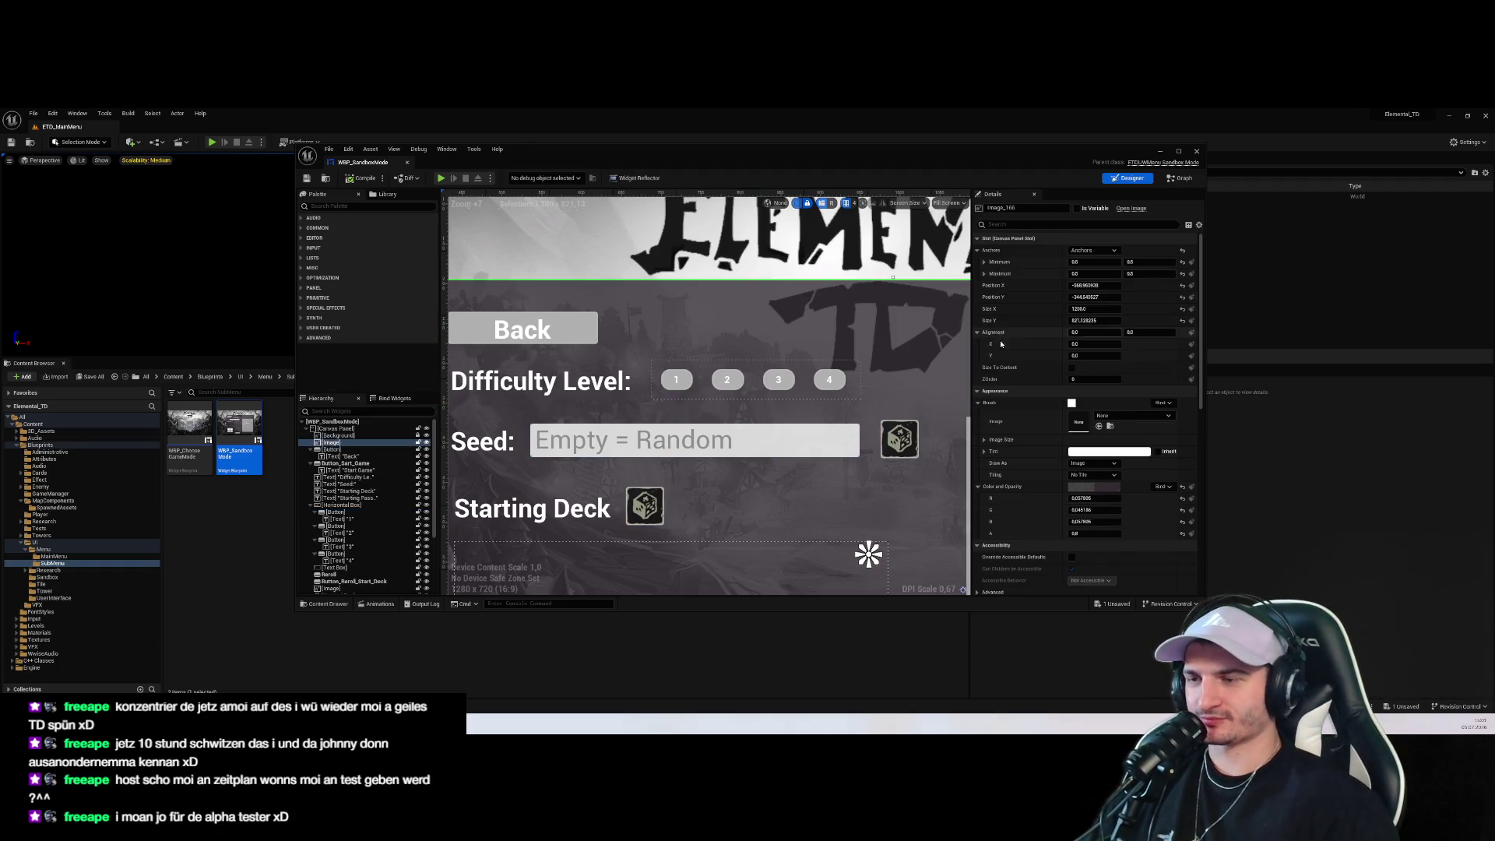
click(688, 386)
click(983, 333)
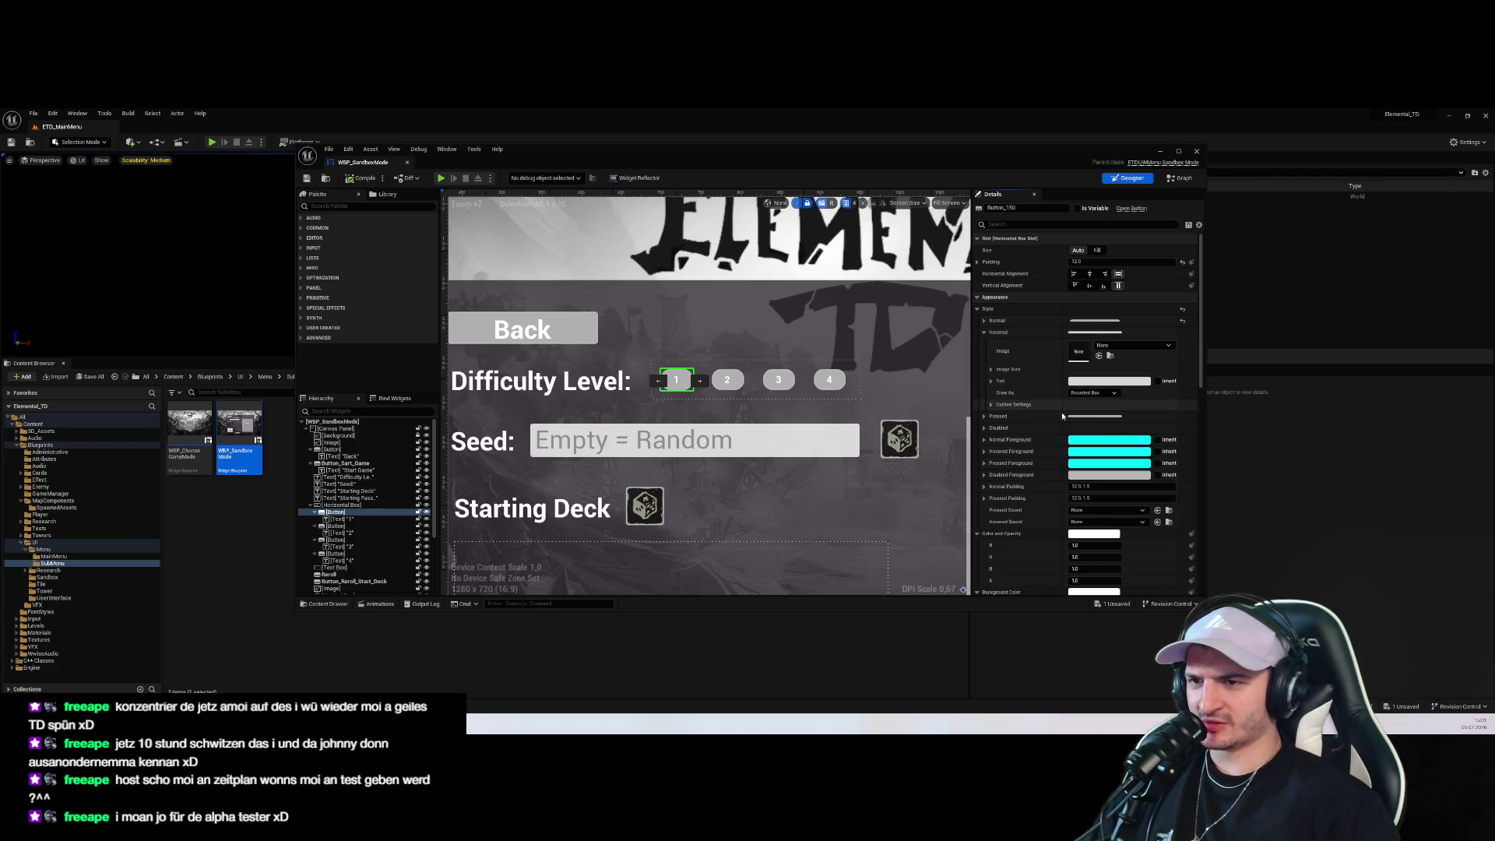
click(984, 416)
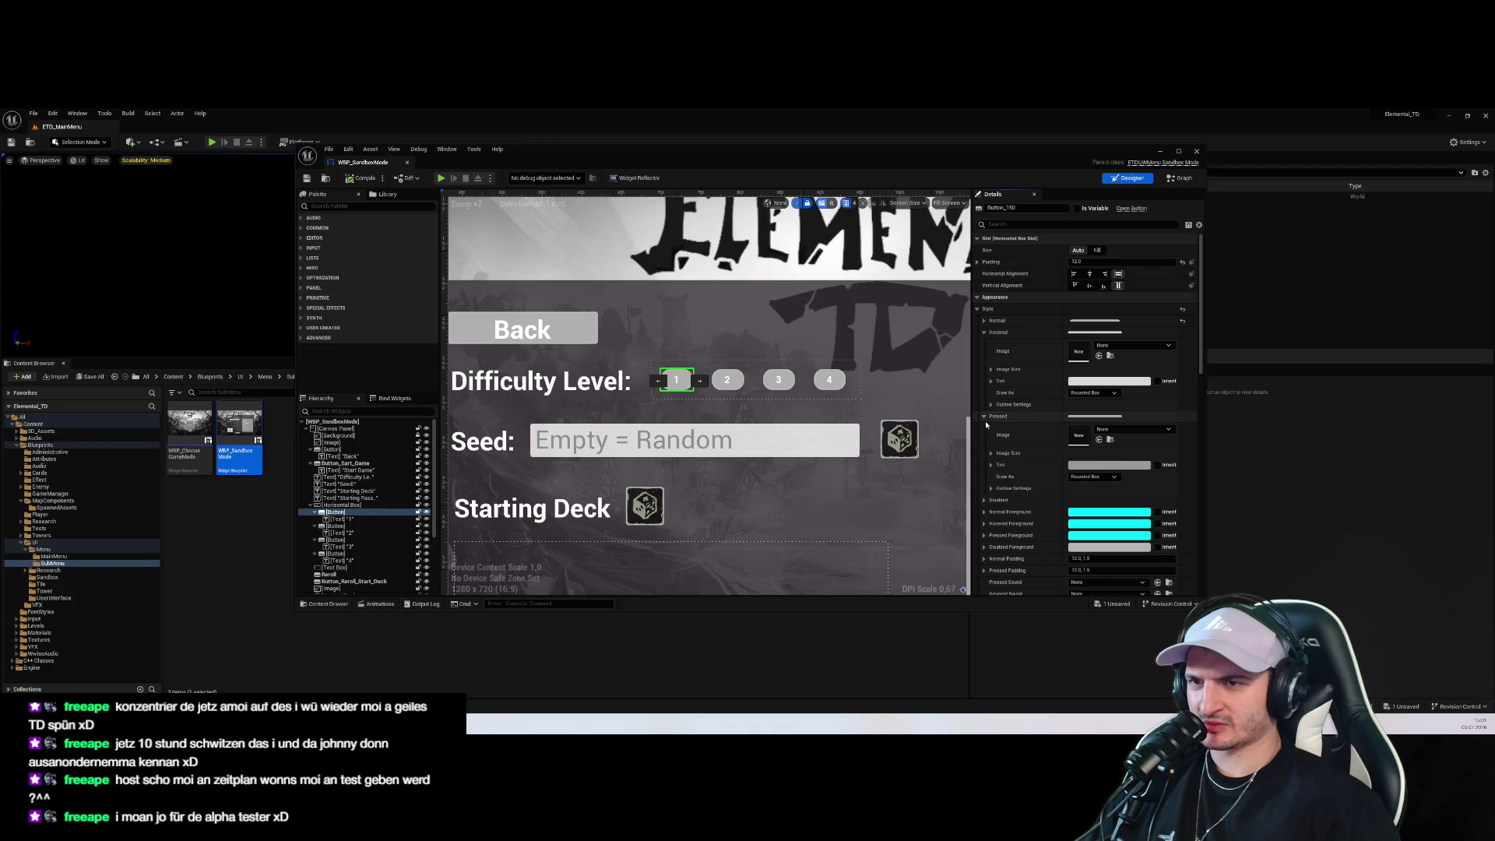
click(209, 142)
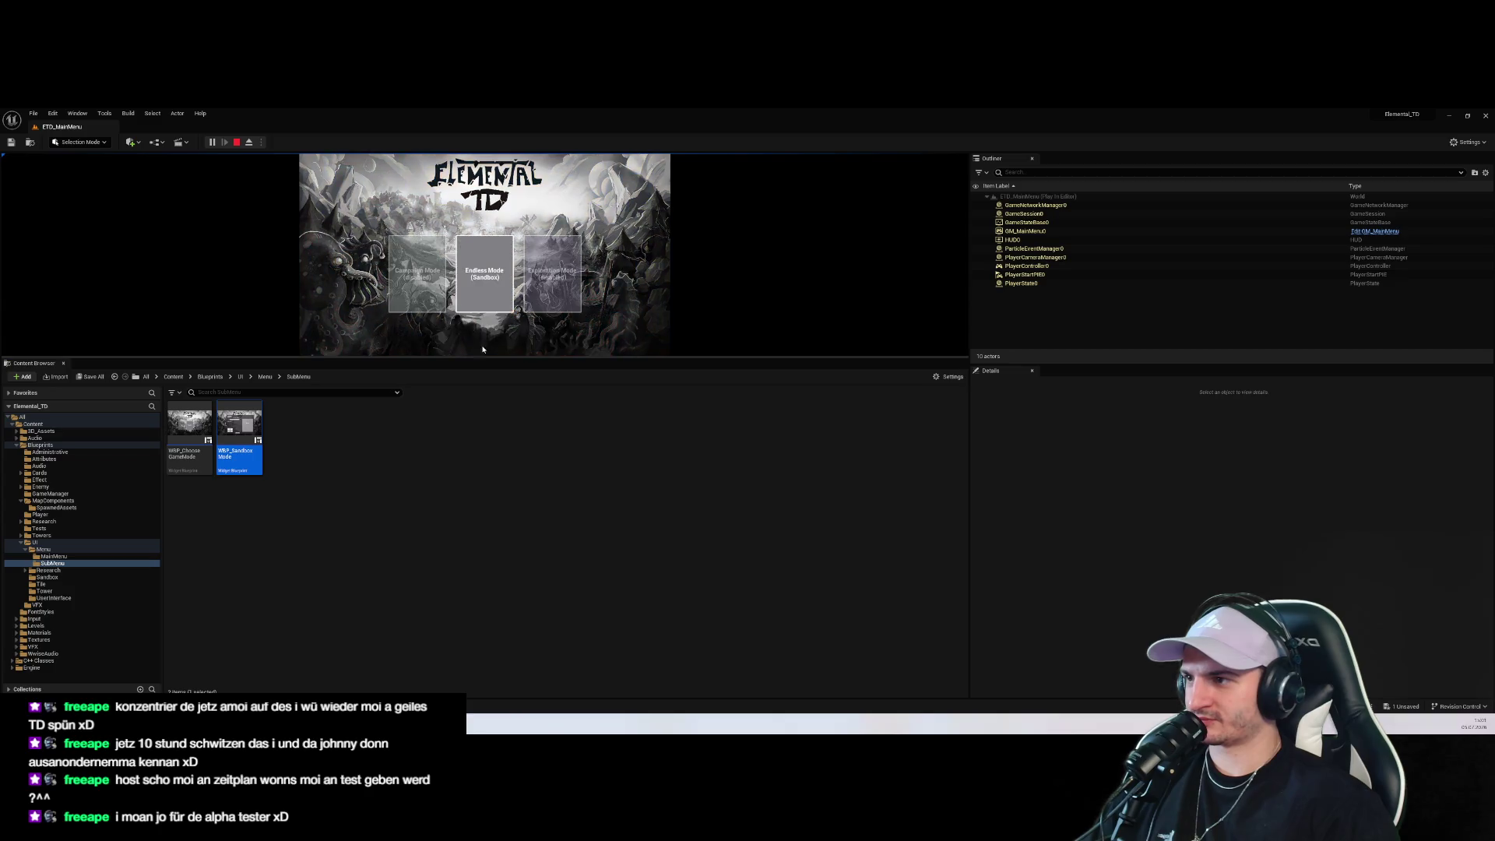
Preview the Endless Mode sandbox menu in play, stop the session, and reopen WBP_SandboxMode
drag(484, 358, 491, 578)
click(495, 438)
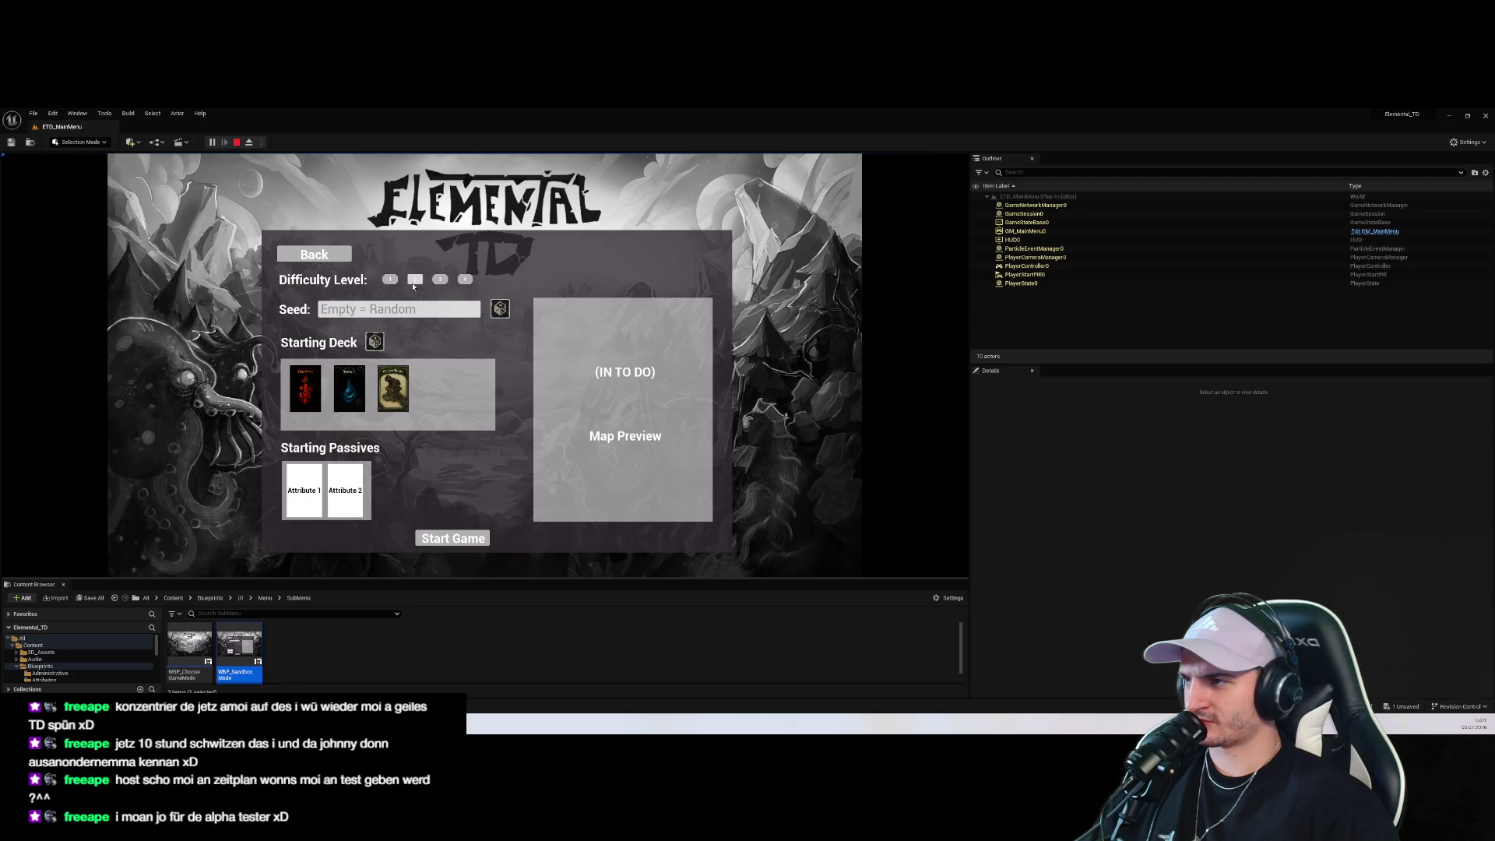
click(236, 142)
mouse_move(376, 579)
mouse_down()
mouse_move(389, 551)
mouse_move(374, 419)
mouse_up()
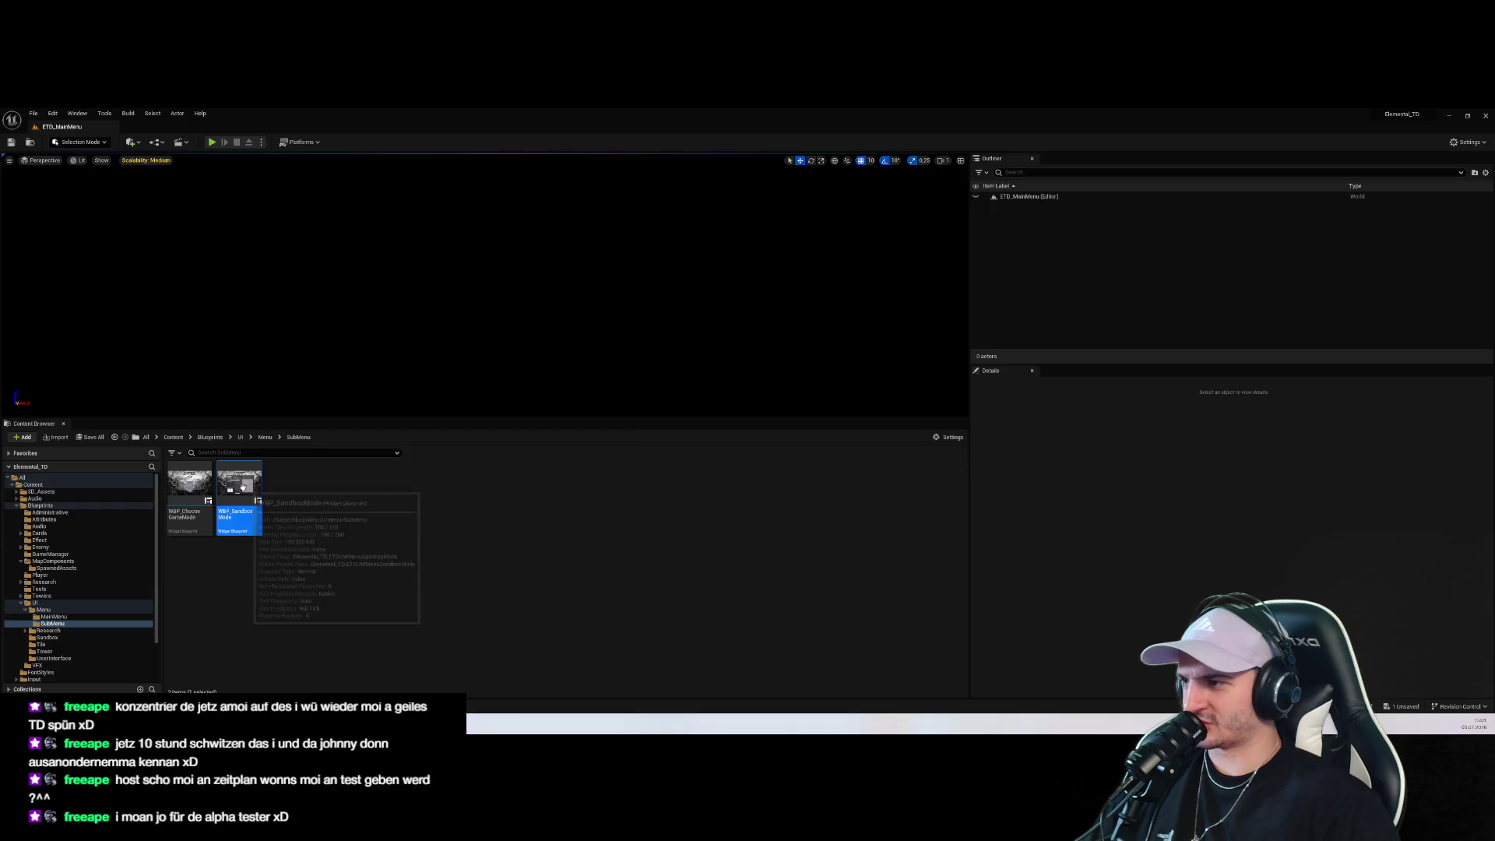
double_click(242, 486)
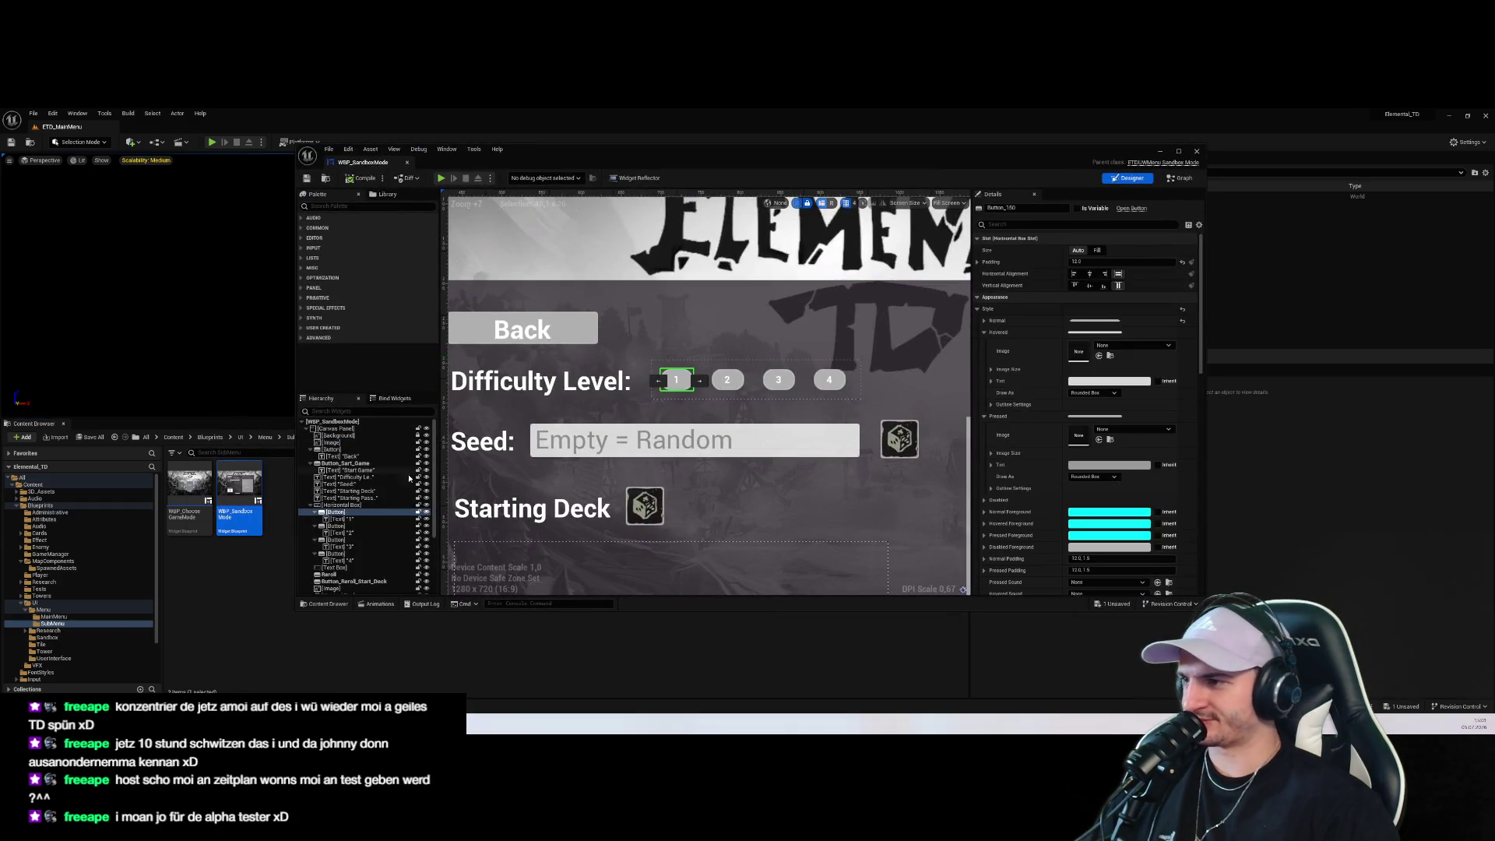
Expand the Normal and Hovered outline settings and paste 12.0 corner radii into Hovered
click(985, 321)
click(992, 393)
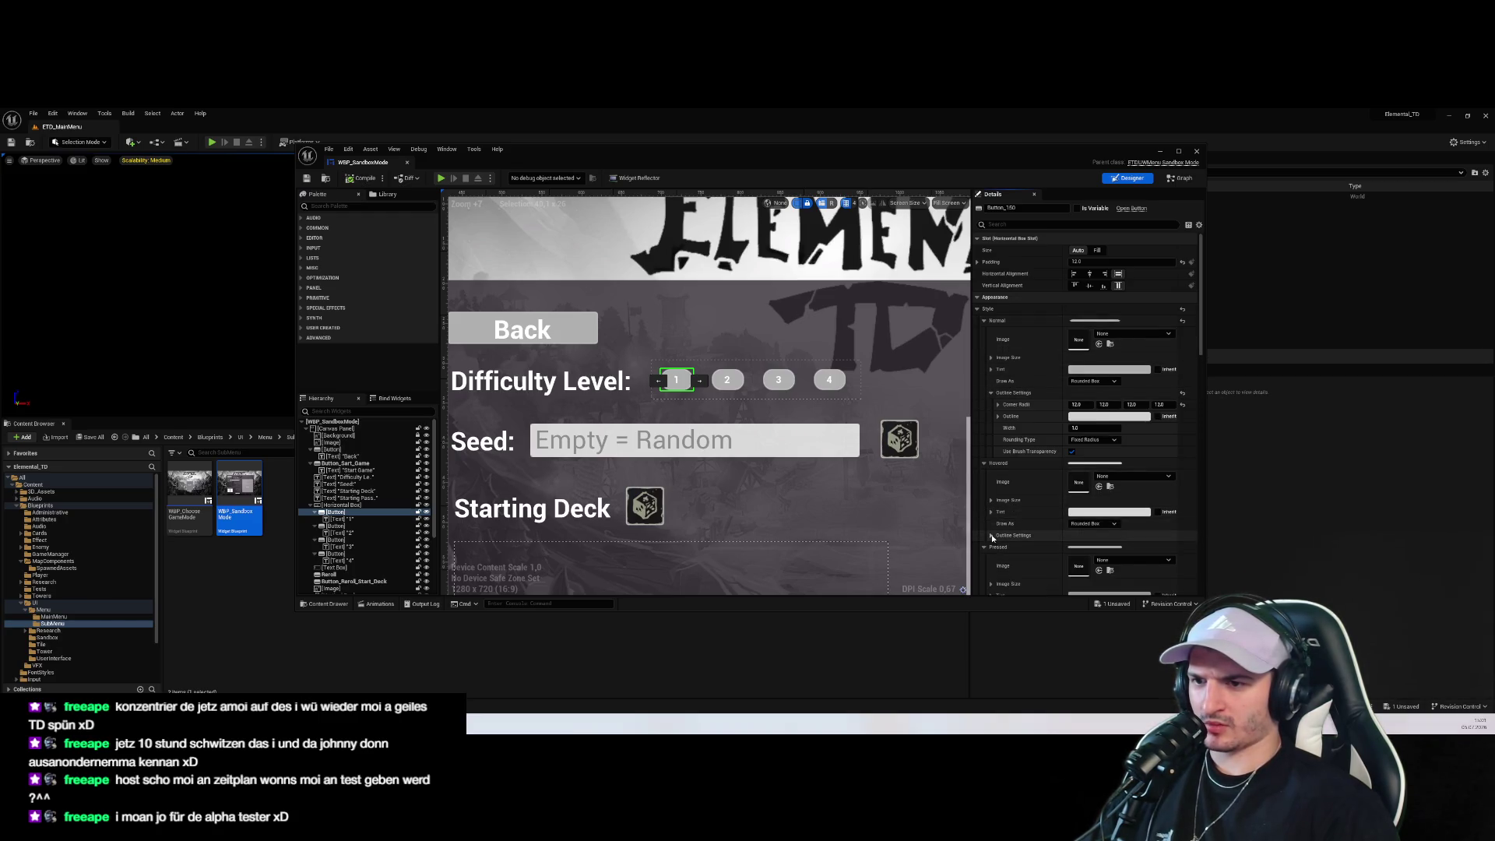
scroll(992, 538, down, 1)
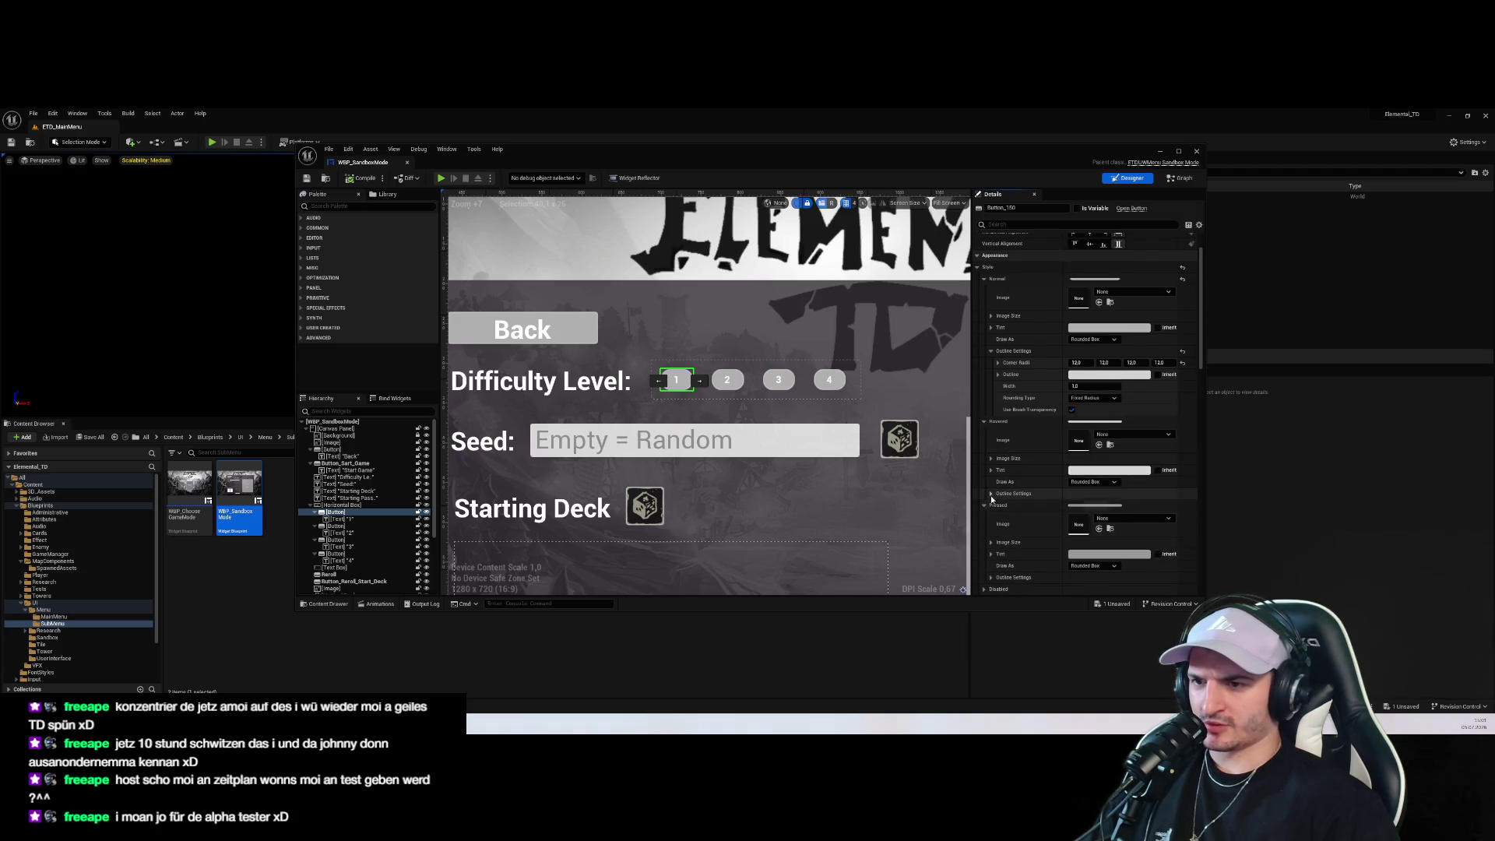
click(991, 496)
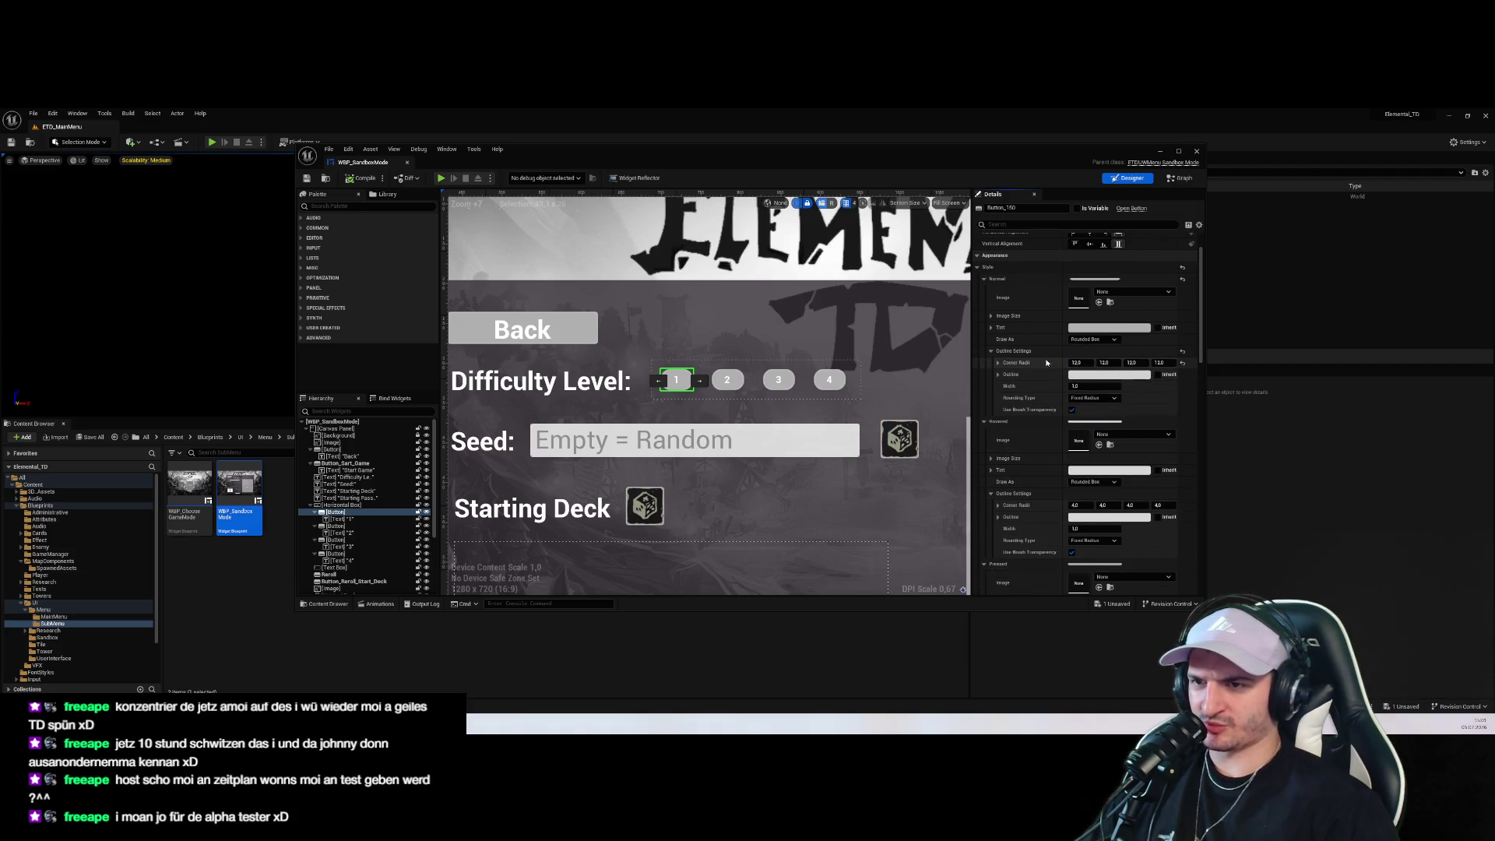
right_click(1033, 506)
click(1059, 533)
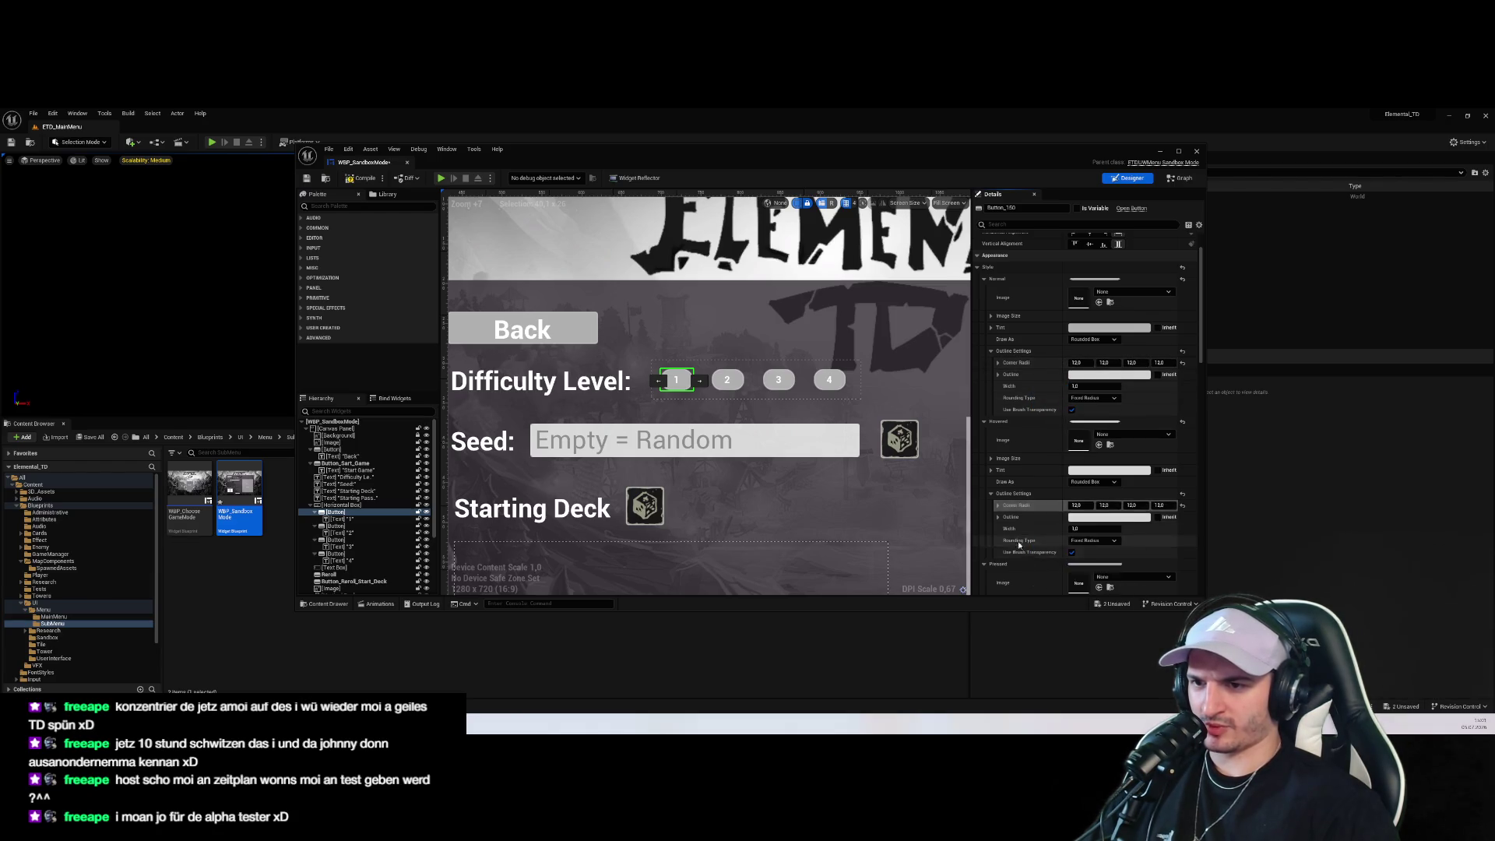
Paste the 12.0 corner radii into the Pressed style's outline settings as well
scroll(1020, 548, down, 4)
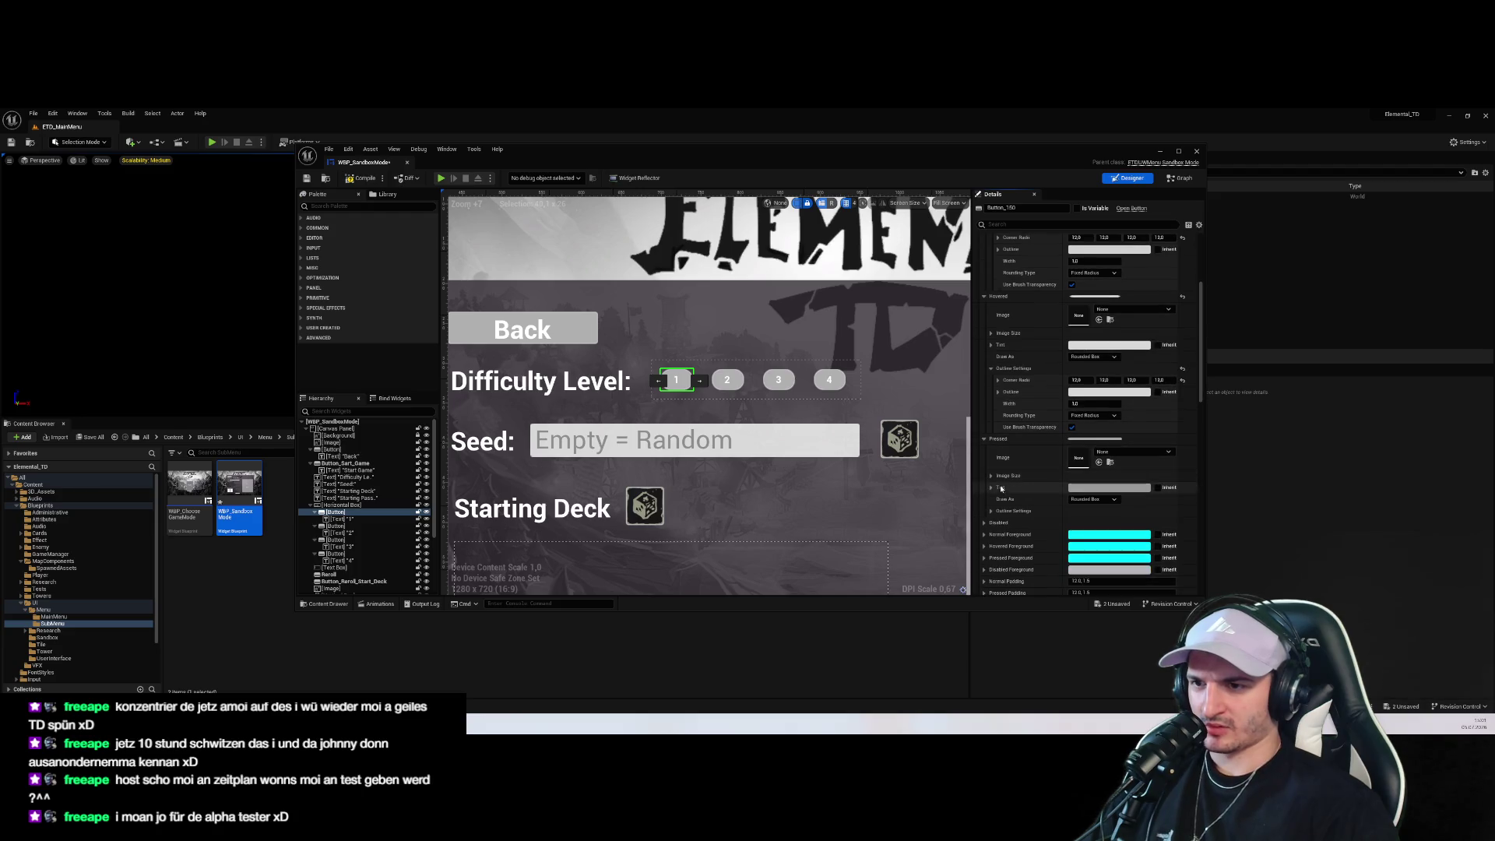
click(991, 510)
right_click(1016, 534)
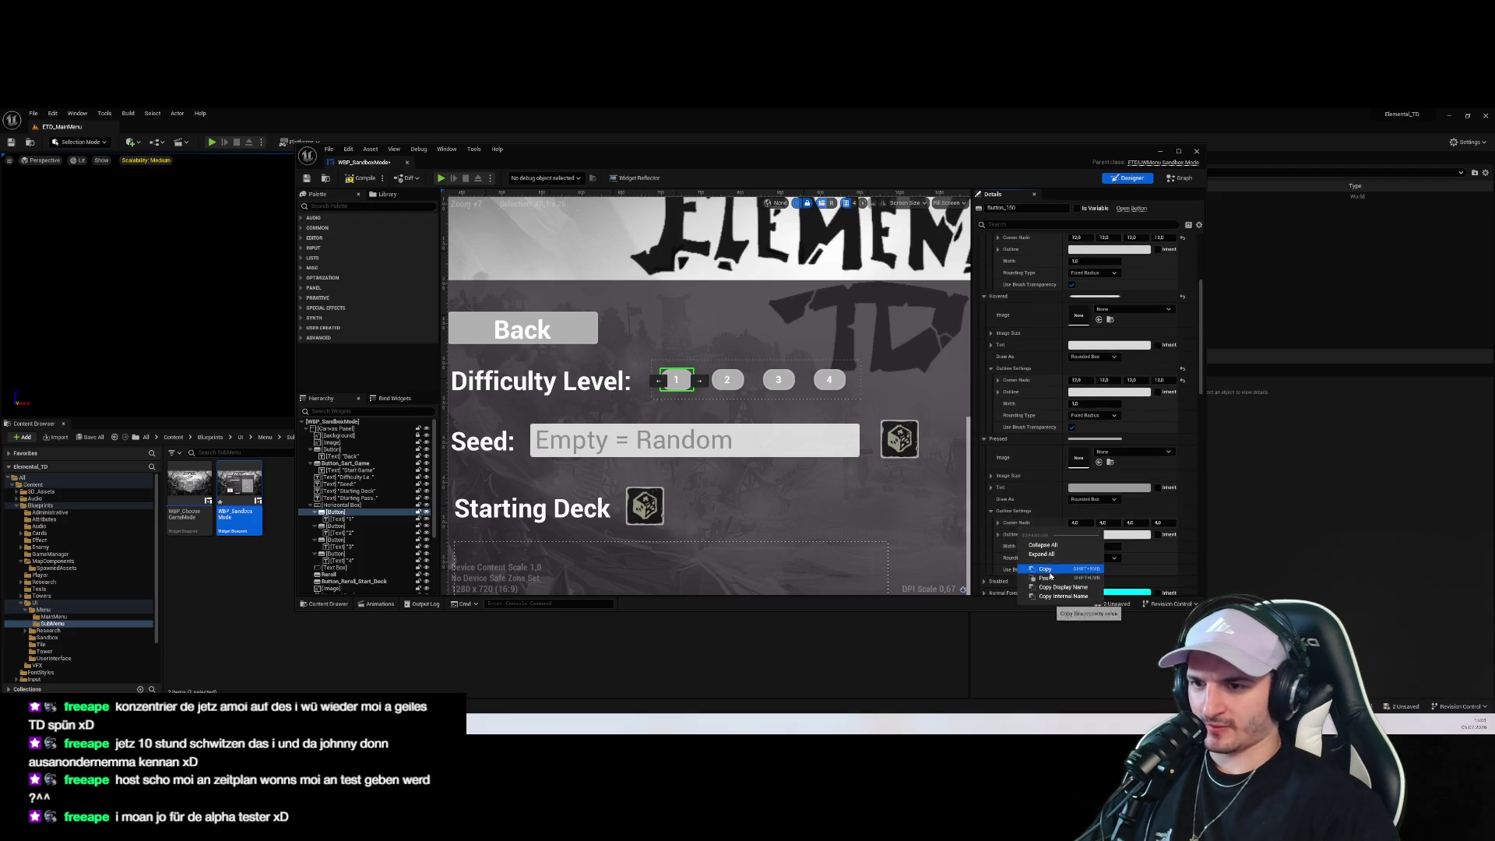
click(1047, 578)
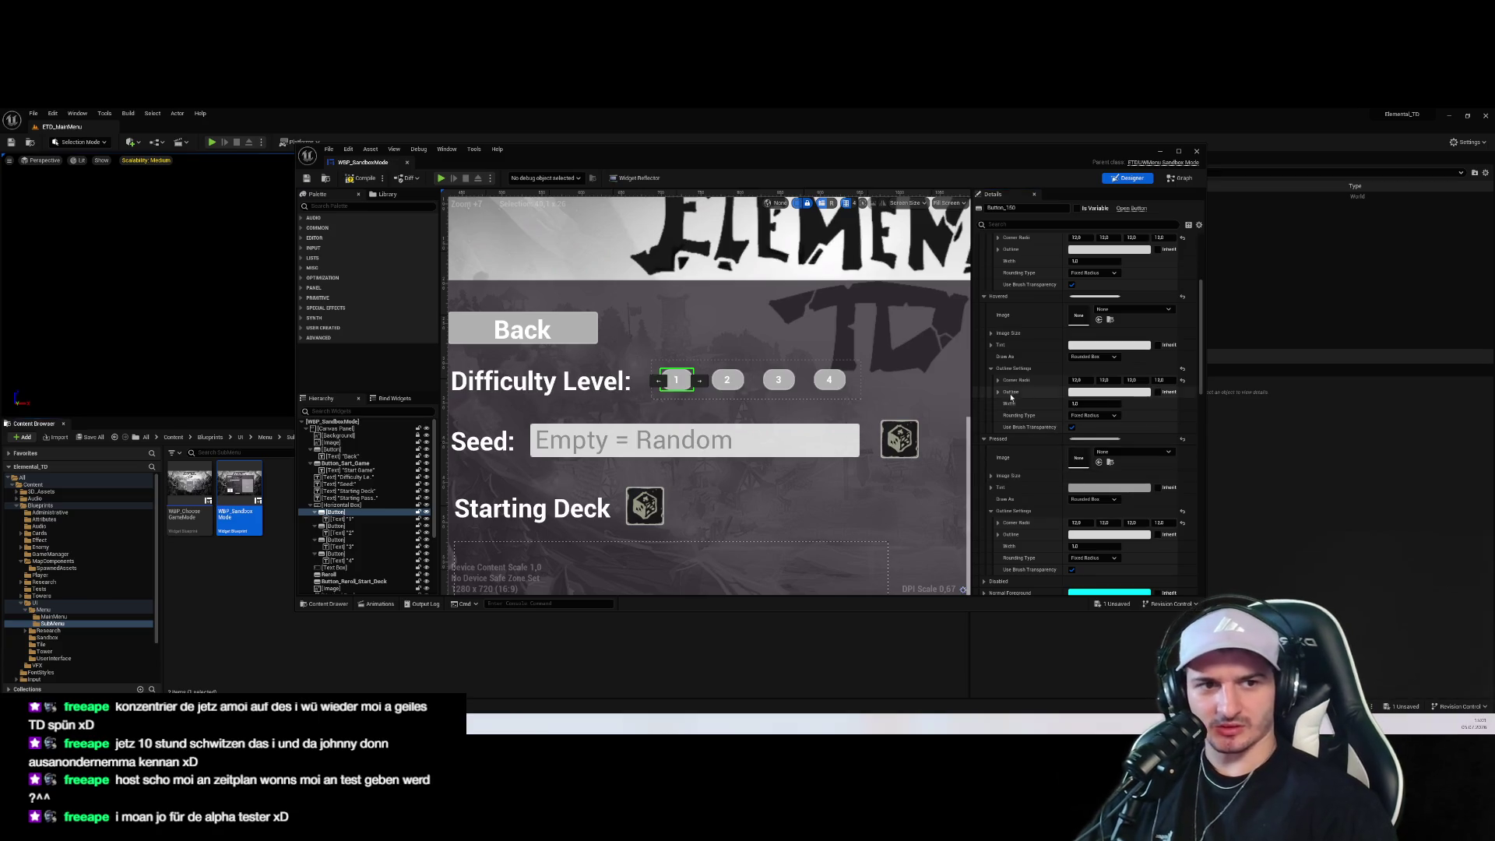
click(735, 492)
click(676, 379)
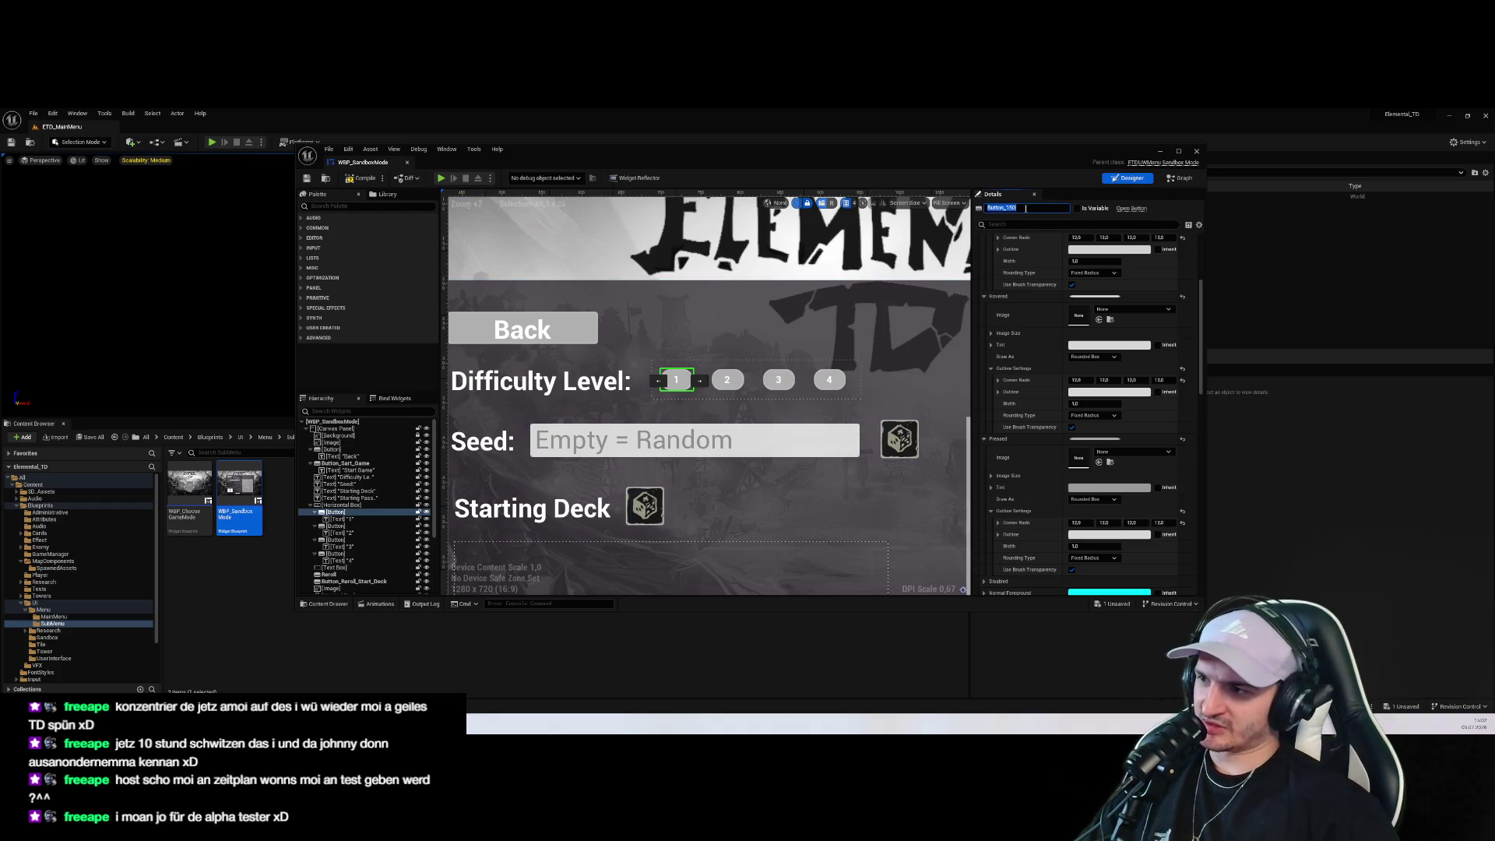
Rename difficulty buttons 1 and 2 to Button_Difficulty_1 and Button_Difficulty_2
key(BackSpace)
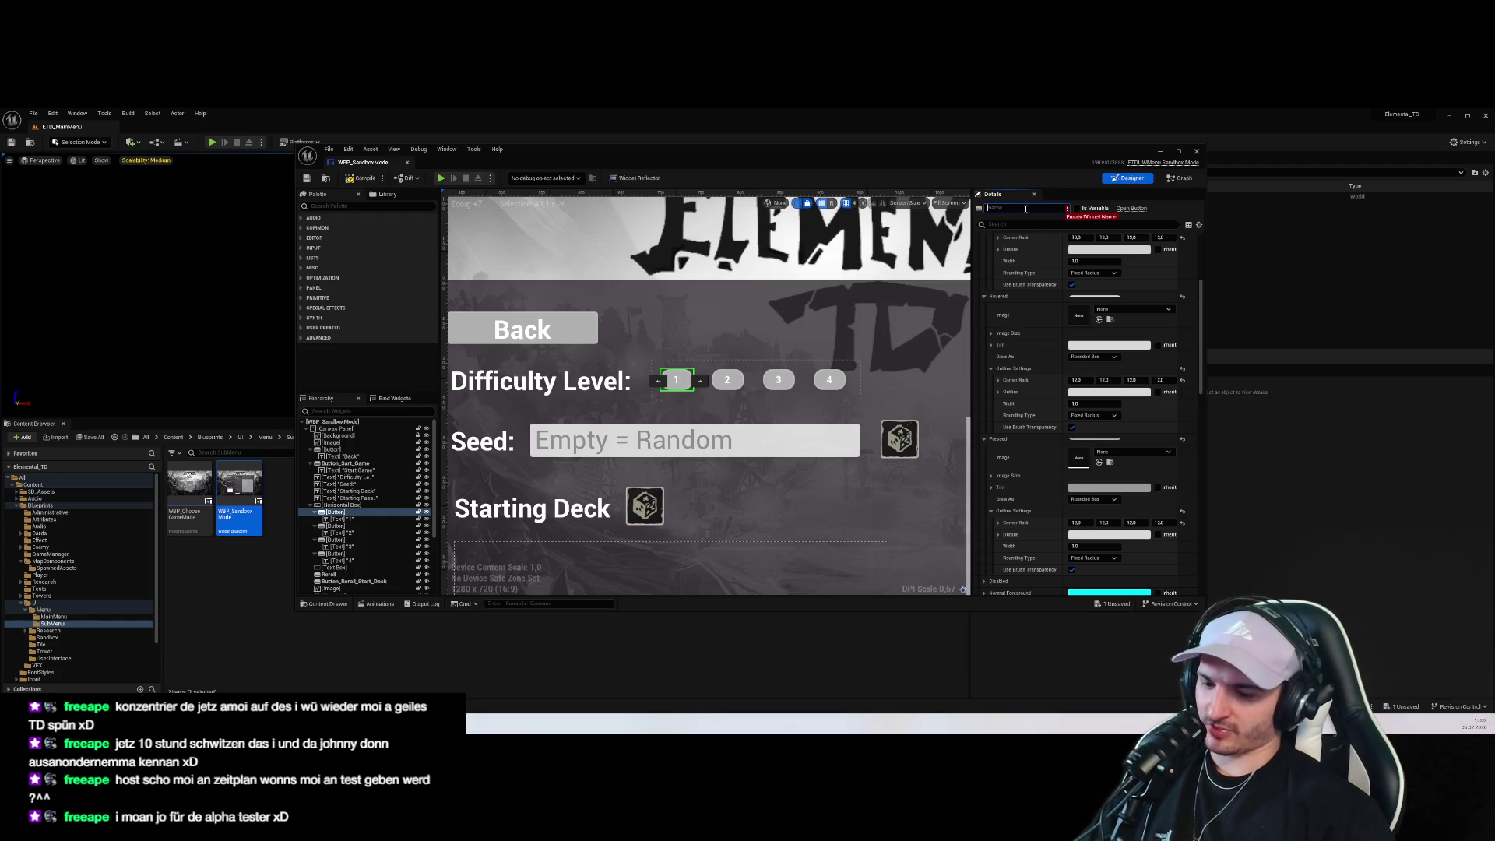
text(BUTTON)
key(BackSpace)
key(BackSpace)
key(BackSpace)
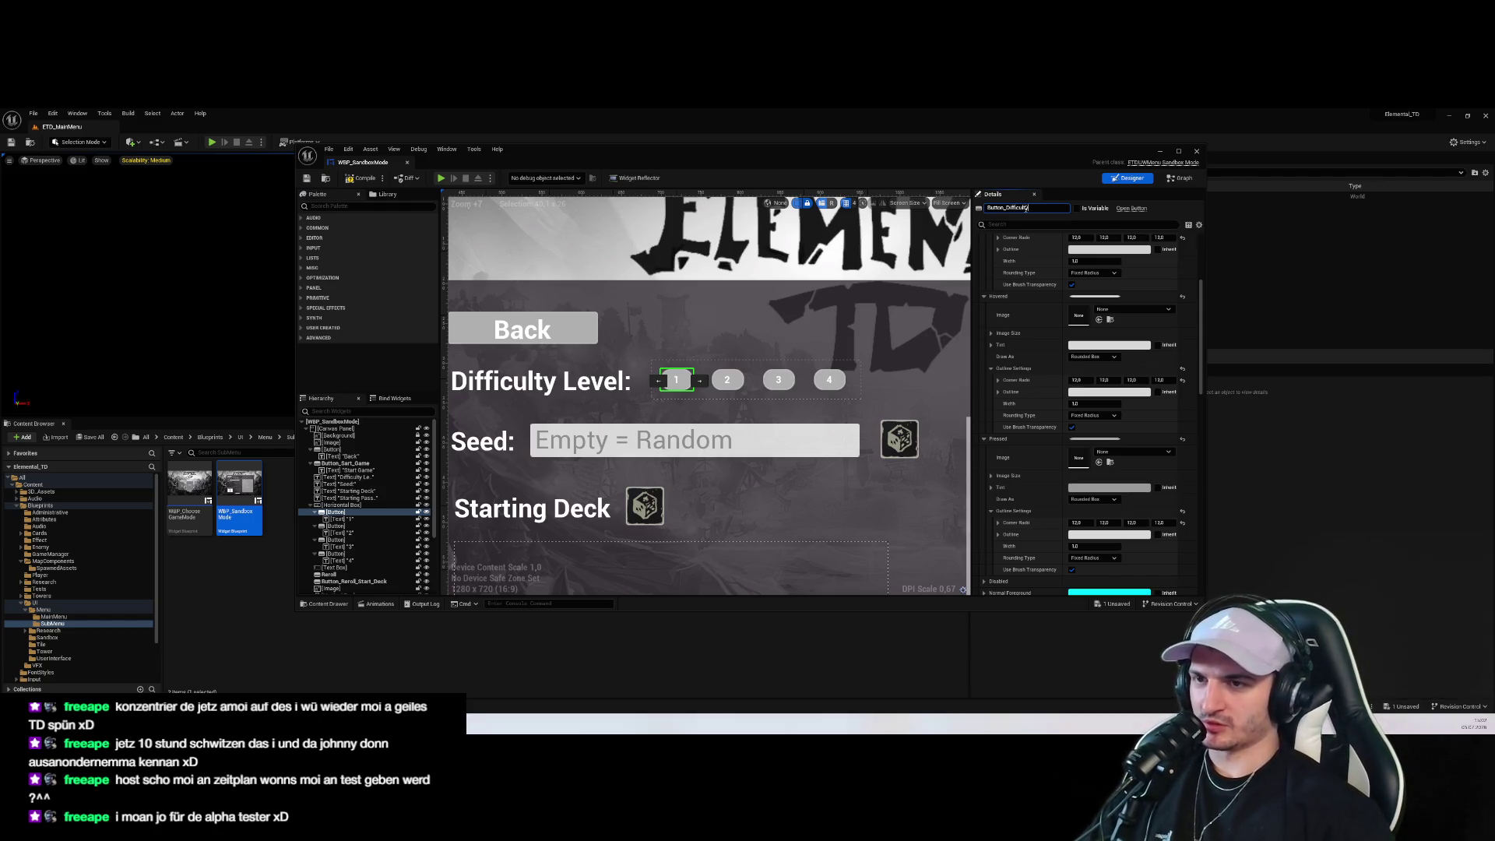
key(Return)
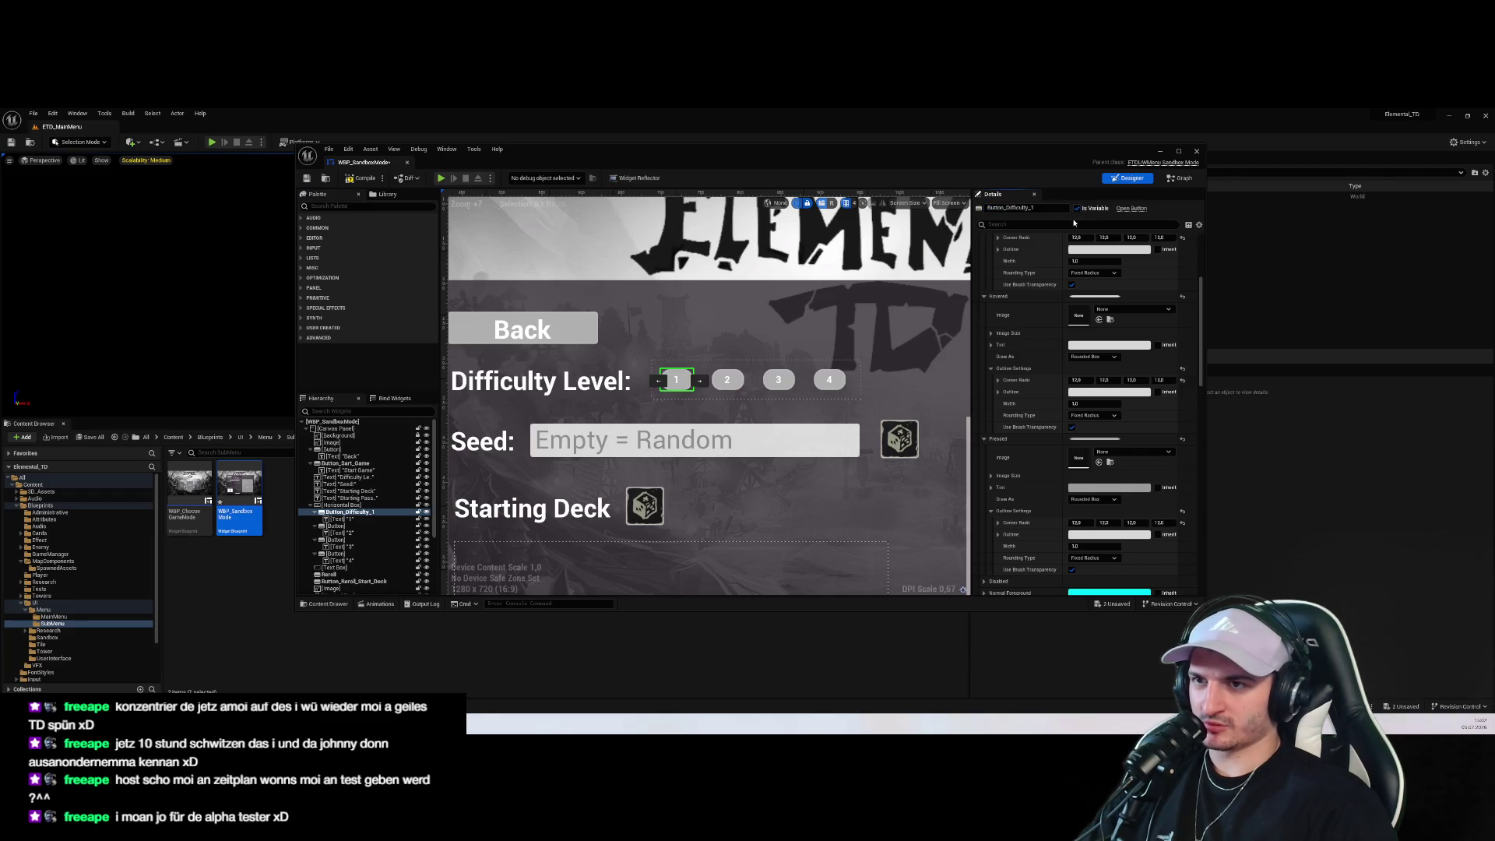
click(727, 380)
click(1025, 207)
text(Button_Difficulty_1)
key(Return)
Rename buttons 3 and 4 to Button_Difficulty_3 and Button_Difficulty_4, then save the blueprint
click(359, 540)
click(1024, 207)
text(Button_Difficulty_1)
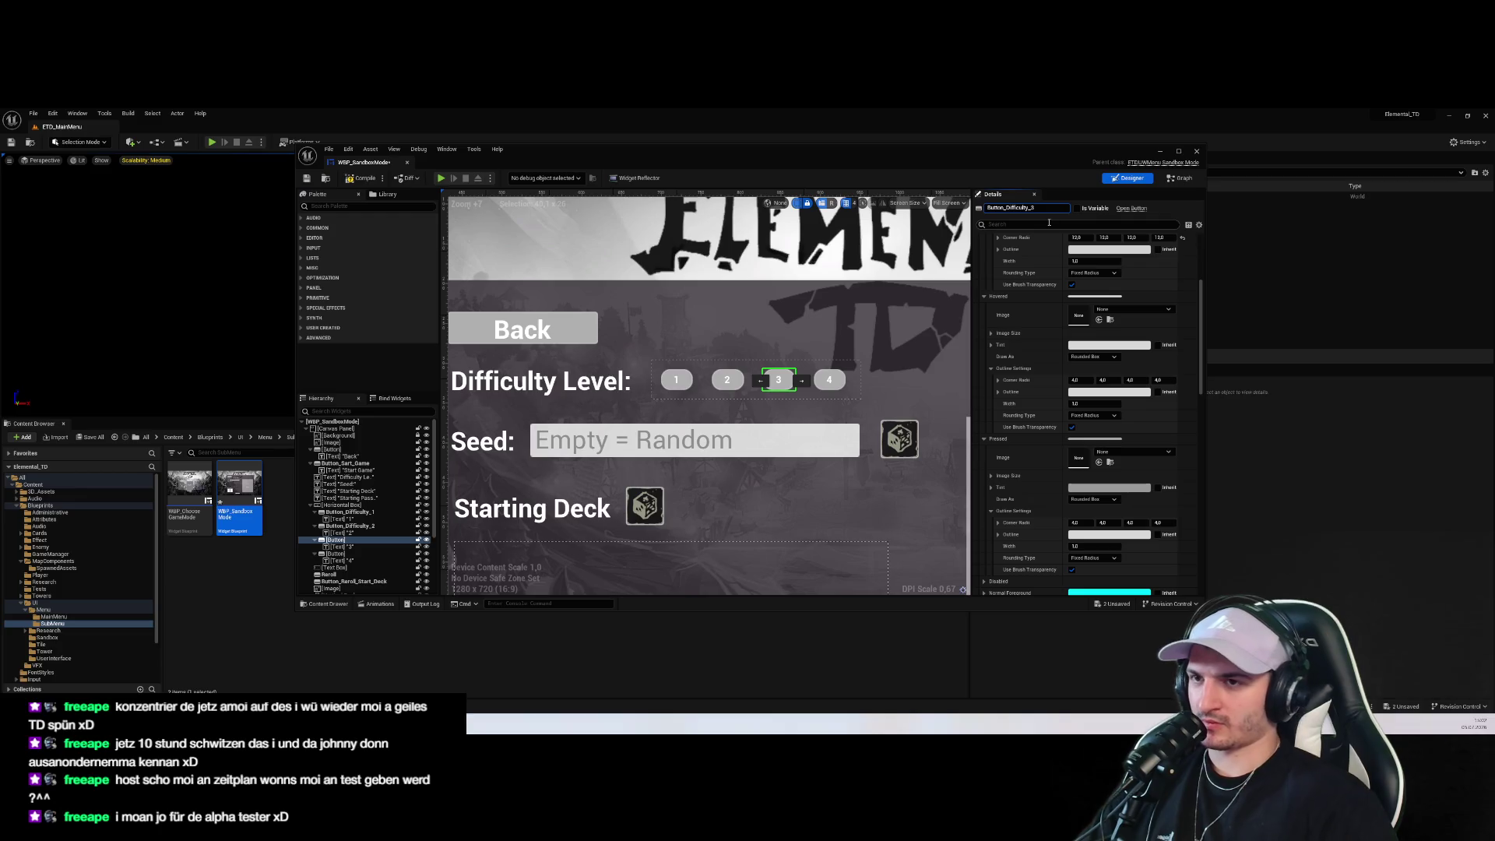
key(Return)
click(829, 379)
click(1047, 207)
text(Button_Difficulty_1)
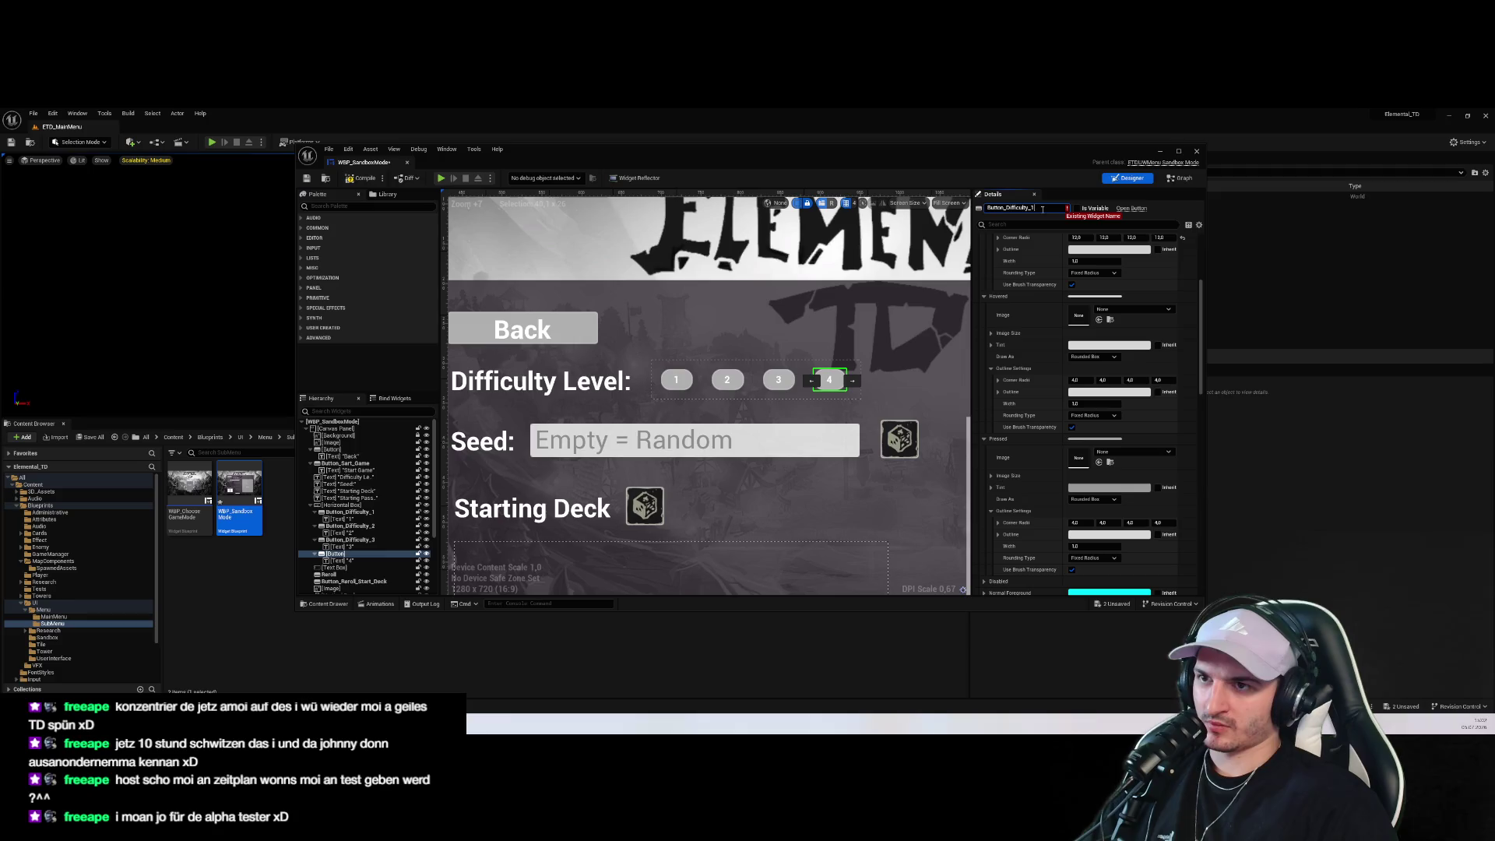
key(Return)
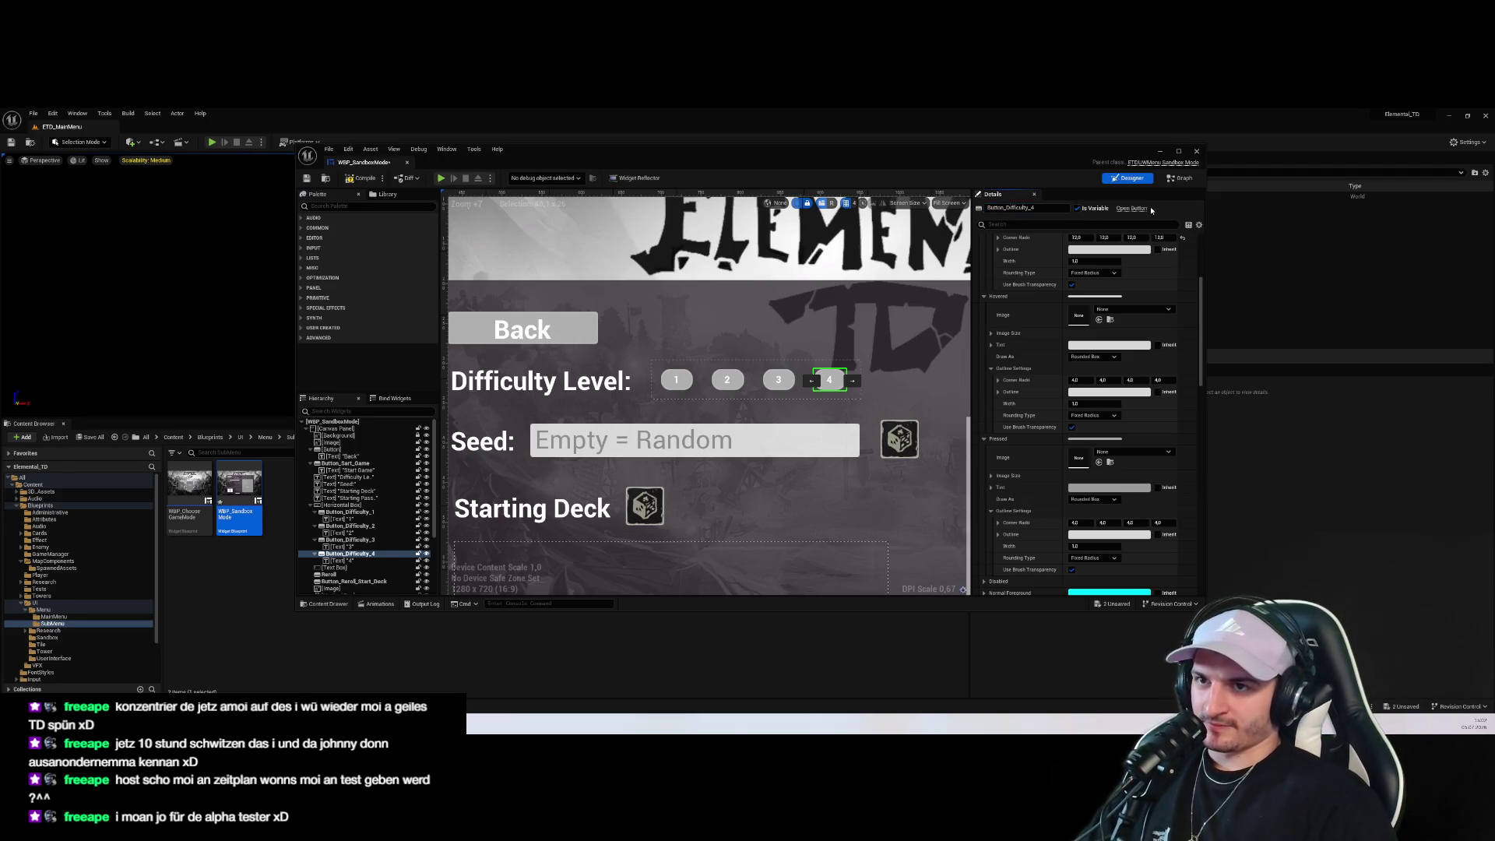
key(ctrl+s)
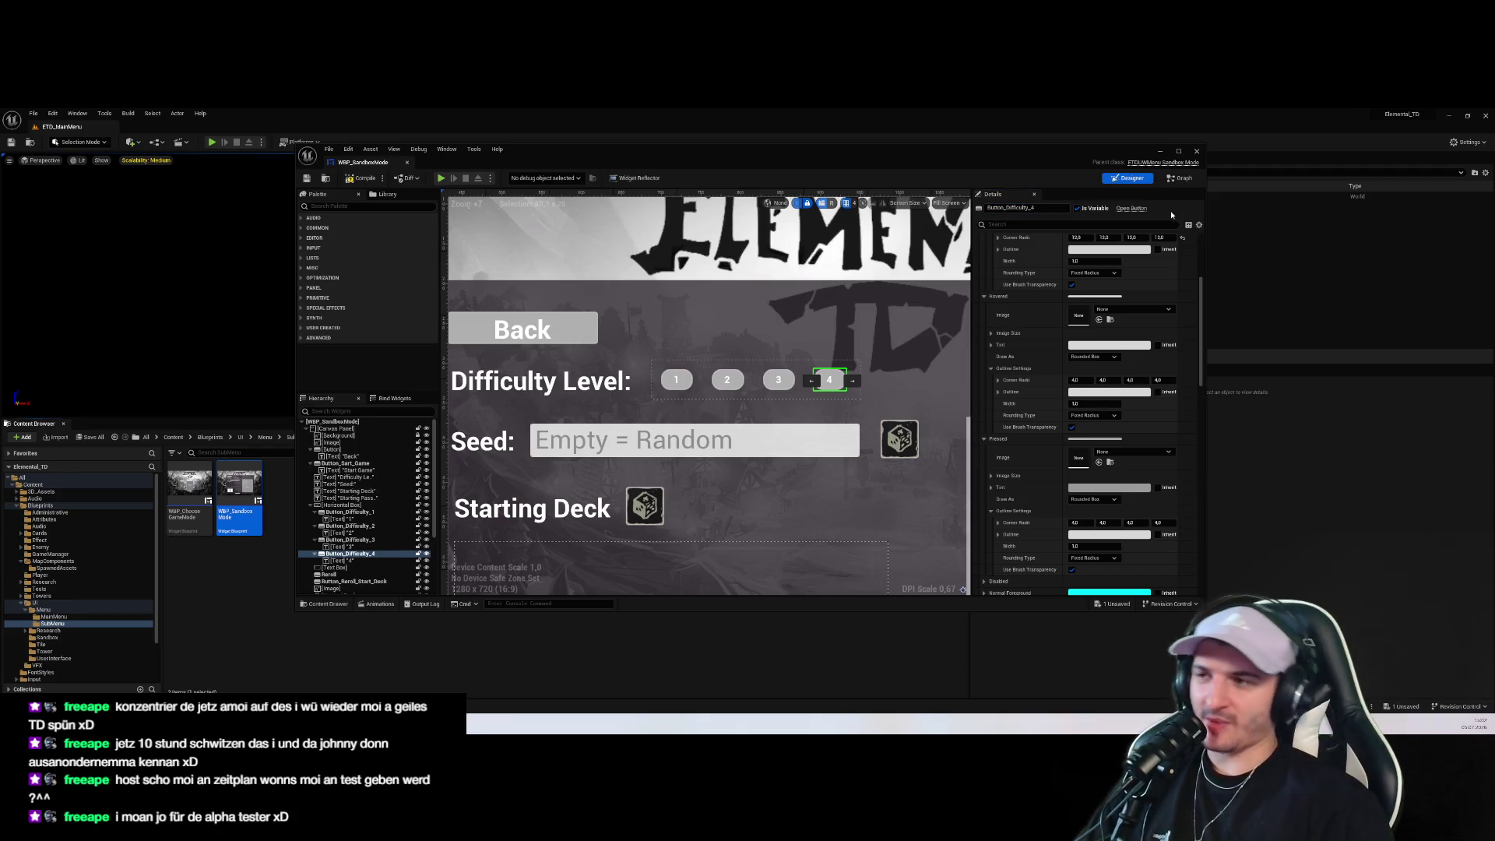
click(730, 387)
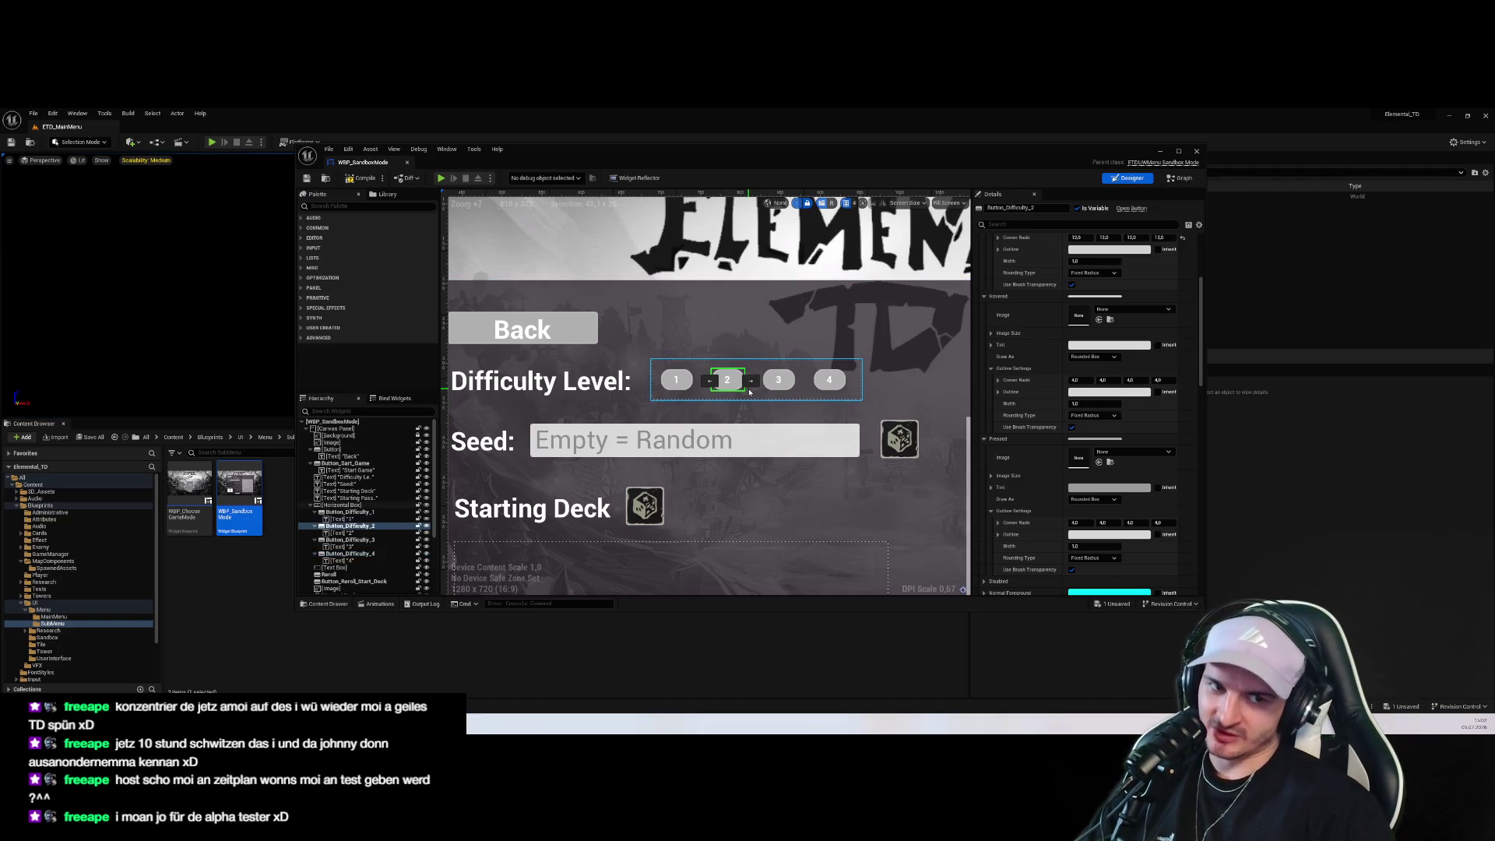
Select Button_Difficulty_1 and add its On Clicked event from the Details Events section
click(735, 372)
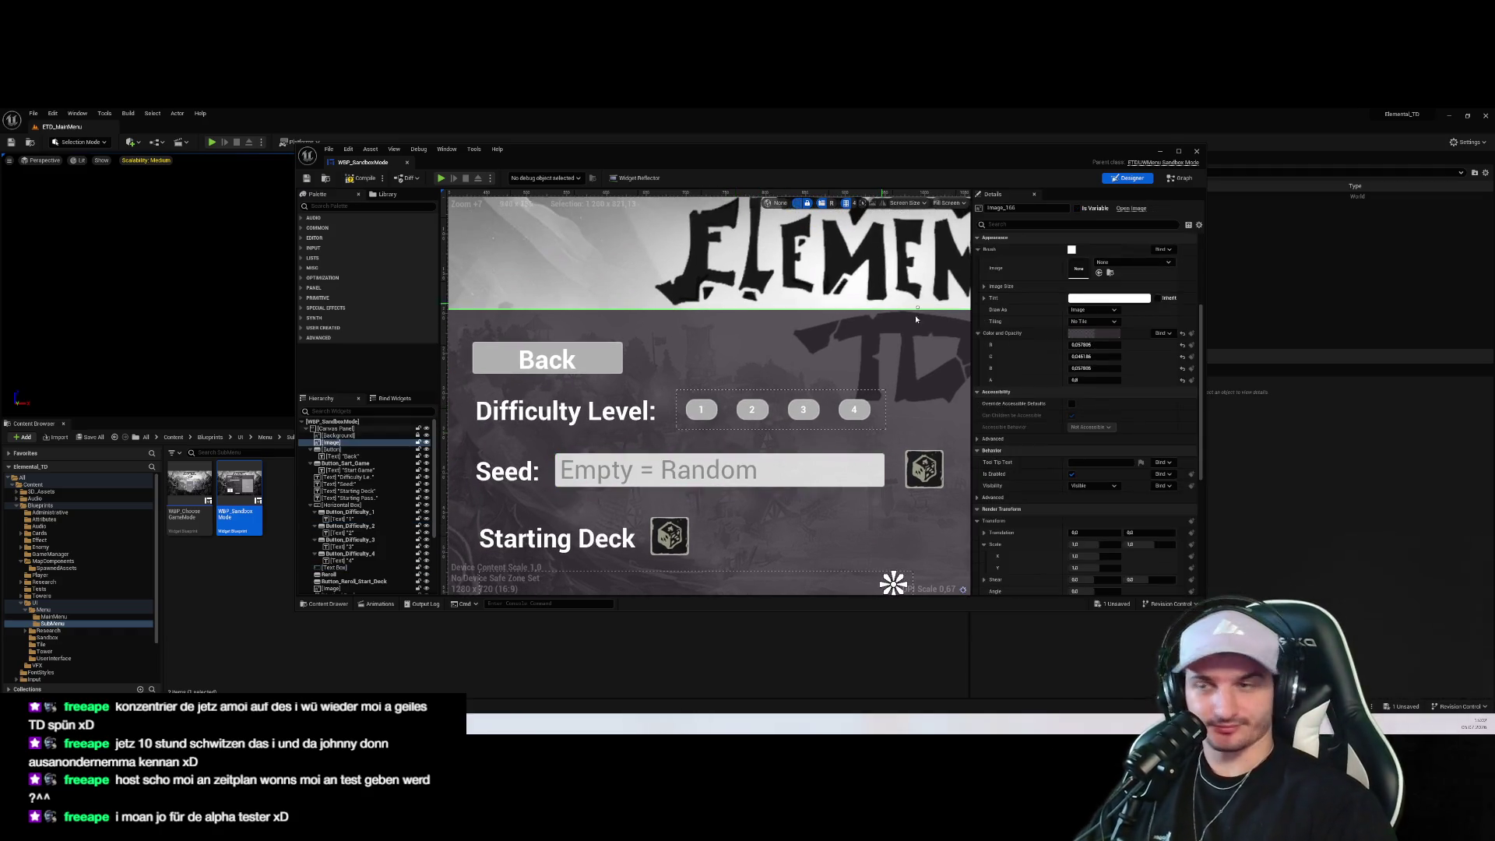
click(700, 409)
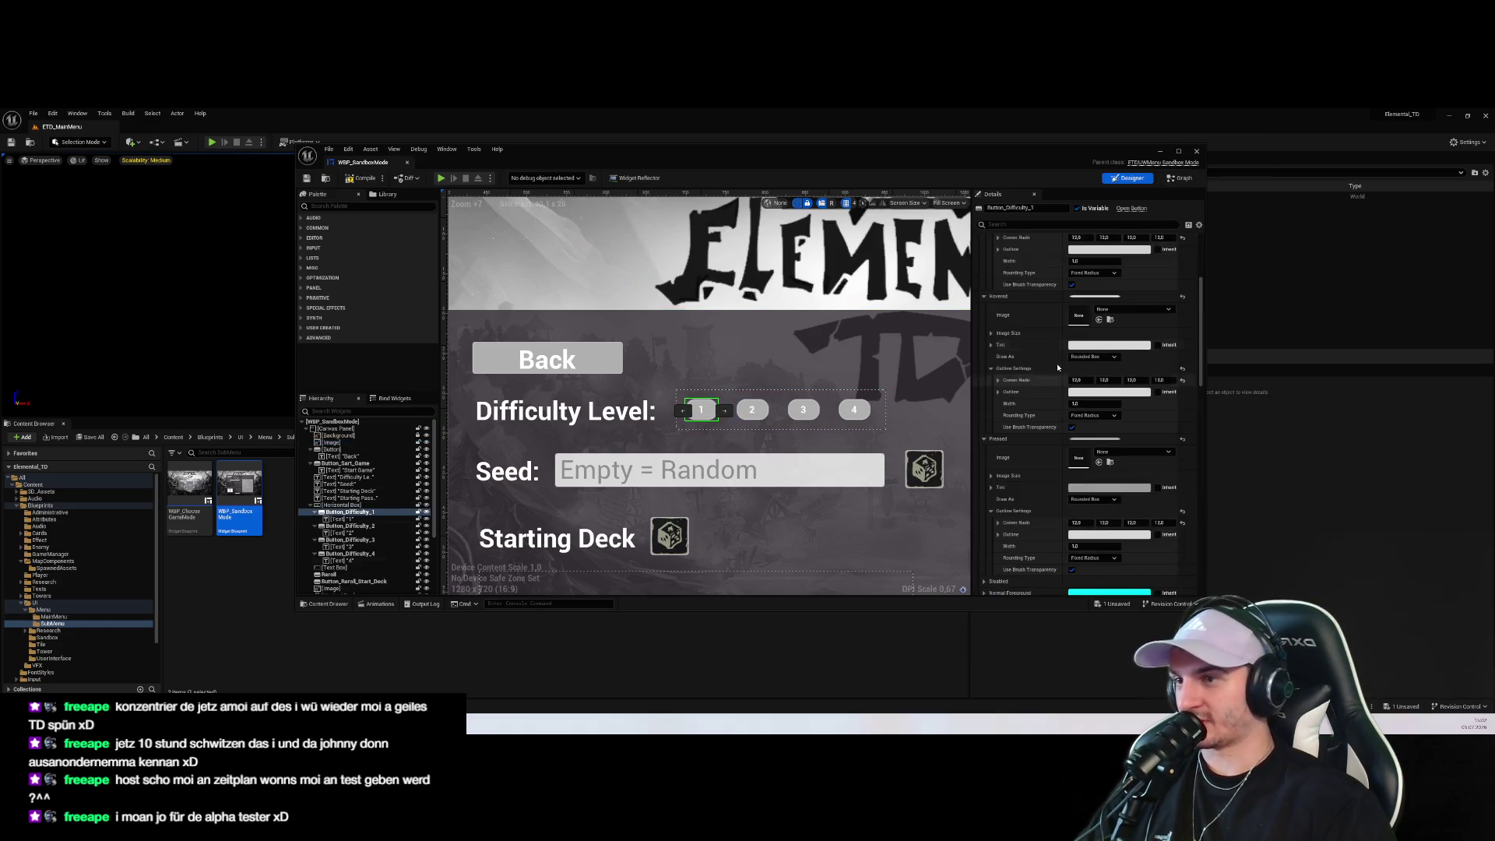
drag(1200, 335, 1173, 617)
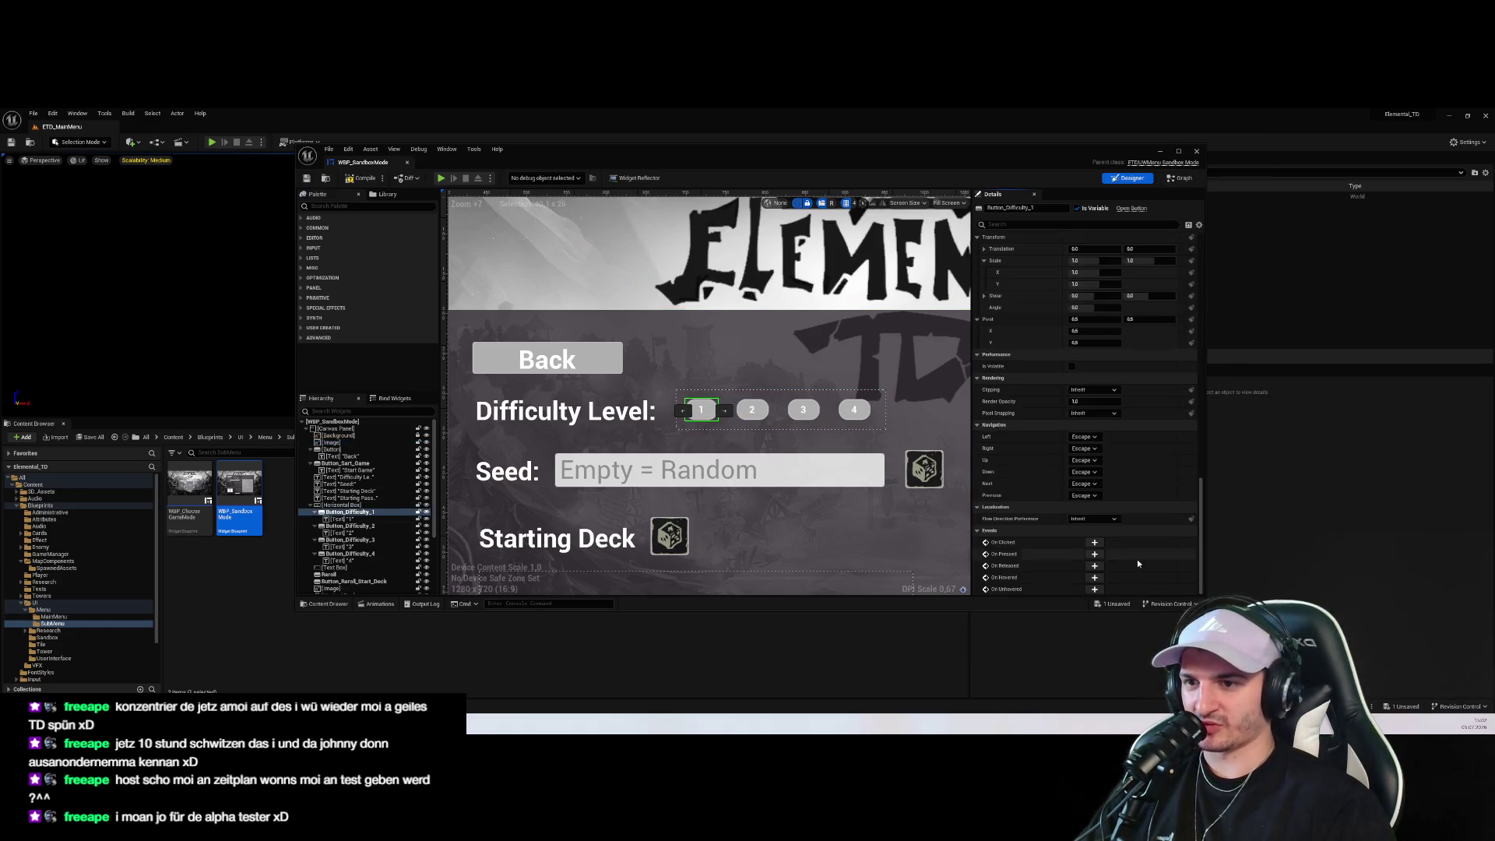
click(1094, 542)
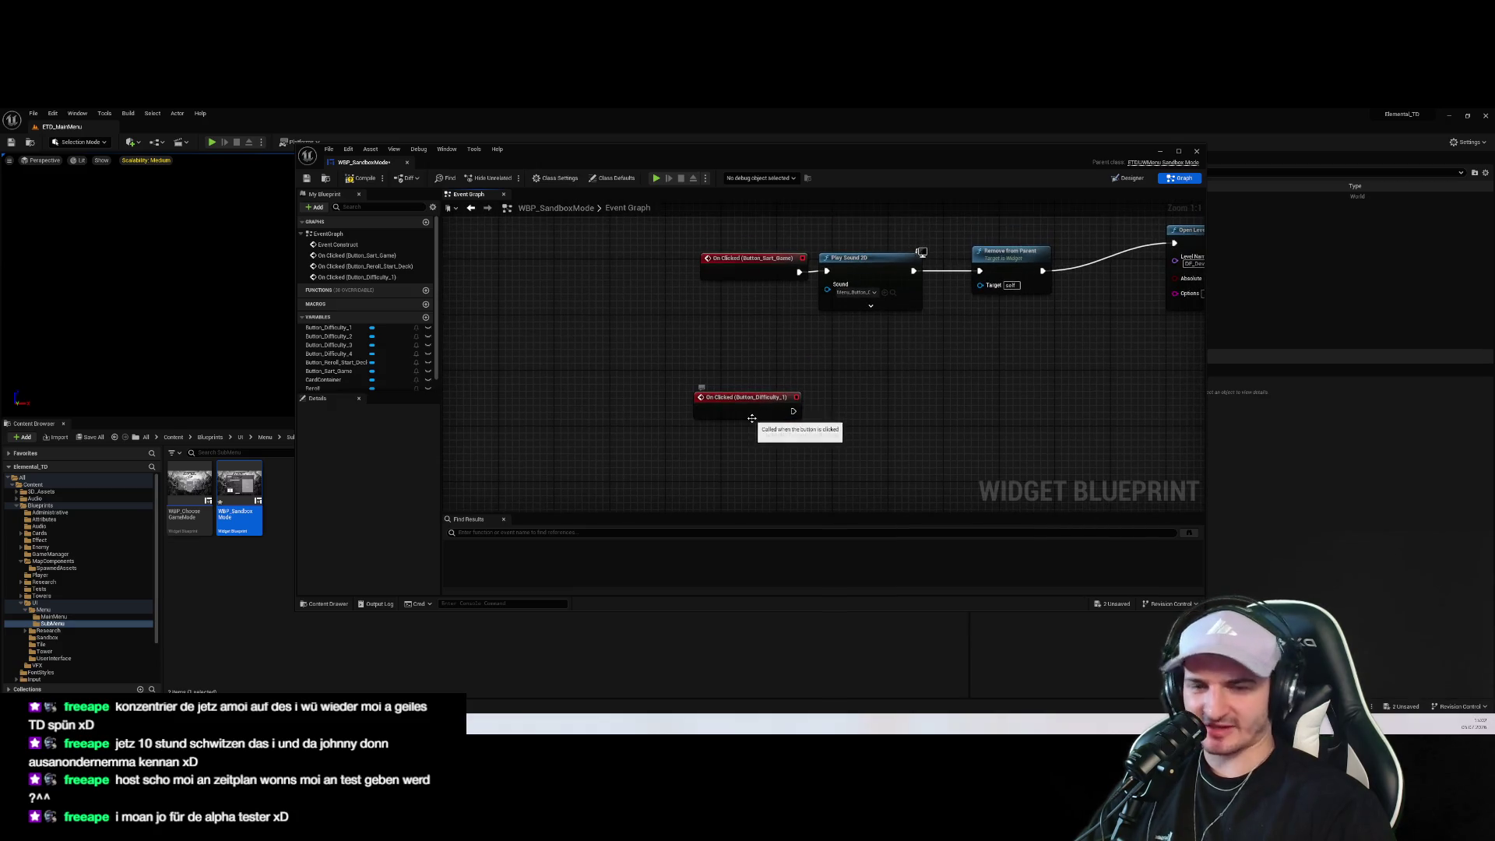
Return to the designer and check difficulty buttons 1 through 4 in the layout
click(754, 375)
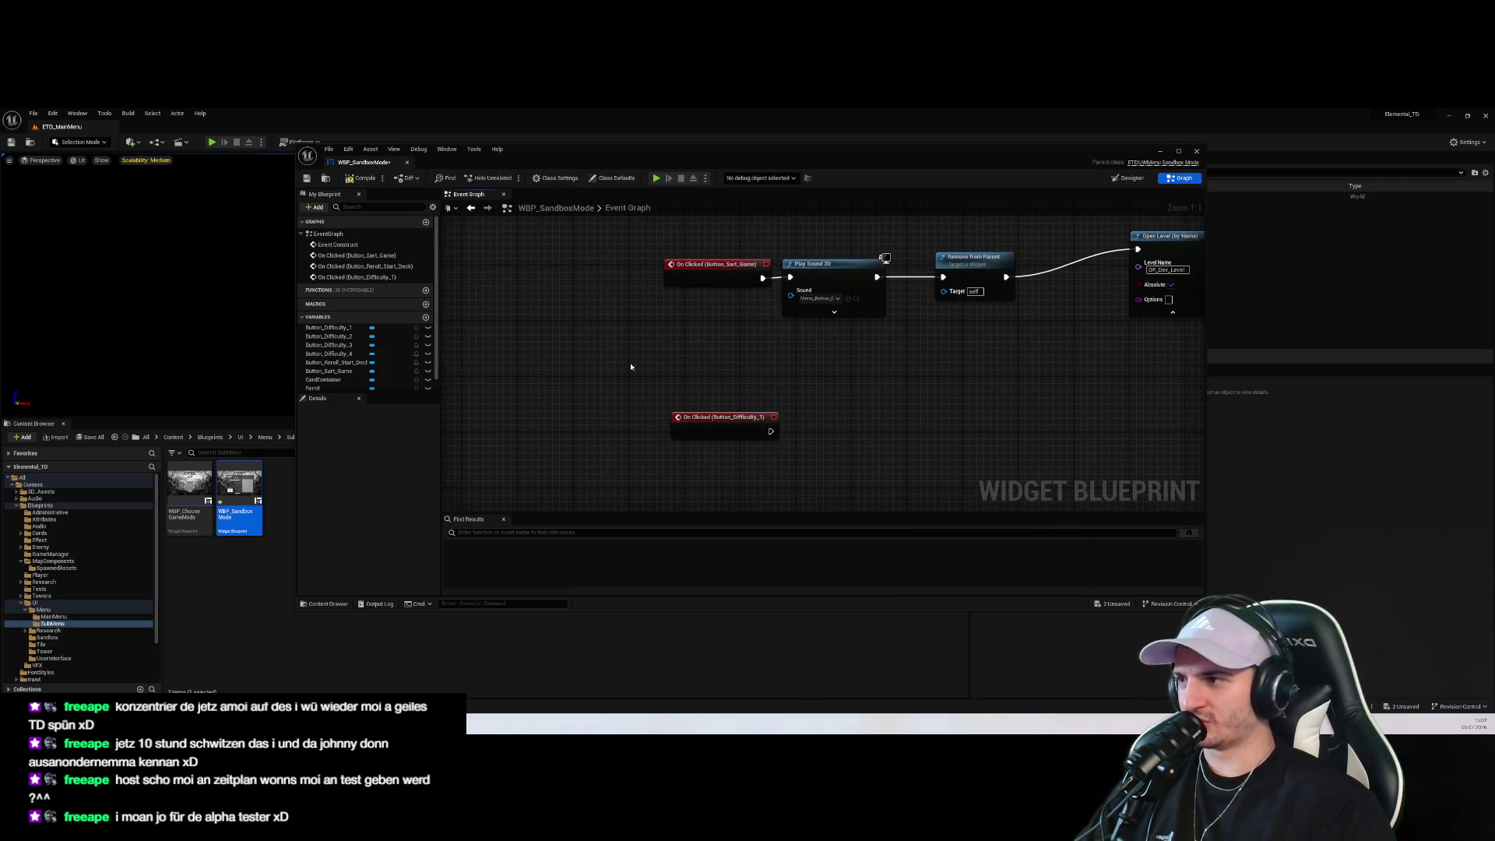
click(1127, 178)
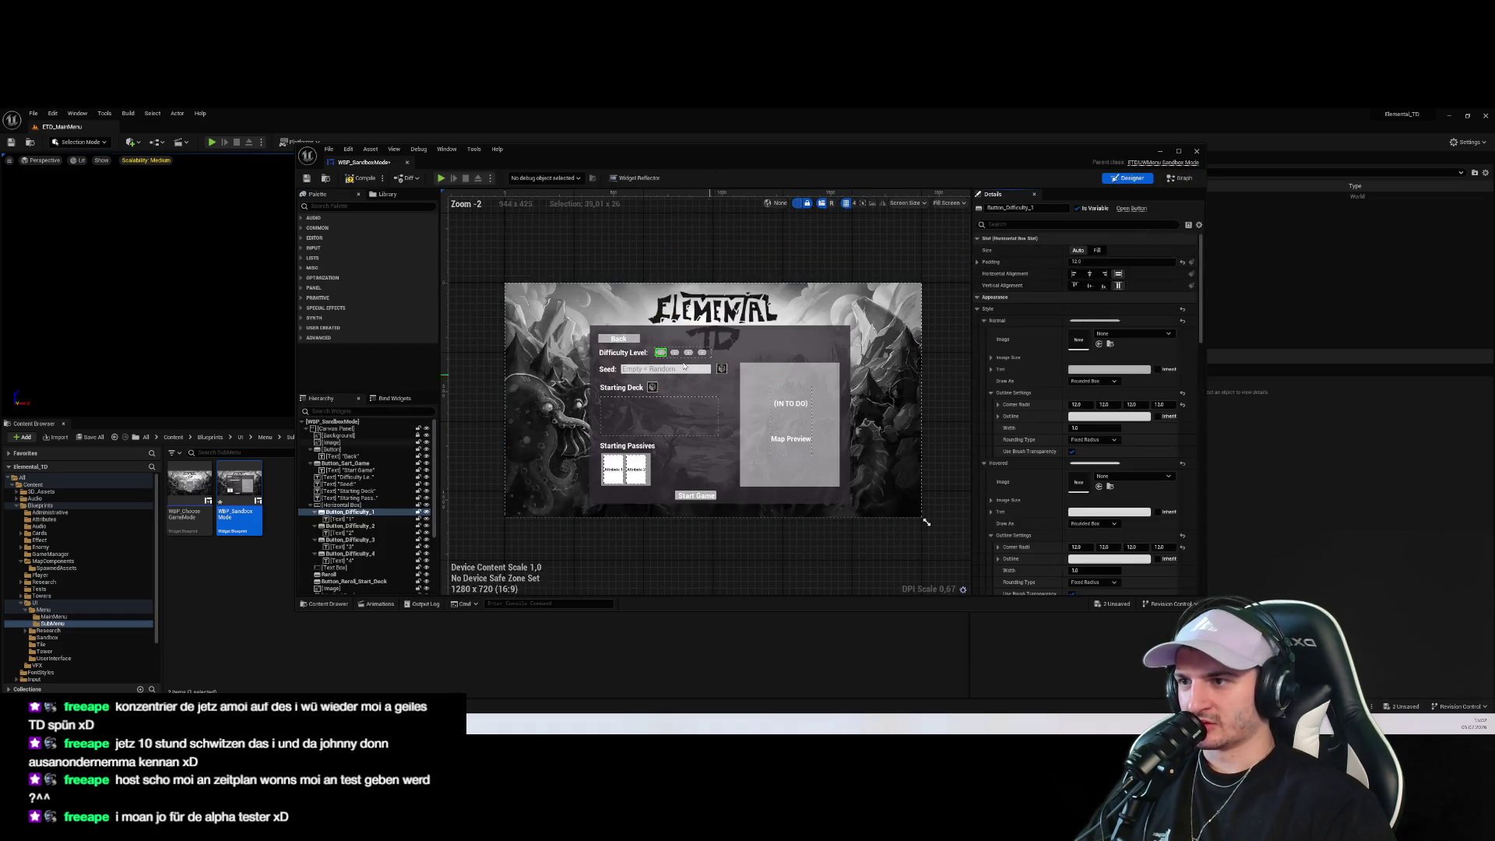
scroll(704, 373, up, 5)
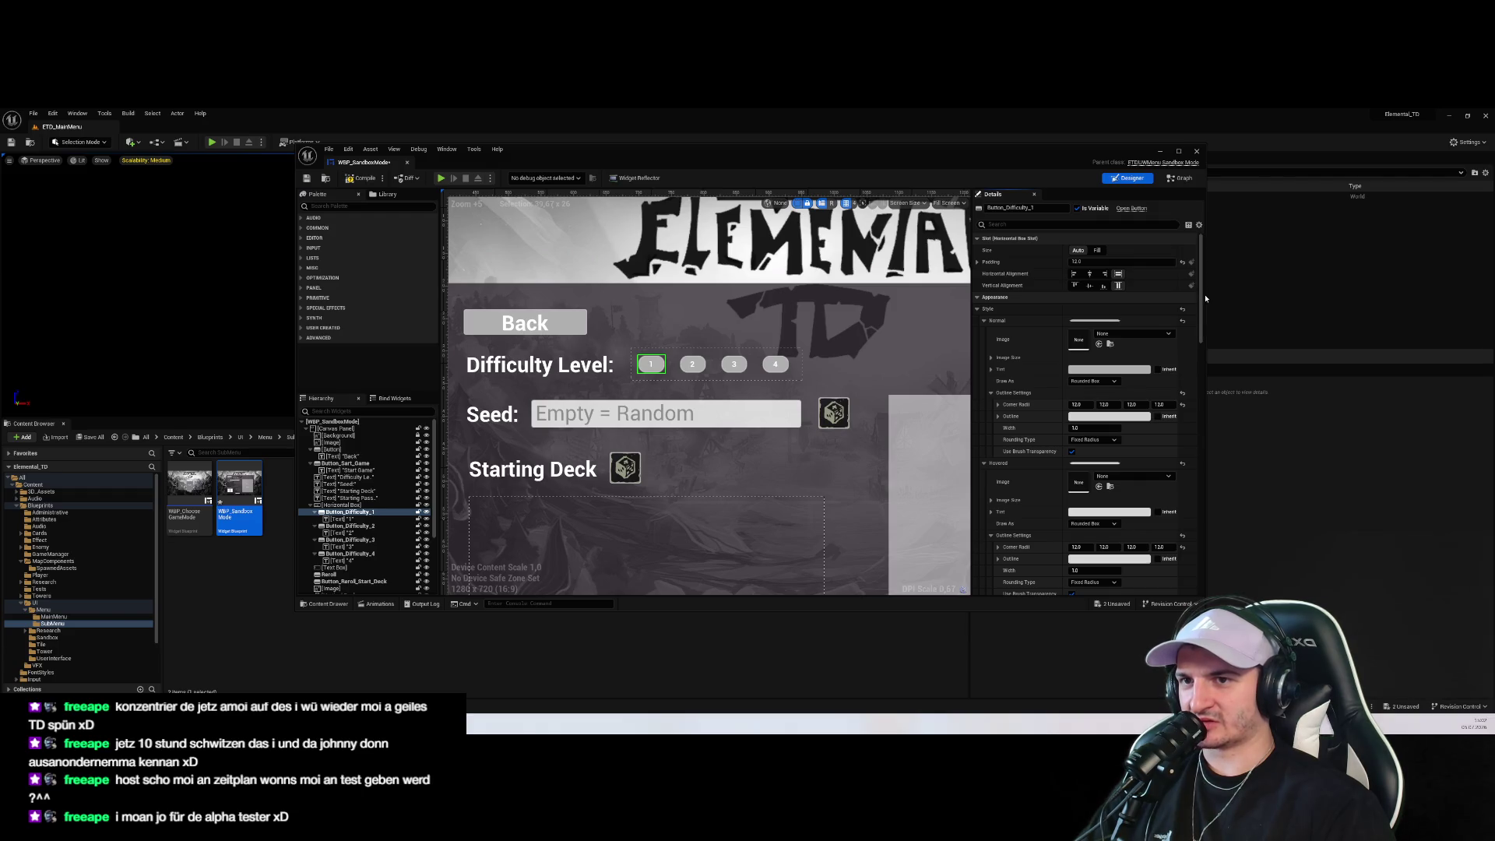
drag(1202, 298, 1281, 298)
click(863, 437)
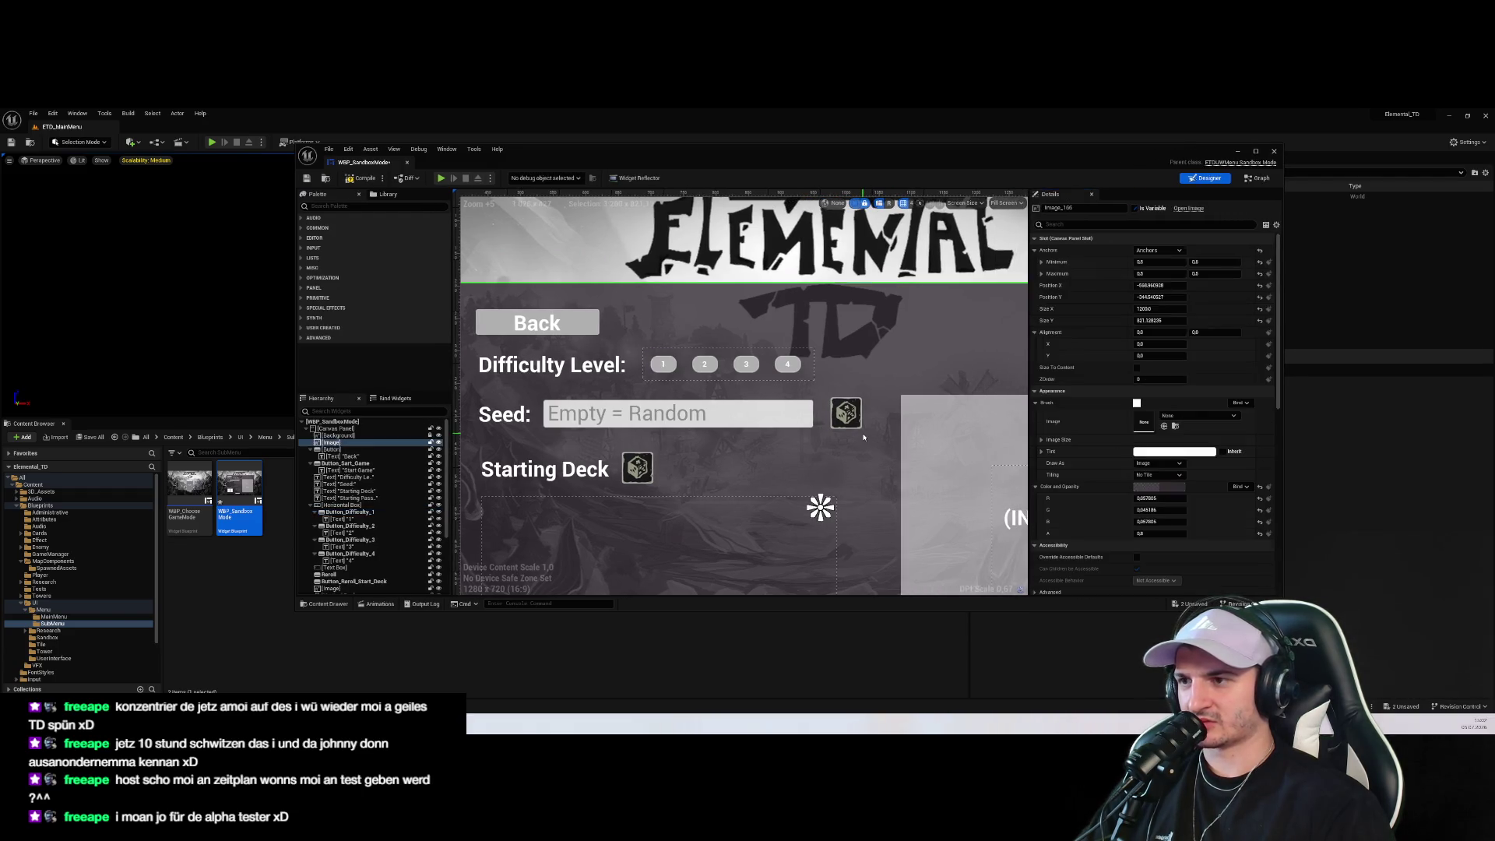
click(673, 369)
click(705, 364)
click(746, 364)
click(787, 364)
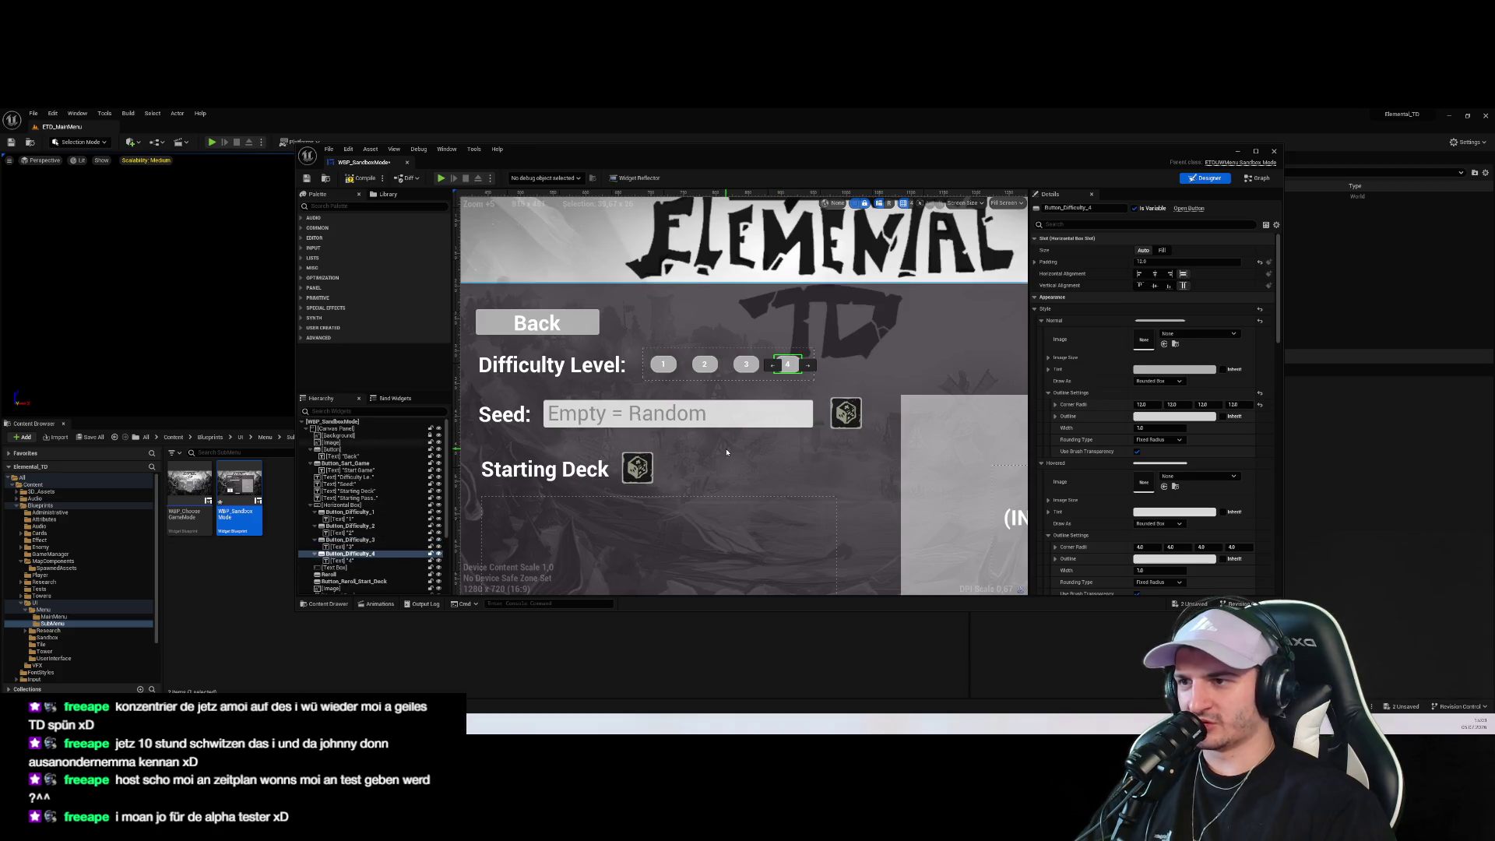
click(714, 460)
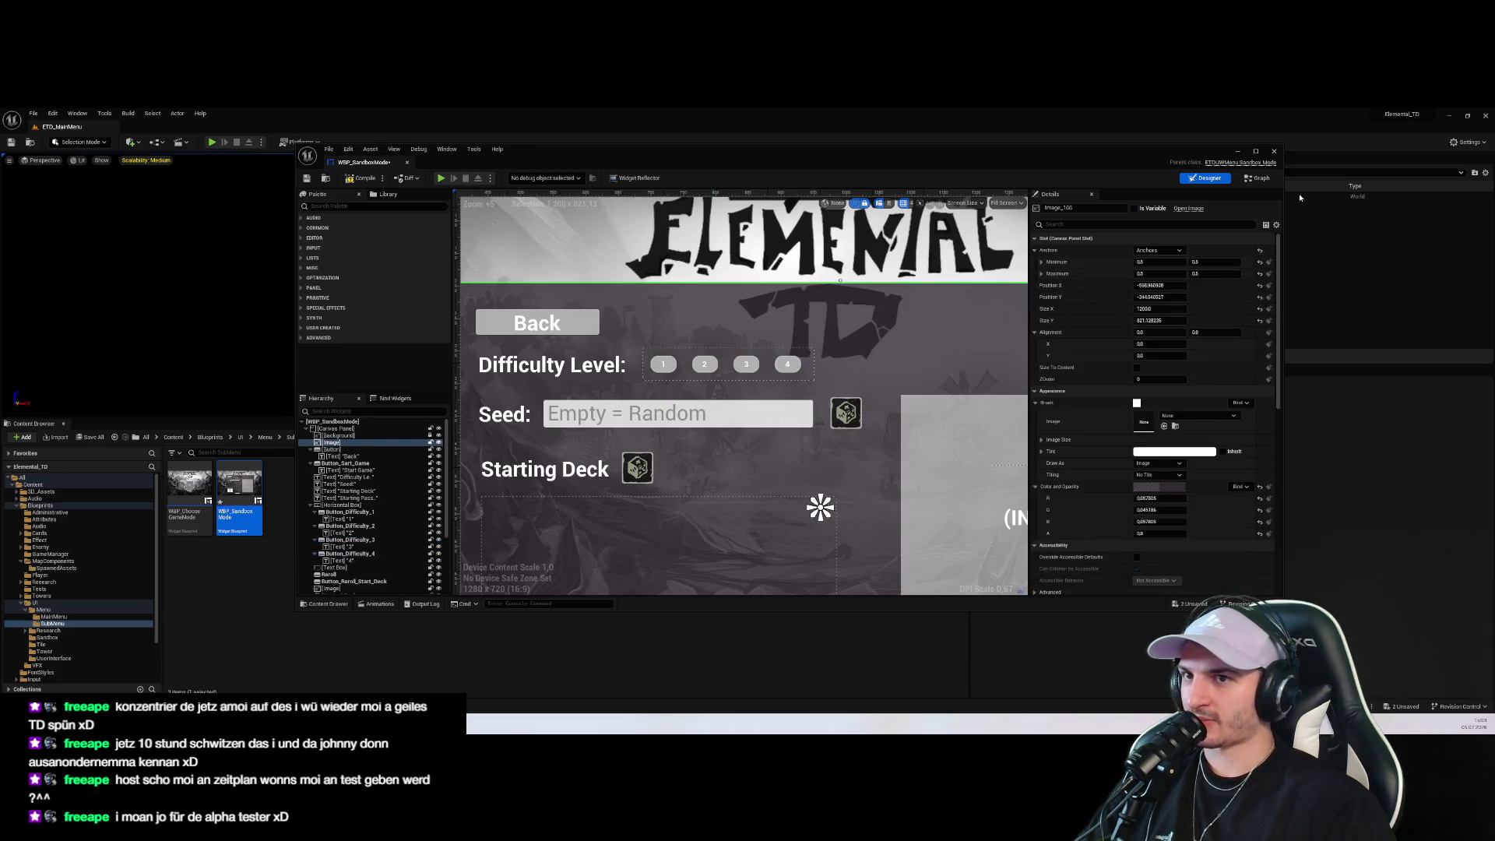
Add a new variable in the event graph named SelectedButton
click(1258, 178)
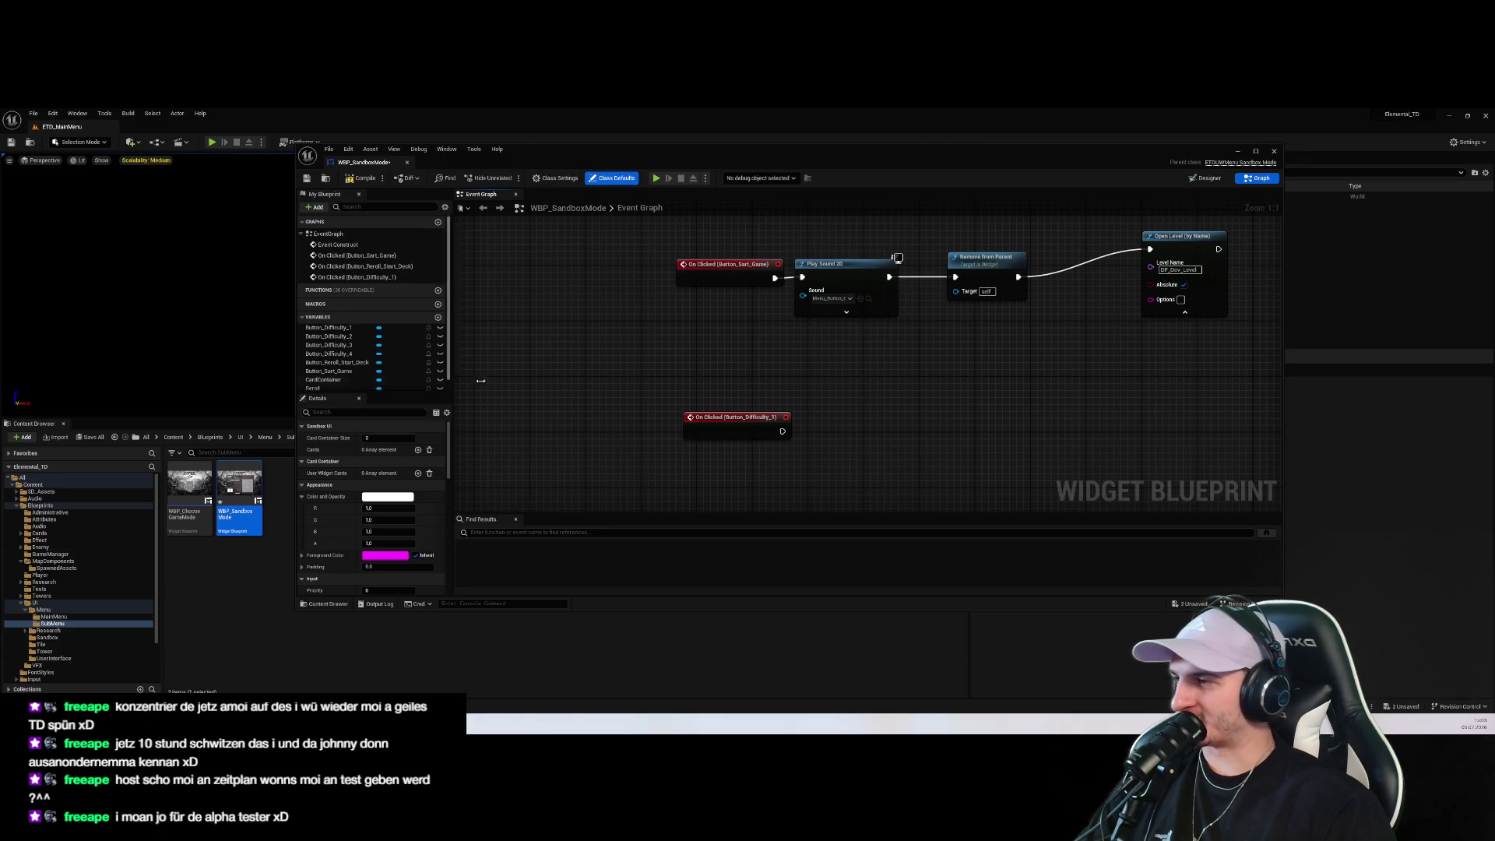
click(438, 317)
text(S)
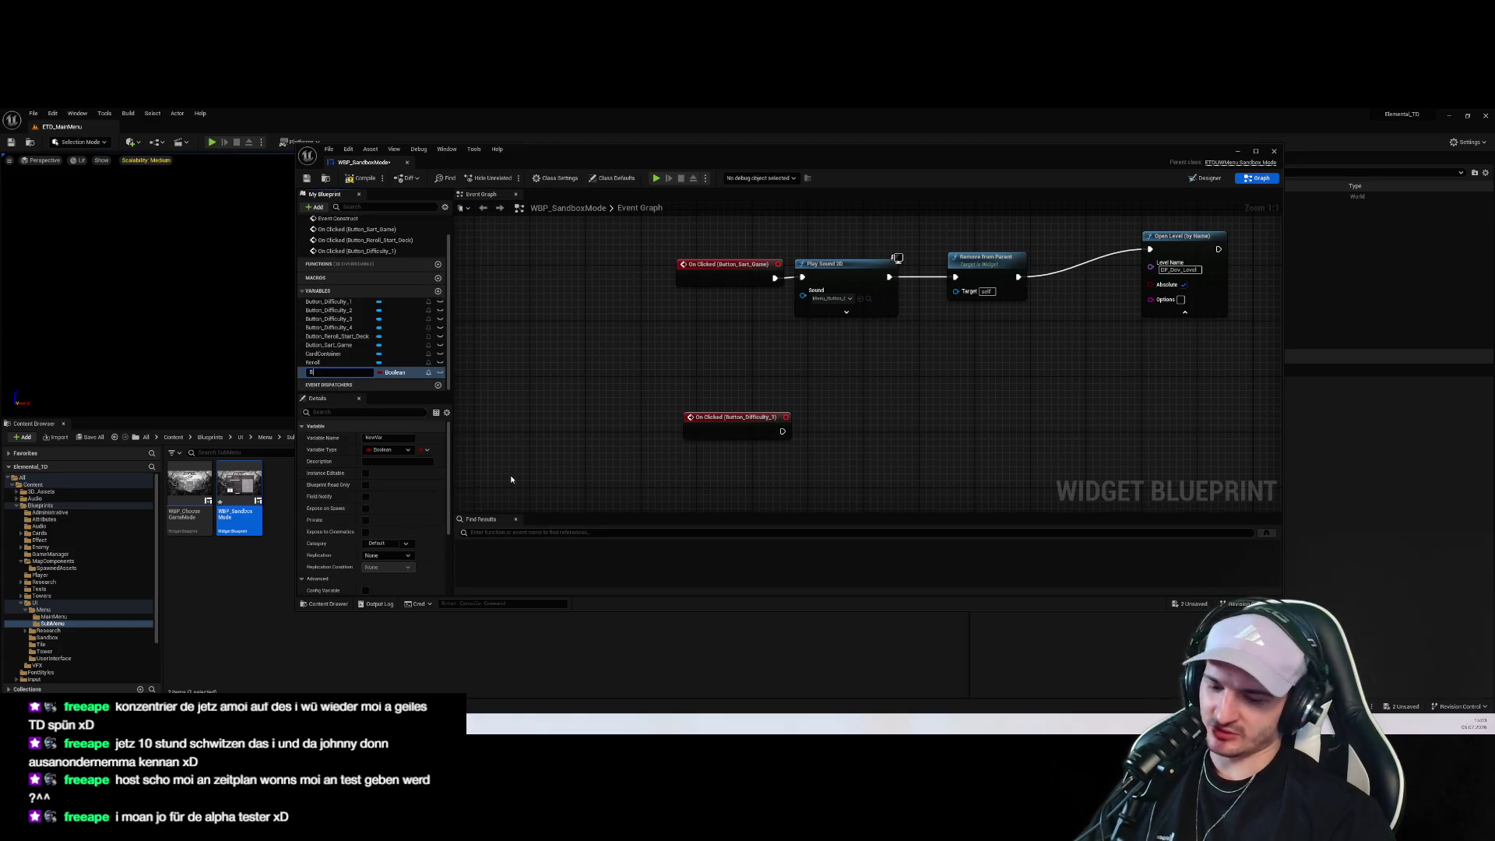
text(electedButtons)
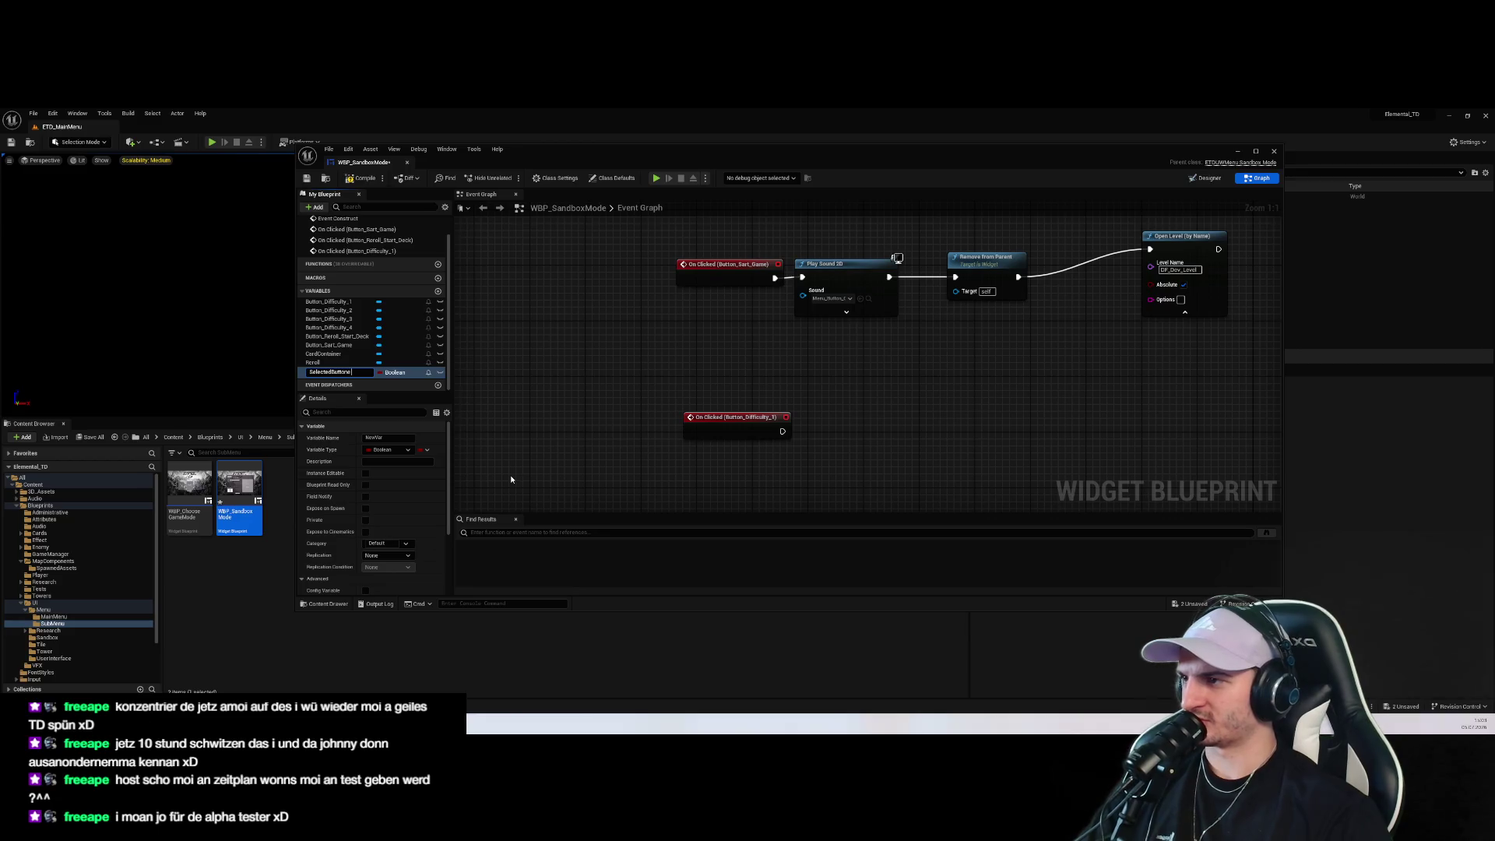
key(Return)
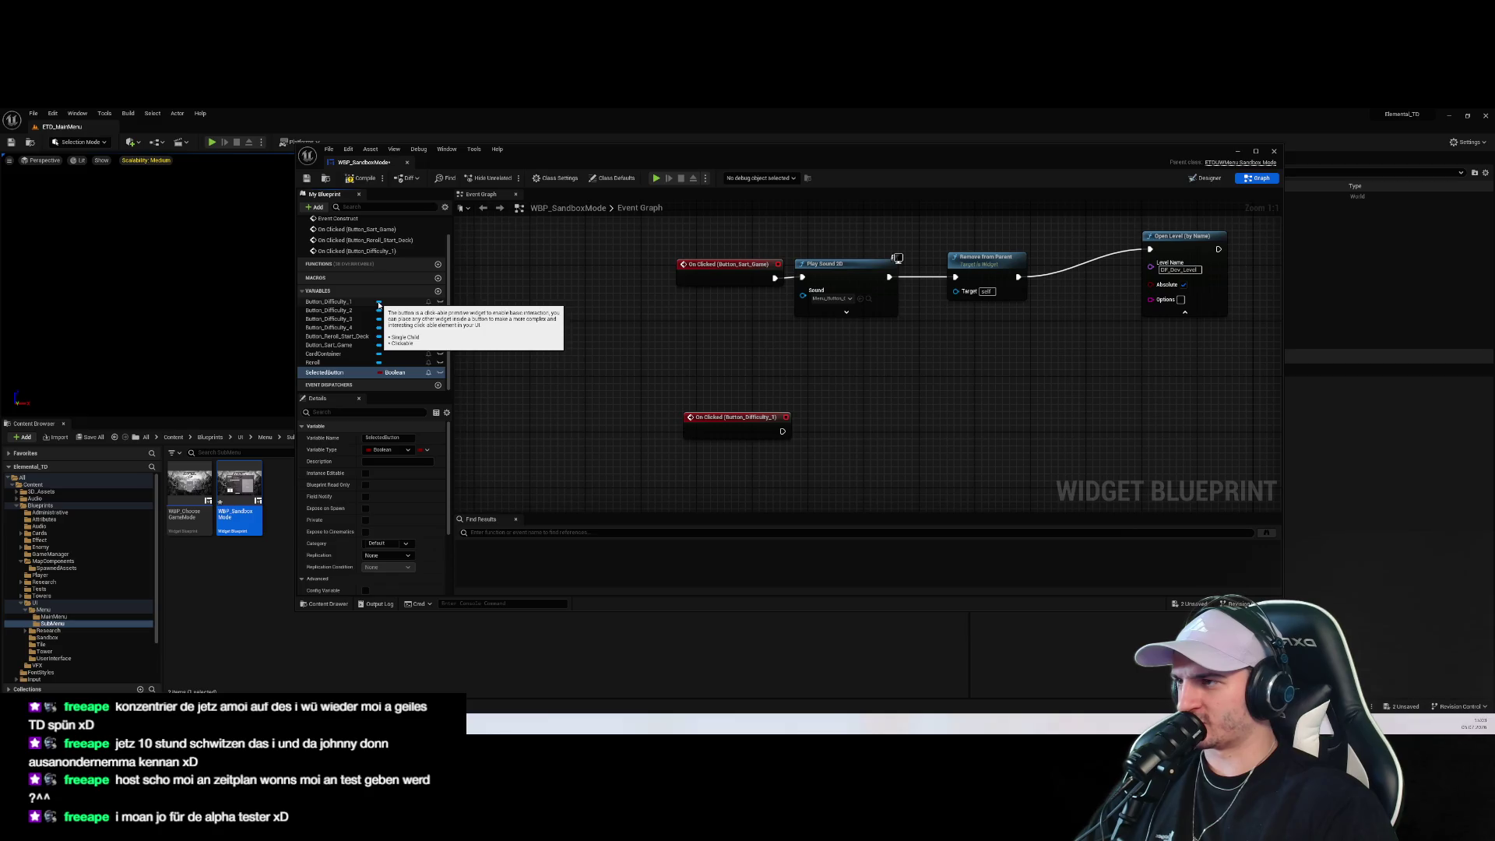
Compare SelectedButton's variable type with Button_Difficulty_1's type
click(379, 303)
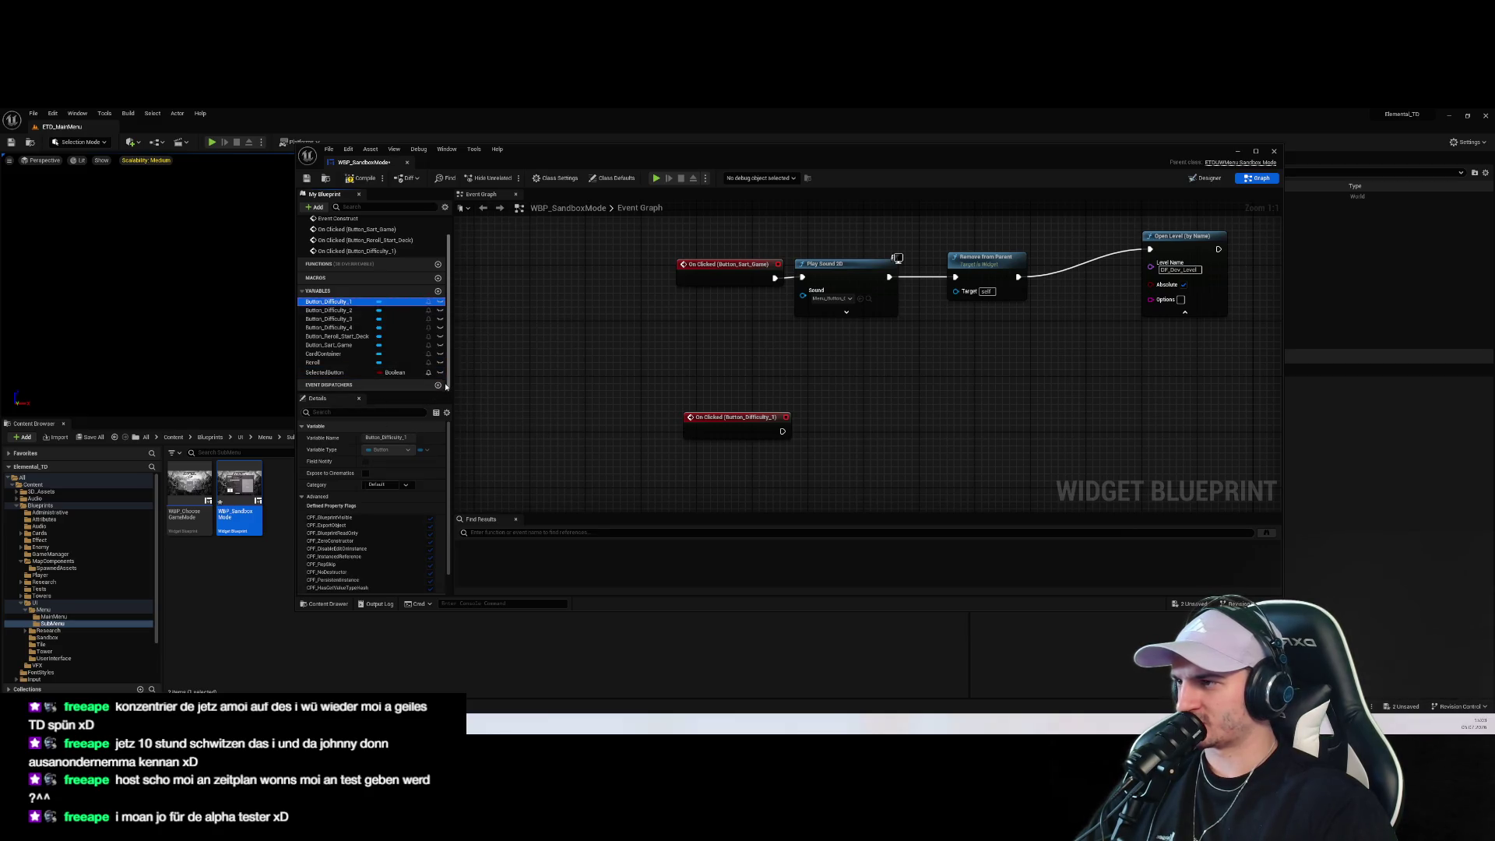
drag(451, 368, 559, 374)
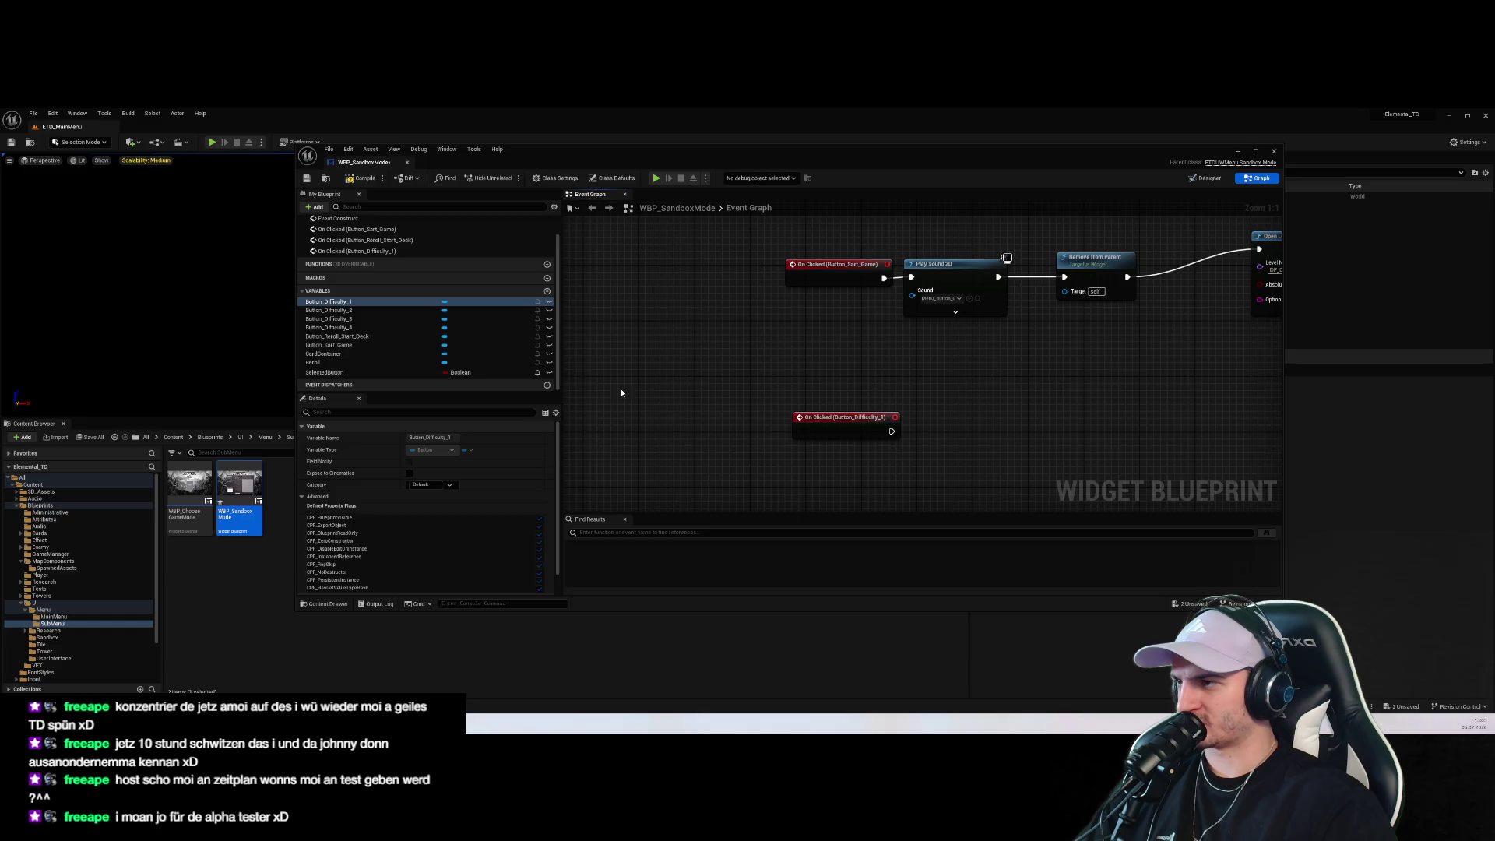
click(375, 374)
drag(697, 441, 685, 361)
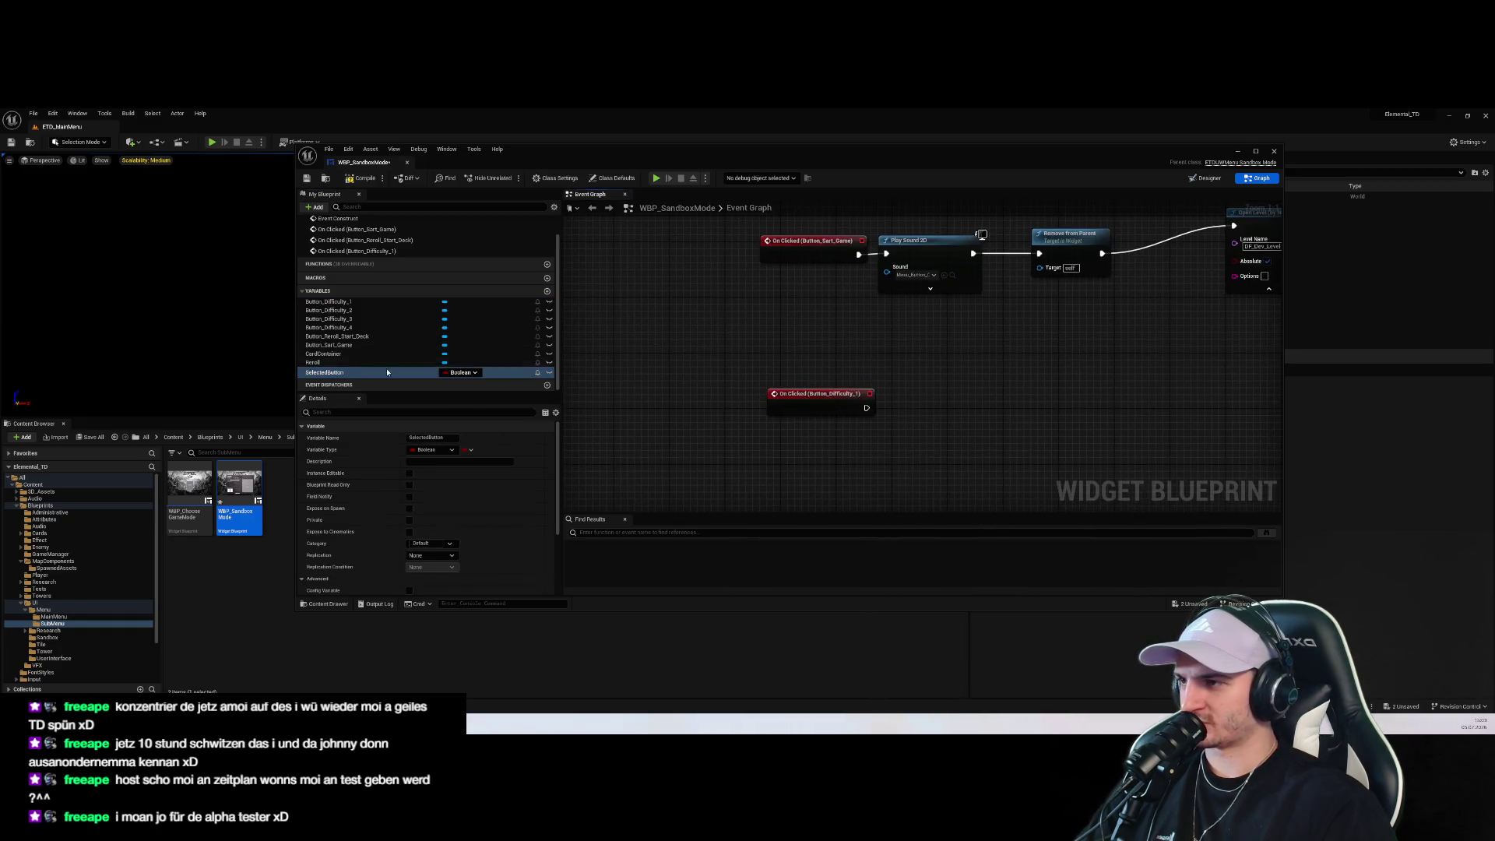
click(363, 372)
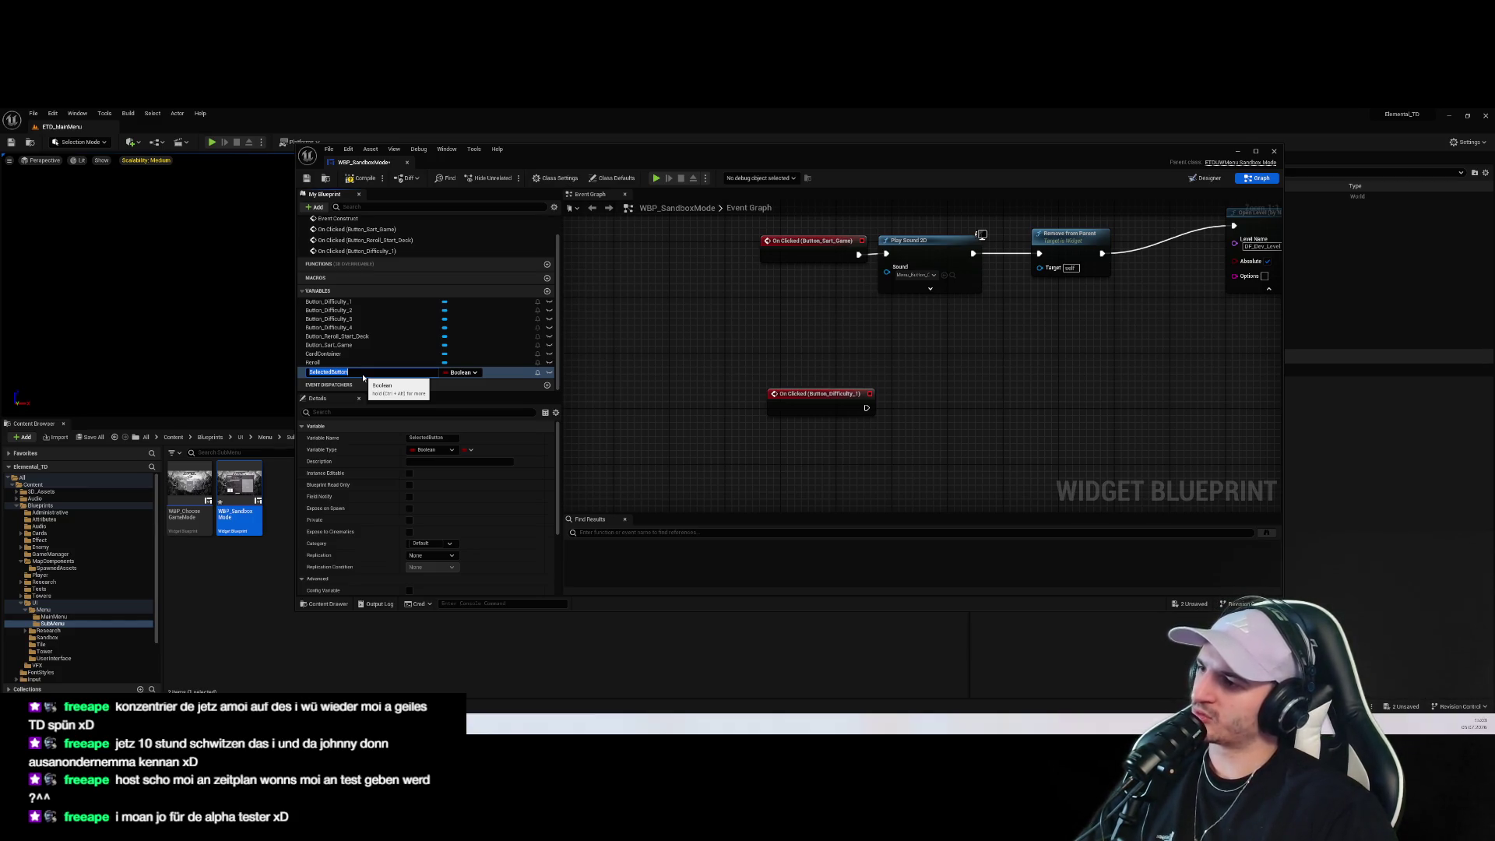
click(611, 399)
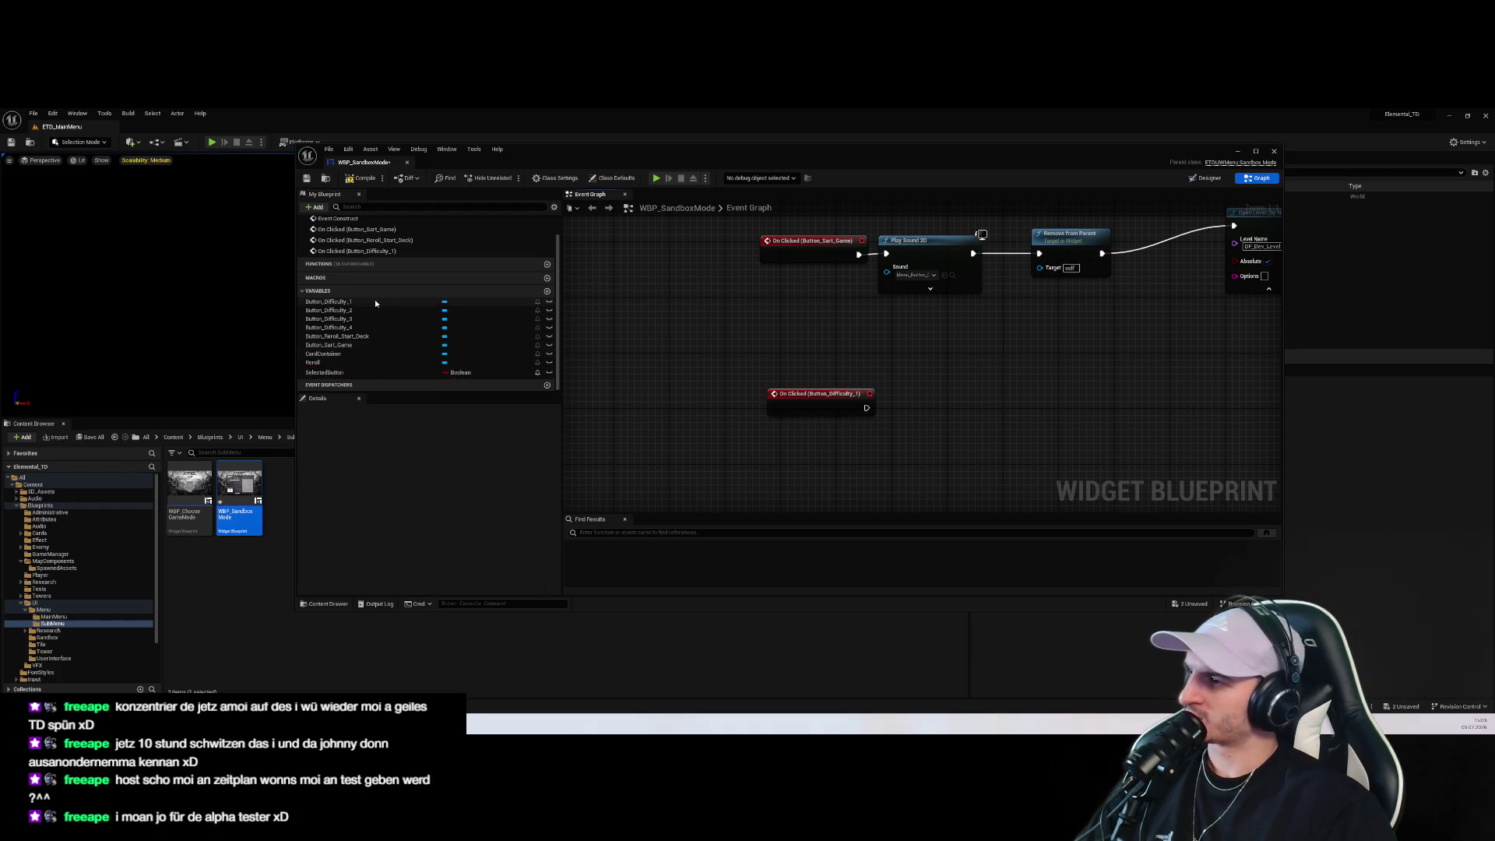
click(335, 301)
click(352, 372)
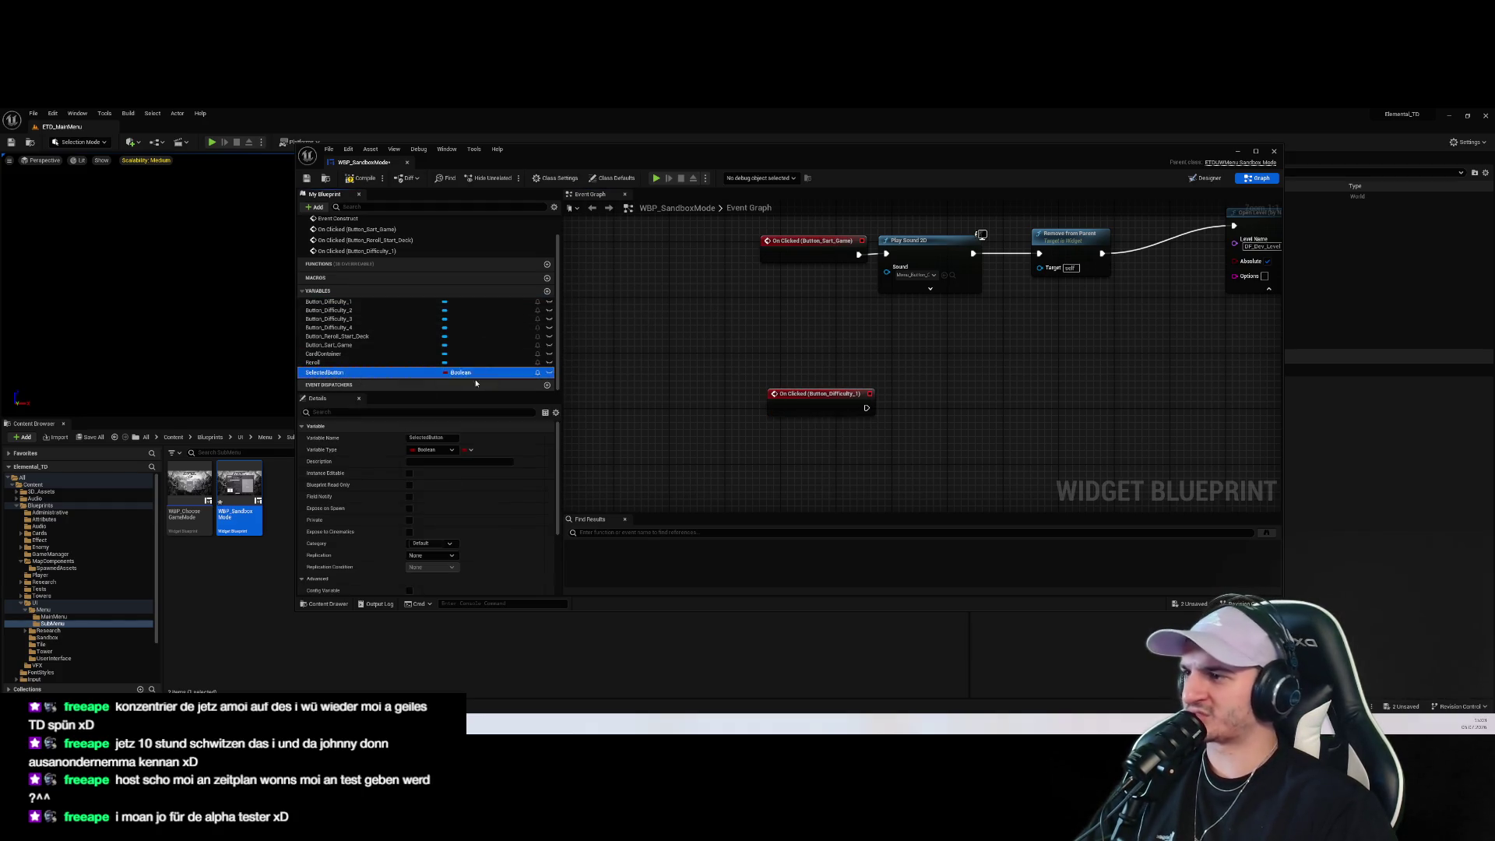
click(363, 304)
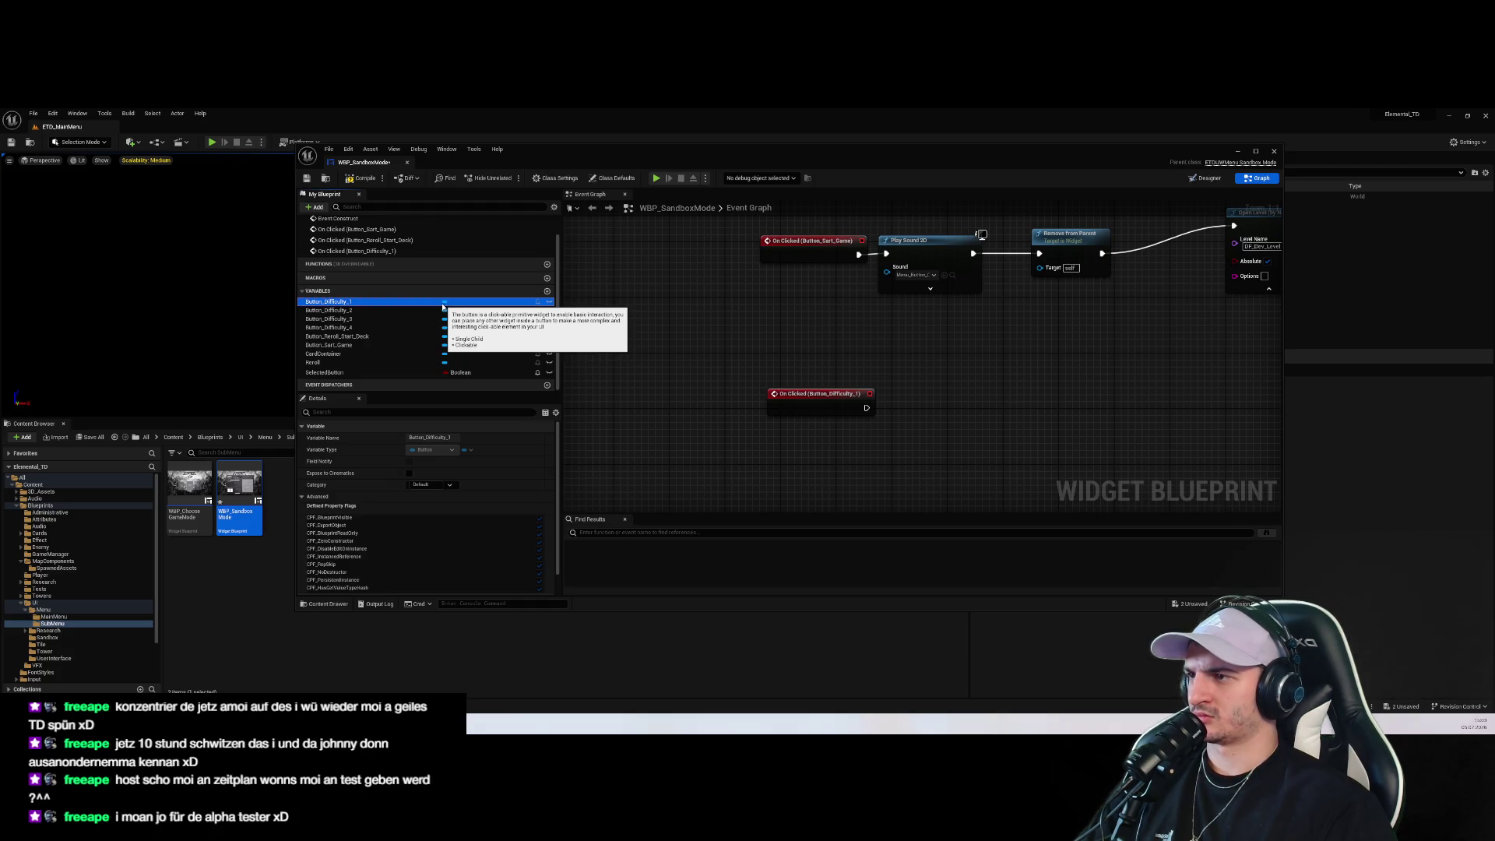
Change SelectedButton's type from Boolean to a Widget Component object reference
click(477, 374)
text(Button)
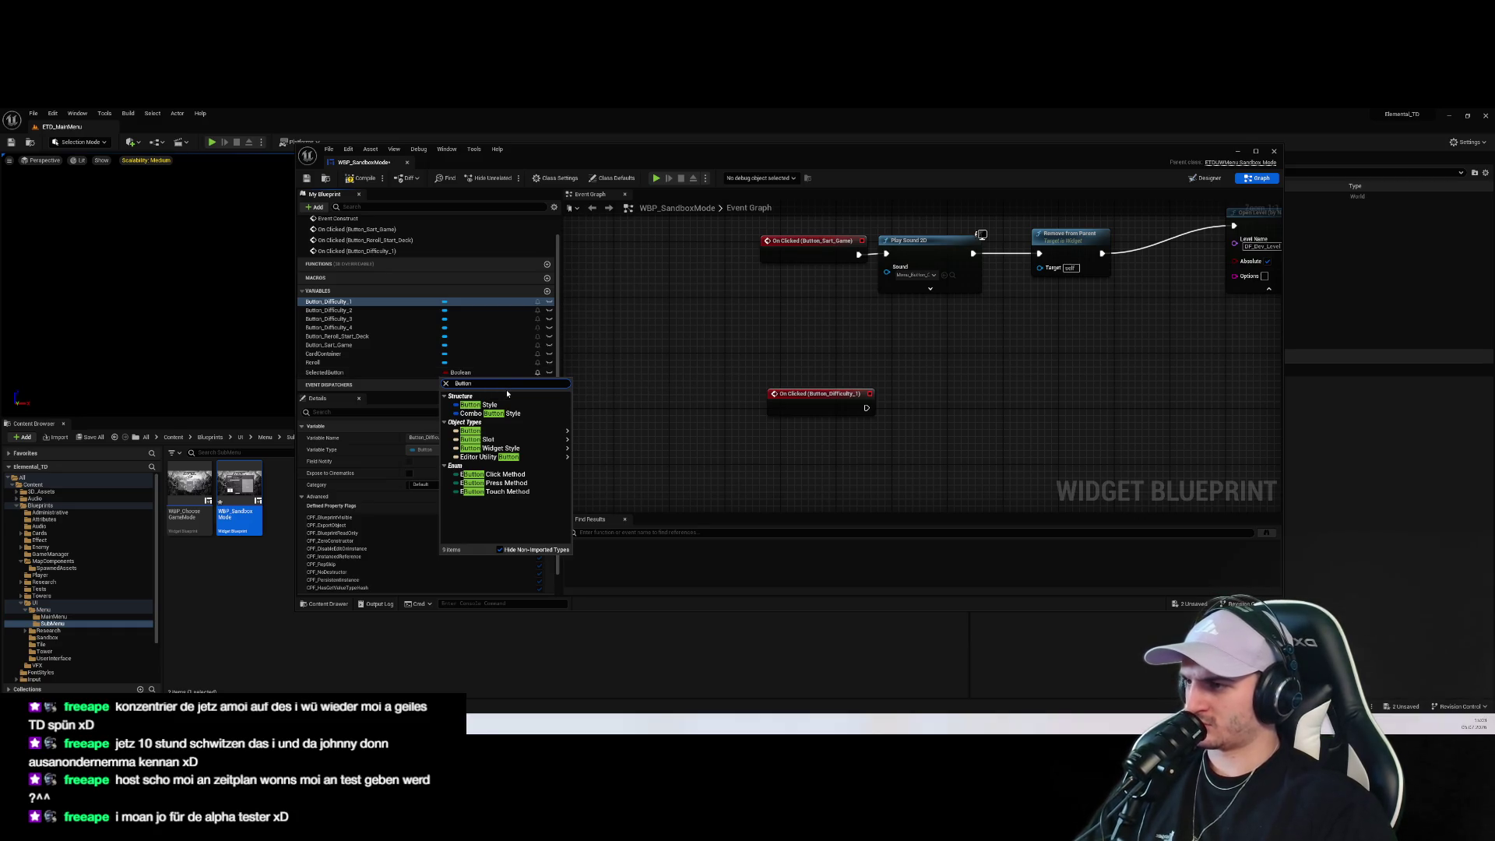
text(Widge)
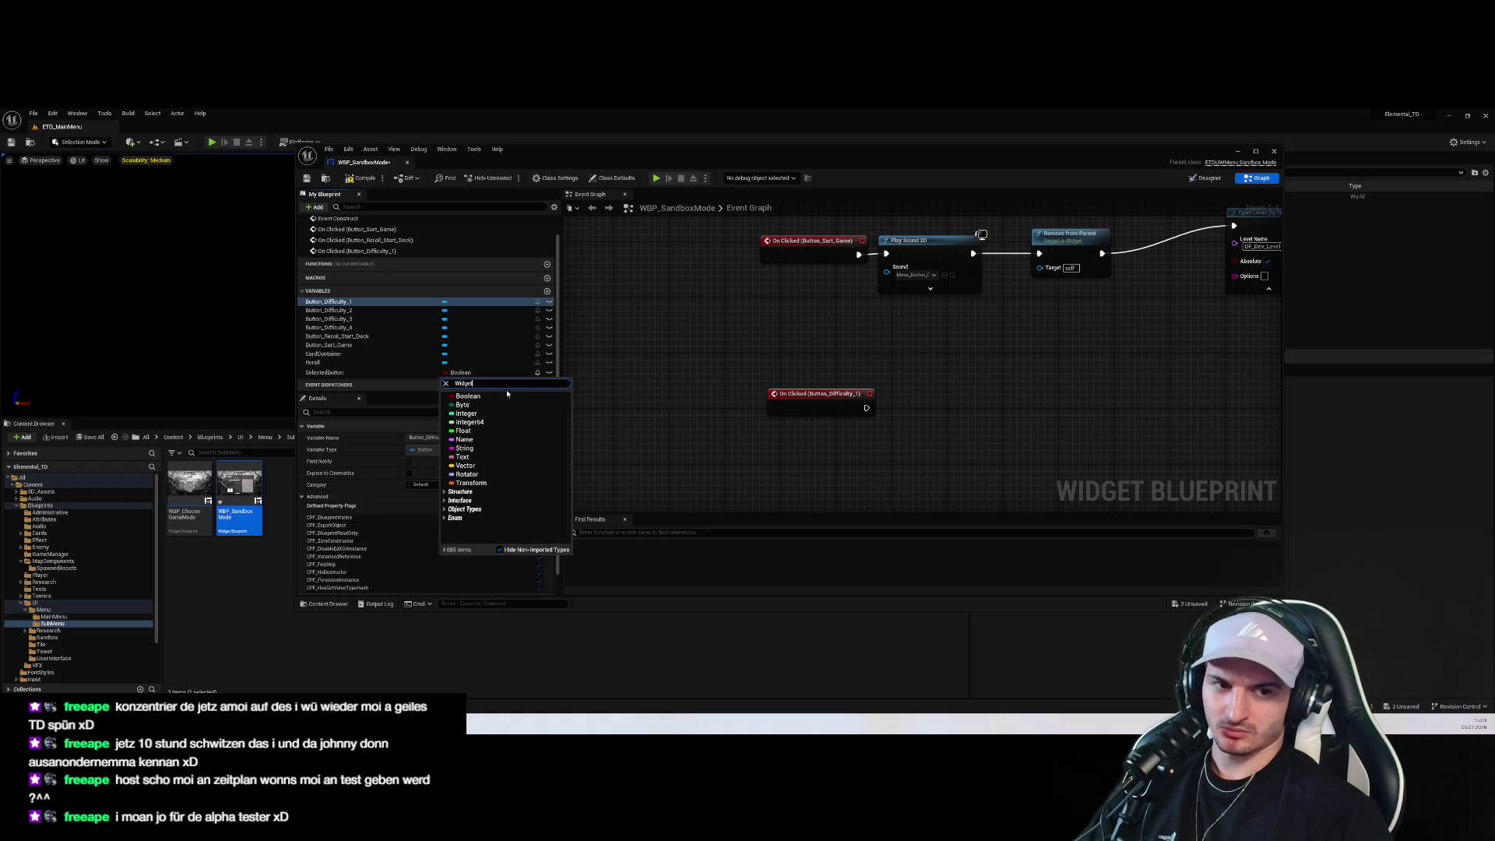
text(t)
mouse_move(509, 482)
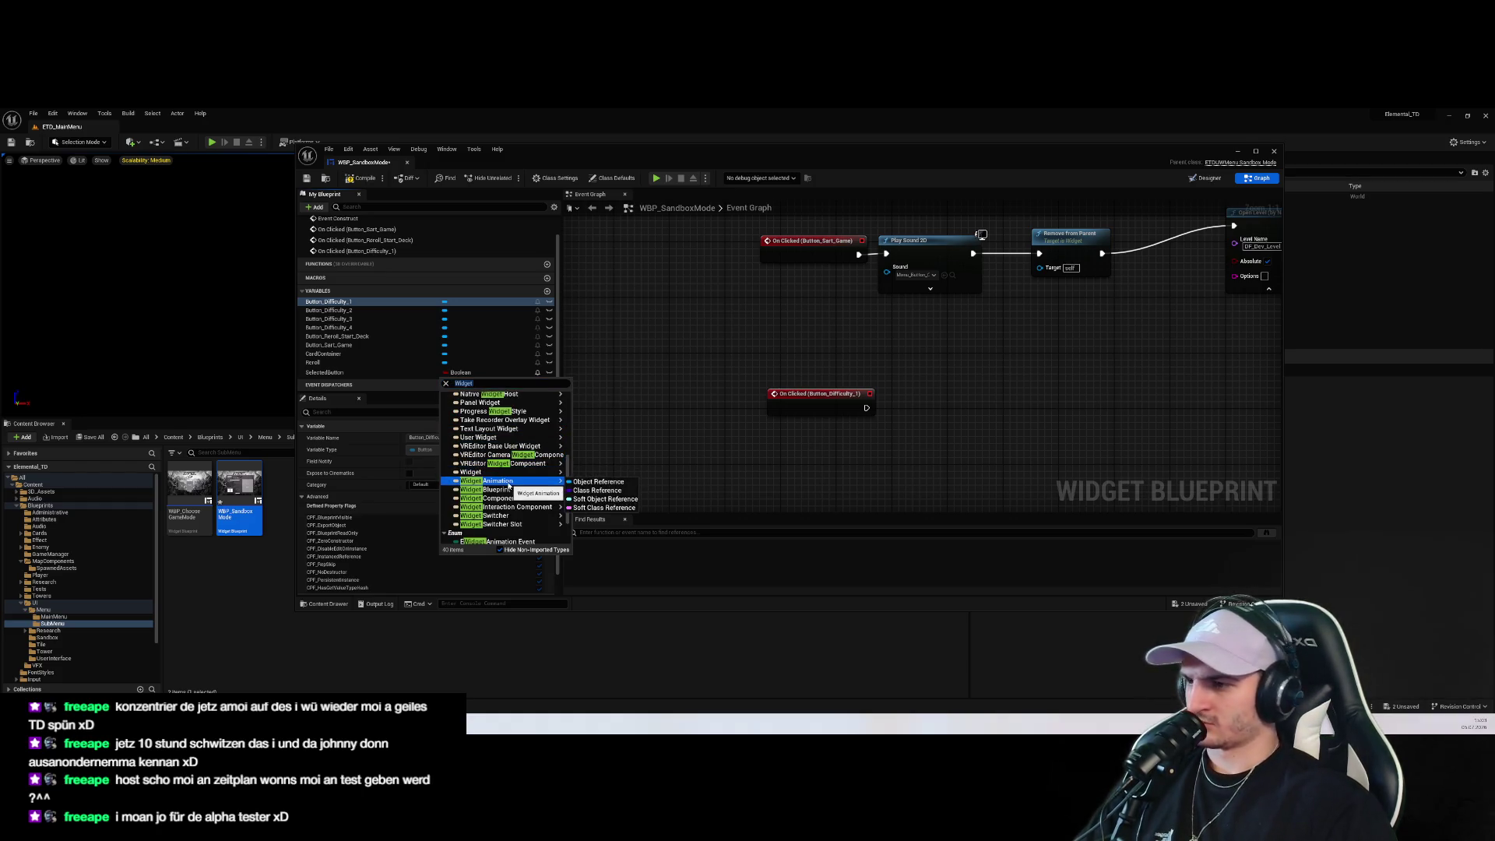
scroll(510, 467, up, 5)
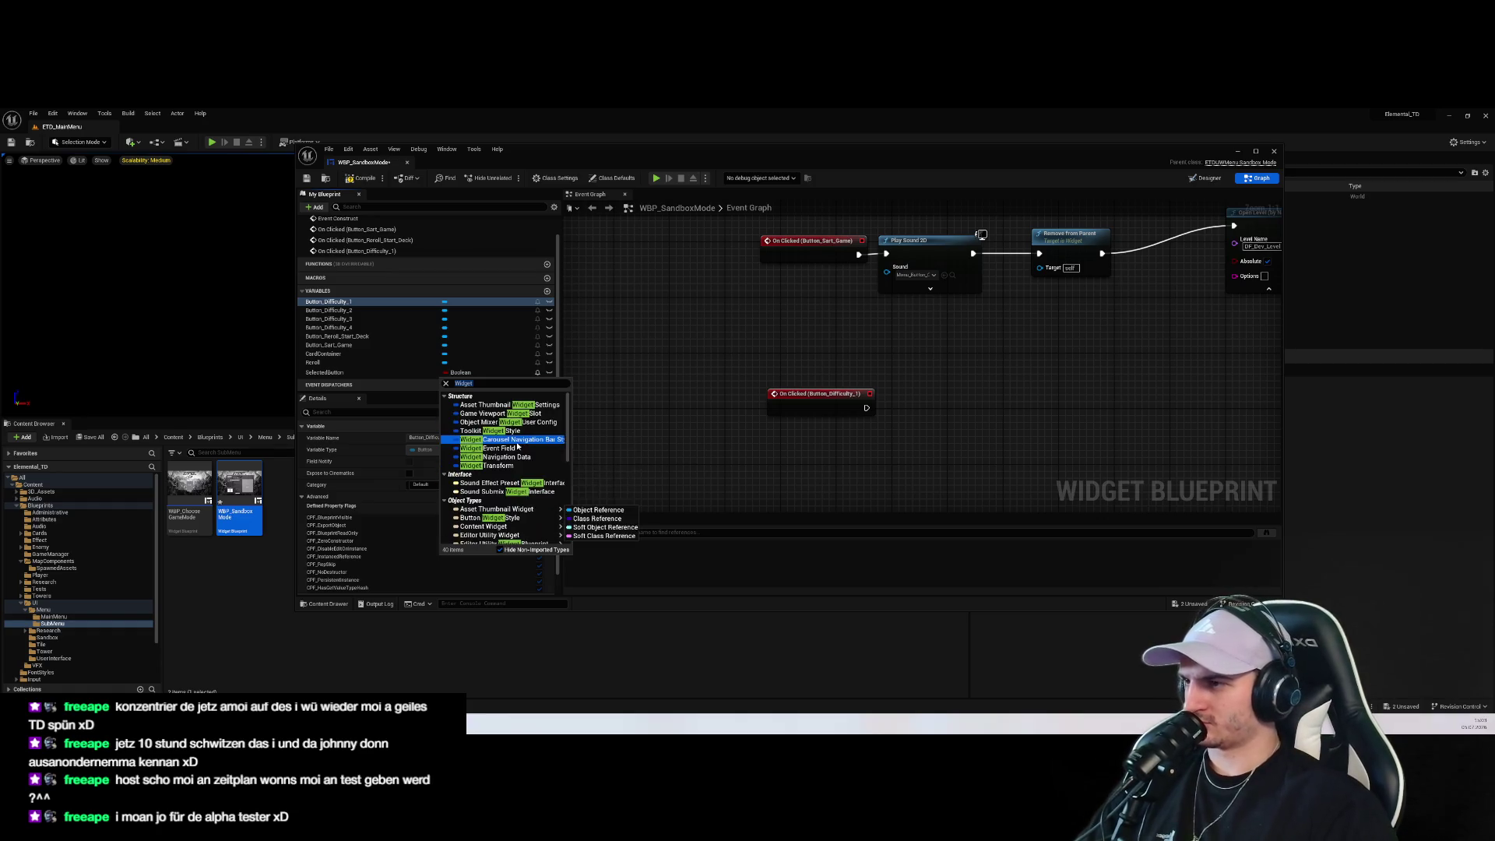
scroll(510, 440, down, 3)
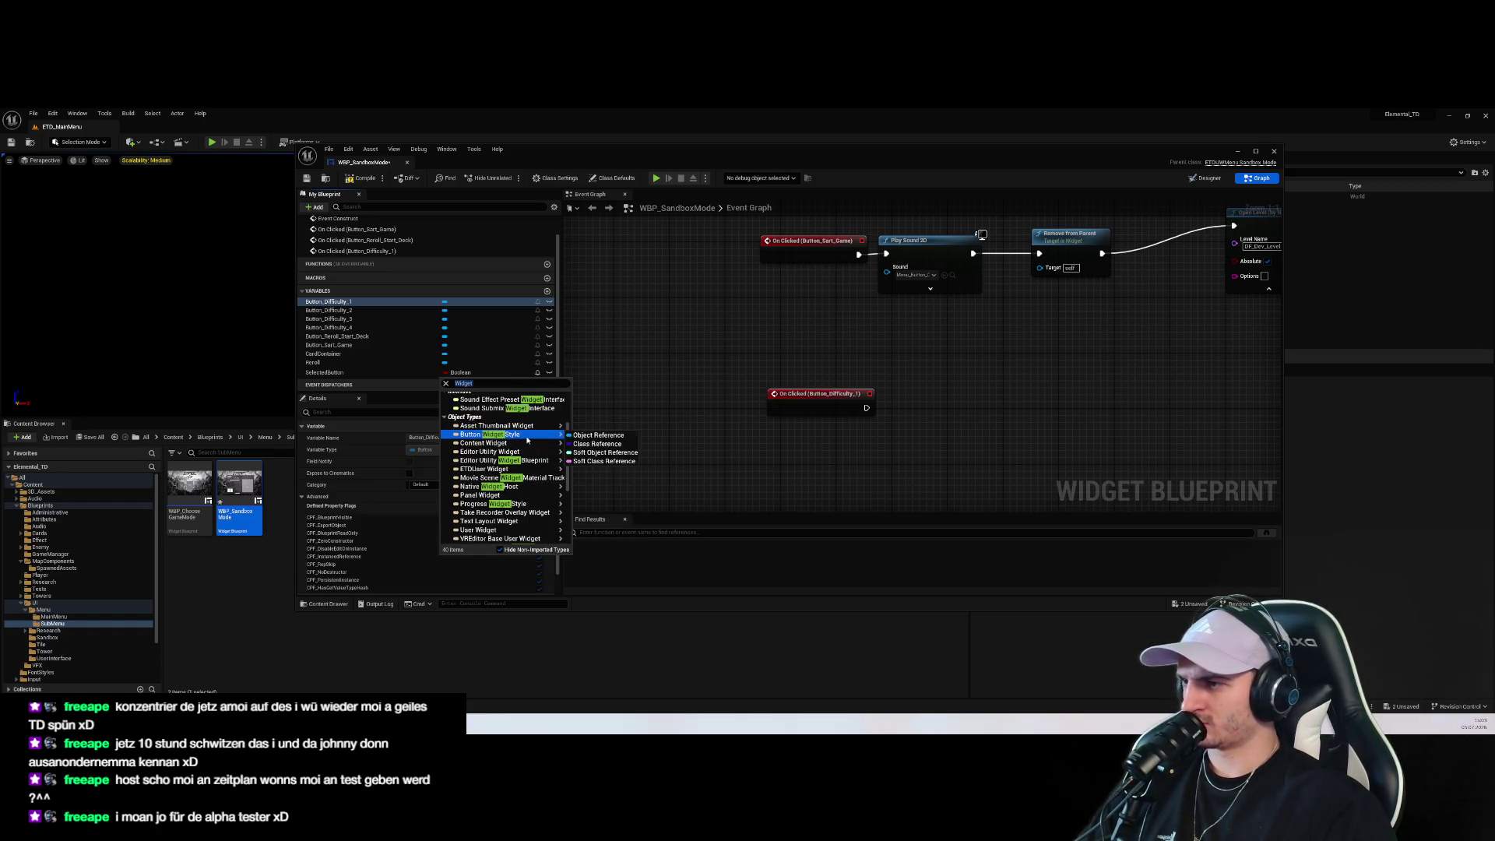
scroll(528, 440, down, 5)
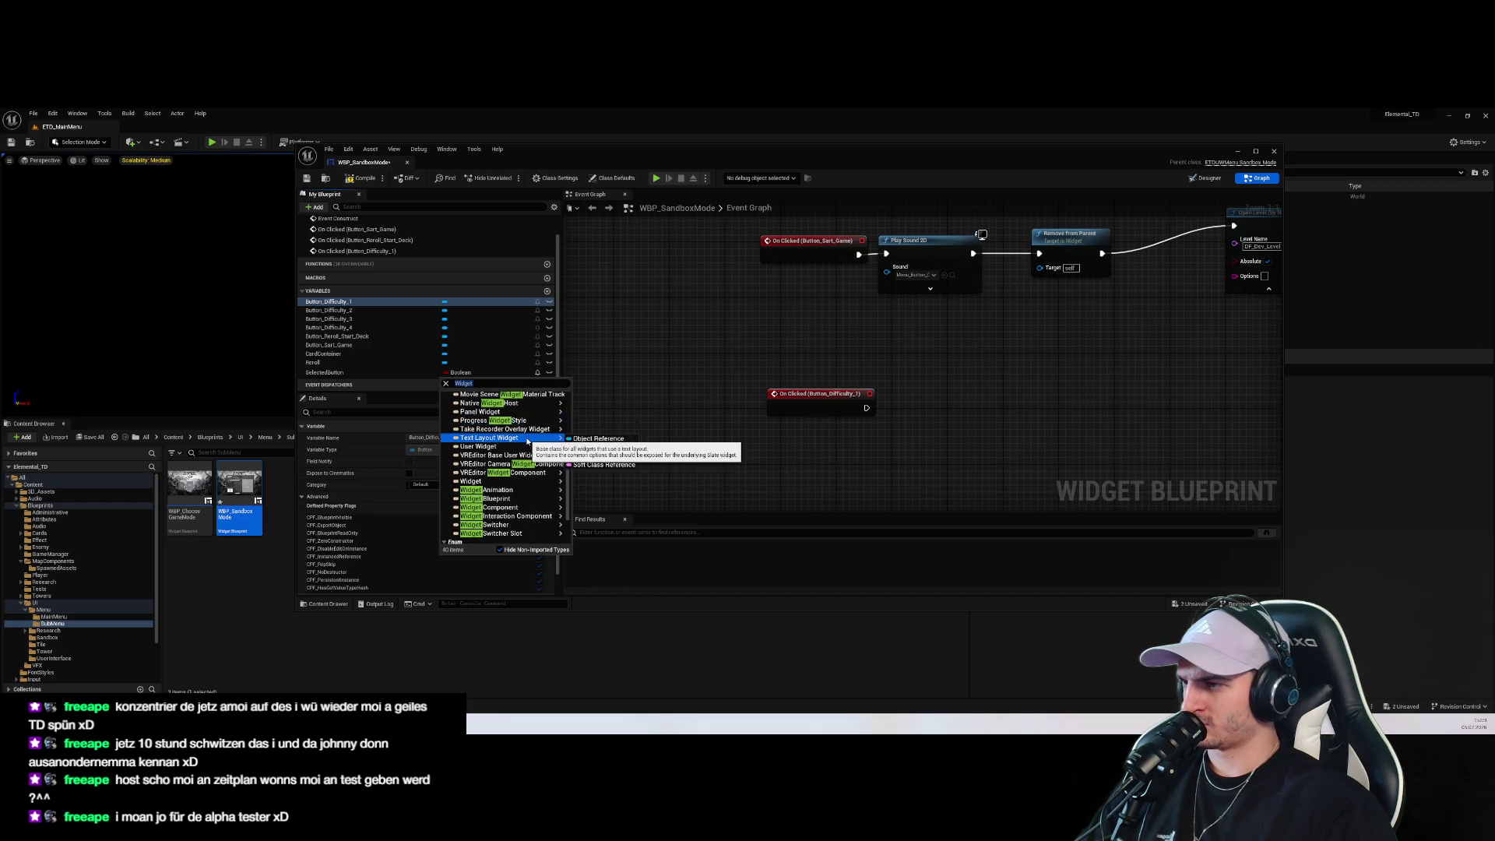
click(527, 445)
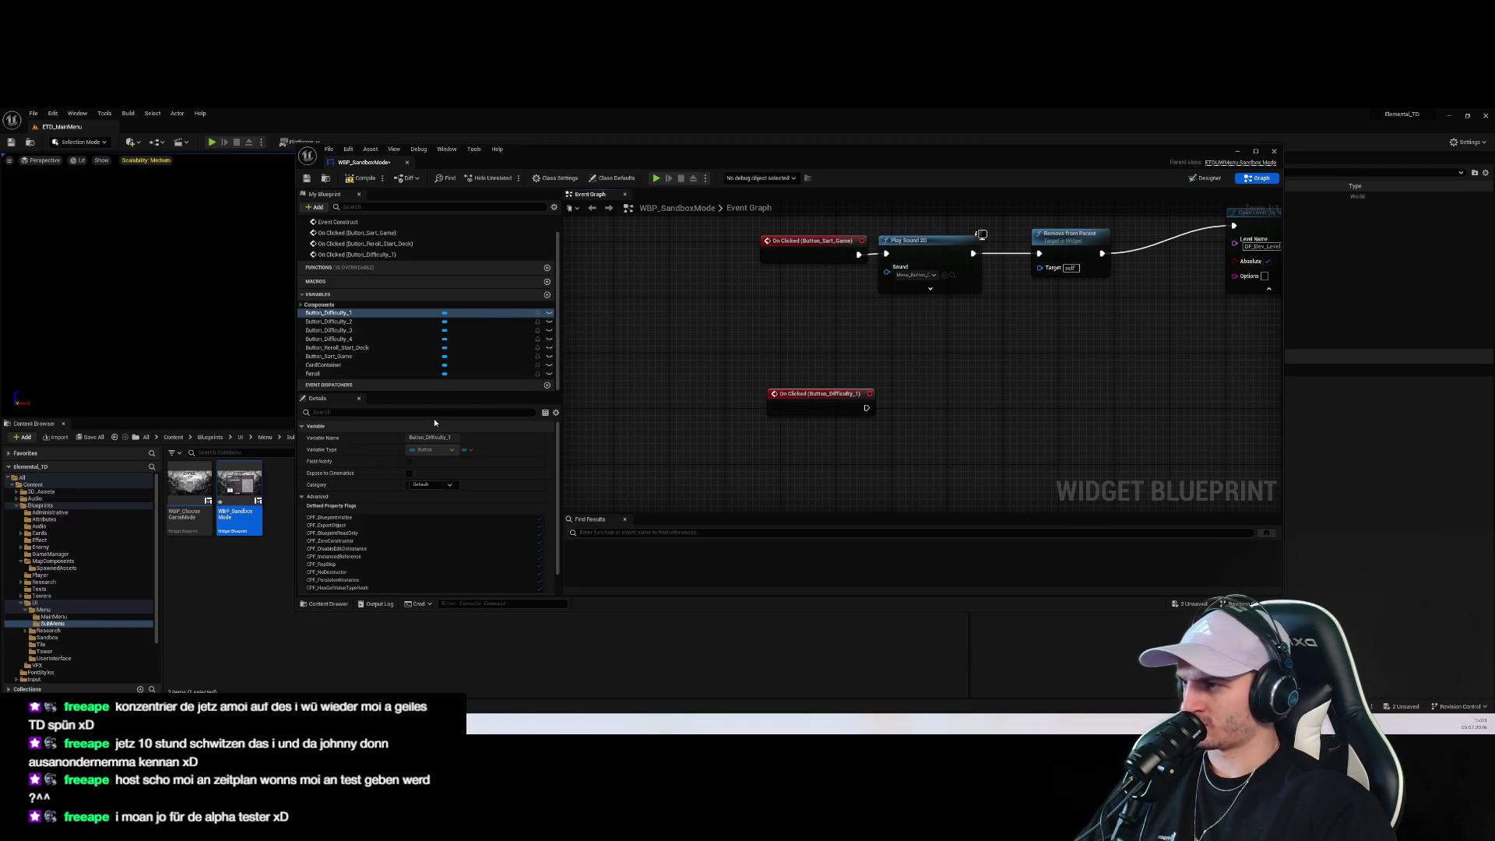
drag(443, 398, 438, 492)
click(414, 447)
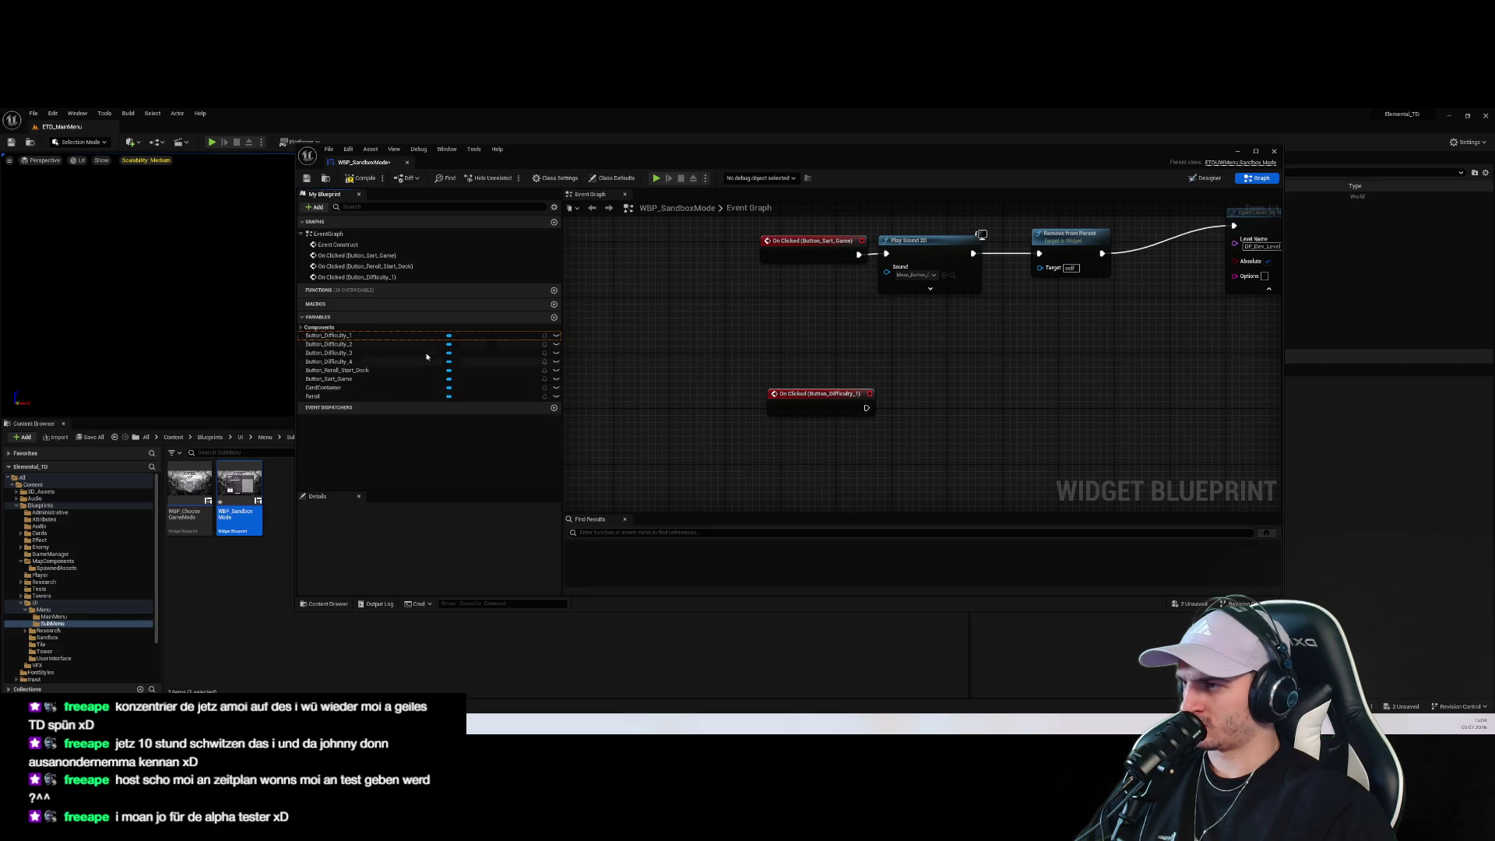
Delete the accidentally added NewVar variable and bring the Button_Difficulty_1 click event into view
click(554, 318)
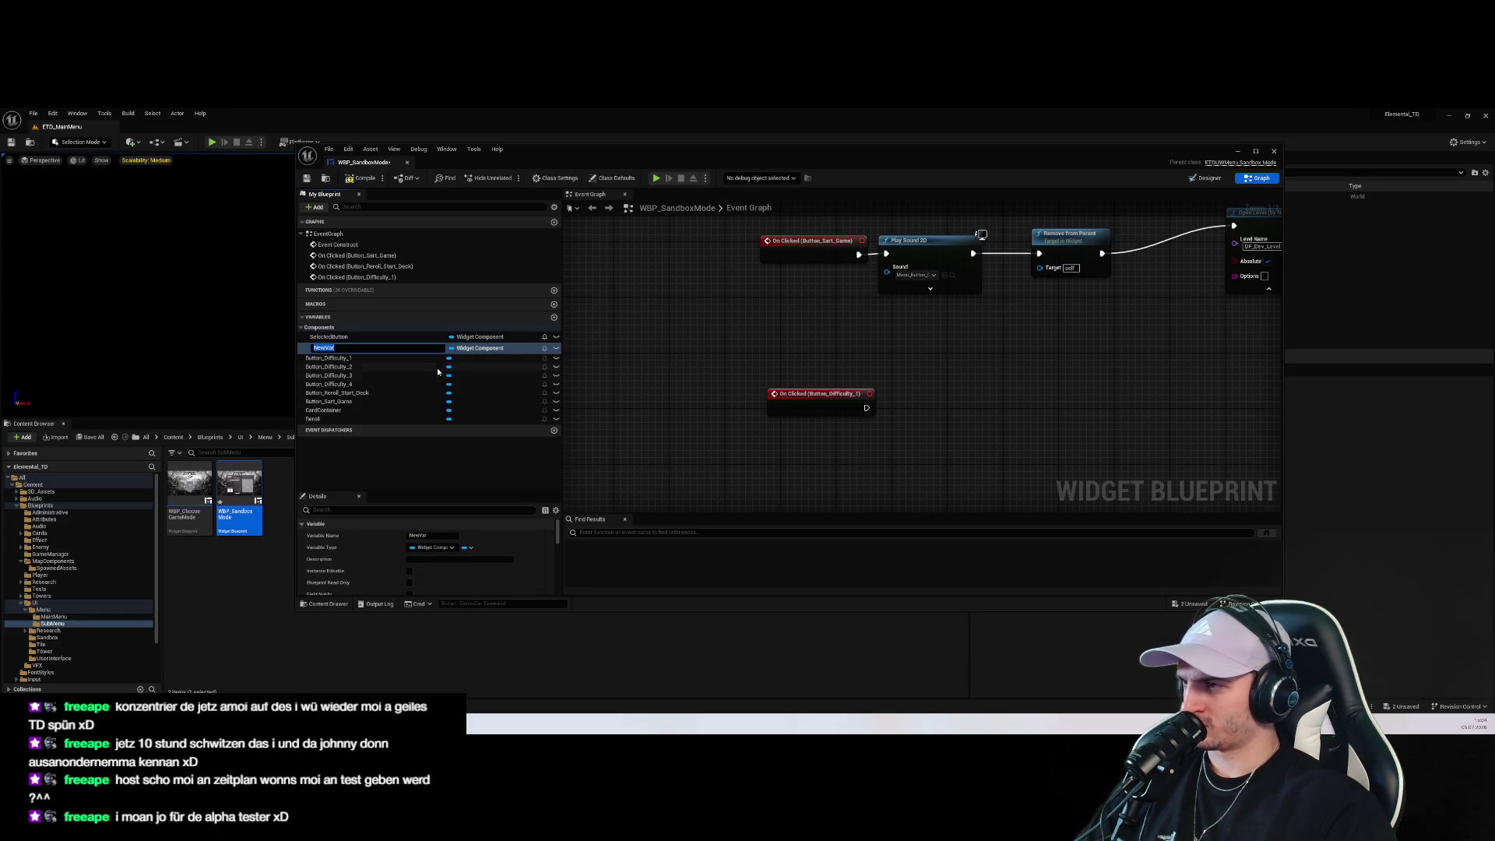
click(799, 393)
click(430, 348)
key(Delete)
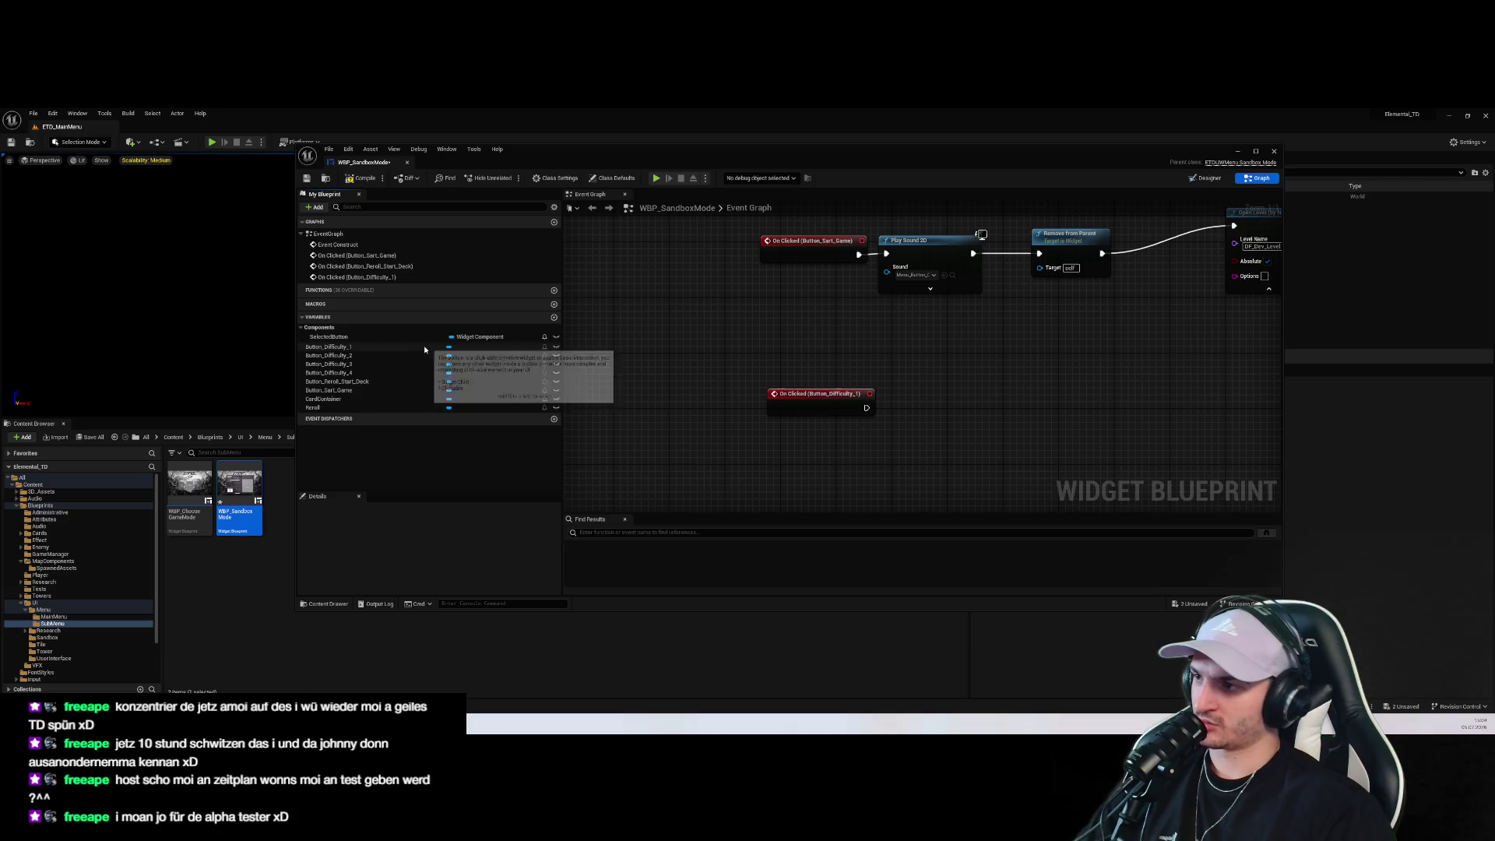
click(400, 337)
click(686, 453)
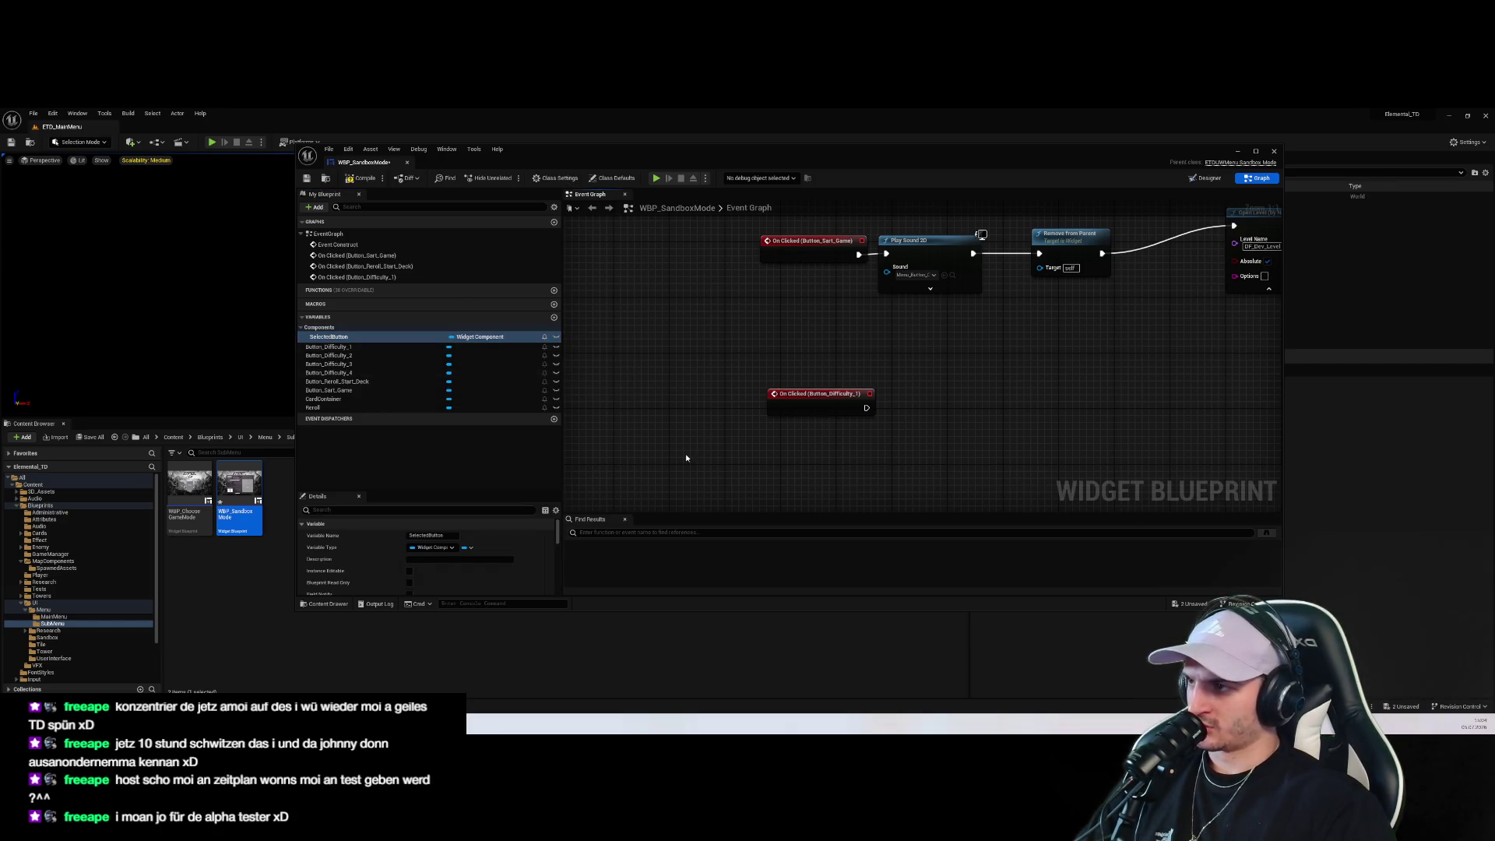
drag(757, 423, 730, 434)
scroll(732, 436, down, 2)
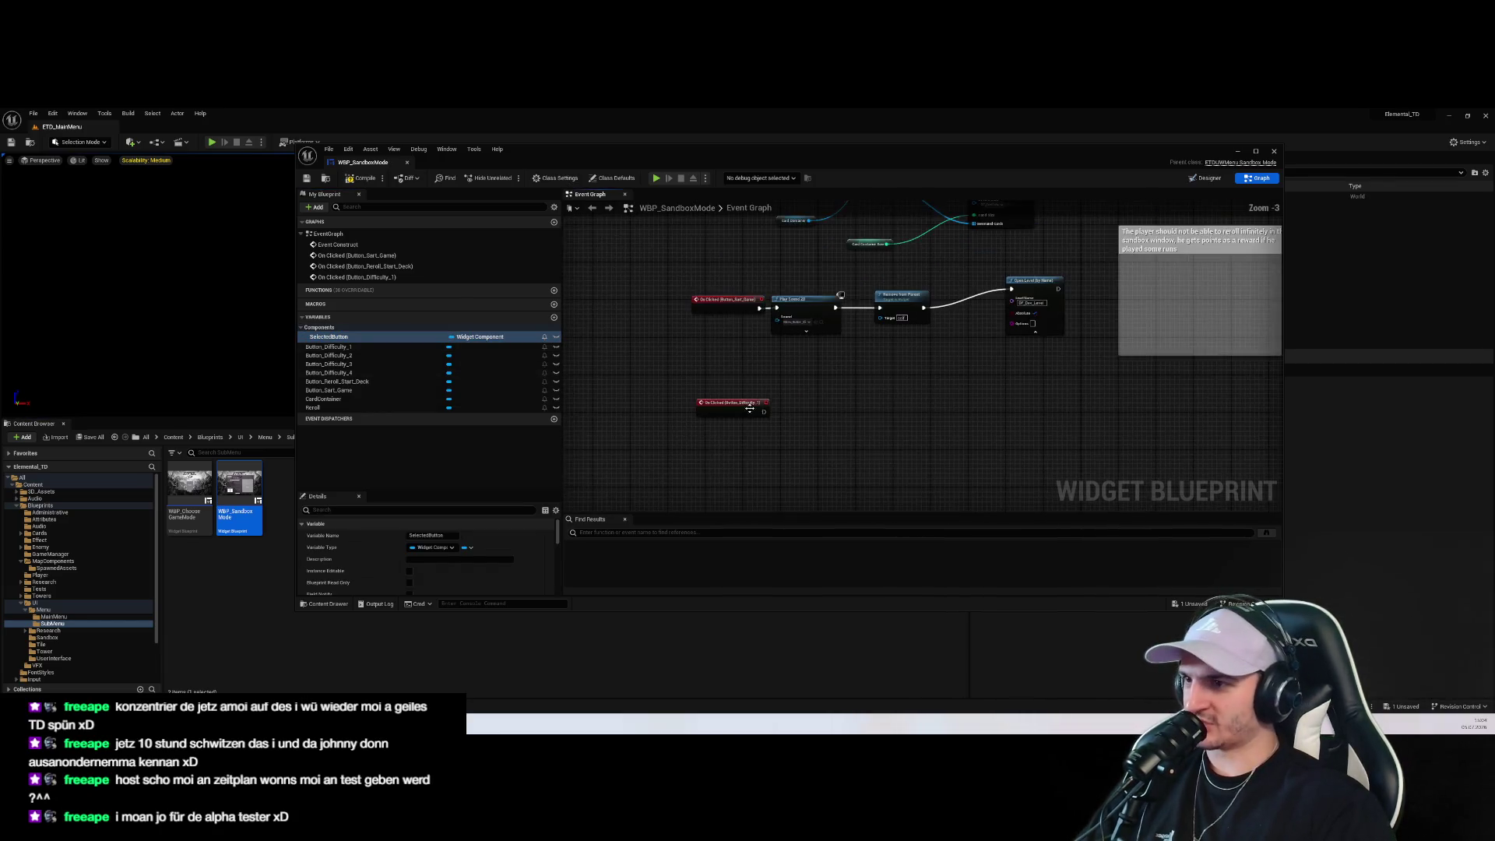
scroll(764, 453, up, 2)
Add a SET SelectedButton node driven by the On Clicked (Button_Difficulty_1) event
mouse_move(400, 340)
mouse_down()
mouse_move(896, 448)
mouse_move(848, 441)
mouse_up()
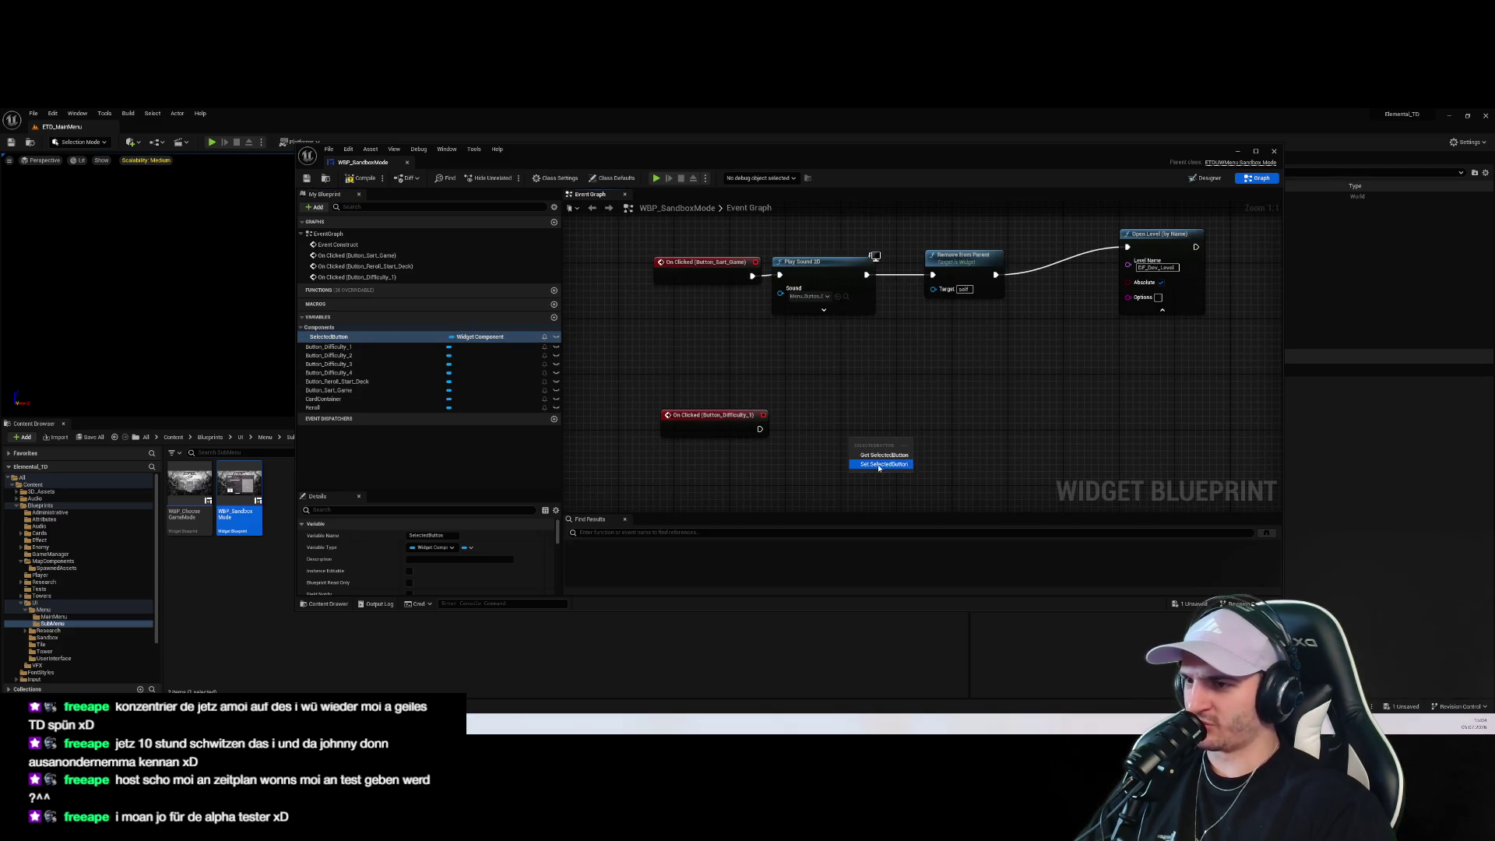
click(872, 466)
drag(754, 466, 786, 425)
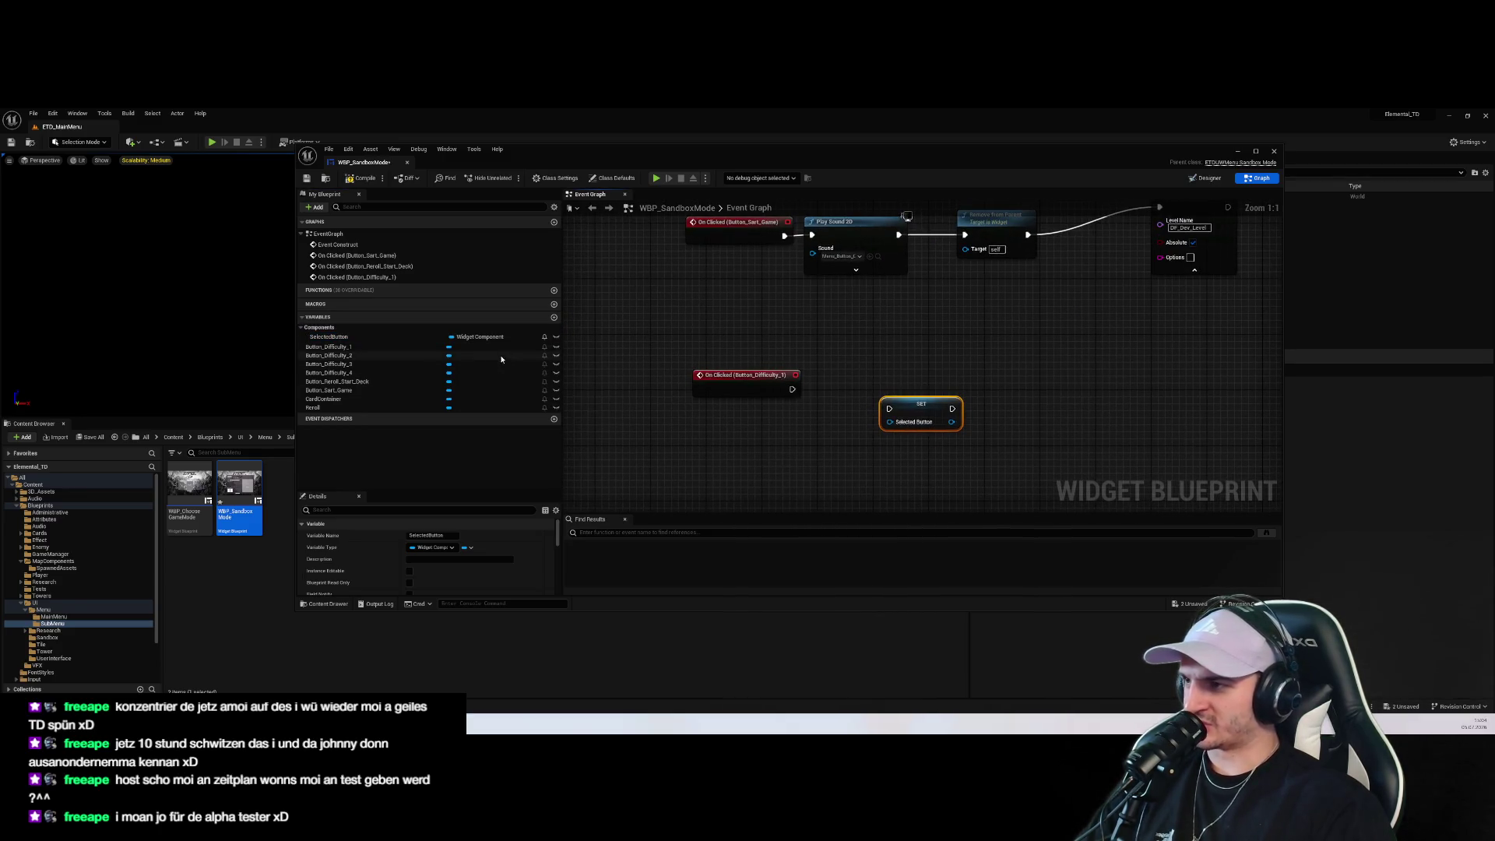
Place a Button Difficulty 1 getter node beside the SET SelectedButton node
drag(395, 348, 810, 467)
drag(786, 402, 746, 364)
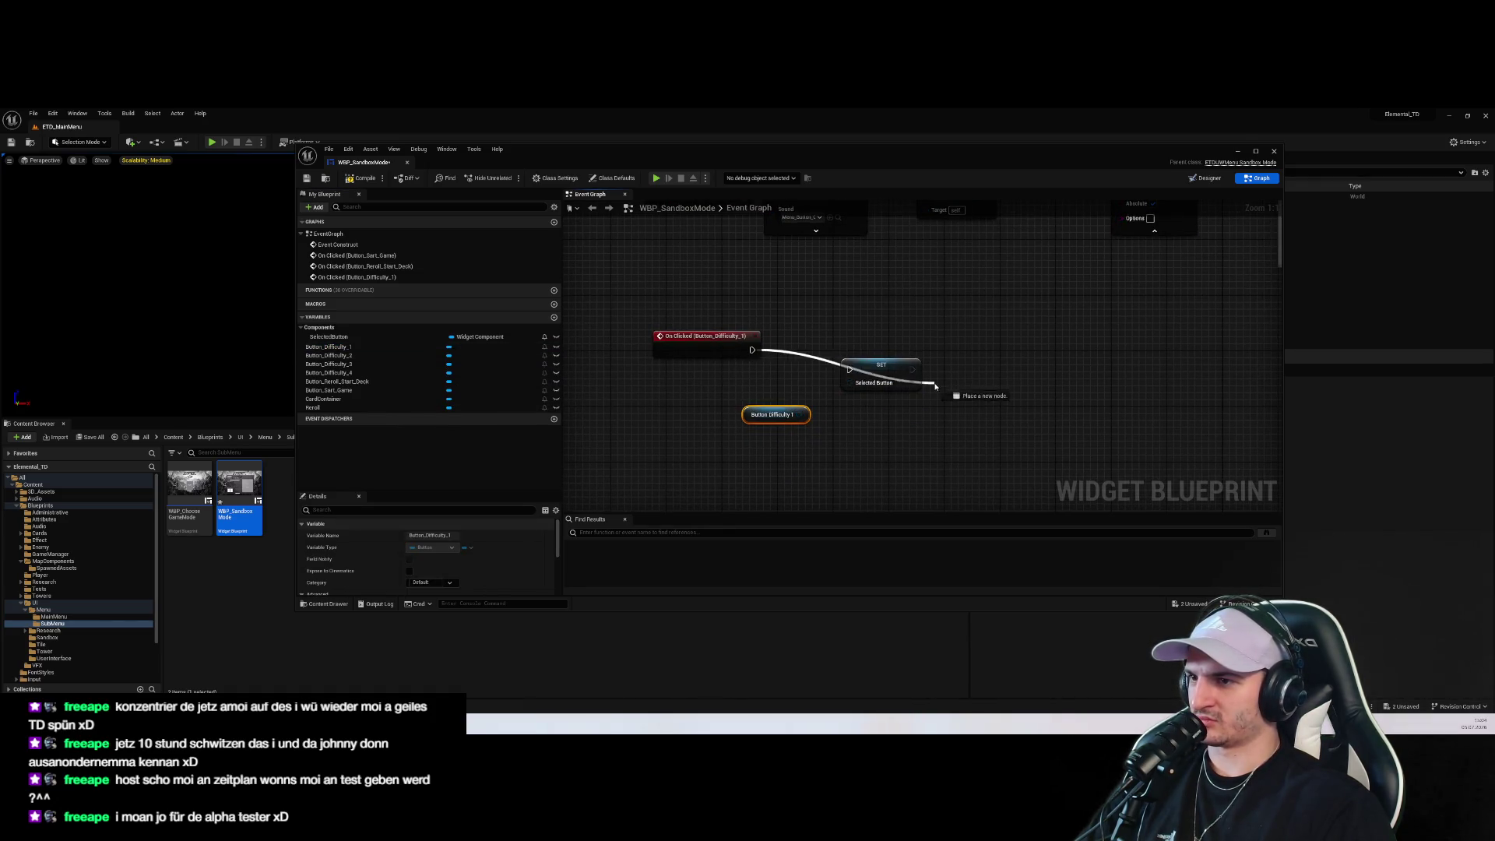
drag(806, 419, 867, 421)
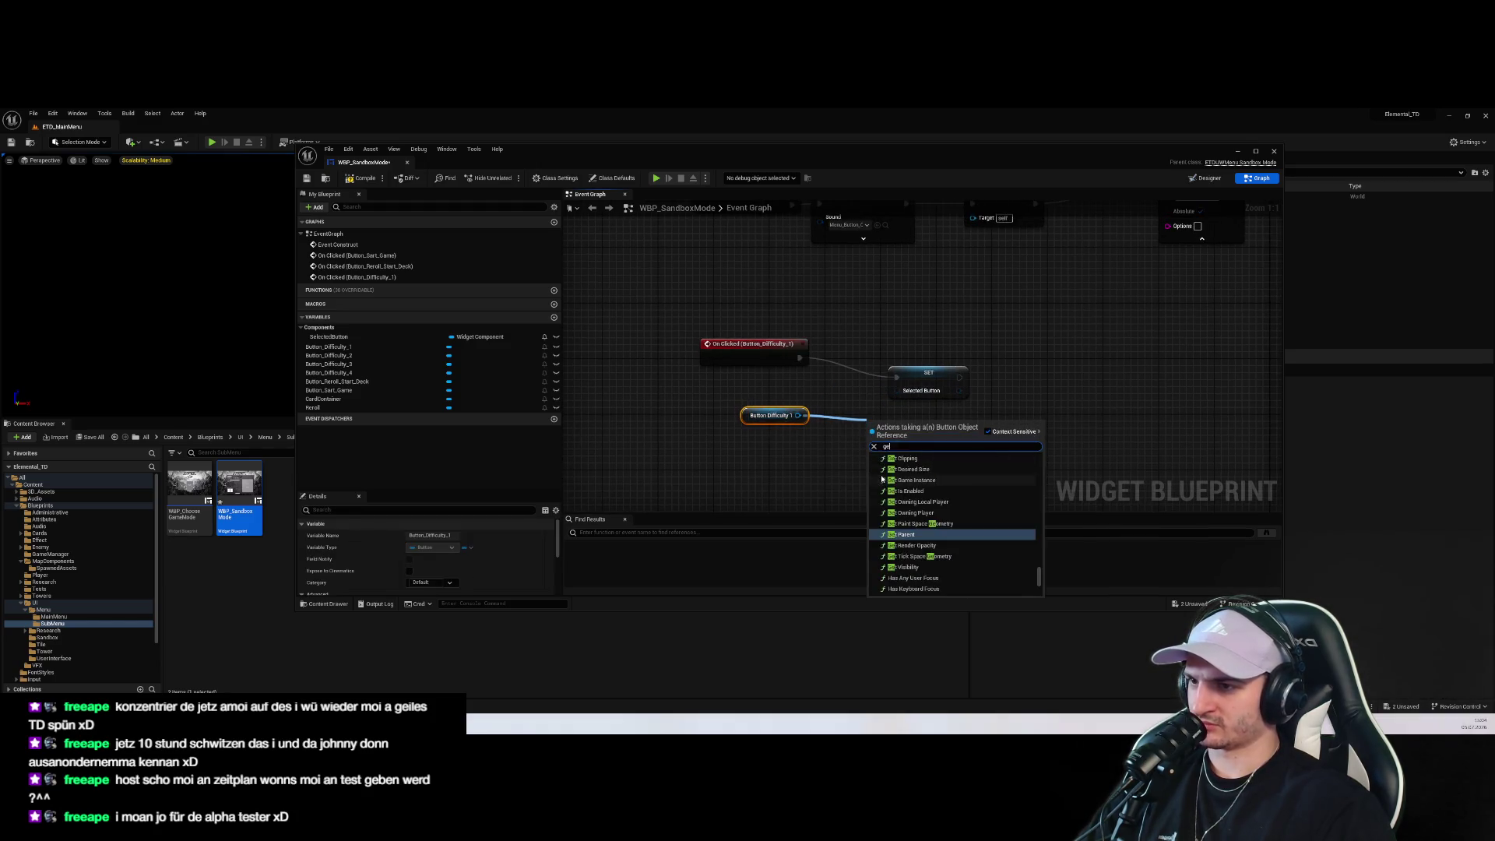
text(get w)
drag(802, 470, 698, 486)
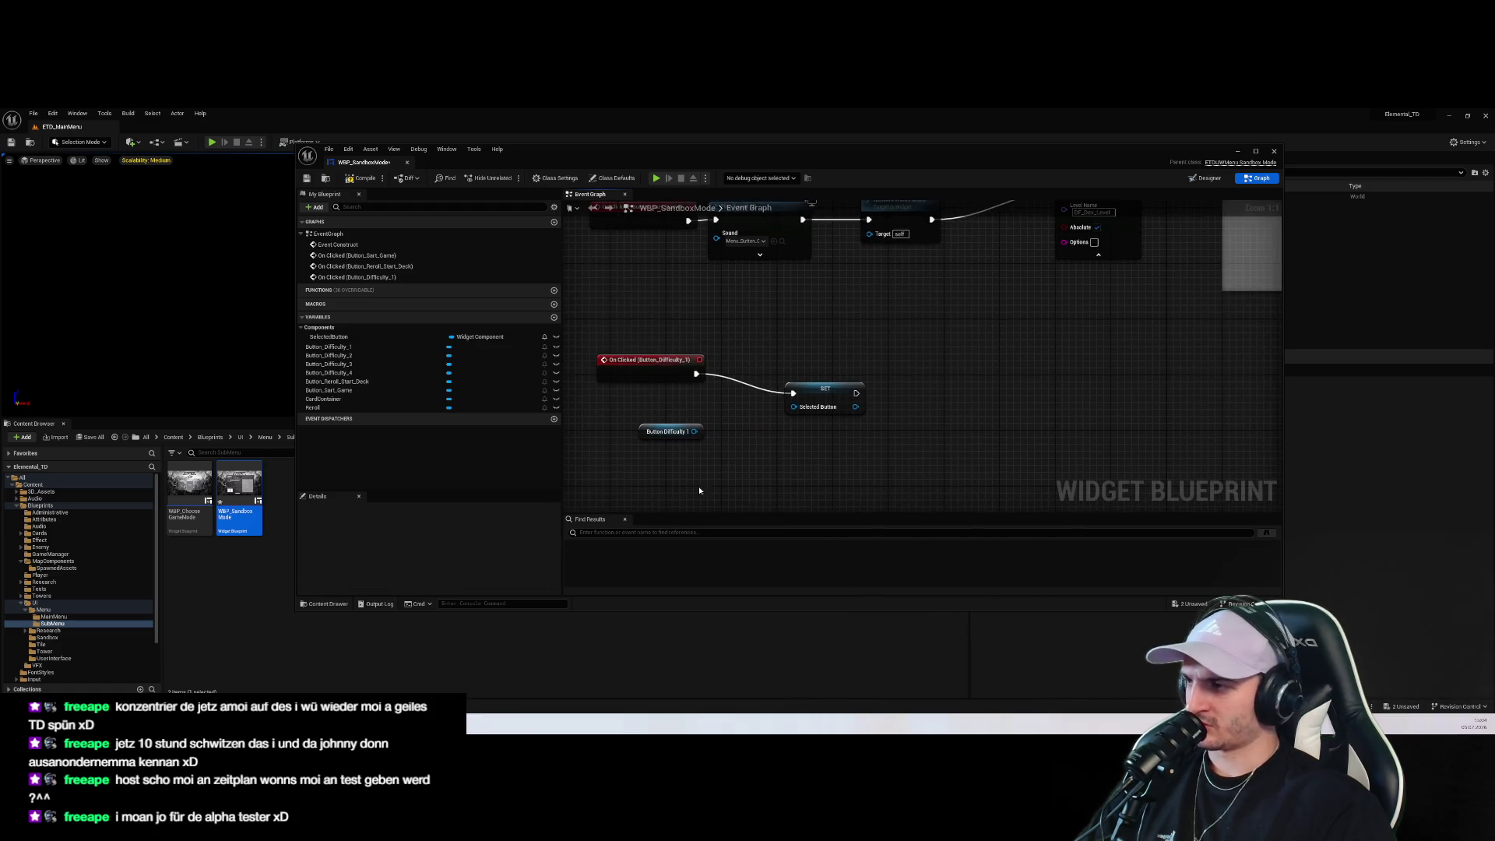
drag(641, 410, 707, 401)
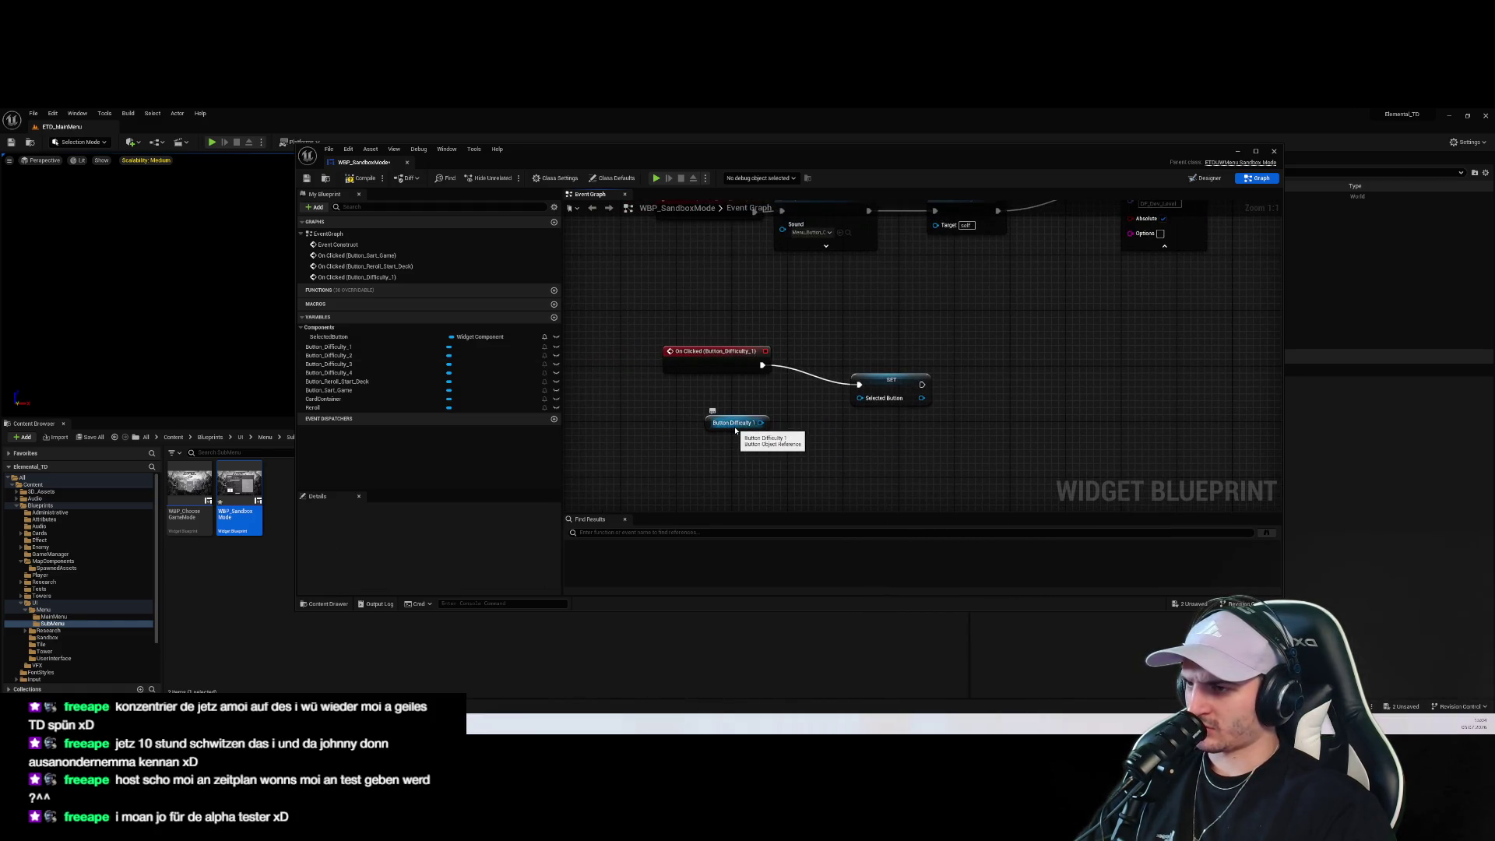
click(479, 337)
click(485, 338)
text(Button Object)
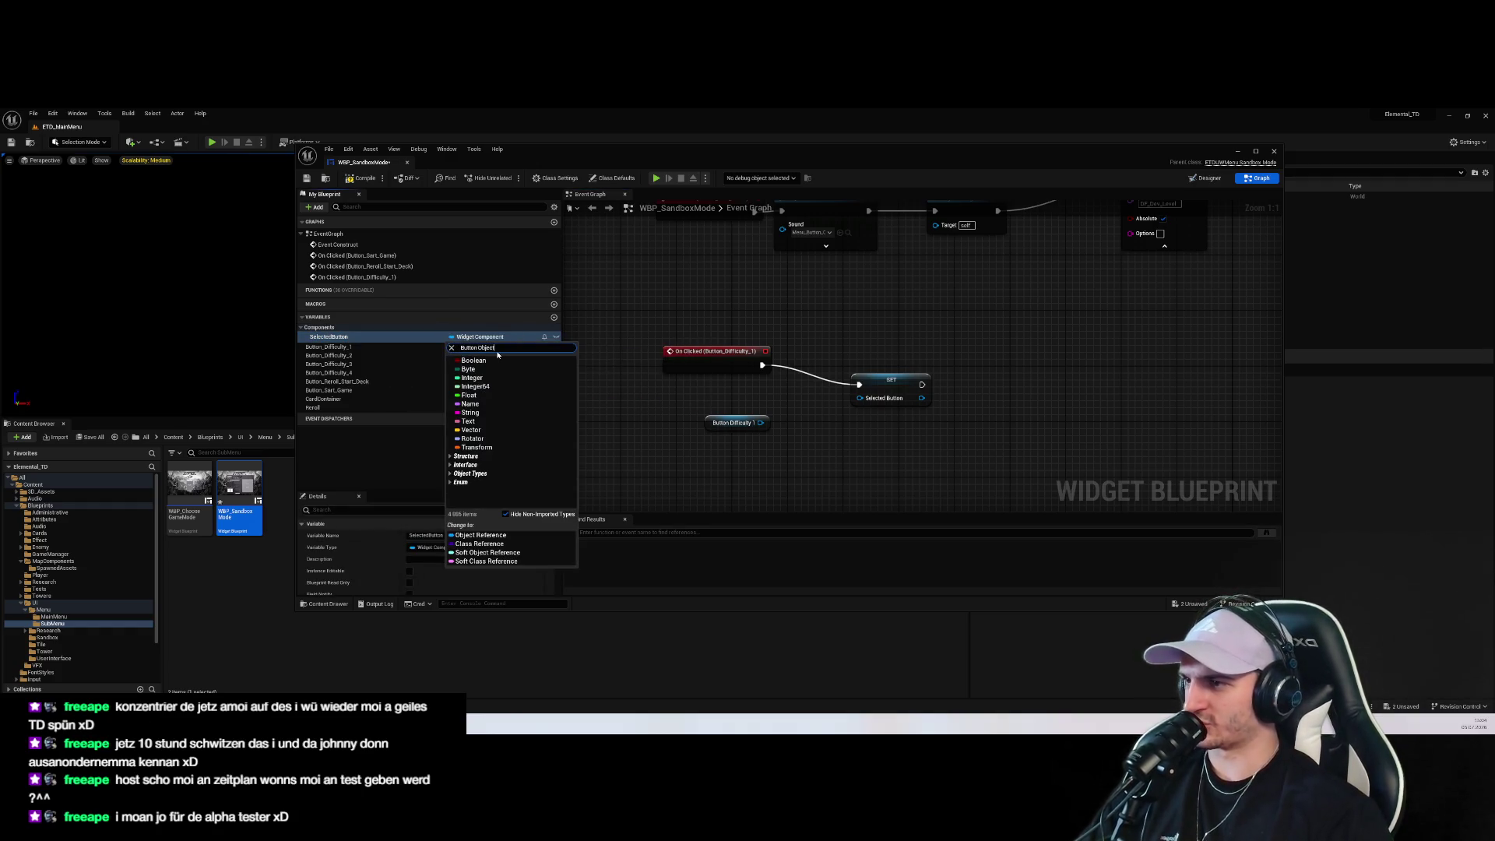
Change SelectedButton's variable type to Button and confirm the change
key(BackSpace)
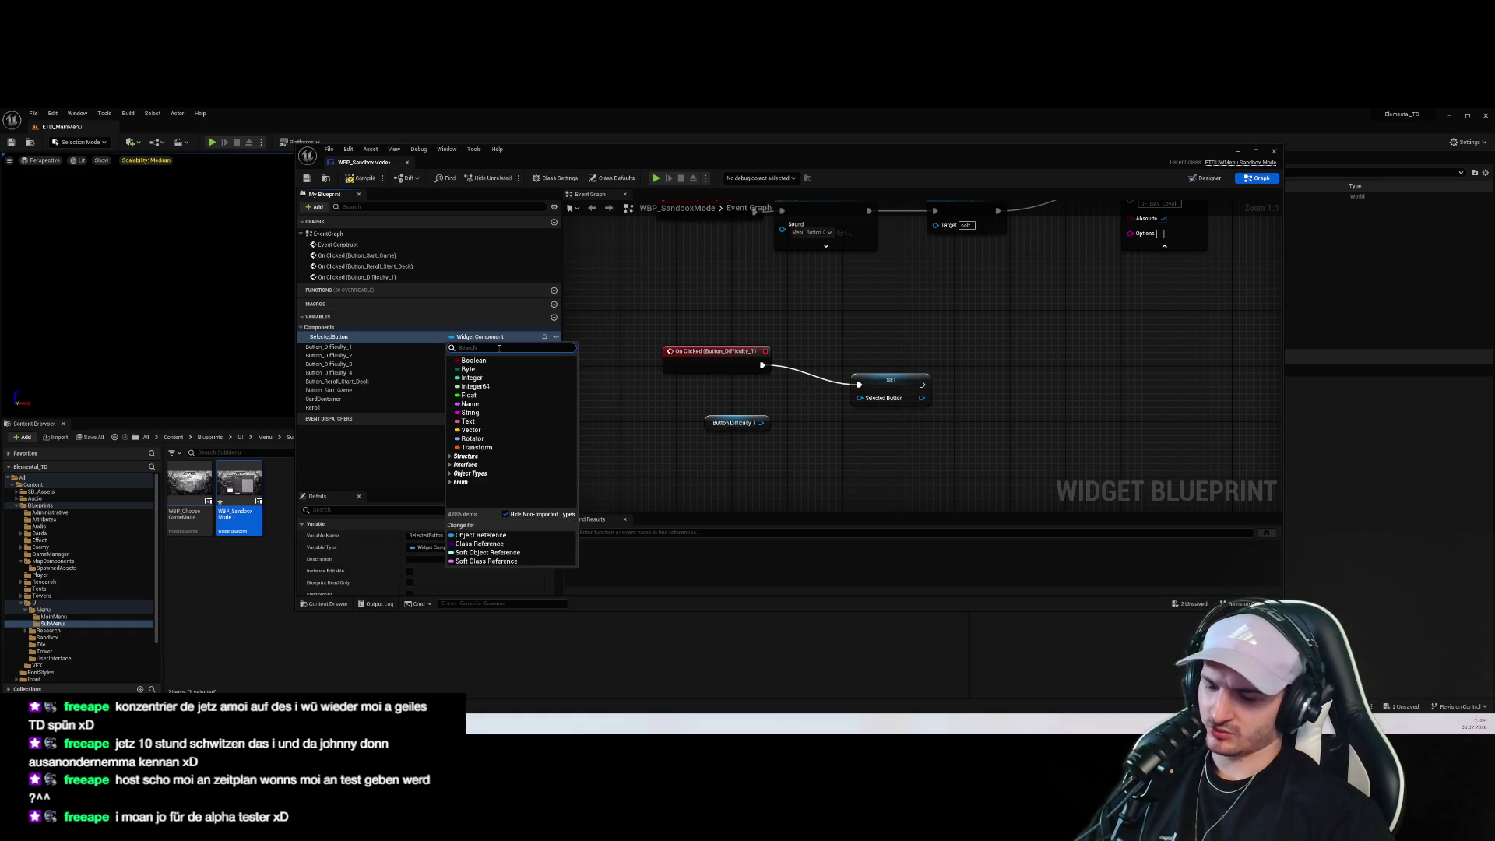
text(Button)
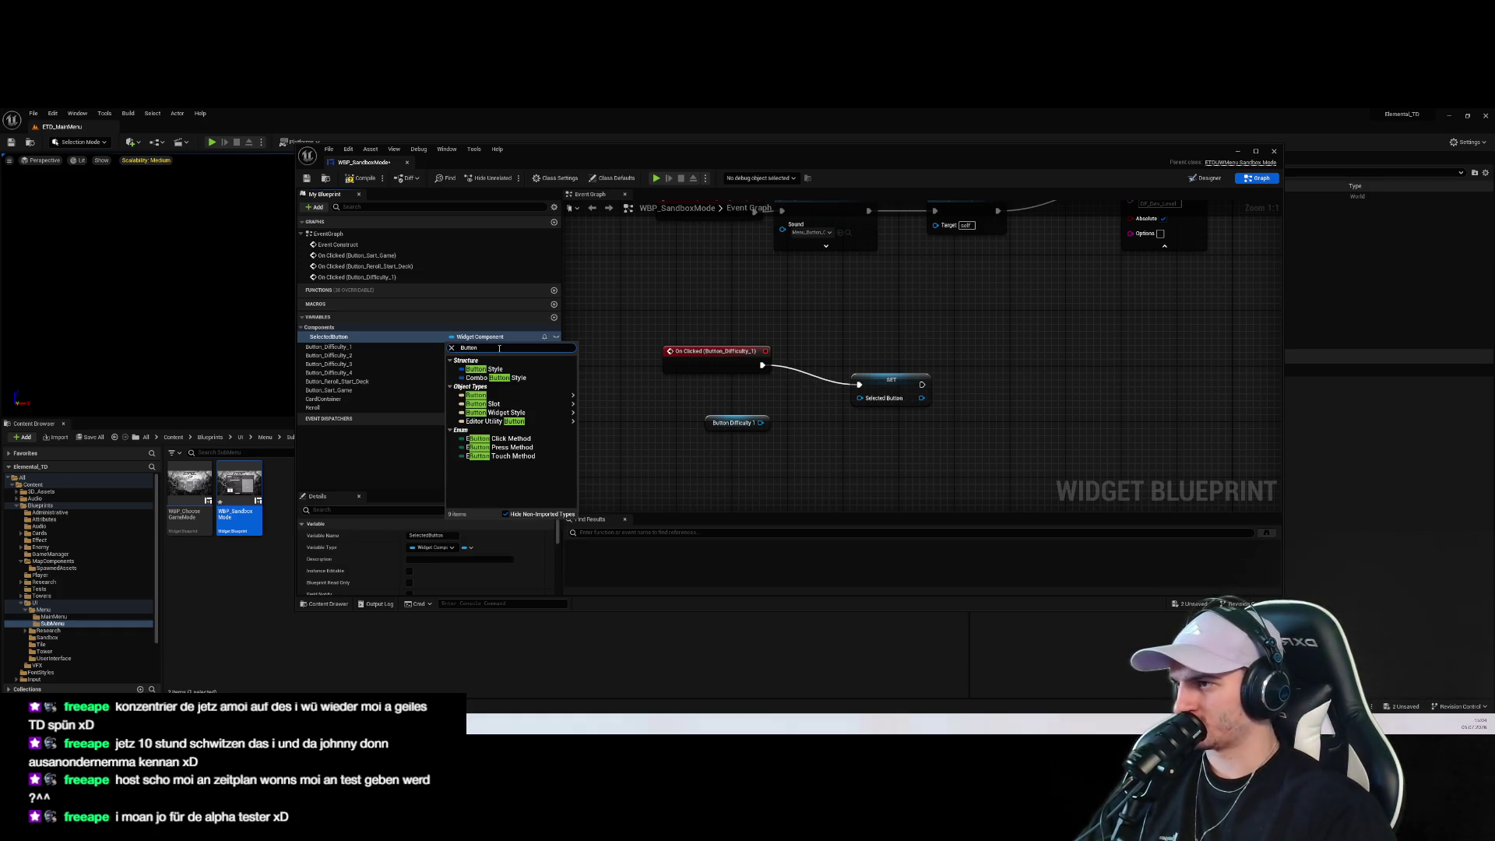
mouse_move(514, 395)
click(607, 395)
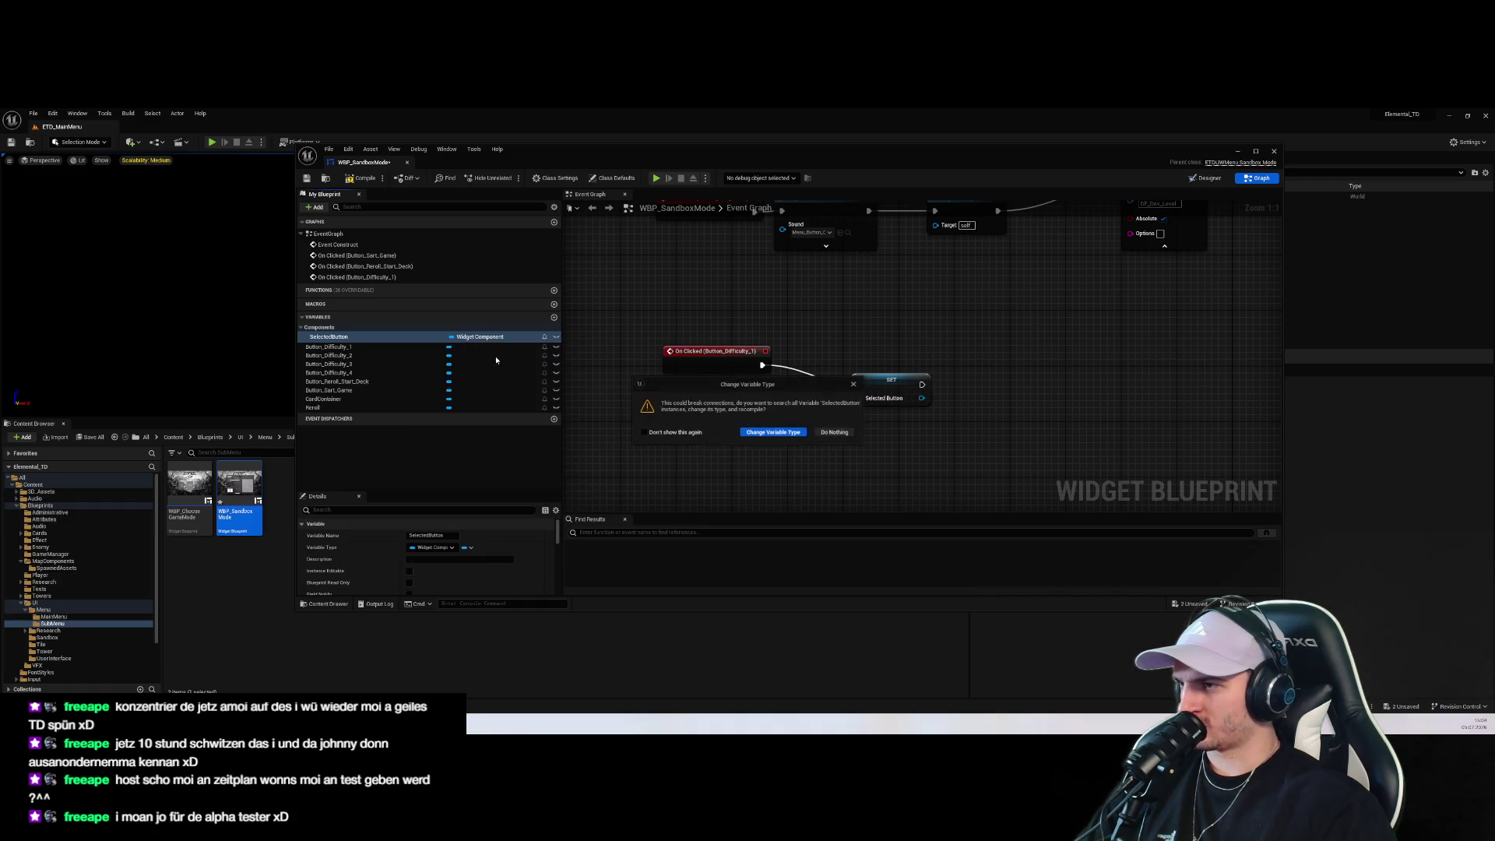
click(773, 432)
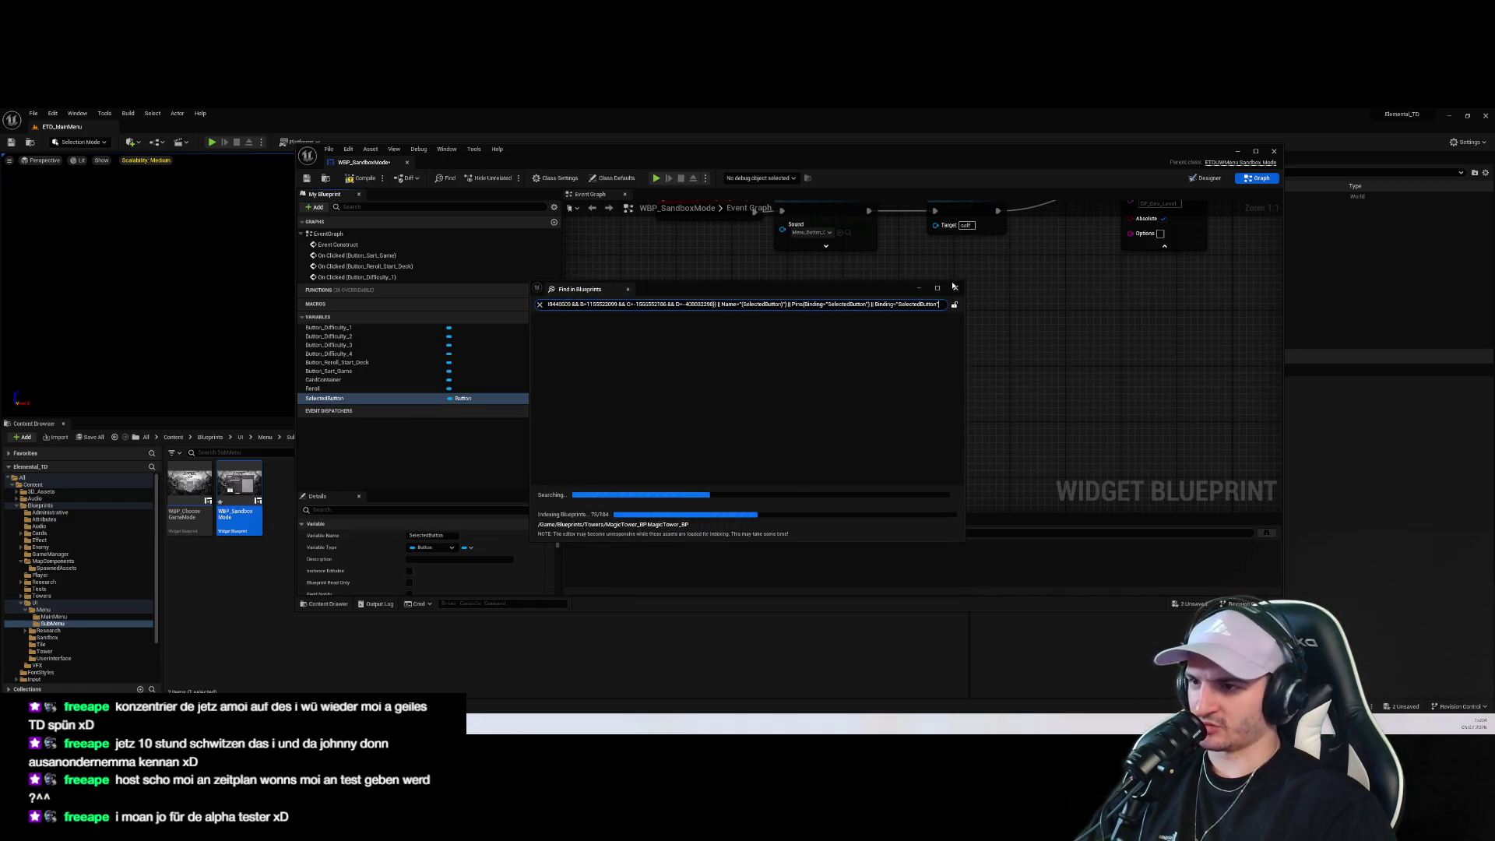
Wire the Button Difficulty 1 getter into Selected Button and delete the stray pasted CustomEvent
click(955, 289)
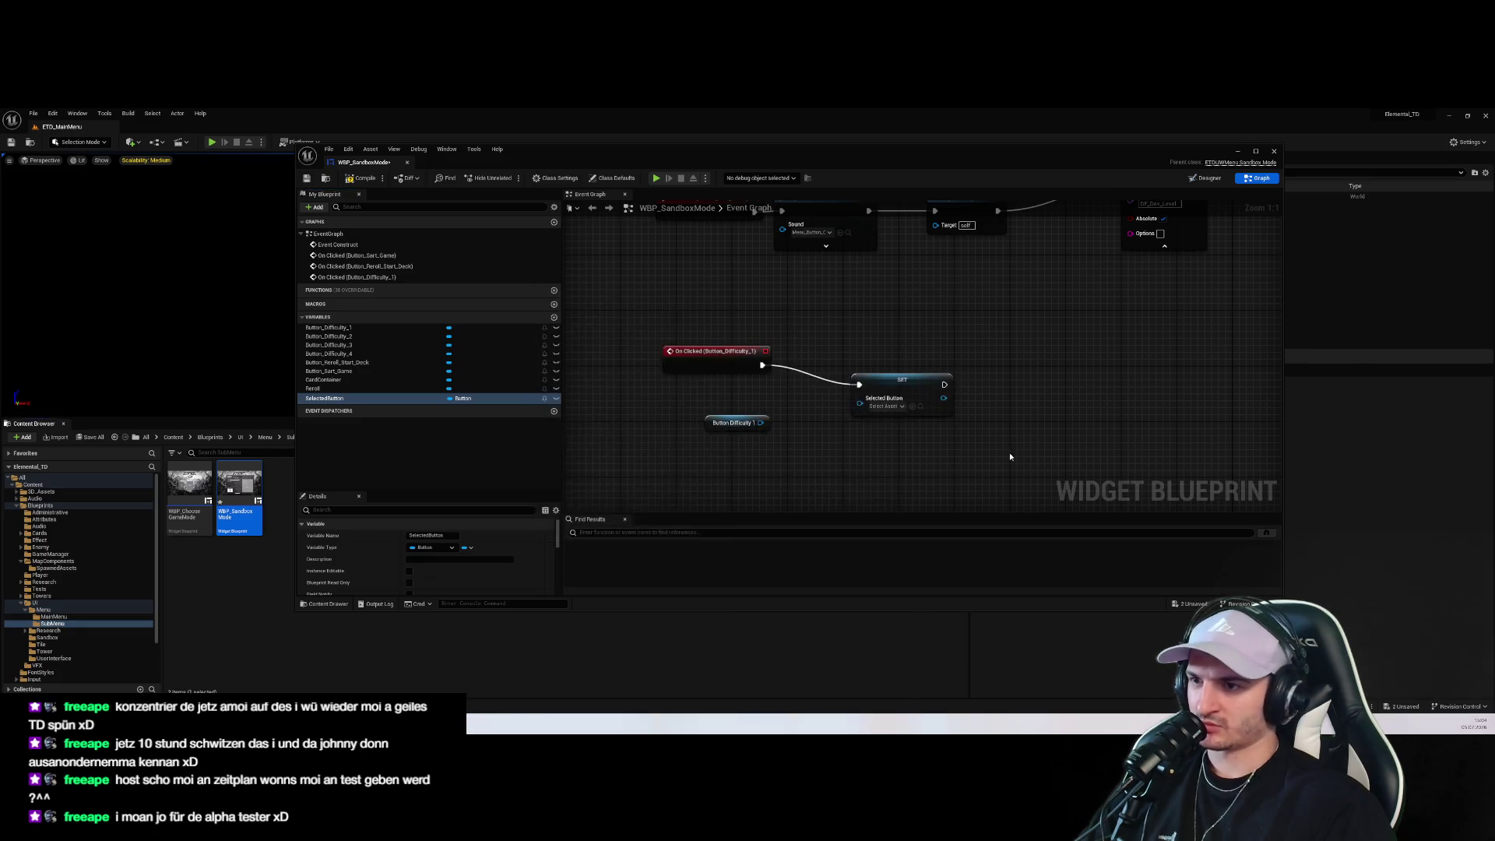
mouse_move(766, 422)
mouse_down()
mouse_move(810, 430)
mouse_move(860, 403)
mouse_move(857, 364)
mouse_move(775, 404)
mouse_move(755, 387)
mouse_up()
drag(988, 449, 767, 356)
drag(868, 434, 927, 437)
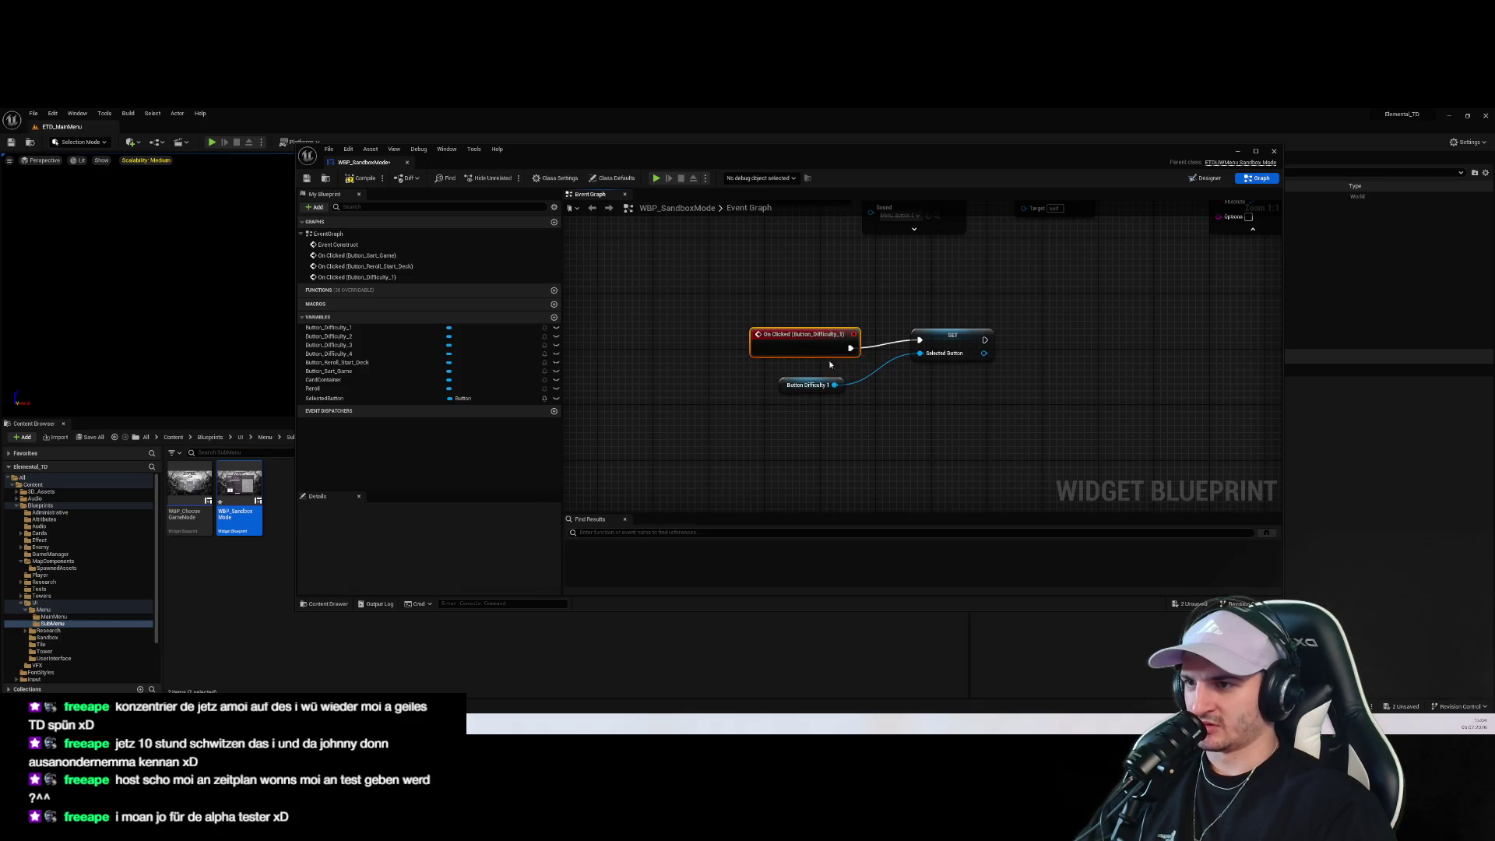
key(ctrl+v)
drag(835, 379, 795, 430)
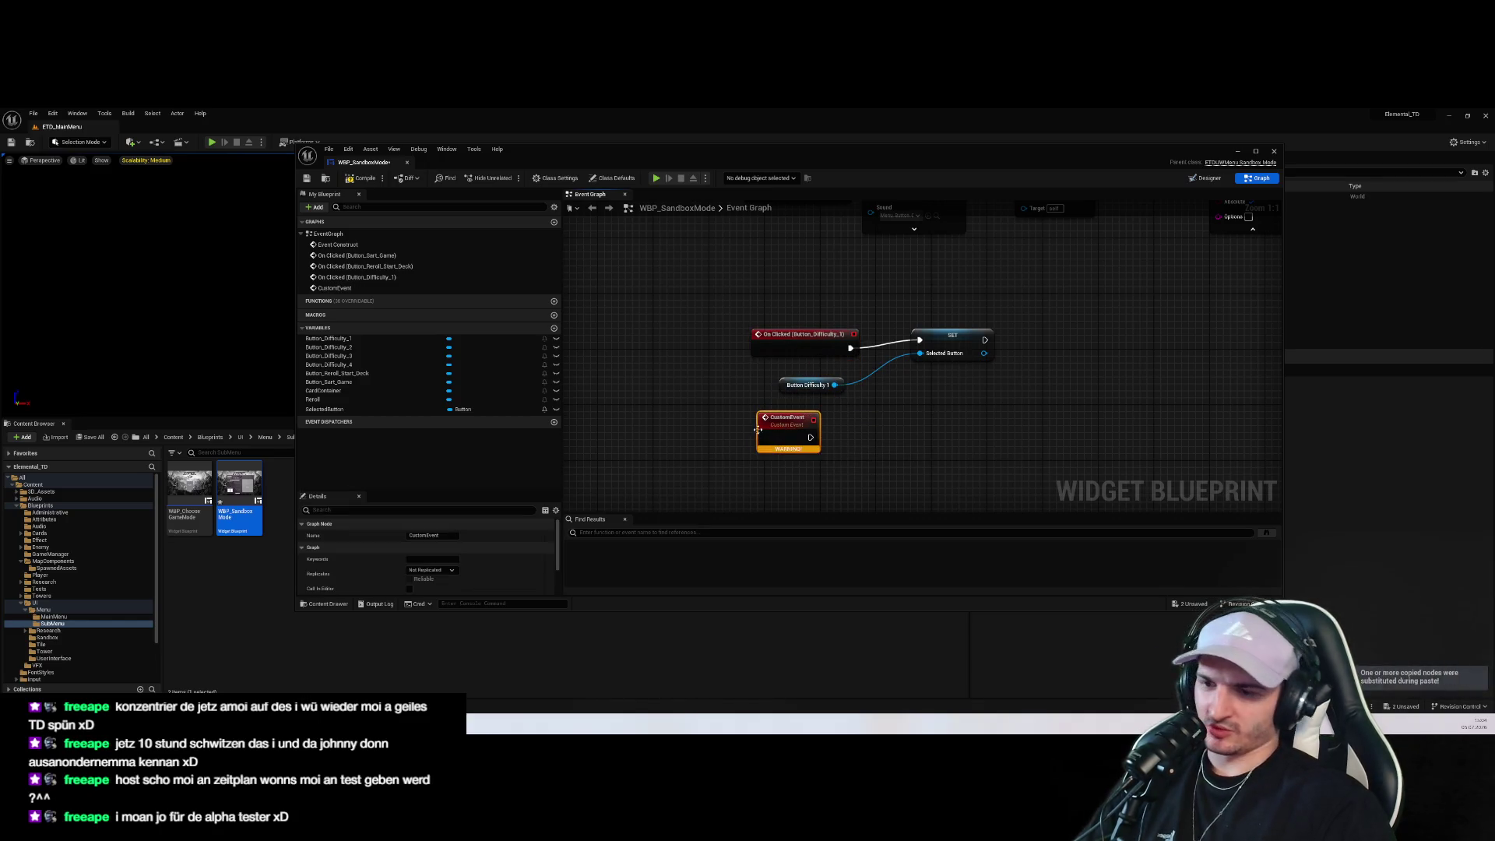
key(Delete)
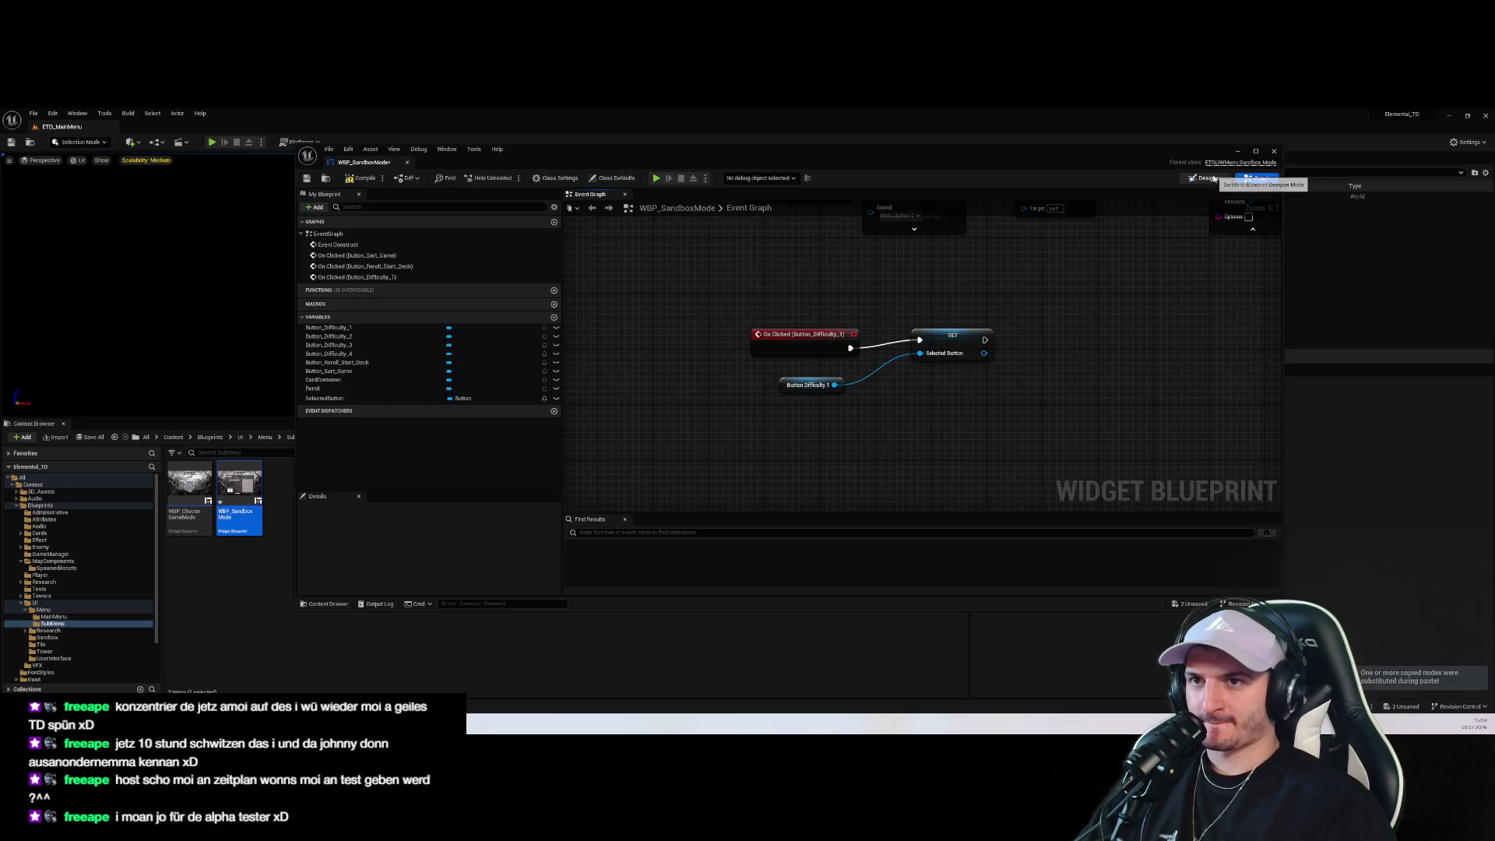
Add an On Clicked event for Button_Difficulty_2 from the Designer's Details Events section
click(1213, 178)
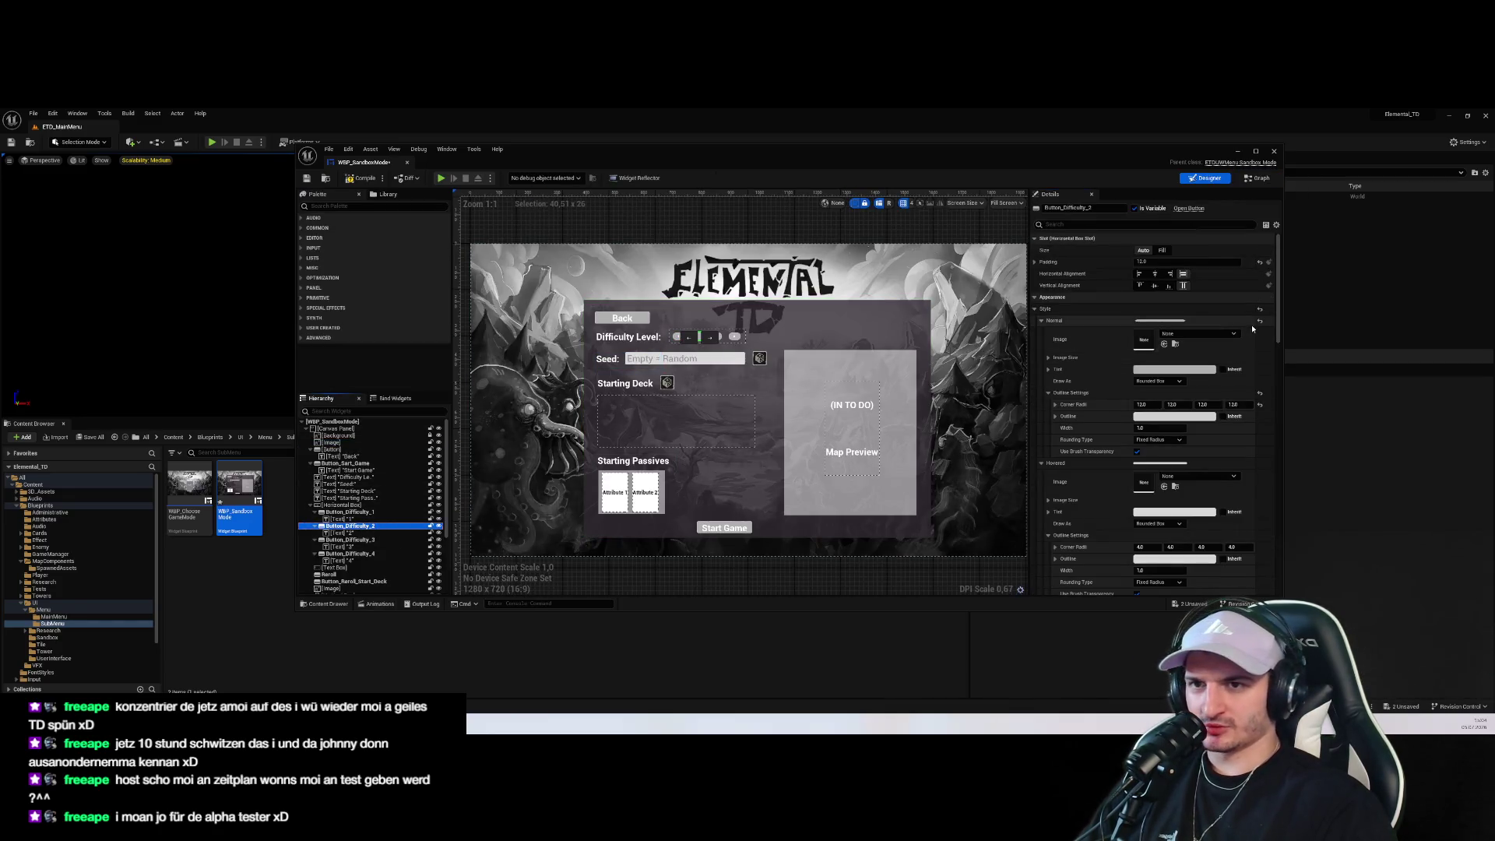
scroll(1253, 328, down, 10)
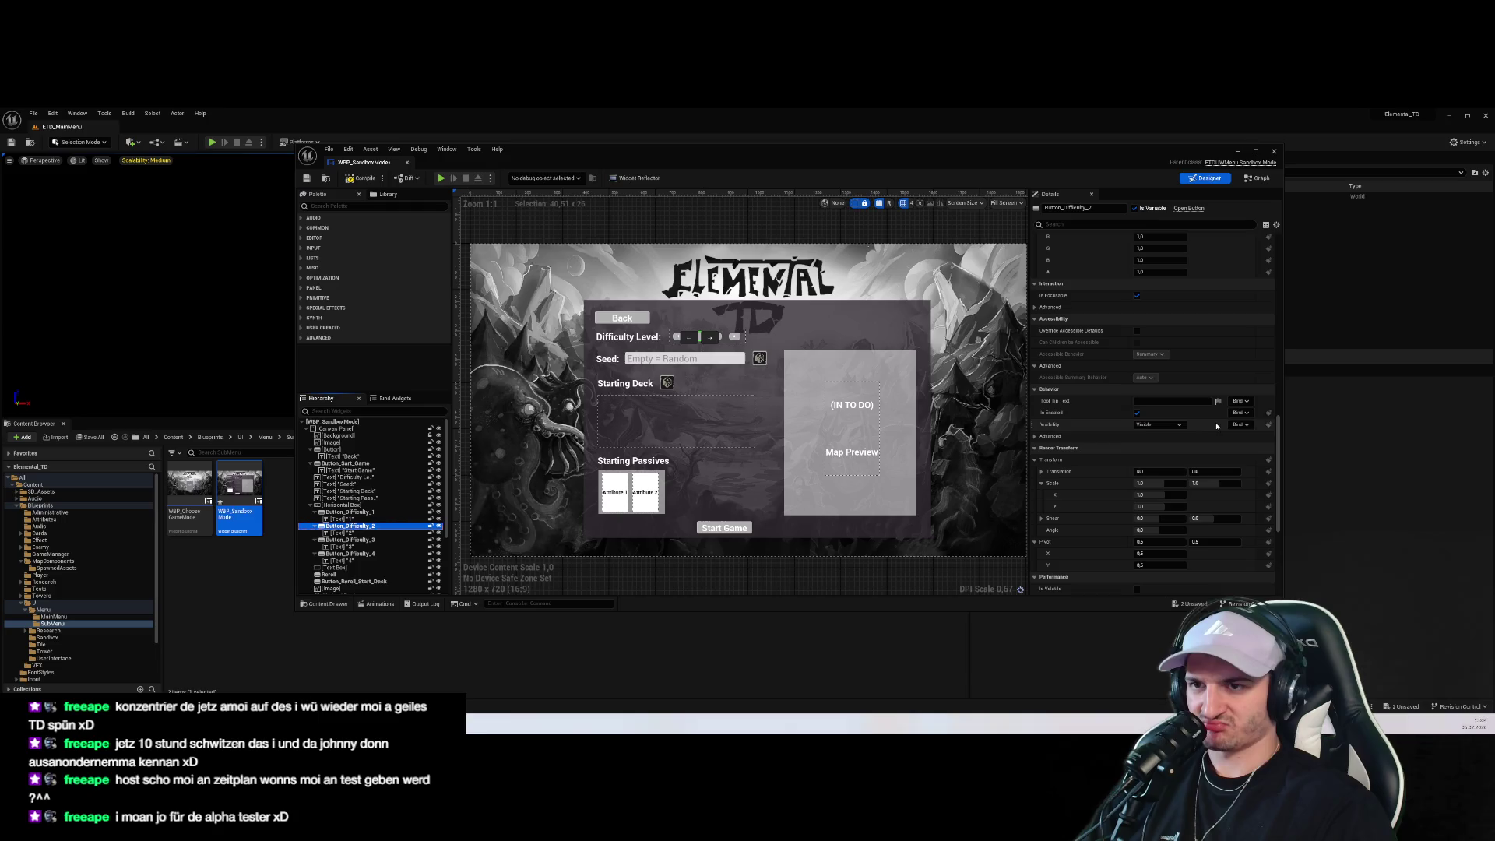
drag(1282, 433, 1277, 516)
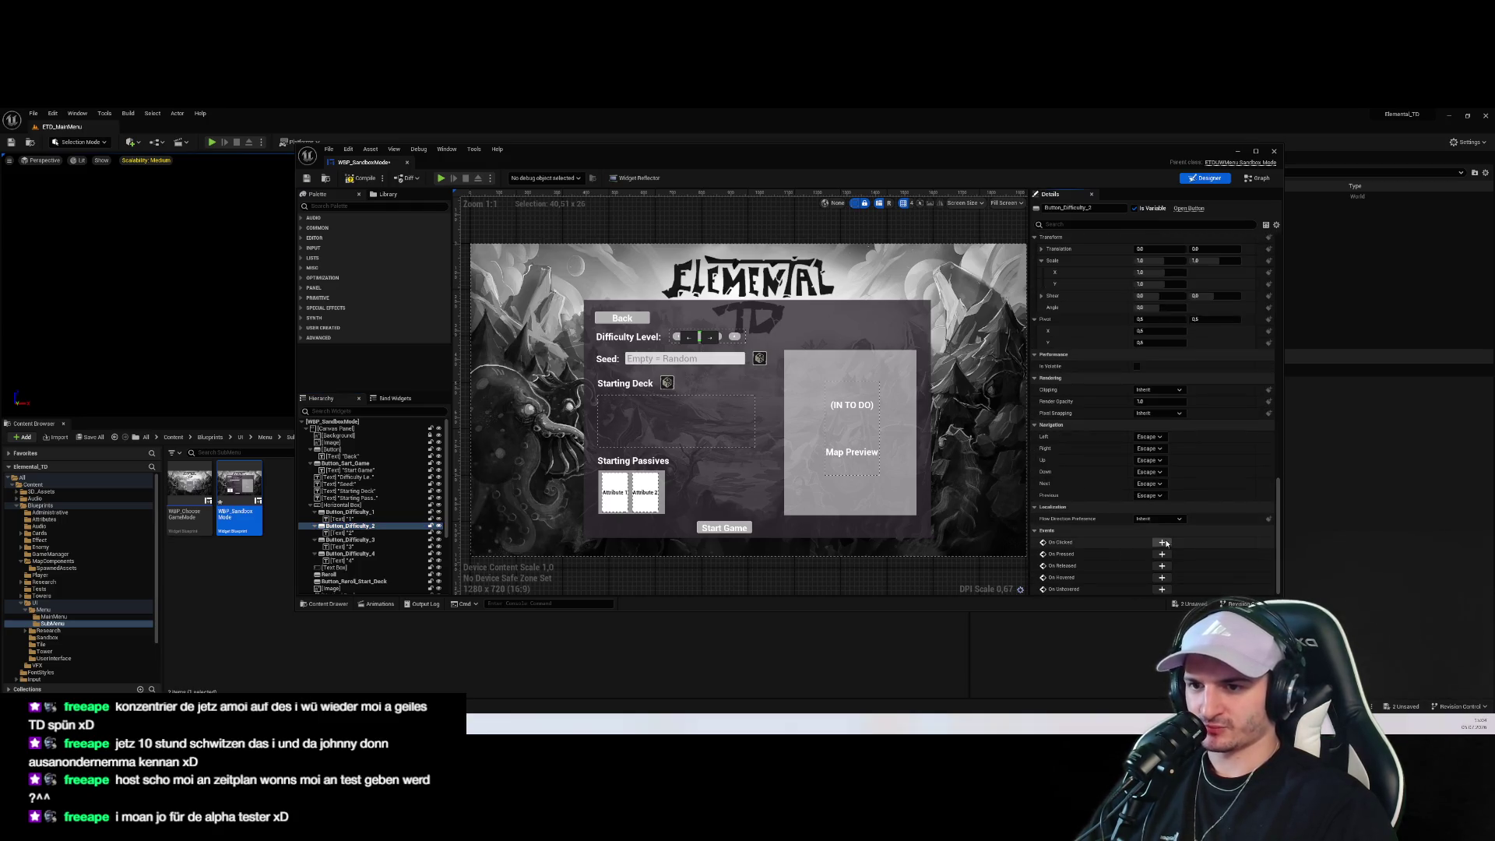
click(1162, 542)
Add On Clicked events for Button_Difficulty_3 and Button_Difficulty_4 the same way
click(1209, 178)
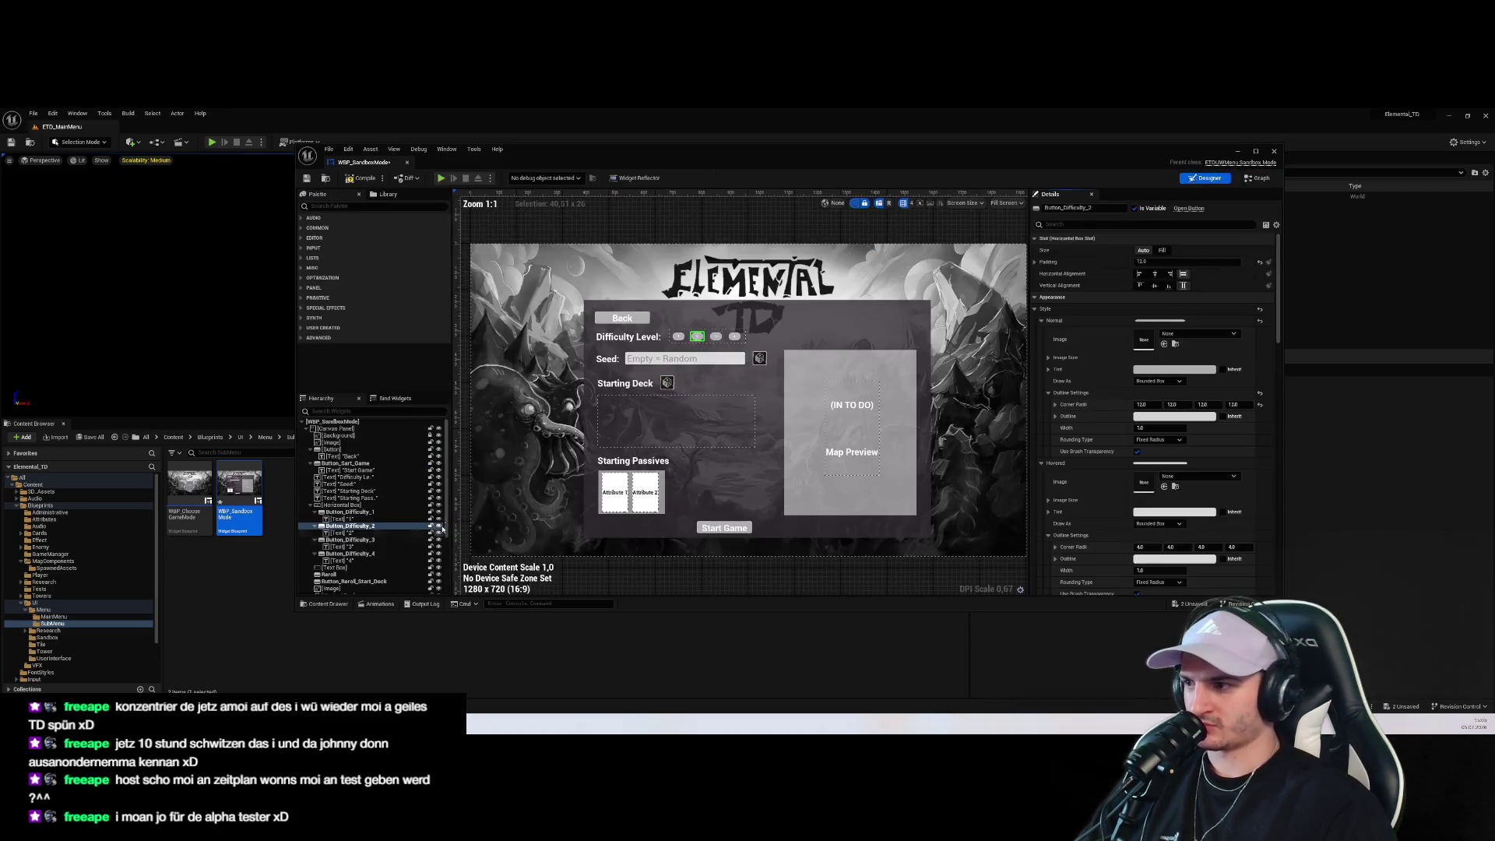
click(389, 539)
drag(1277, 289, 1277, 514)
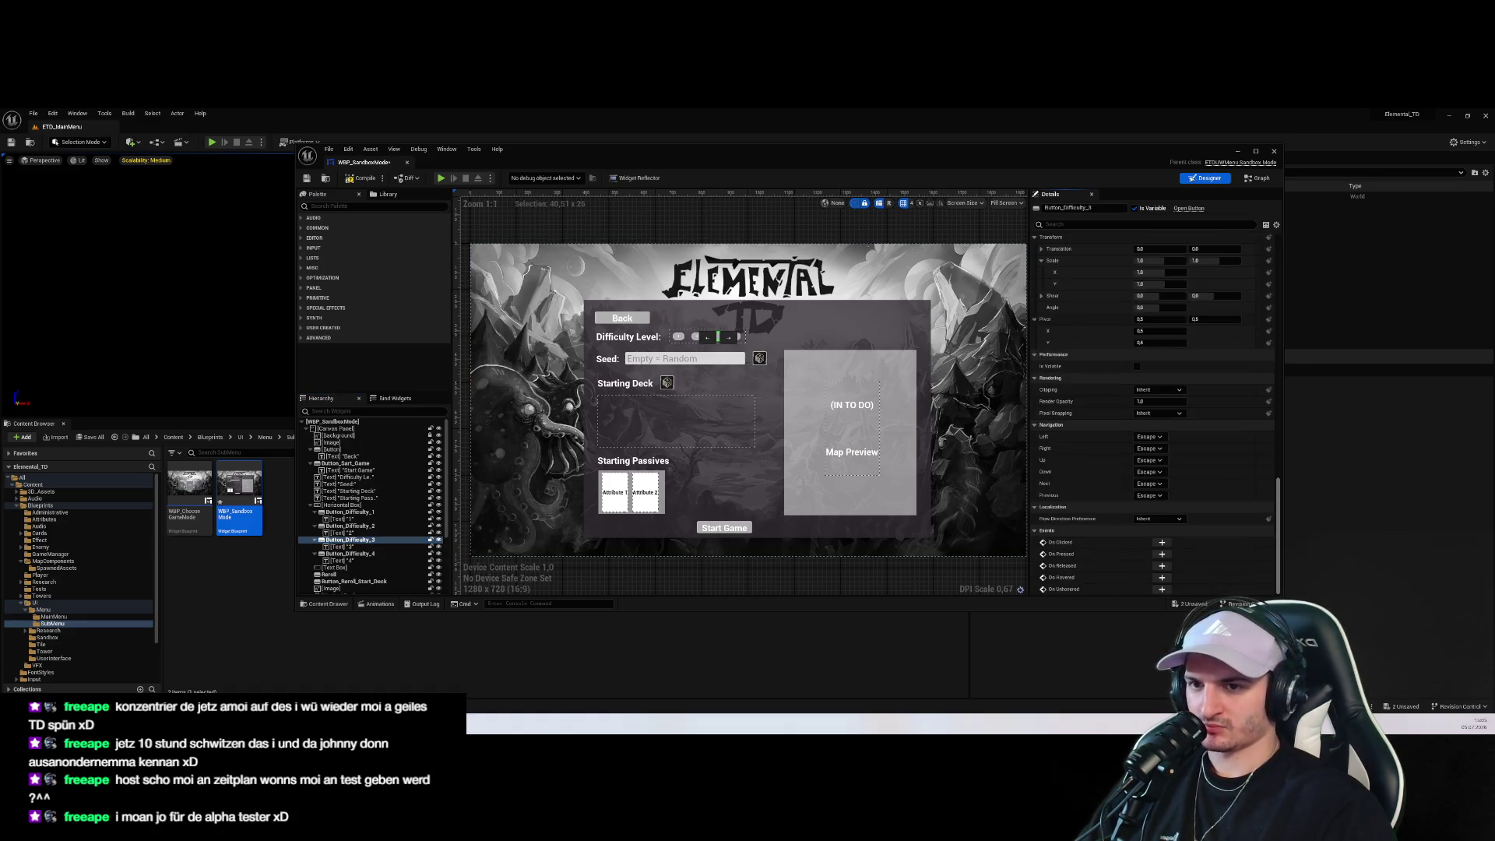
click(1162, 542)
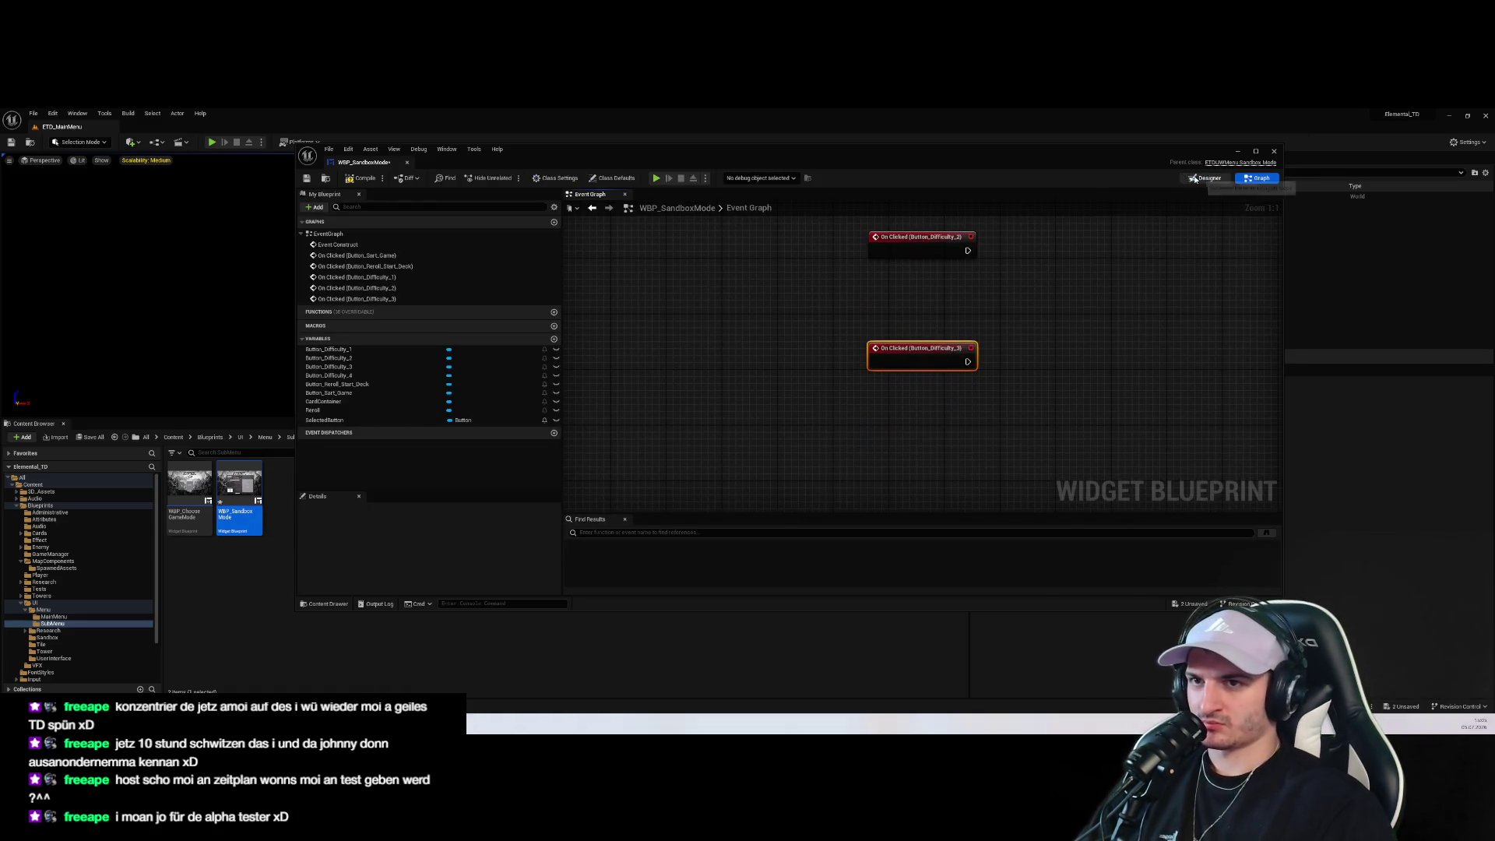
click(1209, 178)
click(351, 554)
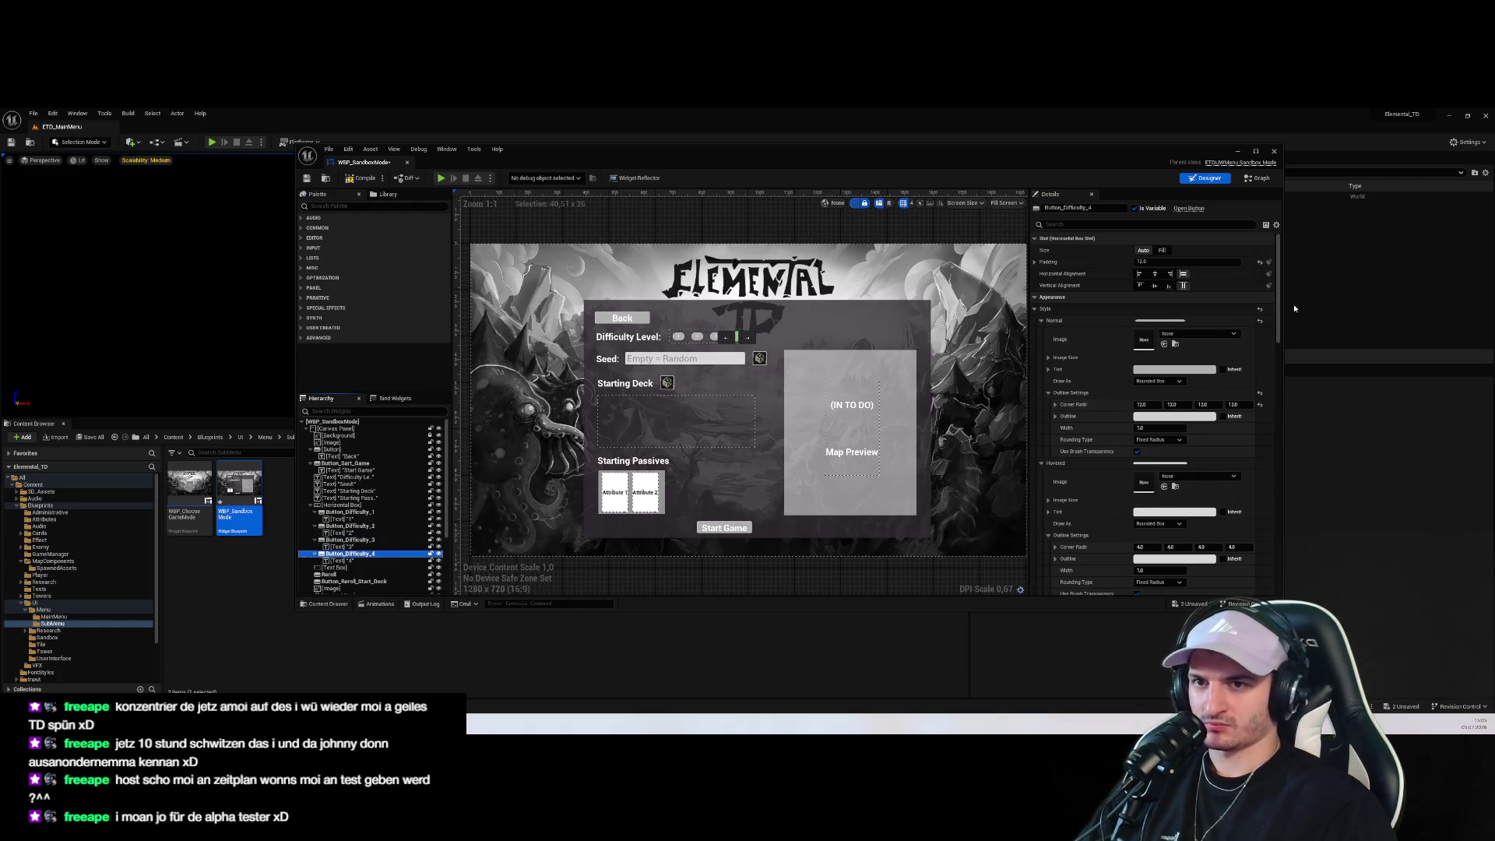
drag(1277, 290, 1278, 538)
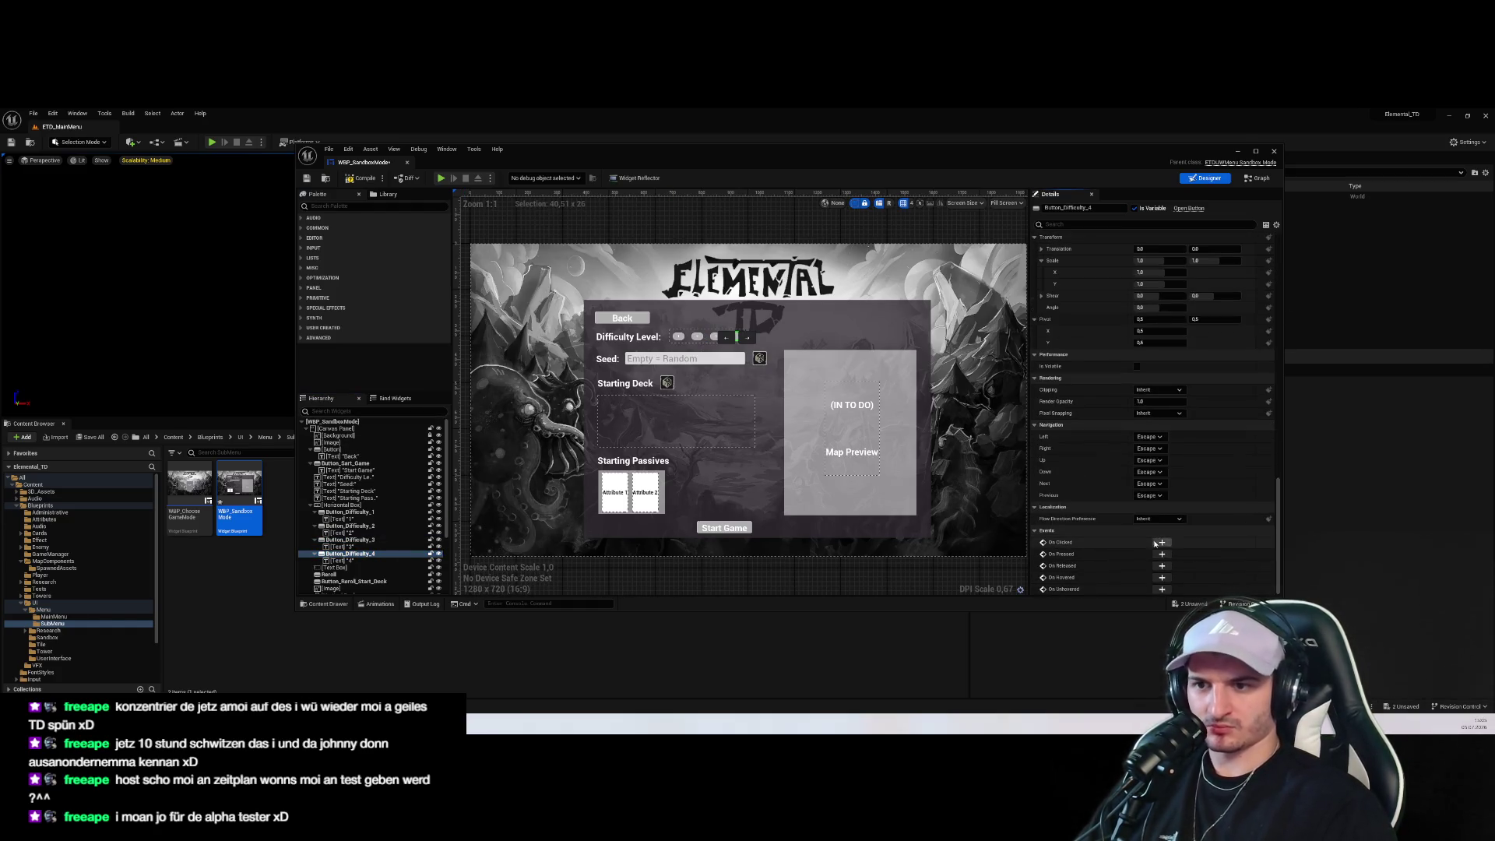
click(1161, 543)
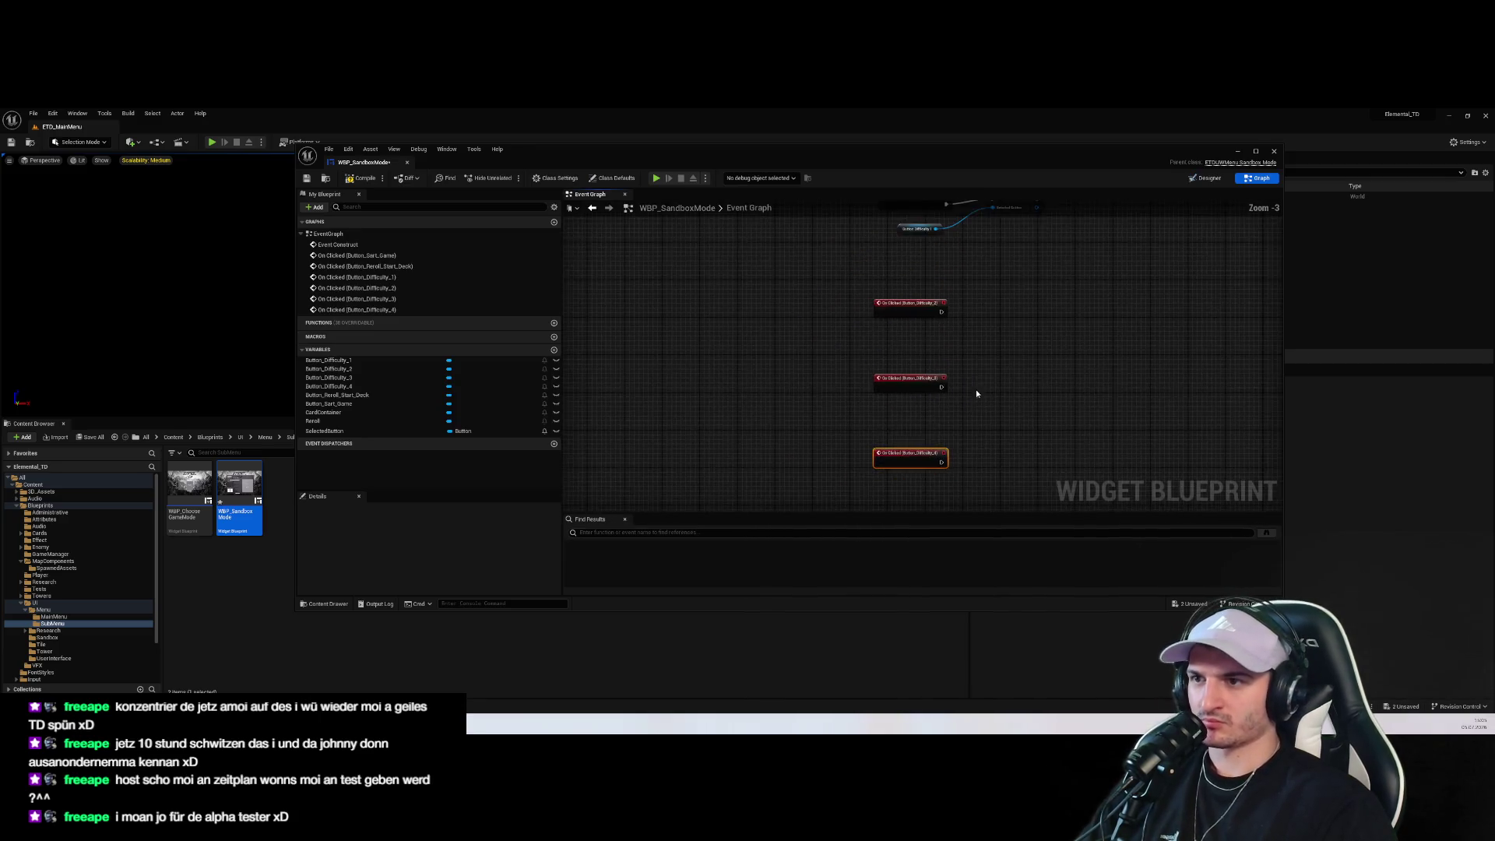
Stack the Difficulty_3 and Difficulty_4 click events beneath Difficulty_2's in the graph
drag(876, 406, 876, 355)
mouse_move(876, 467)
mouse_down()
mouse_move(876, 363)
mouse_move(905, 311)
mouse_up()
scroll(925, 391, up, 3)
mouse_move(925, 391)
mouse_down()
mouse_move(881, 306)
mouse_move(888, 320)
mouse_up()
click(1022, 359)
Place Button Difficulty 2, 3 and 4 getter nodes next to their click events
drag(331, 369, 975, 366)
click(995, 380)
mouse_move(328, 378)
mouse_down()
mouse_move(770, 419)
mouse_move(1008, 413)
mouse_up()
click(1027, 420)
drag(328, 386, 1045, 481)
click(1065, 492)
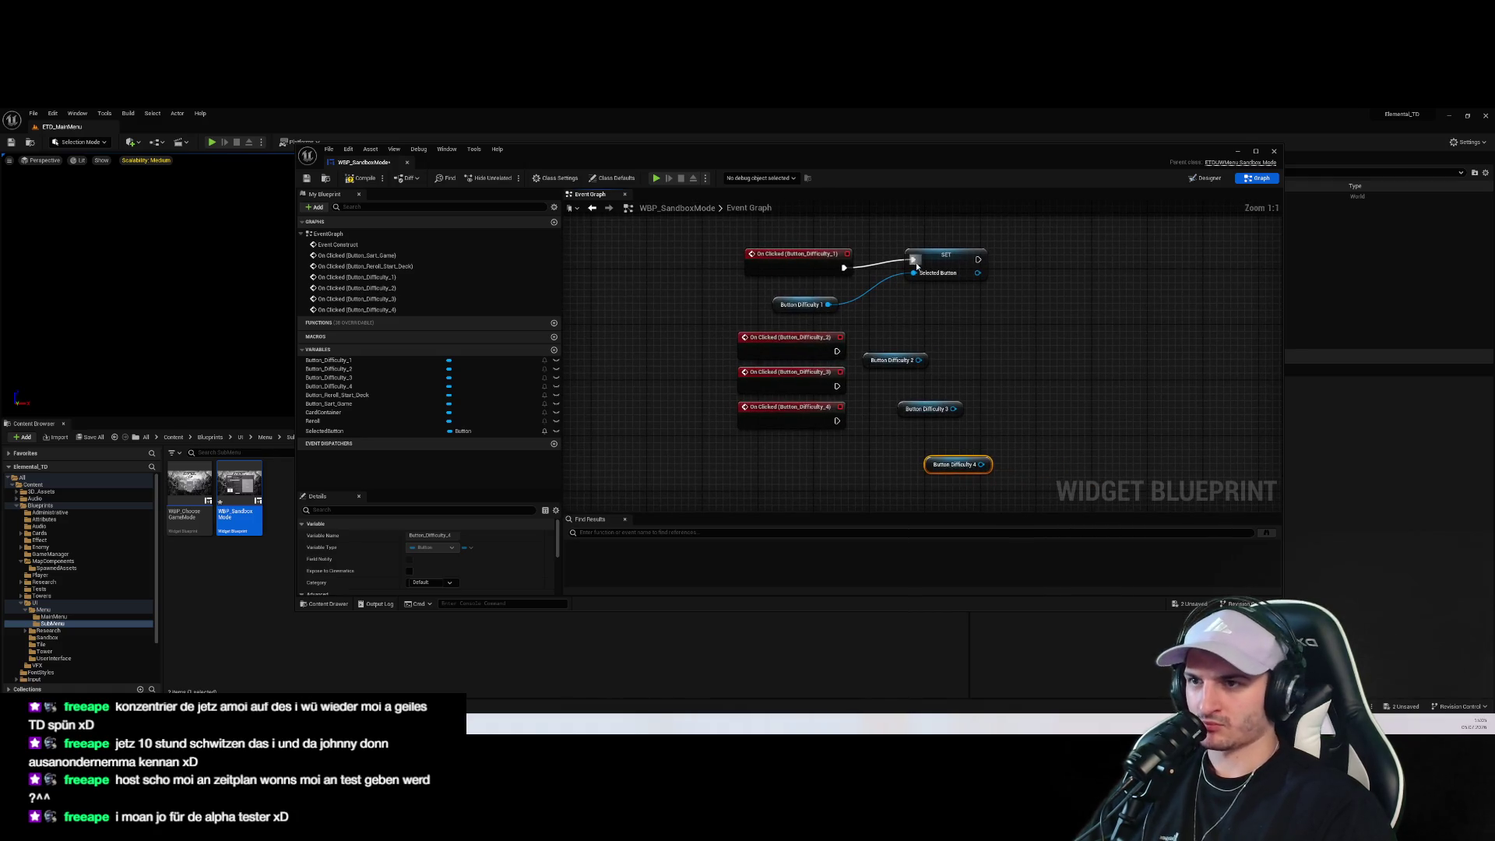
Wire the Difficulty 2–4 click events and getters into the existing SET Selected Button node
click(950, 265)
key(ctrl+w)
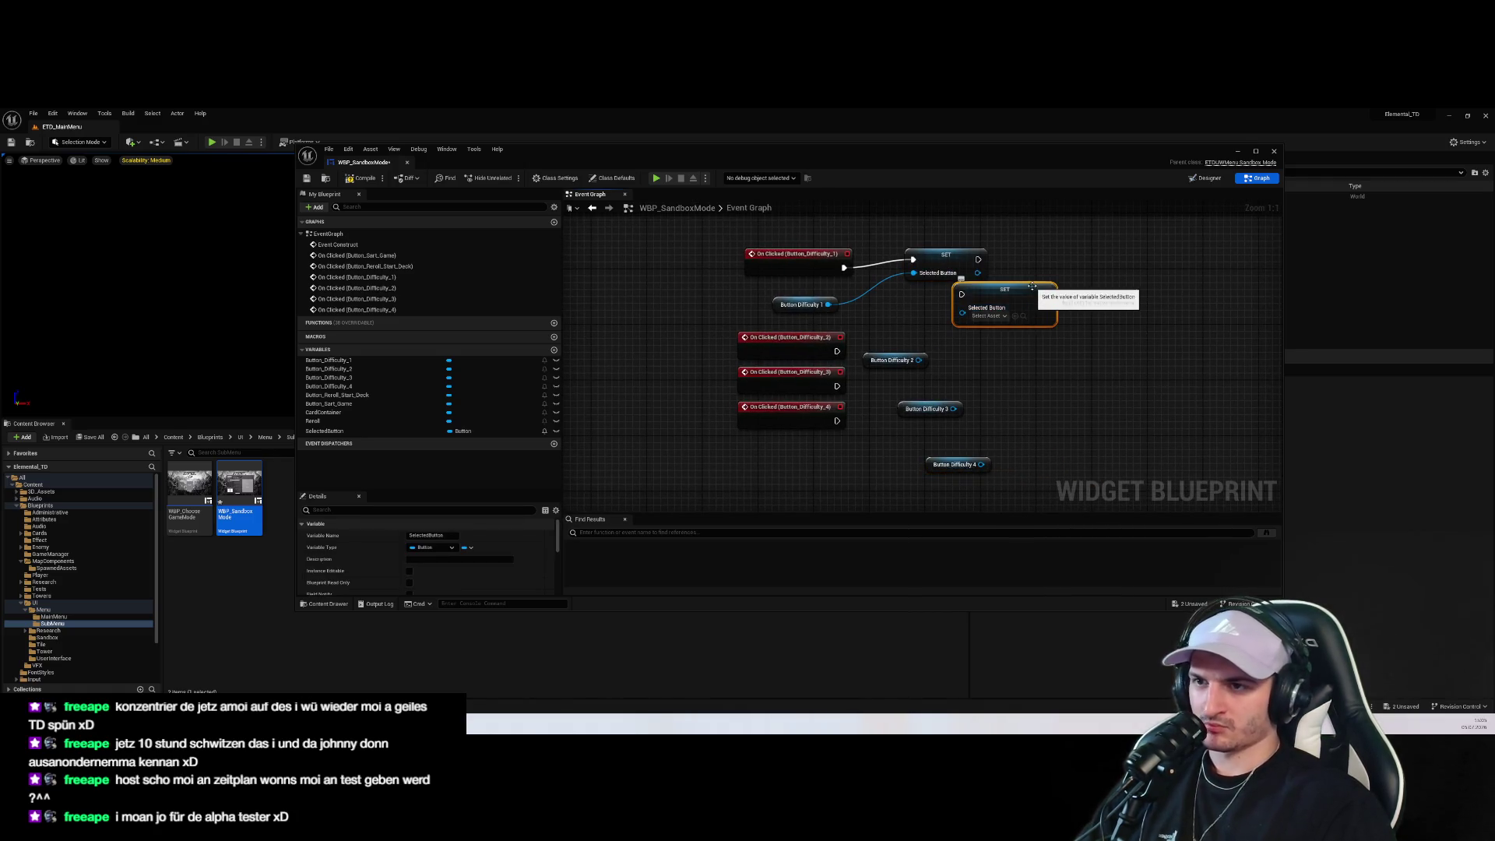
key(Delete)
mouse_move(836, 351)
mouse_down()
mouse_move(915, 259)
mouse_move(1108, 276)
mouse_up()
mouse_move(919, 360)
mouse_down()
mouse_move(951, 367)
mouse_move(1080, 287)
mouse_up()
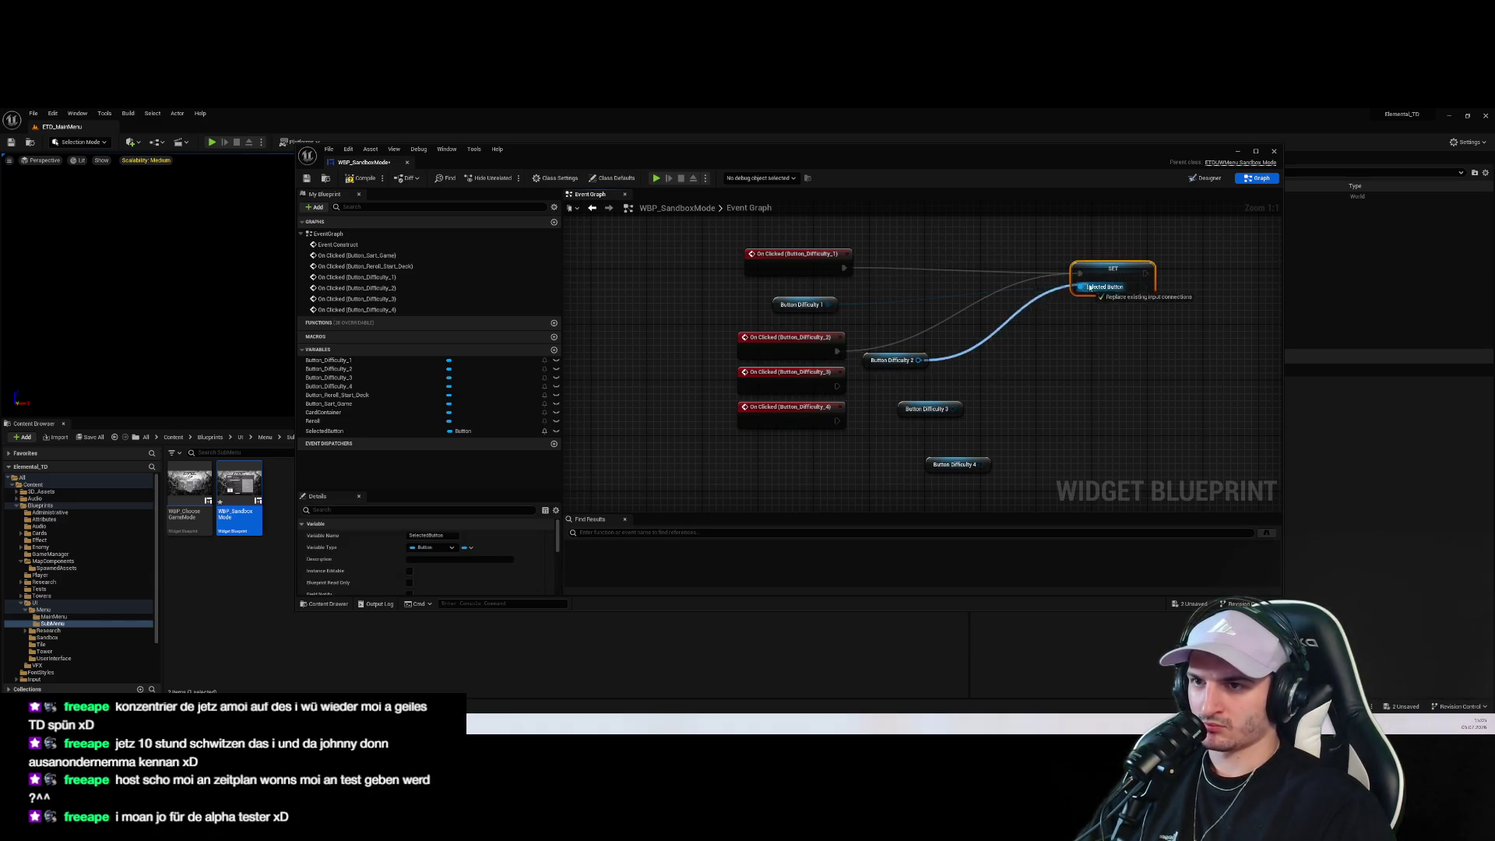
mouse_move(820, 390)
mouse_down()
mouse_move(926, 355)
mouse_move(827, 424)
mouse_move(821, 397)
mouse_move(1080, 273)
mouse_up()
drag(954, 408, 1080, 287)
mouse_move(837, 421)
mouse_down()
mouse_move(918, 394)
mouse_move(1080, 273)
mouse_up()
mouse_move(981, 464)
mouse_down()
mouse_move(1079, 319)
mouse_move(1080, 287)
mouse_up()
click(1096, 371)
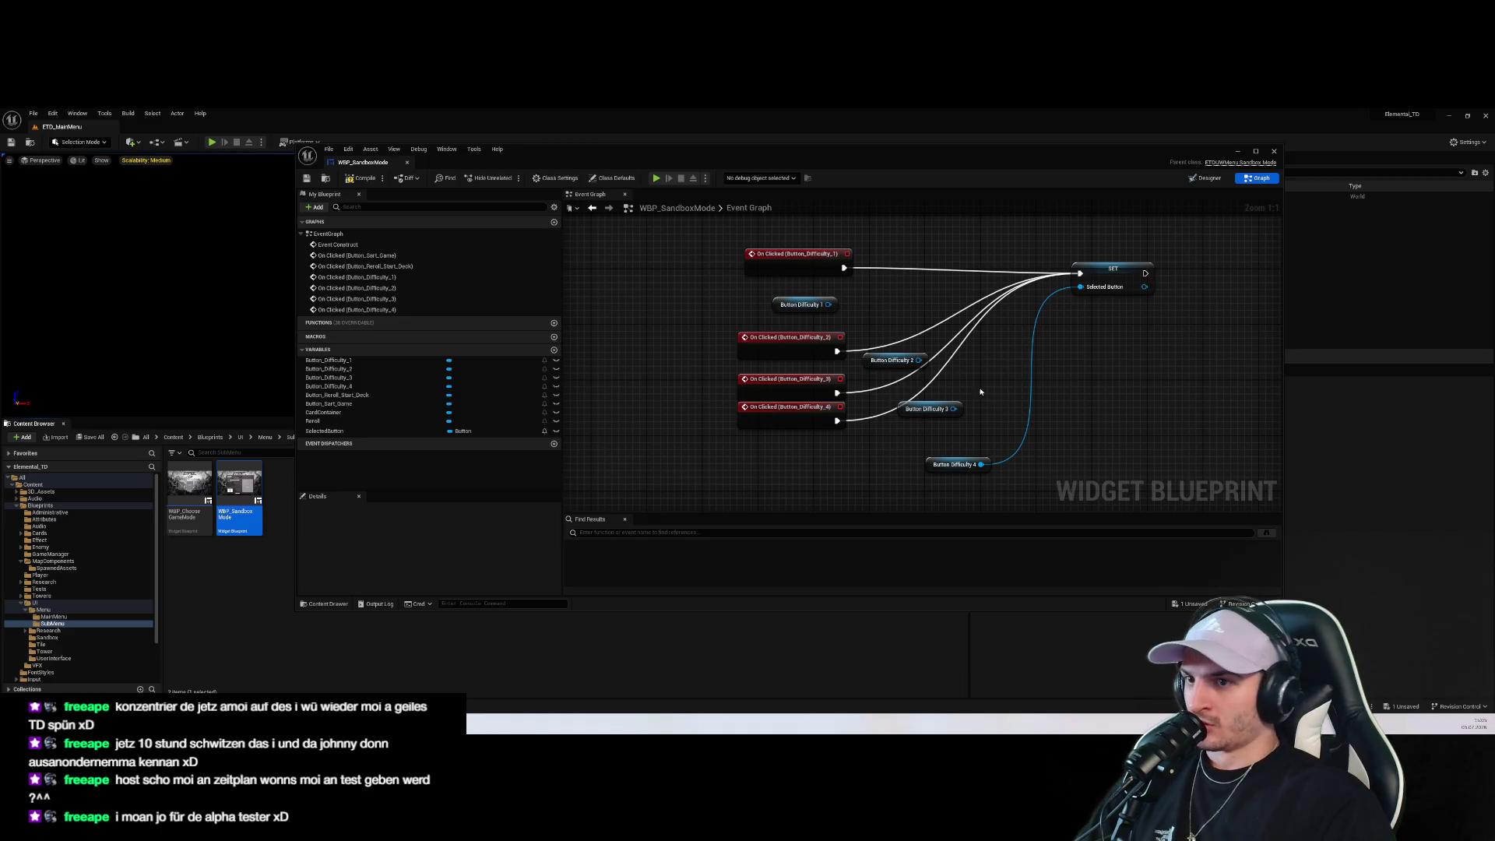
Delete the Difficulty 4 getter and paste three spare SET Selected Button copies below
drag(981, 393, 844, 411)
click(811, 470)
key(Delete)
mouse_move(1002, 322)
mouse_down()
mouse_move(1042, 341)
mouse_move(975, 278)
mouse_up()
key(ctrl+c)
key(ctrl+v)
drag(1063, 315, 1003, 356)
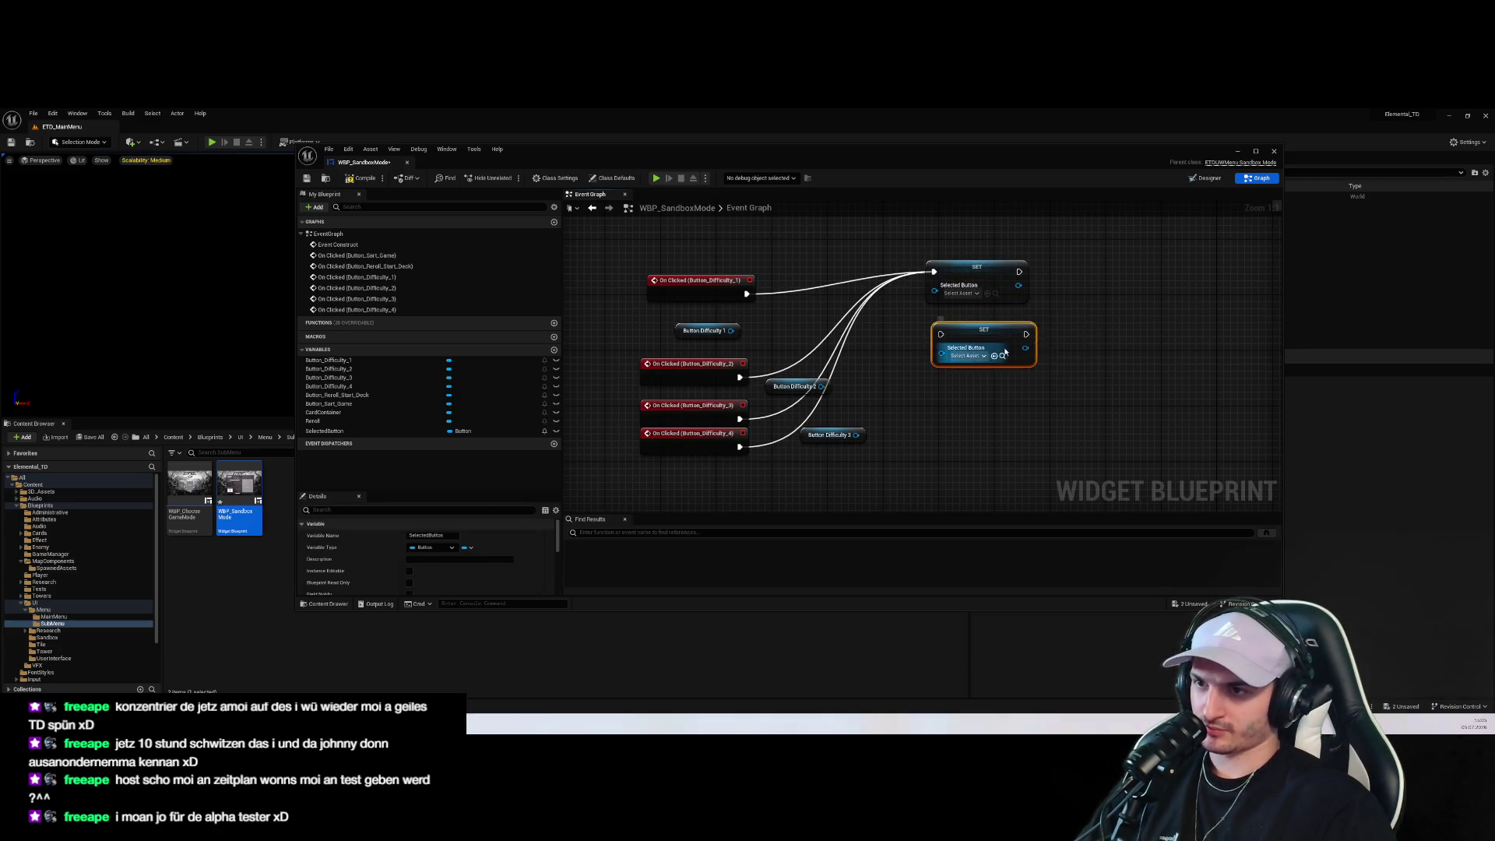
key(ctrl+v)
key(ctrl+v)
click(1038, 404)
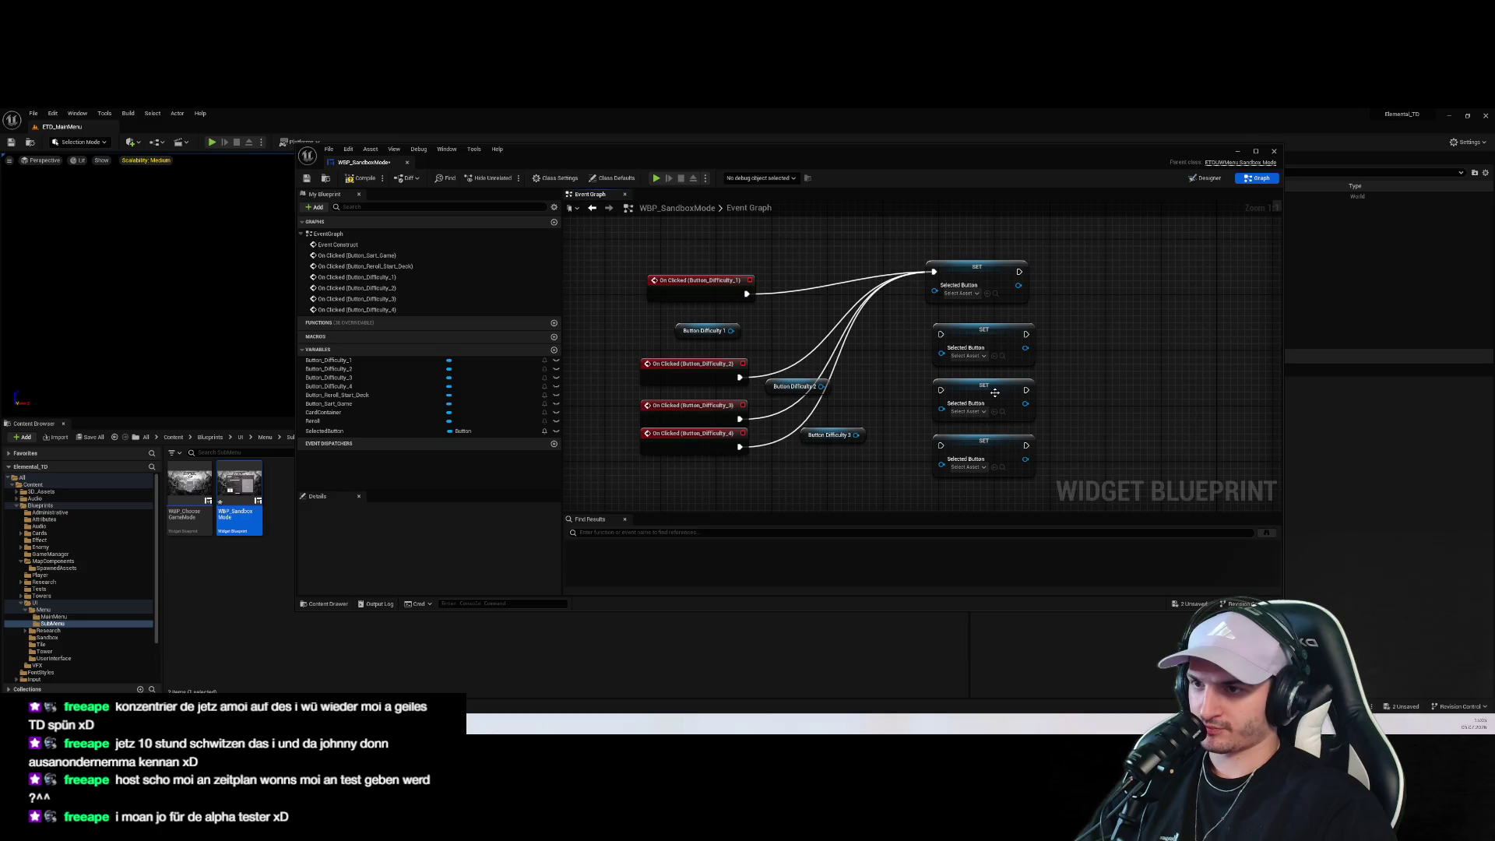
Break the shared wires and connect each Difficulty 1–4 click event and getter to its own SET
mouse_move(934, 271)
mouse_down()
mouse_move(936, 241)
mouse_move(746, 290)
mouse_move(933, 292)
mouse_up()
drag(740, 378, 940, 334)
drag(822, 386, 941, 352)
drag(754, 364, 755, 364)
drag(958, 342, 958, 341)
drag(872, 379, 958, 347)
mouse_move(713, 393)
mouse_down()
mouse_move(719, 427)
mouse_move(957, 389)
mouse_up()
mouse_move(413, 387)
mouse_down()
mouse_move(752, 451)
mouse_move(856, 443)
mouse_move(966, 412)
mouse_move(958, 402)
mouse_move(1005, 418)
mouse_up()
click(810, 460)
click(1001, 375)
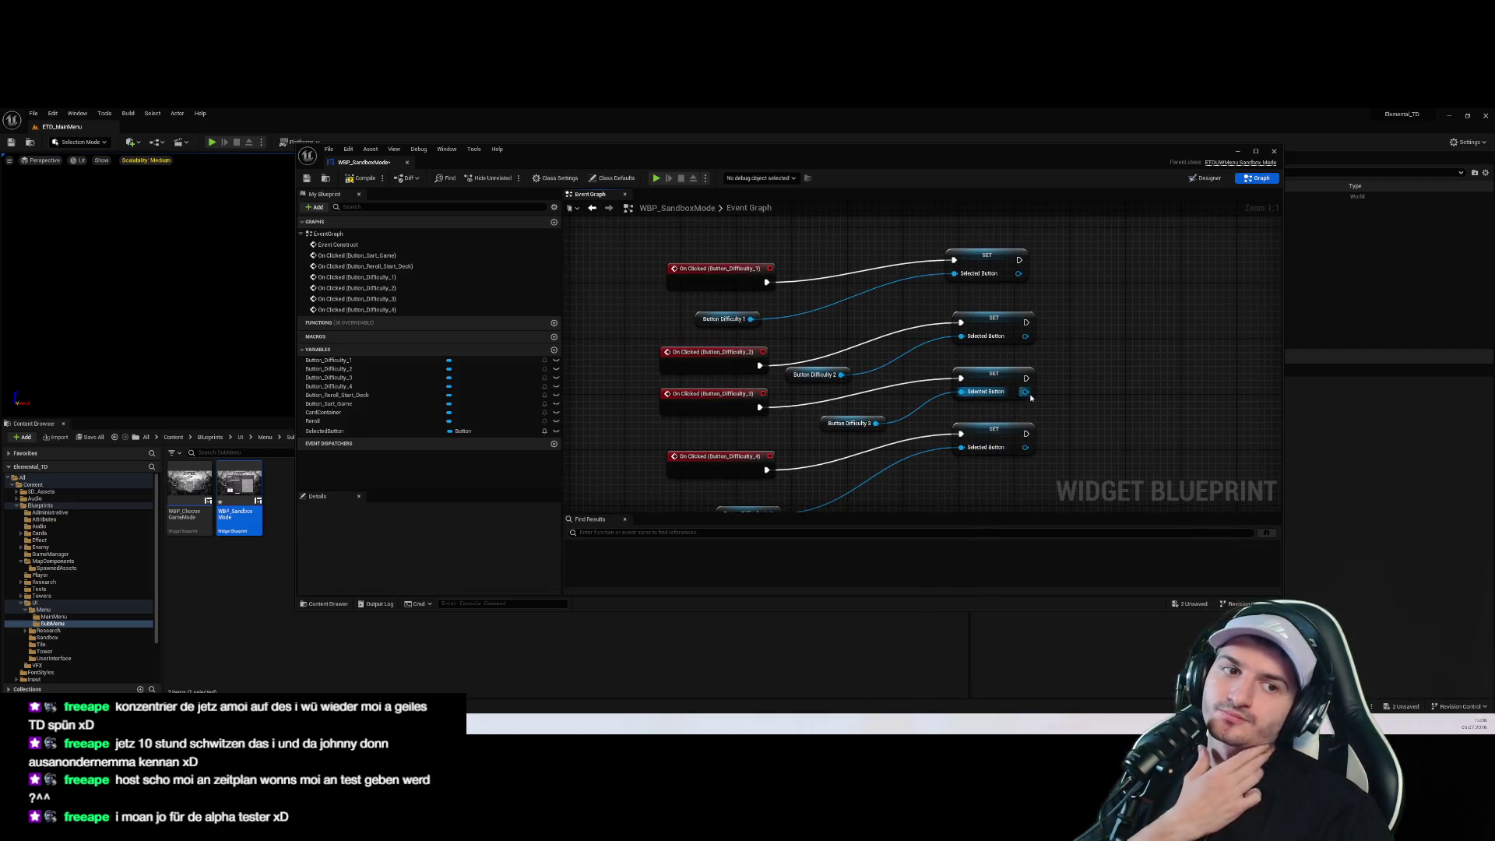
Drag an execution wire out from the first SET Selected Button node
scroll(1029, 397, down, 2)
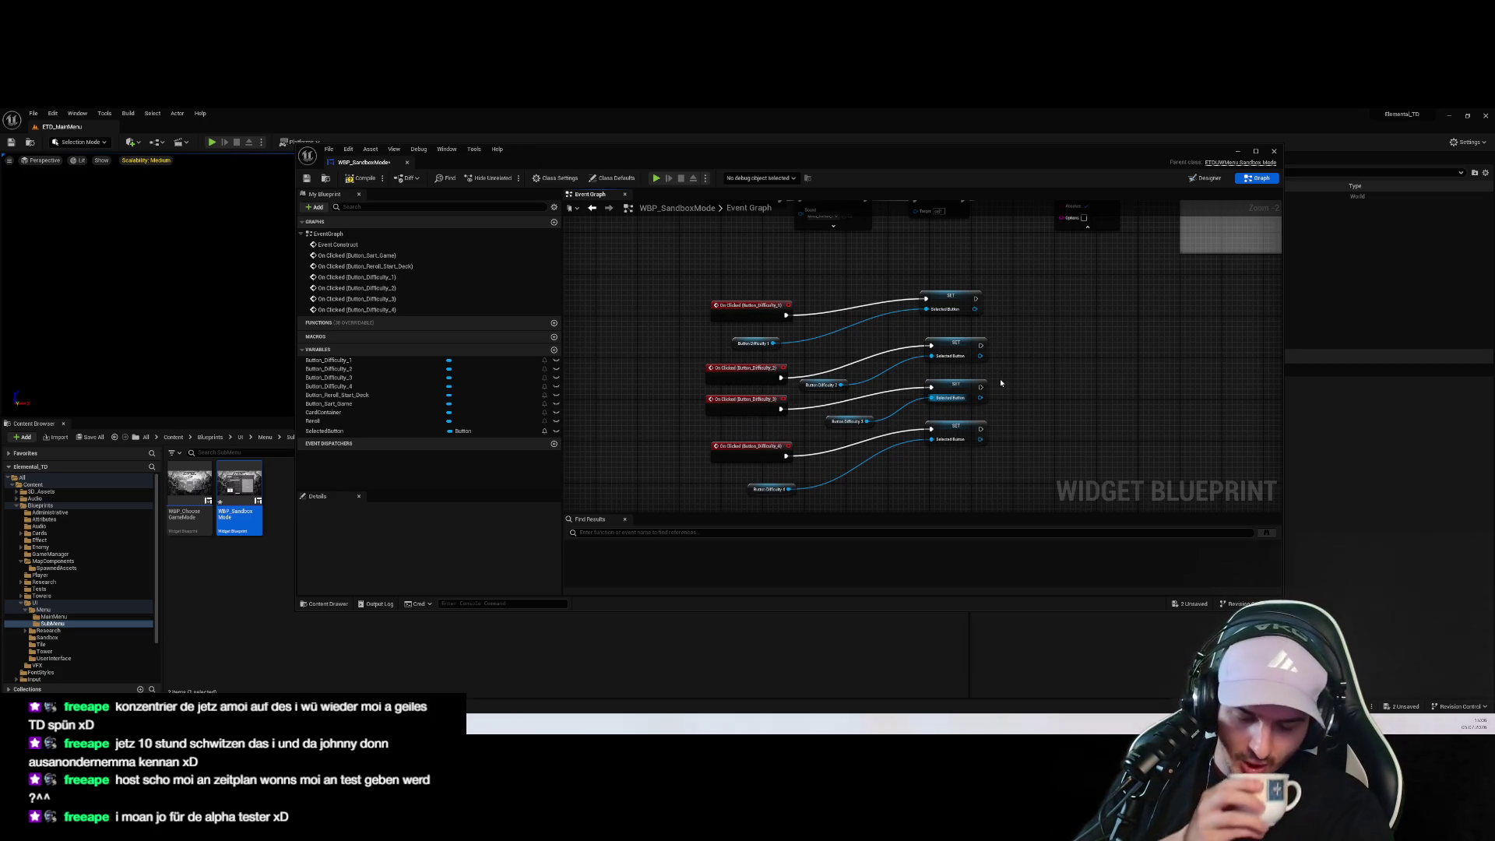
scroll(987, 350, up, 2)
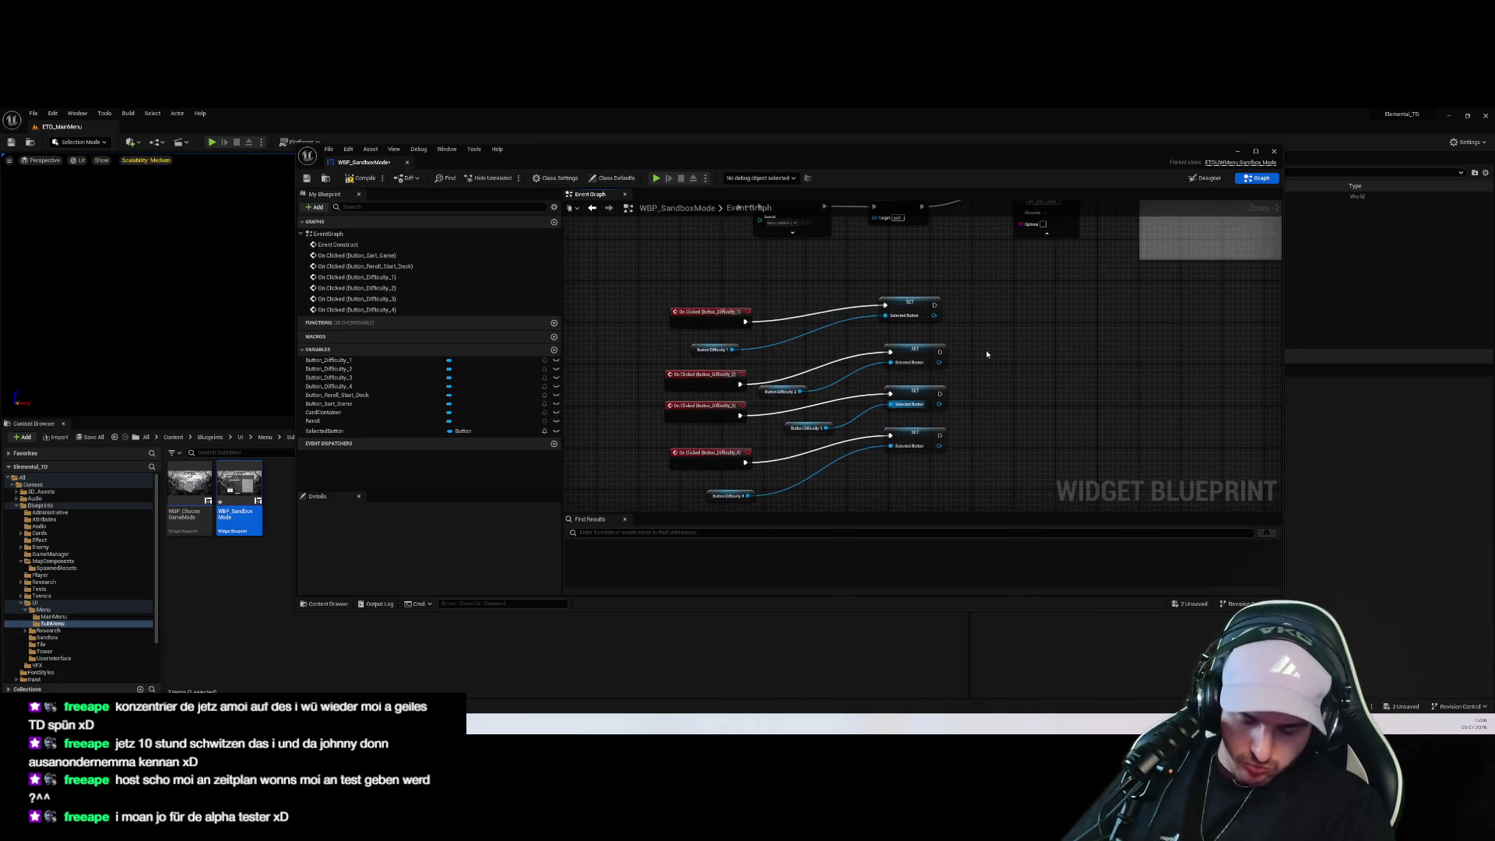
drag(966, 319, 1089, 327)
scroll(1078, 390, down, 3)
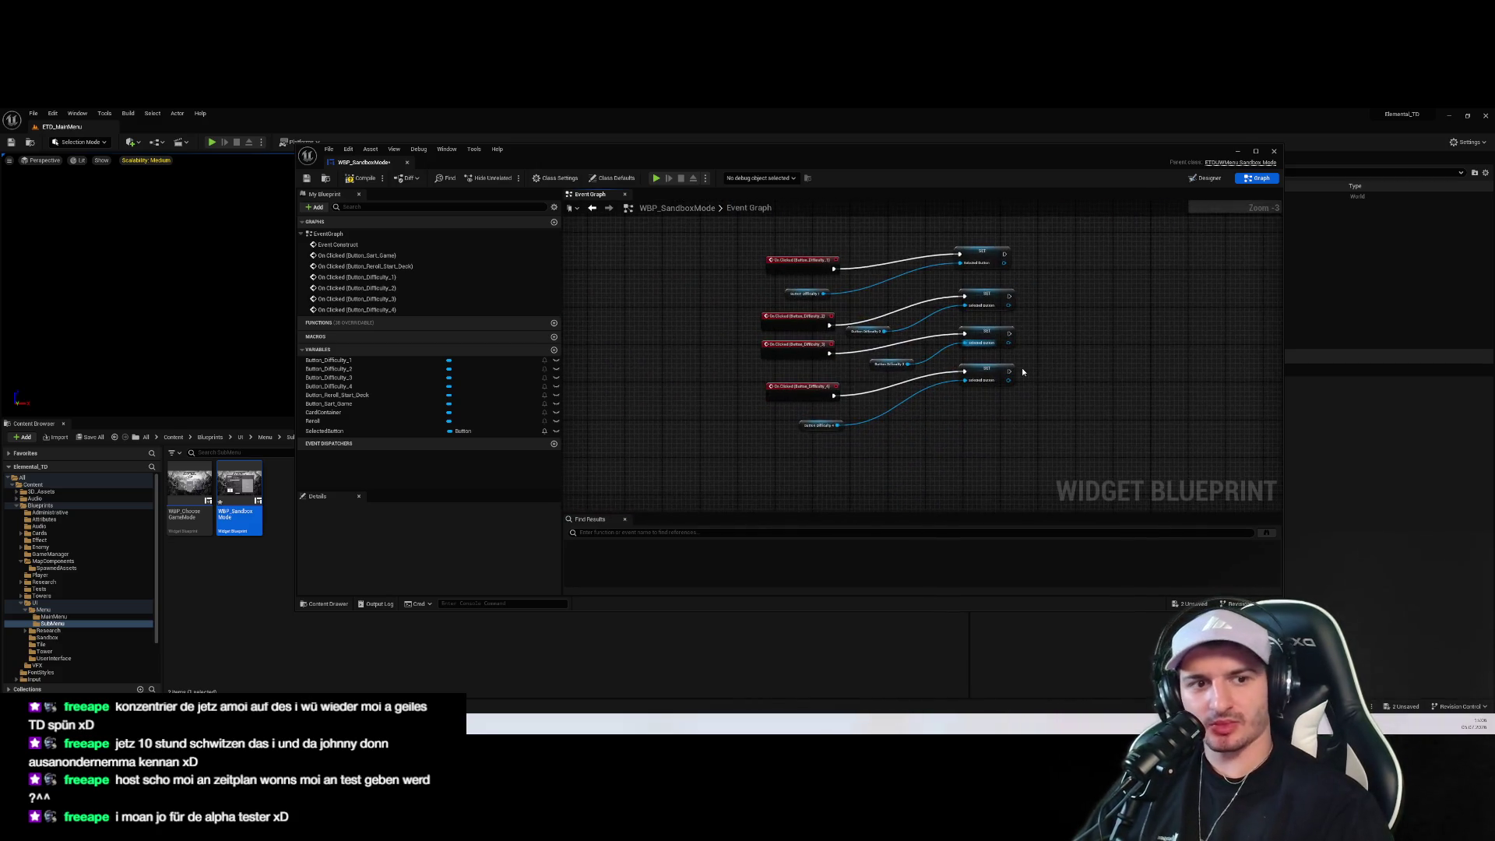
scroll(984, 406, up, 3)
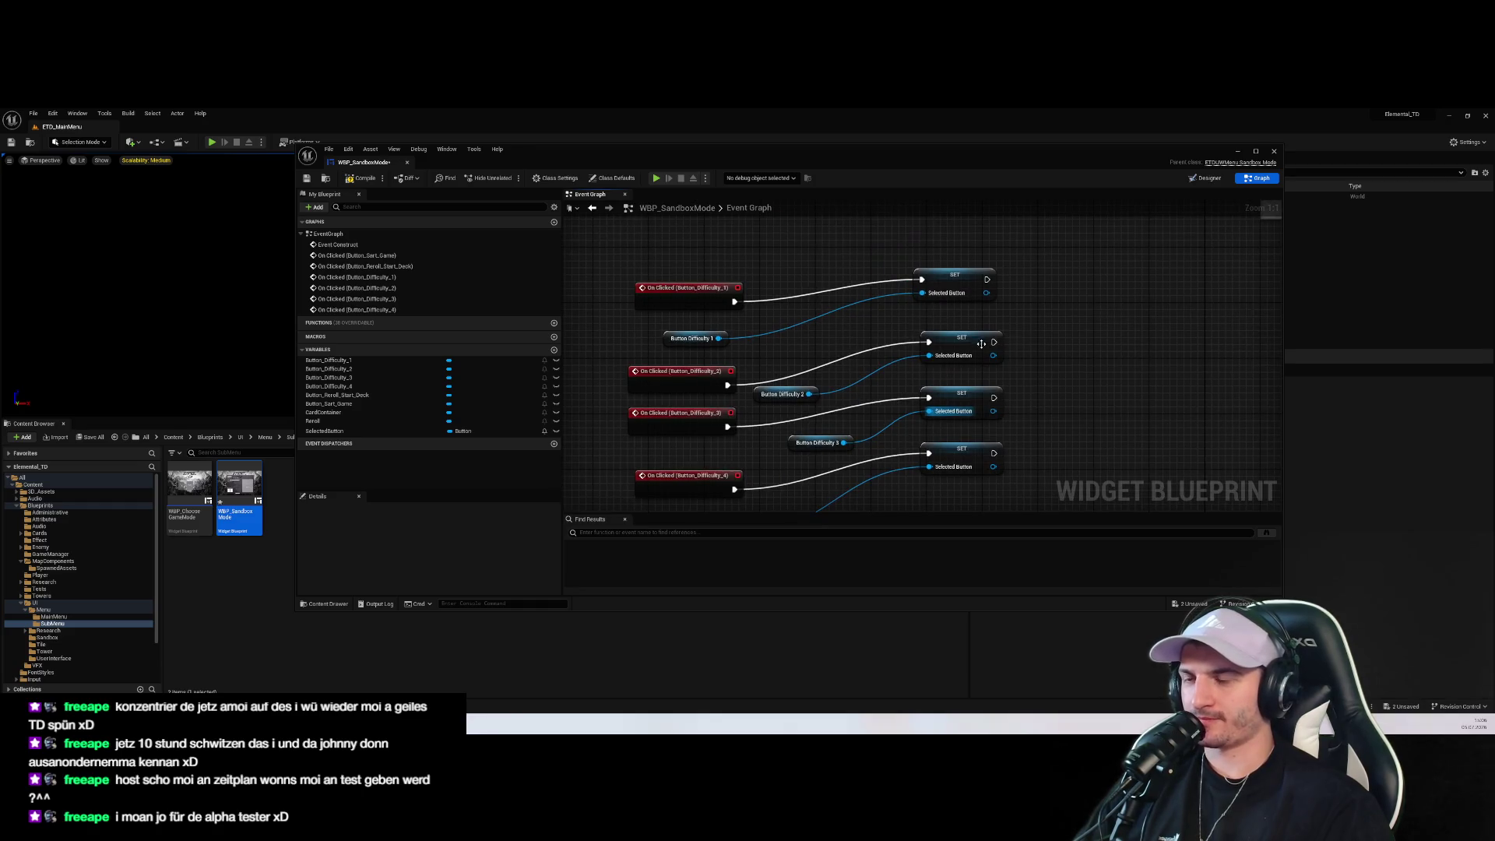
drag(980, 341, 1003, 230)
Add a Selected Button getter node below the difficulty click-event chains
drag(367, 432, 690, 461)
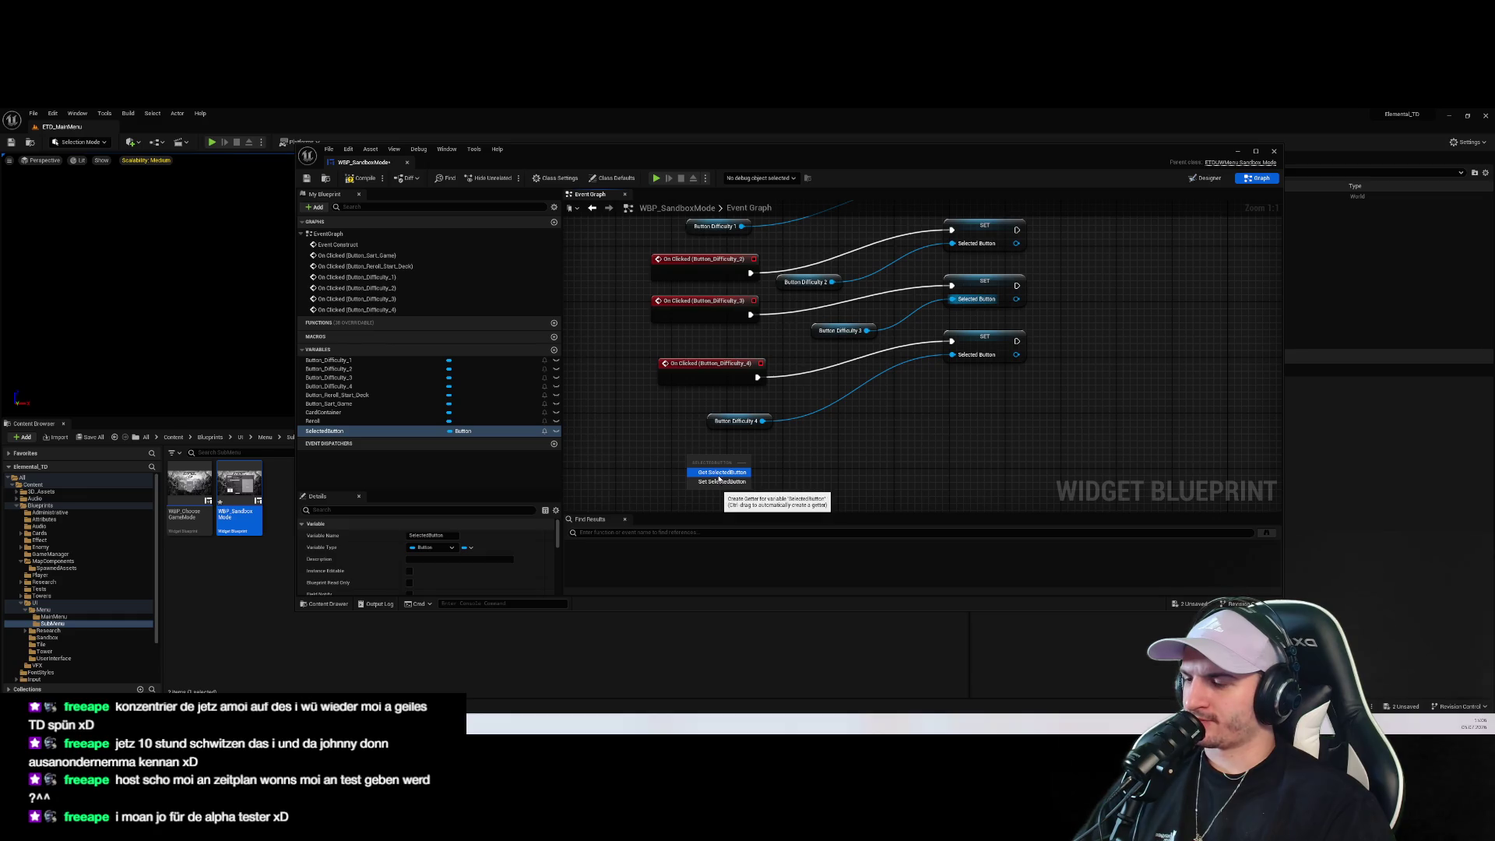
click(722, 472)
drag(800, 382, 807, 437)
click(901, 408)
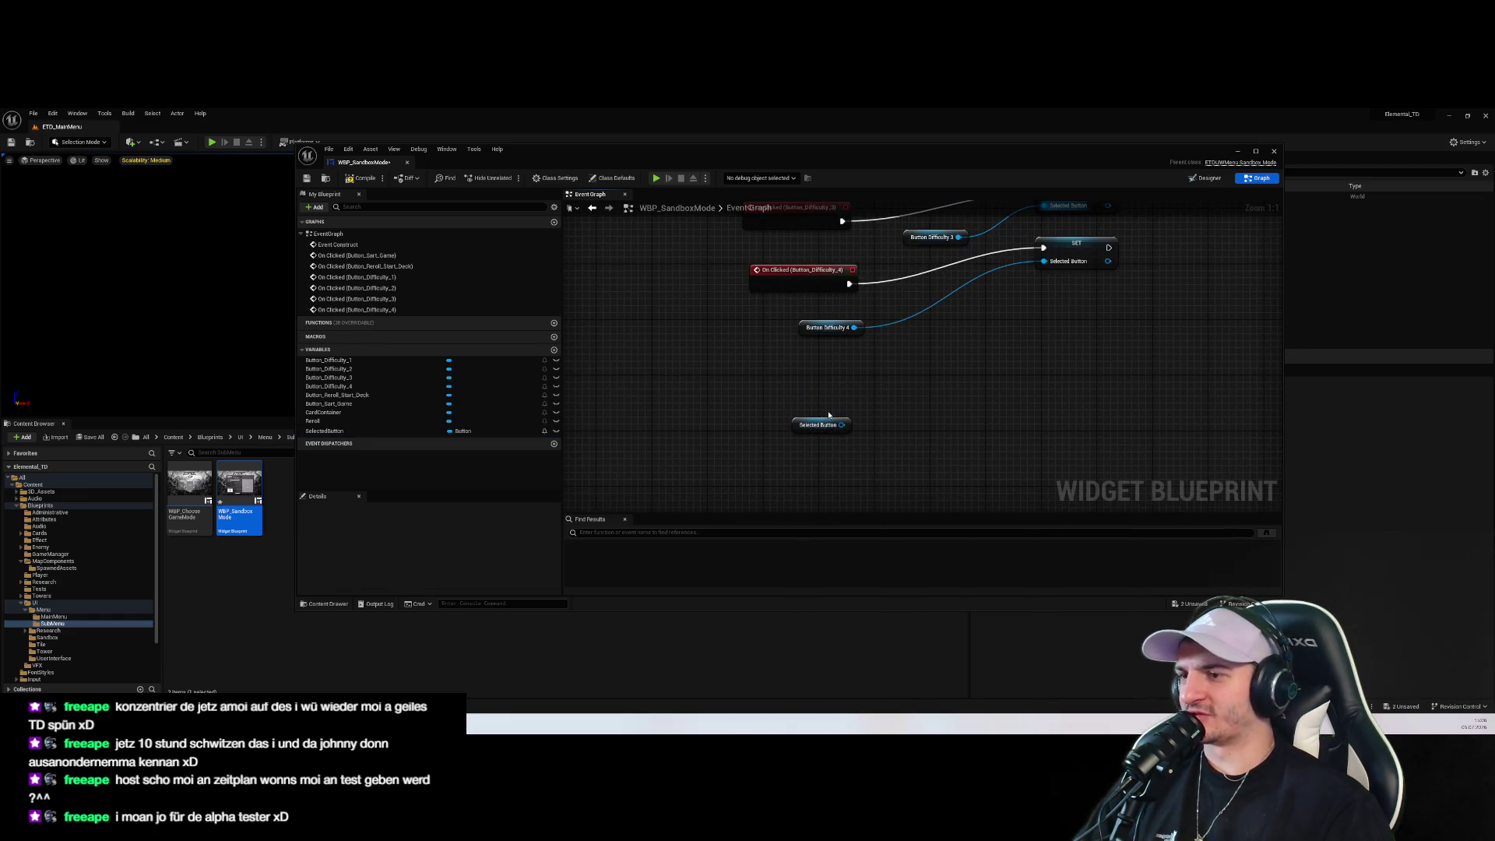
drag(1016, 428, 914, 360)
scroll(916, 364, down, 3)
scroll(1004, 369, up, 3)
click(735, 395)
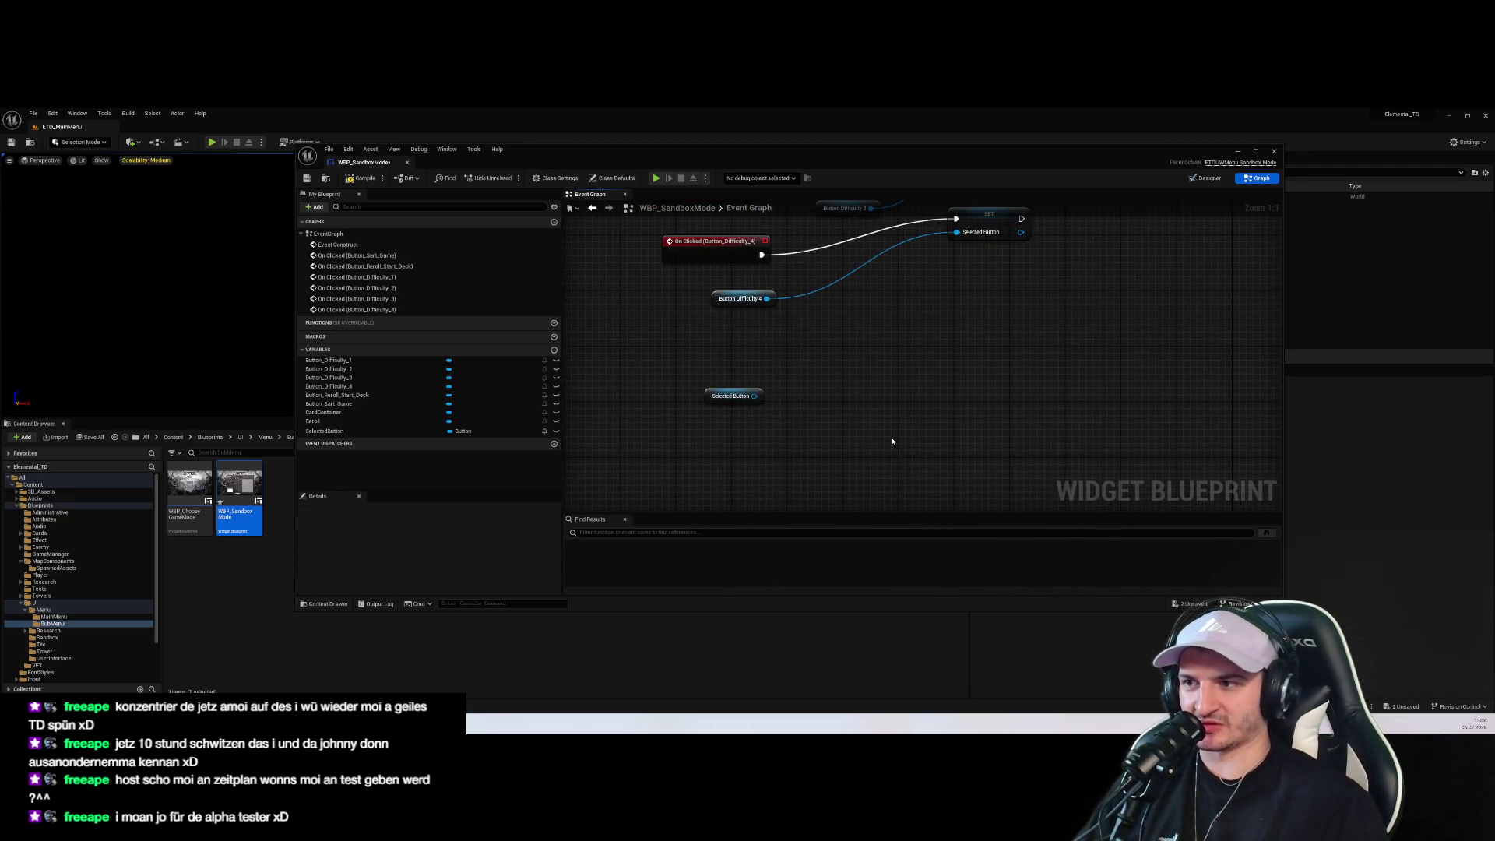
click(924, 466)
scroll(933, 422, down, 2)
scroll(1053, 383, up, 2)
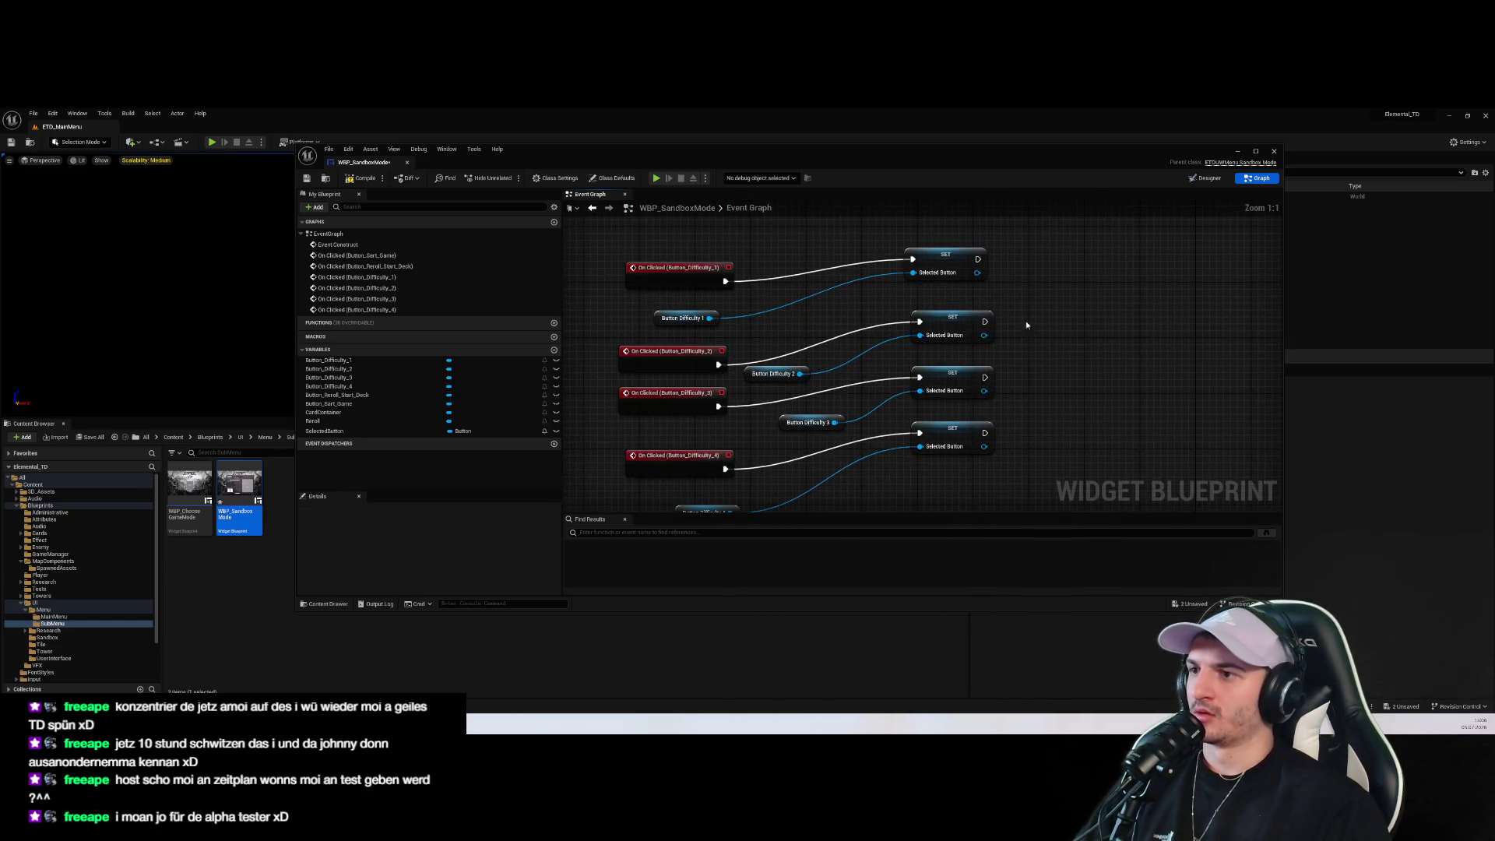
scroll(1034, 326, down, 4)
scroll(864, 364, up, 2)
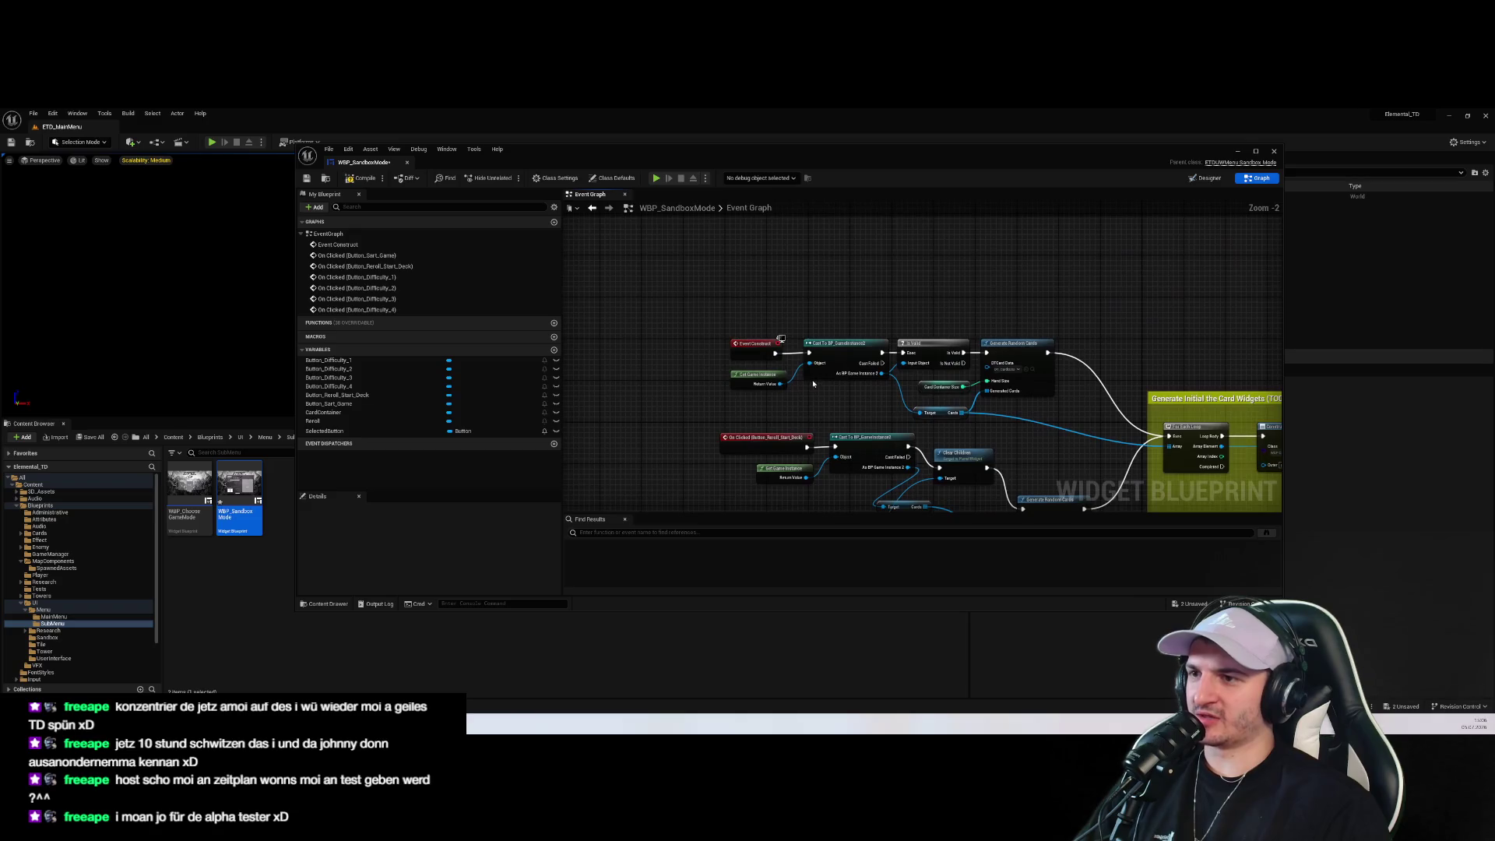
Create a new event dispatcher named SelectedButtonChanged
drag(753, 343, 630, 281)
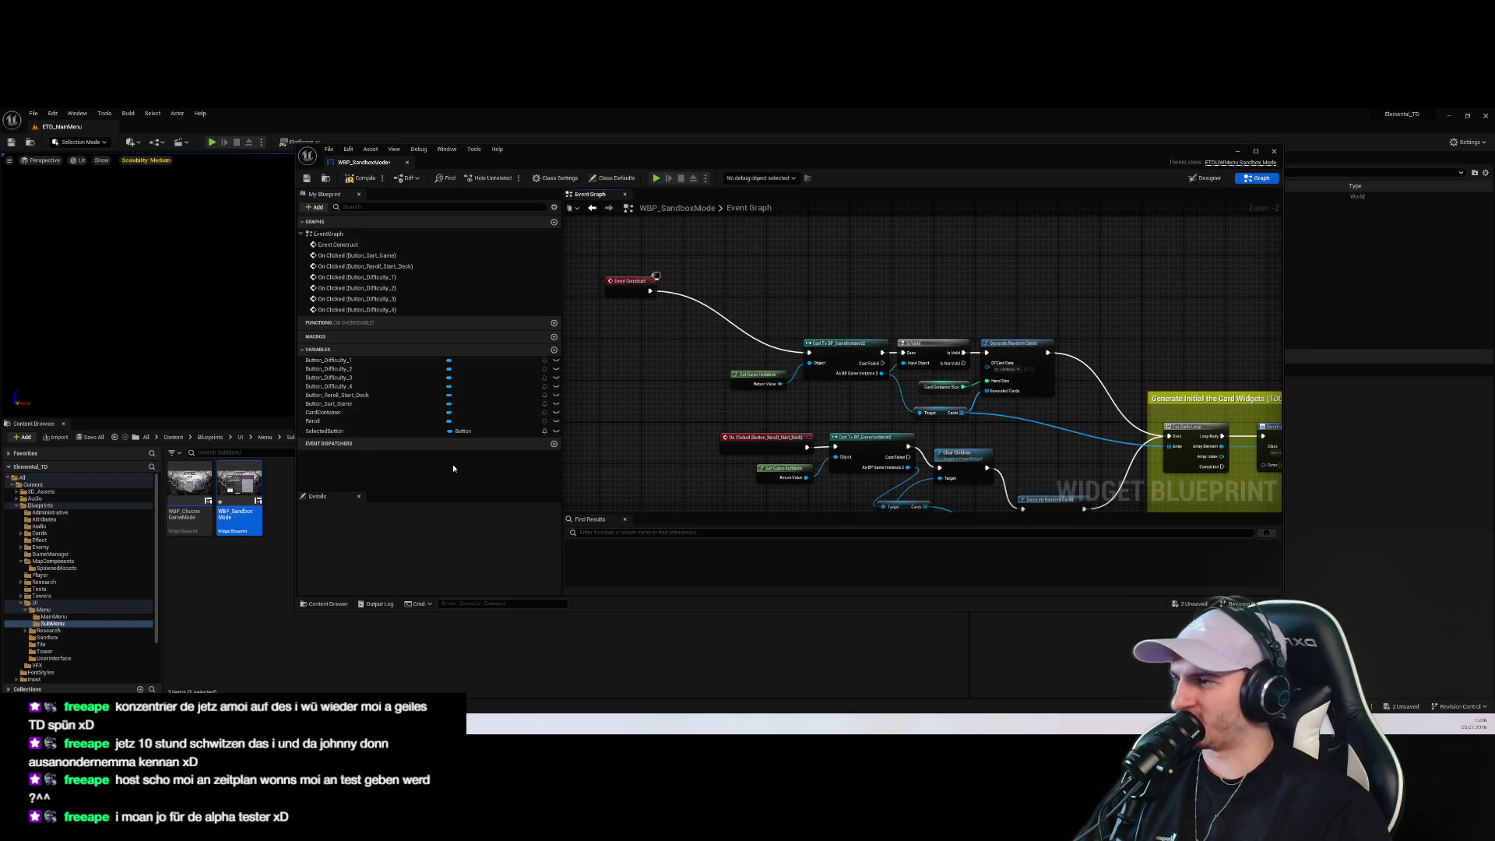
click(554, 444)
text(S)
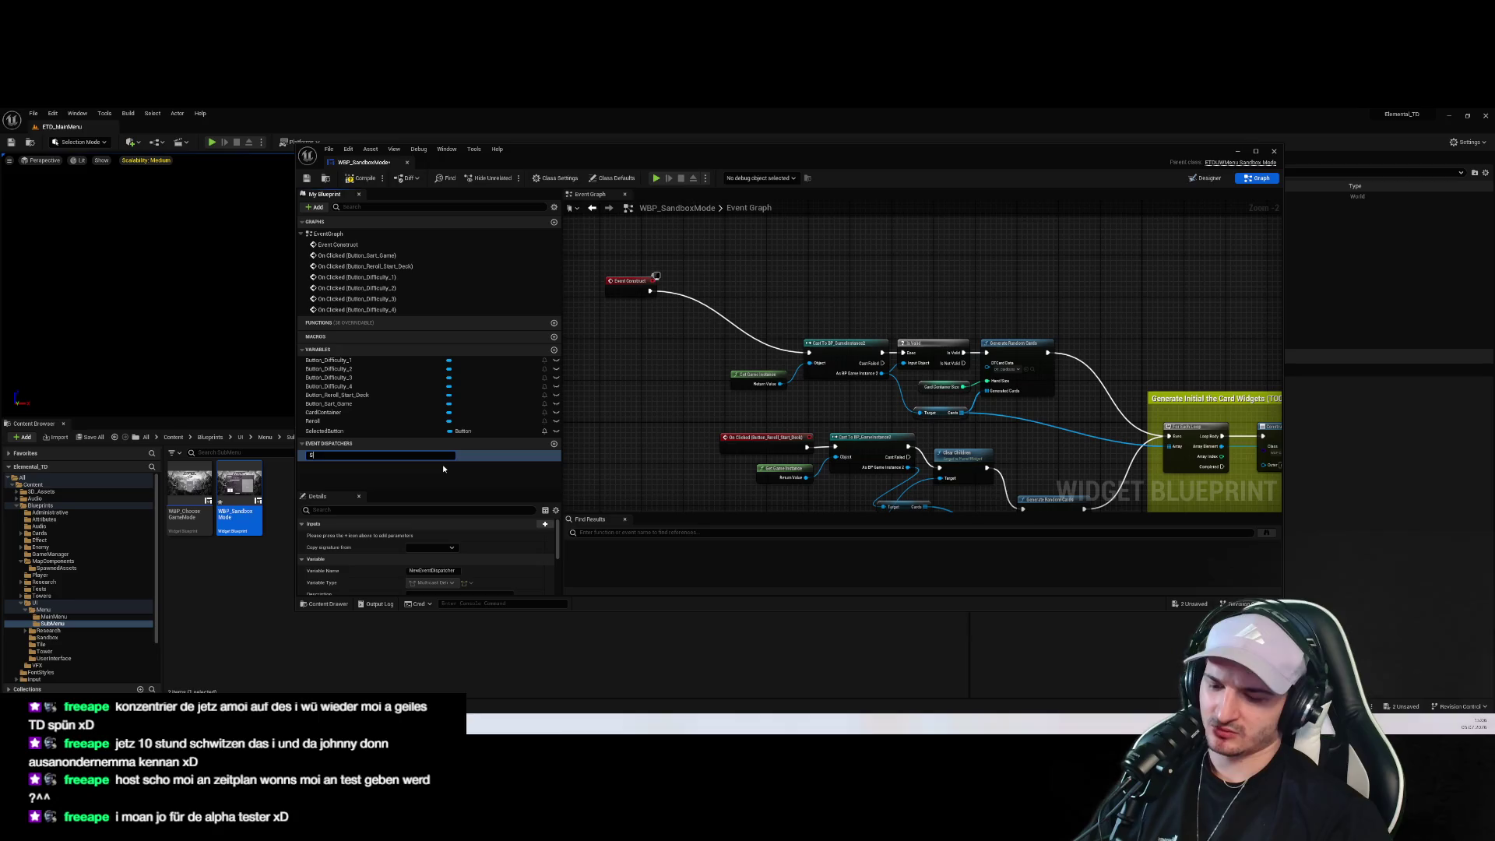
text(elecButtonC)
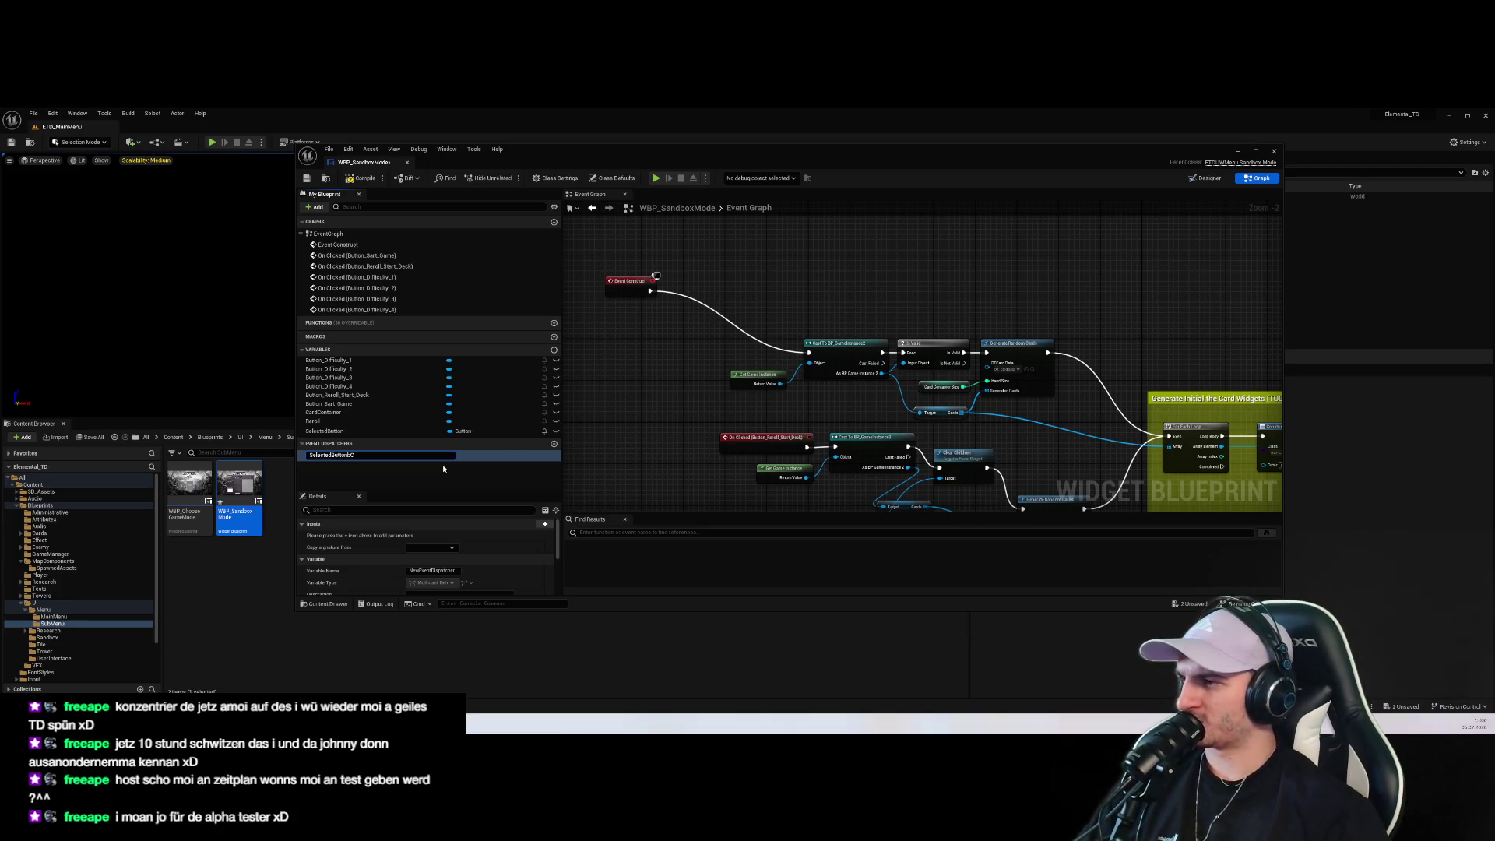
text(hhanged)
key(Return)
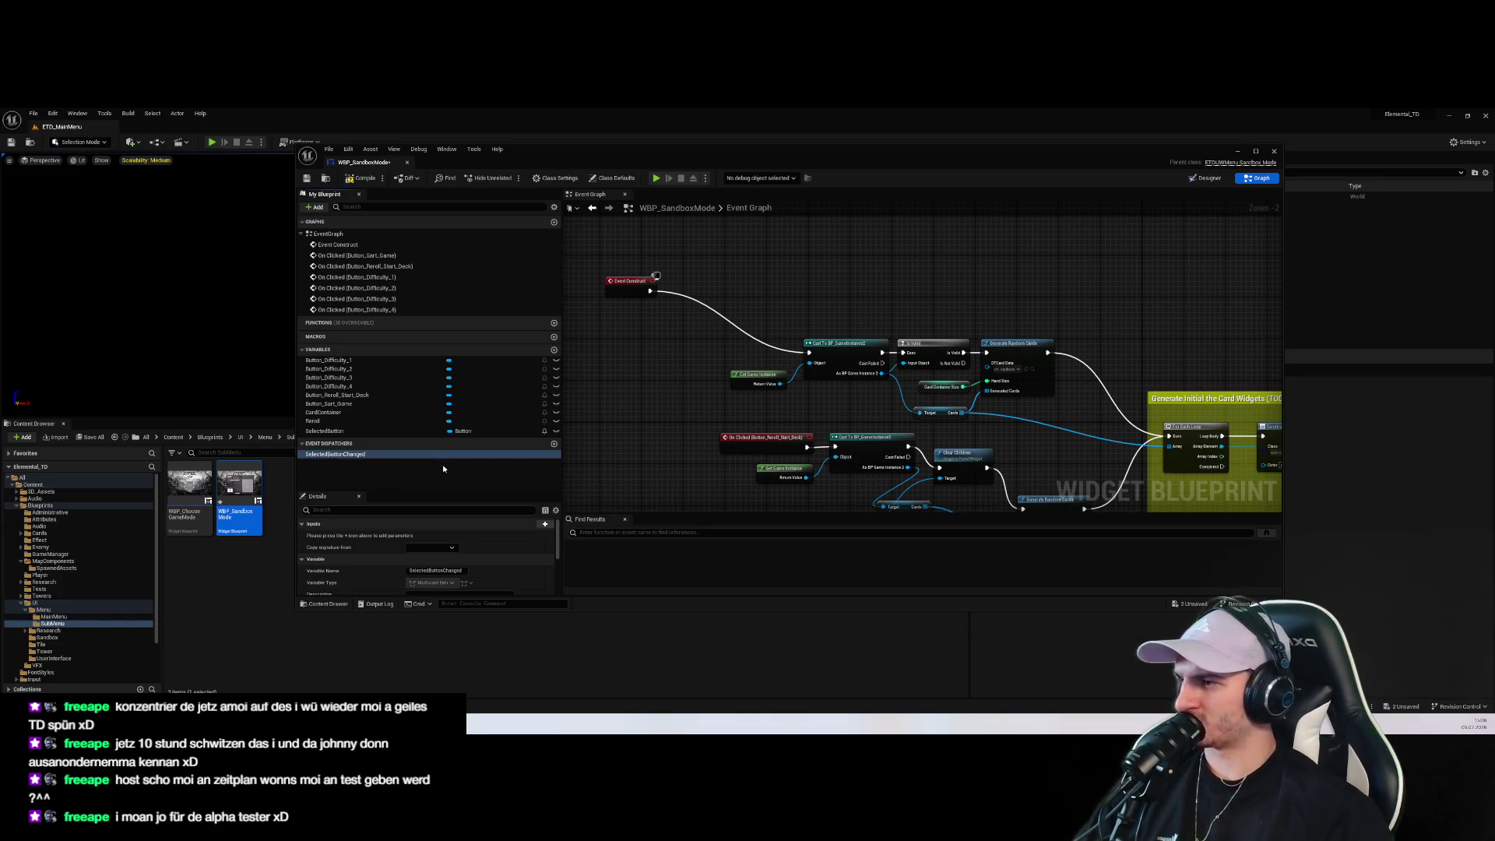
Add a Bind Event node for SelectedButtonChanged and run it from Event Construct
mouse_move(442, 454)
mouse_down()
mouse_move(799, 289)
mouse_move(776, 294)
mouse_up()
click(815, 310)
drag(687, 310, 772, 307)
drag(857, 288, 851, 299)
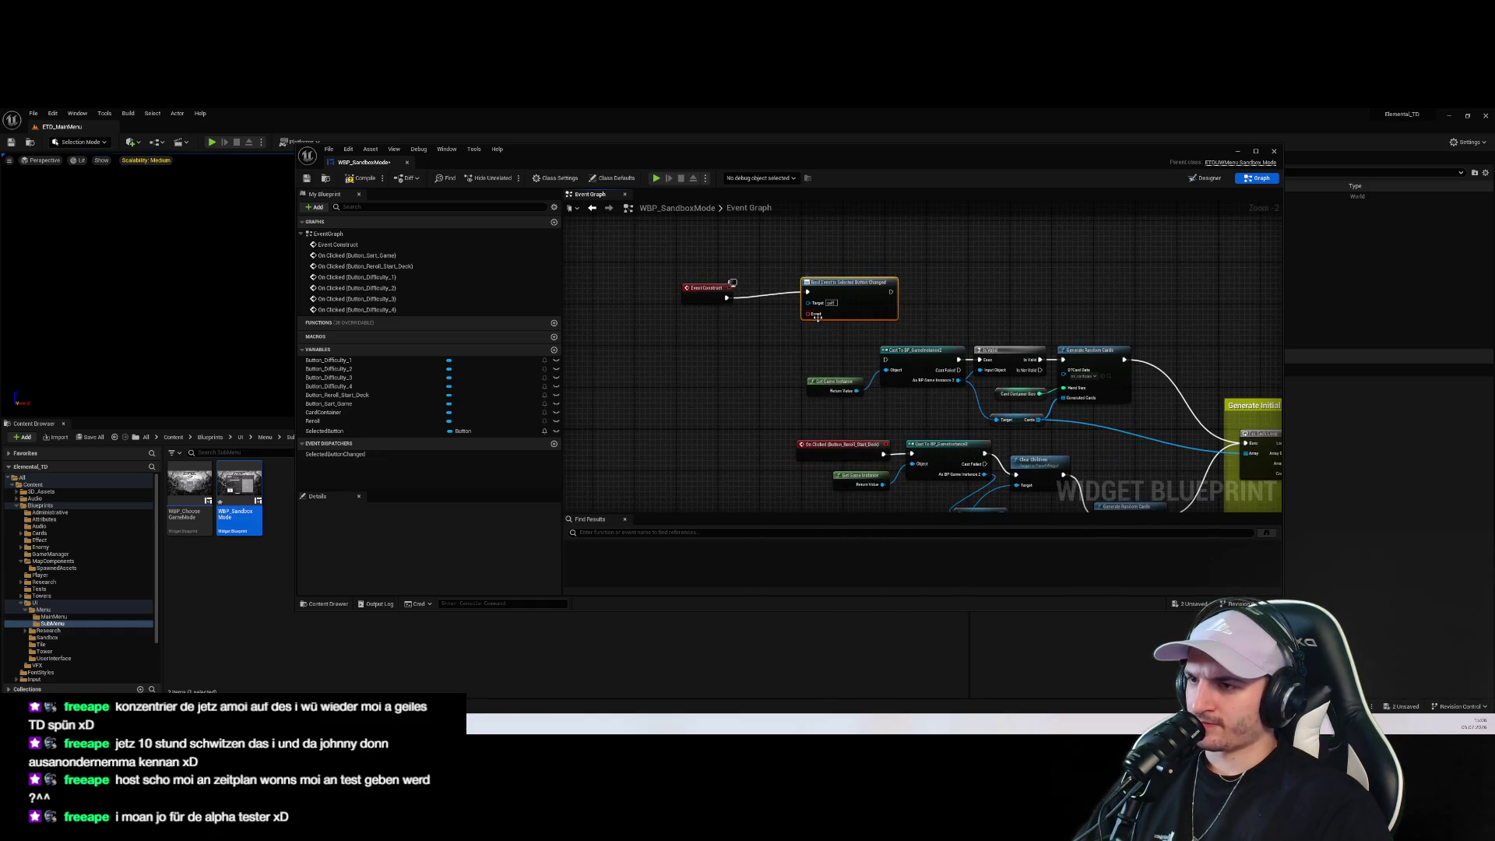
Create a custom event from the bind node's Event pin and try naming it SelectedButtonChanged
mouse_move(807, 313)
mouse_down()
mouse_move(802, 484)
mouse_move(821, 391)
mouse_move(772, 288)
mouse_up()
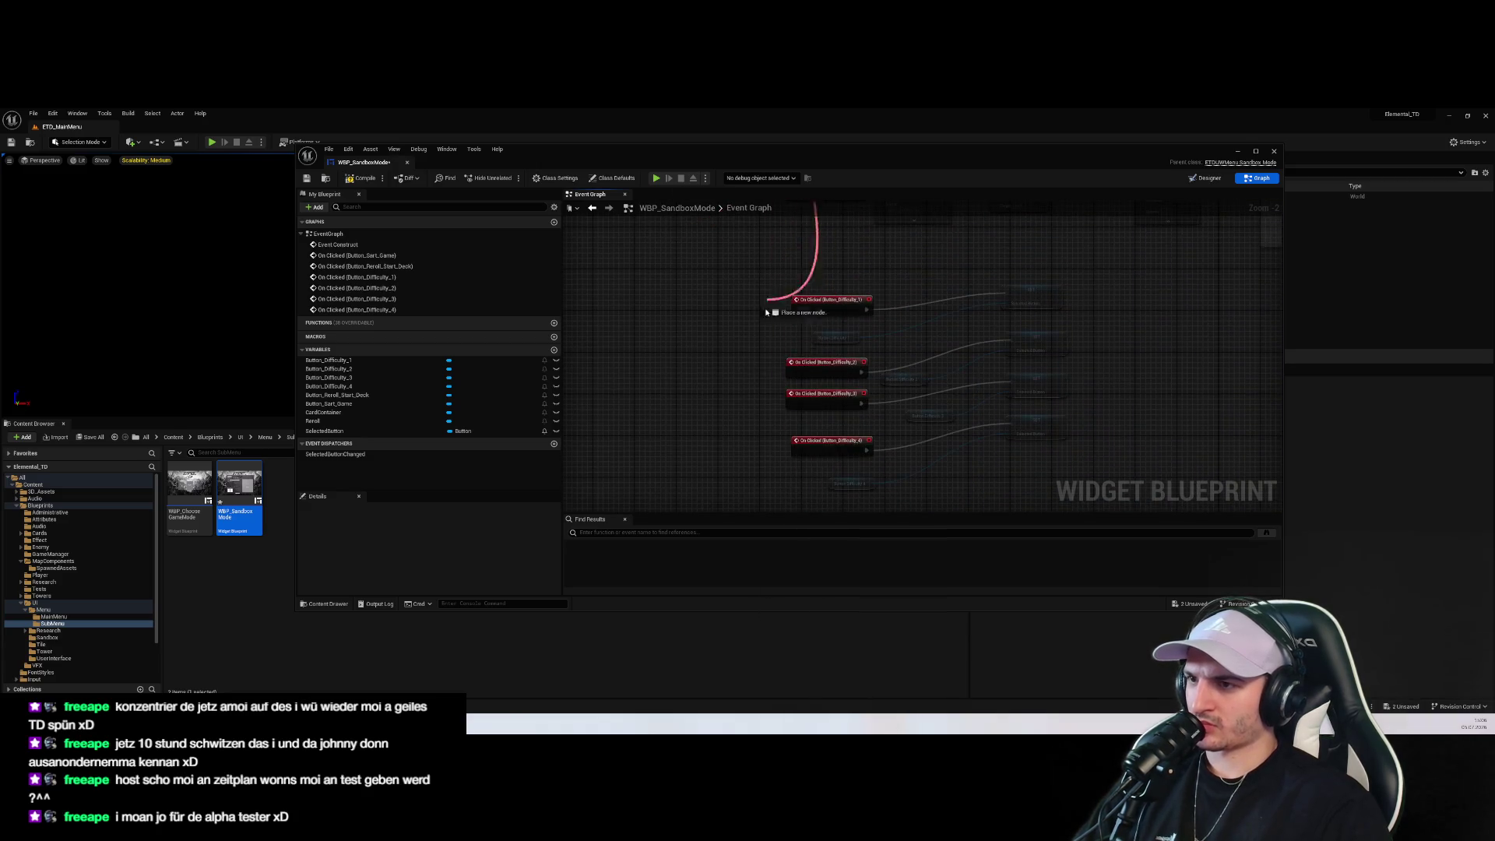
drag(745, 341, 746, 289)
click(767, 324)
click(786, 332)
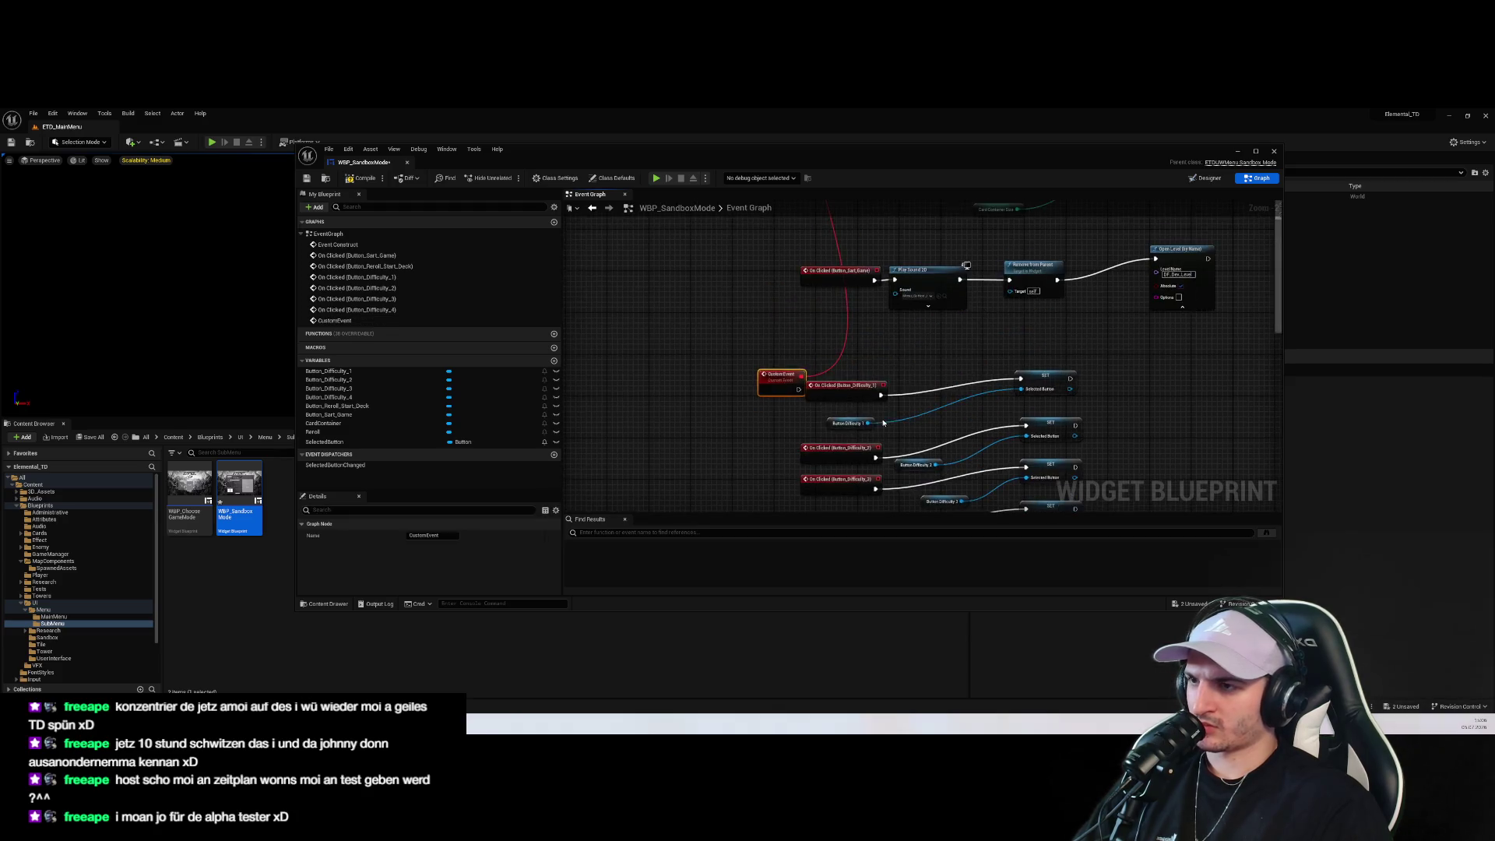
drag(782, 379, 761, 320)
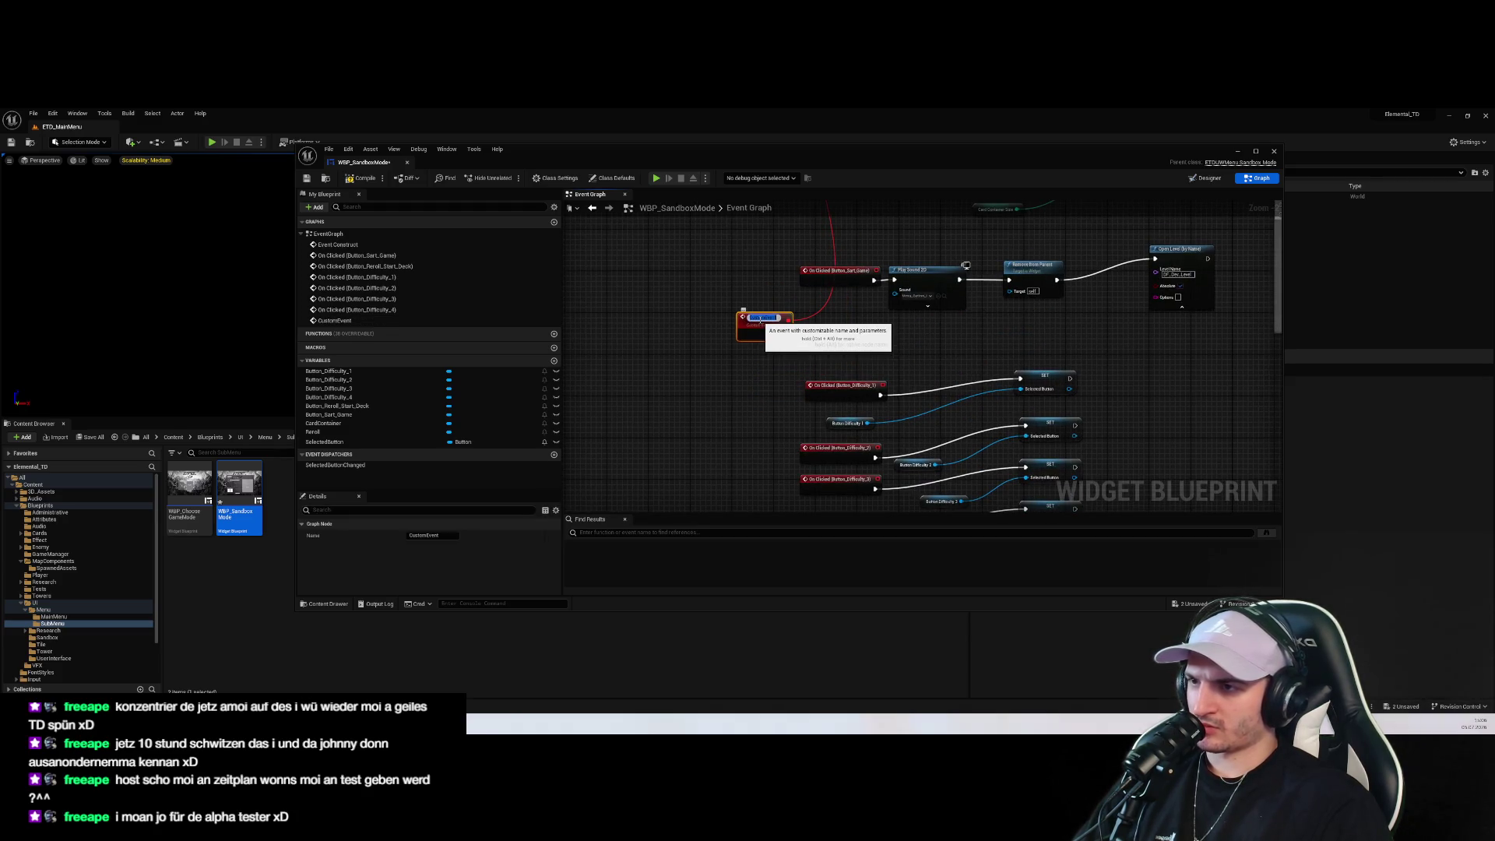
text(SelectedButt)
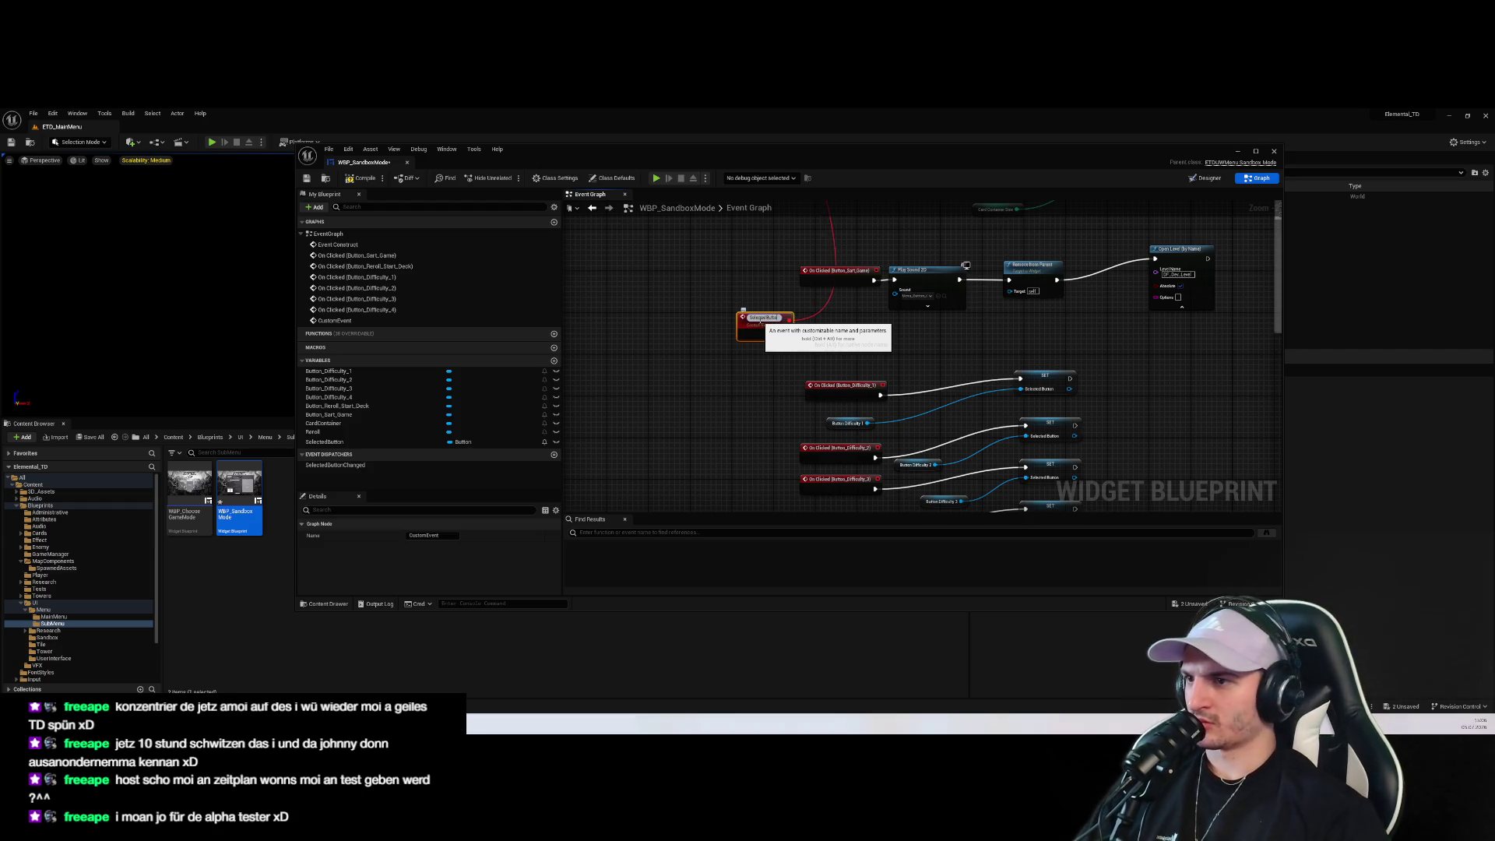
key(Return)
Remove an accidental comment box and type onChanged into the custom event's Details Name field
scroll(772, 341, up, 2)
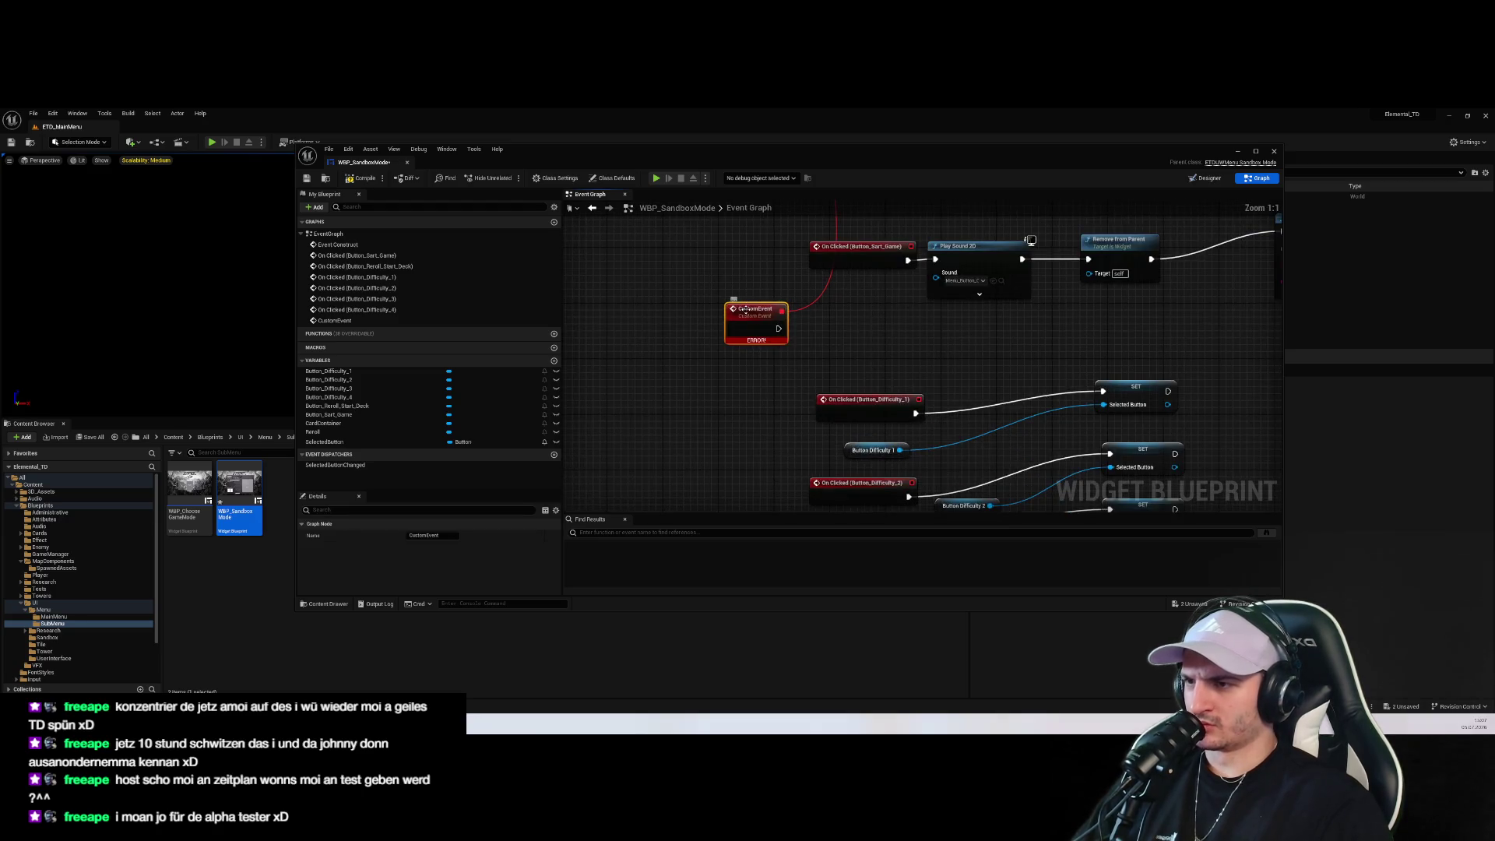
click(424, 536)
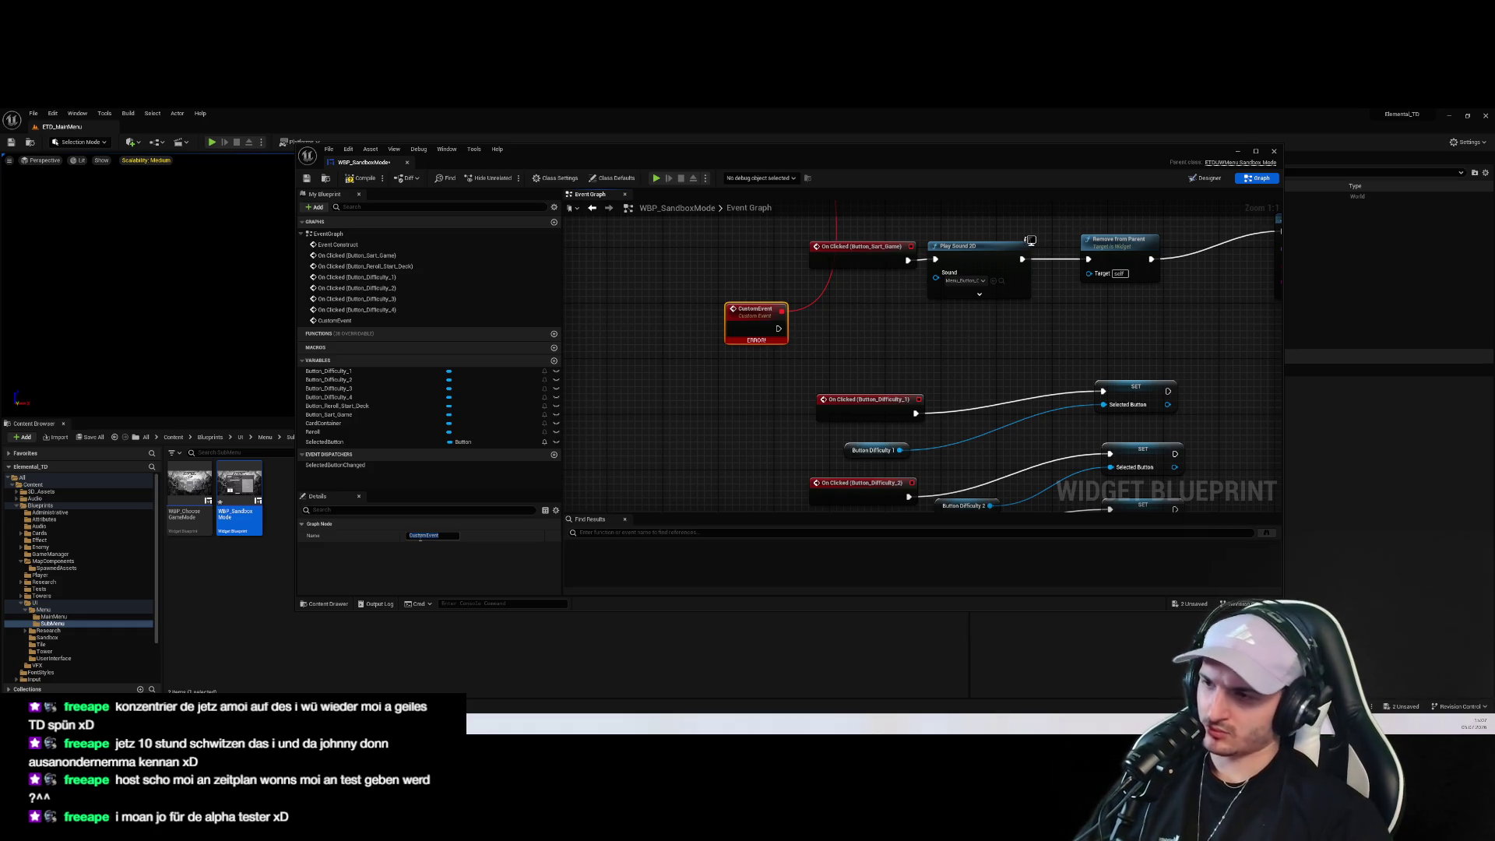
key(c)
key(Return)
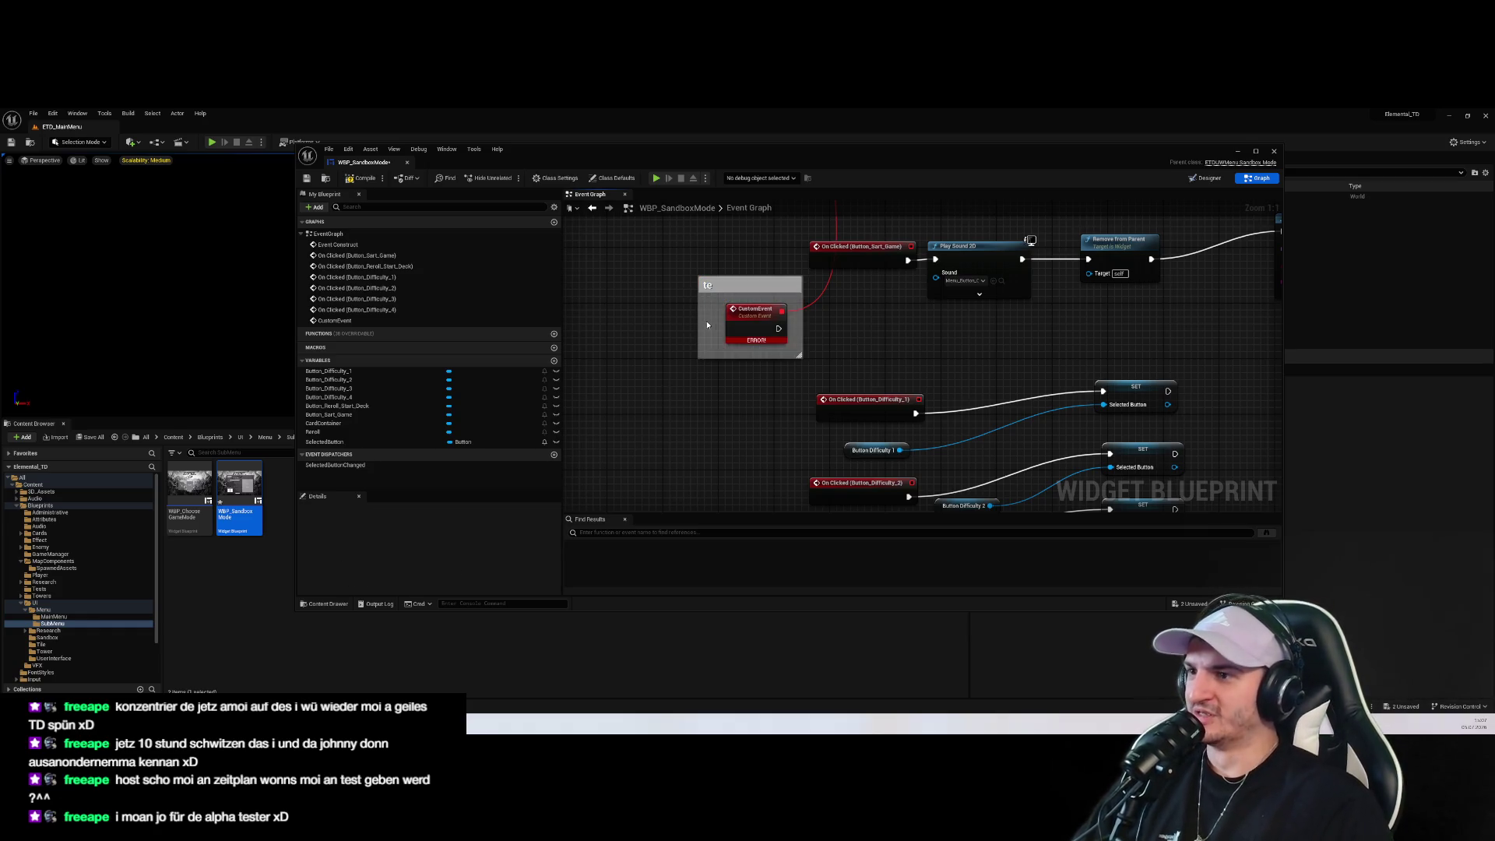
key(Delete)
click(748, 310)
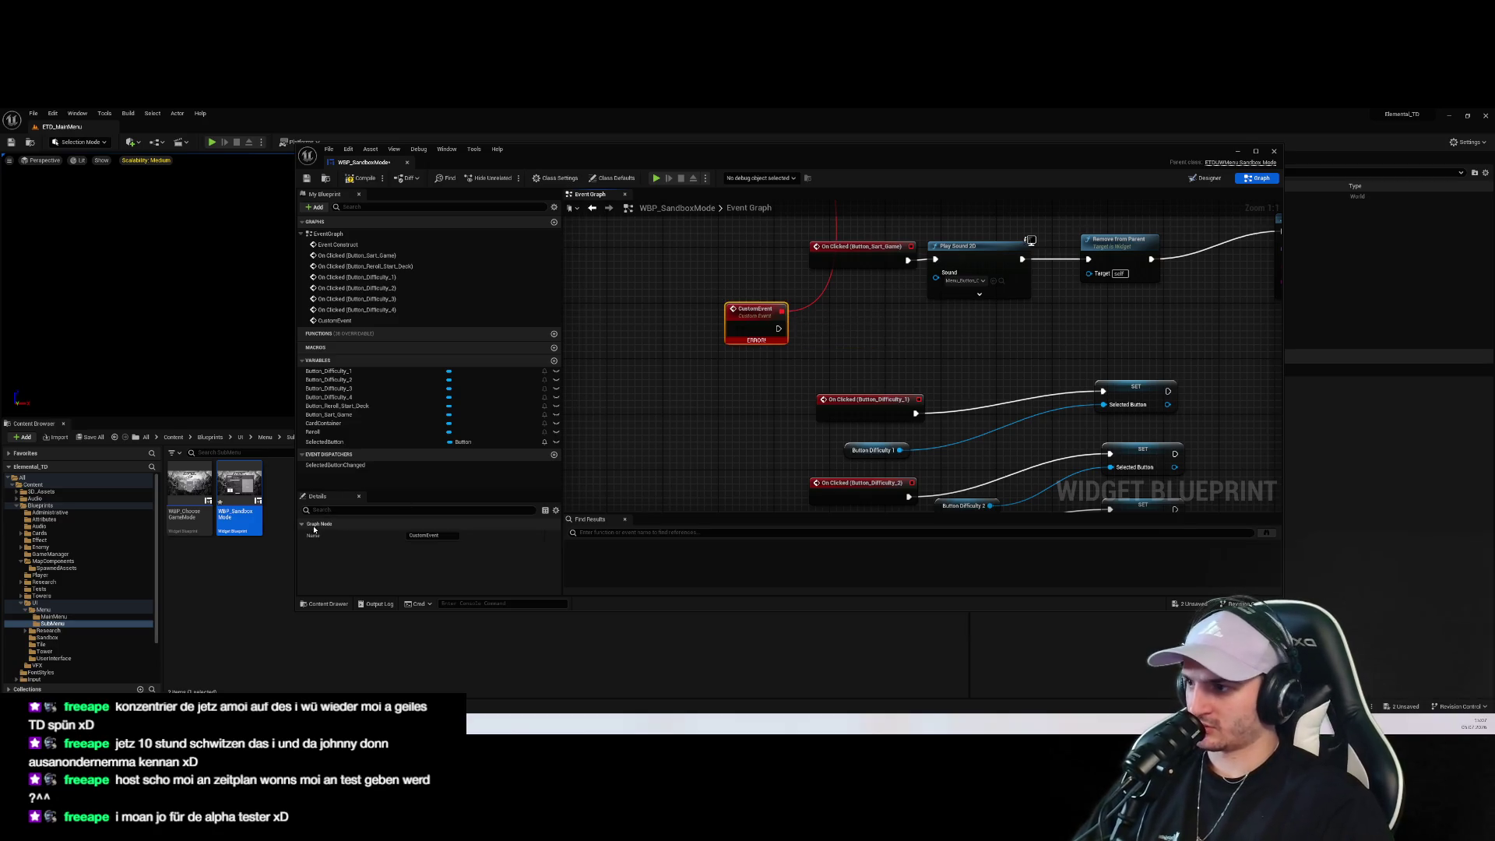
click(425, 536)
text(SelectedButt)
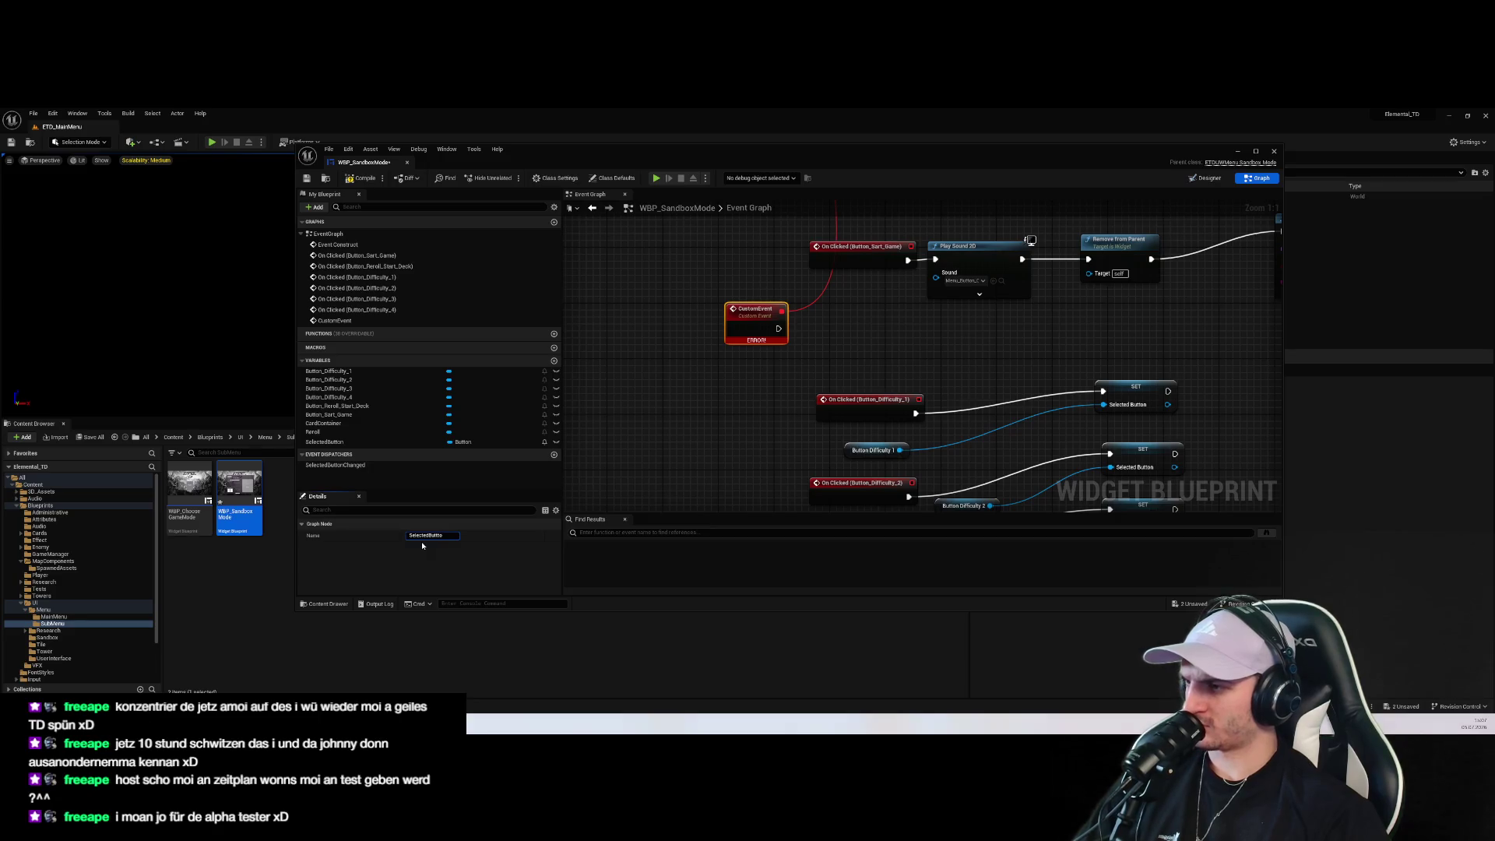
text(onChanged)
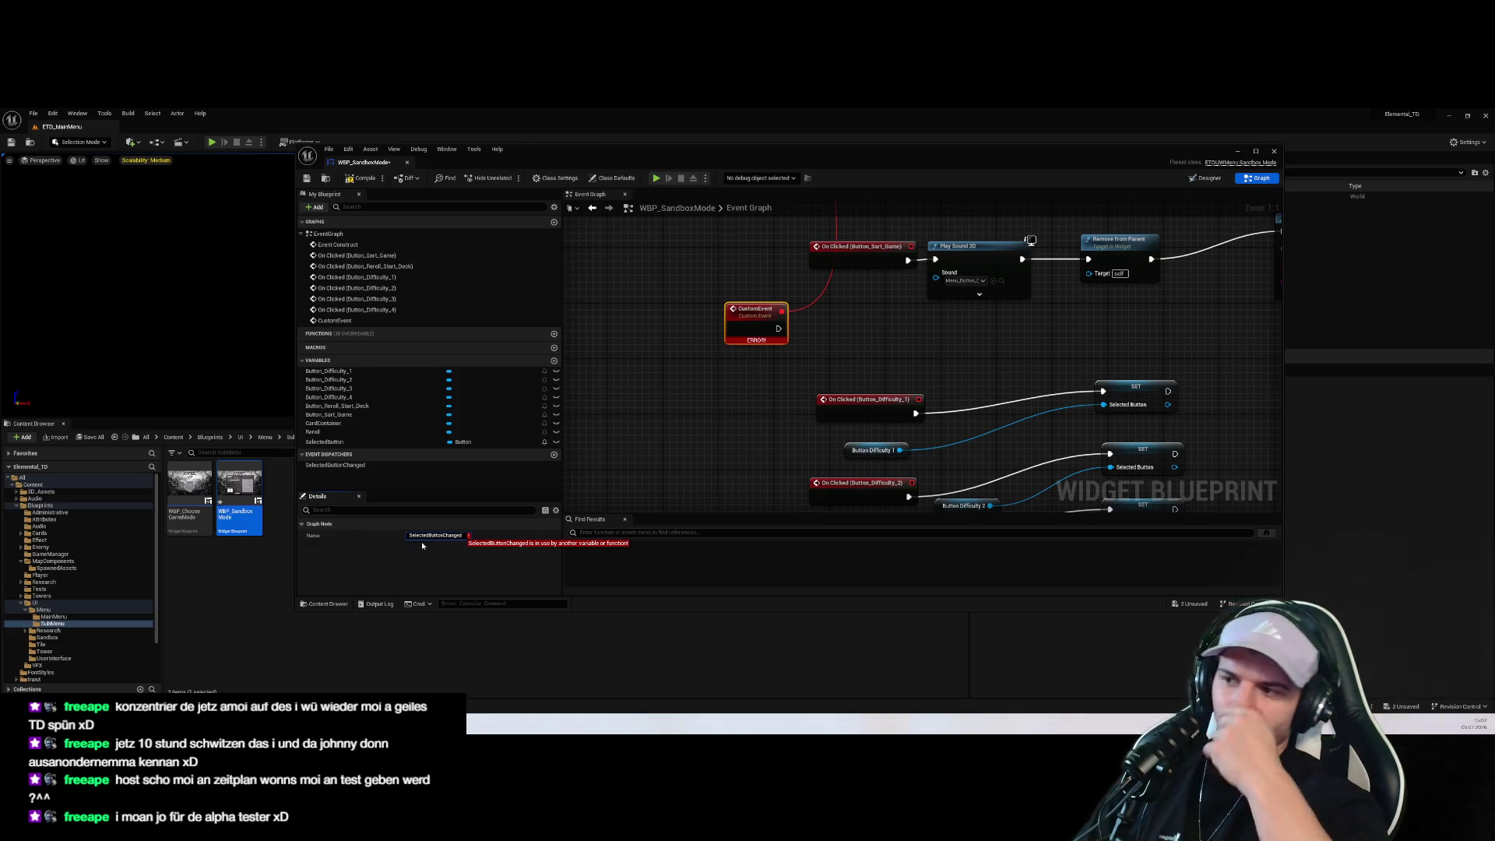
key(Escape)
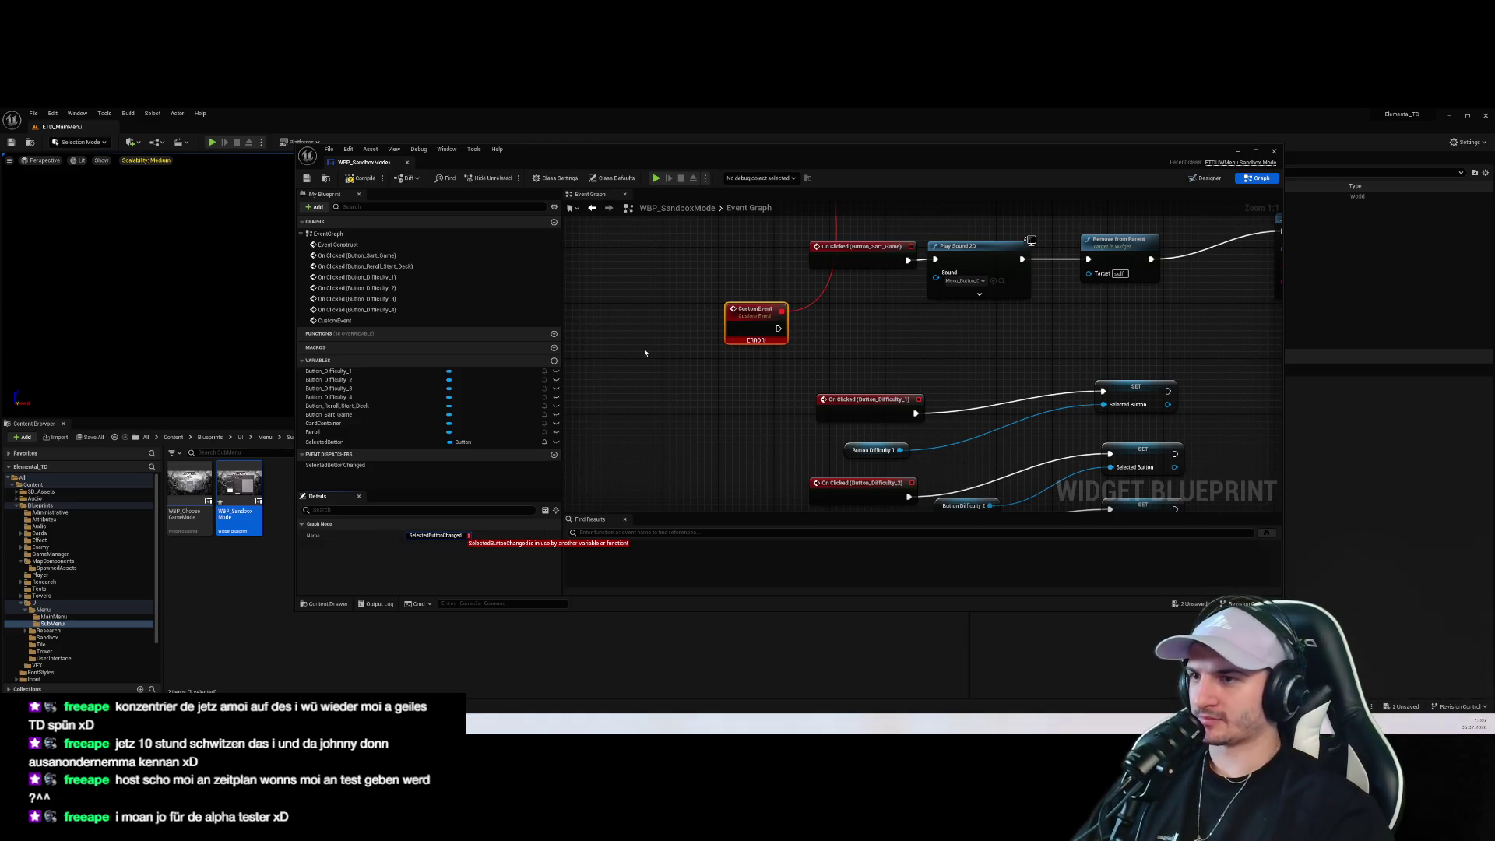
scroll(714, 440, down, 3)
drag(722, 358, 755, 164)
drag(790, 427, 807, 319)
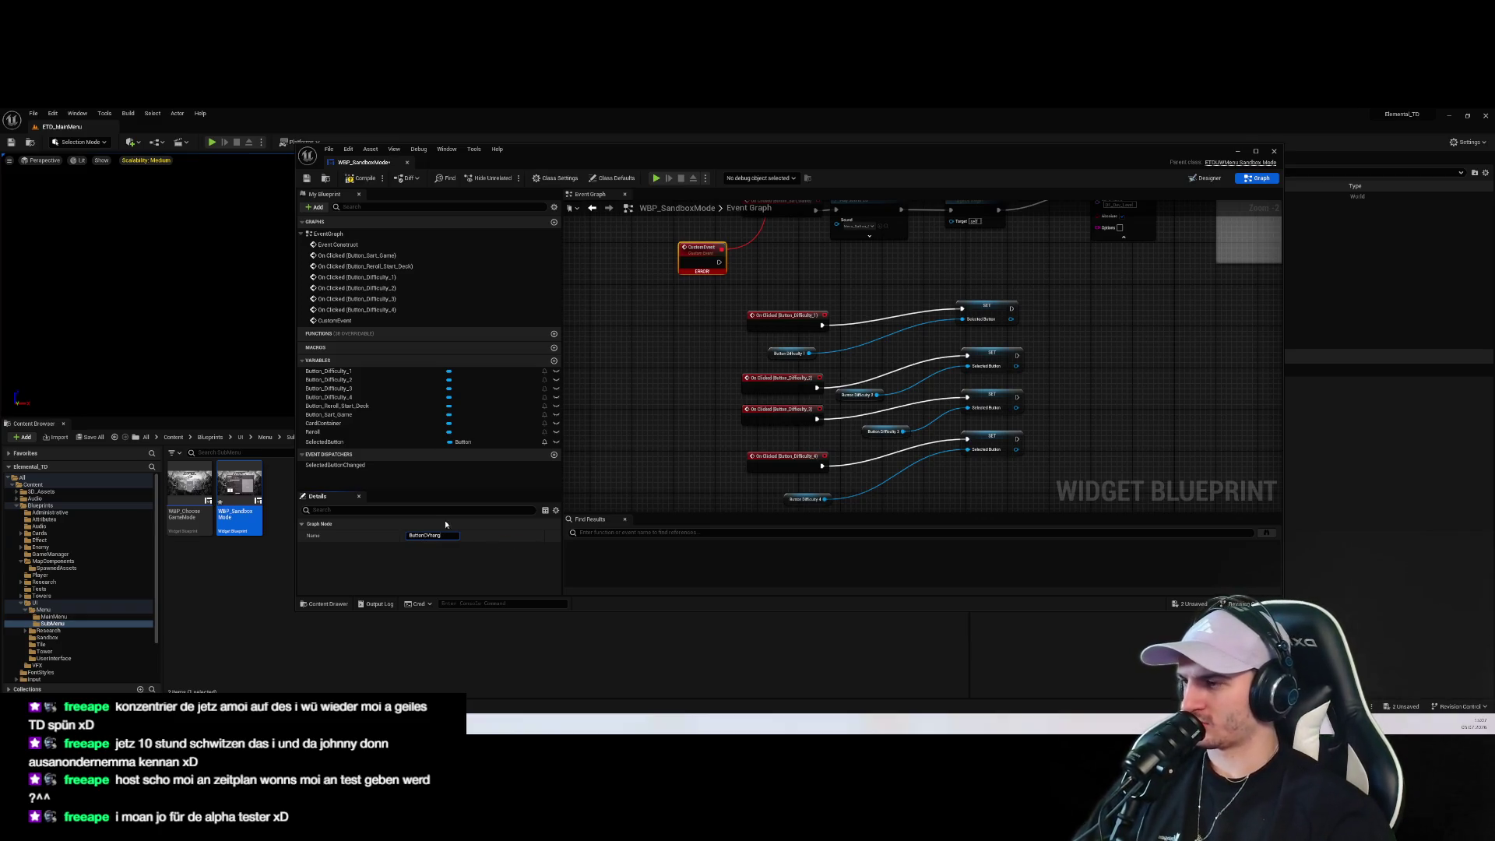
Rename the event ButtonChanged and have it print Selected Button's display name via Print String
text(ged)
key(Return)
mouse_move(703, 249)
mouse_down()
mouse_move(683, 360)
mouse_move(689, 330)
mouse_move(788, 328)
mouse_move(909, 424)
mouse_move(786, 492)
mouse_move(782, 386)
mouse_move(747, 434)
mouse_move(814, 471)
mouse_move(839, 430)
mouse_up()
text(ri)
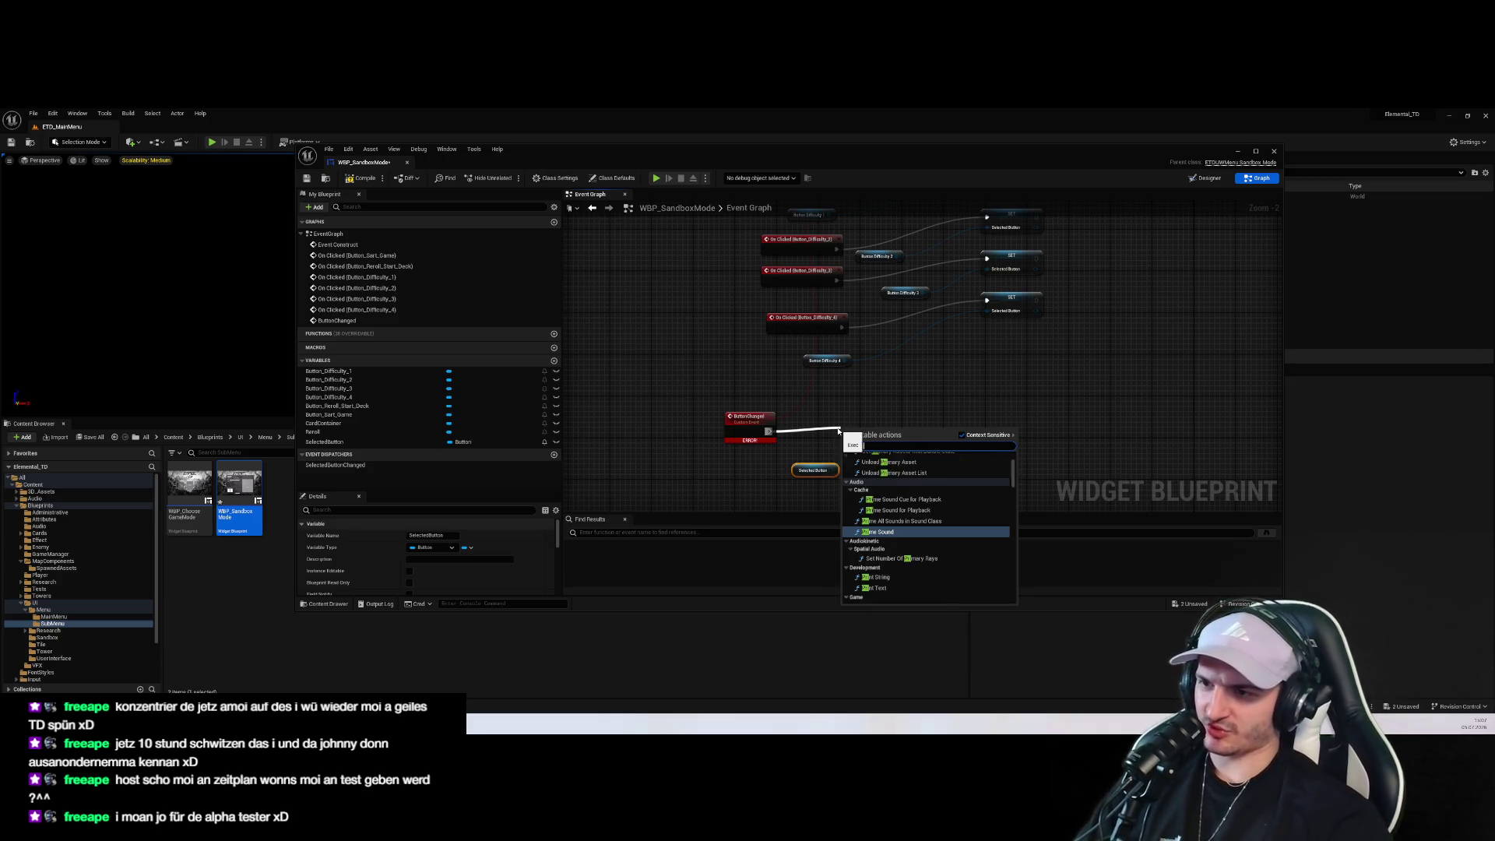
text(n)
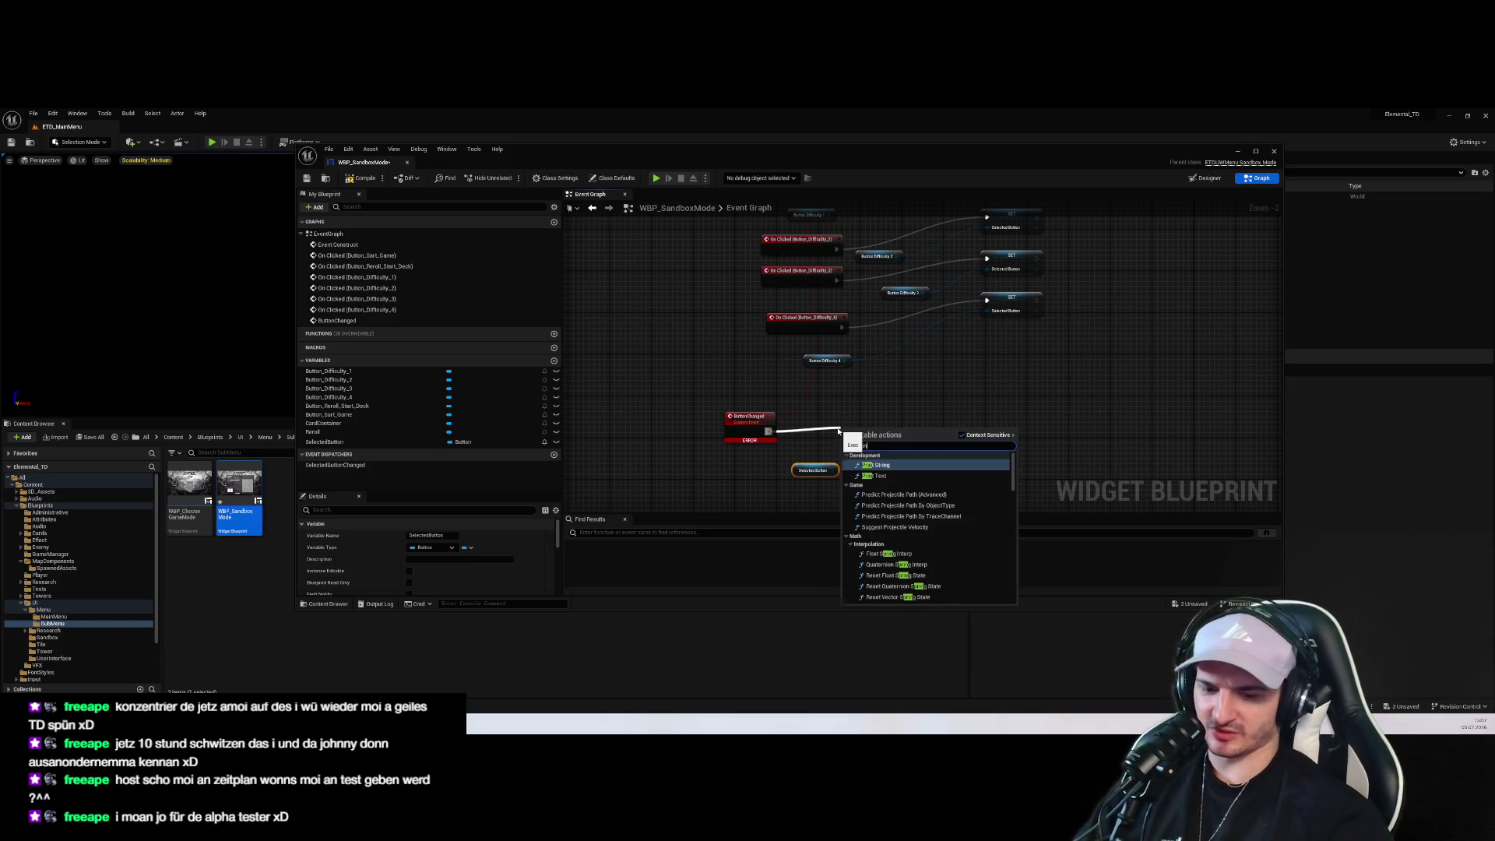
key(Return)
drag(831, 469, 846, 452)
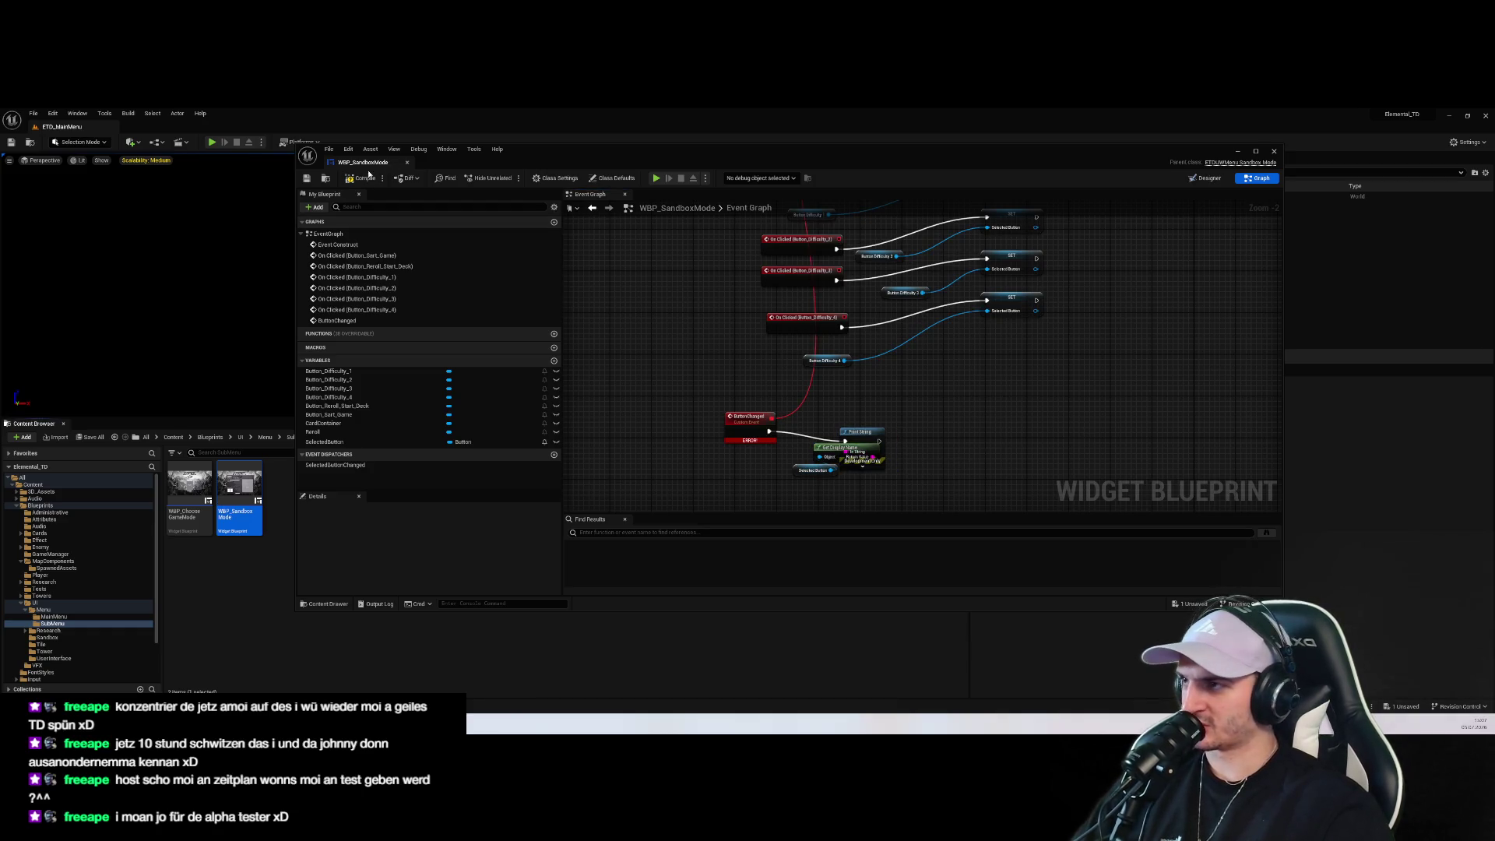
Compile, check the Cast wiring after the binding, and save the blueprint
click(361, 177)
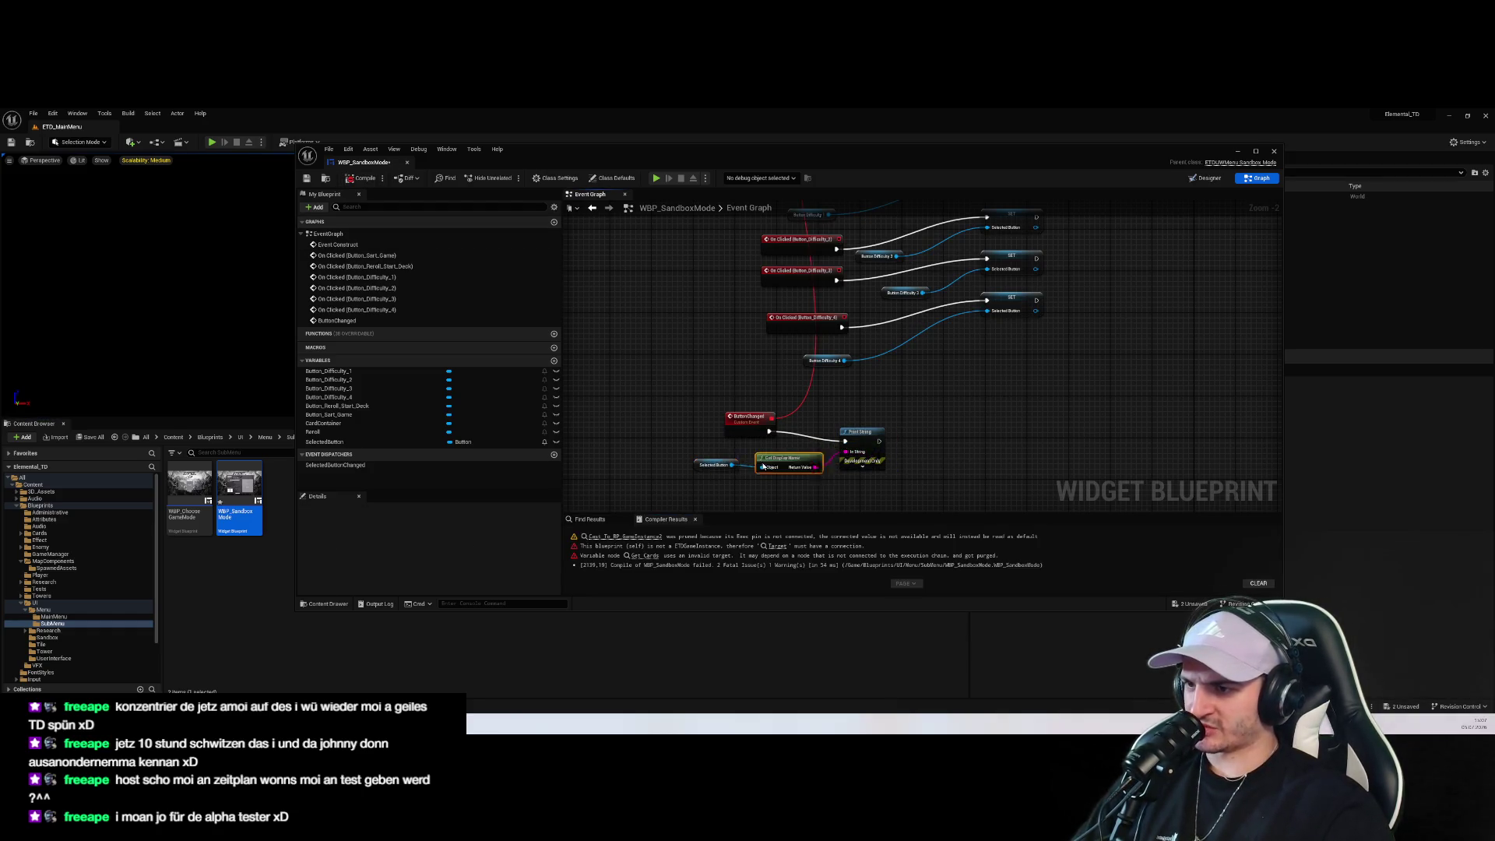
drag(810, 465, 889, 353)
scroll(889, 352, up, 3)
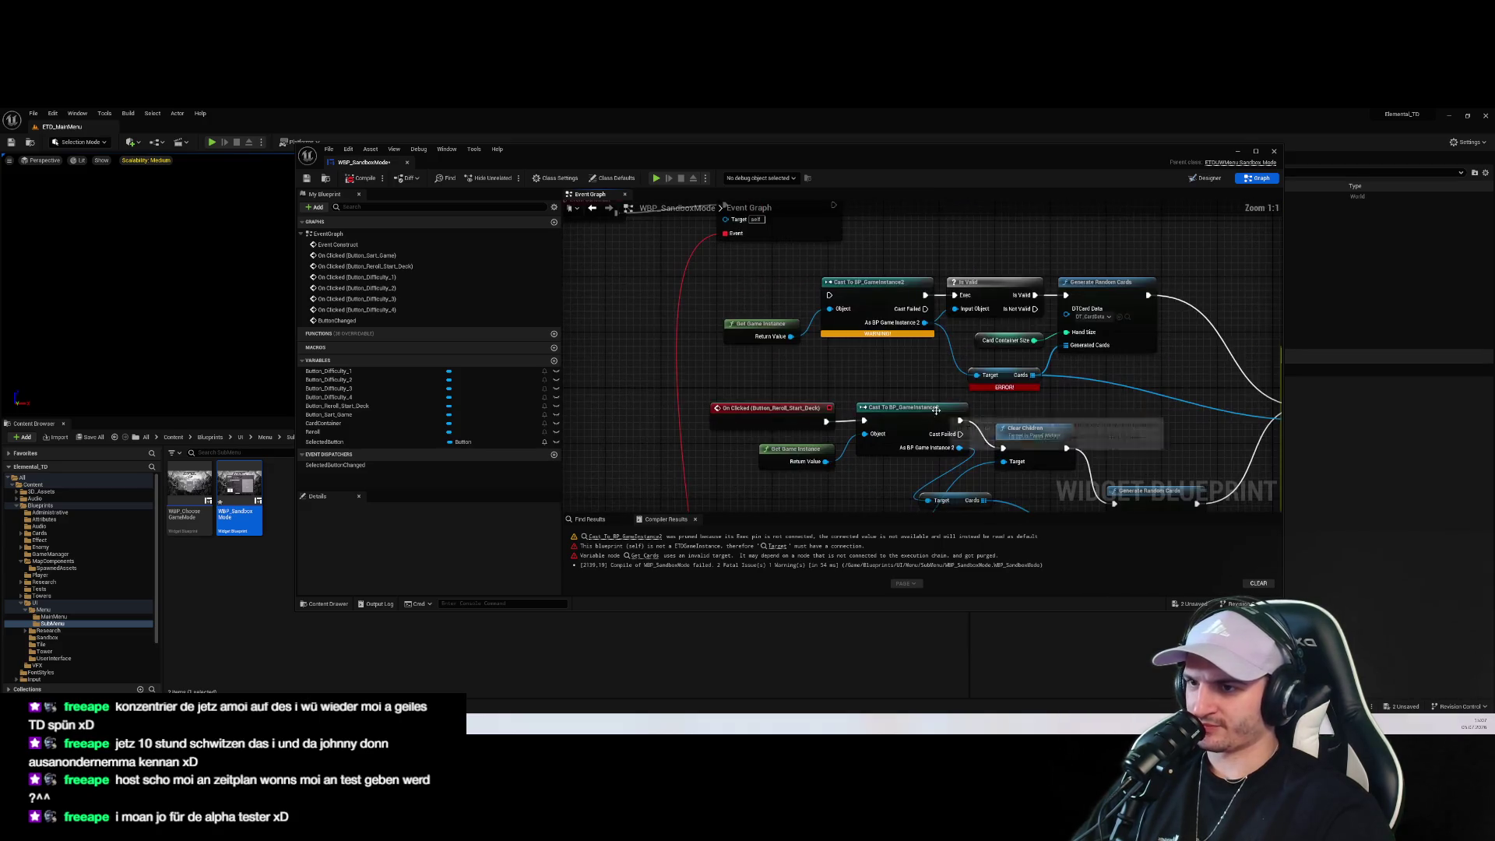
mouse_move(902, 354)
mouse_down()
mouse_move(804, 251)
mouse_move(742, 317)
mouse_up()
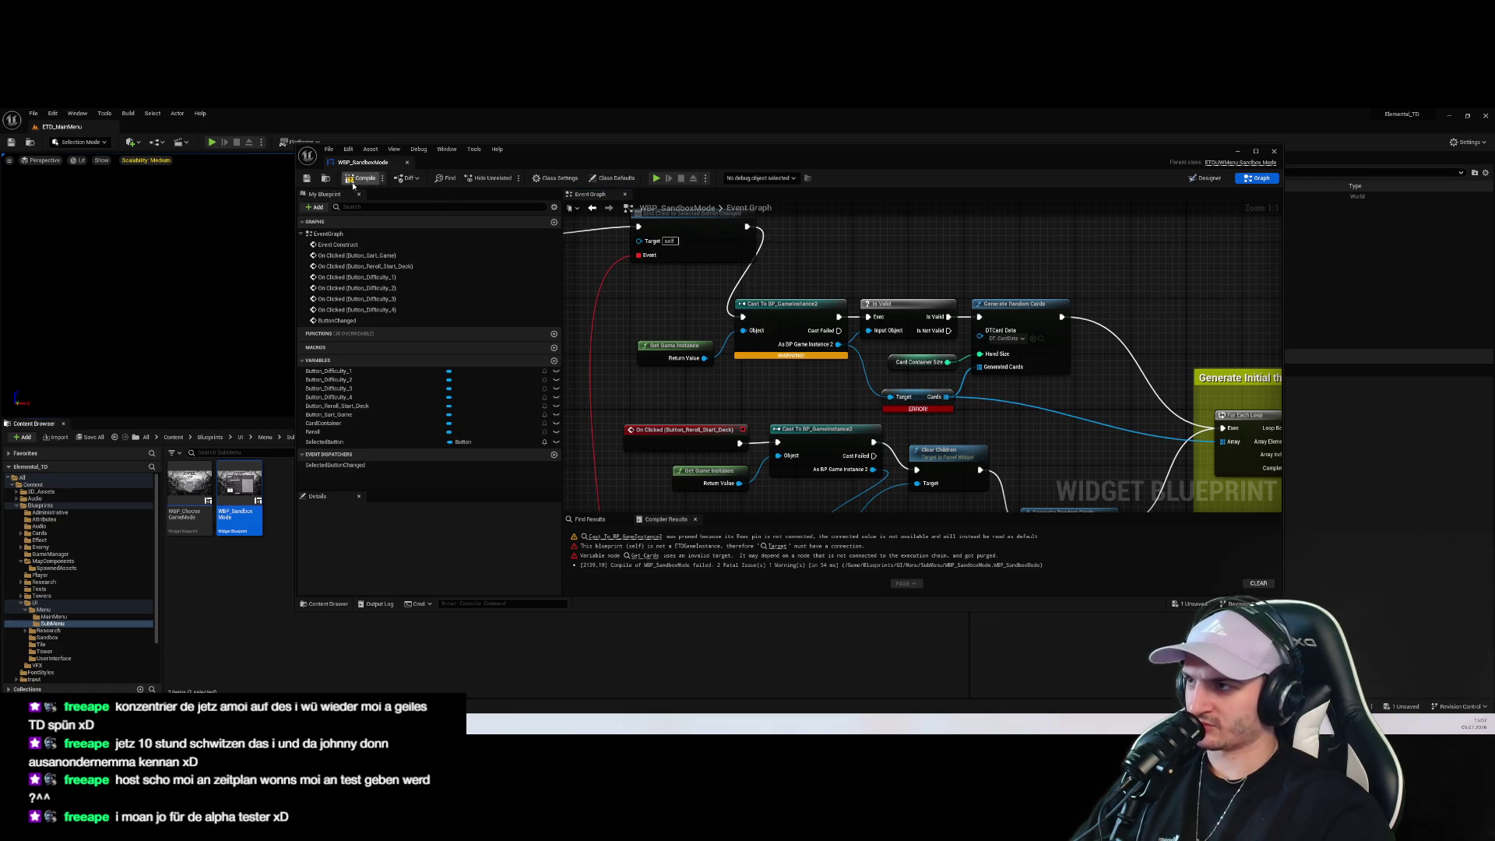
key(ctrl+s)
click(214, 143)
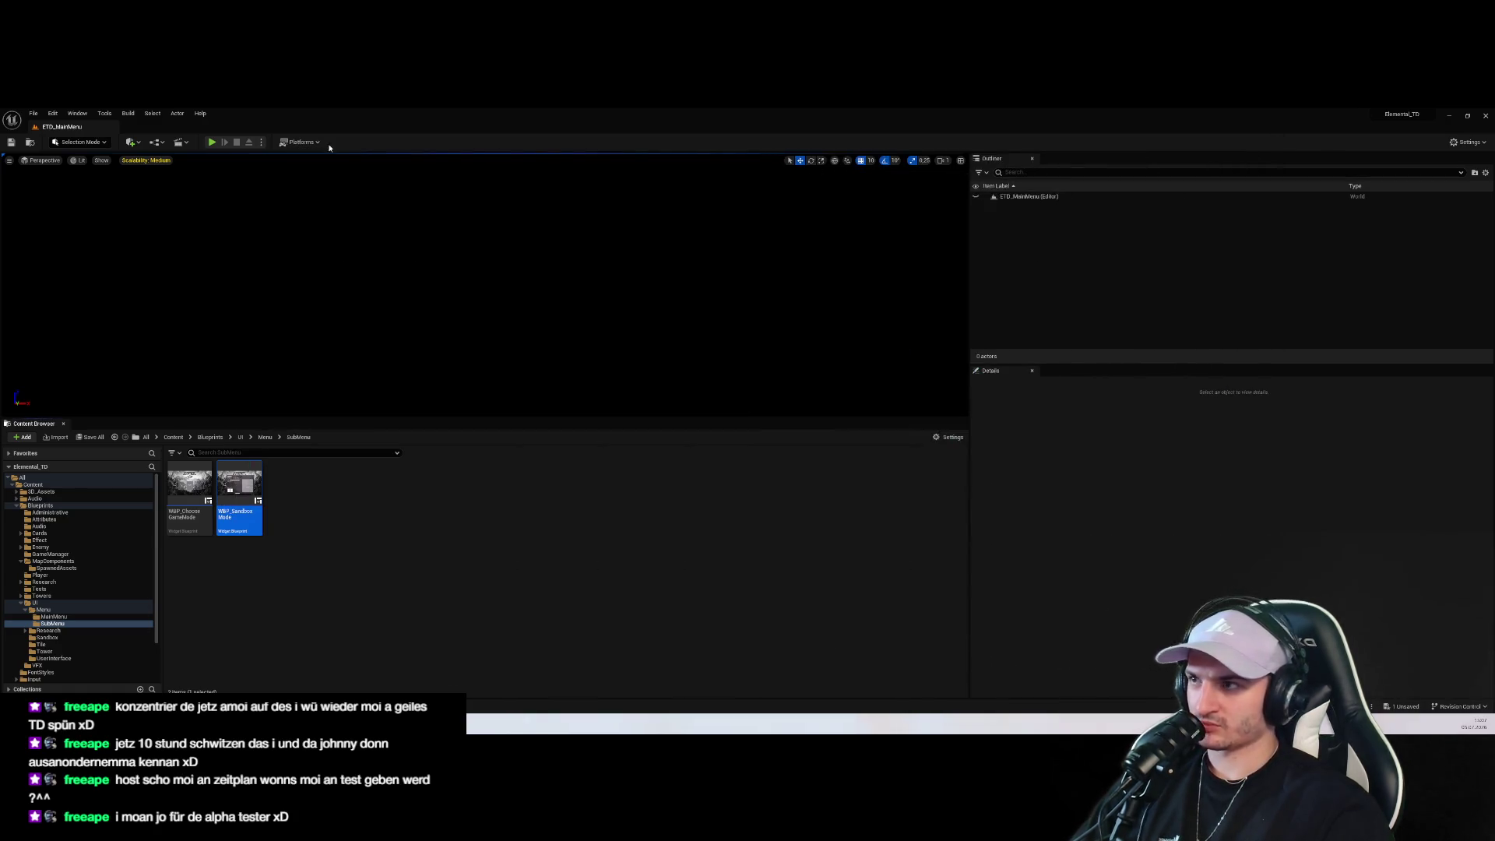
click(213, 143)
click(491, 381)
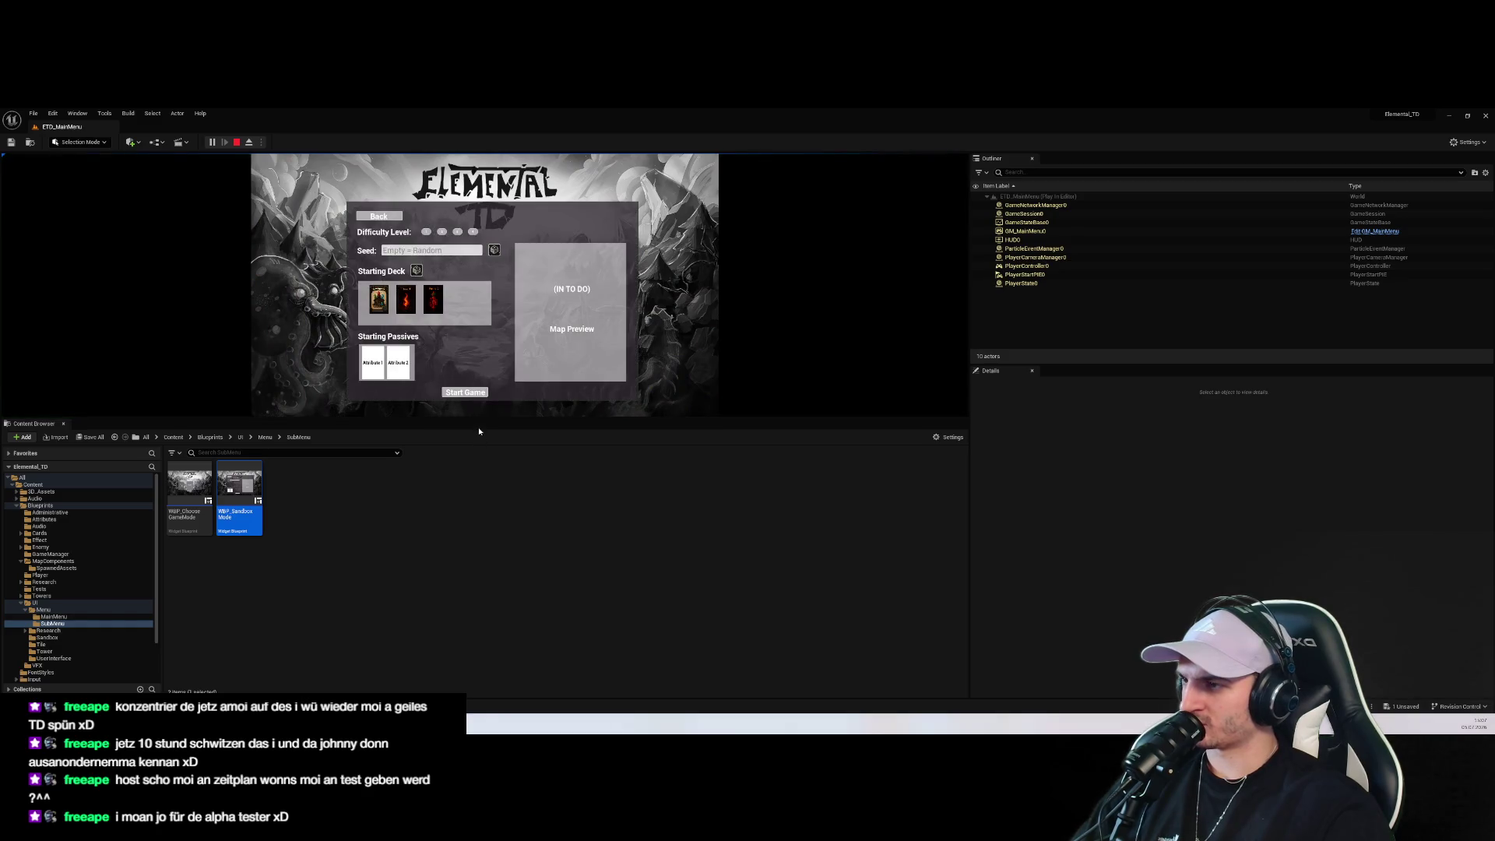
drag(483, 422, 482, 604)
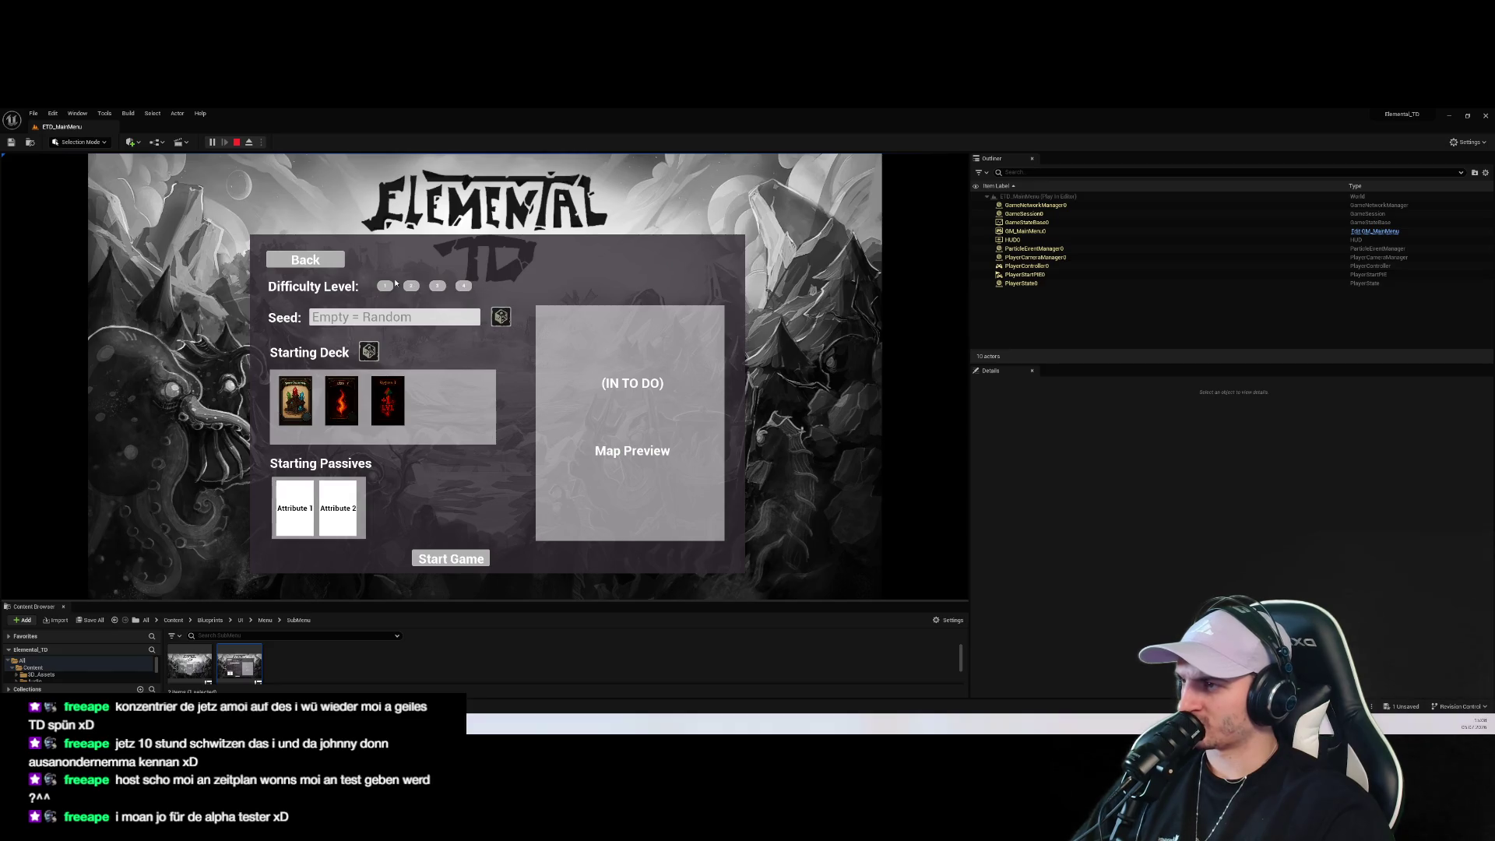
key(Escape)
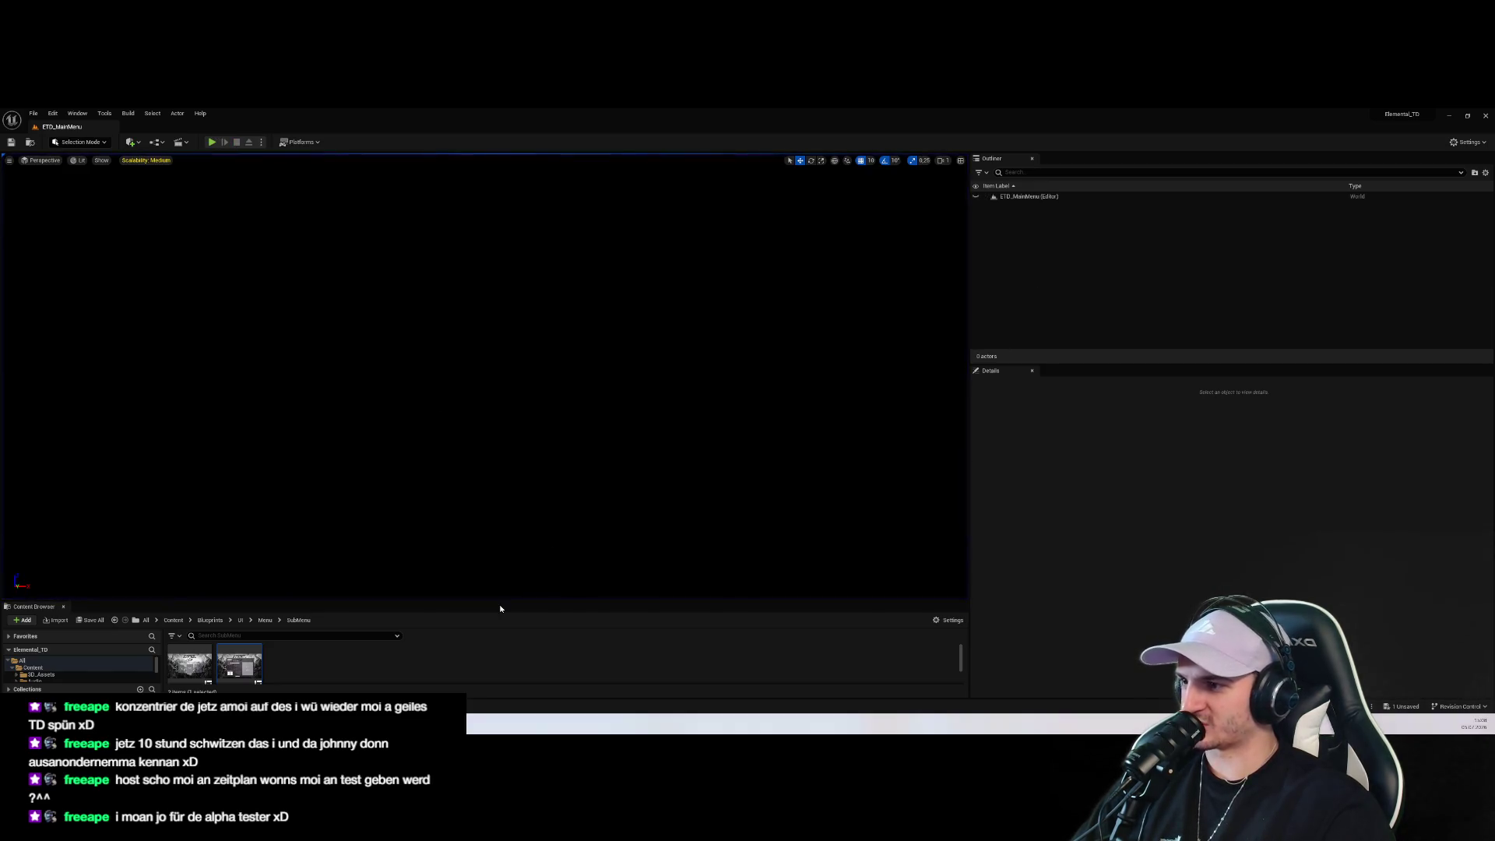
Reopen WBP_SandboxMode and tidy the Get Game Instance and Get Display Name nodes
drag(502, 599, 502, 405)
double_click(239, 475)
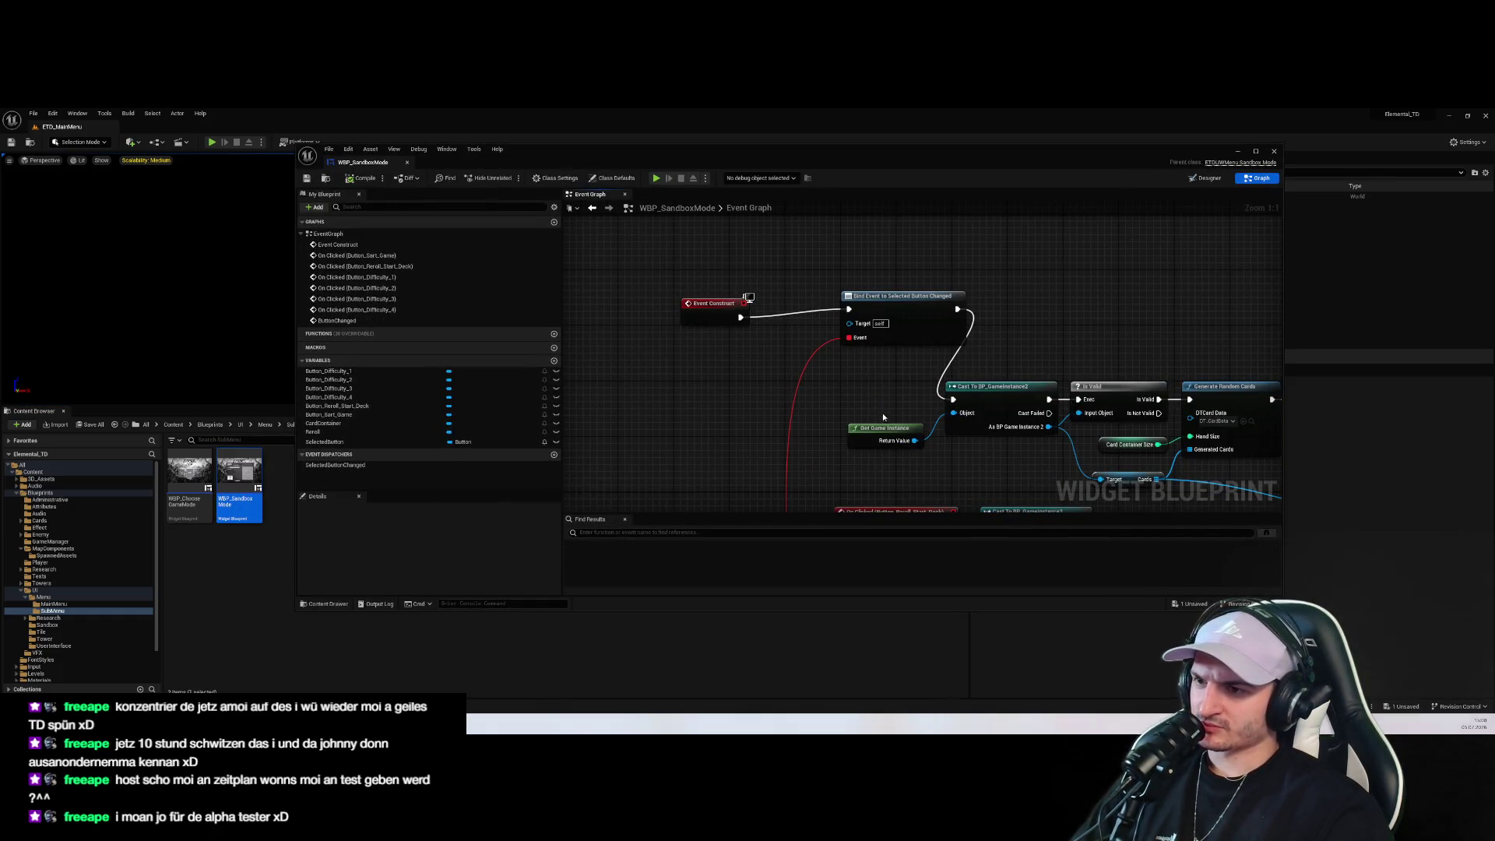
drag(884, 427, 774, 421)
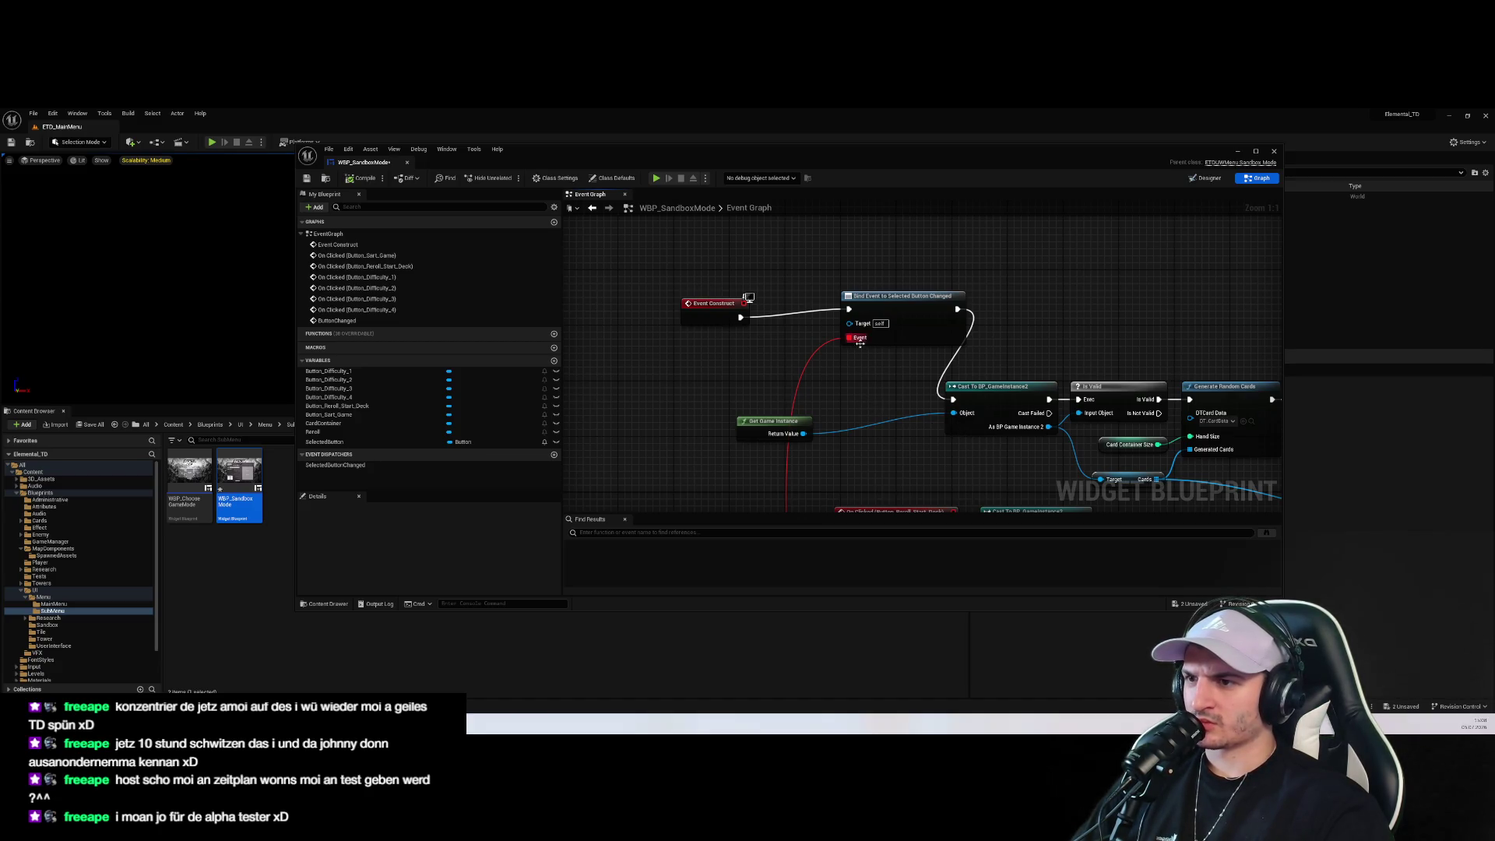
scroll(861, 344, down, 3)
scroll(917, 340, up, 3)
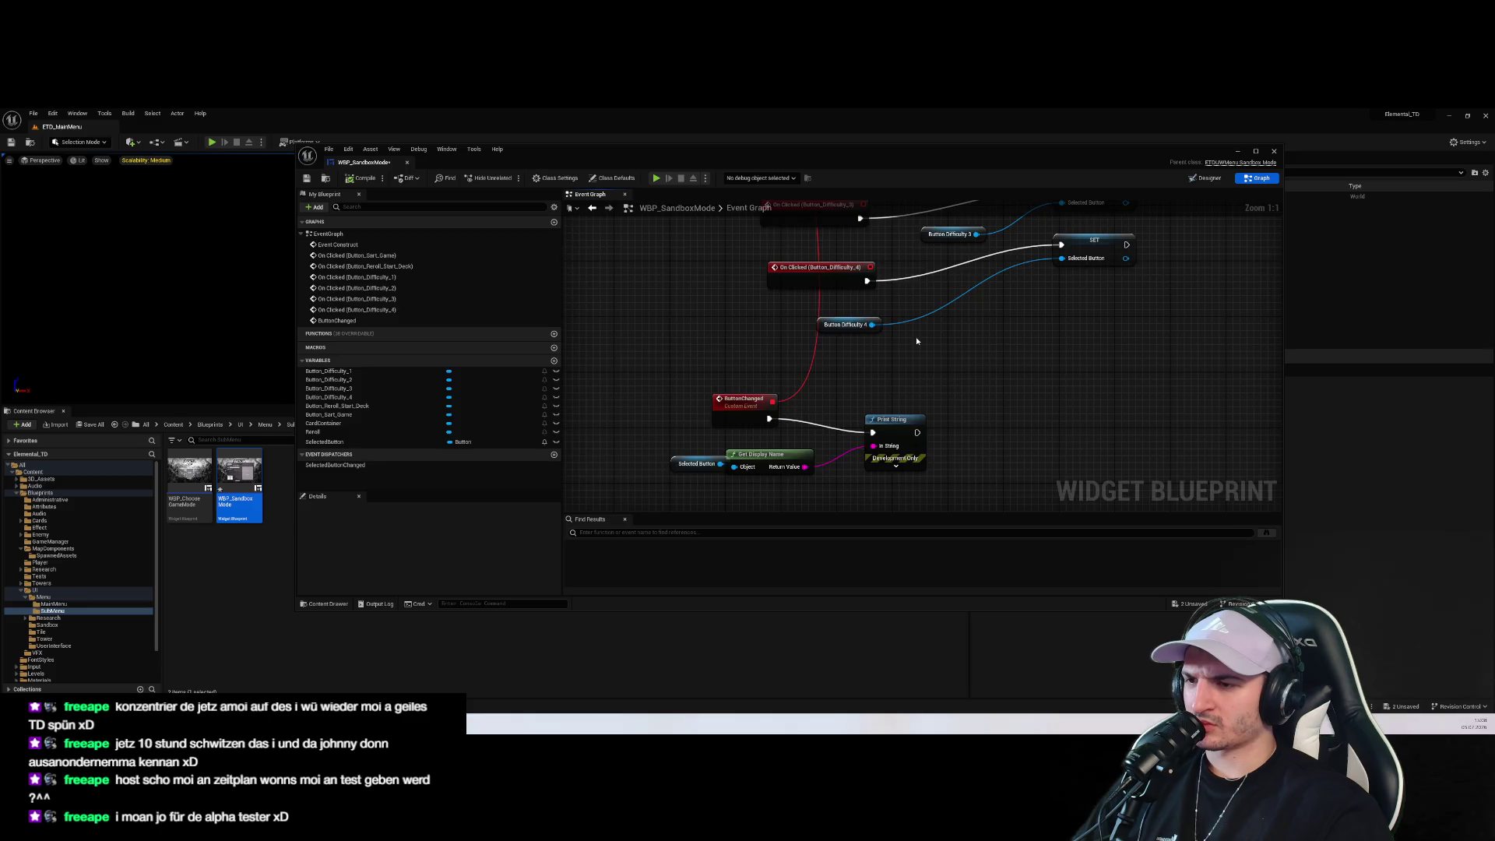
drag(916, 341, 885, 484)
drag(957, 380, 931, 248)
click(782, 425)
mouse_move(782, 425)
mouse_down()
mouse_move(833, 460)
mouse_move(802, 448)
mouse_move(768, 474)
mouse_up()
click(700, 434)
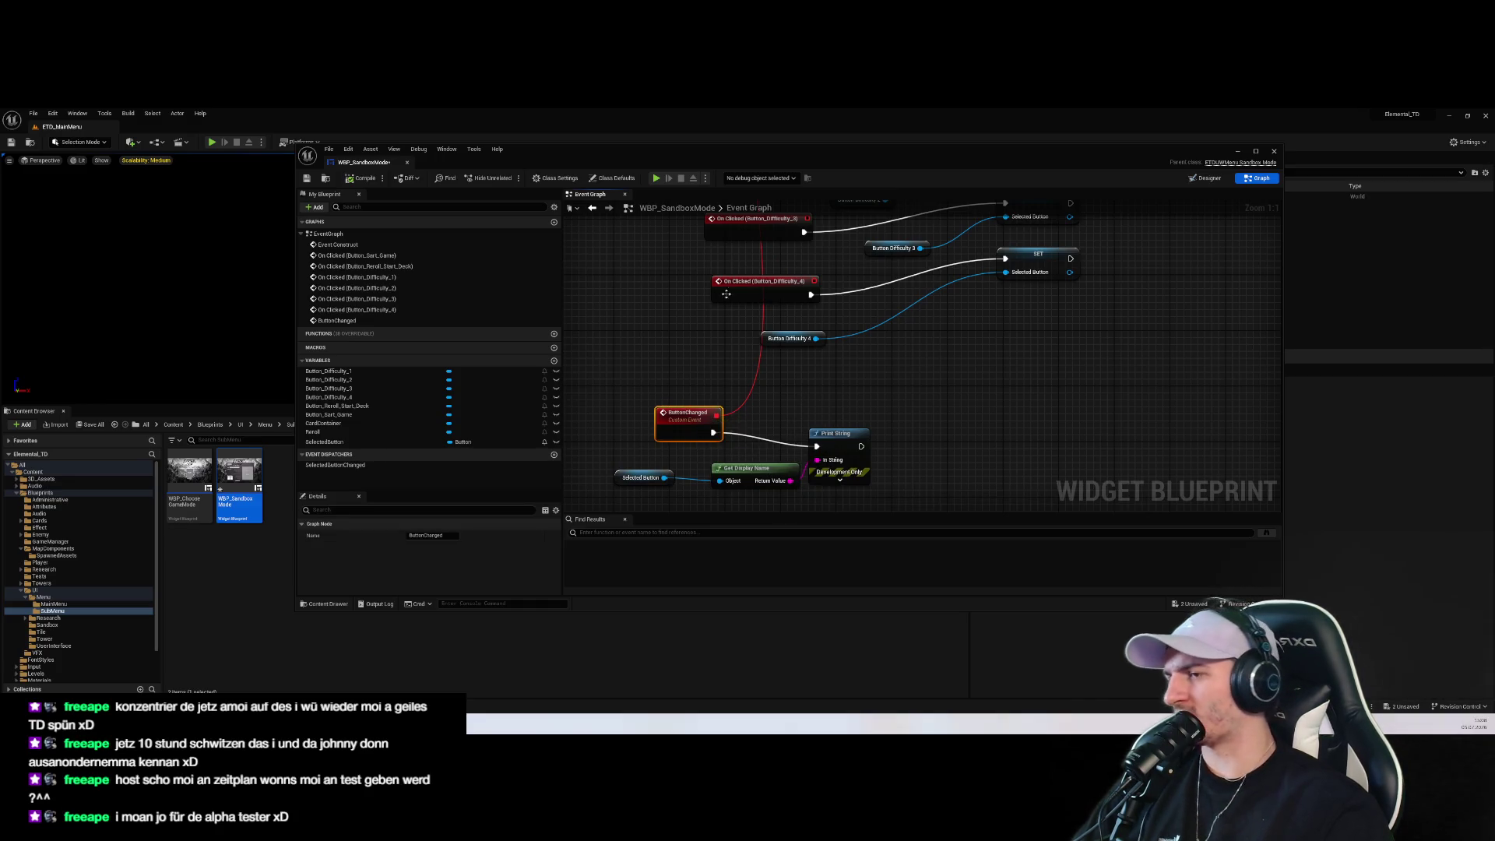
Show the SelectedButtonChanged dispatcher's Details to view its input settings
scroll(747, 398, down, 5)
scroll(747, 398, up, 5)
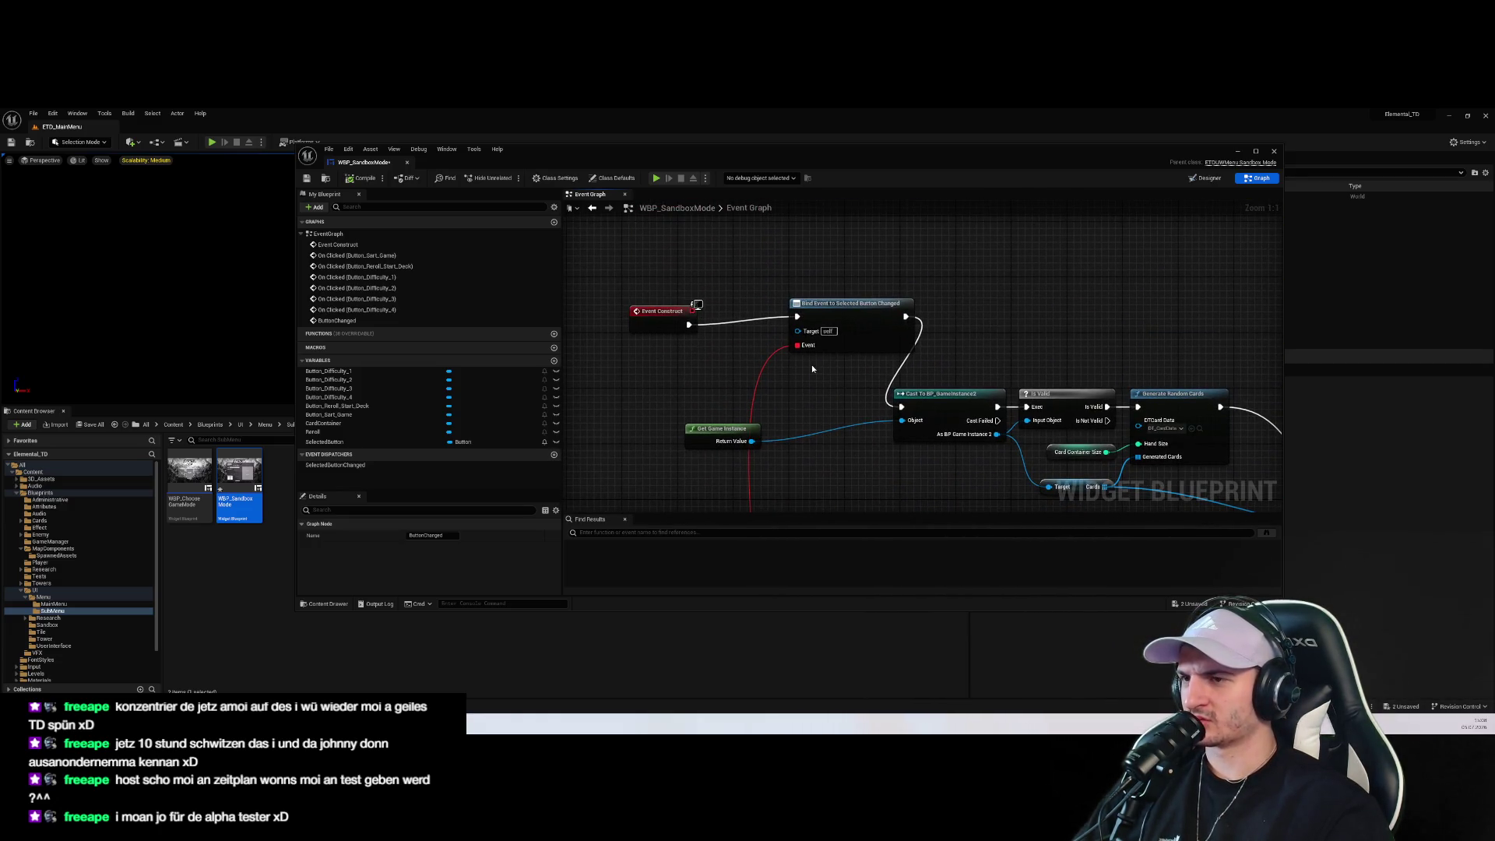
click(815, 346)
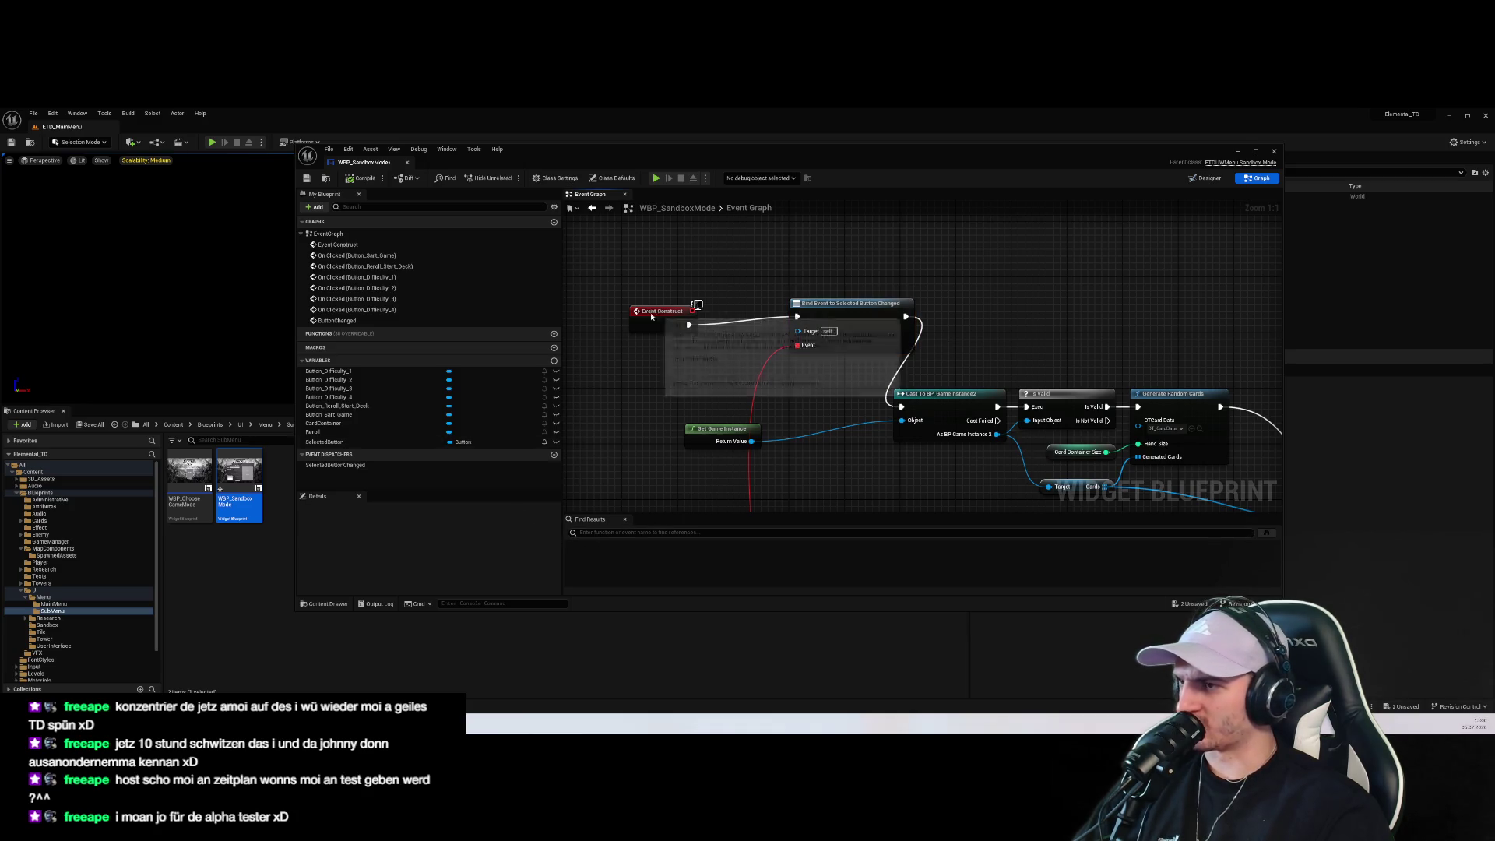
scroll(781, 332, down, 6)
double_click(336, 320)
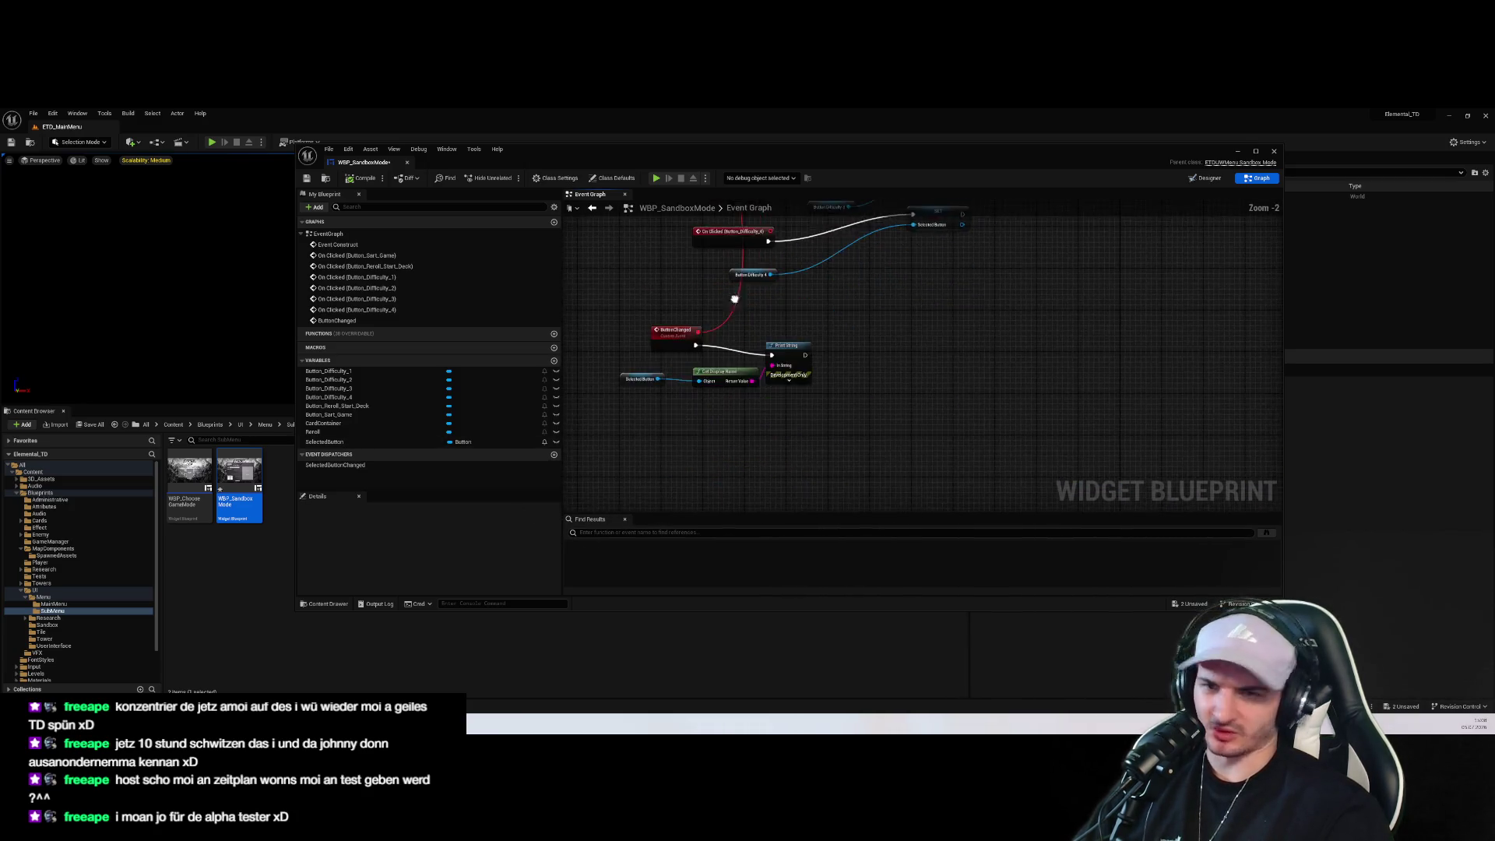
click(442, 464)
mouse_move(560, 549)
mouse_down()
mouse_move(557, 593)
mouse_move(559, 547)
mouse_up()
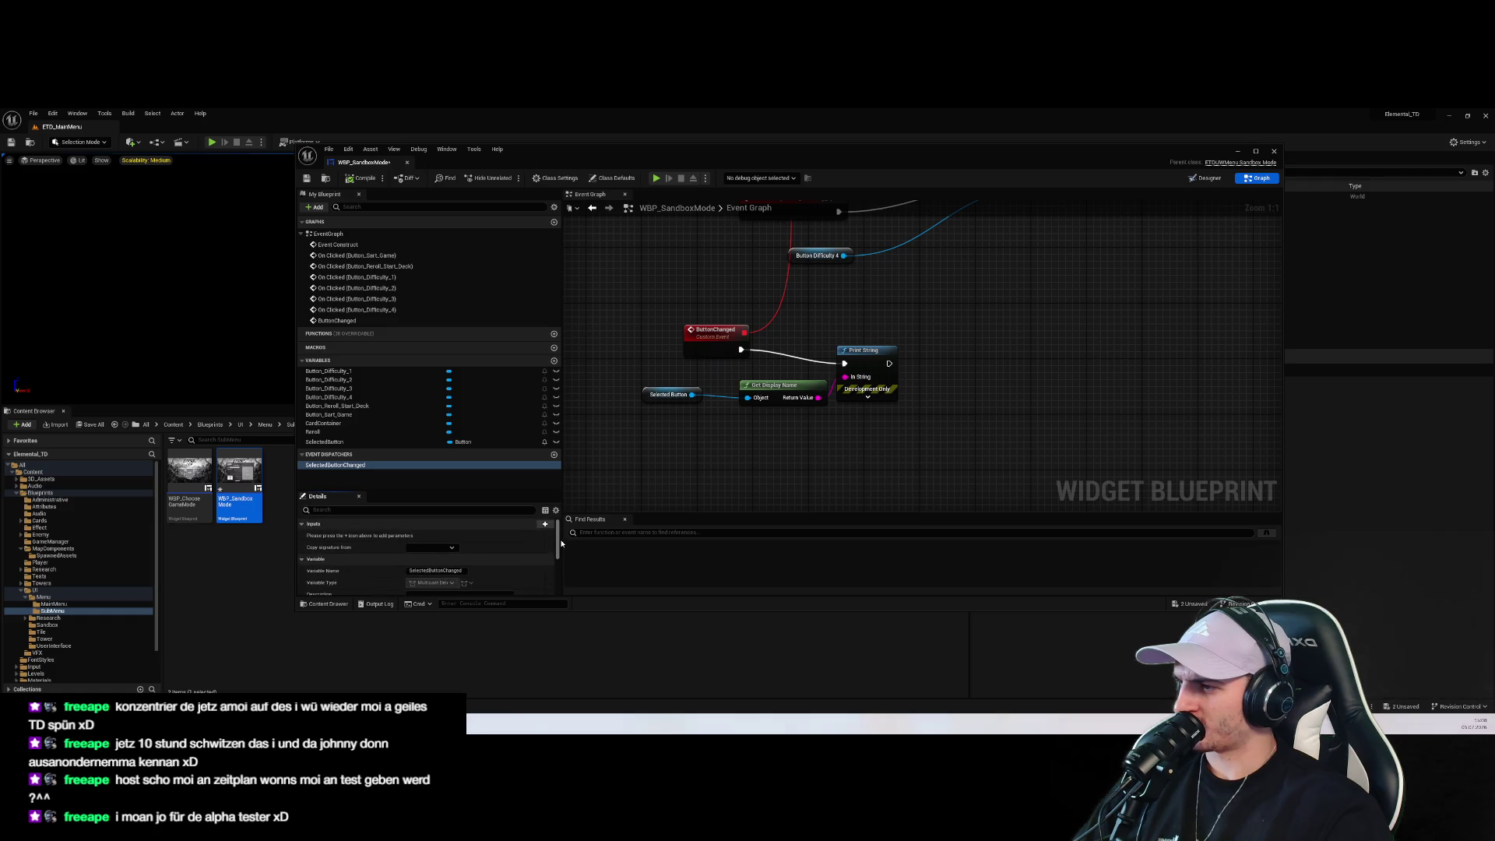
Enlarge the blueprint editor and add a new input parameter to the SelectedButtonChanged dispatcher
drag(568, 612, 568, 686)
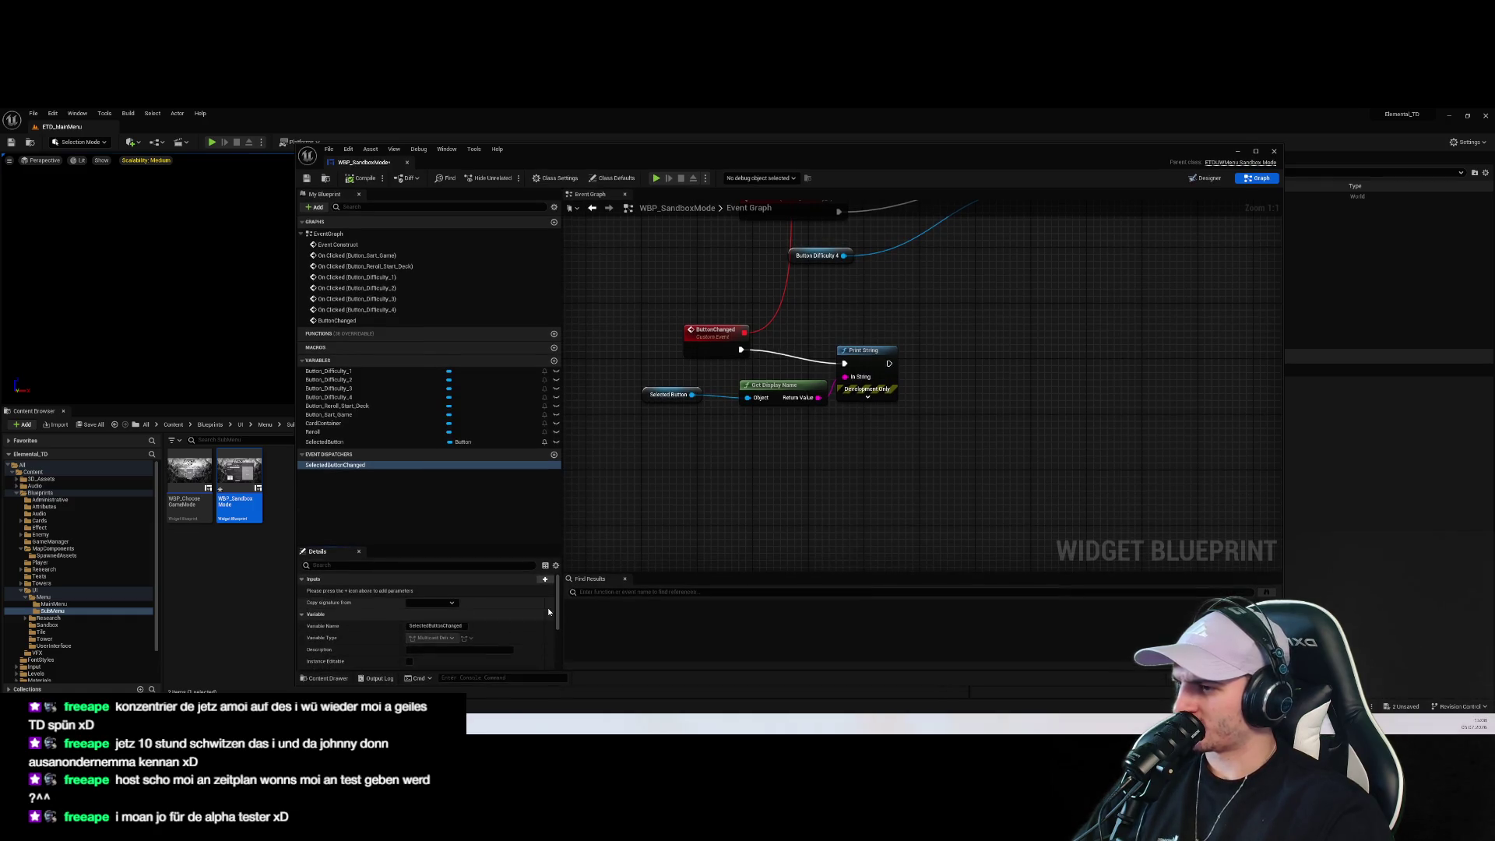
click(546, 584)
key(Return)
scroll(747, 276, down, 4)
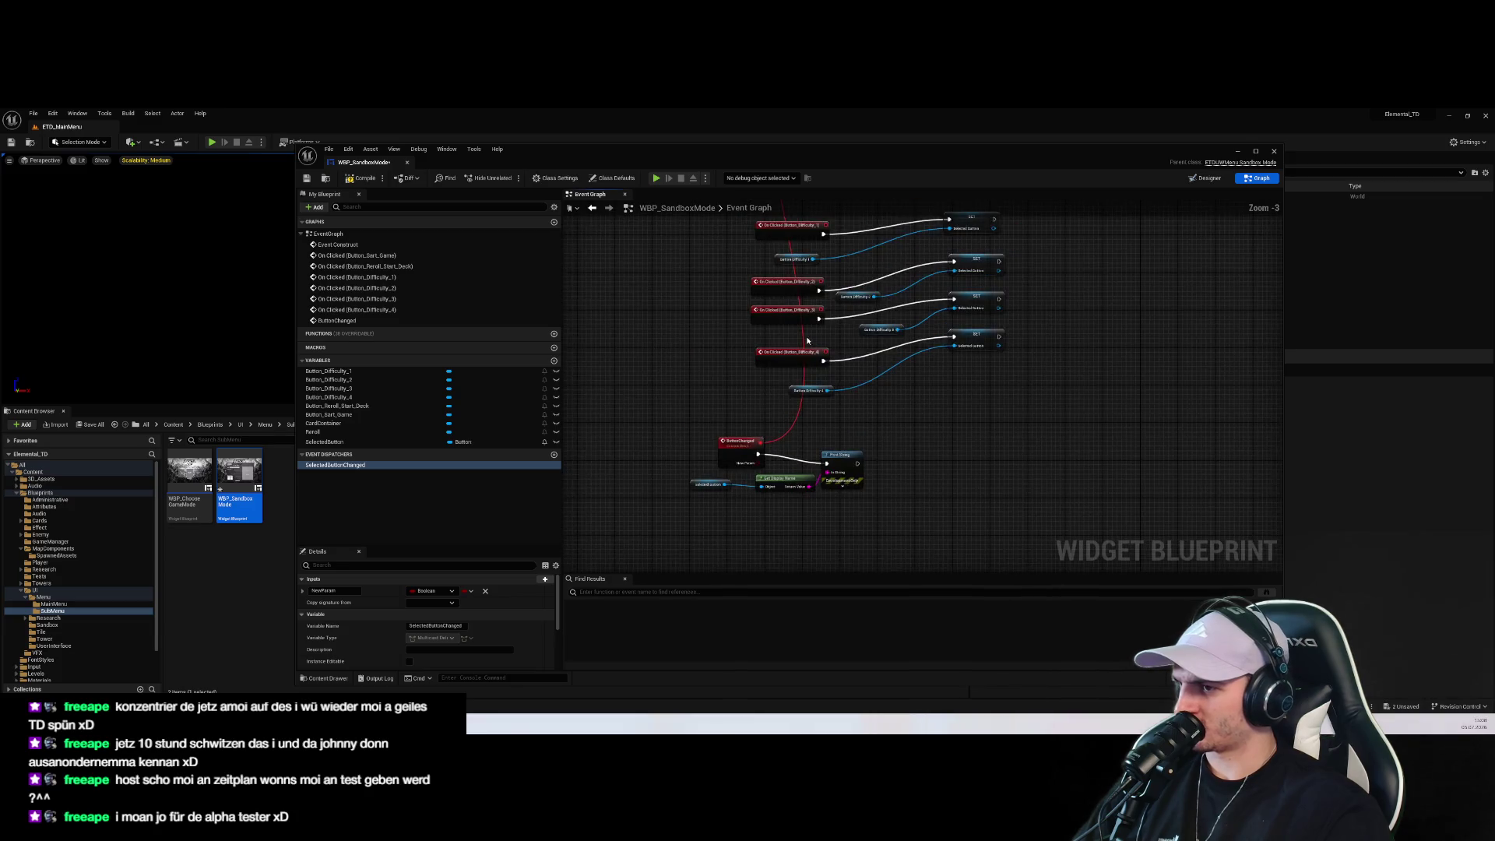
mouse_move(748, 276)
mouse_down()
mouse_move(753, 432)
mouse_move(748, 164)
mouse_up()
scroll(778, 390, up, 4)
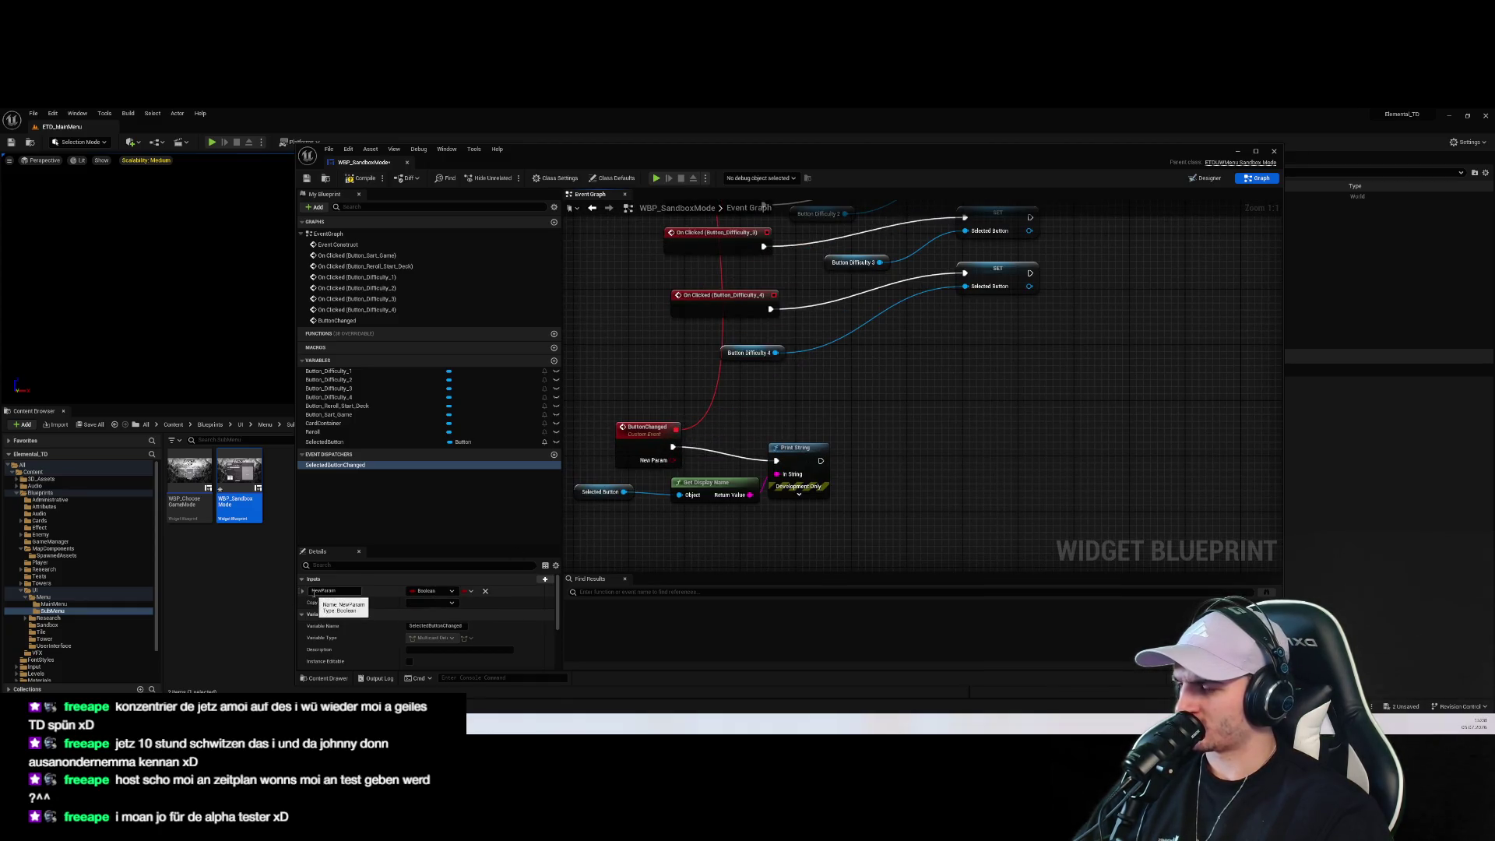
scroll(875, 540, down, 2)
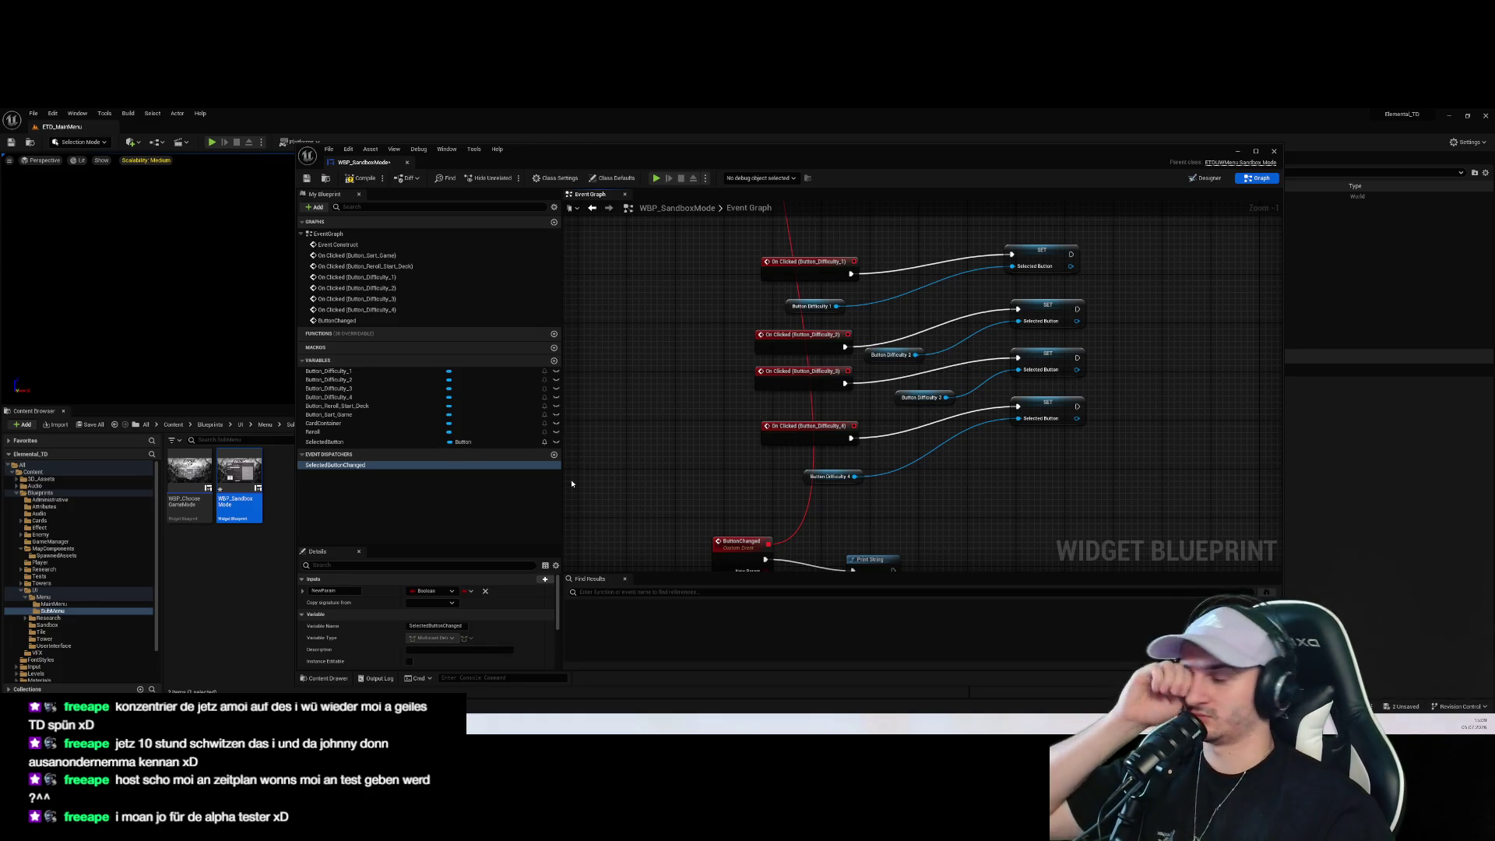
Rename the new dispatcher input to Button and set its type to Button object reference
click(432, 590)
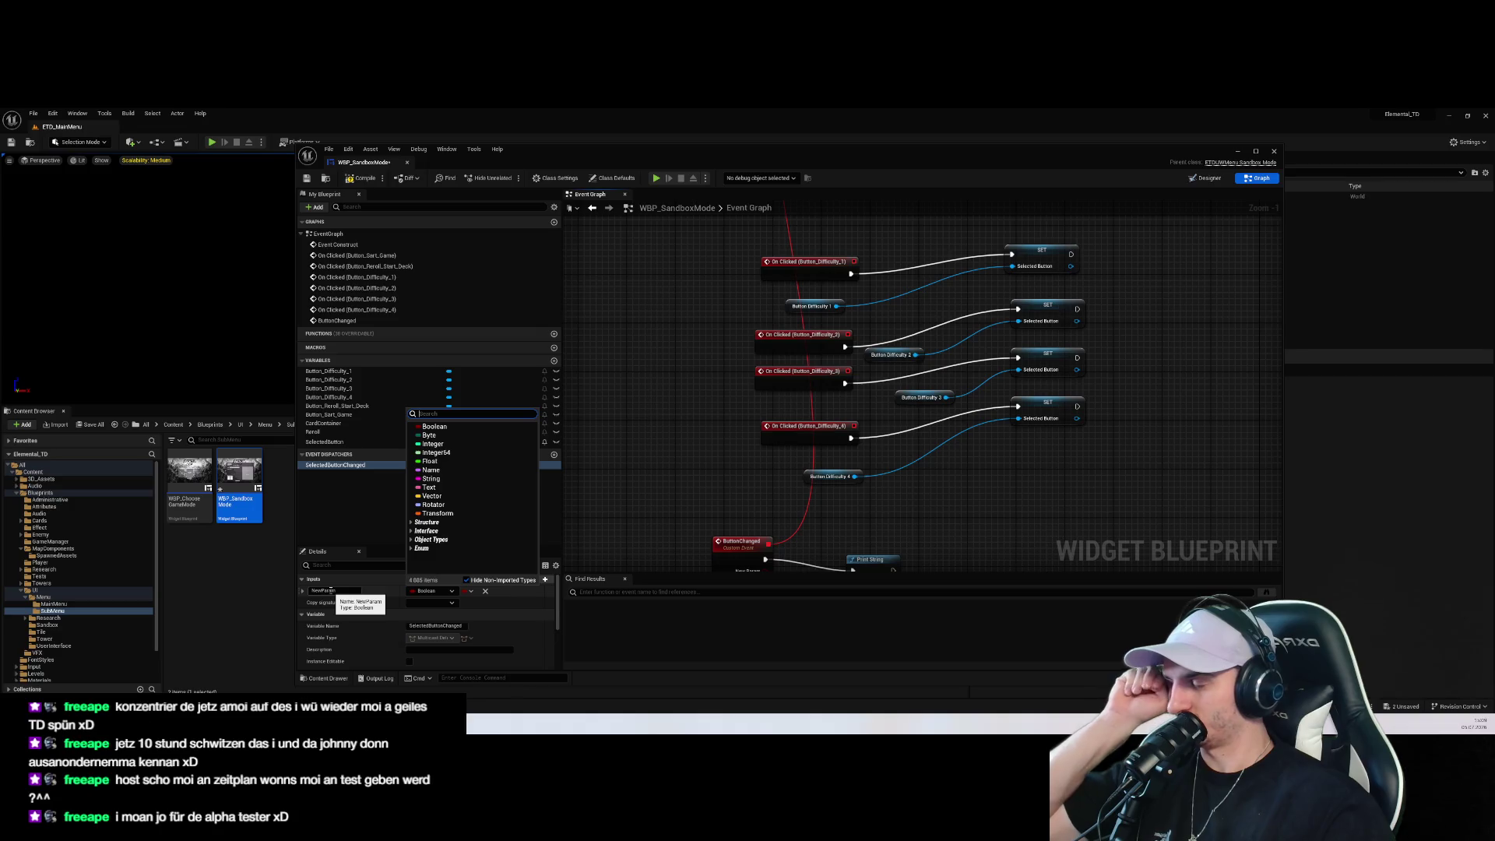
click(303, 591)
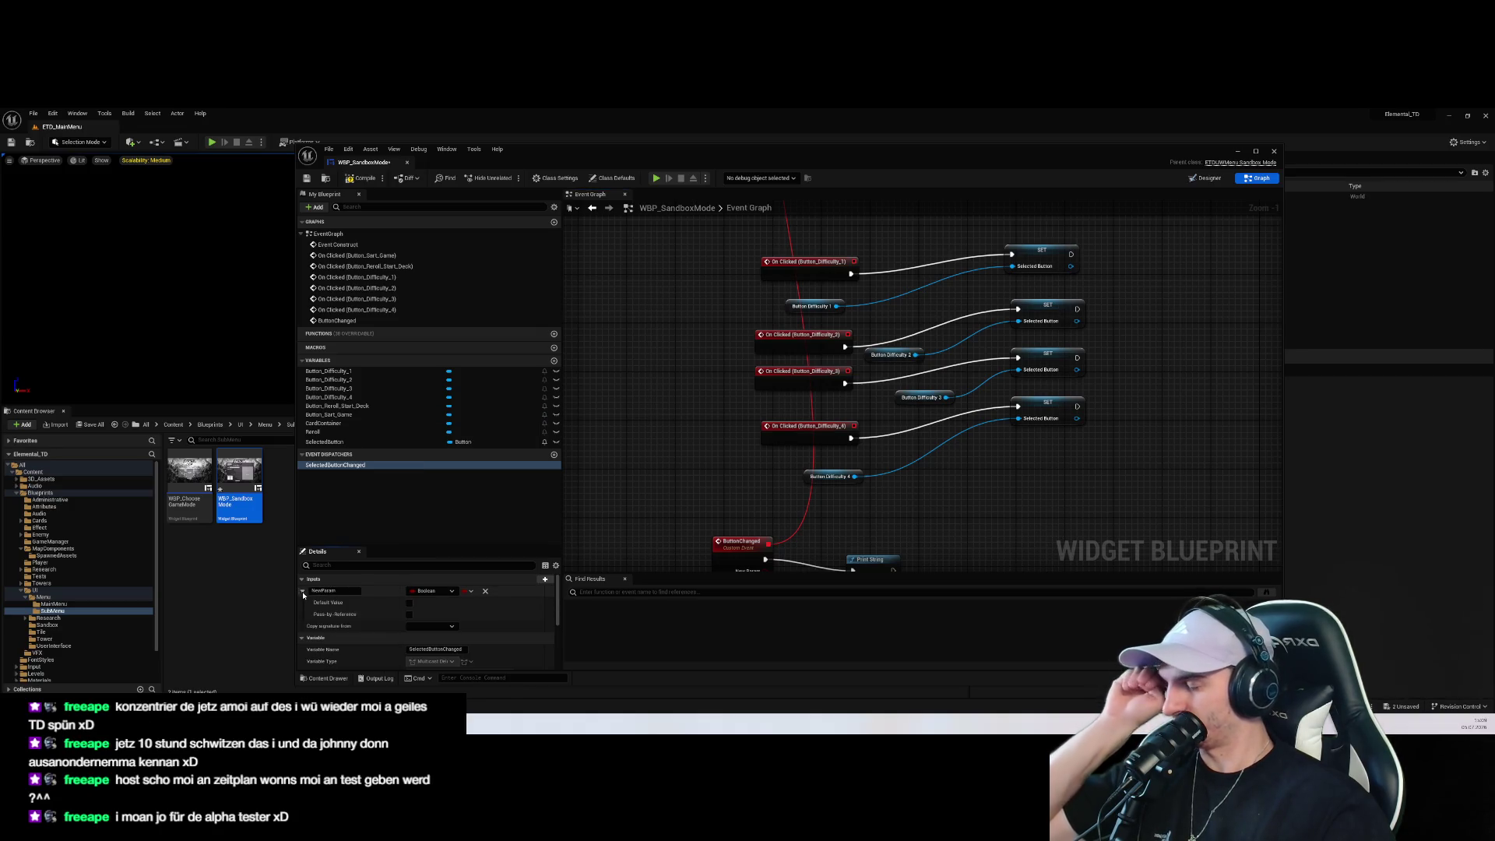
click(303, 592)
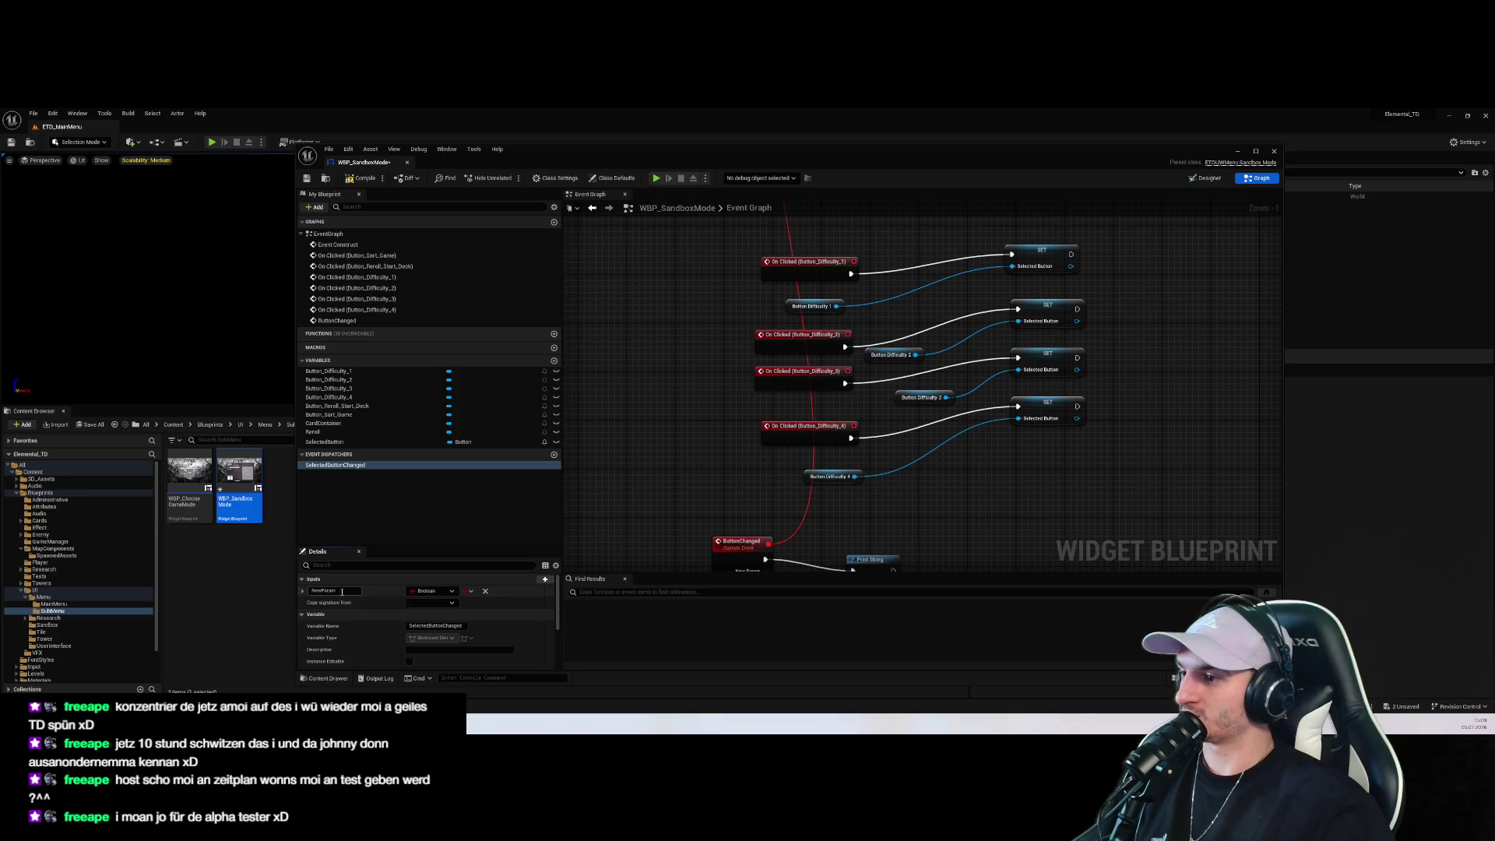
click(343, 591)
text(Numb)
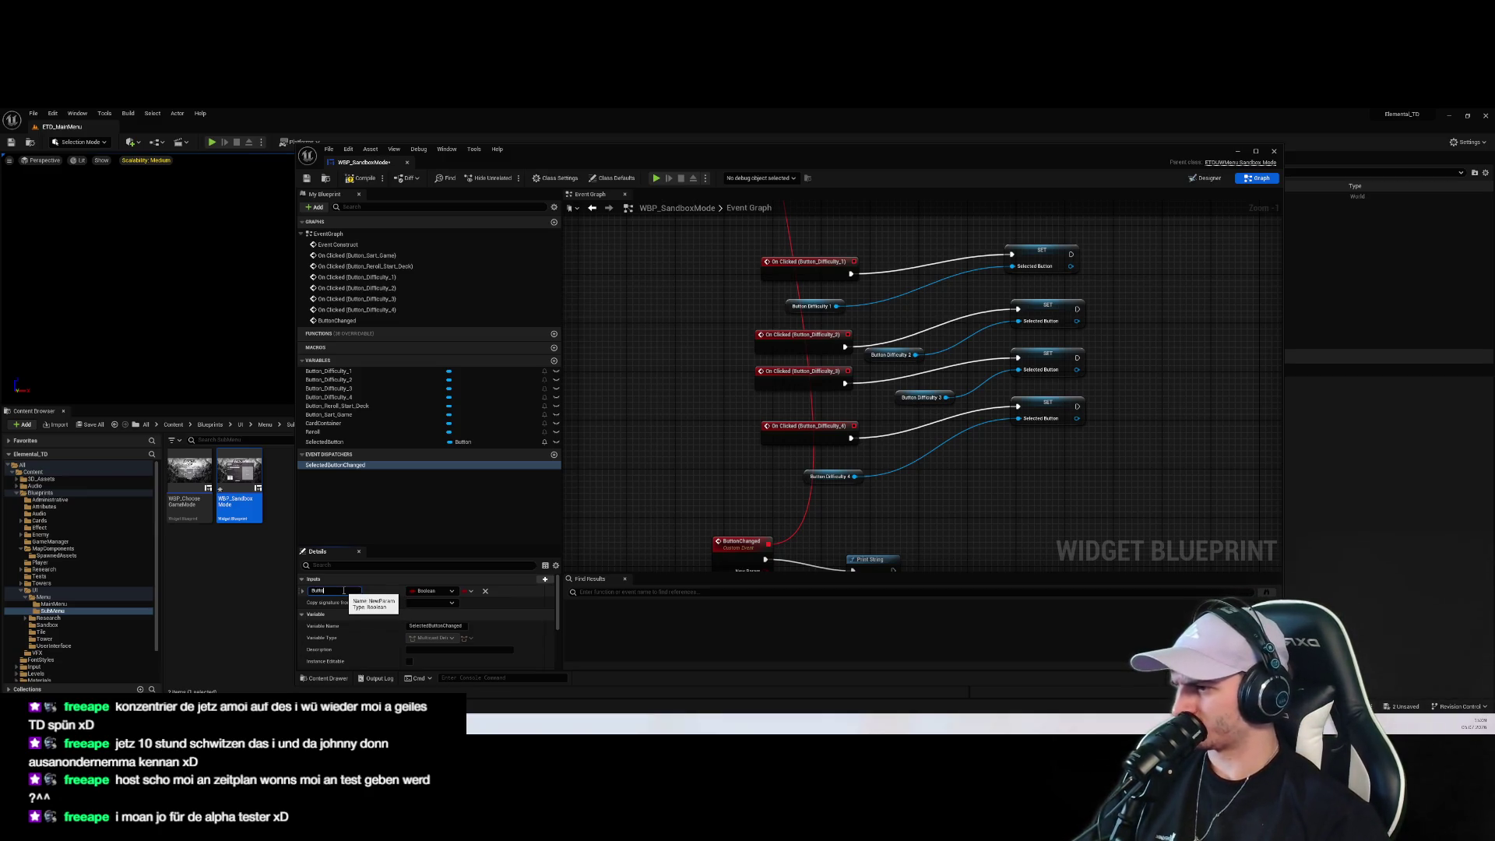
text(n)
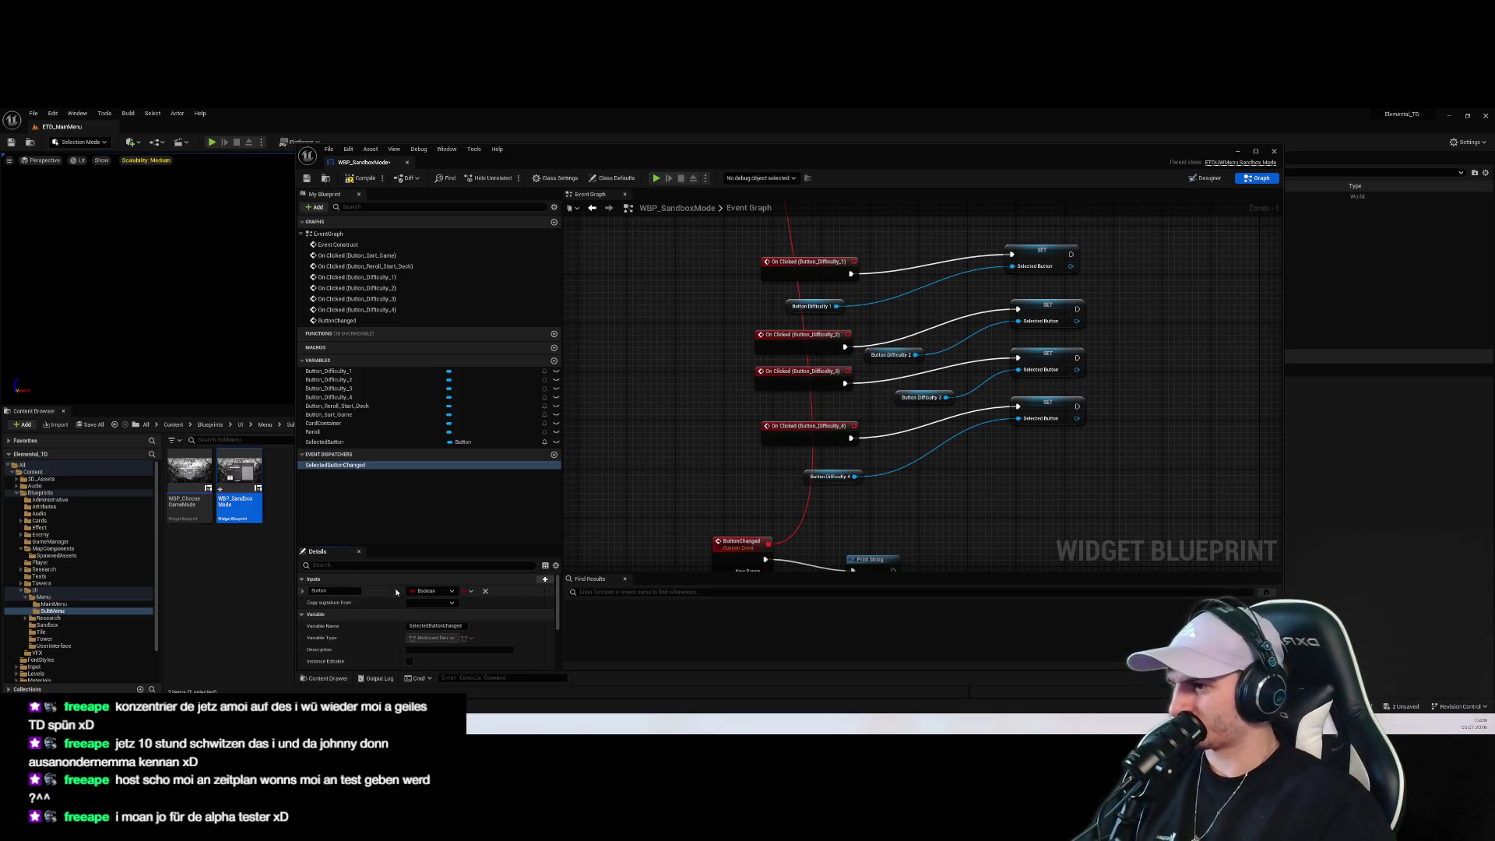
click(430, 591)
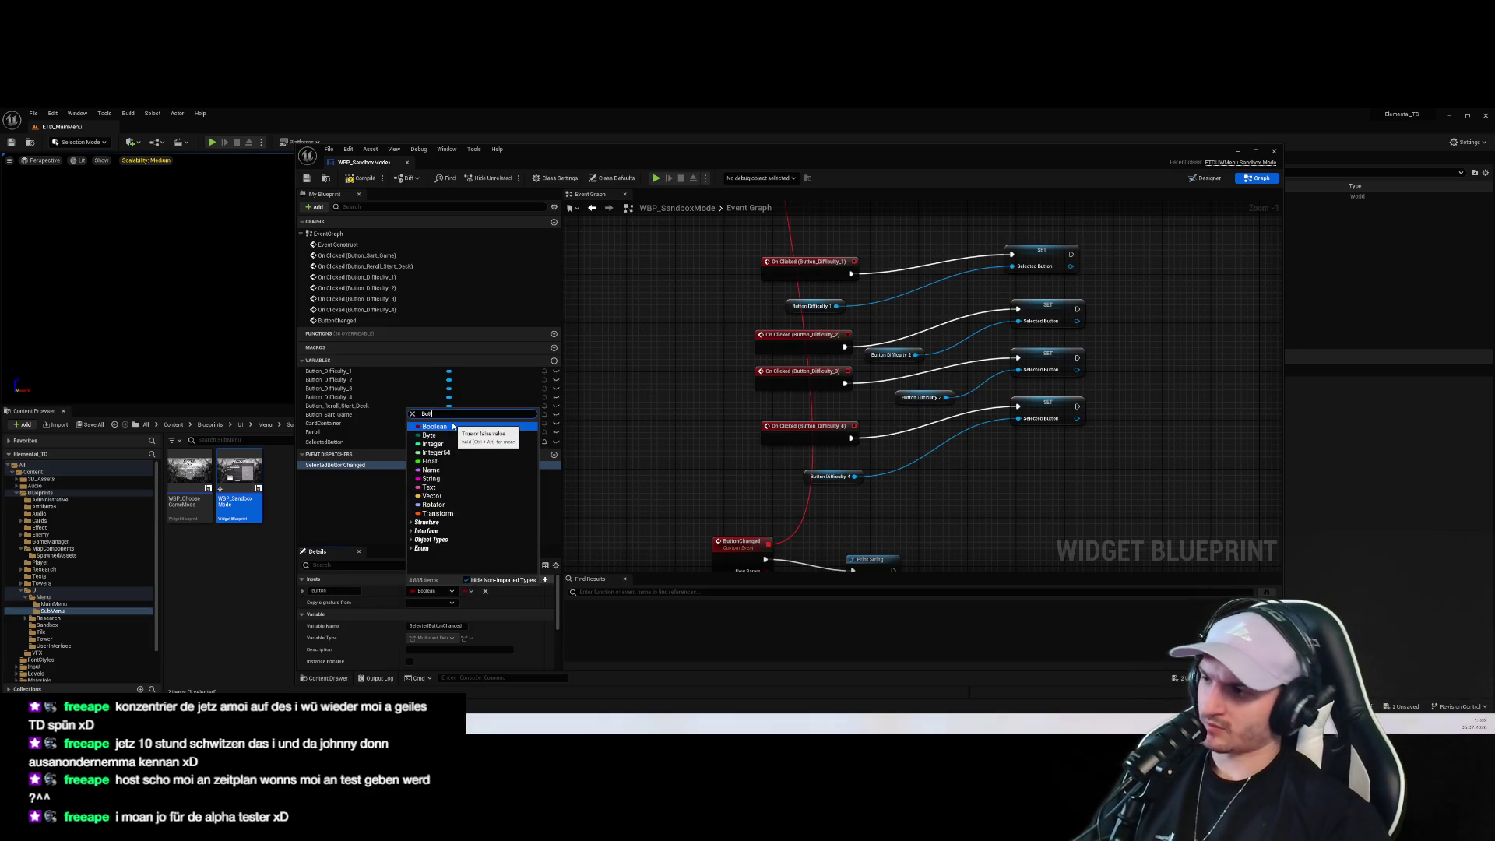
text(tpo)
key(BackSpace)
key(BackSpace)
text(on)
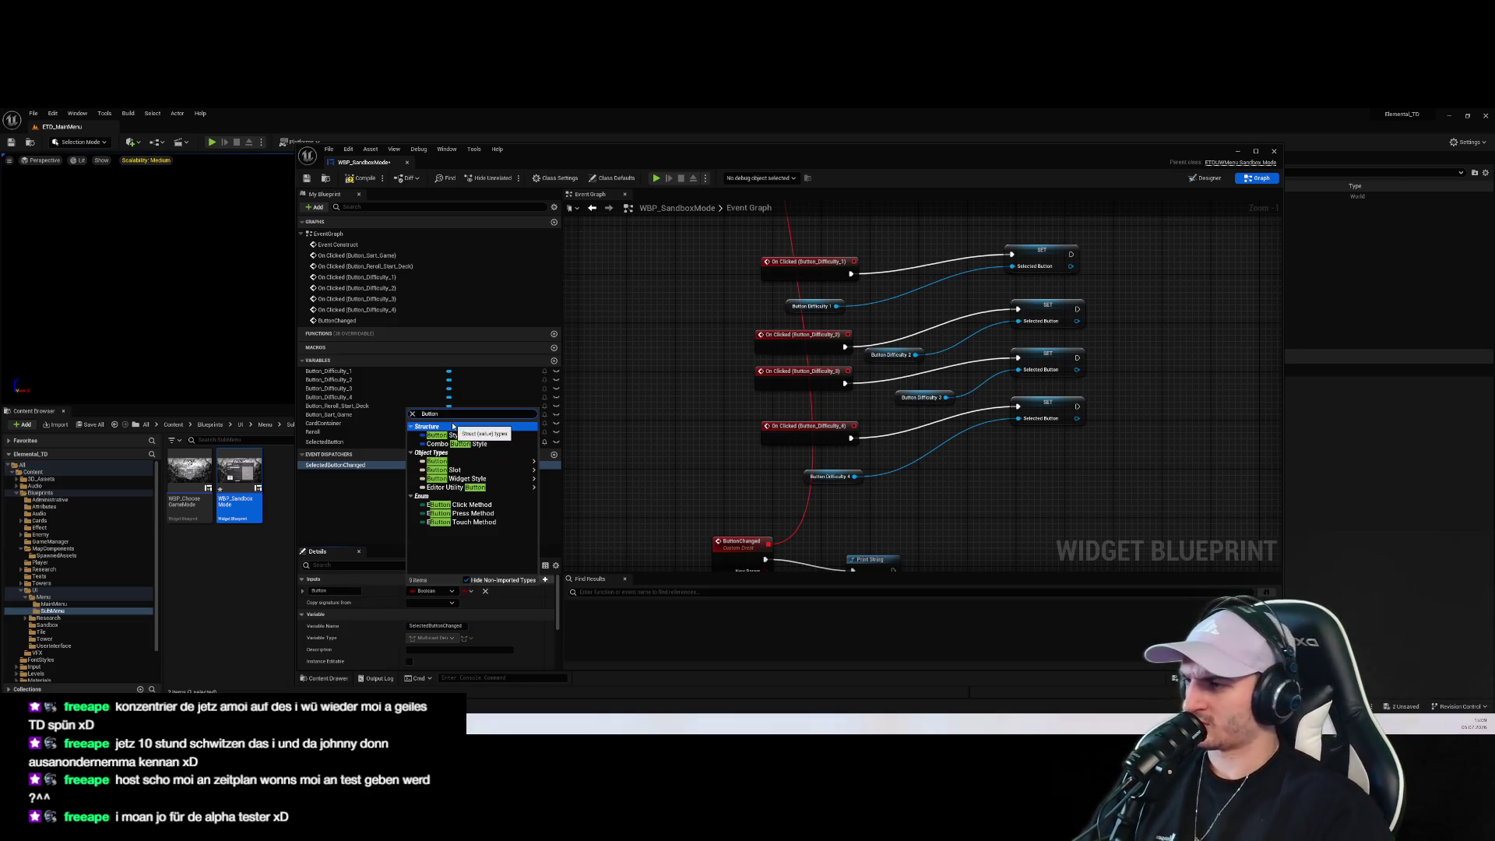
click(471, 463)
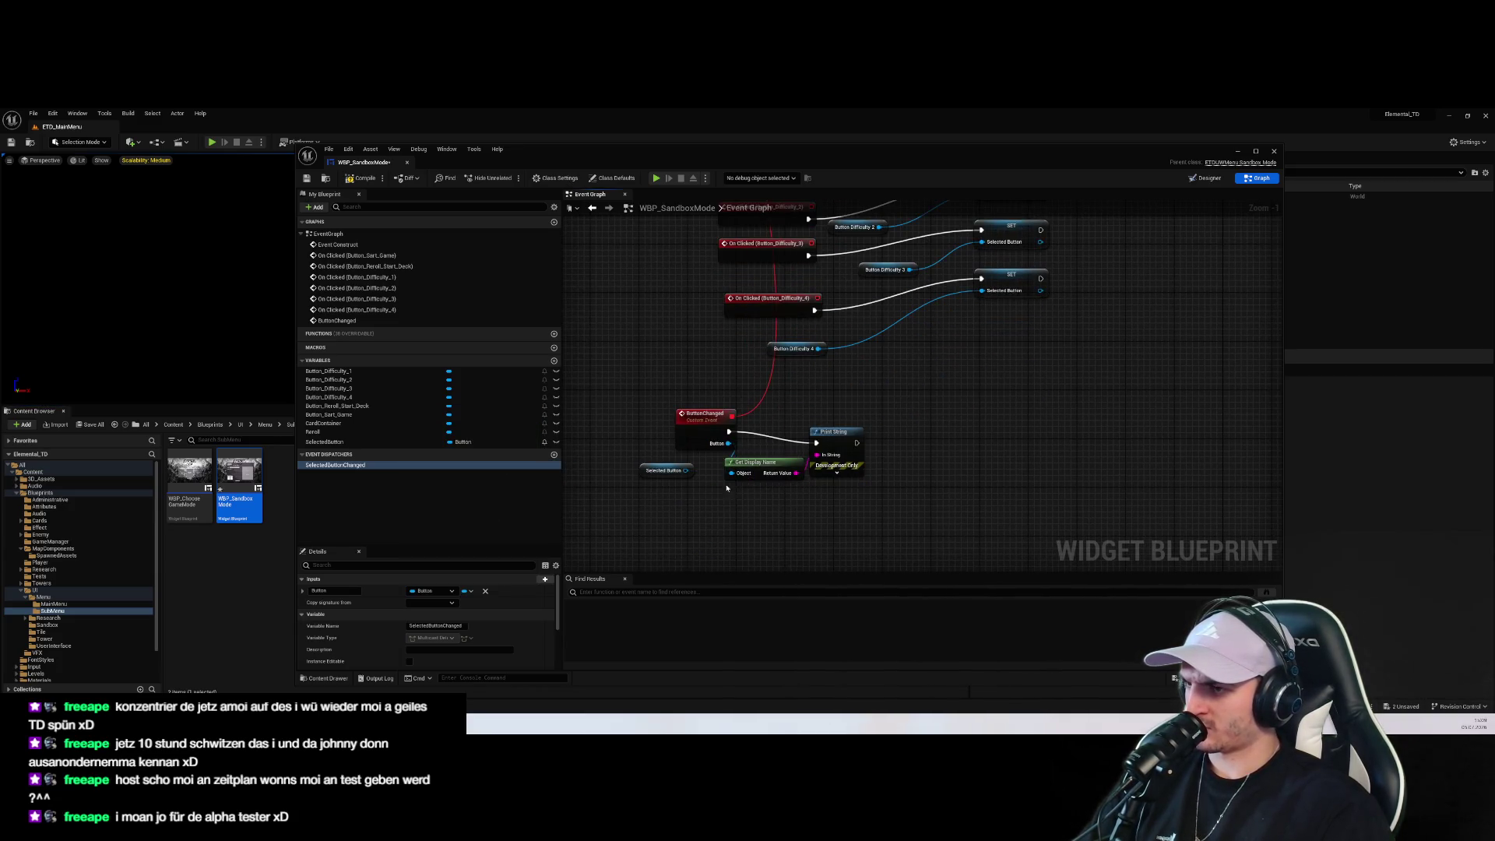
click(660, 472)
click(701, 514)
scroll(746, 397, down, 2)
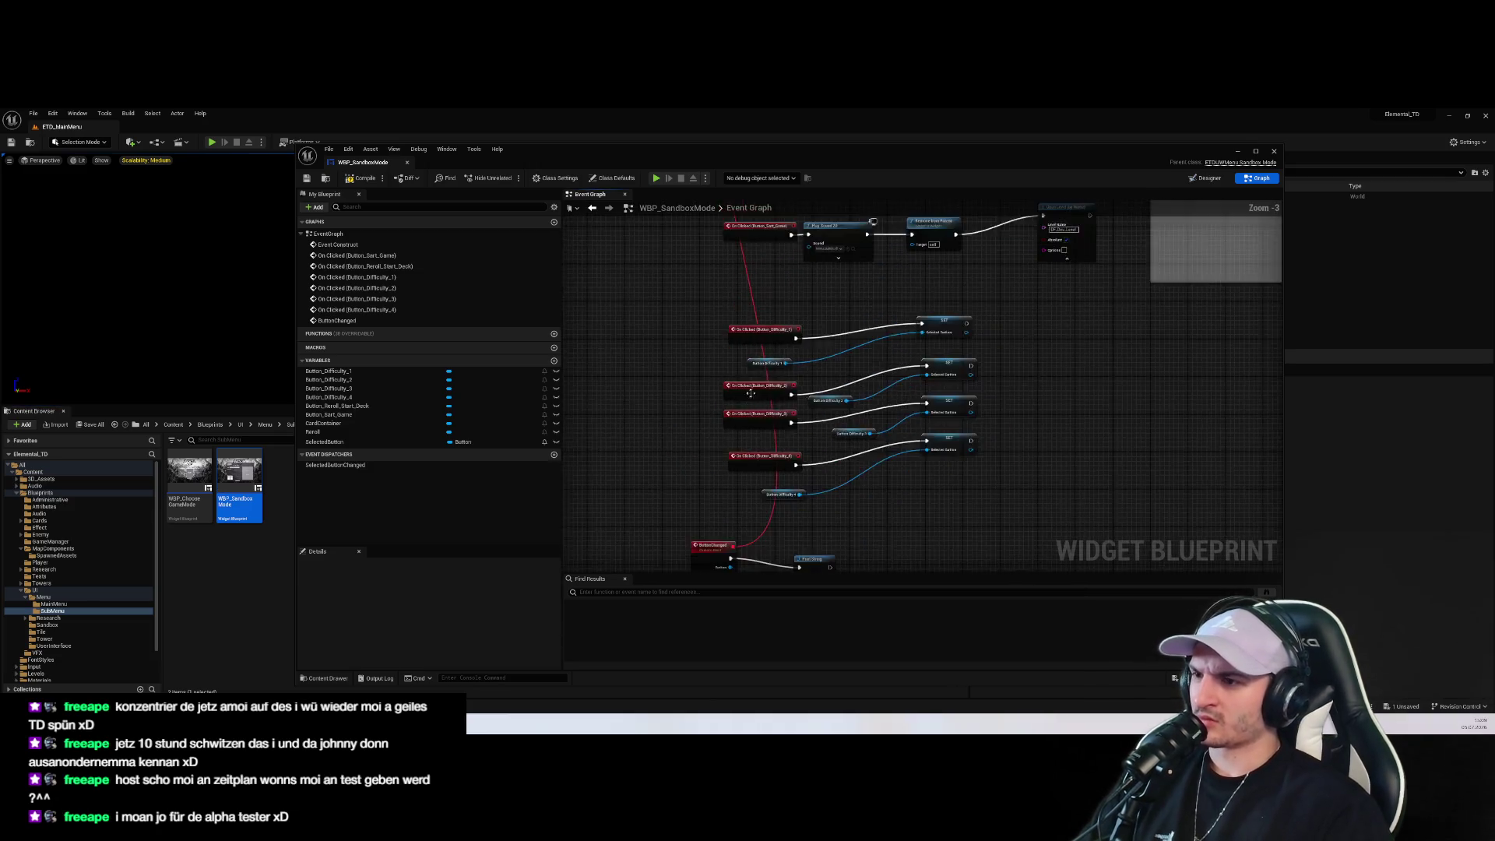
click(966, 458)
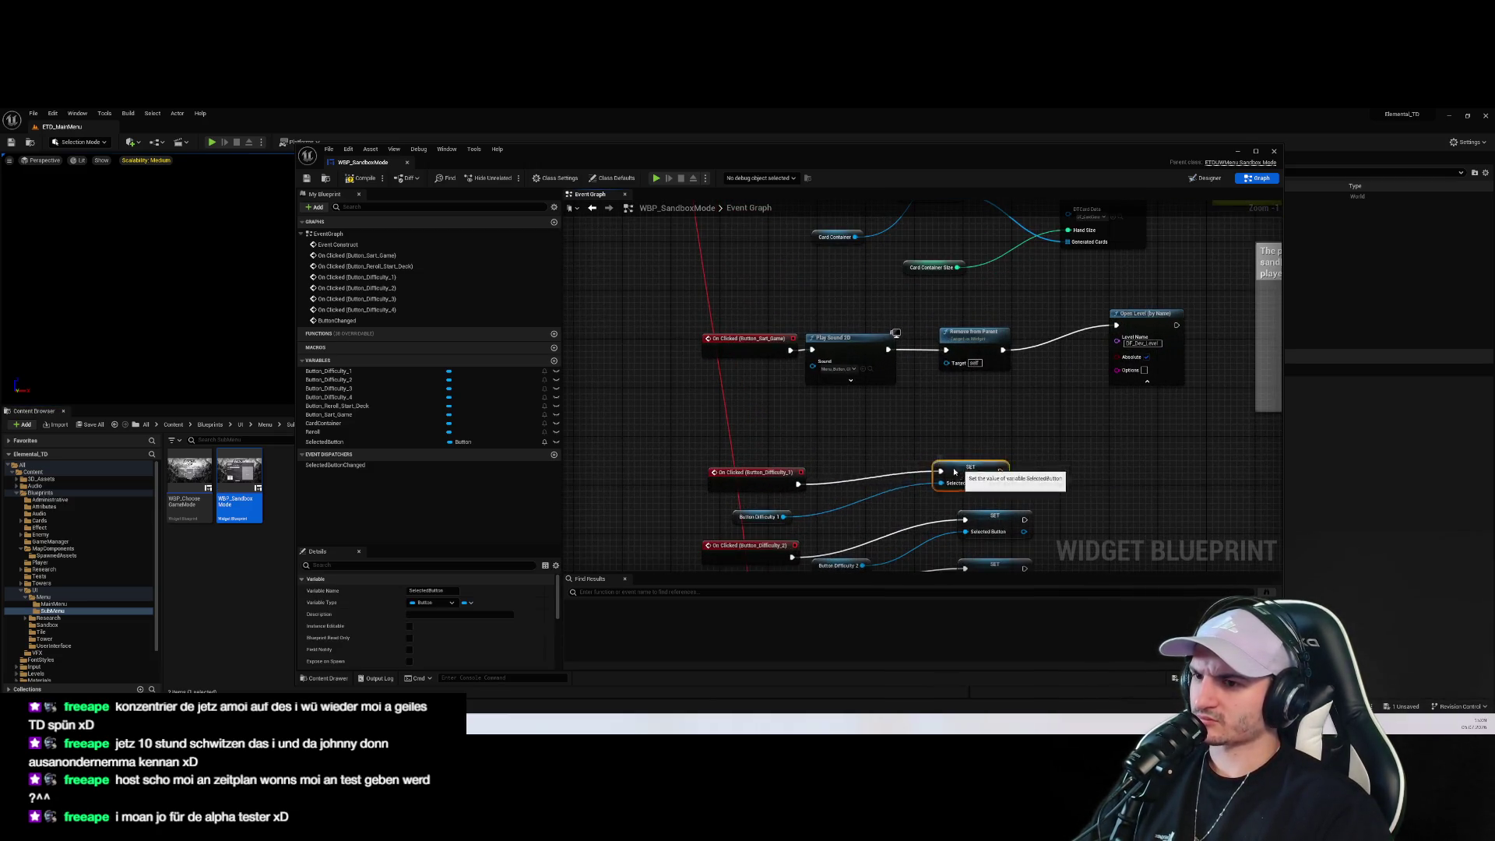
scroll(888, 354, down, 1)
scroll(888, 354, up, 5)
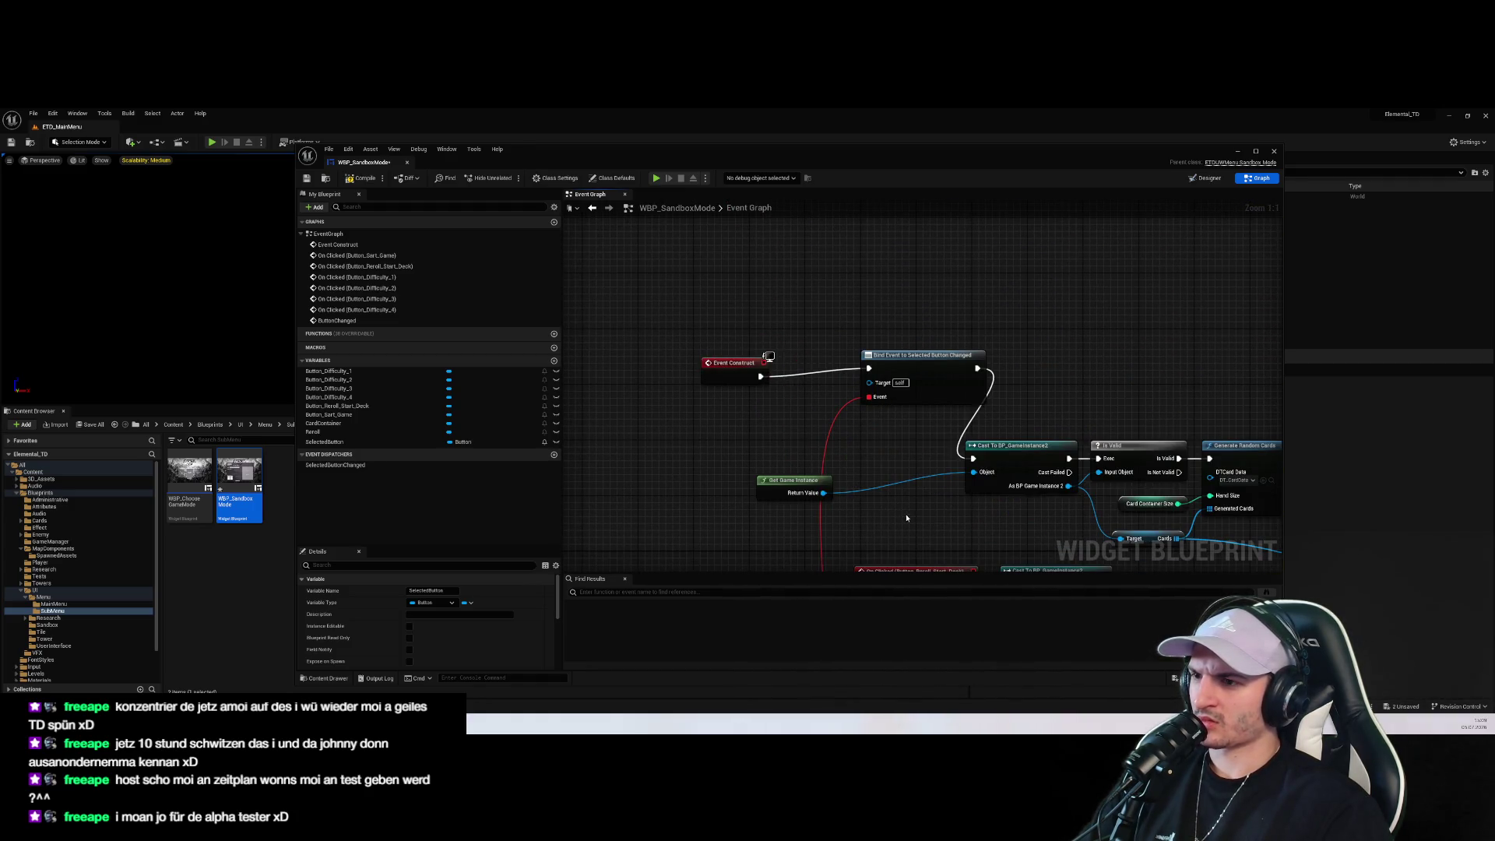
mouse_move(324, 442)
mouse_down()
mouse_move(697, 420)
mouse_move(875, 387)
mouse_up()
click(728, 432)
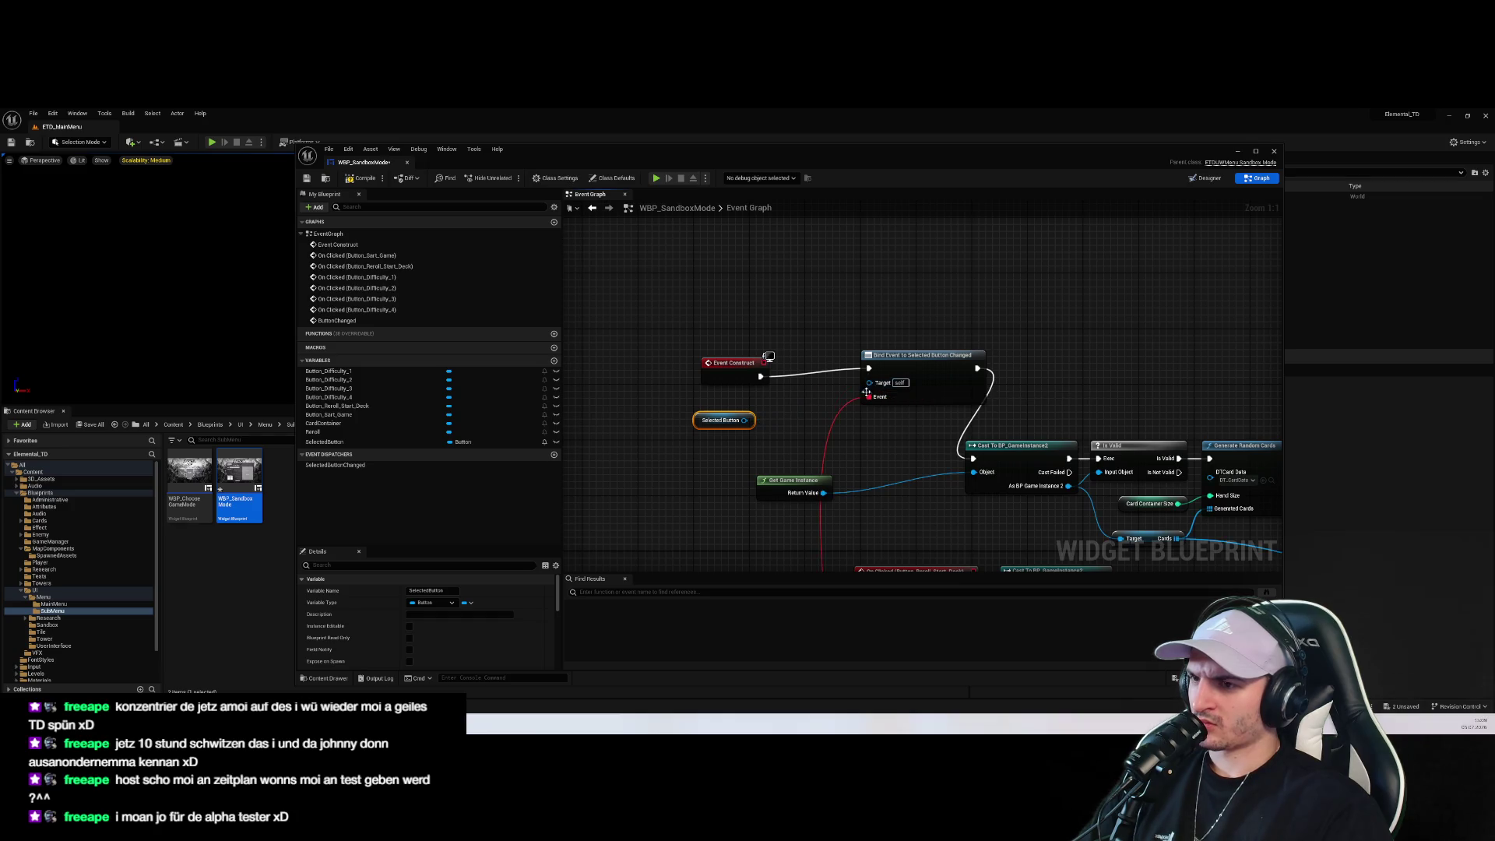
click(806, 420)
drag(773, 477, 610, 410)
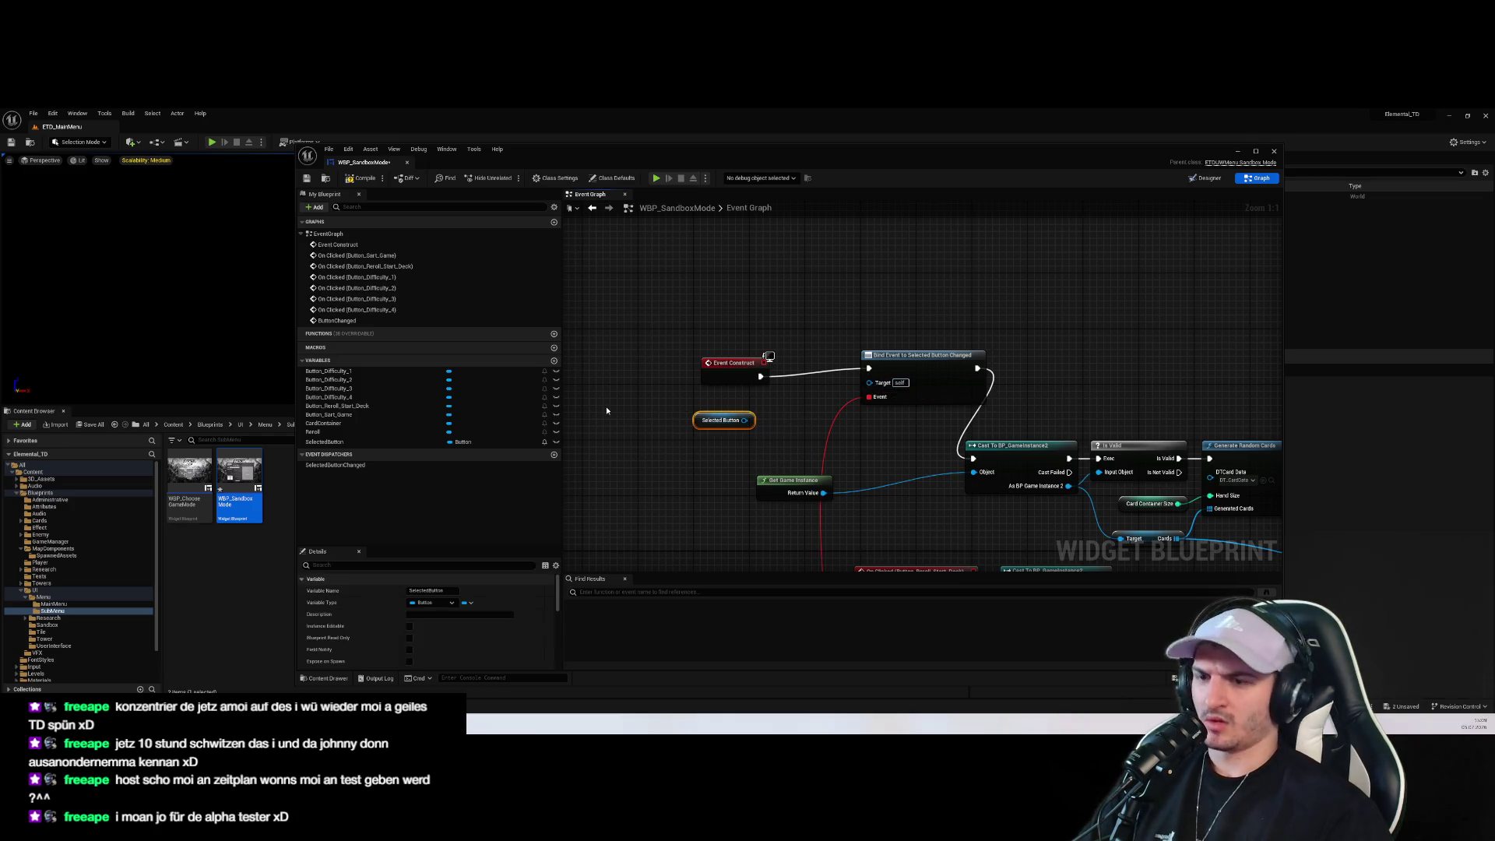
key(Delete)
right_click(686, 433)
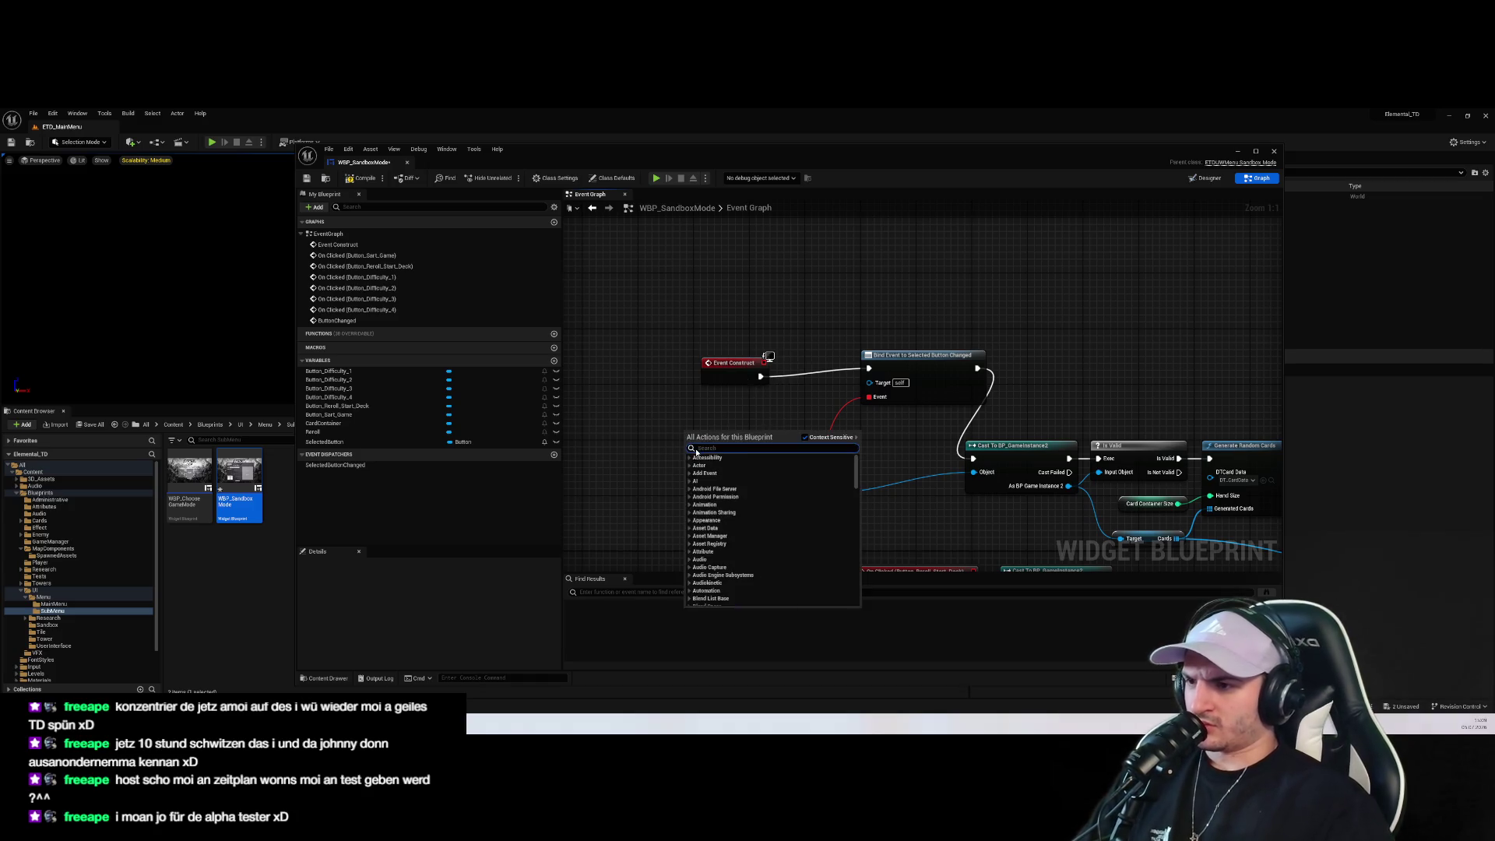
text(bind even)
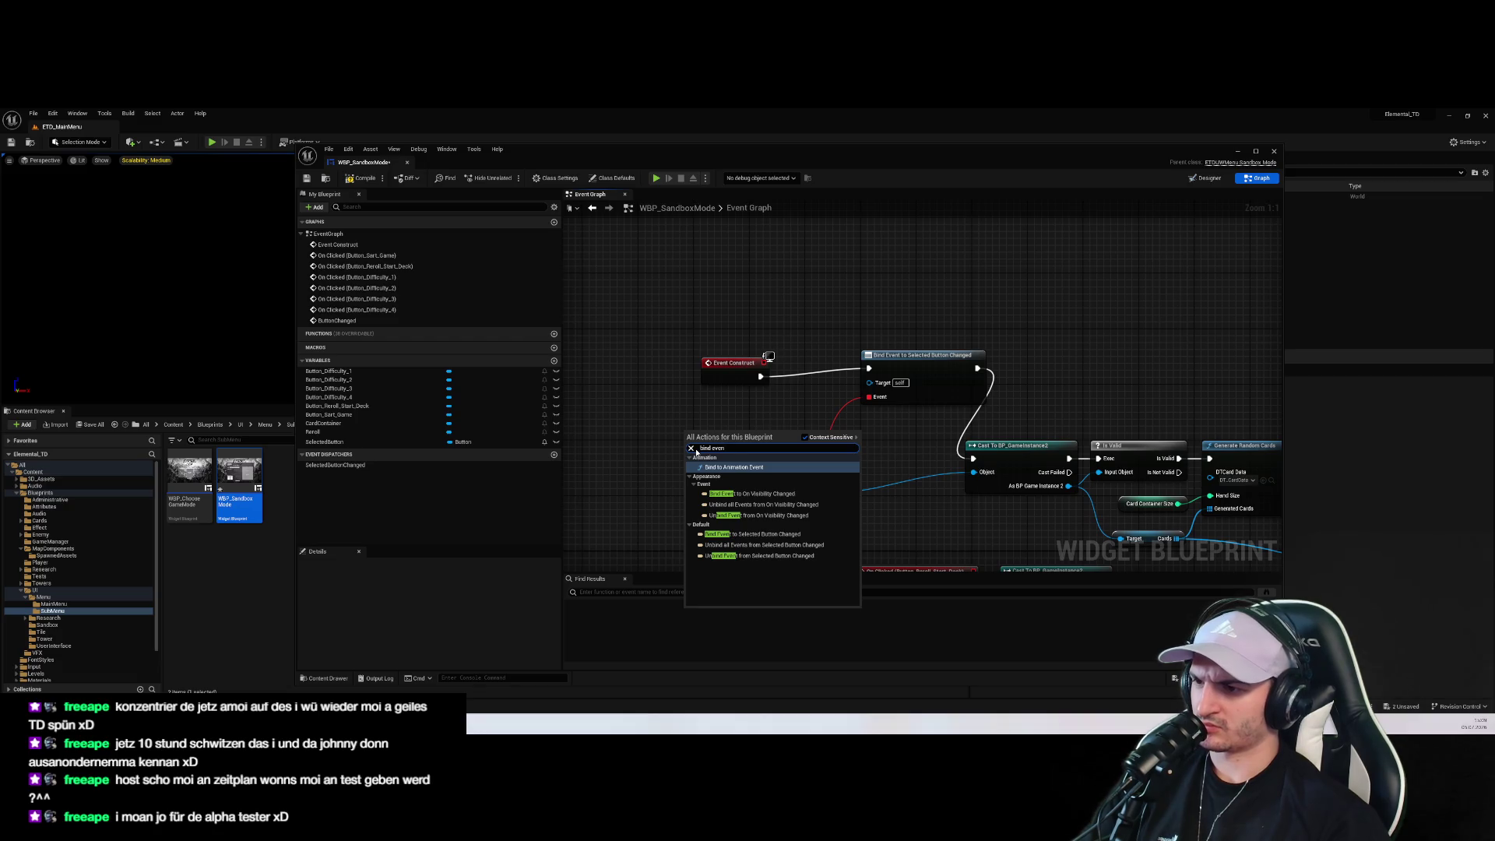
key(Down)
key(Down)
key(Down)
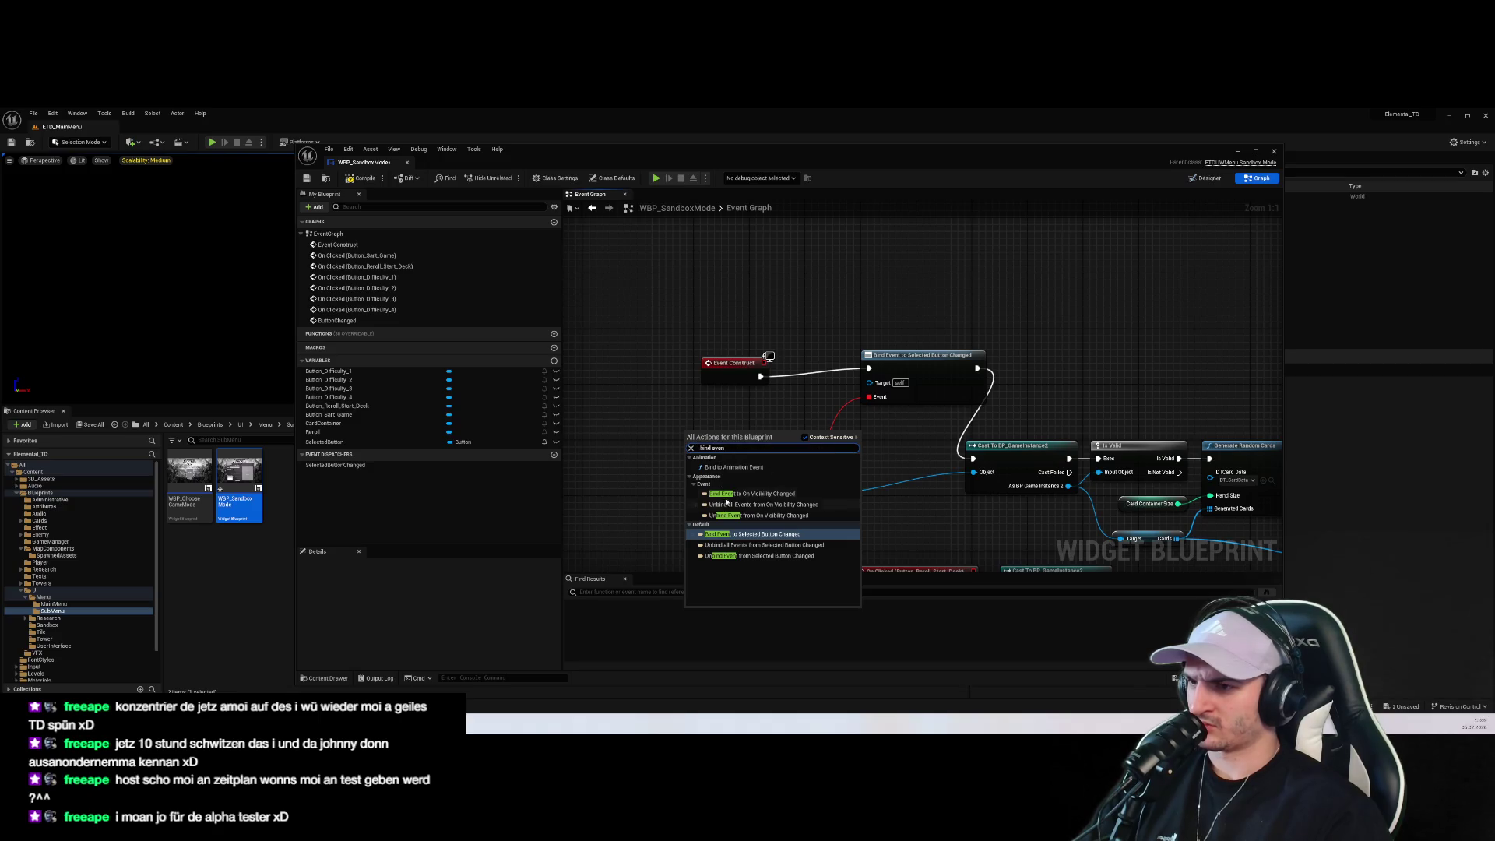
click(752, 534)
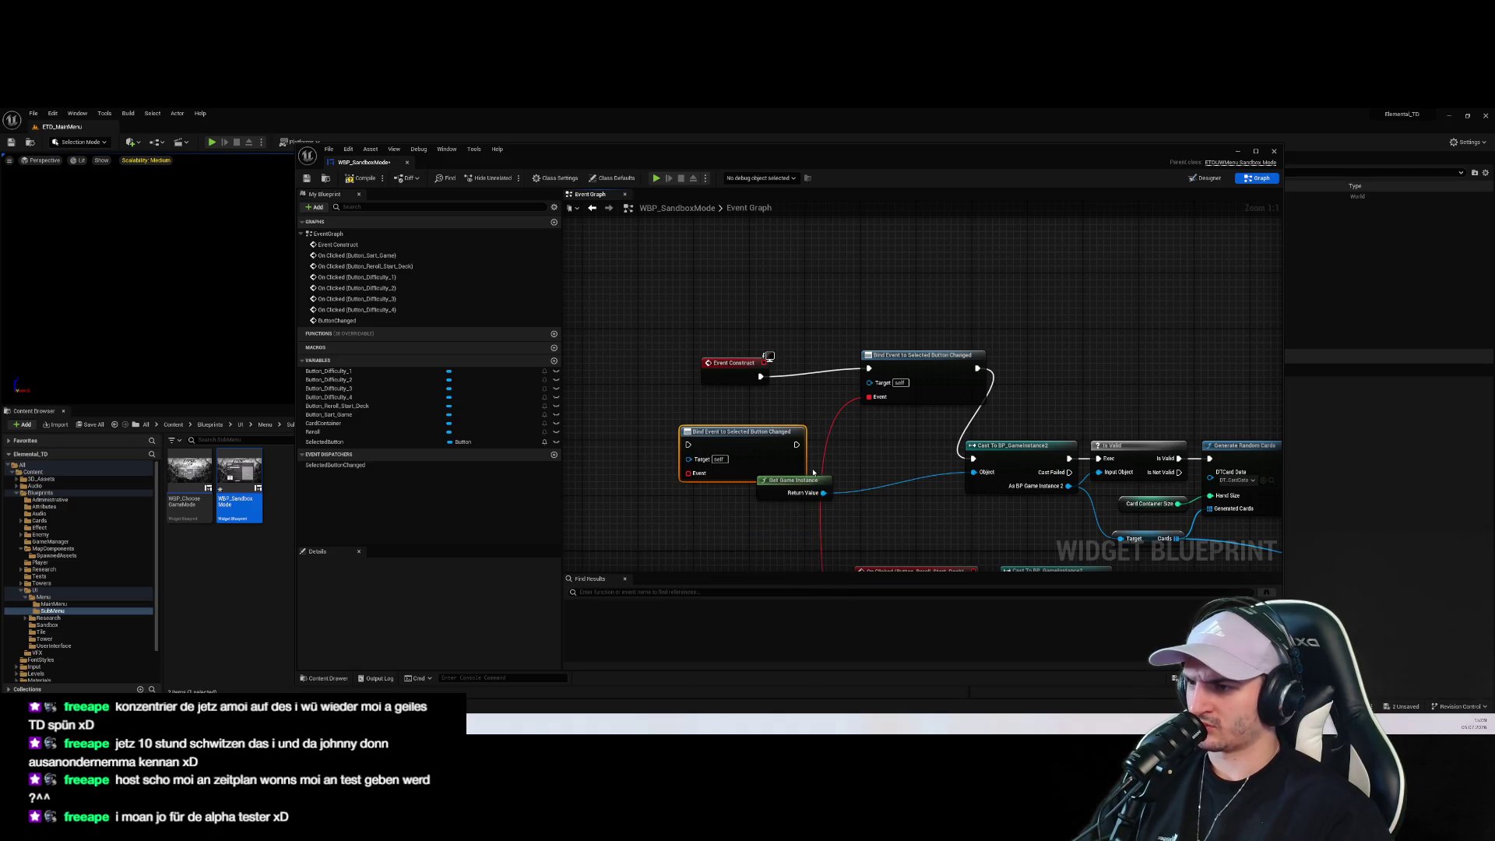
click(699, 440)
key(Delete)
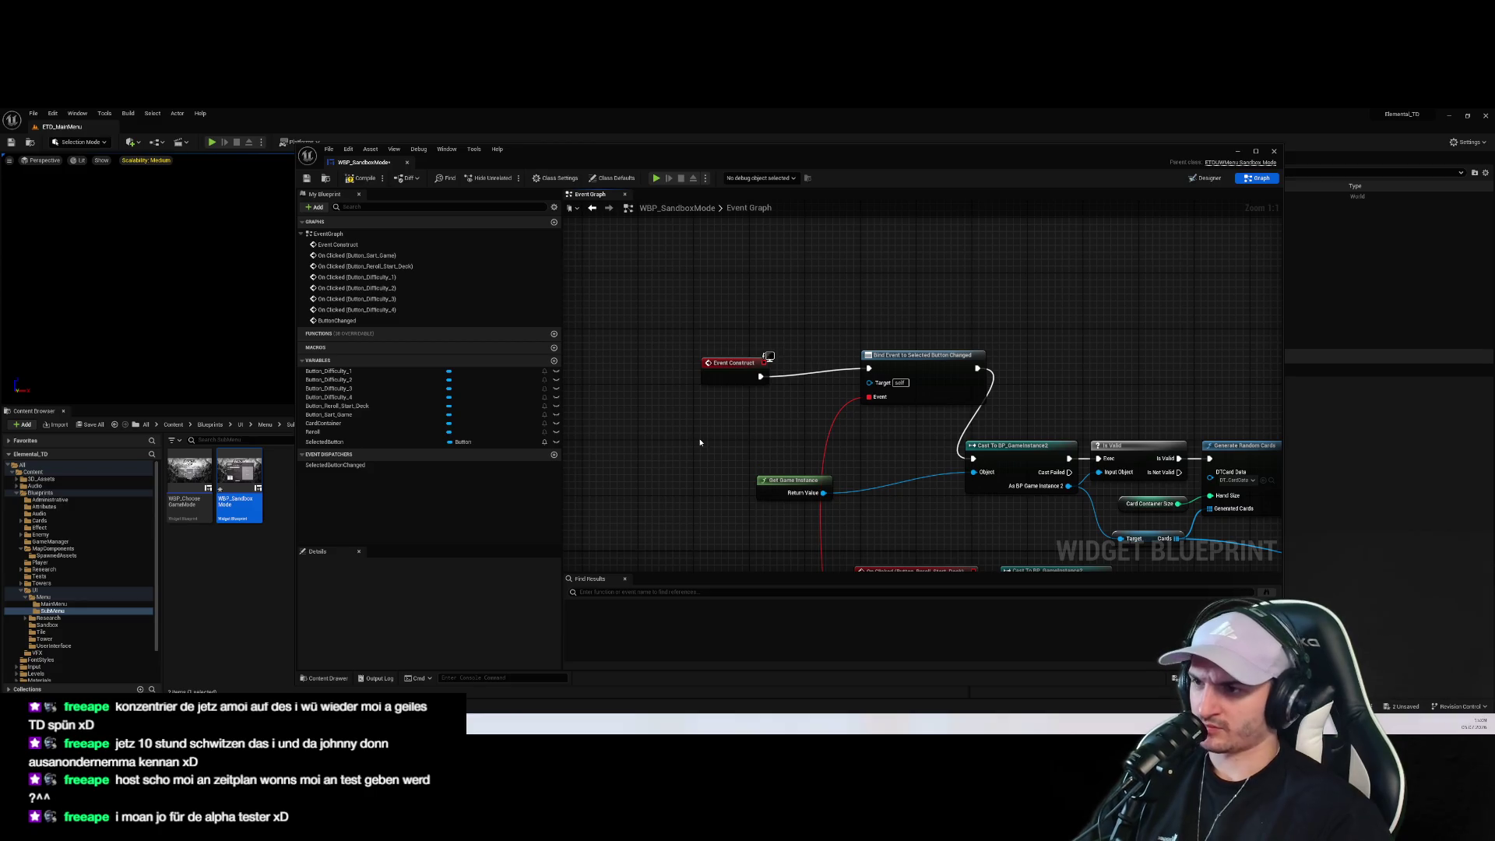
right_click(701, 442)
Add a Button Changed call node above Bind Event and run it from Event Construct
text(button changed)
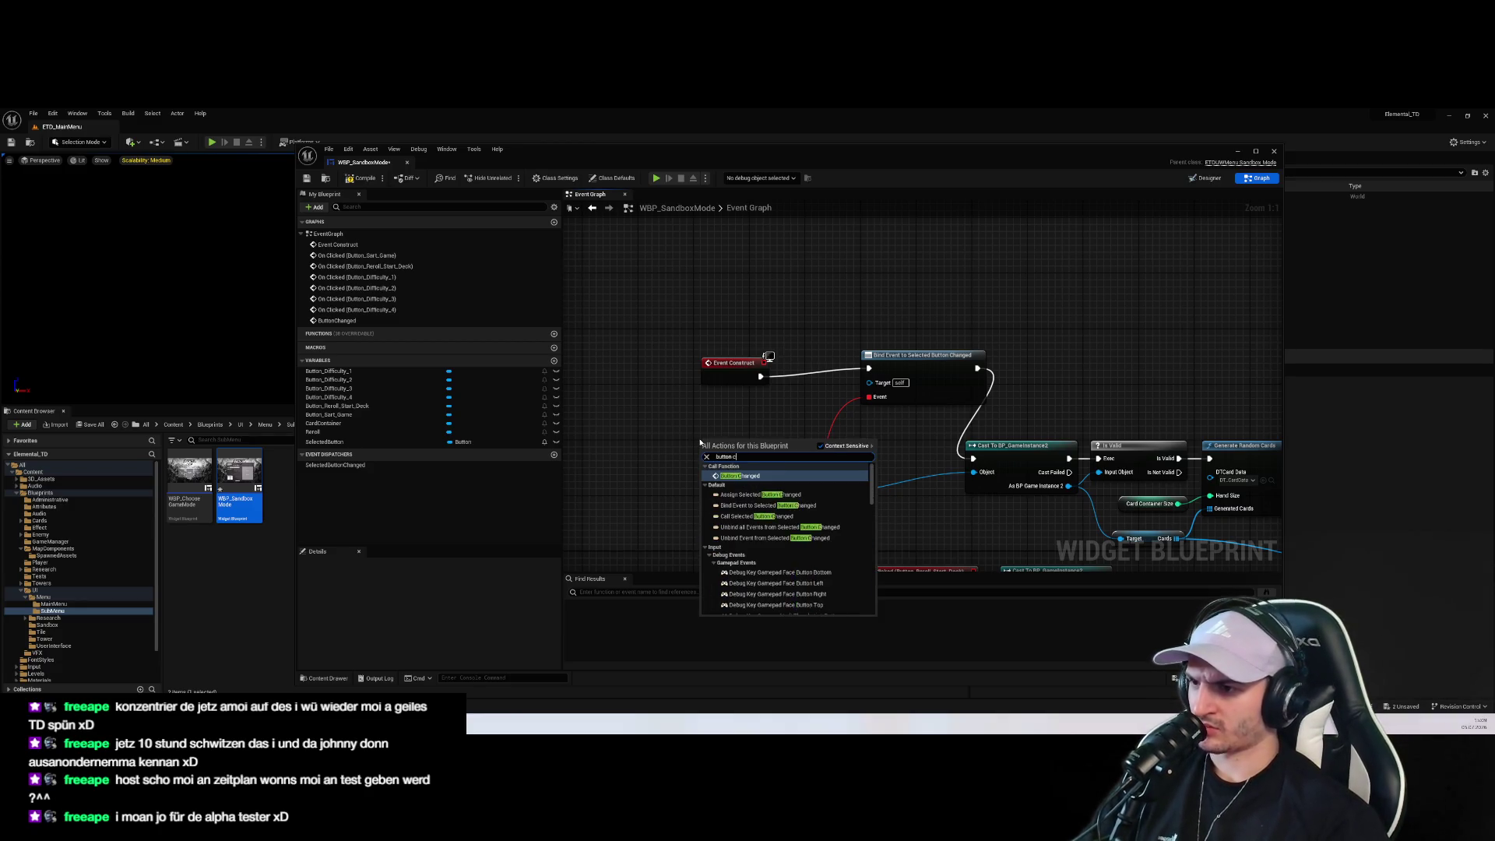
key(Return)
drag(778, 435, 912, 282)
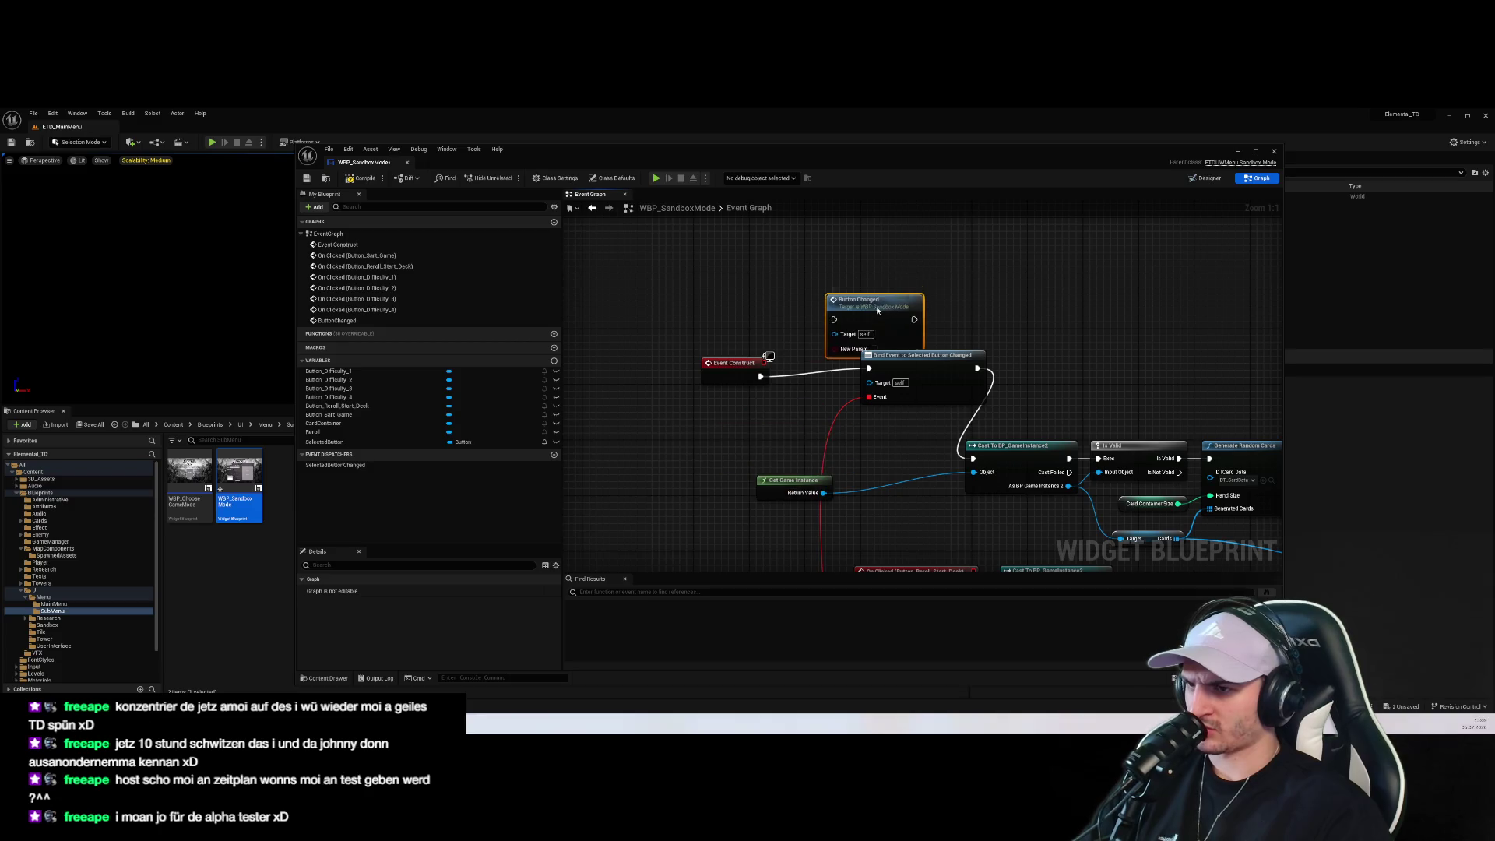
drag(759, 377, 834, 305)
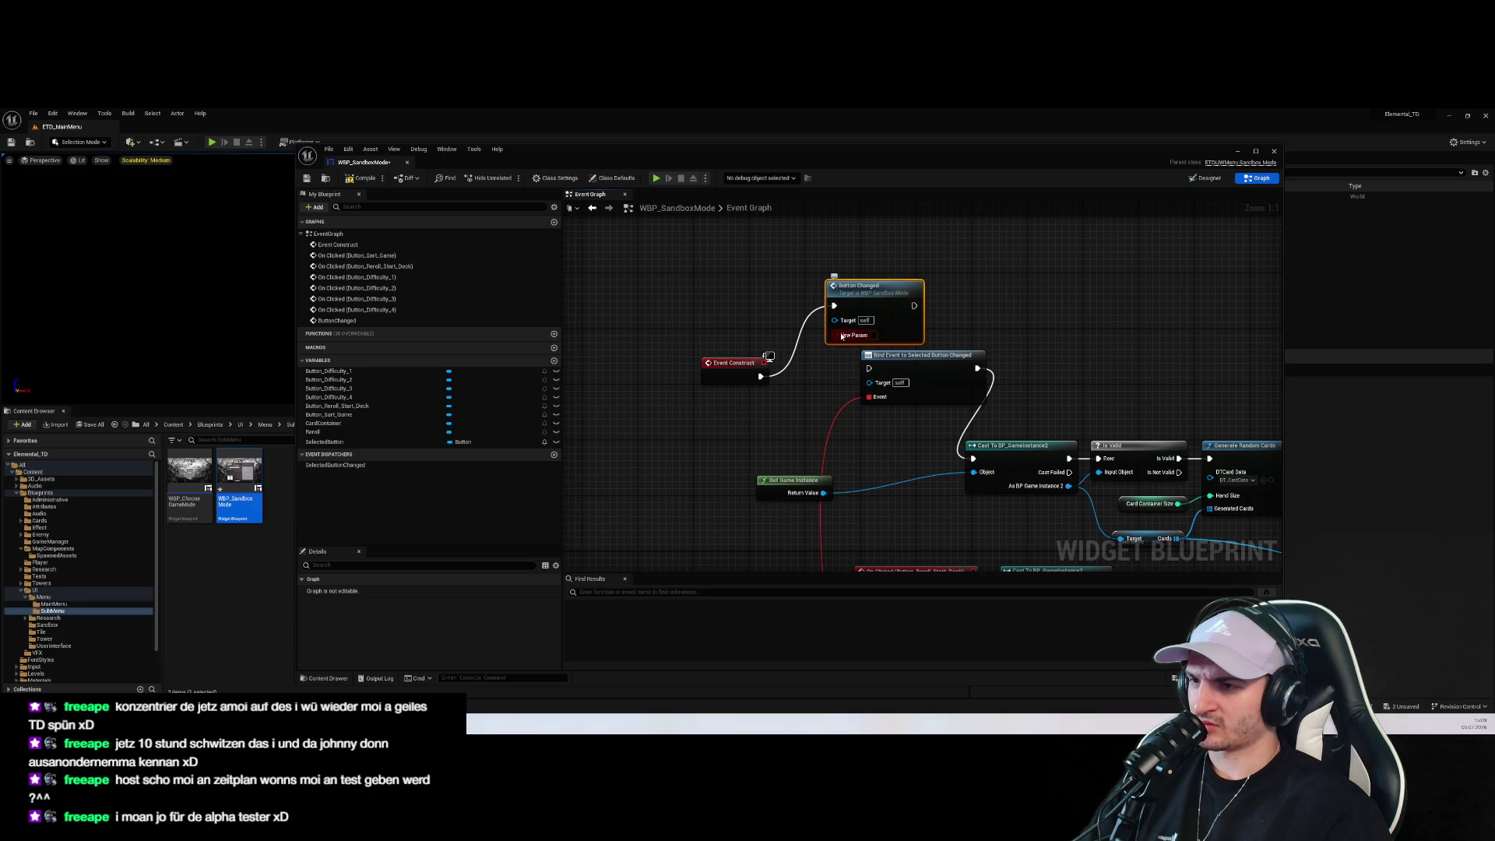
scroll(819, 301, down, 2)
scroll(849, 489, up, 3)
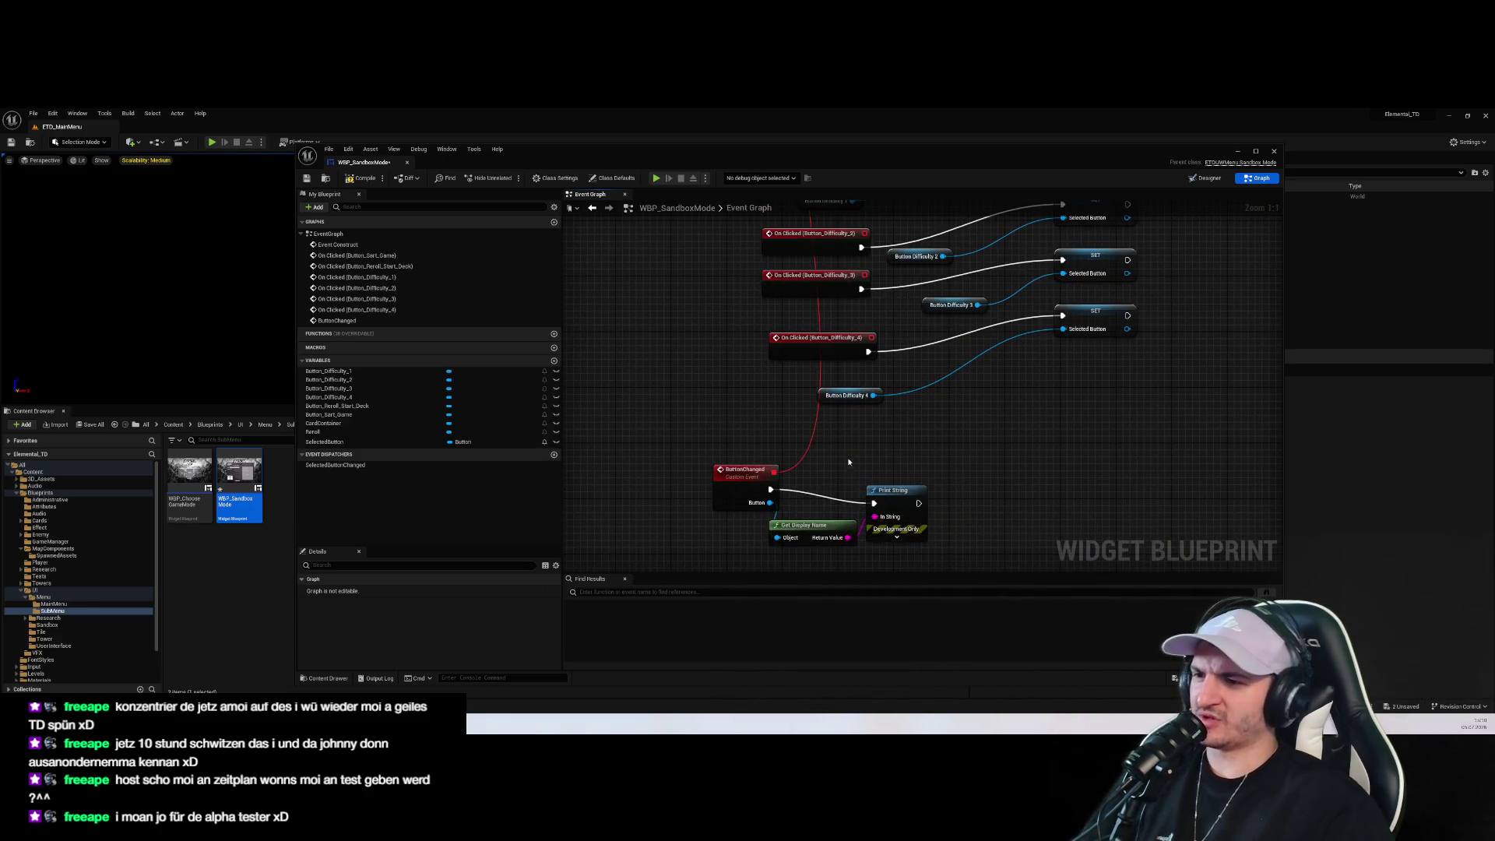
Review the ButtonChanged event, call node, Bind Event and SelectedButtonChanged dispatcher details
click(745, 479)
scroll(874, 374, down, 2)
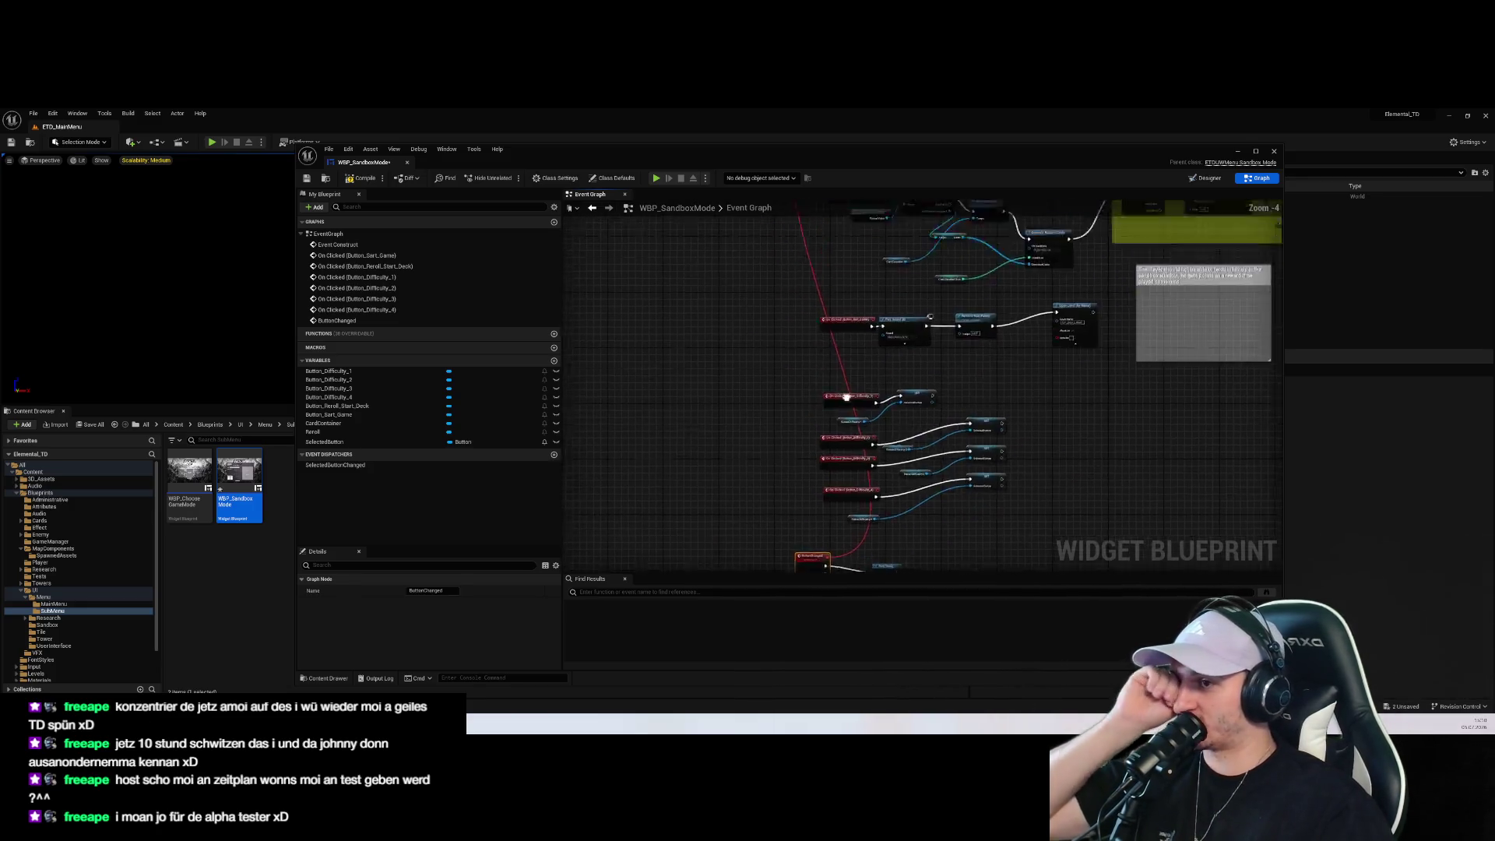
scroll(840, 356, up, 2)
click(840, 355)
click(898, 377)
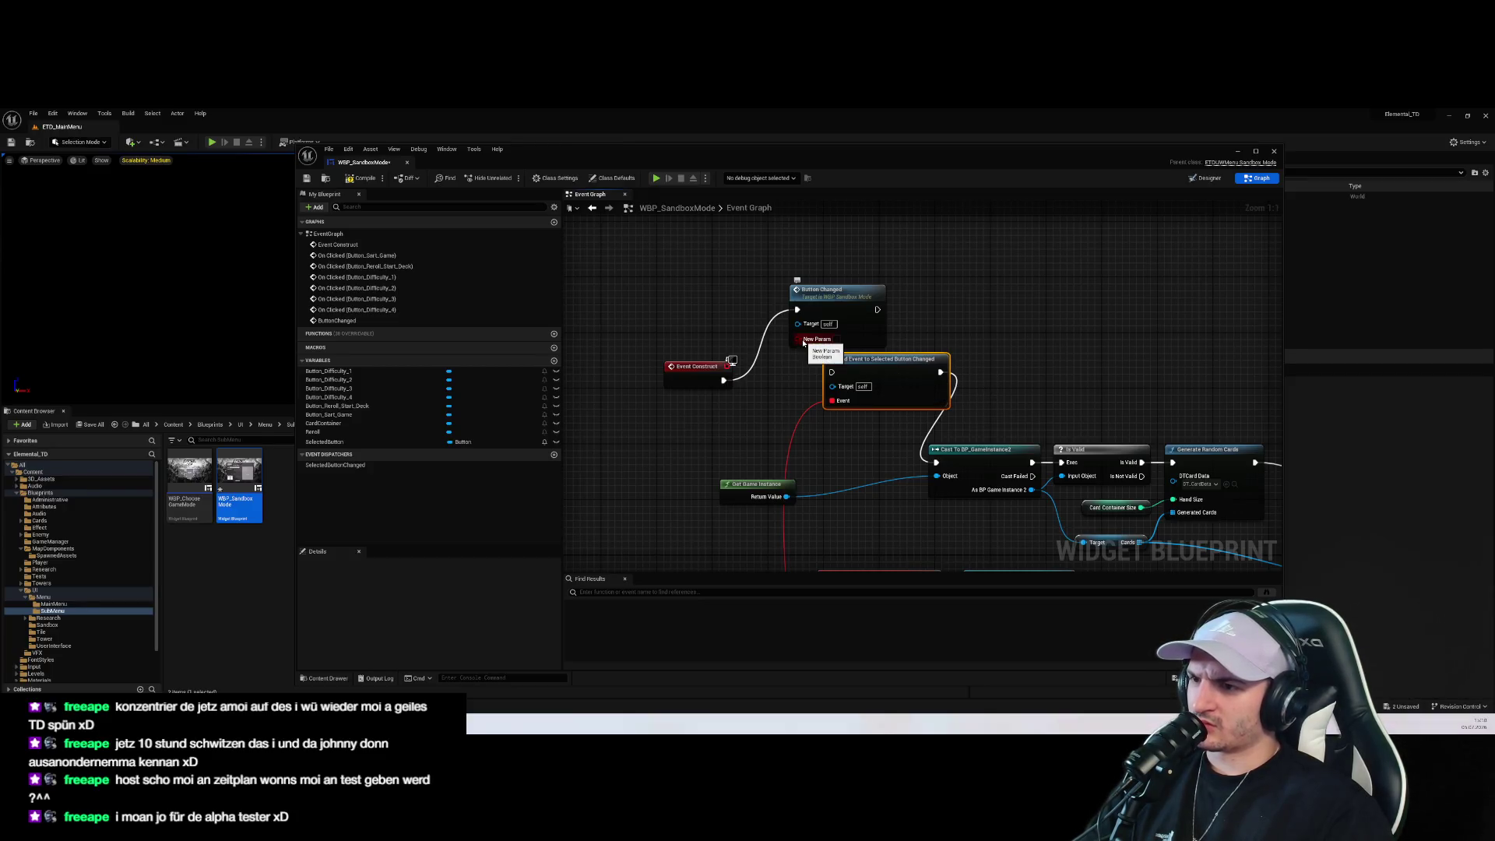
click(971, 333)
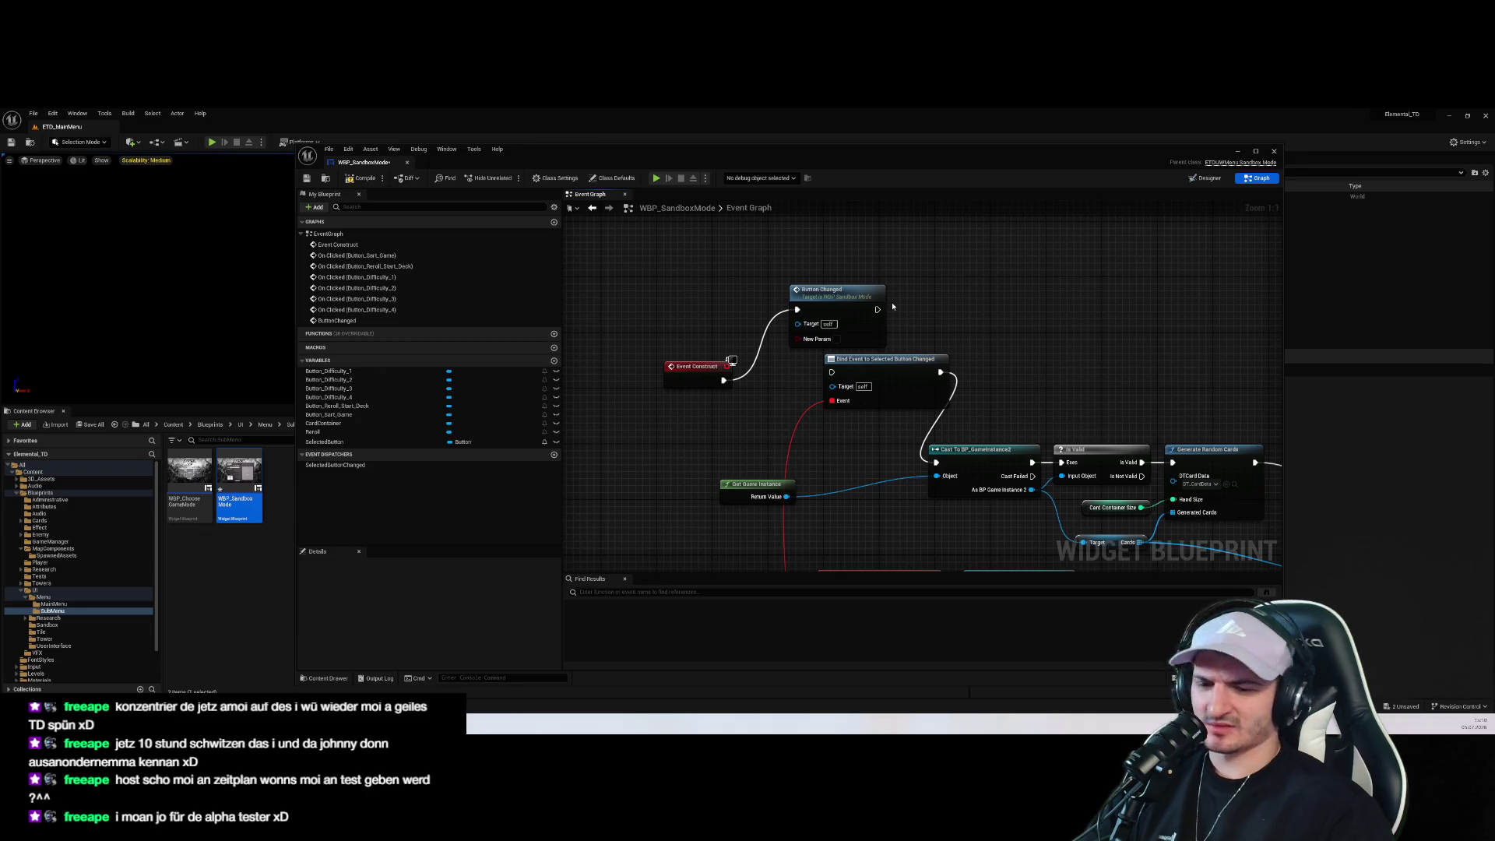
click(349, 467)
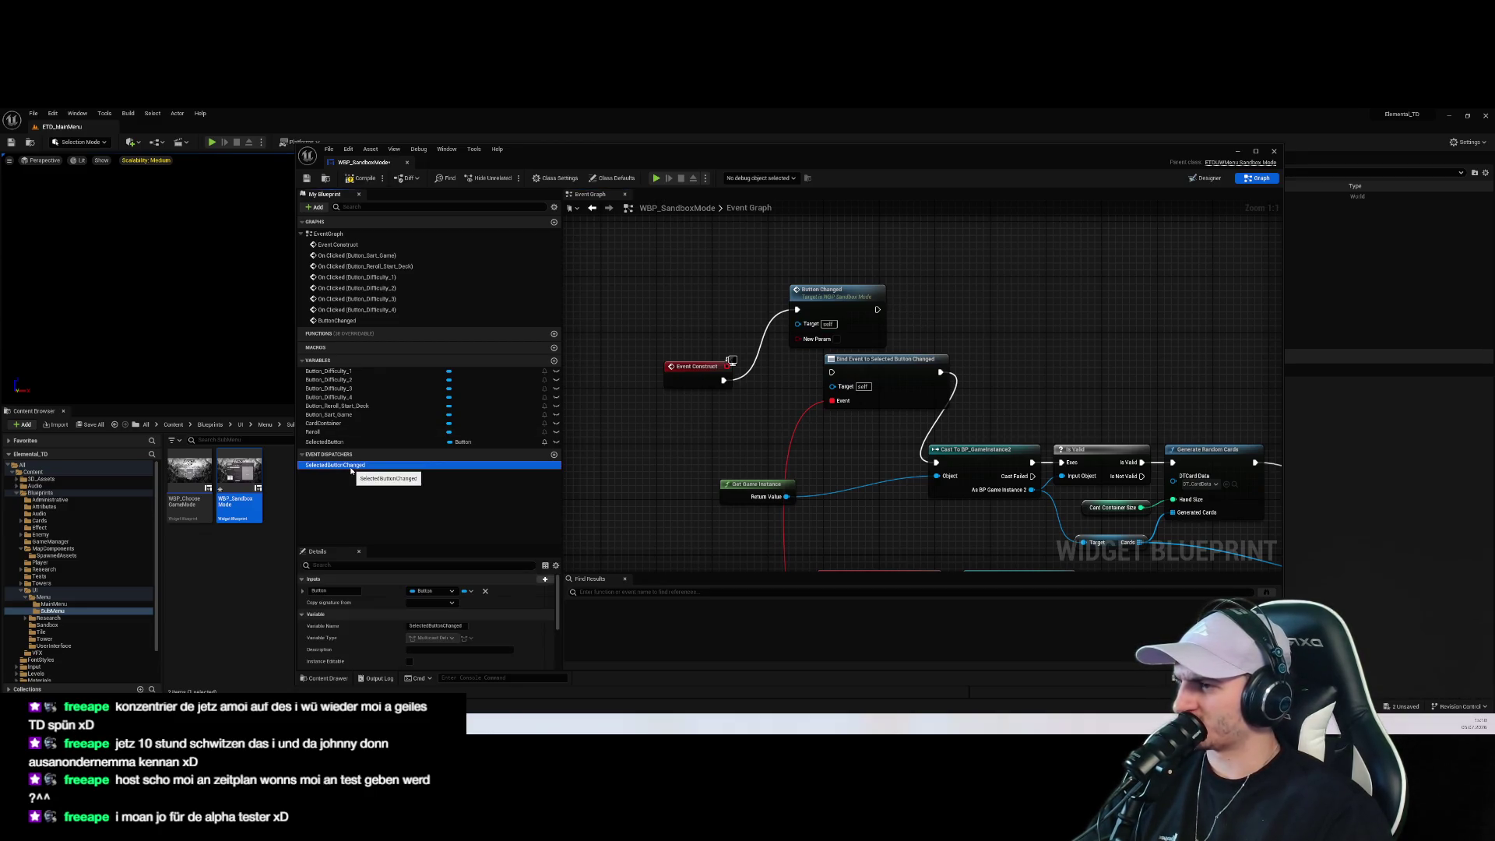
click(345, 321)
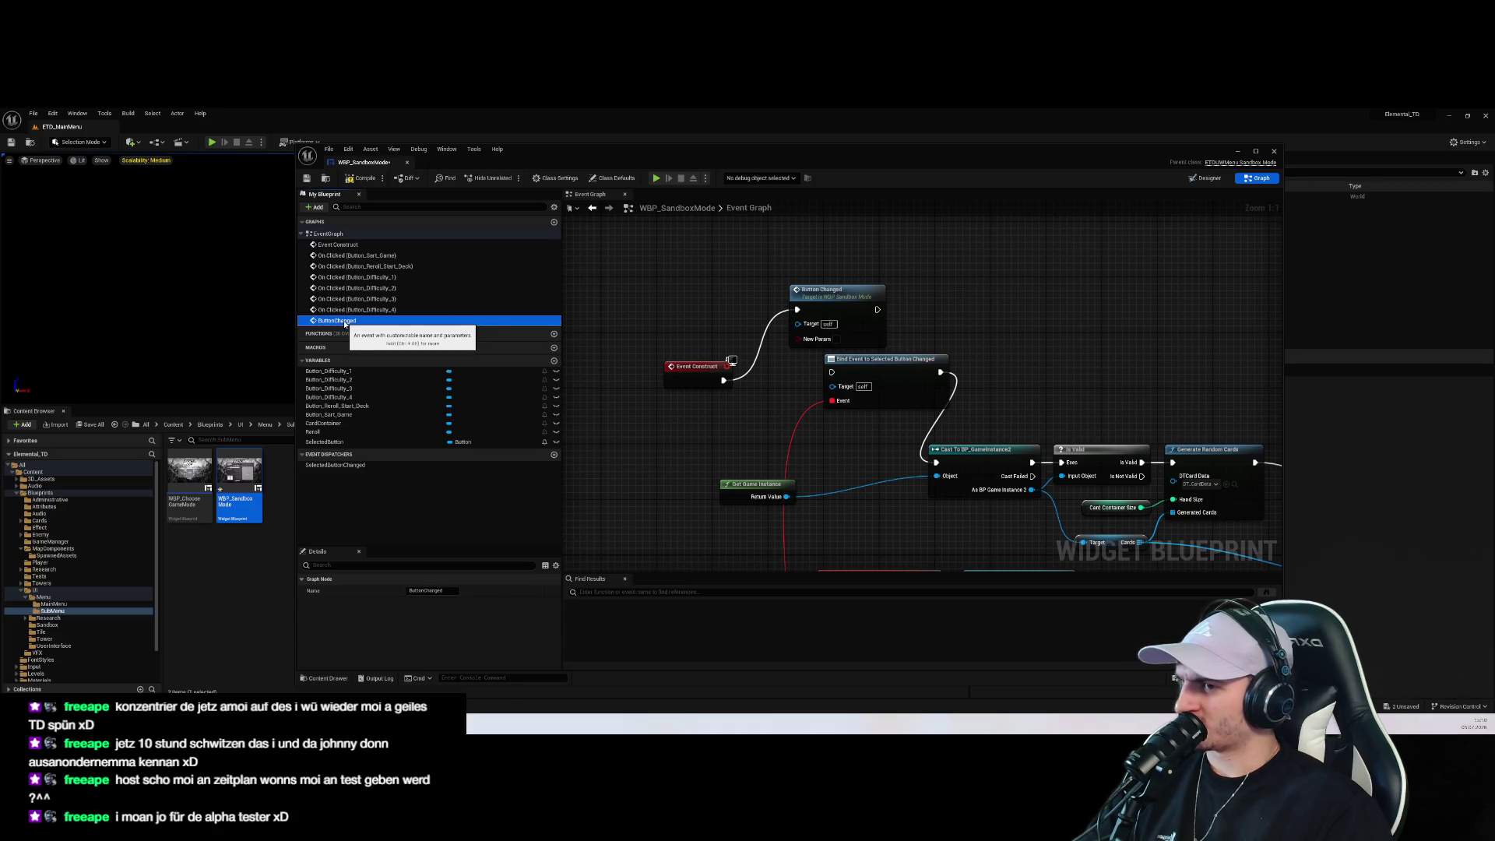
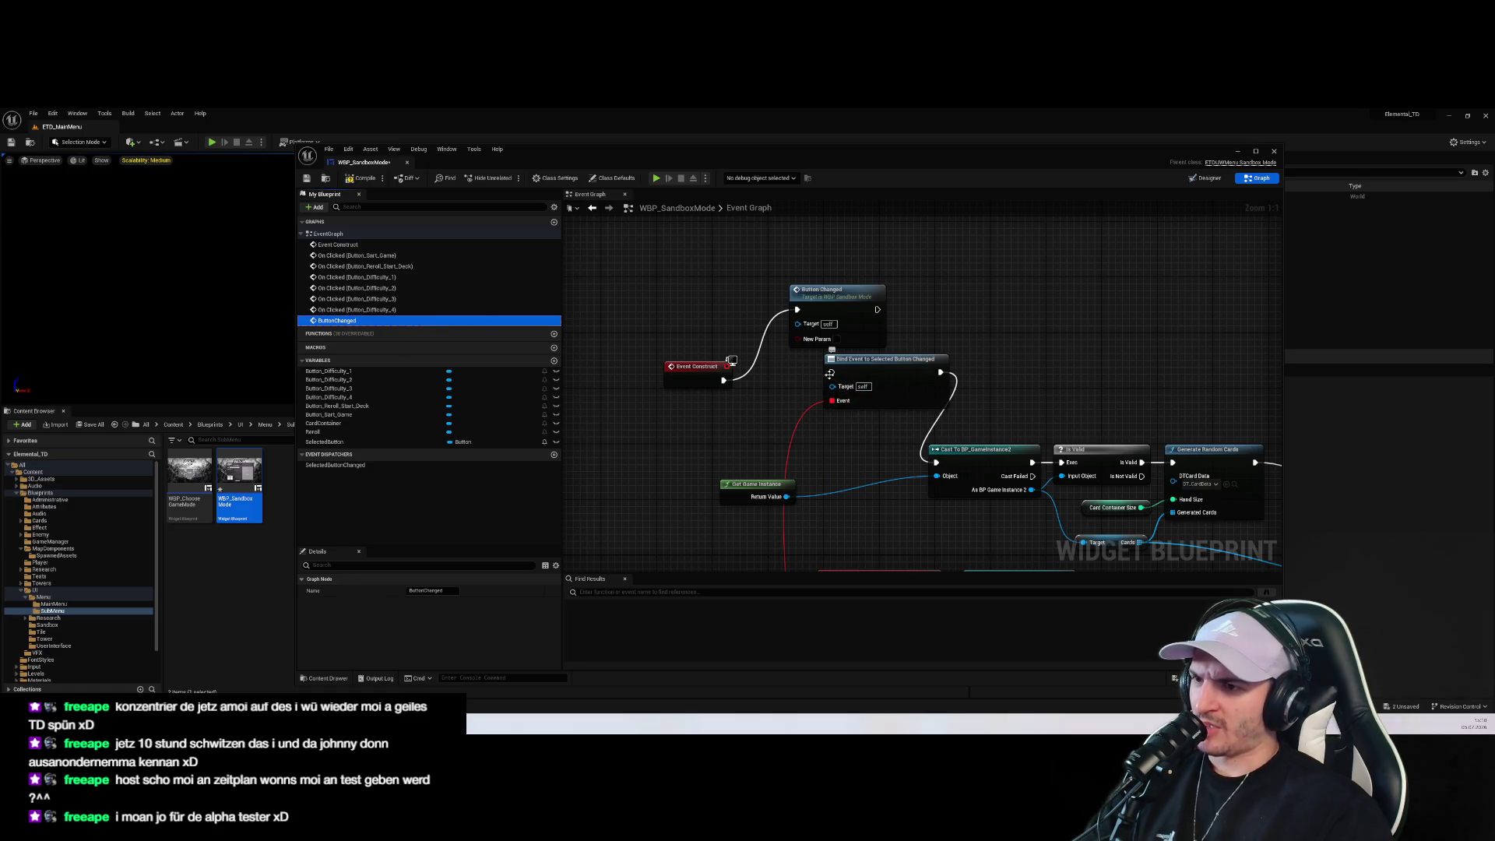
Delete the Button Changed call and wire Event Construct straight into Bind Event to Selected Button Changed
drag(783, 532, 786, 377)
drag(856, 465, 831, 422)
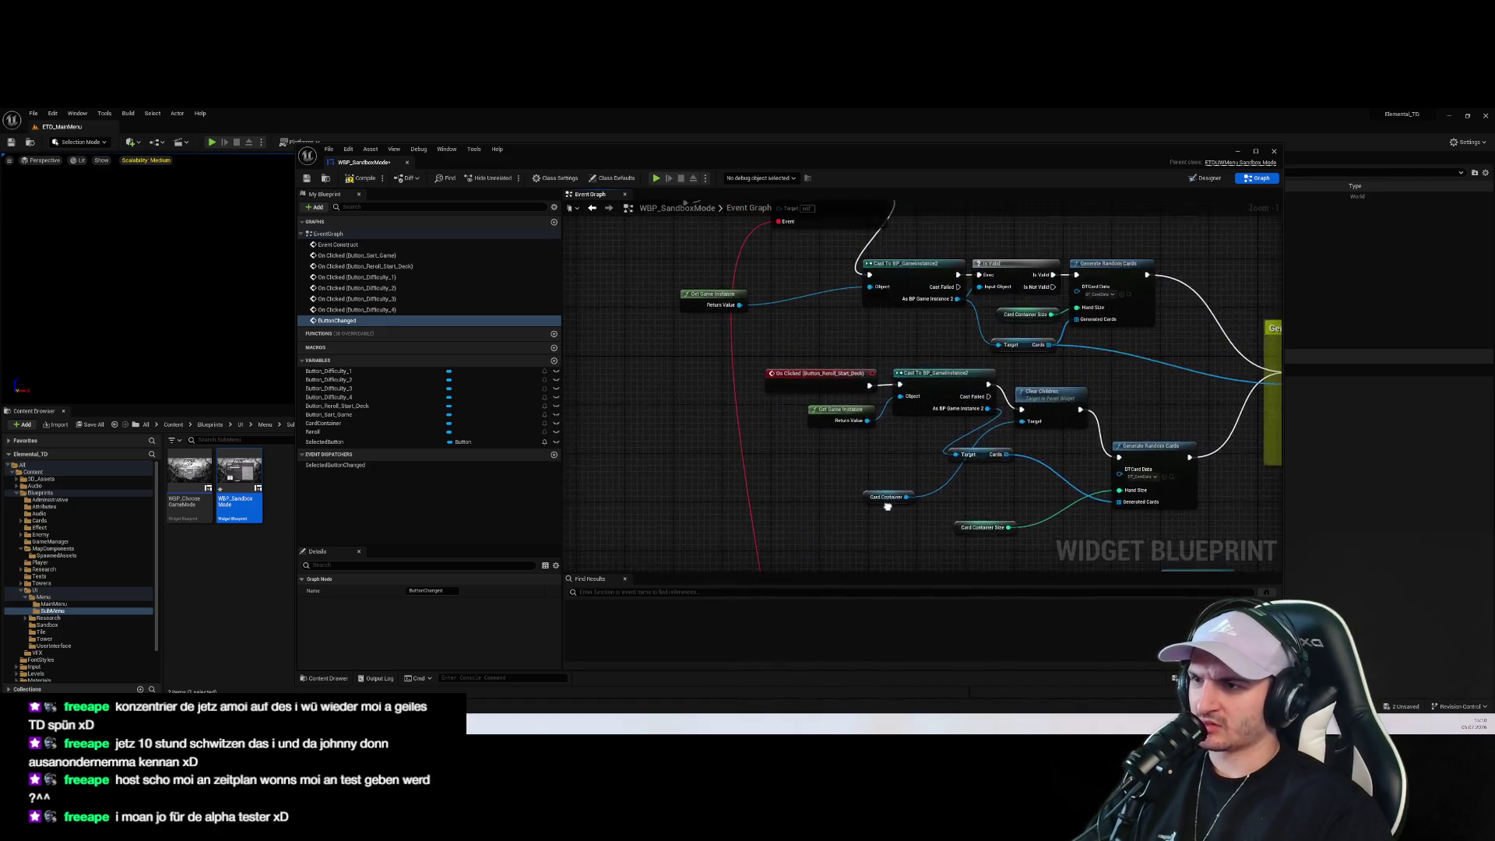
click(844, 361)
drag(844, 362, 809, 362)
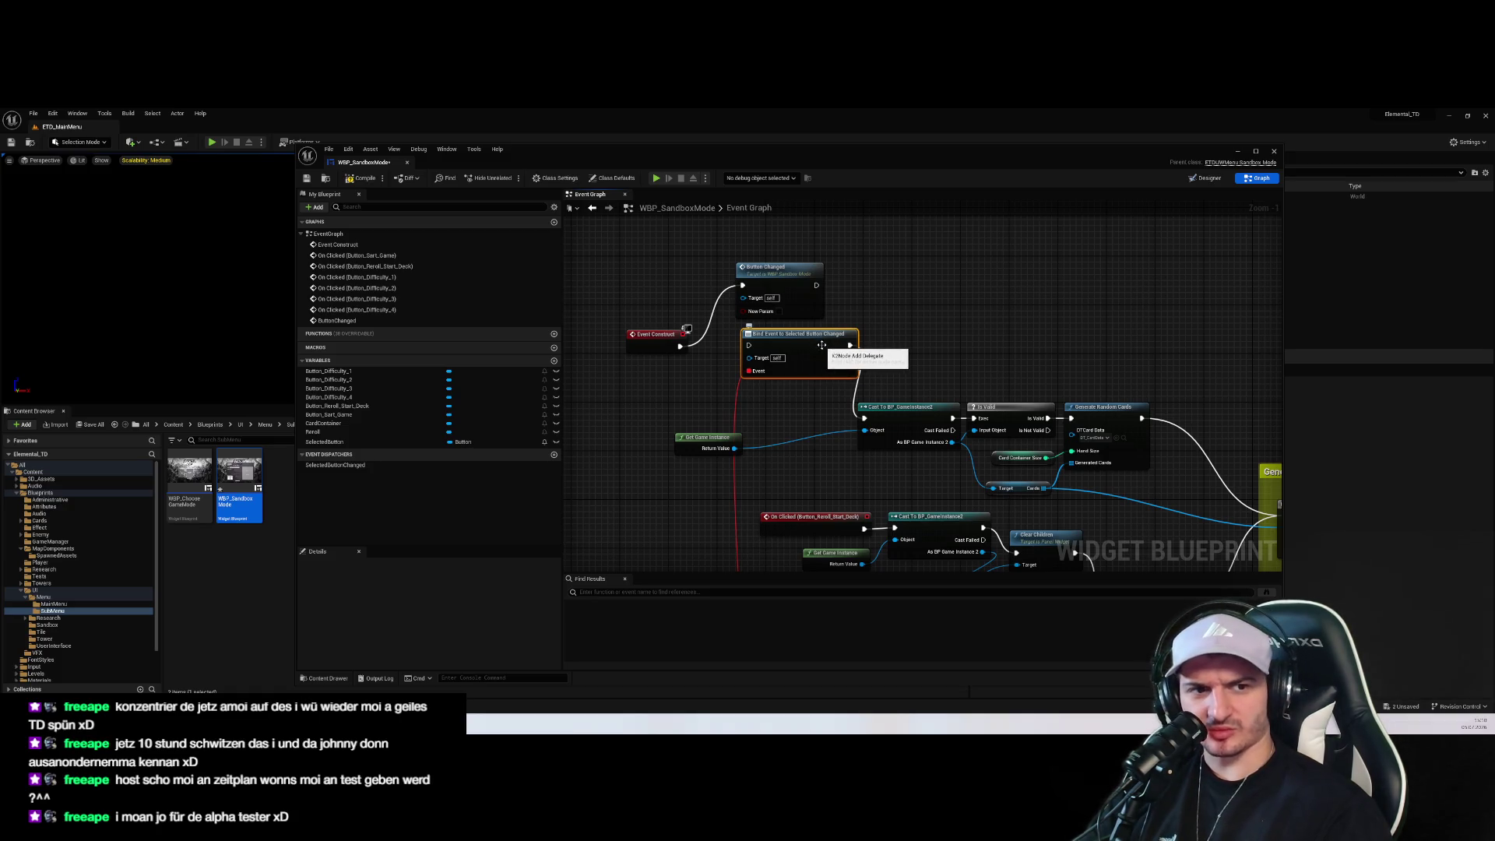
click(750, 265)
key(Delete)
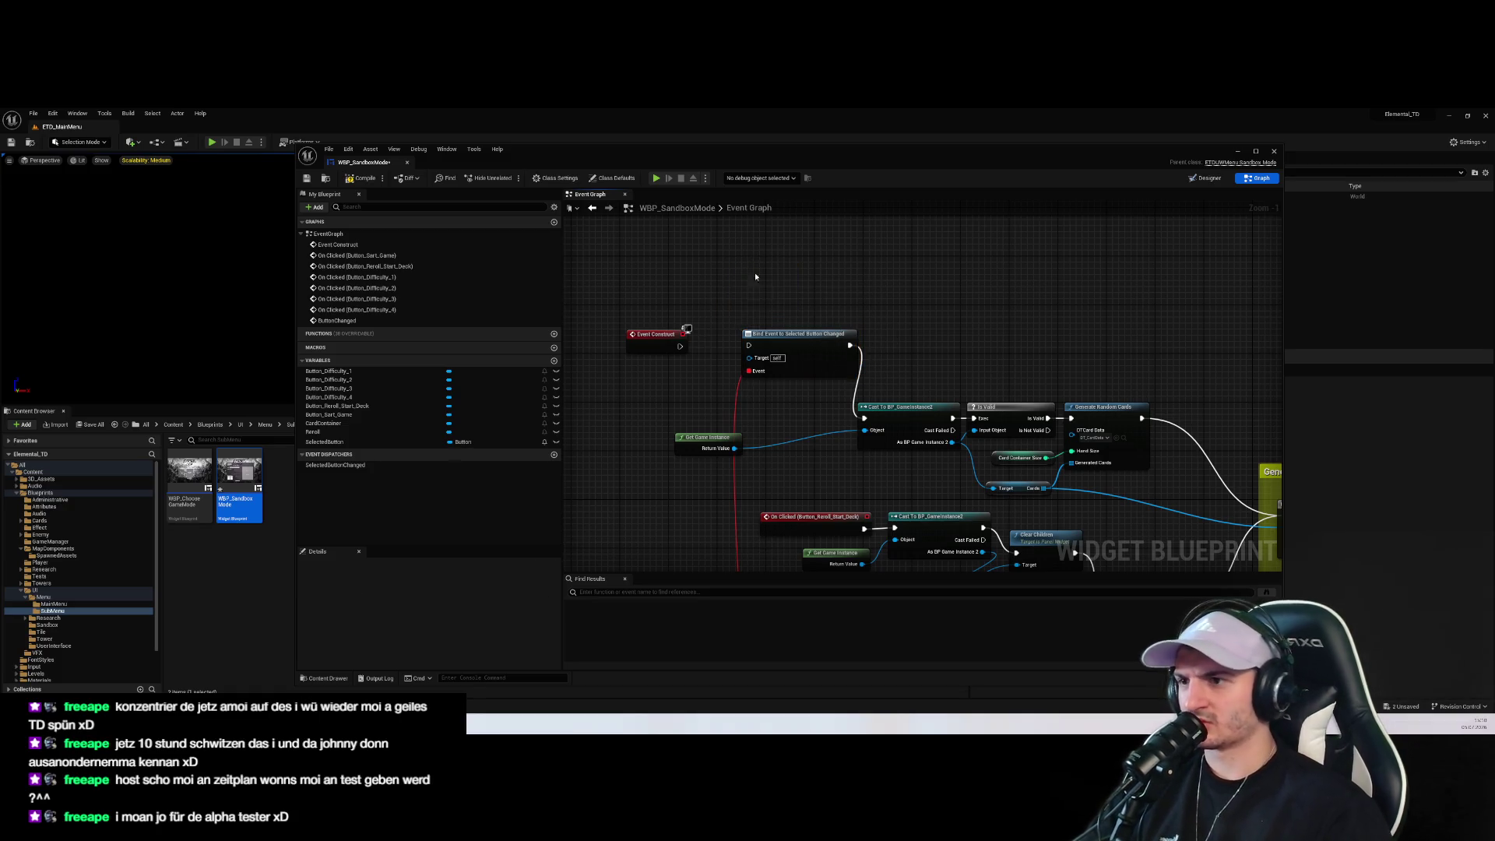
drag(680, 345, 748, 345)
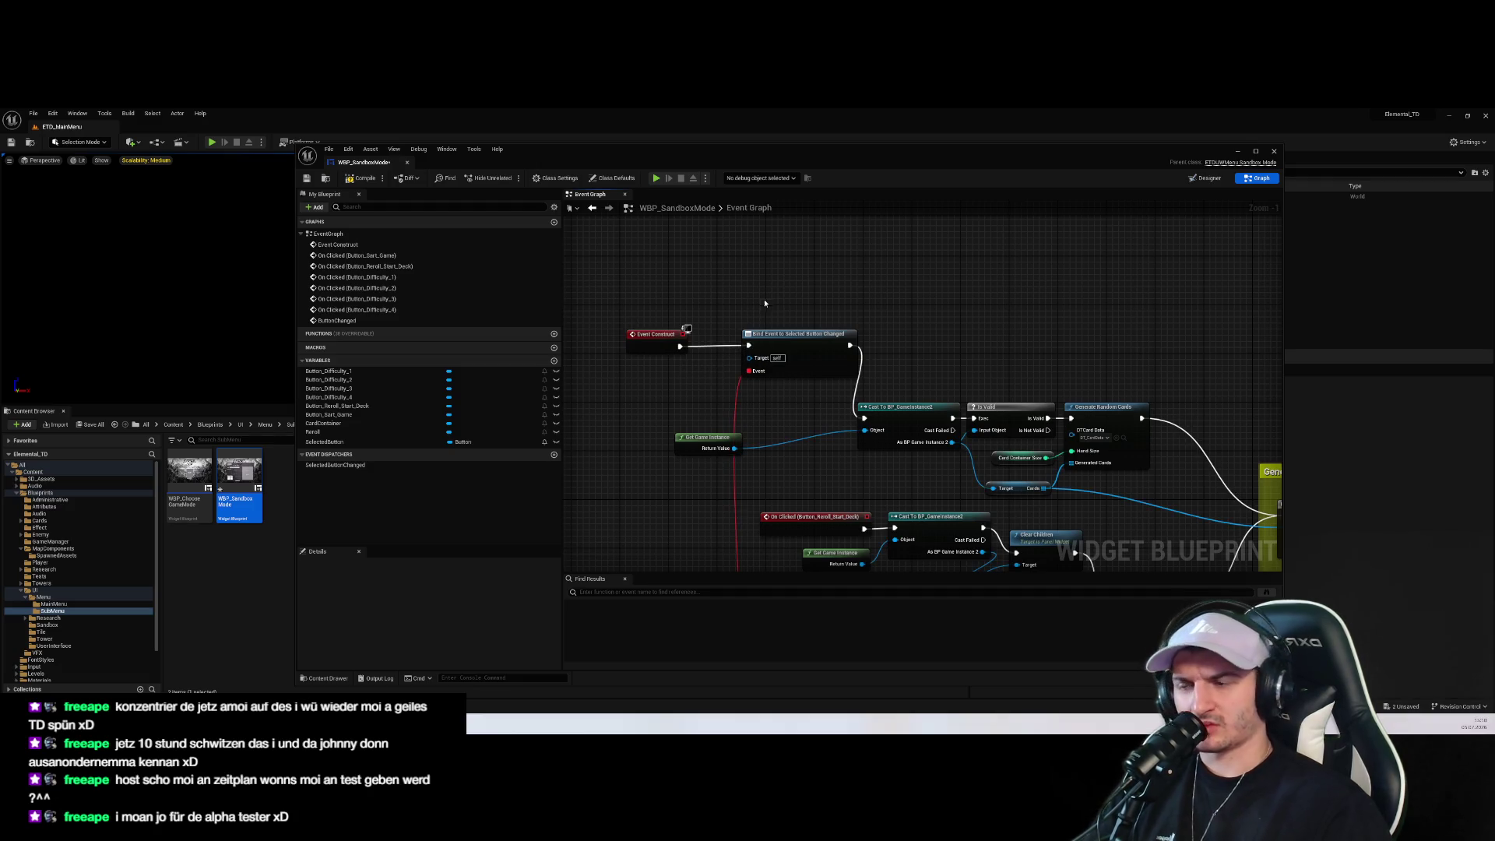
scroll(830, 275, down, 4)
scroll(779, 467, up, 4)
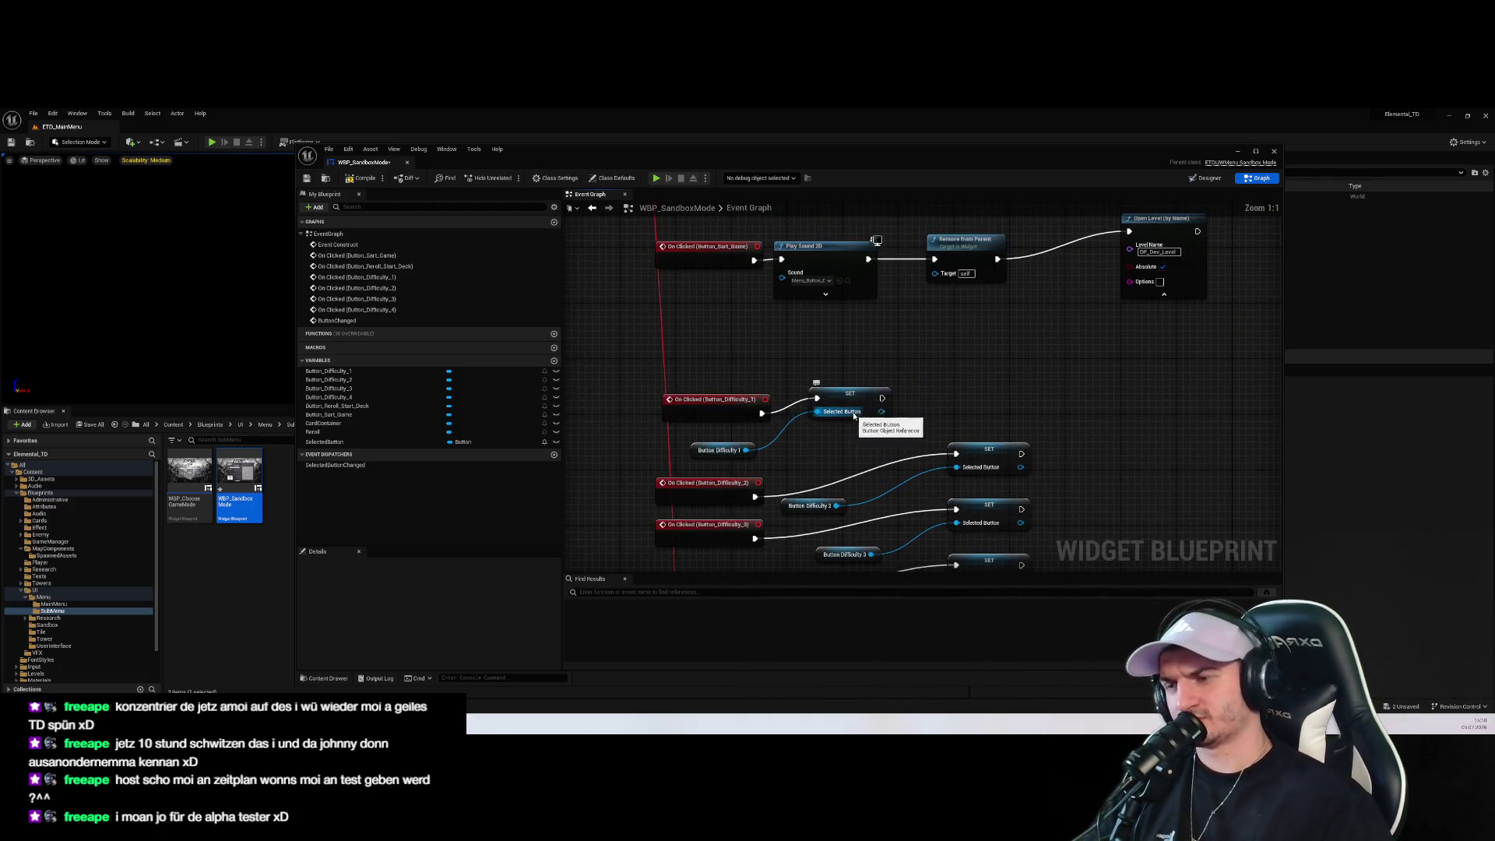
Replace Button_Difficulty_1's SET Selected Button with a Call Selected Button Changed fed by Button Difficulty 1
mouse_move(715, 400)
mouse_down()
mouse_move(681, 351)
mouse_move(771, 389)
mouse_move(794, 384)
mouse_up()
text(button)
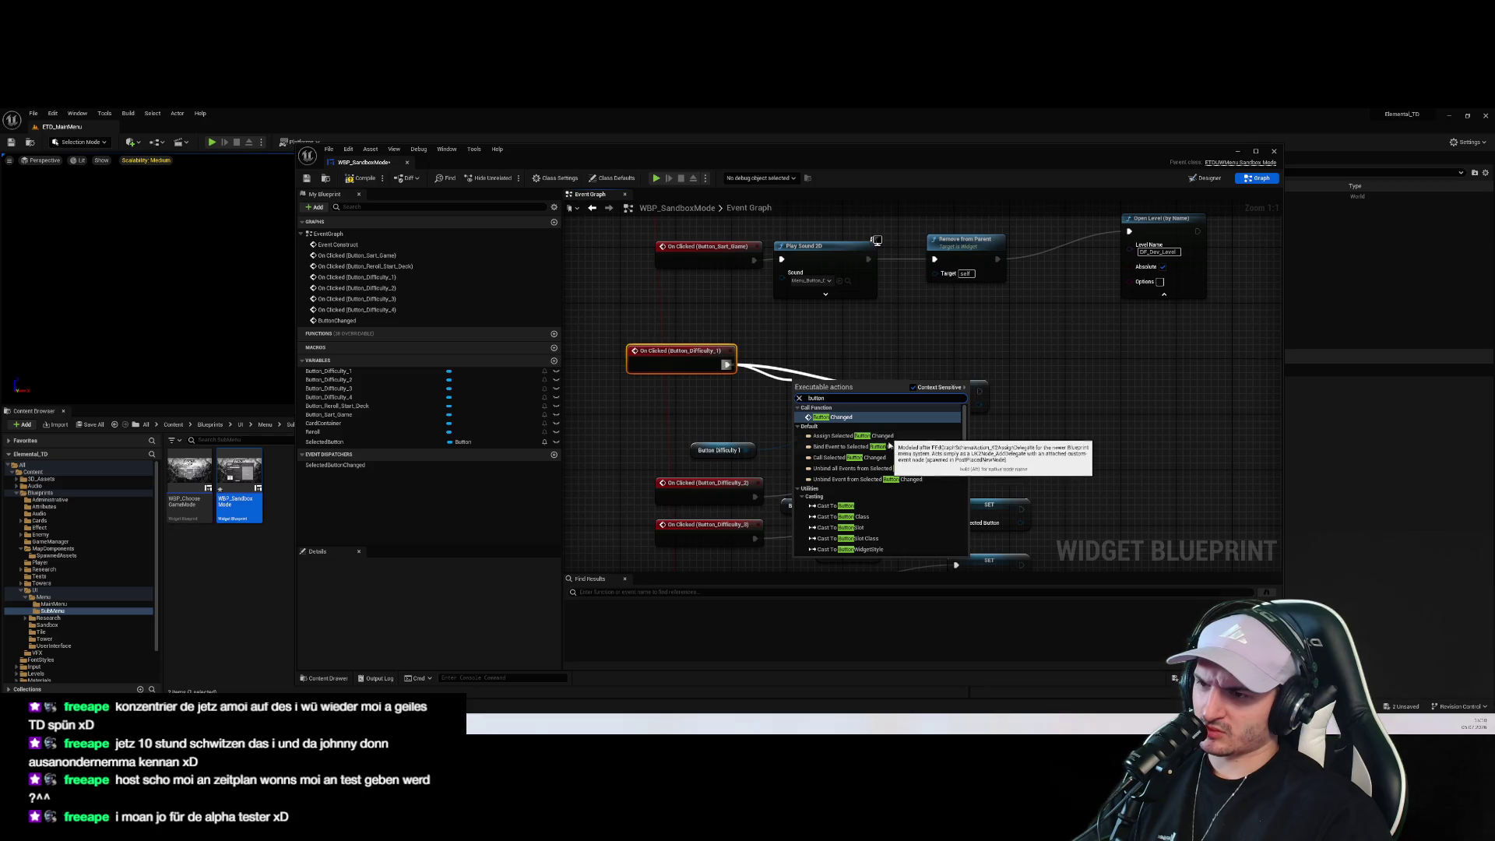
click(882, 457)
drag(856, 404, 845, 376)
click(963, 401)
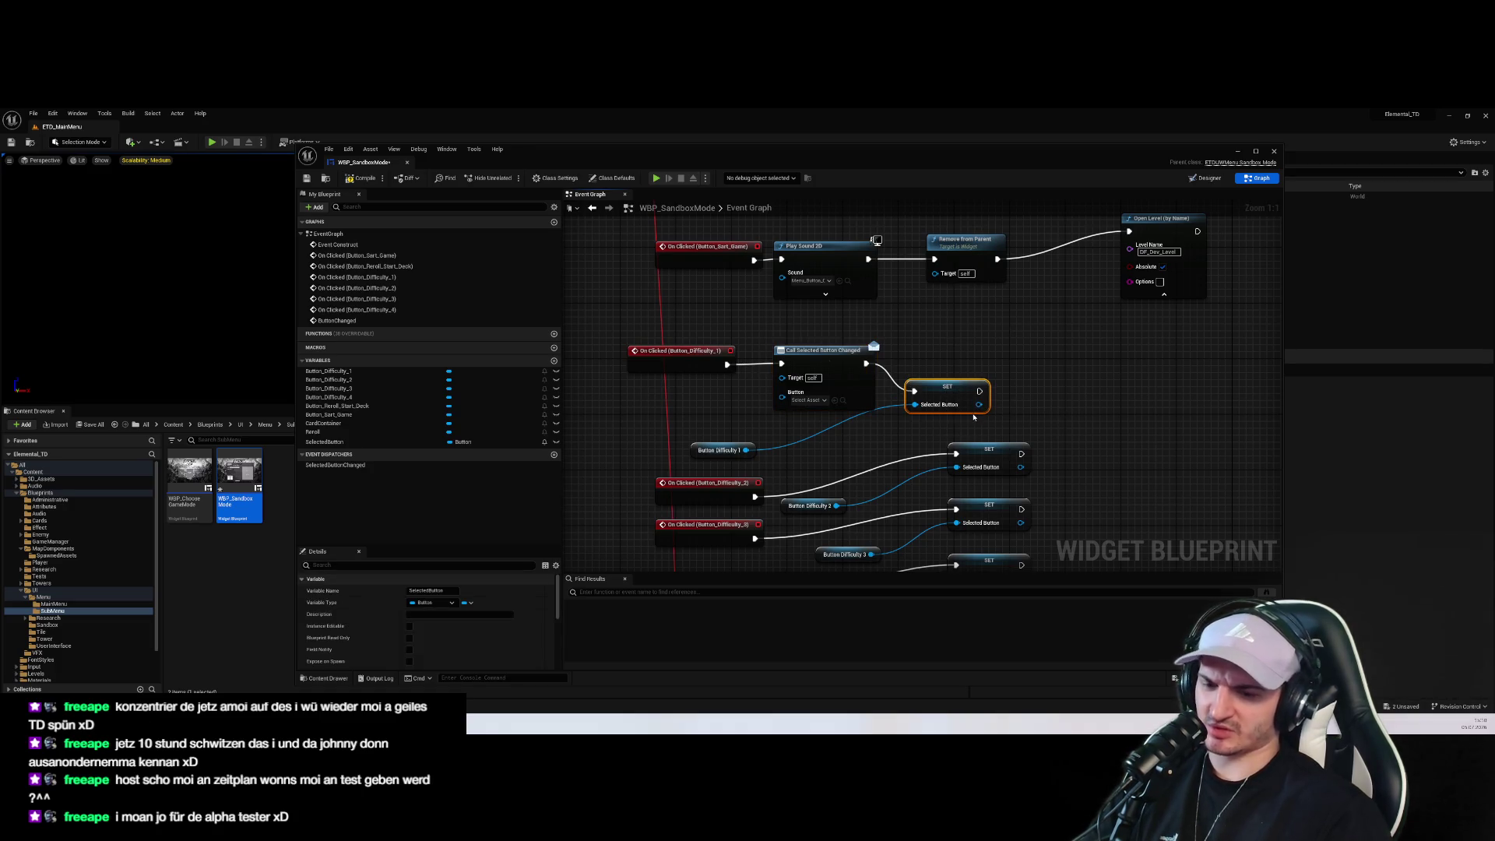
key(Delete)
mouse_move(712, 451)
mouse_down()
mouse_move(677, 410)
mouse_move(779, 401)
mouse_up()
scroll(802, 436, down, 3)
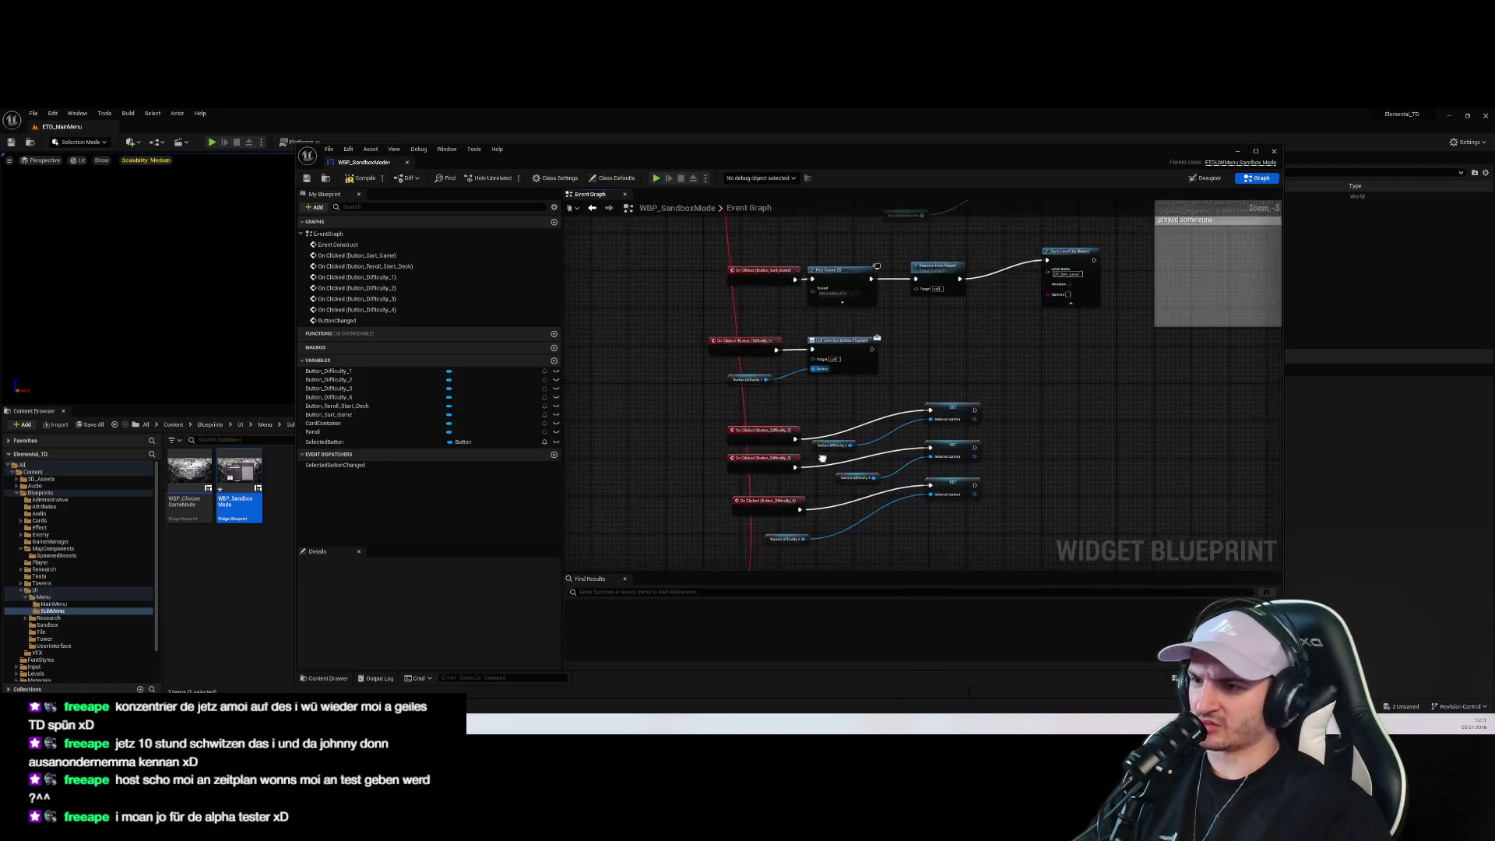
click(724, 462)
Paste copies of the Call Selected Button Changed node and delete the three SET Selected Button nodes
scroll(864, 437, up, 3)
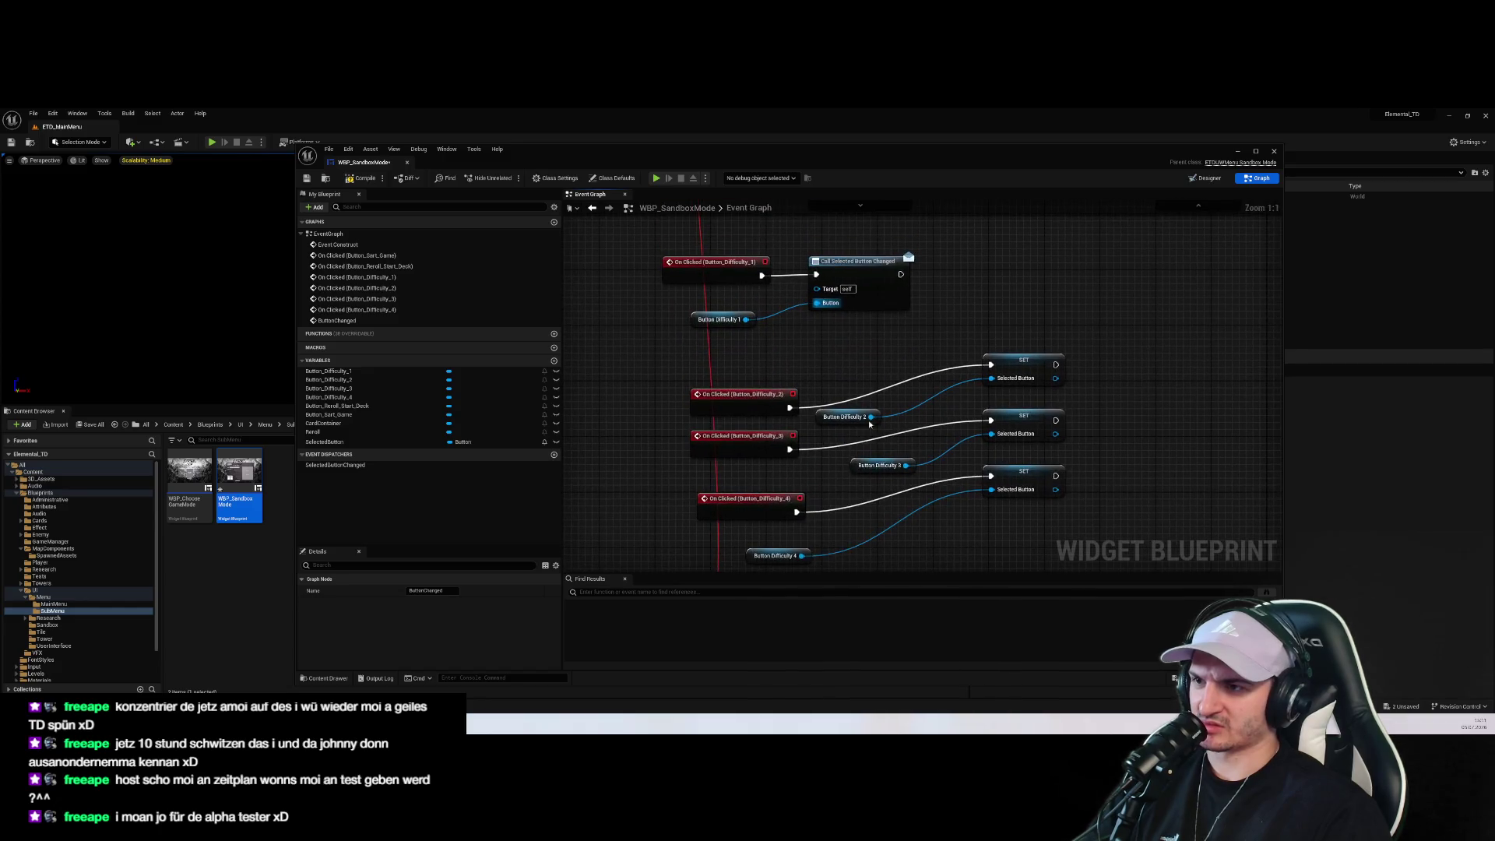
drag(740, 394, 678, 387)
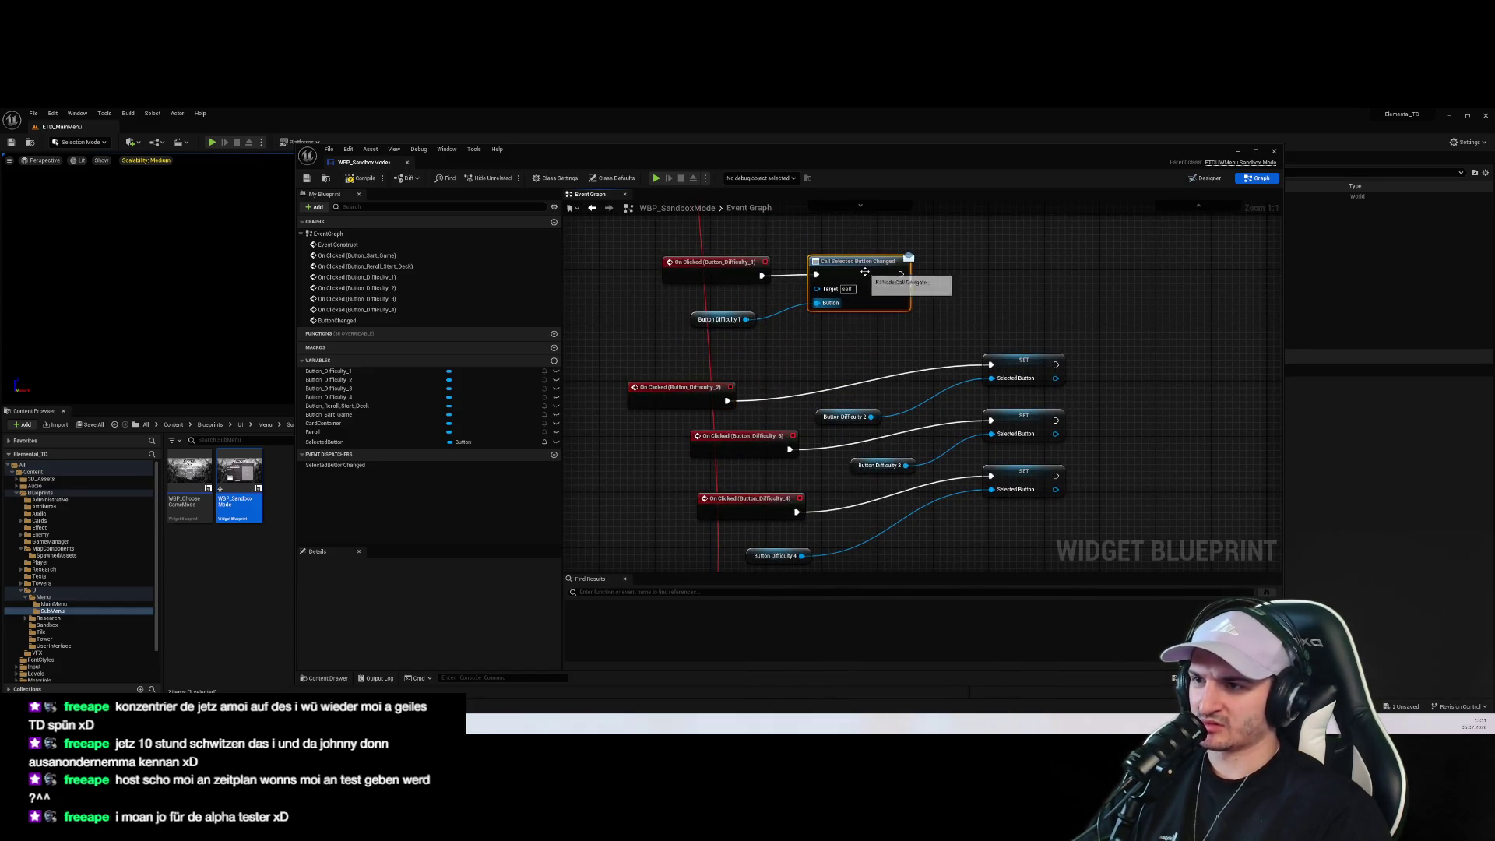
key(ctrl+v)
drag(1070, 506, 1036, 325)
key(Delete)
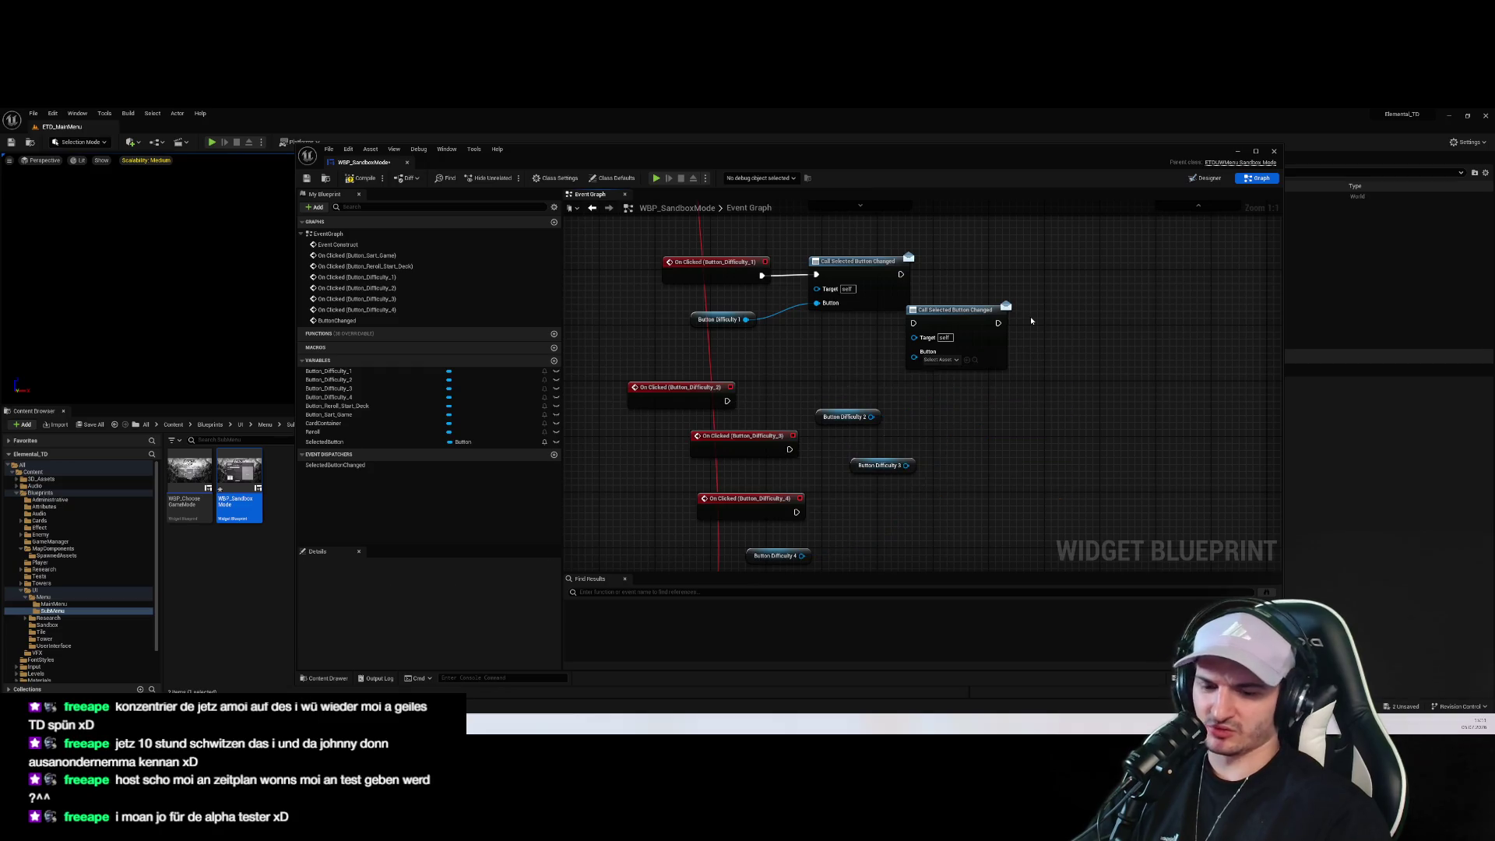
key(ctrl+v)
key(ctrl+v)
drag(976, 401, 1078, 495)
click(1100, 319)
key(ctrl+v)
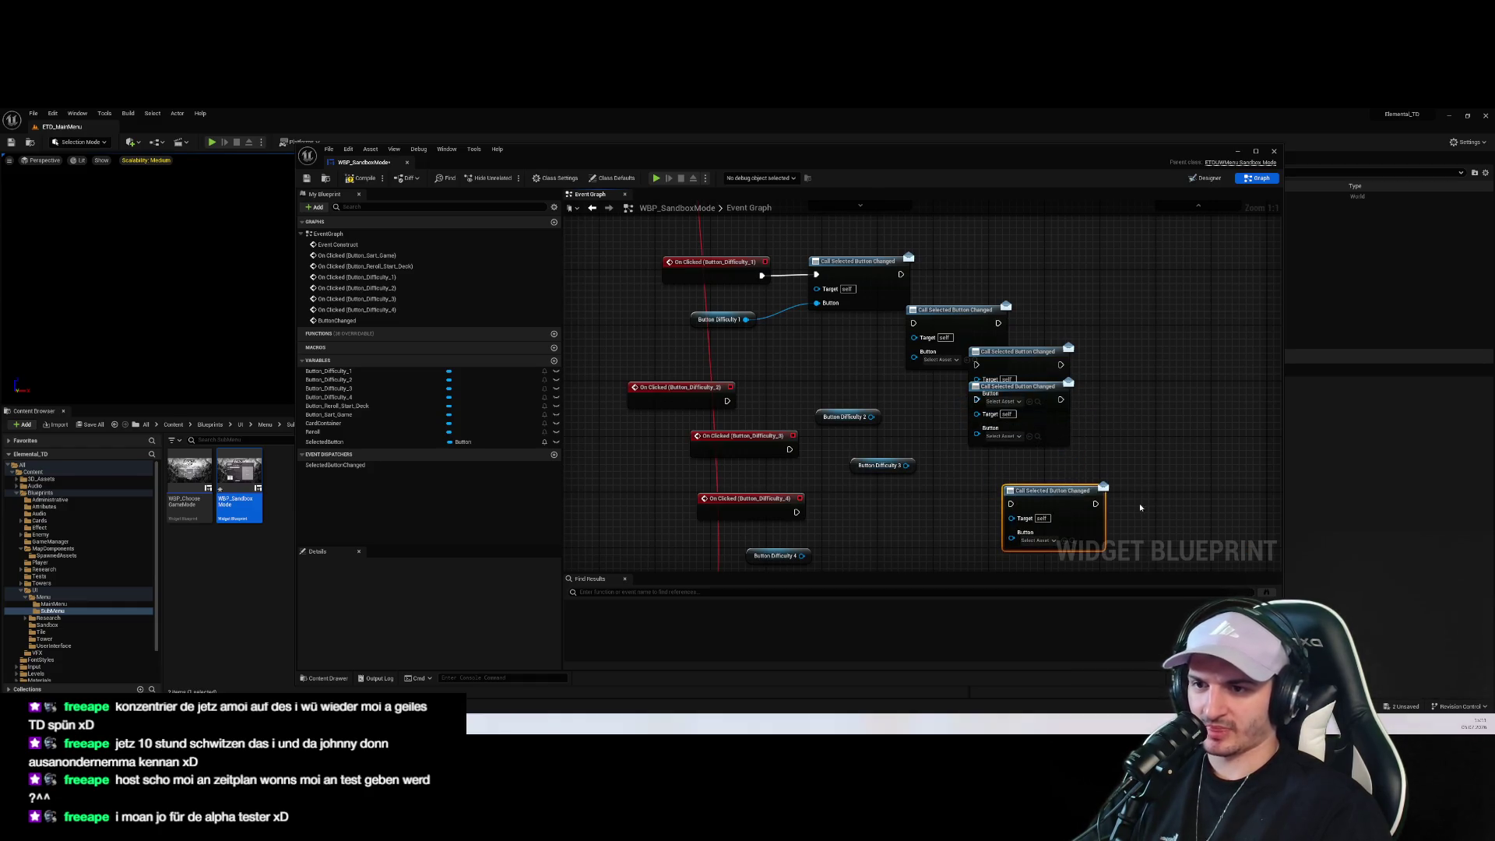
key(ctrl+z)
key(ctrl+z)
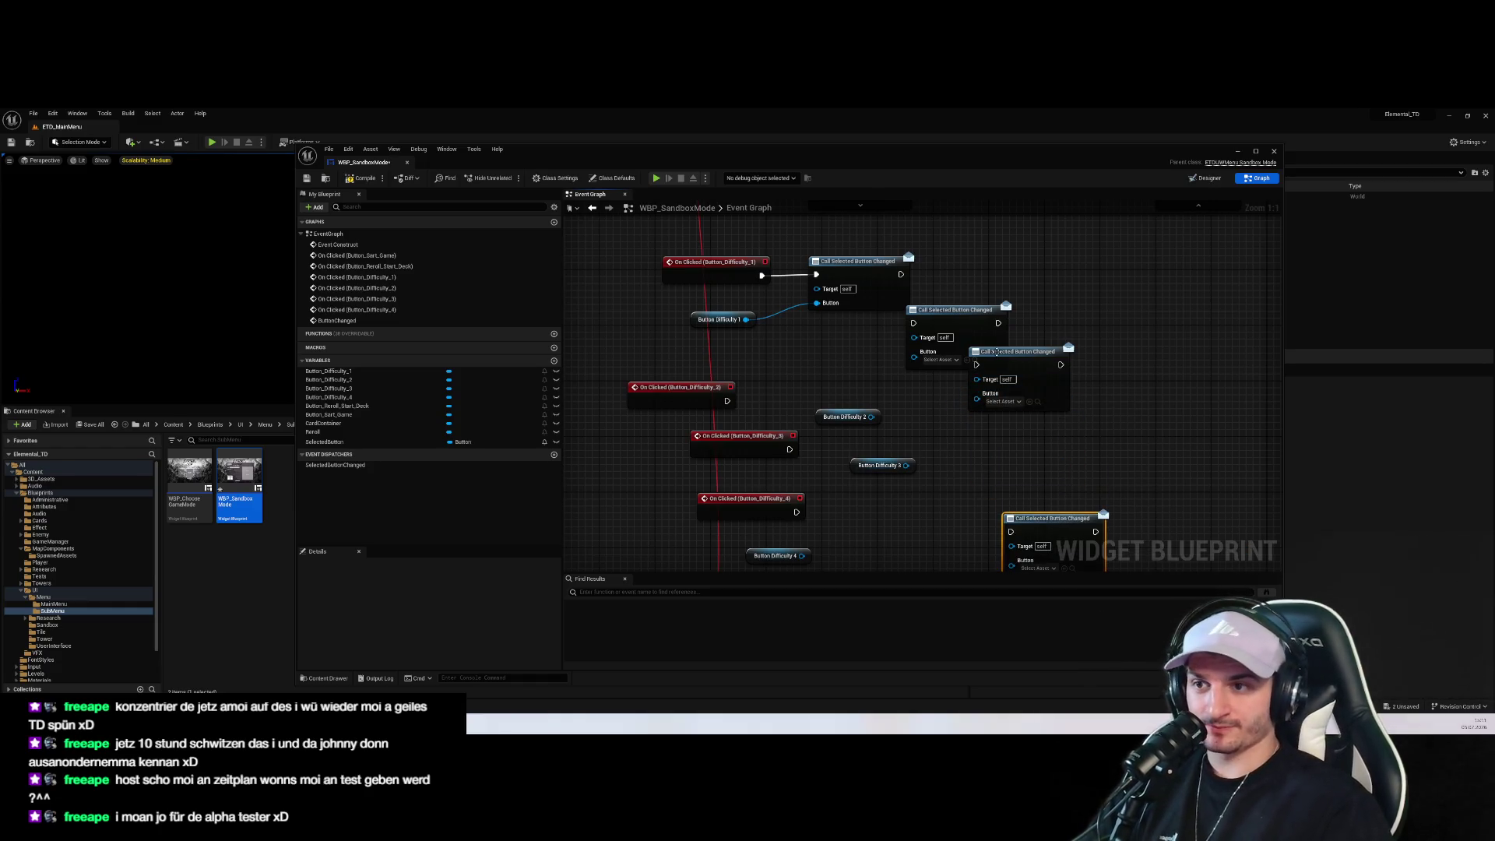
drag(996, 352, 1009, 415)
Wire the Difficulty 2, 3 and 4 clicks and their button getters into their own call nodes
mouse_move(864, 415)
mouse_down()
mouse_move(850, 380)
mouse_move(914, 357)
mouse_up()
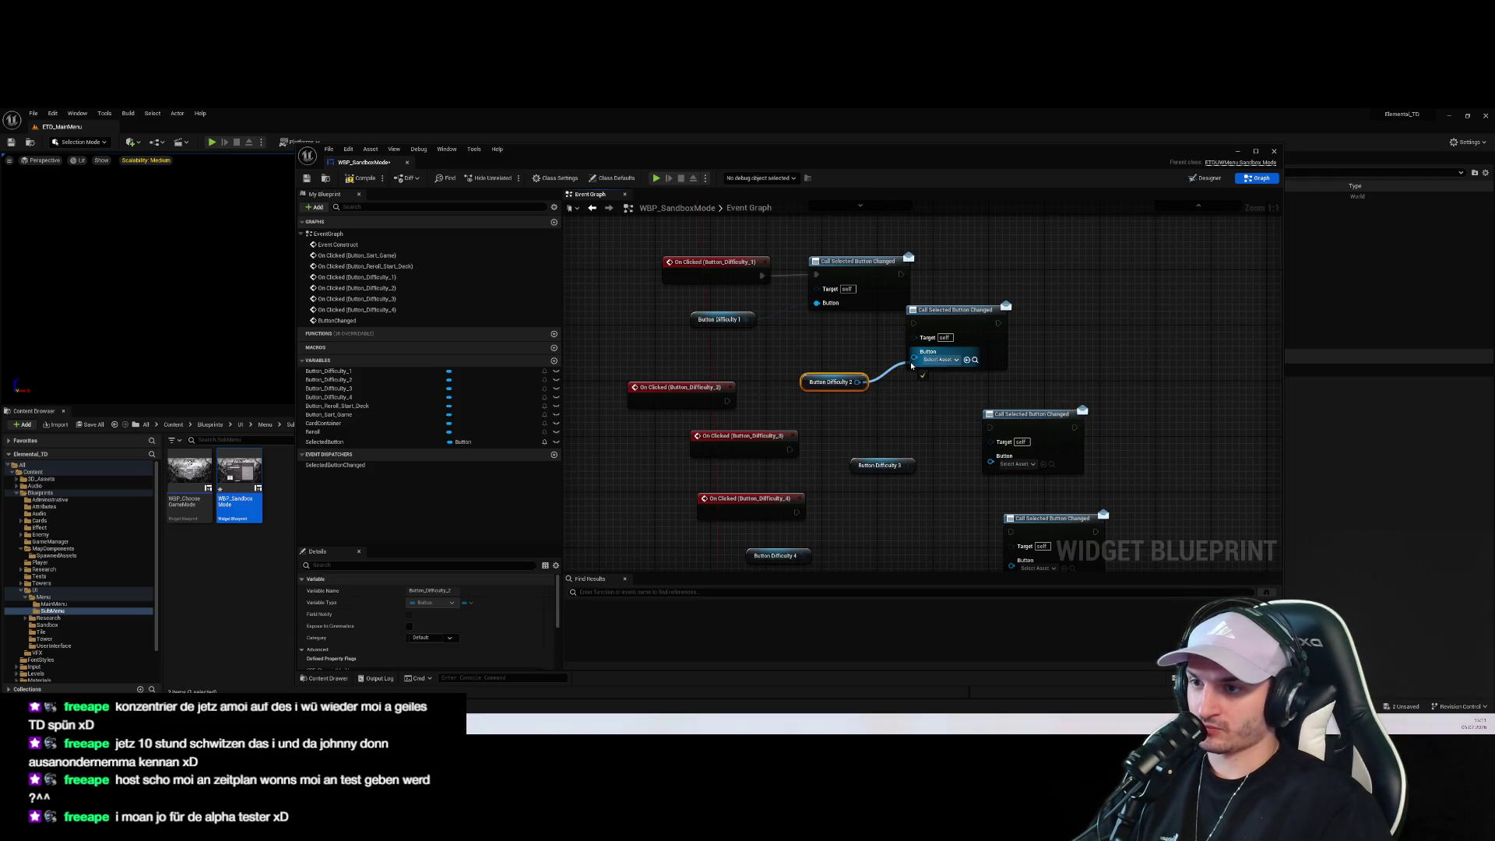
drag(727, 401, 914, 323)
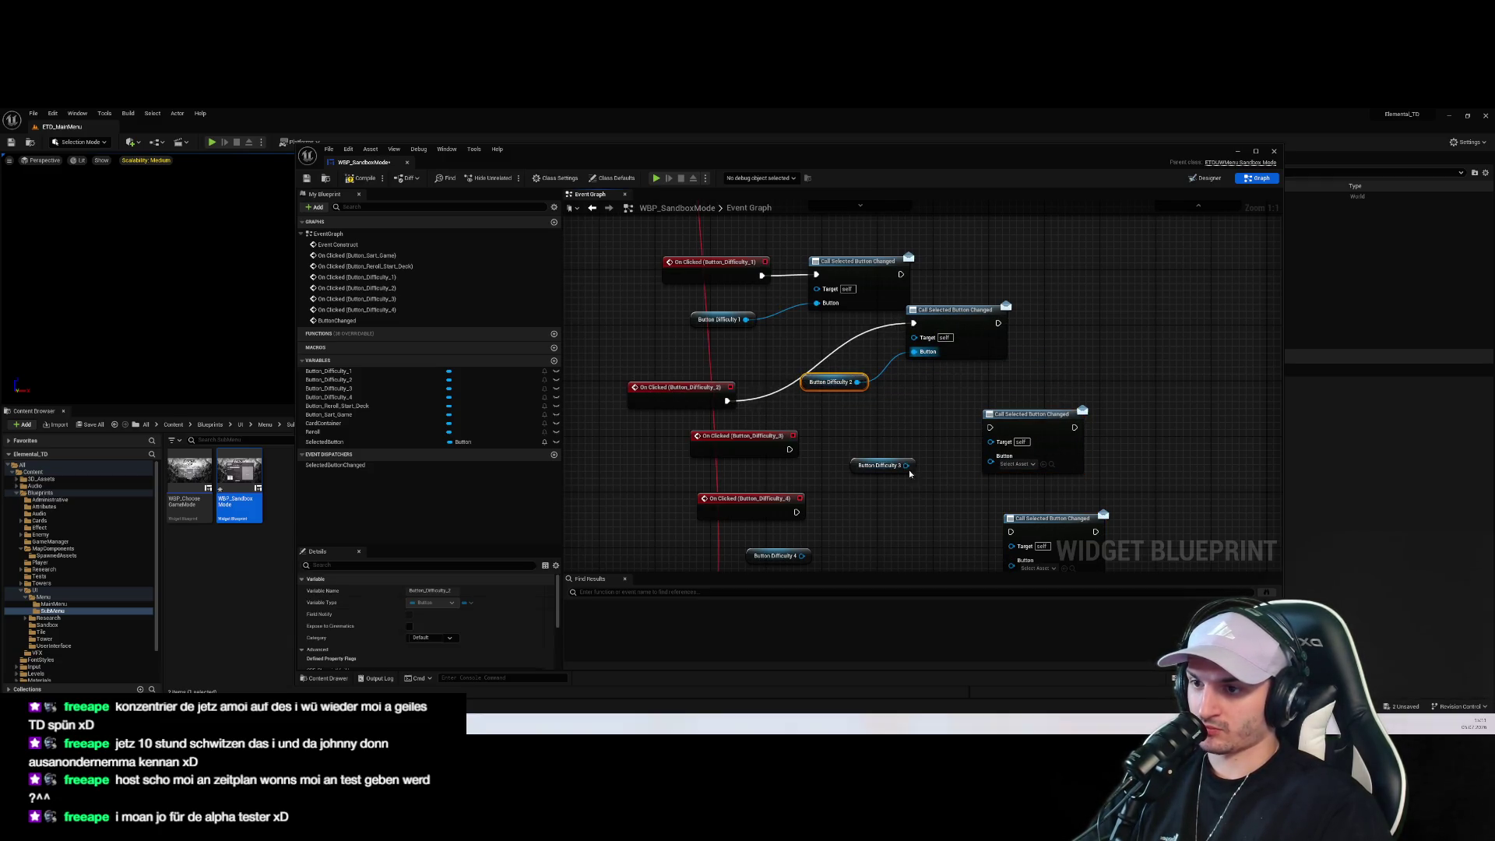
drag(1025, 464, 1024, 464)
drag(789, 450, 990, 427)
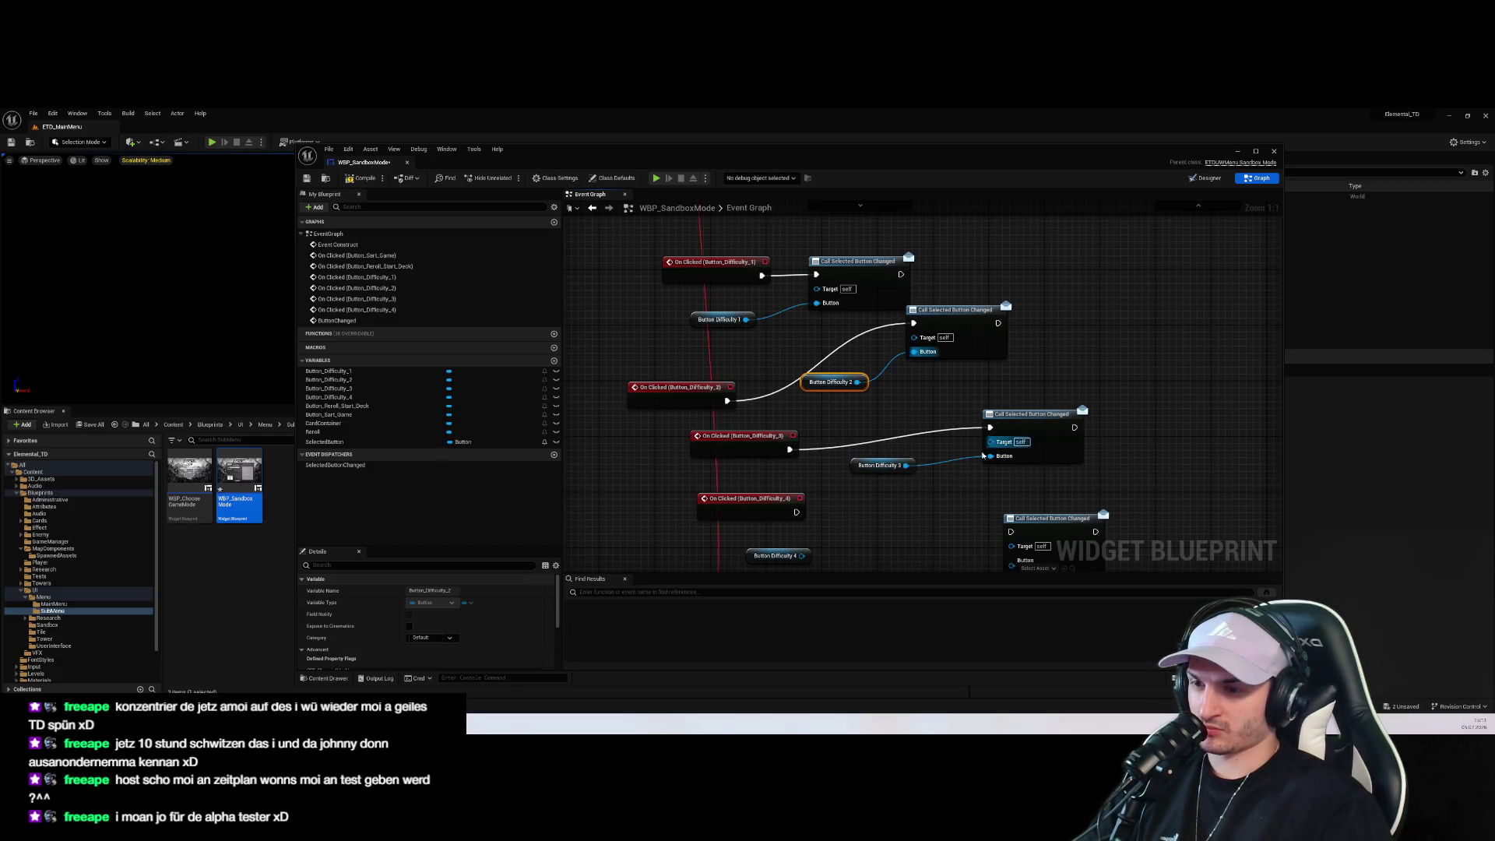
scroll(829, 471, down, 3)
drag(814, 411, 1023, 415)
mouse_move(815, 371)
mouse_down()
mouse_move(1012, 392)
mouse_move(841, 363)
mouse_move(891, 368)
mouse_up()
drag(1024, 387, 1024, 387)
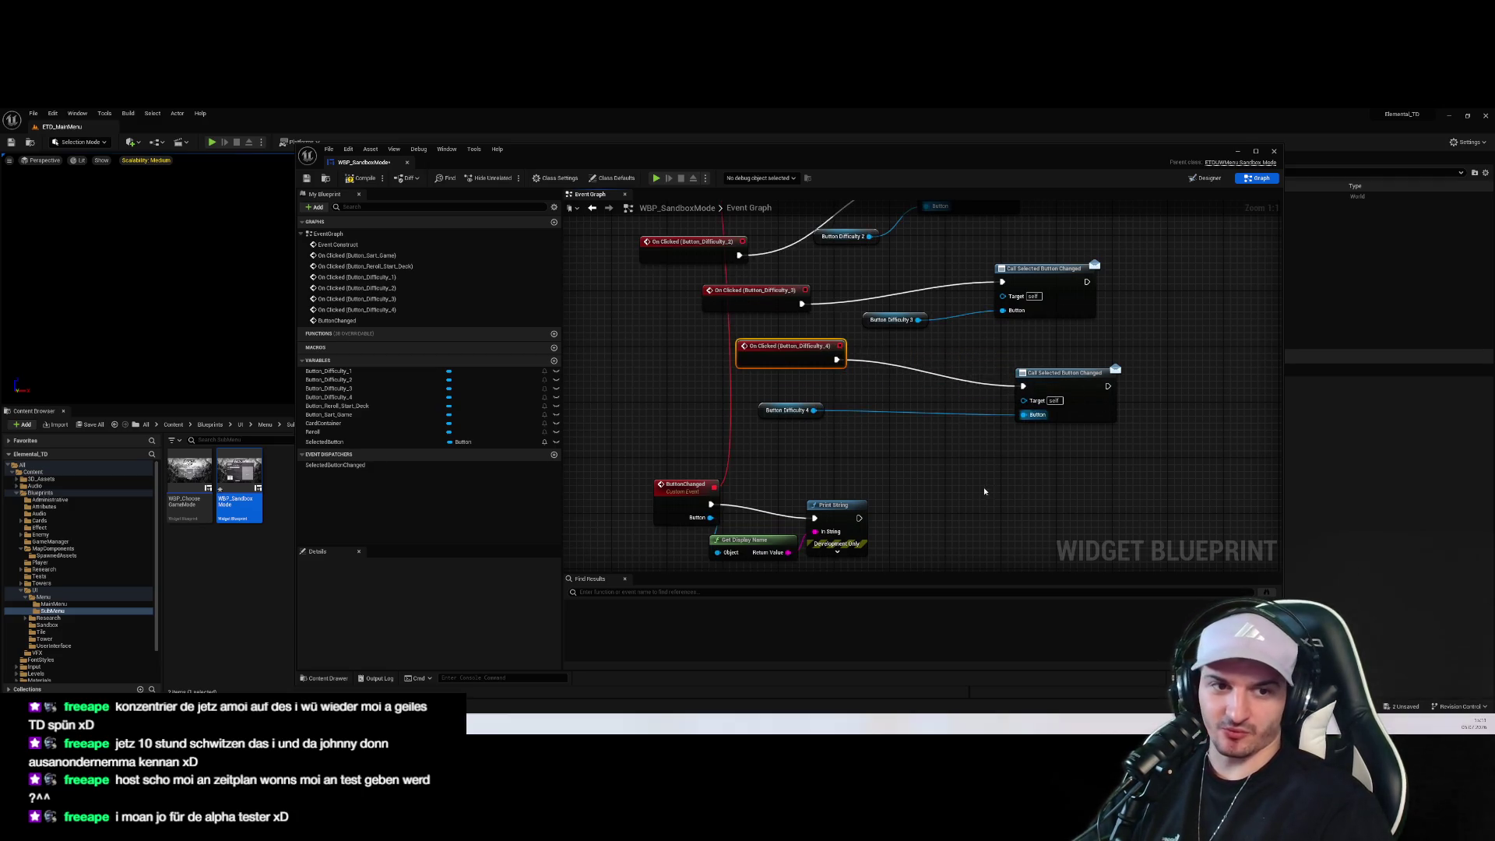
click(974, 457)
scroll(780, 315, down, 5)
scroll(815, 404, up, 3)
drag(1143, 154, 1139, 163)
click(647, 186)
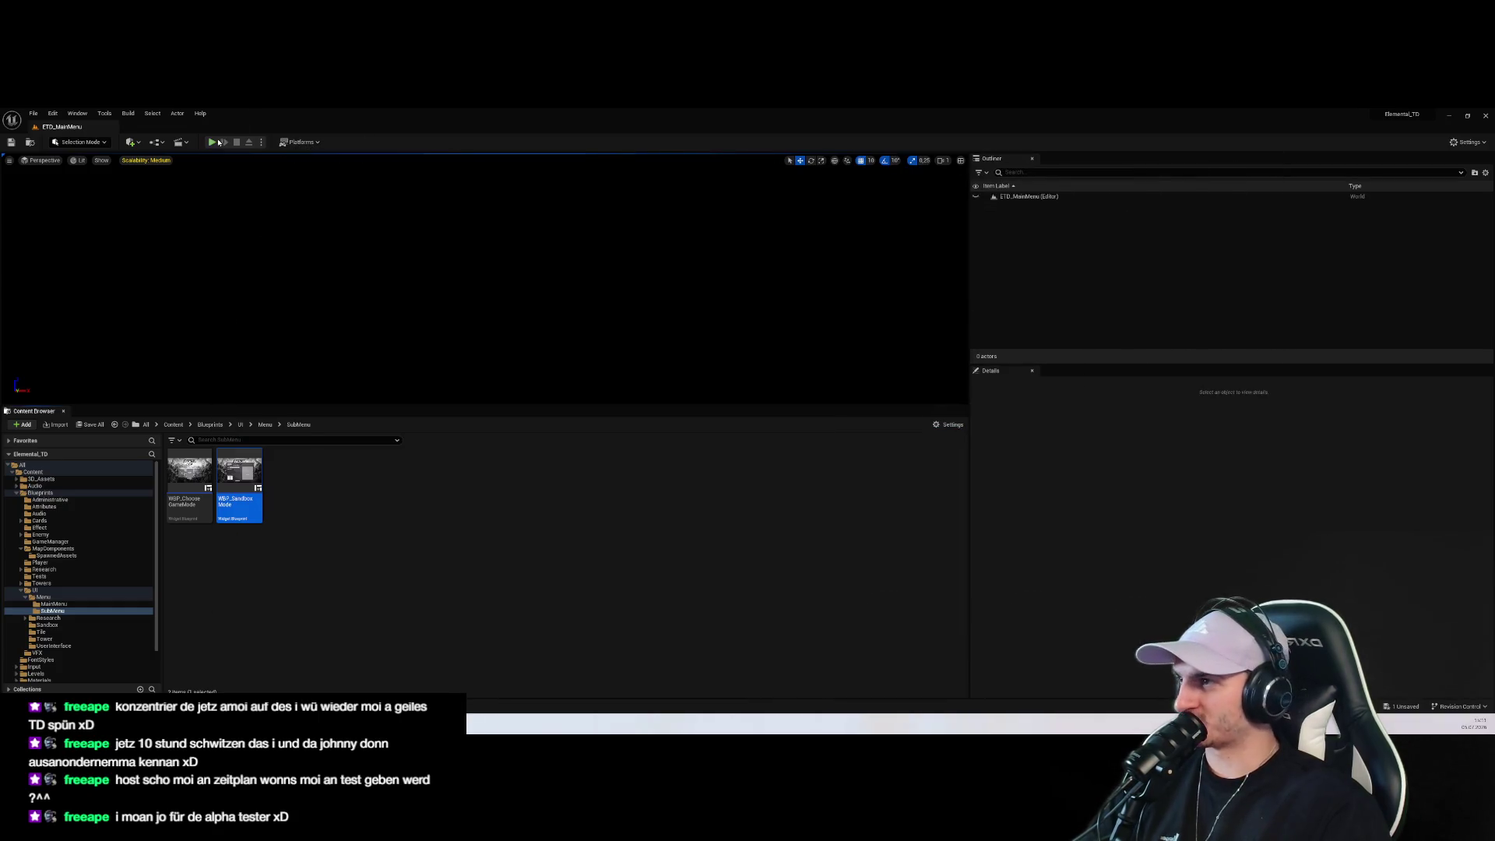
click(484, 366)
click(484, 307)
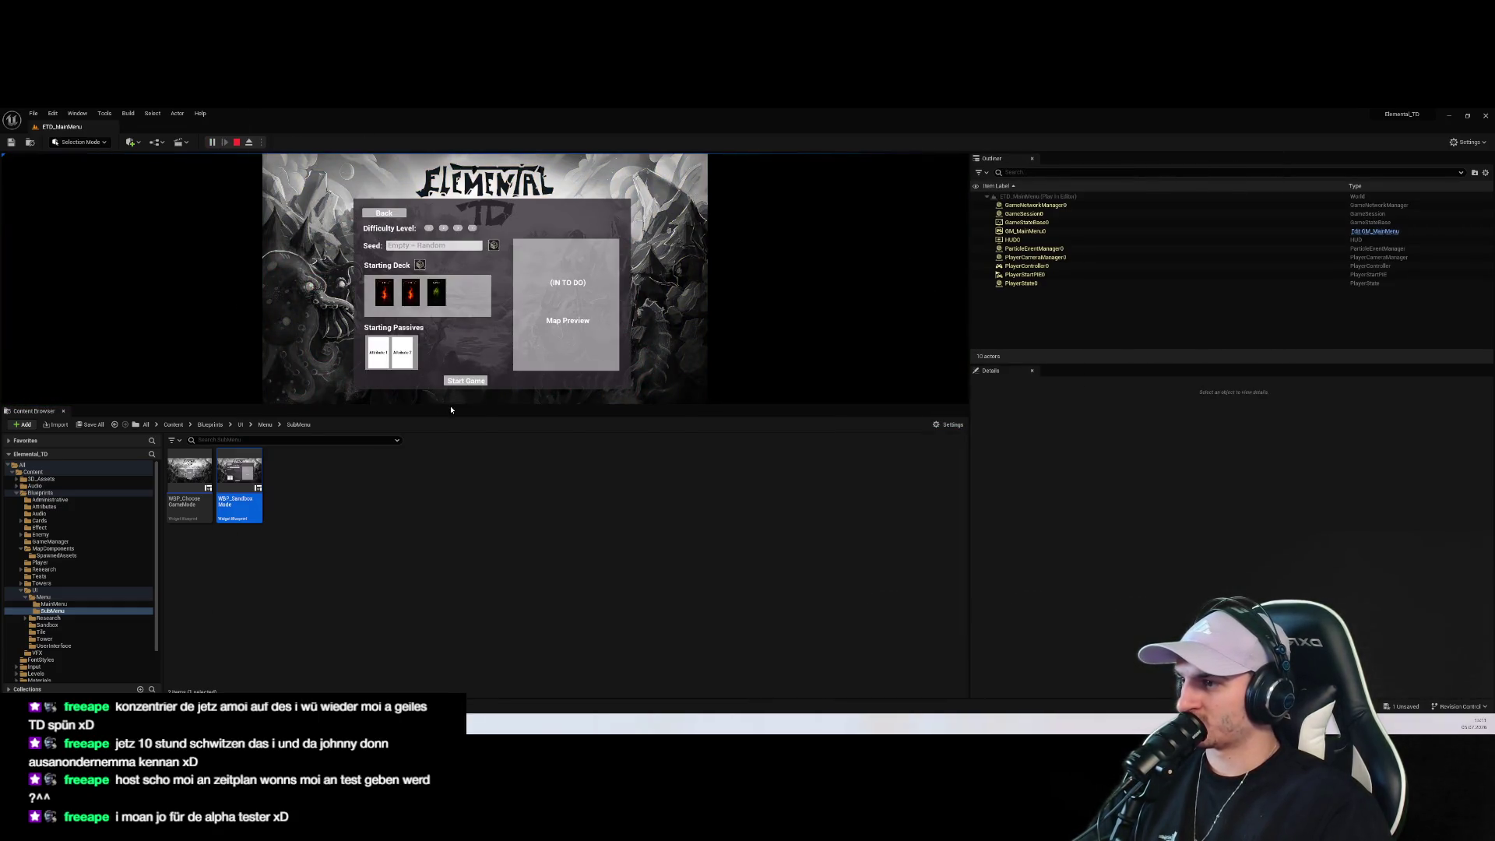
drag(447, 405, 448, 559)
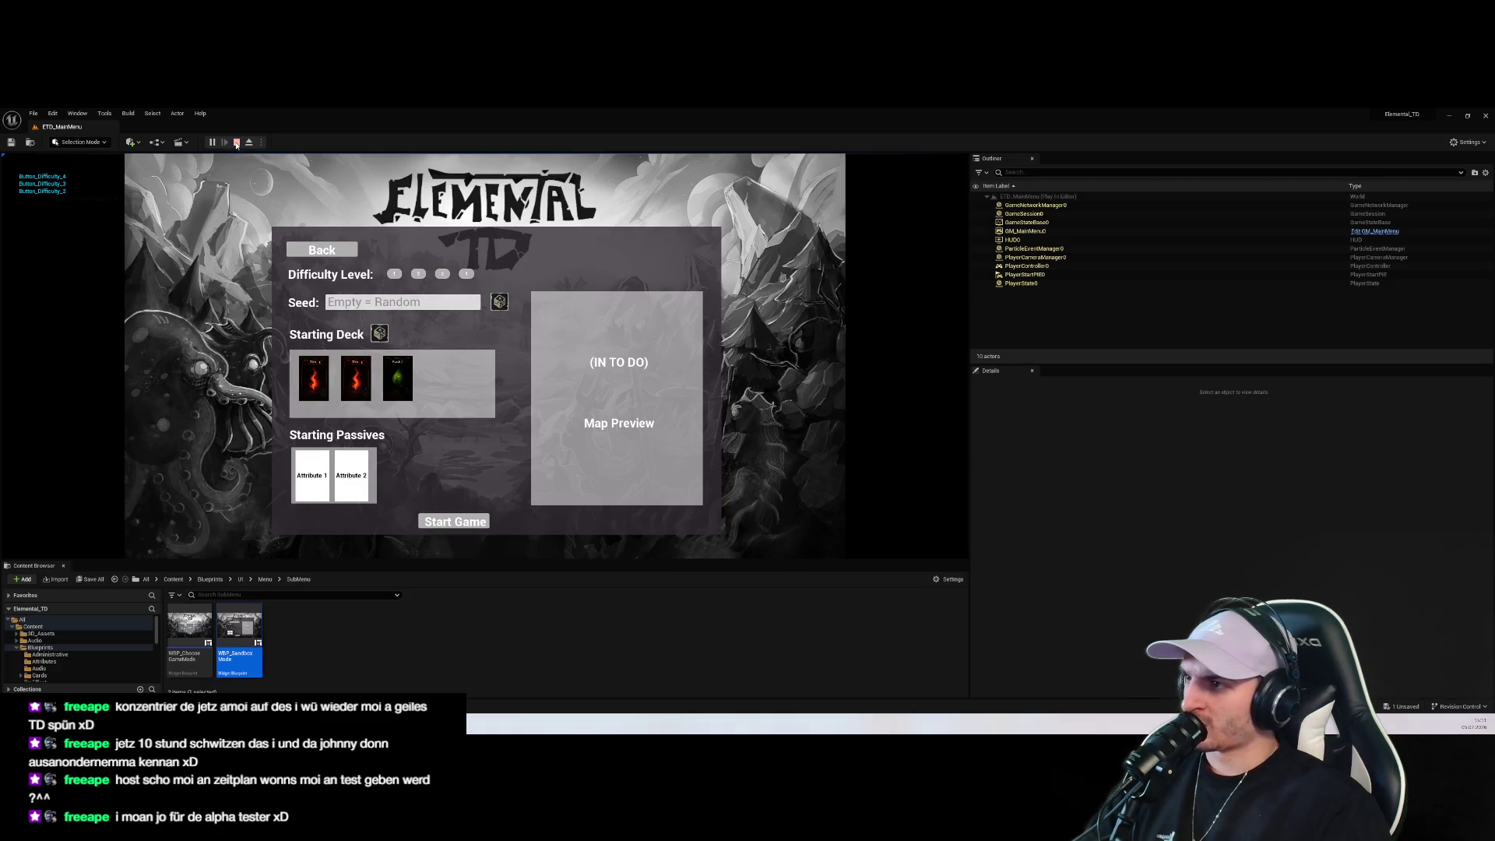
click(237, 141)
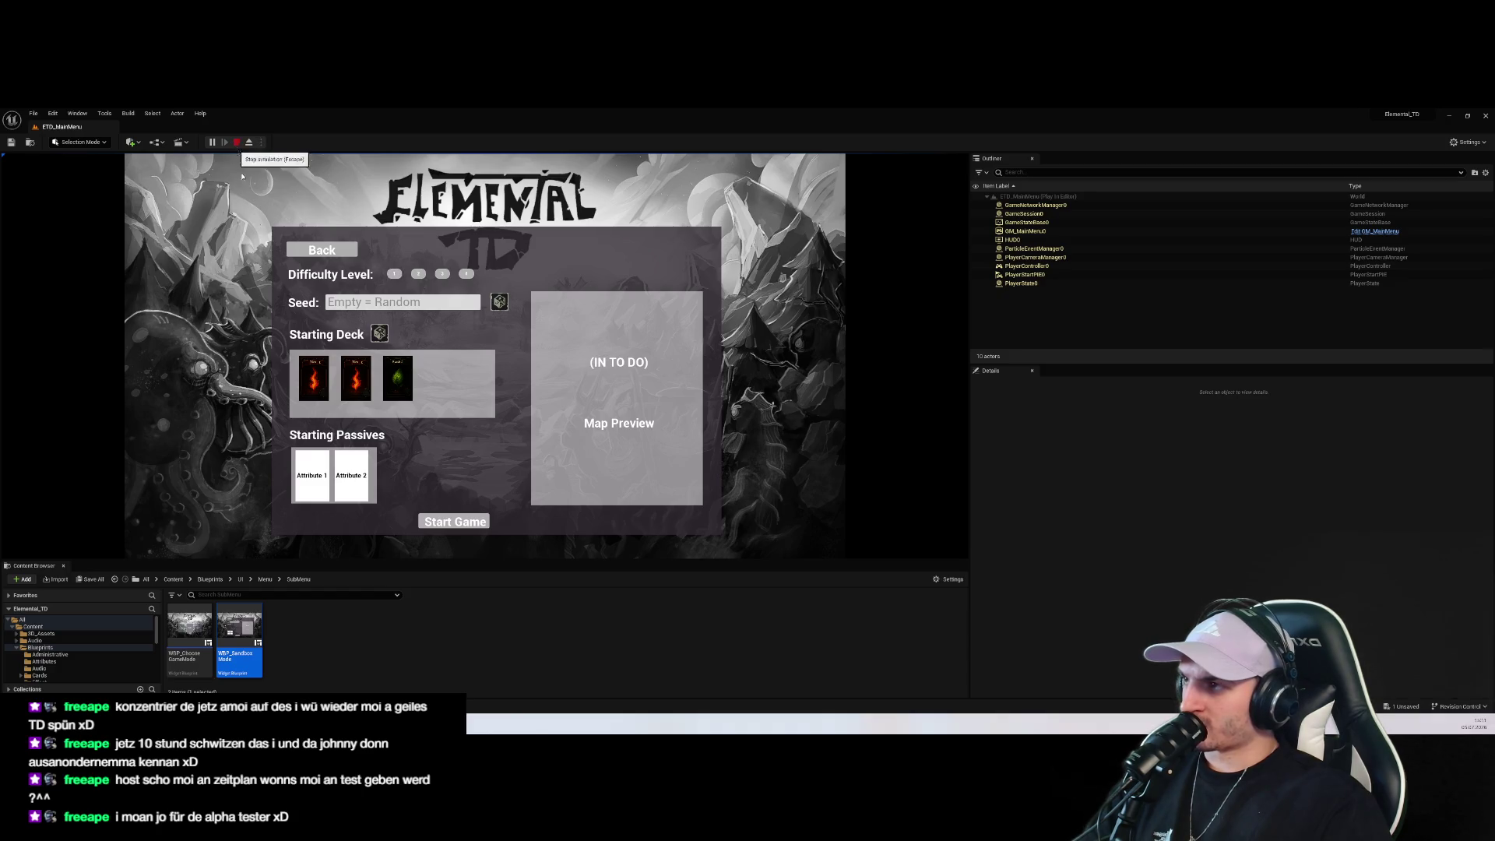
drag(432, 555, 432, 316)
double_click(223, 426)
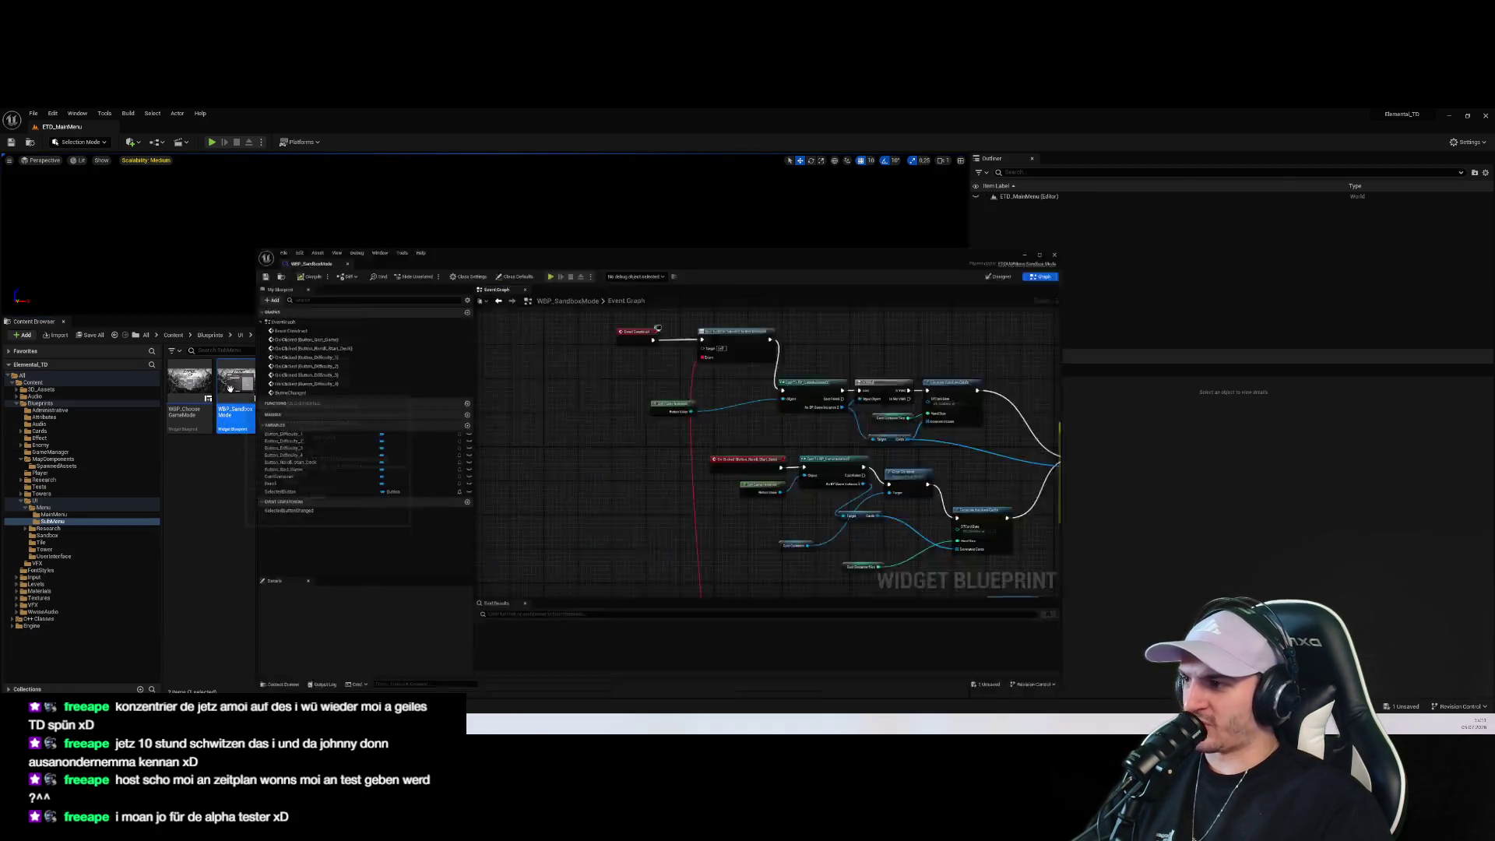
Move Print String aside and connect the ButtonChanged event to a new SET Selected Button node
scroll(845, 435, up, 3)
mouse_move(863, 379)
mouse_down()
mouse_move(787, 459)
mouse_move(700, 463)
mouse_up()
drag(918, 406, 967, 447)
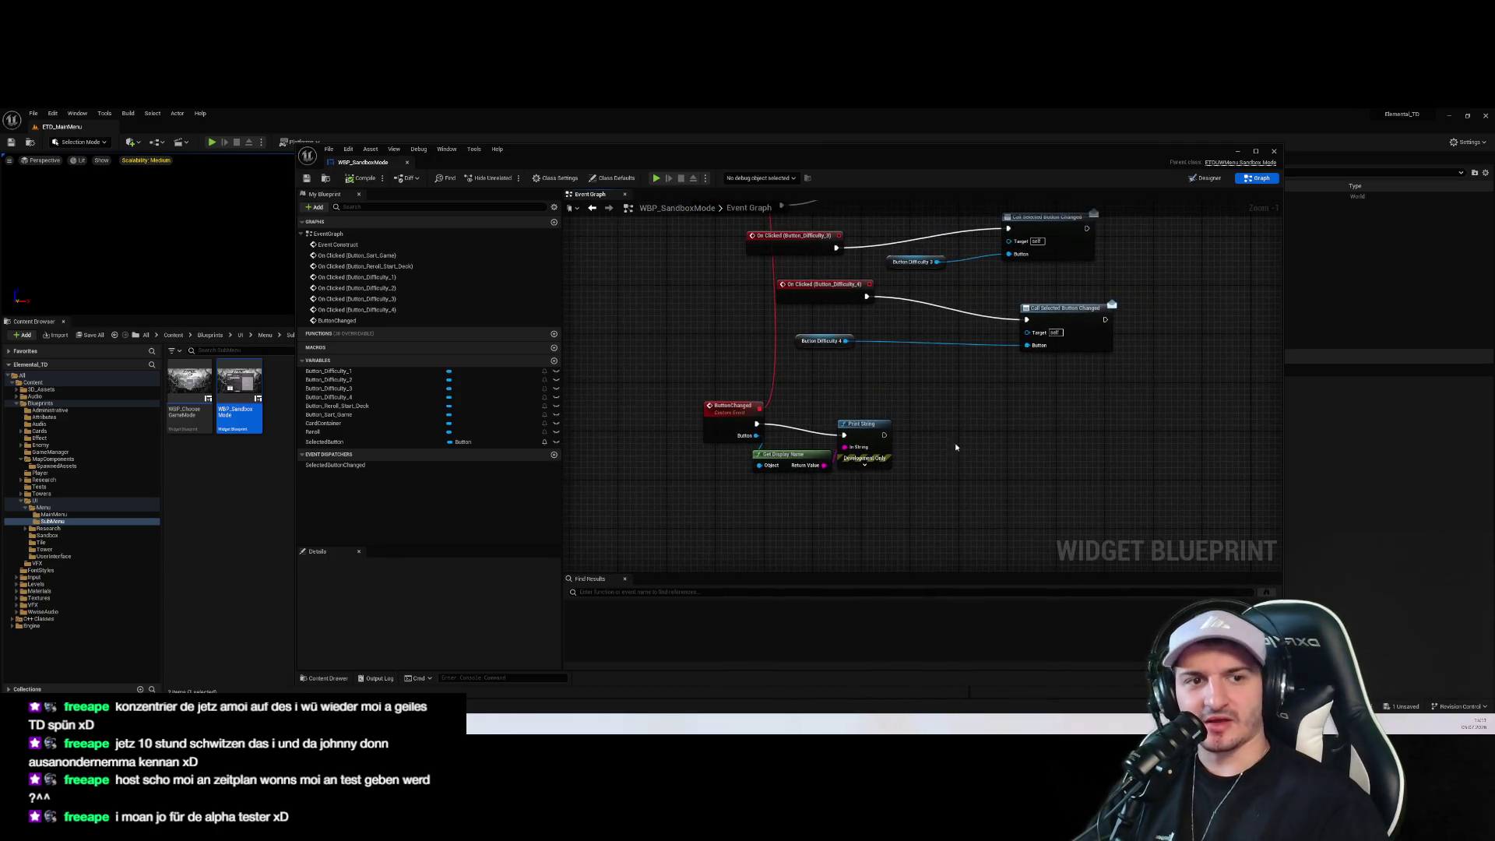
drag(860, 422, 927, 464)
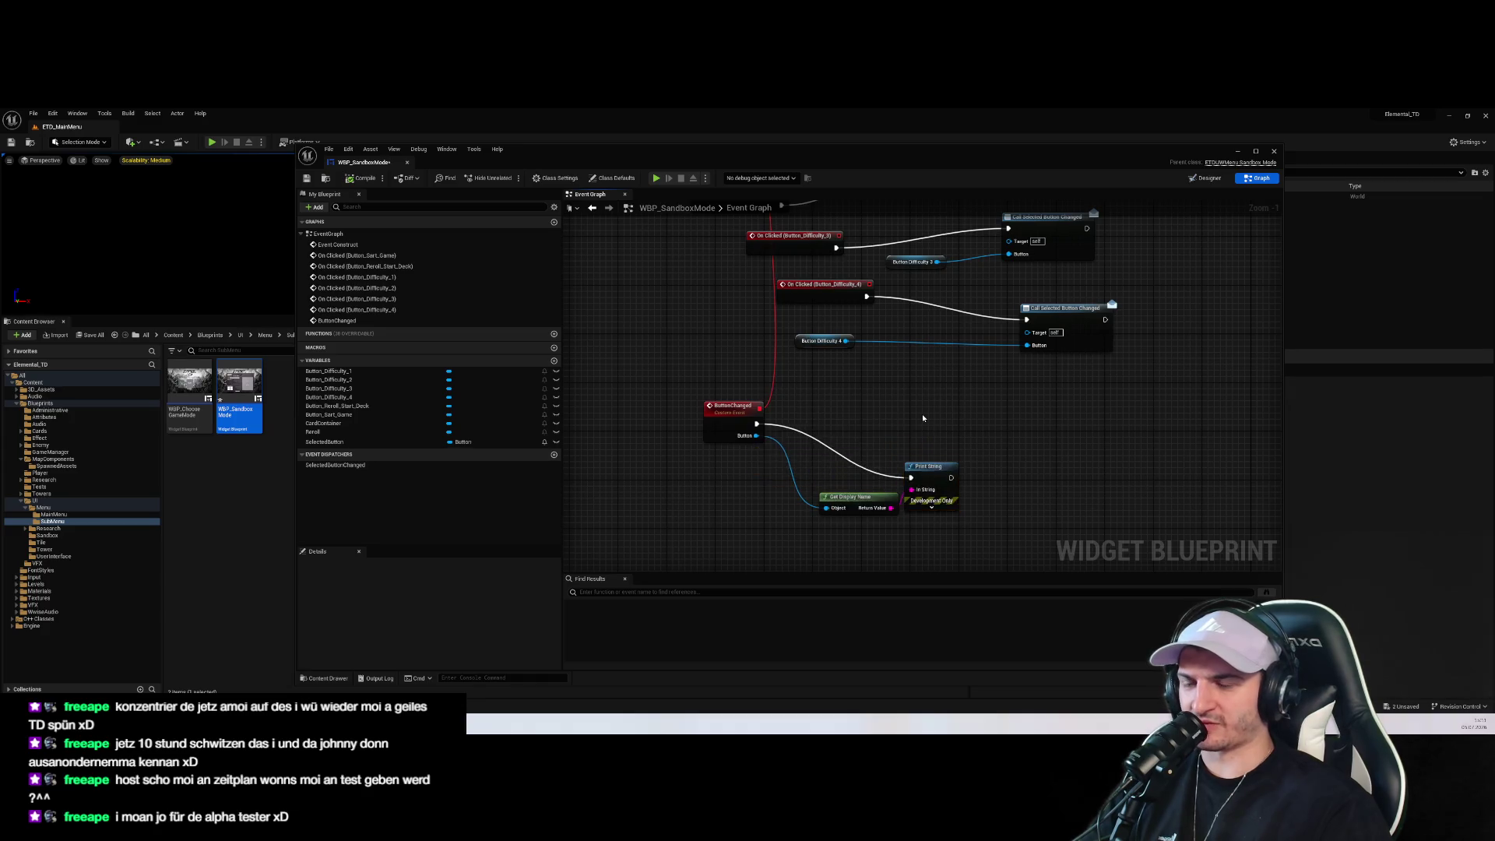
scroll(831, 405, up, 1)
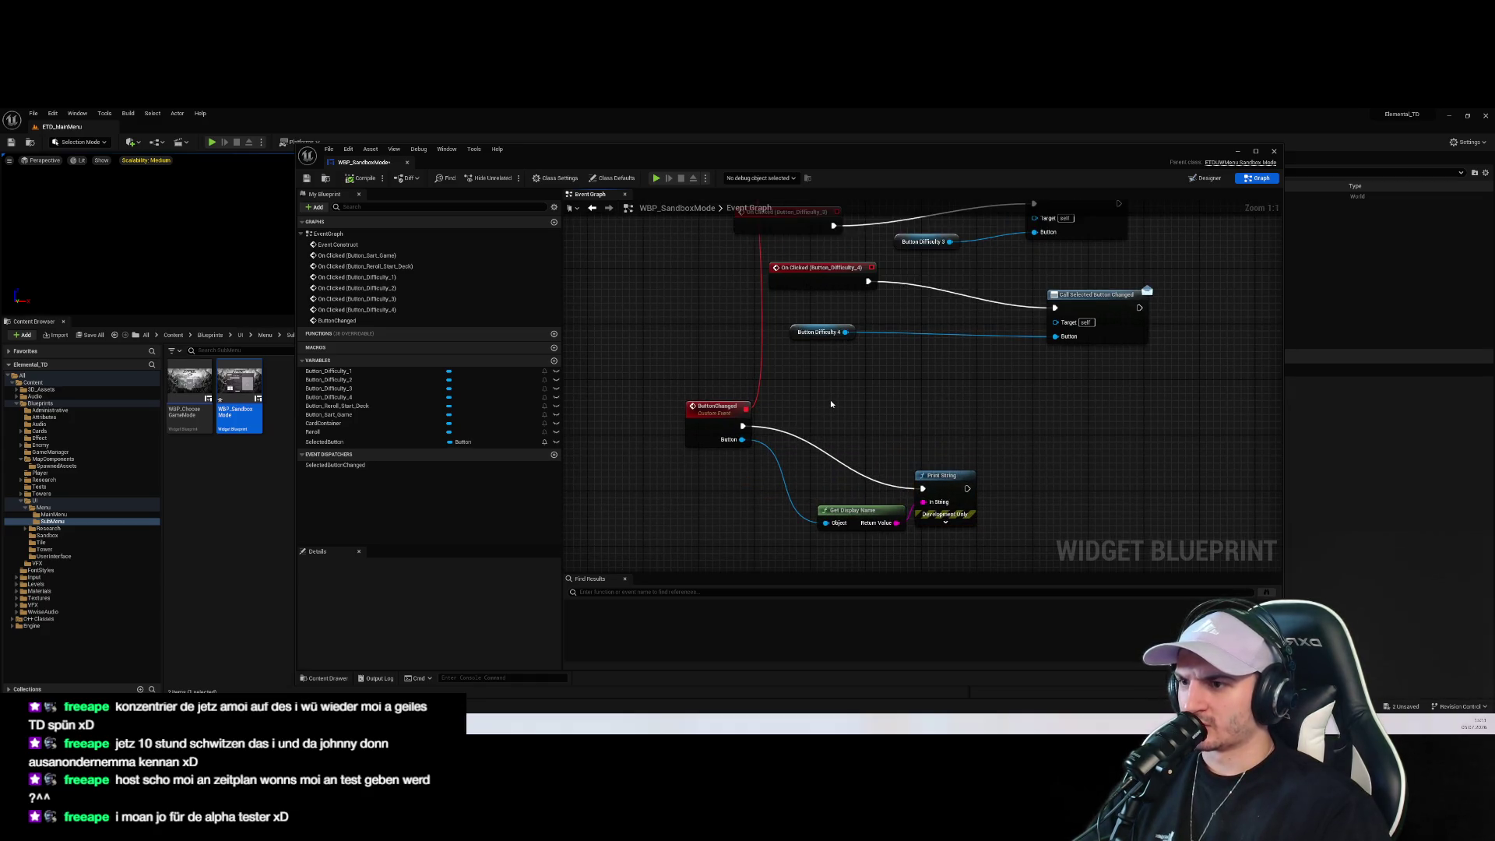
drag(345, 441, 627, 467)
click(654, 492)
mouse_move(712, 426)
mouse_down()
mouse_move(594, 398)
mouse_move(632, 475)
mouse_up()
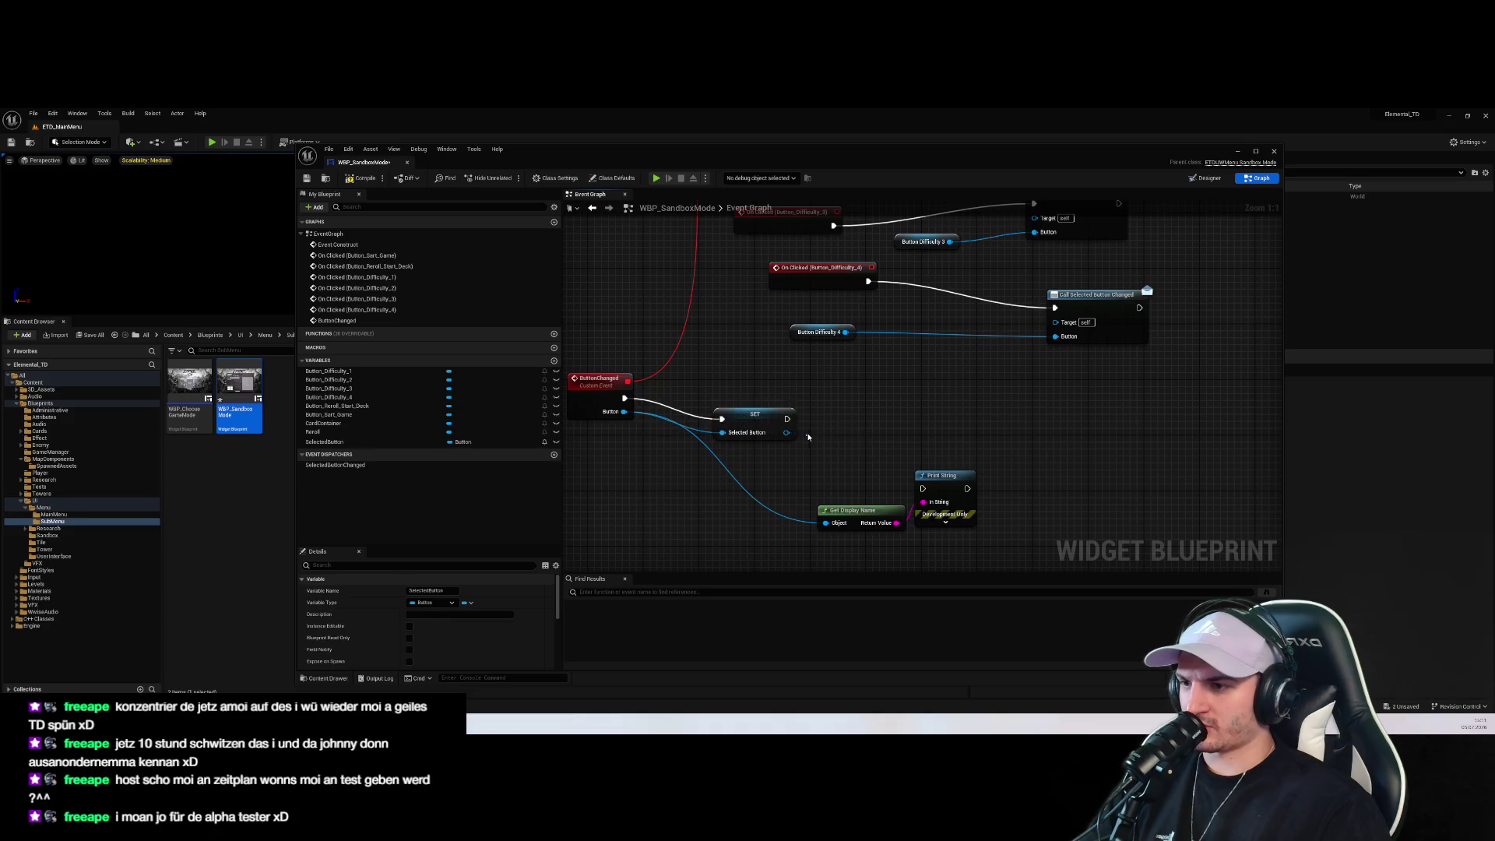
click(761, 411)
click(789, 401)
mouse_move(788, 400)
mouse_down()
mouse_move(888, 446)
mouse_move(816, 418)
mouse_up()
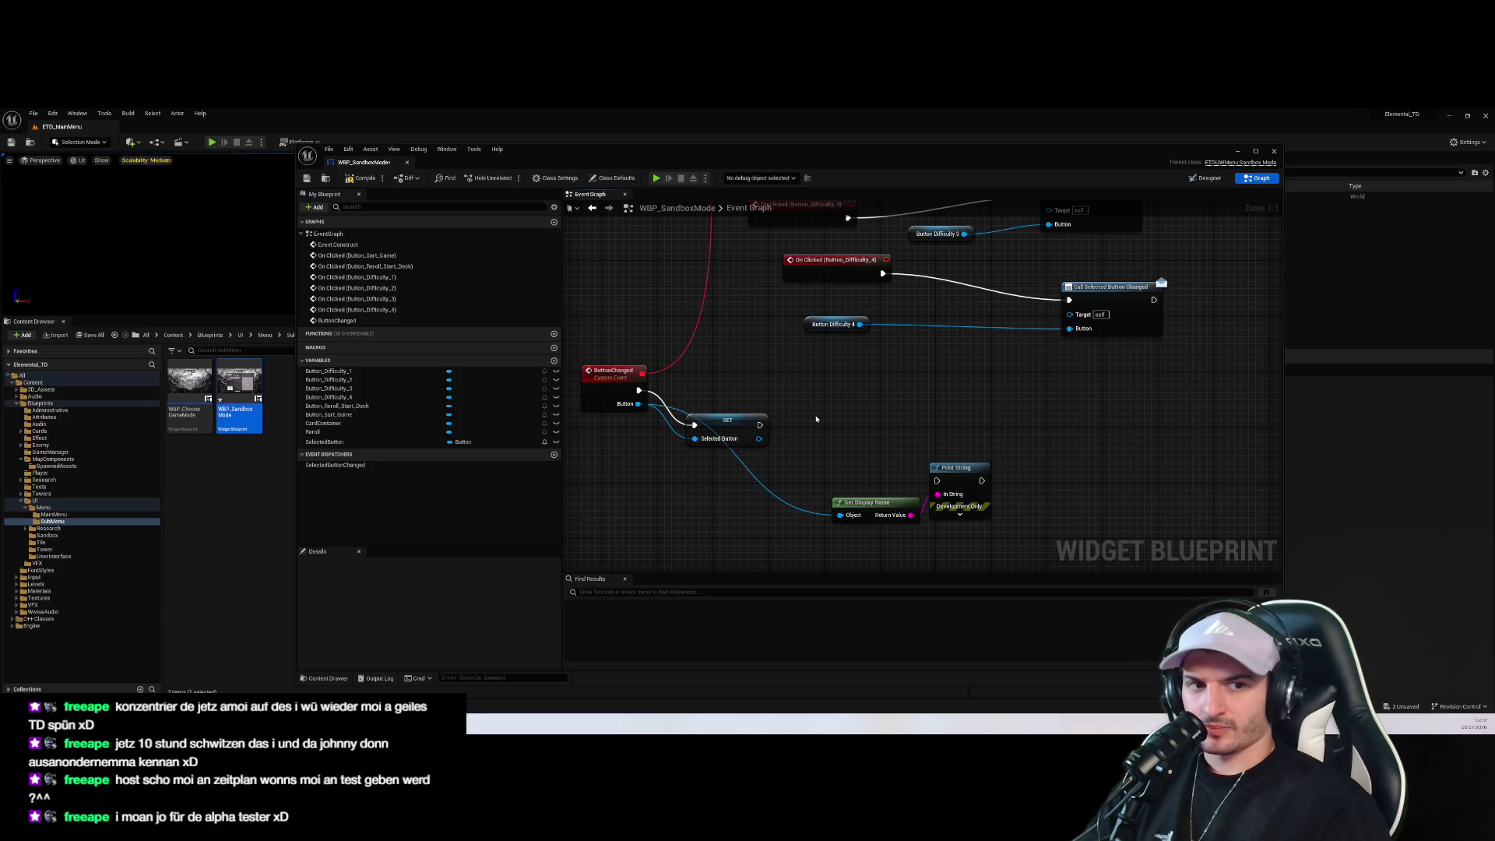
Check the SelectedButton variable's properties, tidy the SET node's position, and switch to the Designer
scroll(817, 419, down, 6)
scroll(908, 288, up, 2)
drag(869, 303, 856, 164)
drag(779, 561, 764, 448)
click(767, 426)
scroll(772, 468, up, 4)
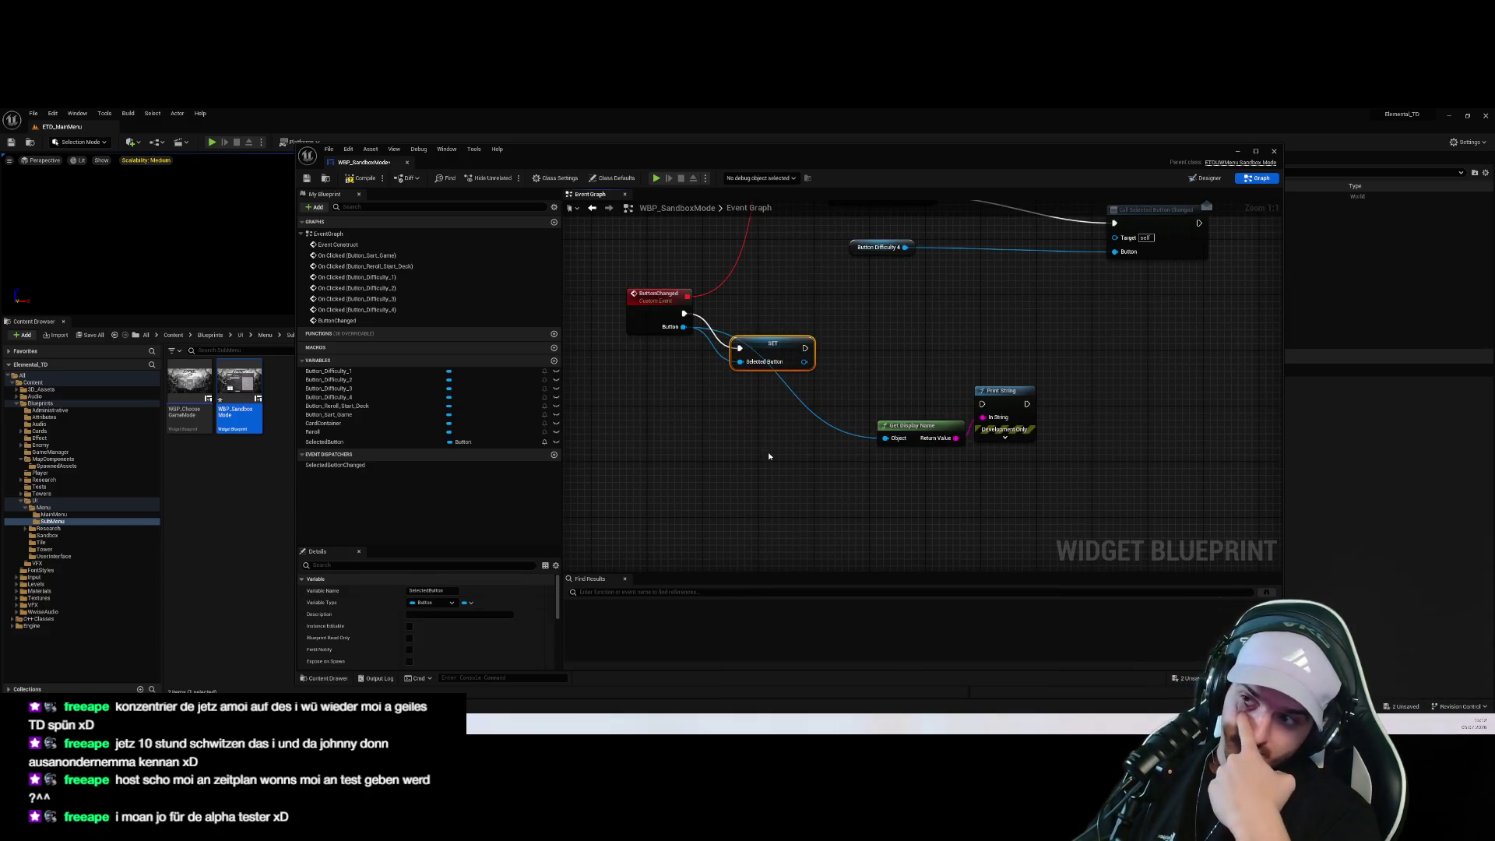
click(642, 422)
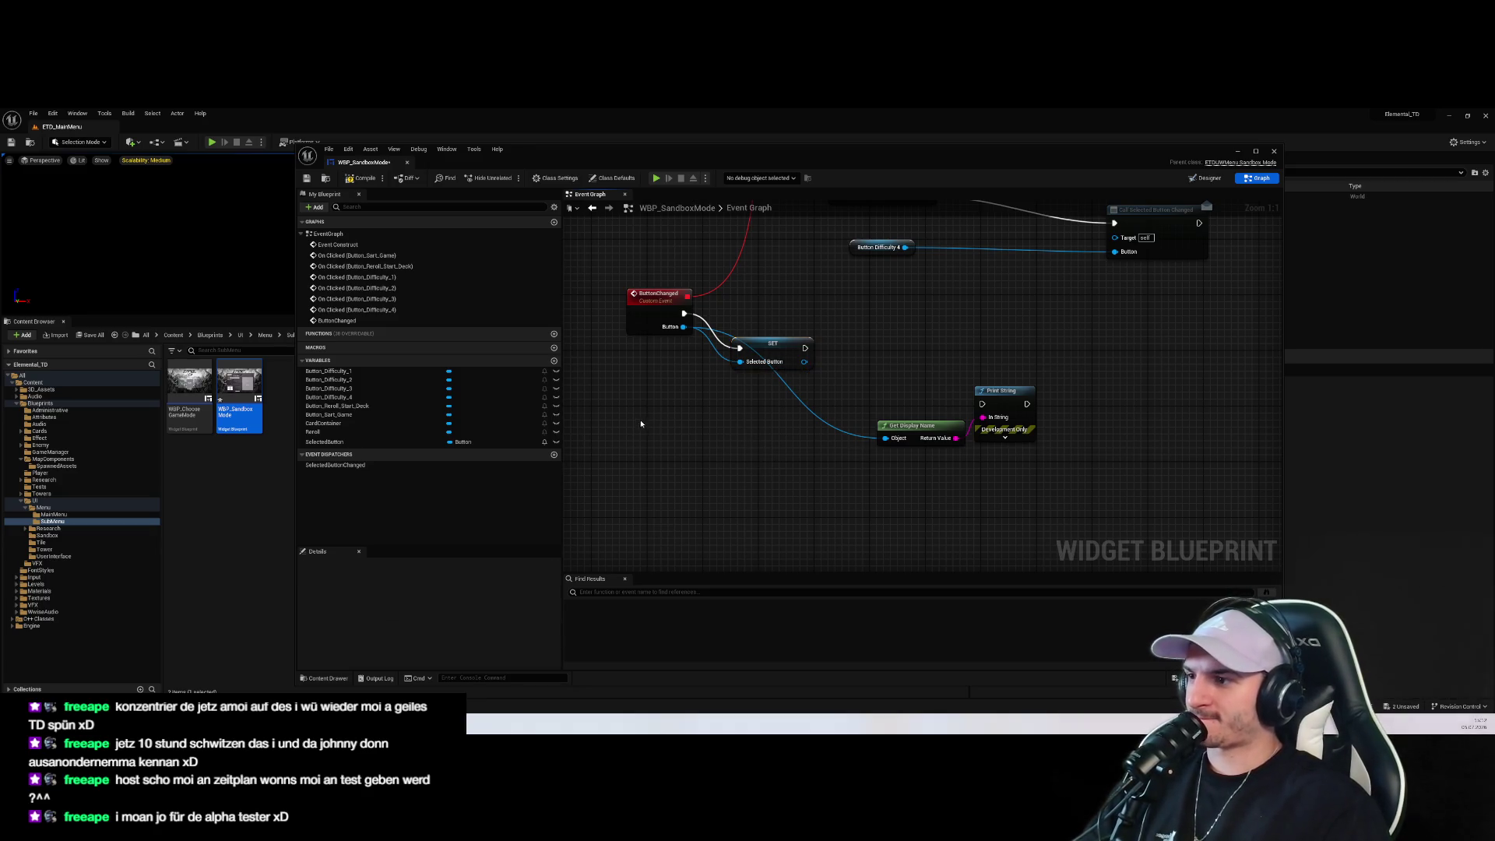
click(417, 443)
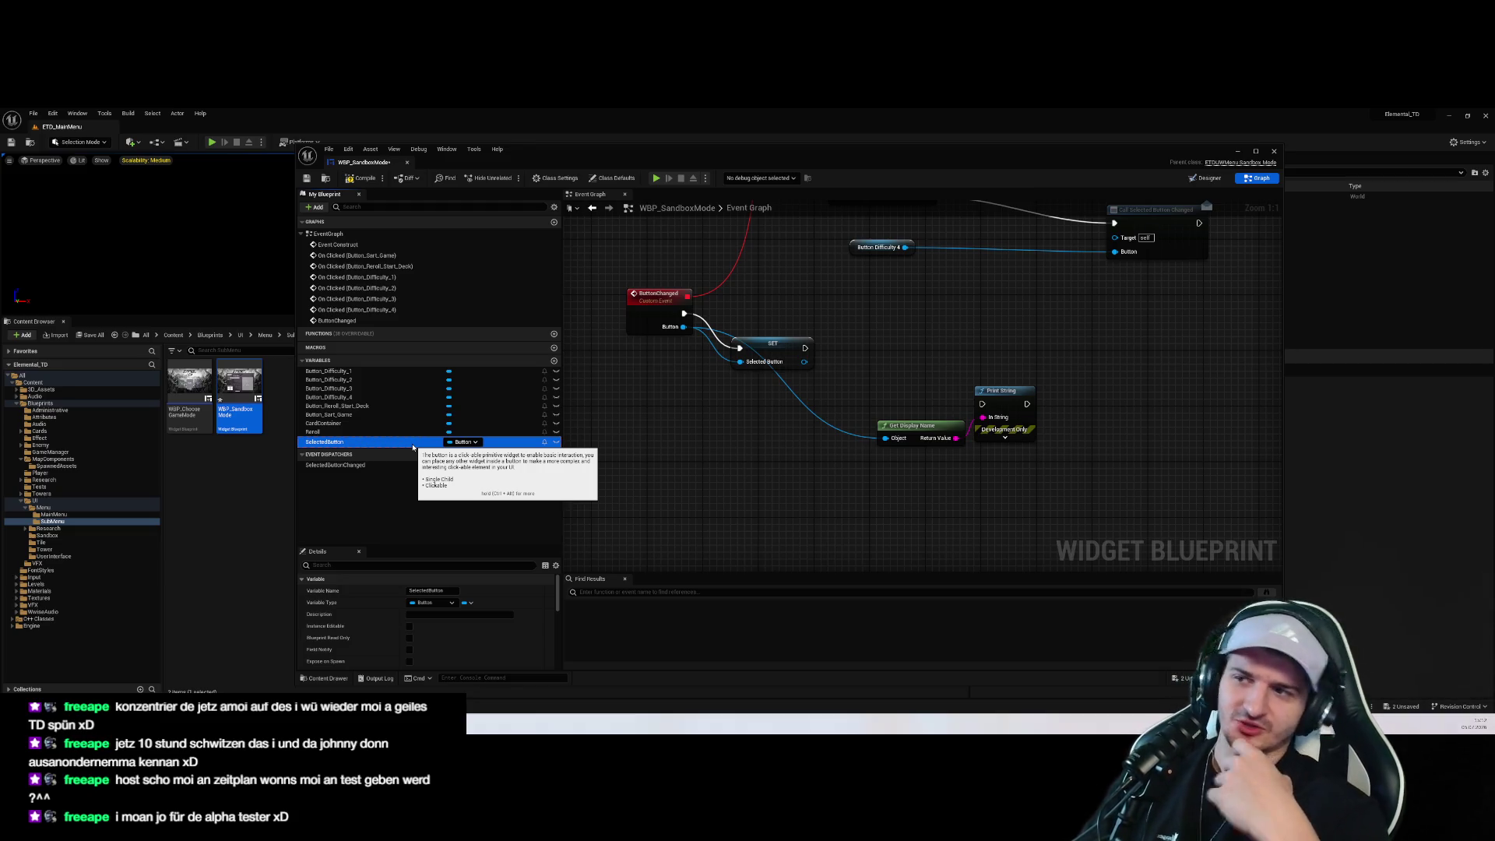
click(701, 429)
drag(785, 343, 841, 335)
click(642, 458)
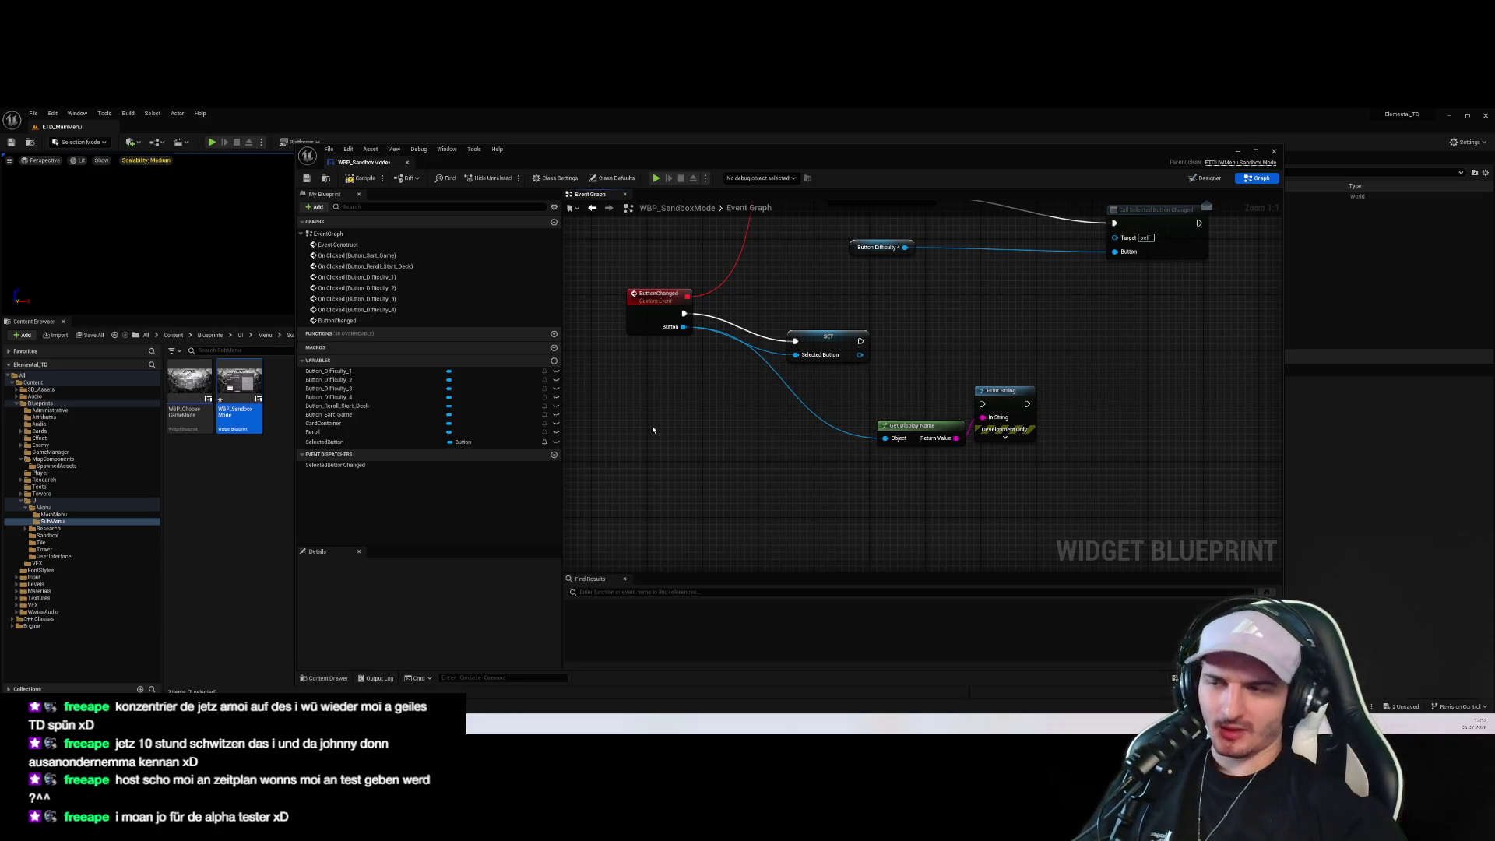
drag(859, 438, 826, 403)
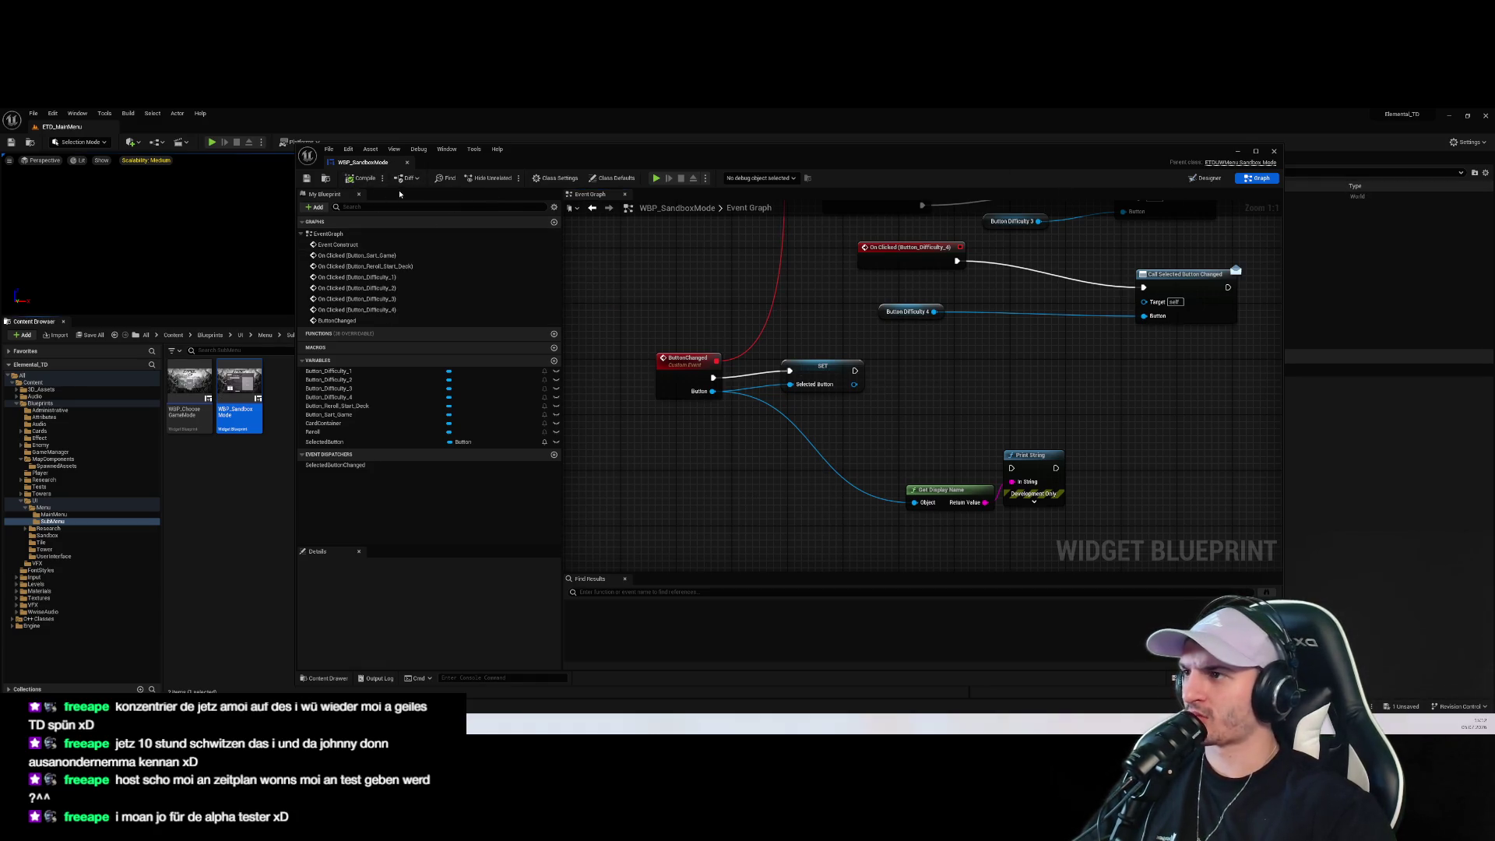
click(1208, 179)
scroll(677, 370, up, 5)
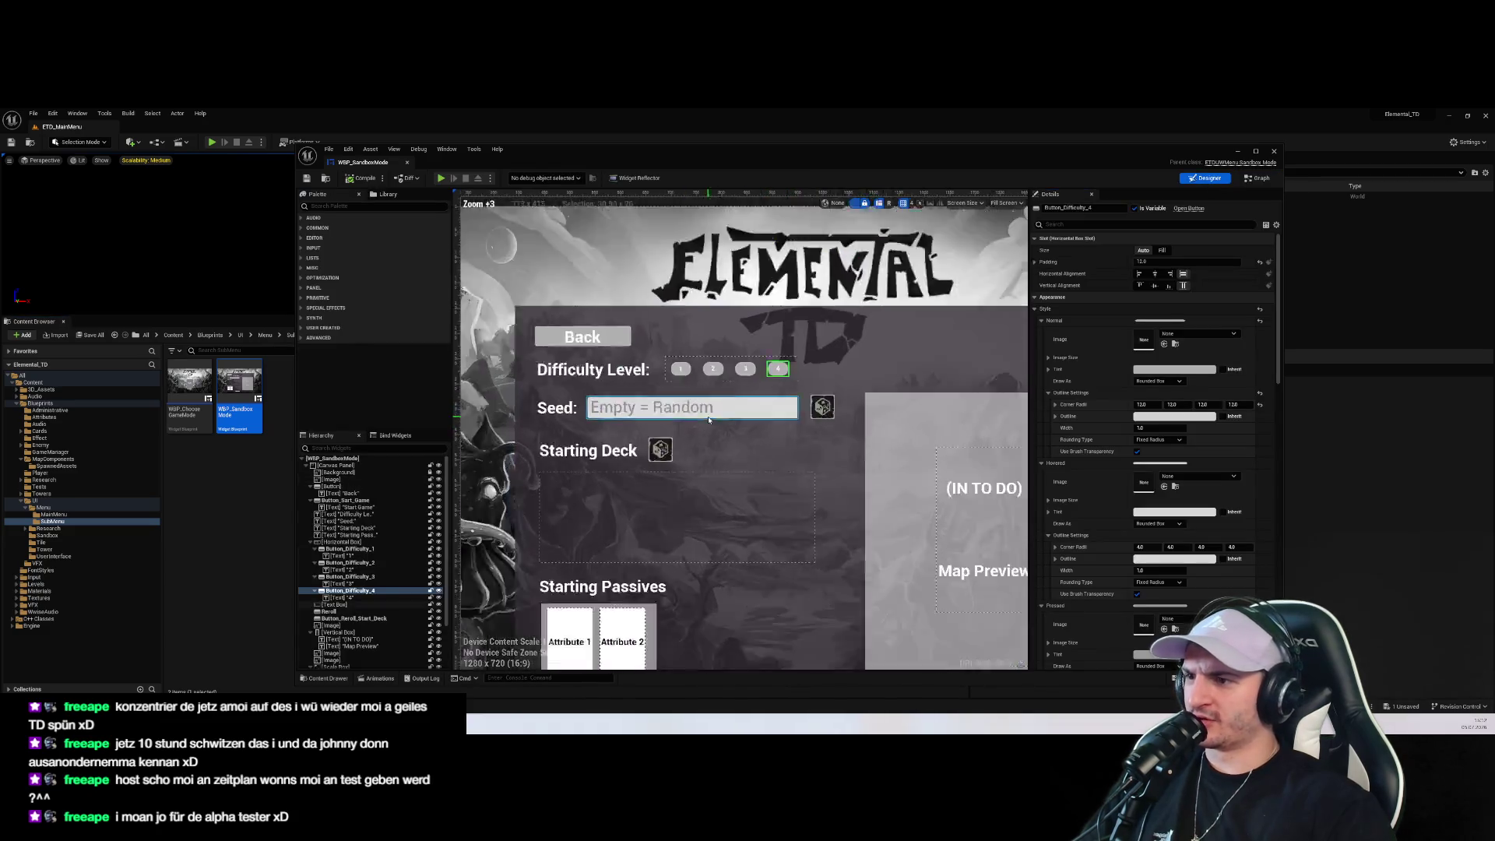
Preview a pink normal tint on Button_Difficulty_1, cancel it, and return to the Graph
click(662, 342)
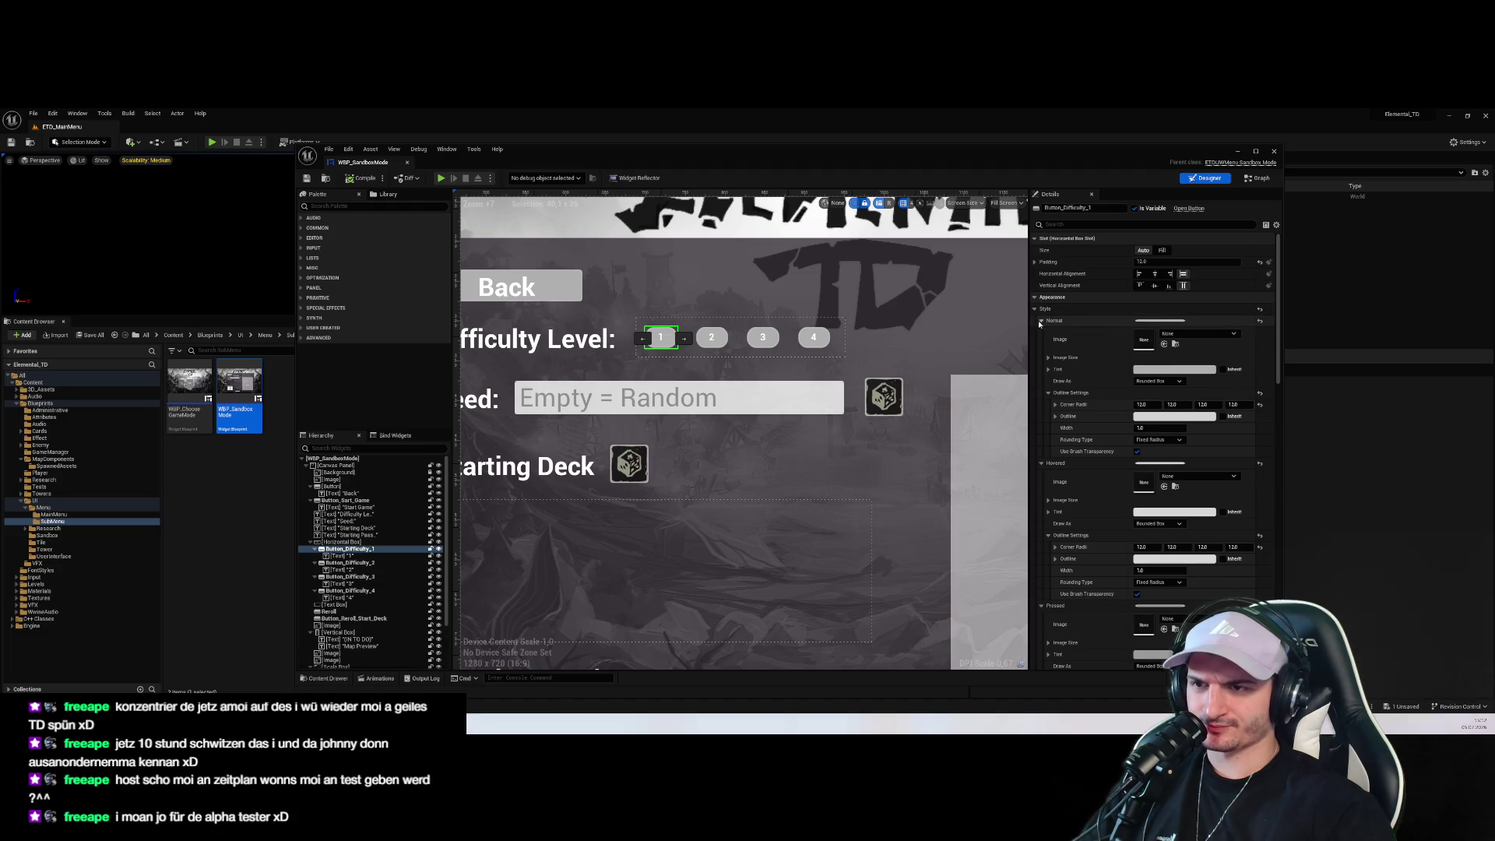
click(1162, 370)
click(1233, 445)
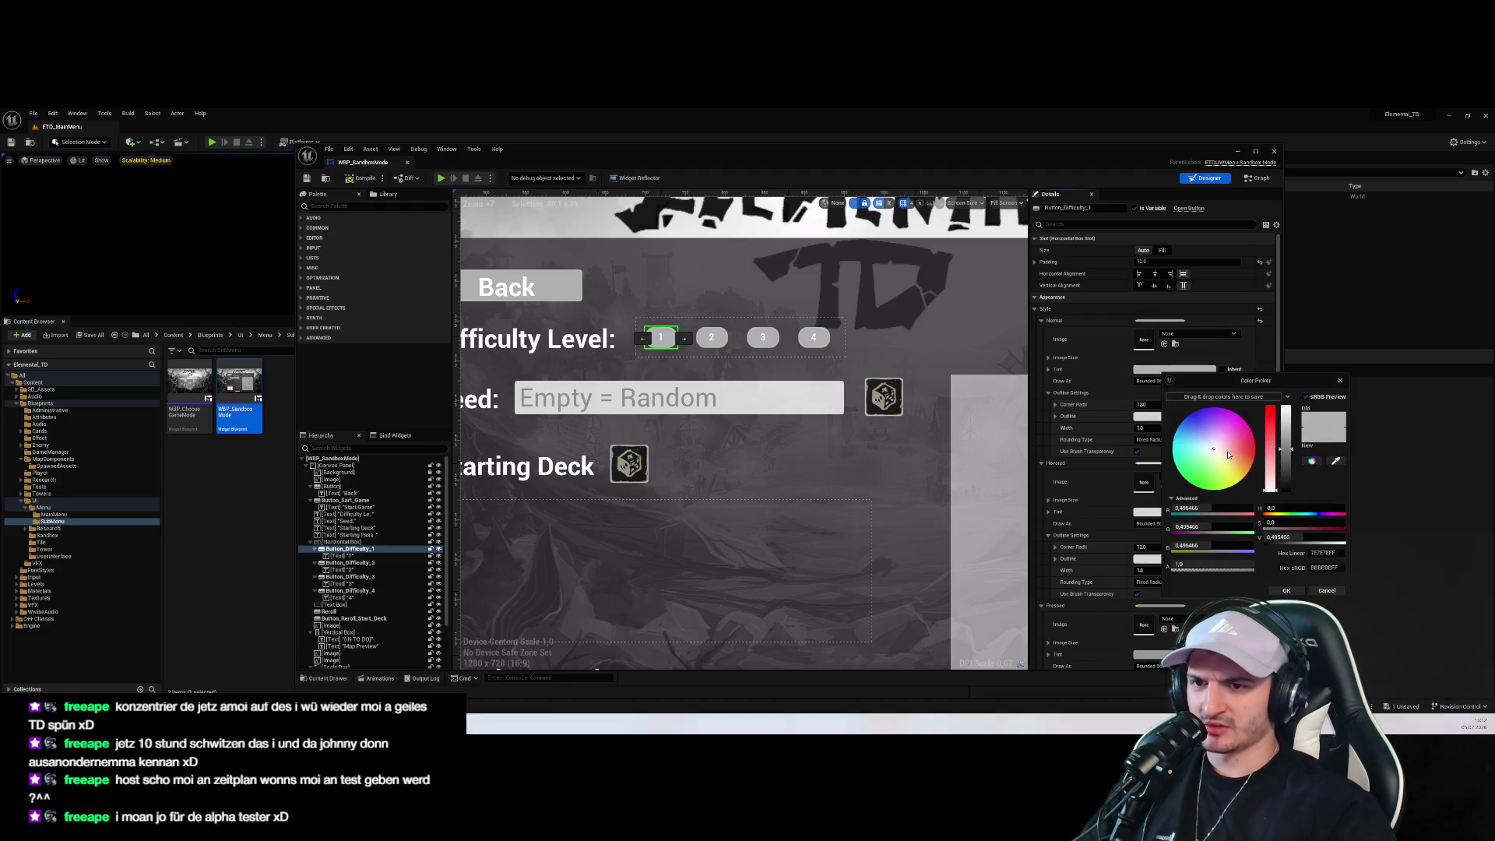
click(1326, 590)
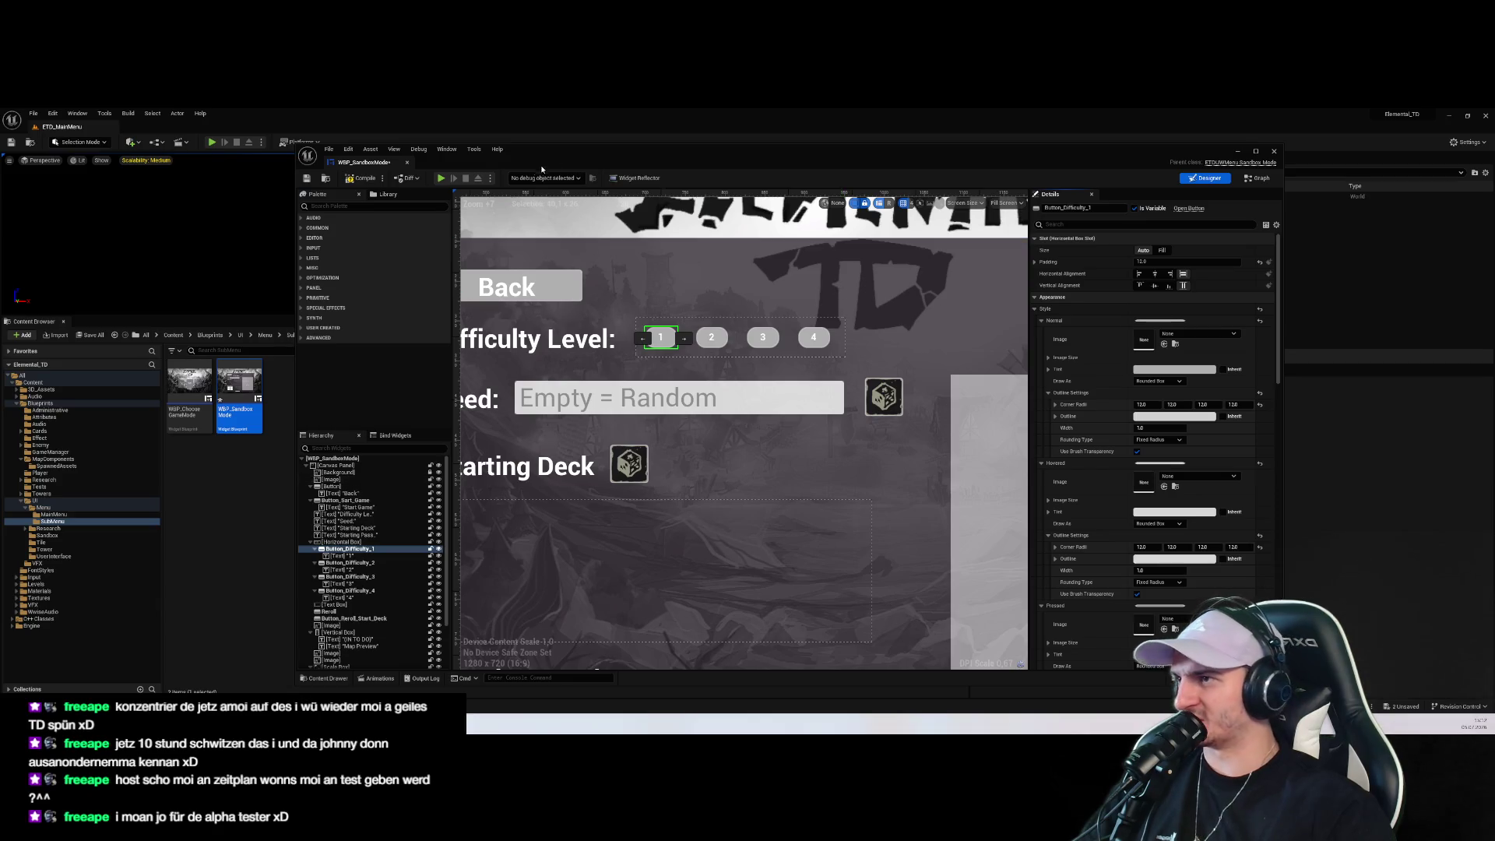
click(1255, 178)
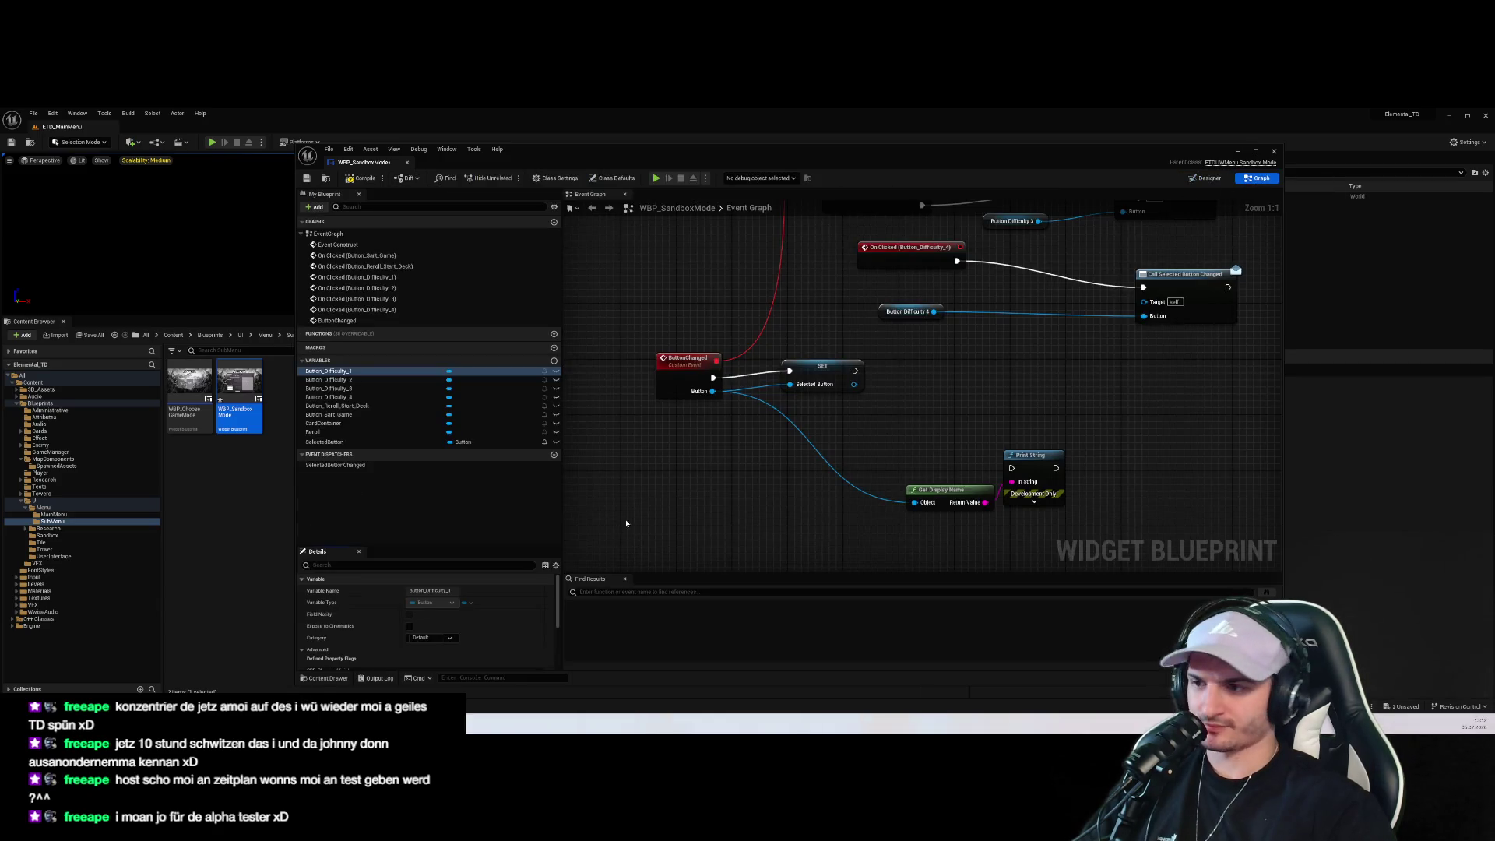
Get Selected Button's Style and break it with an expanded Break ButtonStyle node, rearranging nearby nodes
mouse_move(818, 338)
mouse_down()
mouse_move(872, 430)
mouse_move(787, 363)
mouse_up()
text(get style)
key(Return)
key(Escape)
mouse_move(865, 389)
mouse_down()
mouse_move(907, 372)
mouse_move(900, 303)
mouse_up()
text(break)
key(Return)
click(935, 343)
mouse_move(1032, 376)
mouse_down()
mouse_move(1016, 391)
mouse_move(1115, 480)
mouse_up()
drag(911, 320, 894, 397)
drag(878, 461, 634, 488)
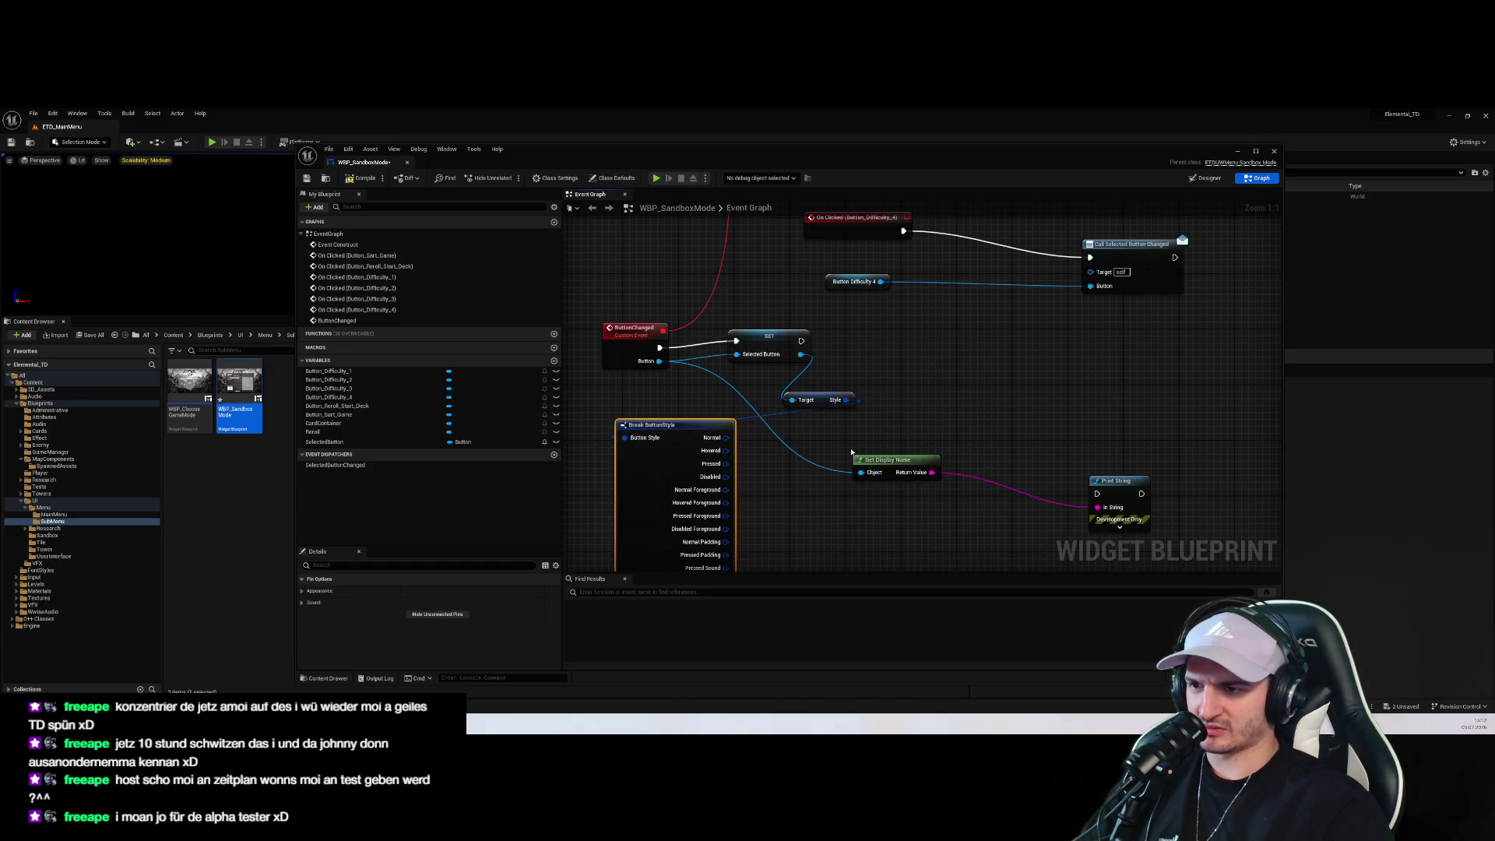
mouse_move(639, 431)
mouse_down()
mouse_move(1005, 357)
mouse_move(980, 348)
mouse_up()
drag(888, 461, 794, 551)
right_click(1145, 418)
drag(1124, 488, 1145, 558)
mouse_move(1040, 474)
mouse_down()
mouse_move(957, 383)
mouse_move(948, 467)
mouse_up()
Add a Break SlateBrush node on the Normal brush pin, removing a mistaken INSERT node
drag(960, 308, 1020, 324)
text(insert)
click(1115, 418)
key(Delete)
drag(958, 306, 1022, 323)
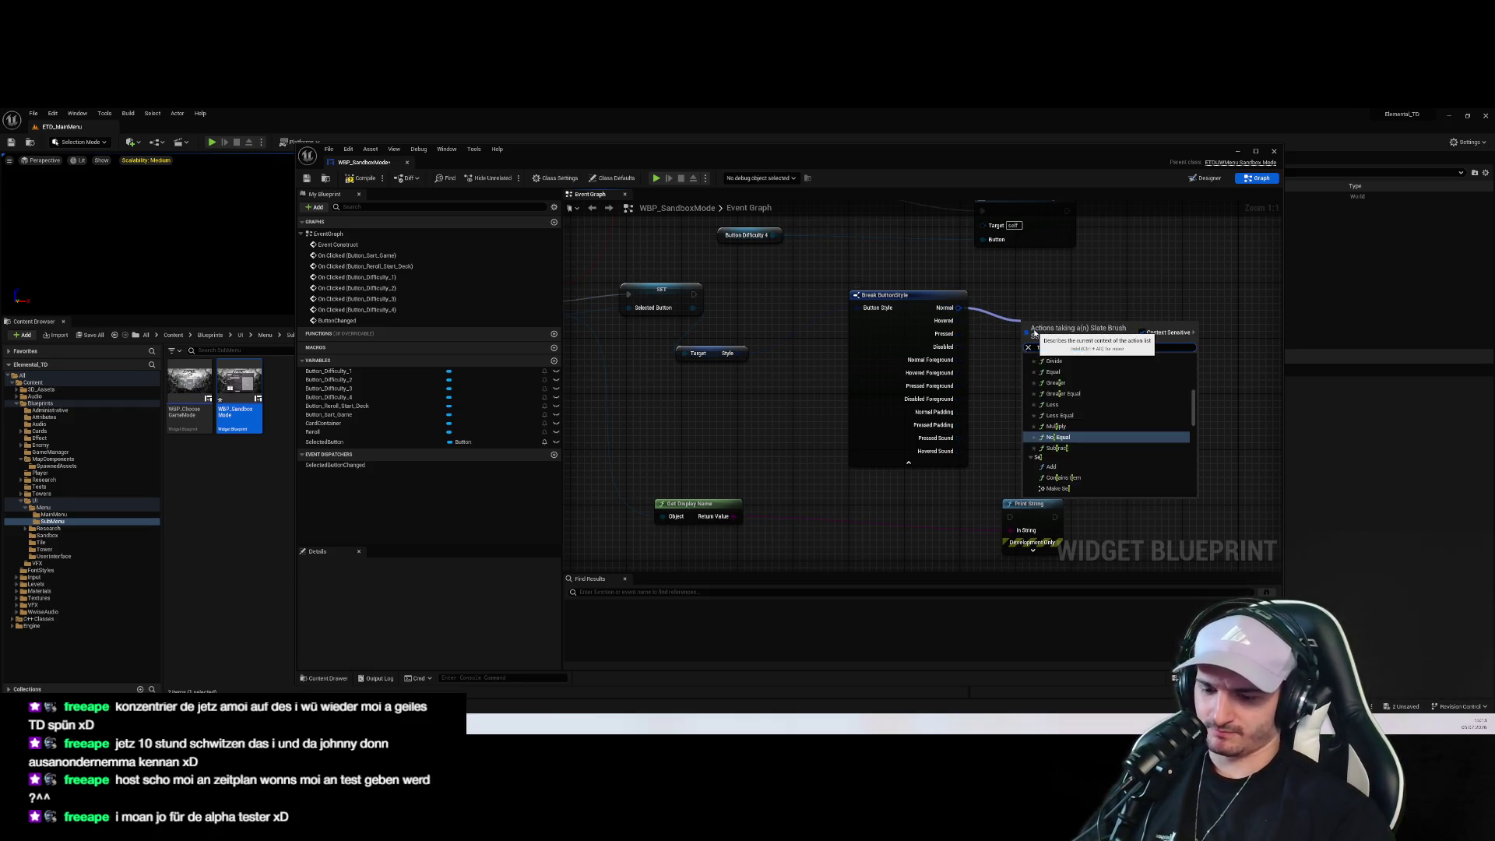
text(break)
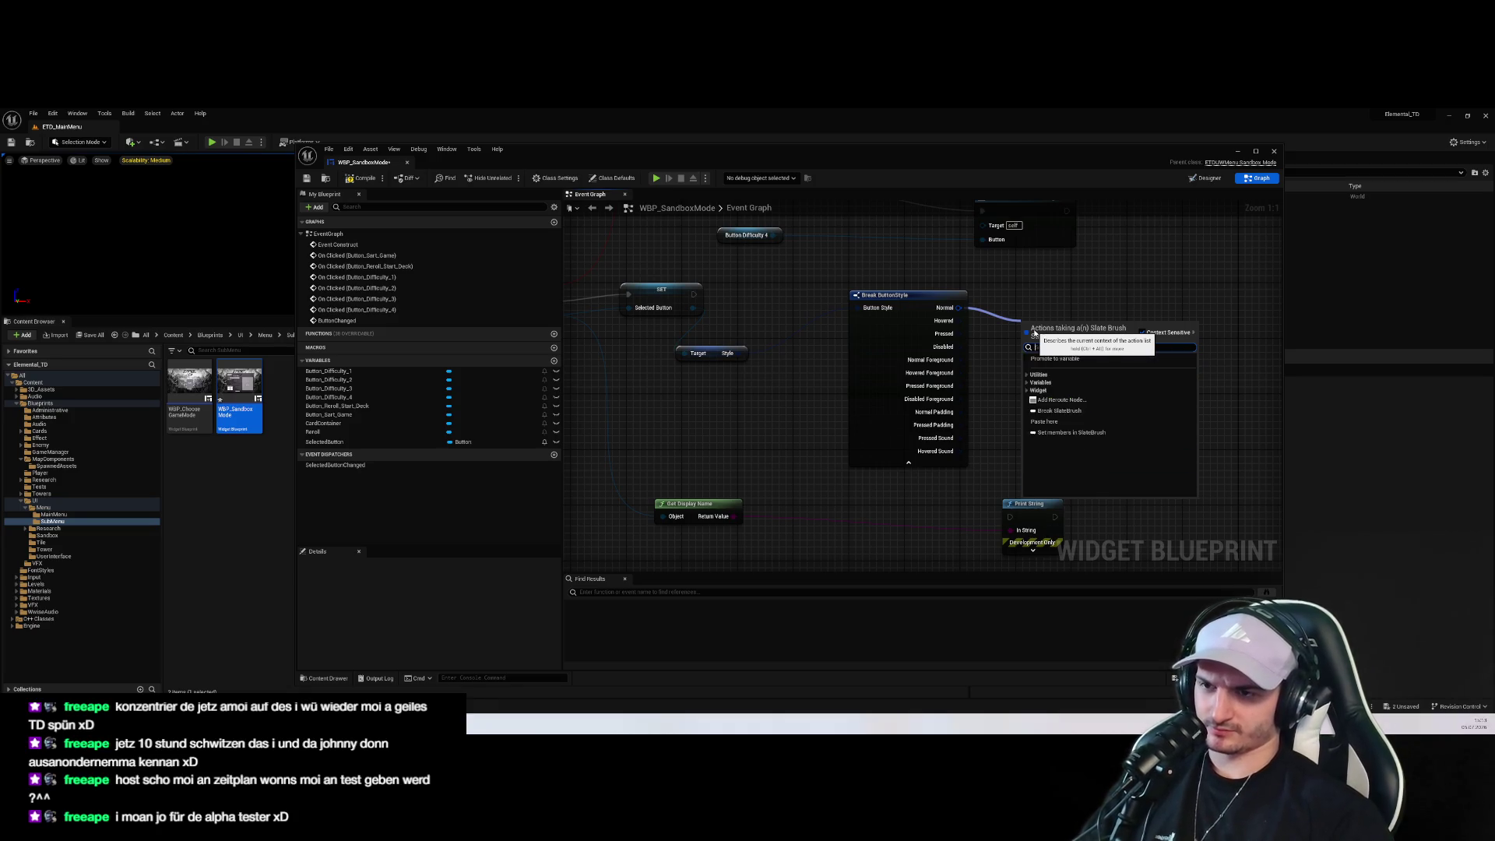
key(Return)
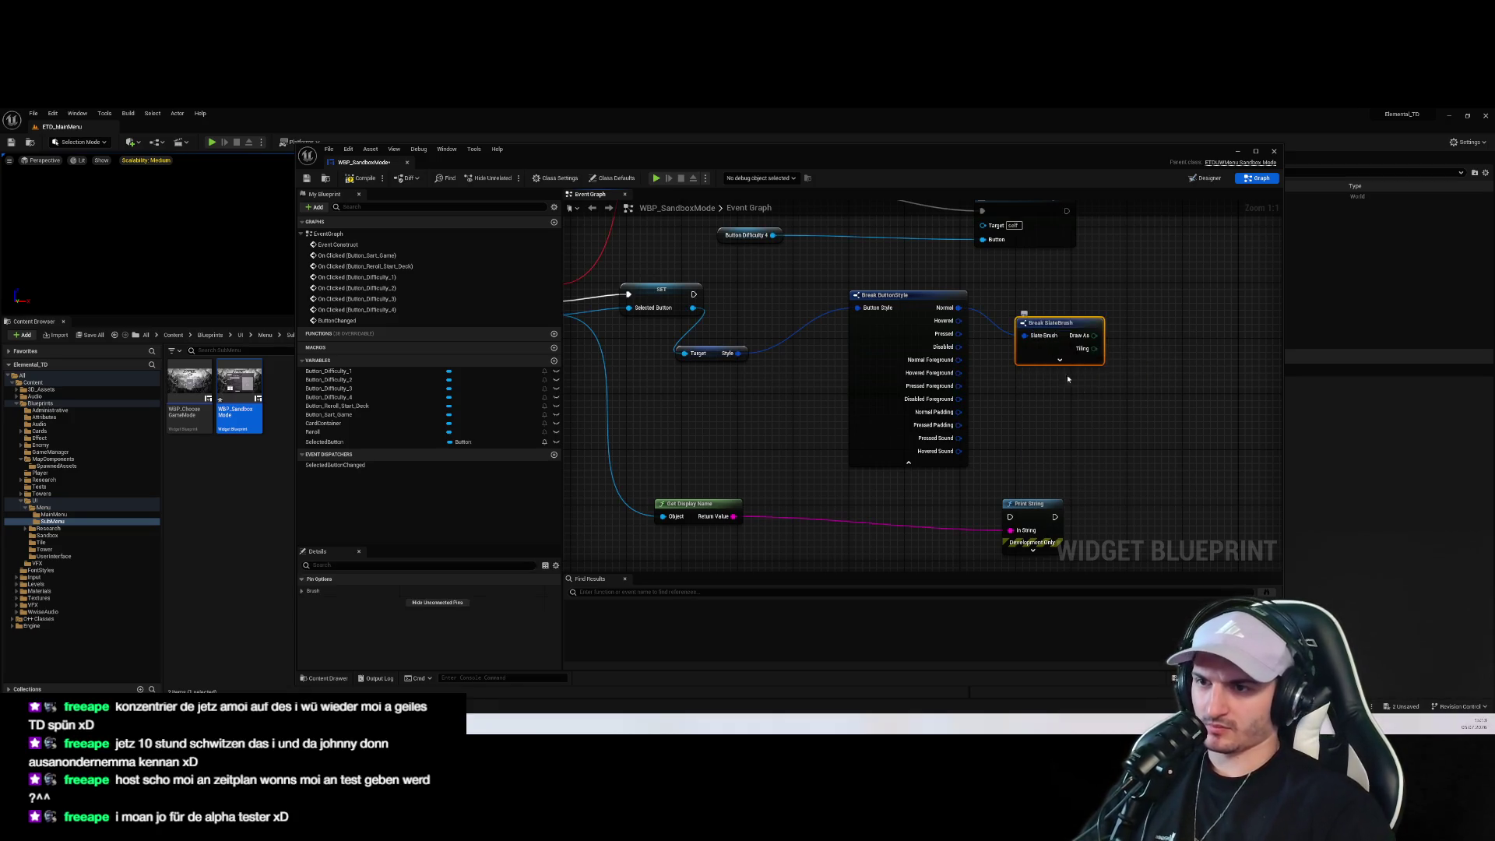
mouse_move(1141, 413)
mouse_down()
mouse_move(983, 397)
mouse_move(1006, 389)
mouse_up()
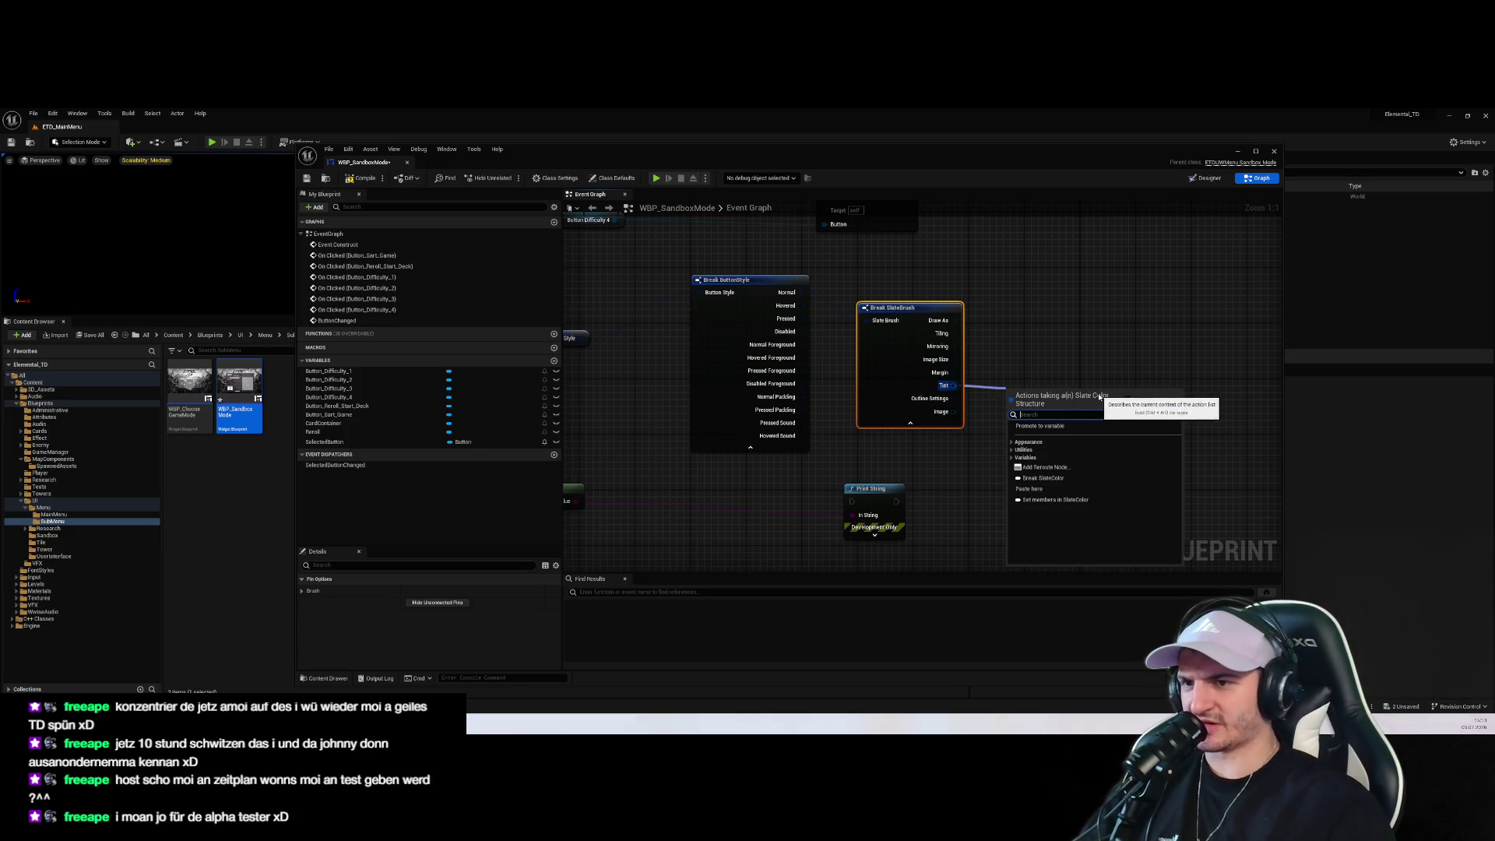
Add a Break SlateColor node on the Tint pin, discarding the wrong setter nodes tried first
click(997, 450)
right_click(997, 450)
text(slate color)
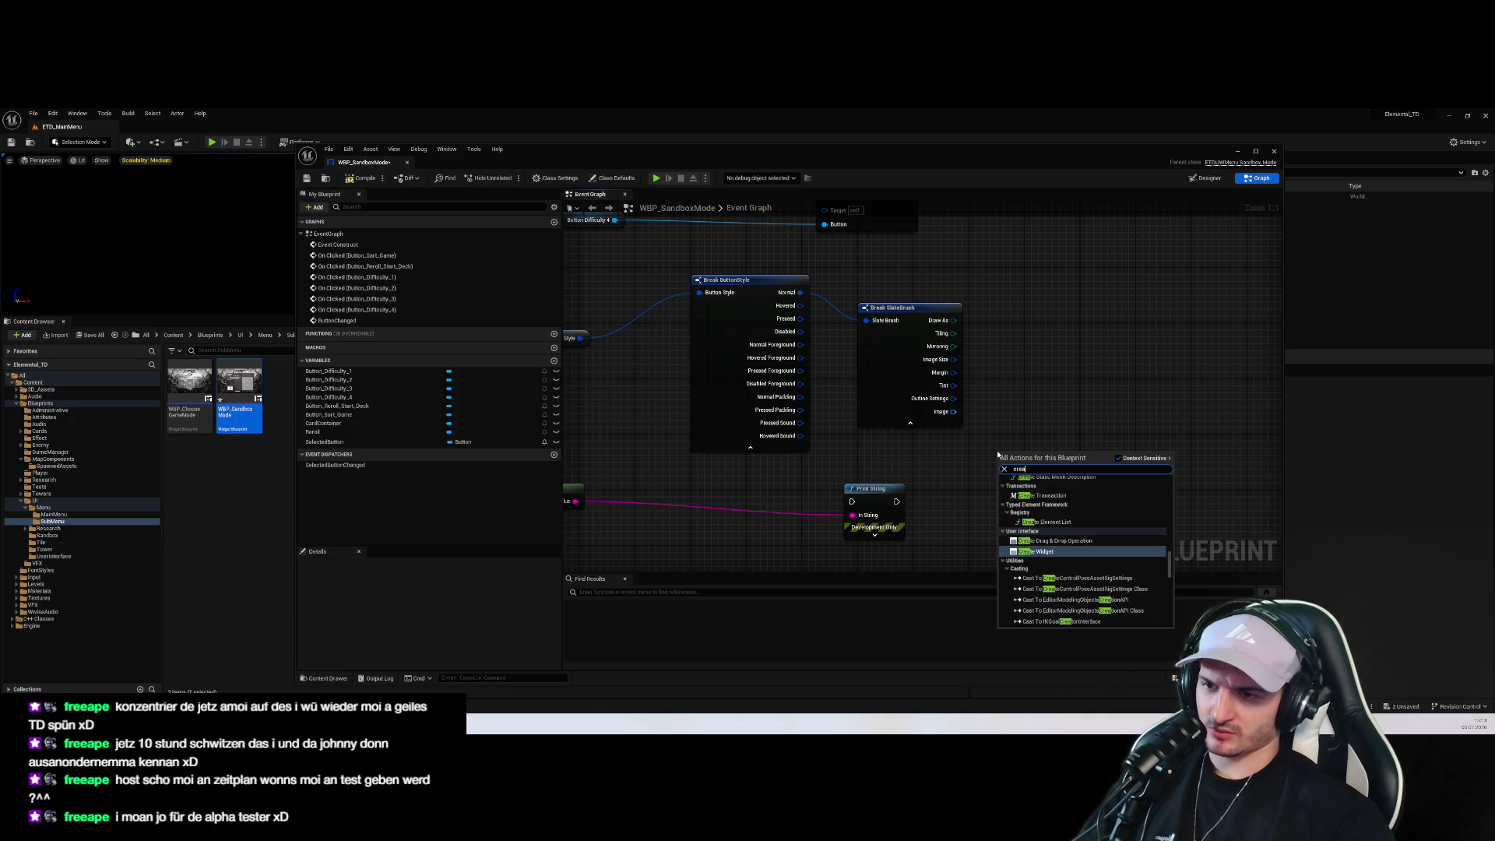
click(1025, 349)
drag(954, 385, 1021, 386)
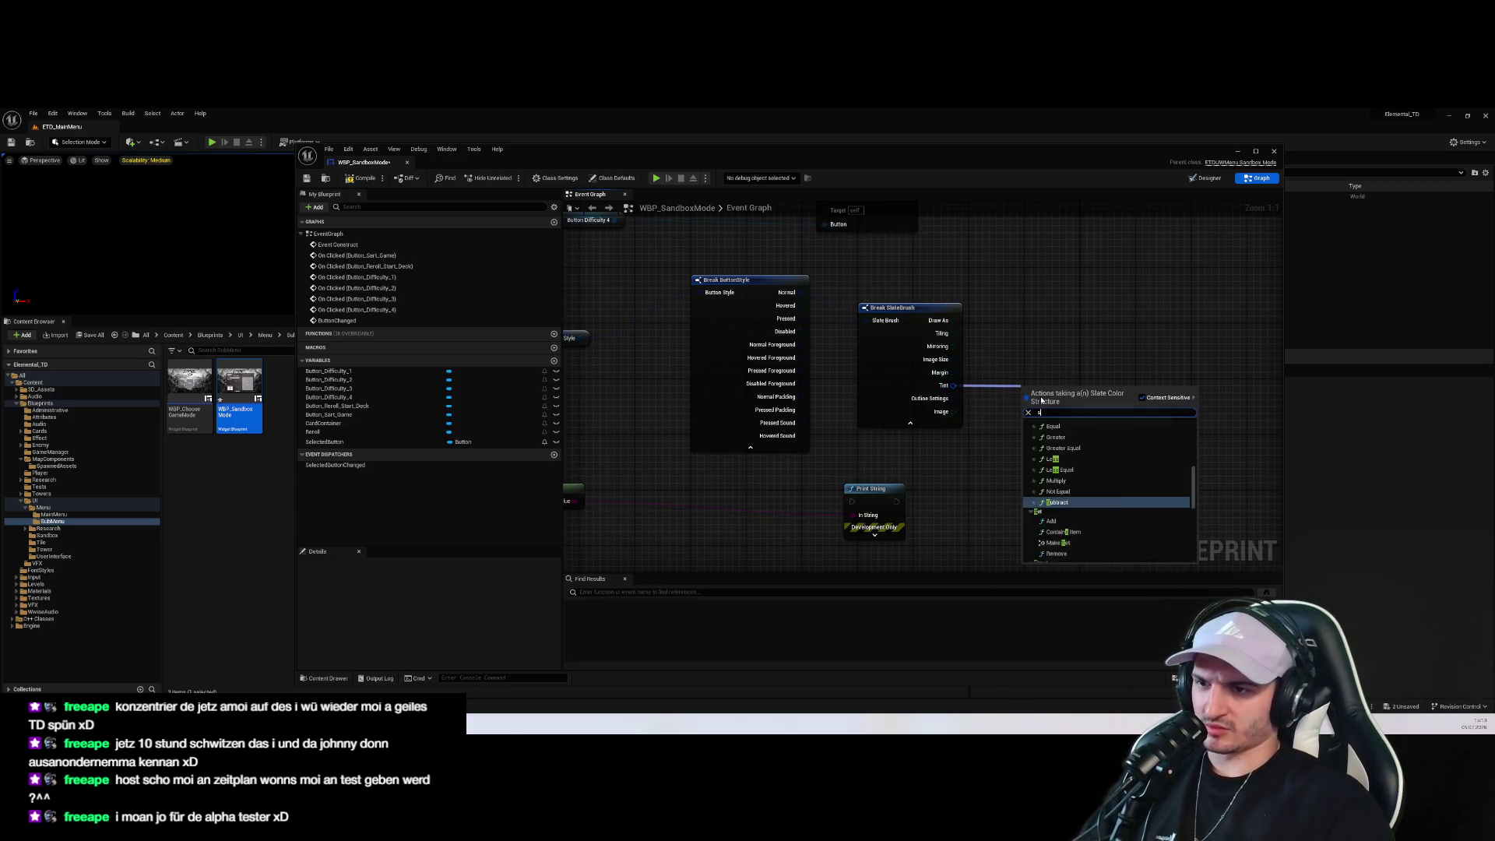
text(set)
scroll(1101, 465, down, 2)
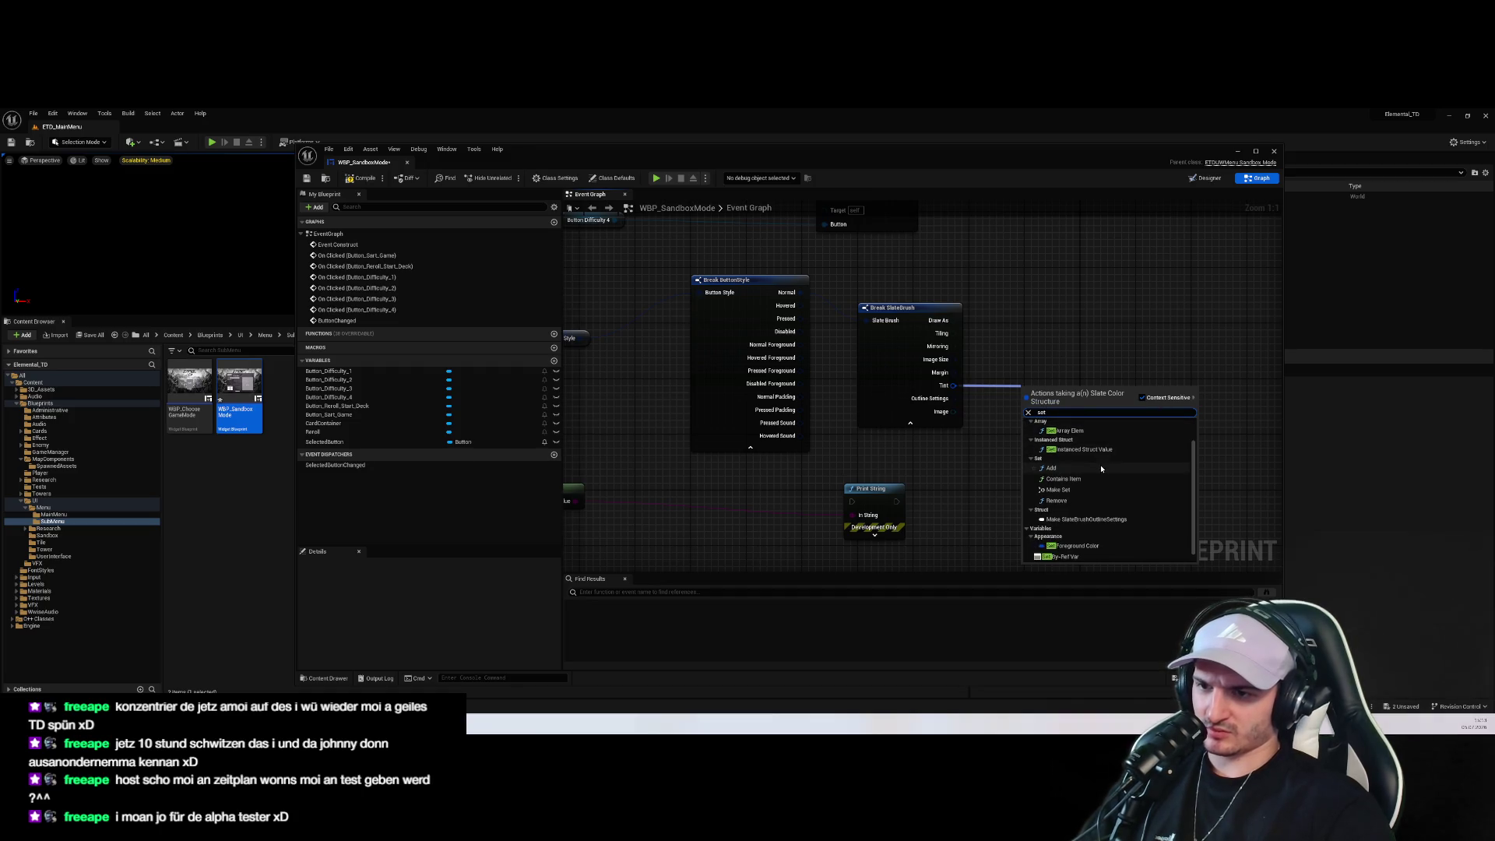
click(1090, 534)
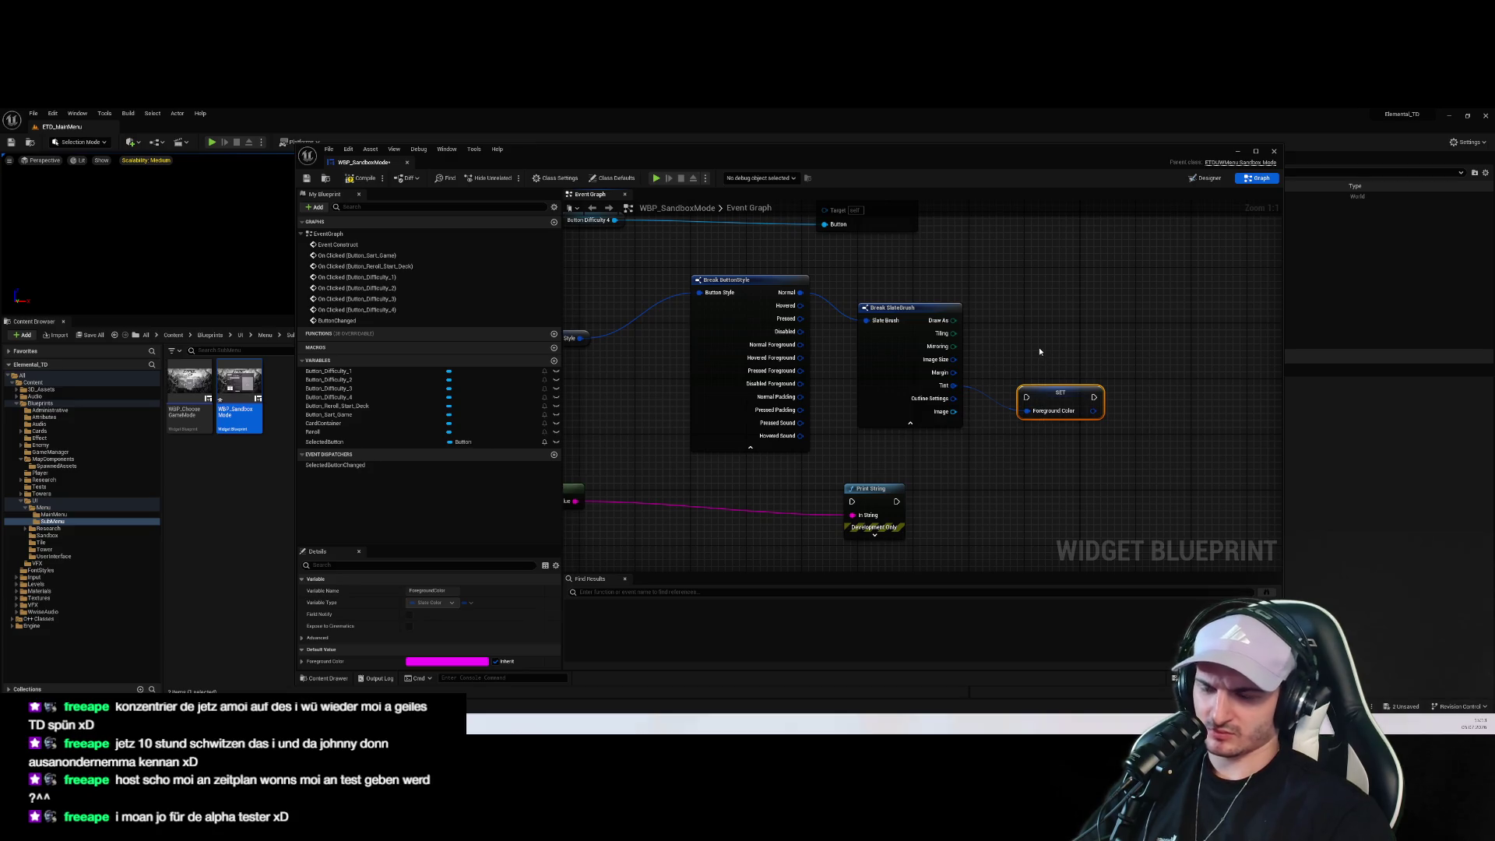
key(Delete)
drag(951, 390, 1070, 402)
text(set color)
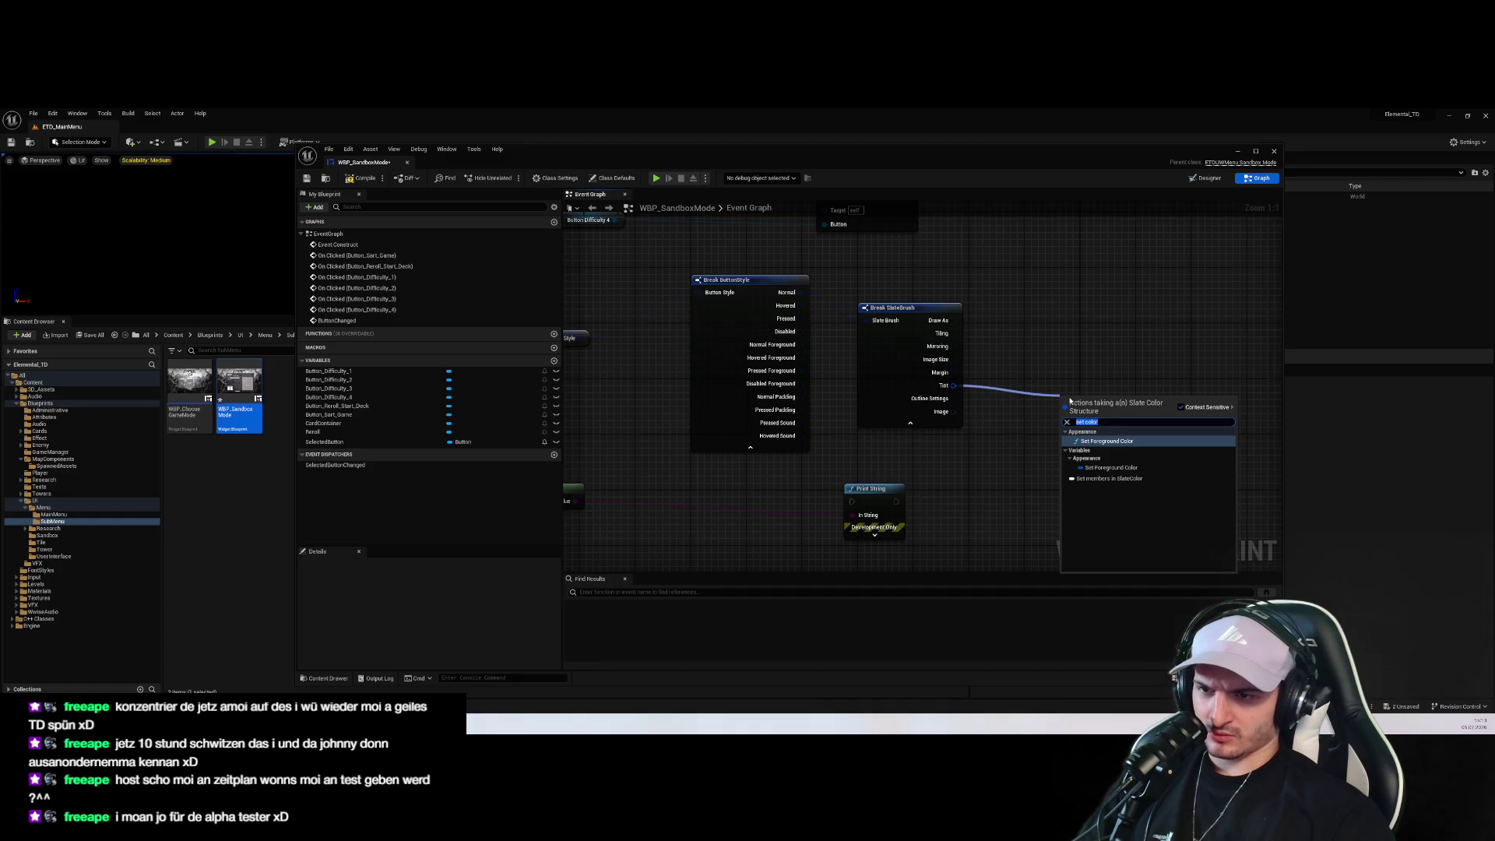
click(1109, 478)
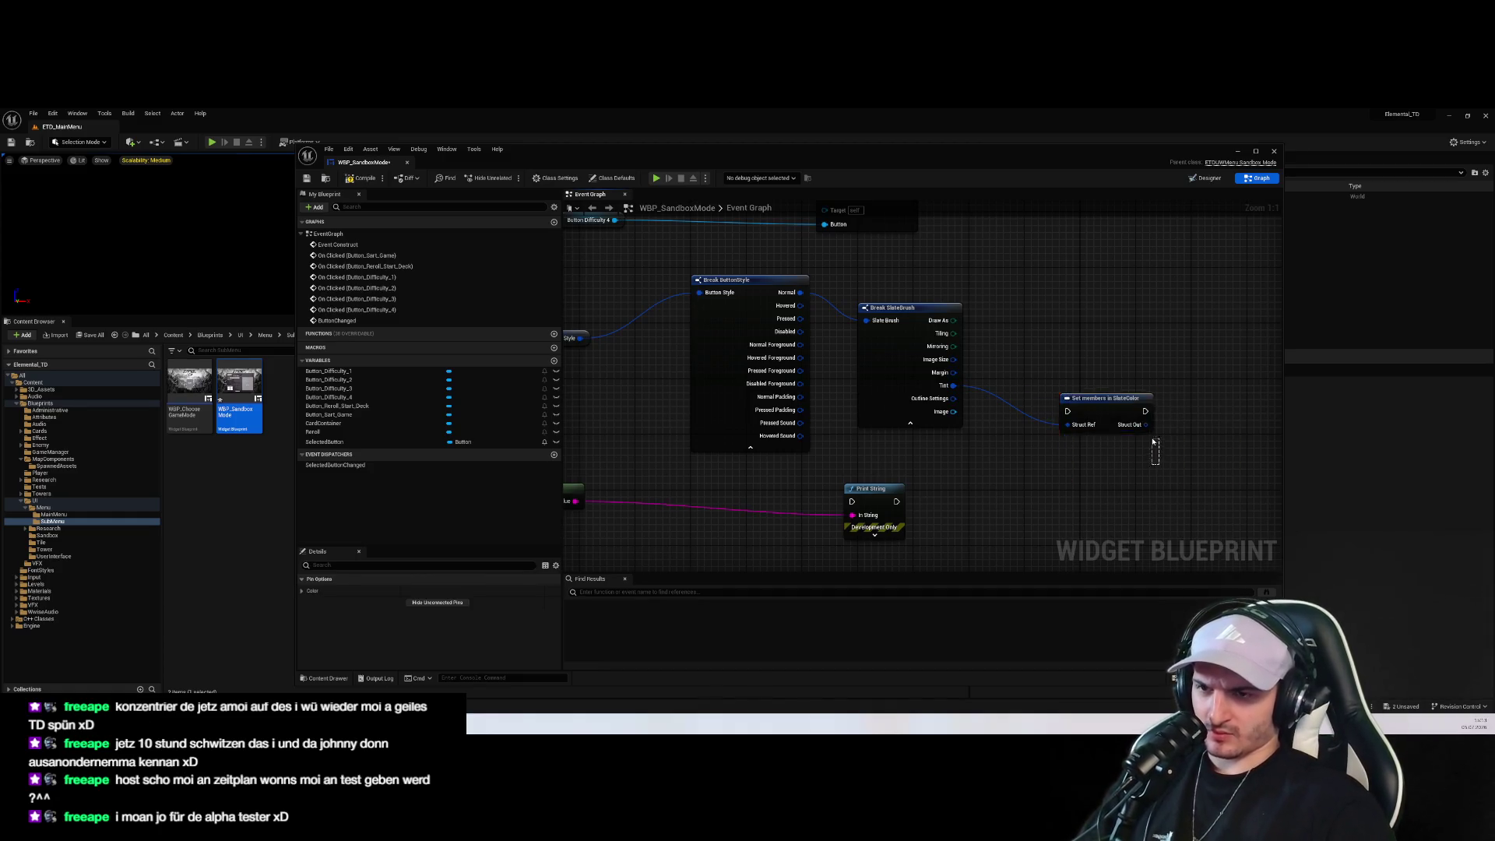
key(Delete)
drag(951, 390, 1033, 387)
text(break)
key(Return)
drag(983, 442, 942, 463)
Add a Break Color node on Specified Color and arrange the break chain
mouse_move(1008, 359)
mouse_down()
mouse_move(1080, 376)
mouse_move(949, 400)
mouse_move(863, 362)
mouse_move(862, 336)
mouse_up()
text(break color)
key(Return)
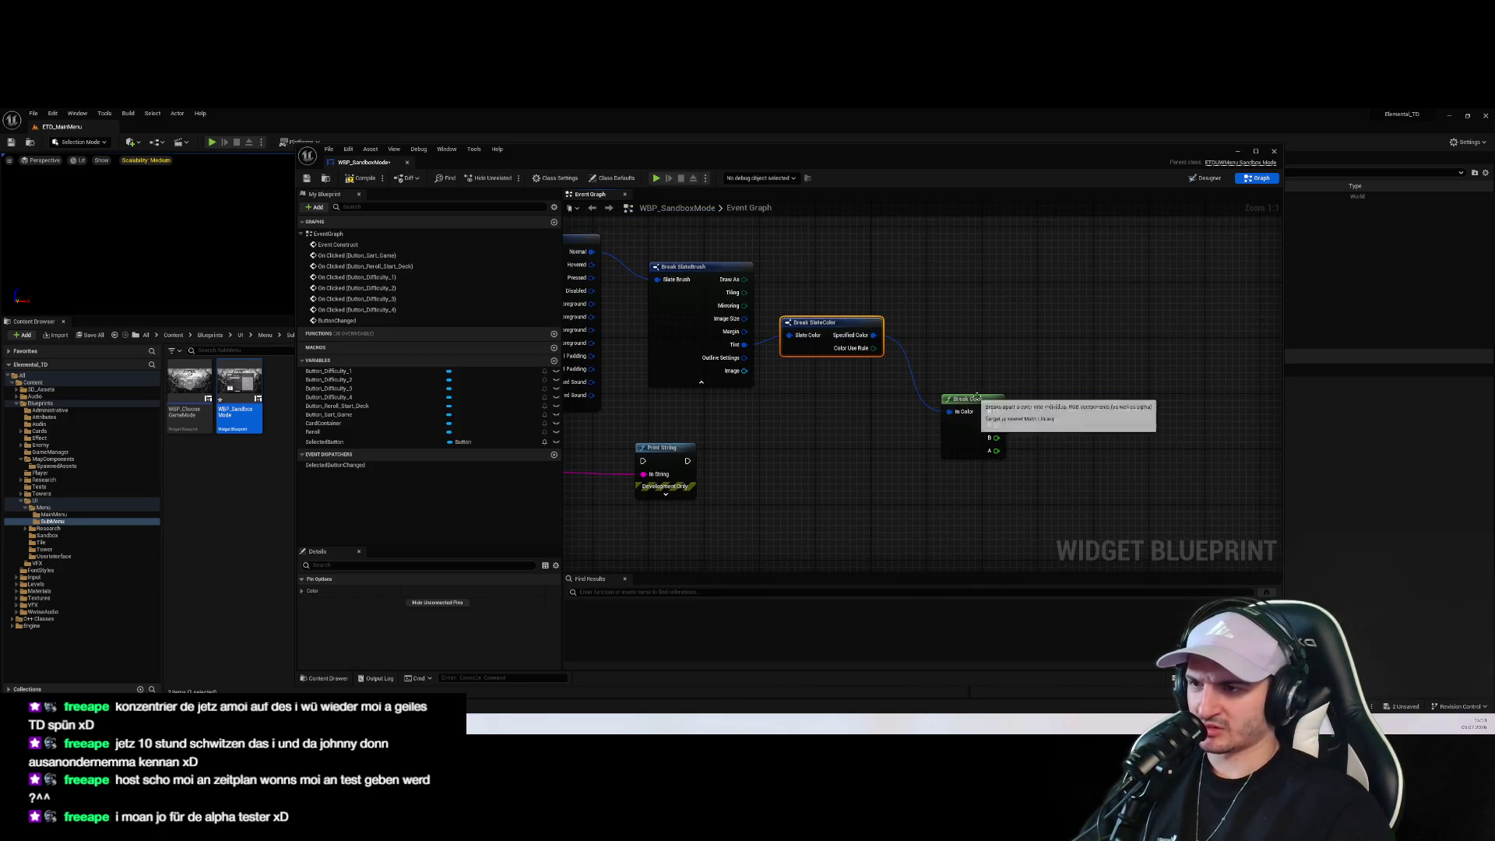
drag(974, 397, 927, 356)
drag(863, 441, 1009, 455)
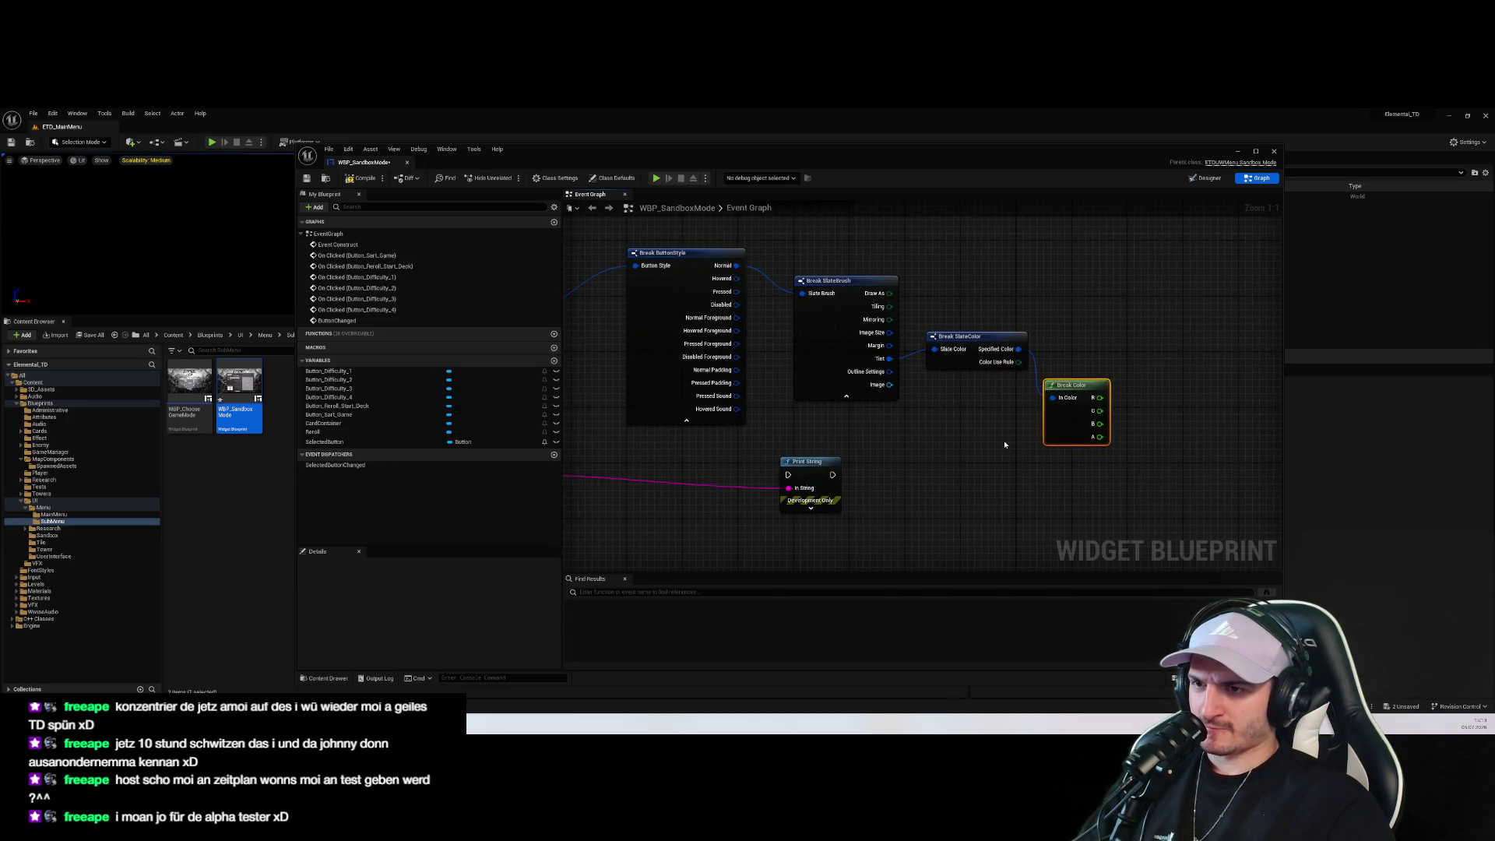
scroll(1042, 452, down, 4)
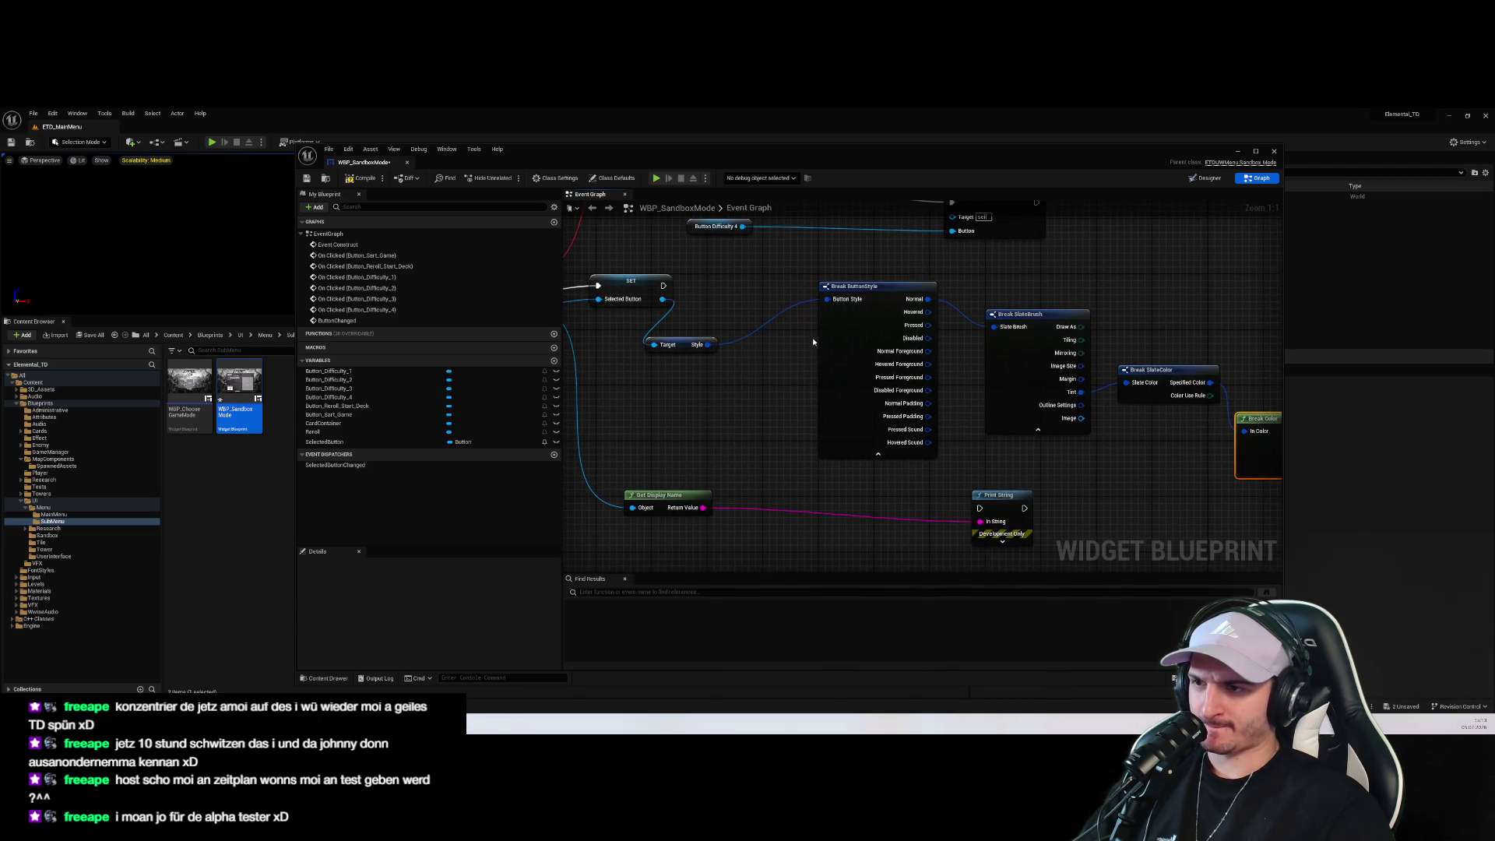
click(834, 350)
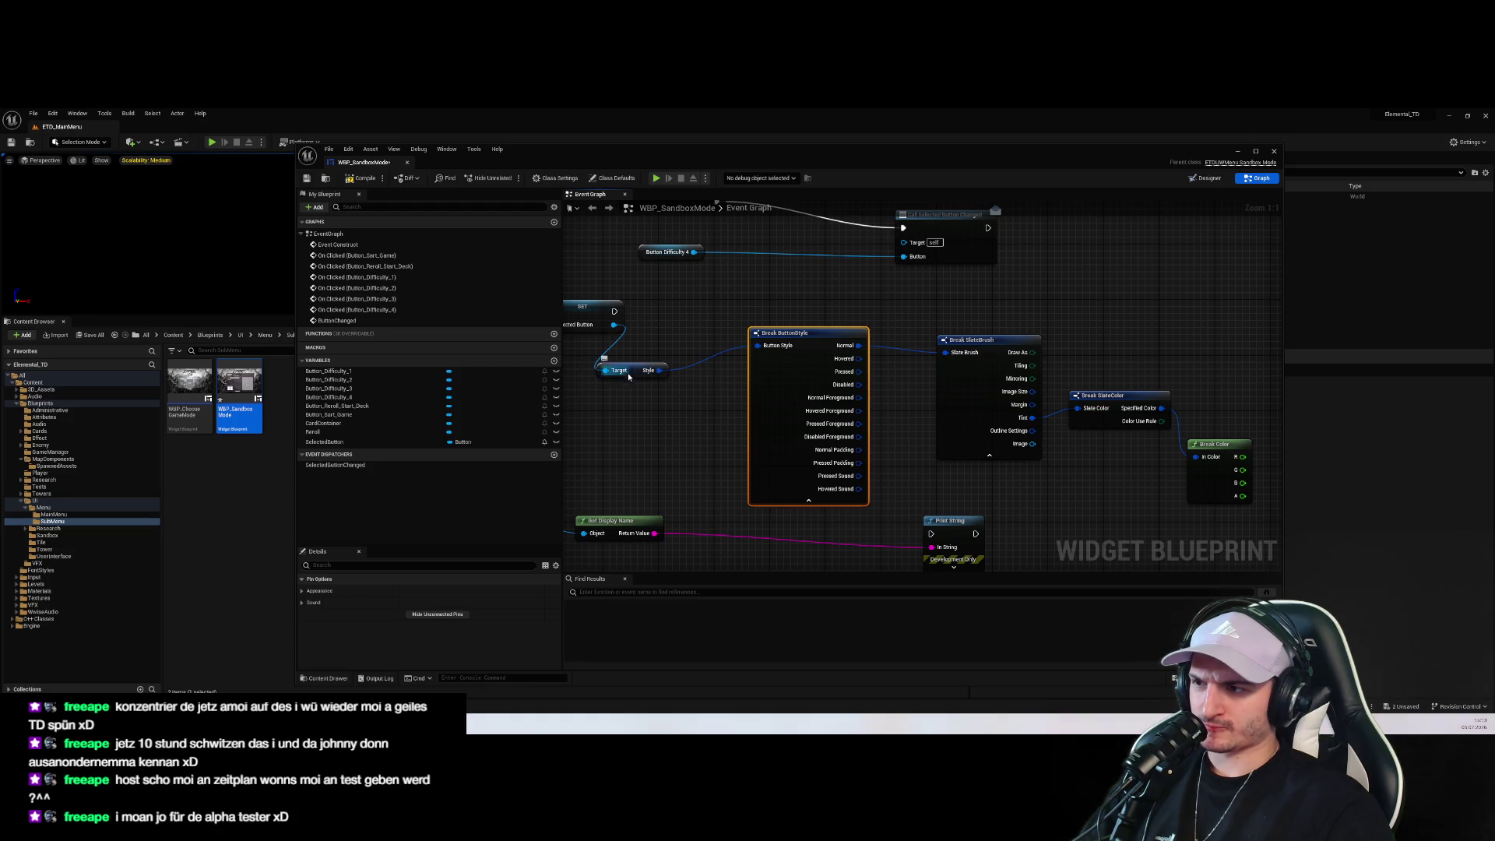
drag(616, 326, 678, 322)
Add a SET Background Color node for the selected button, set to red
text(set col)
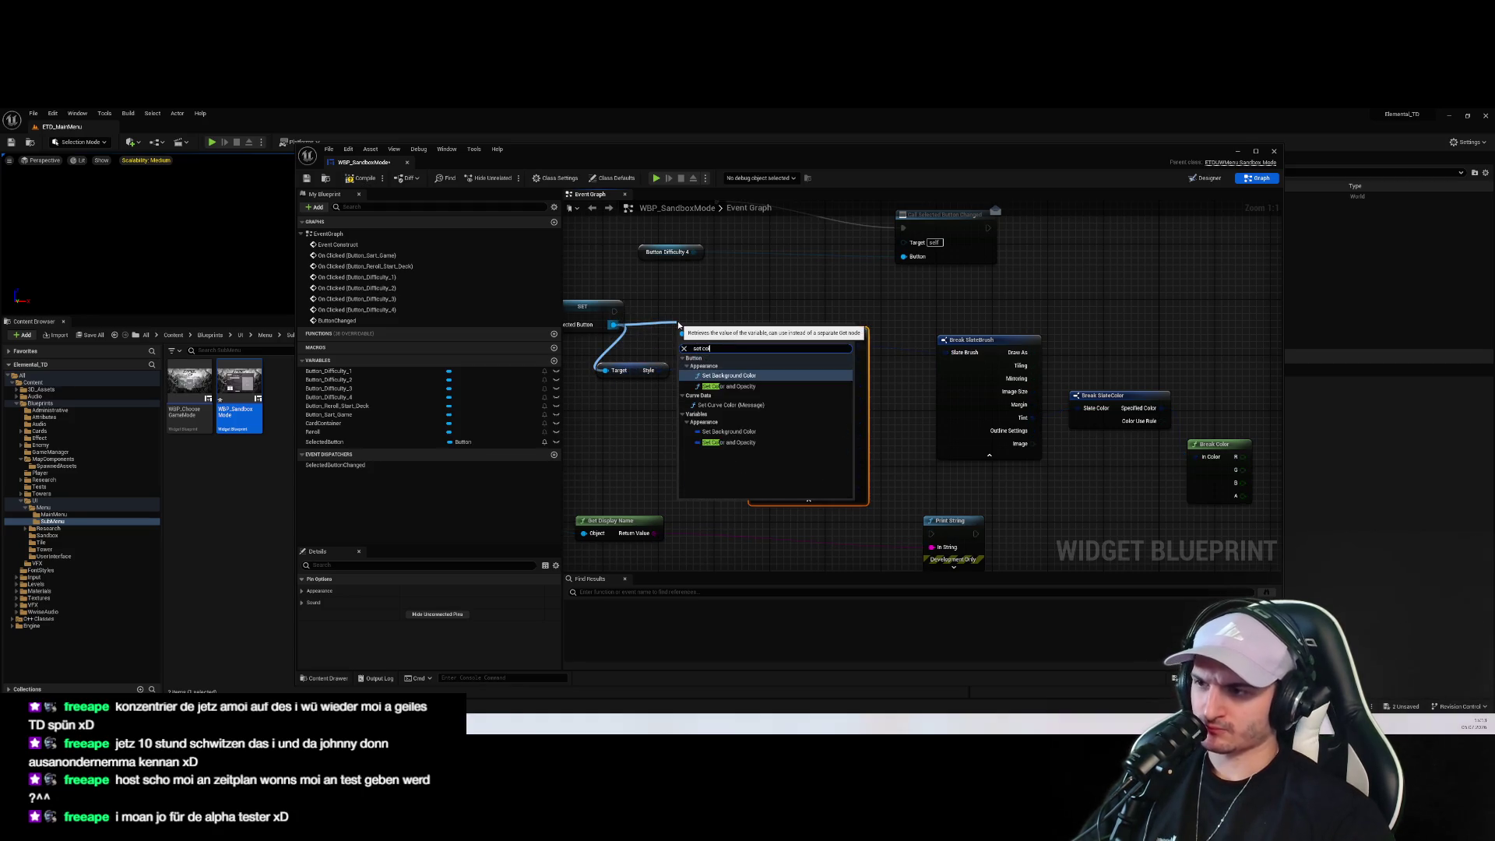
key(BackSpace)
key(BackSpace)
key(BackSpace)
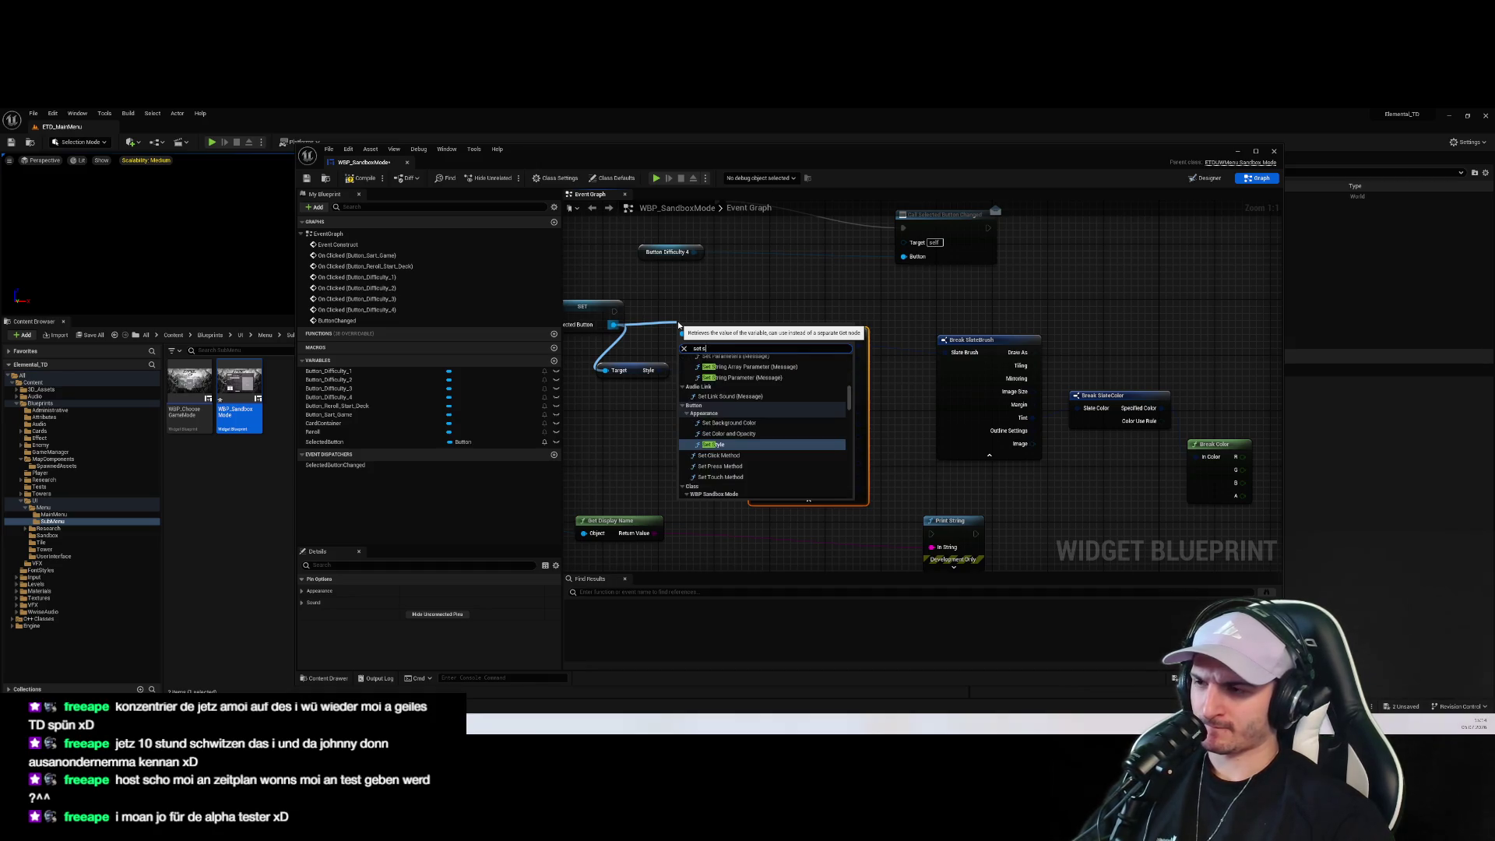
text(color)
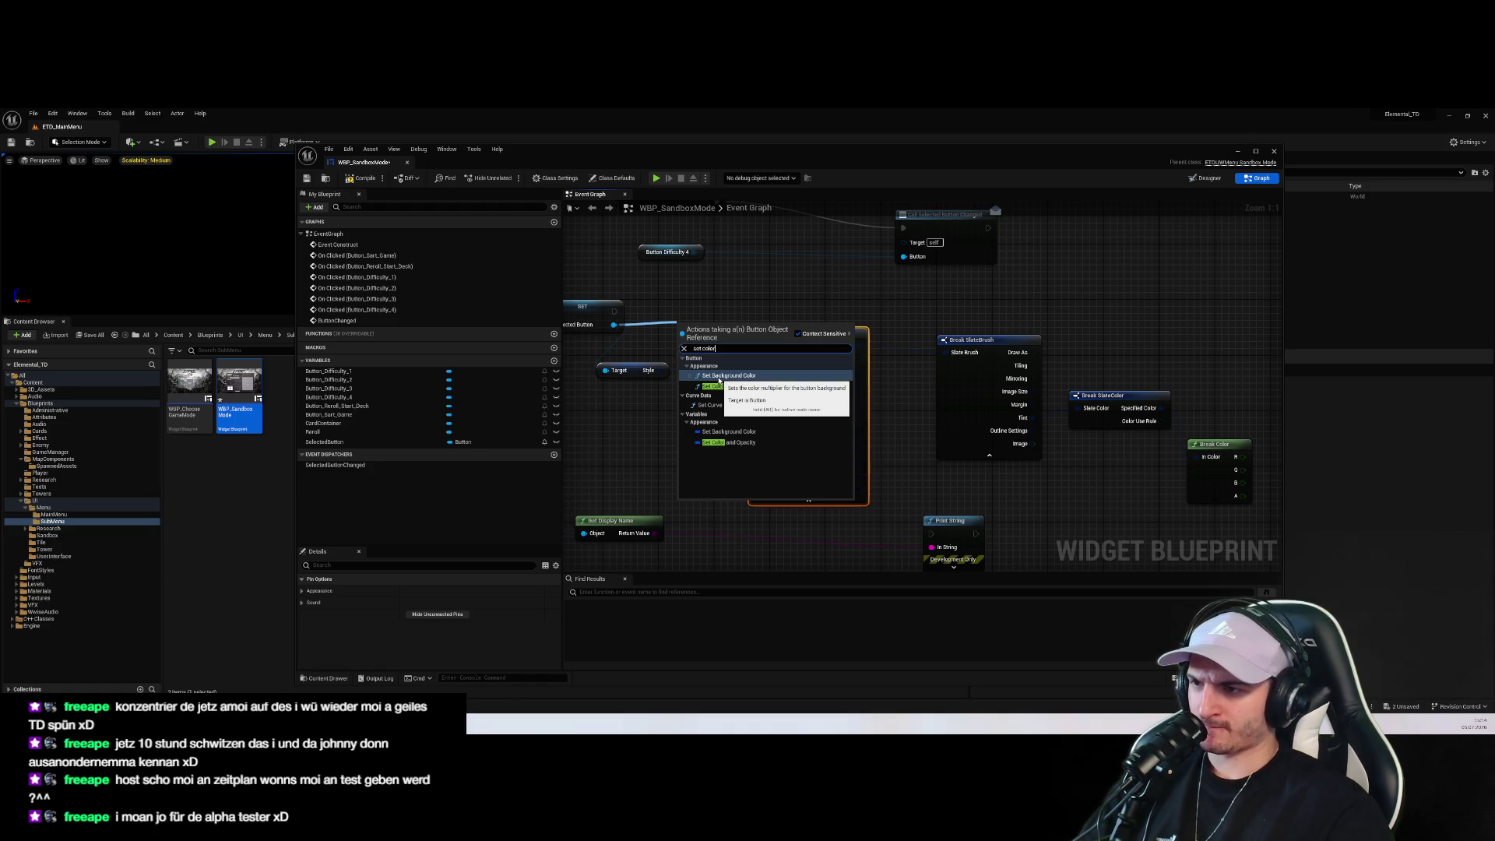
click(729, 432)
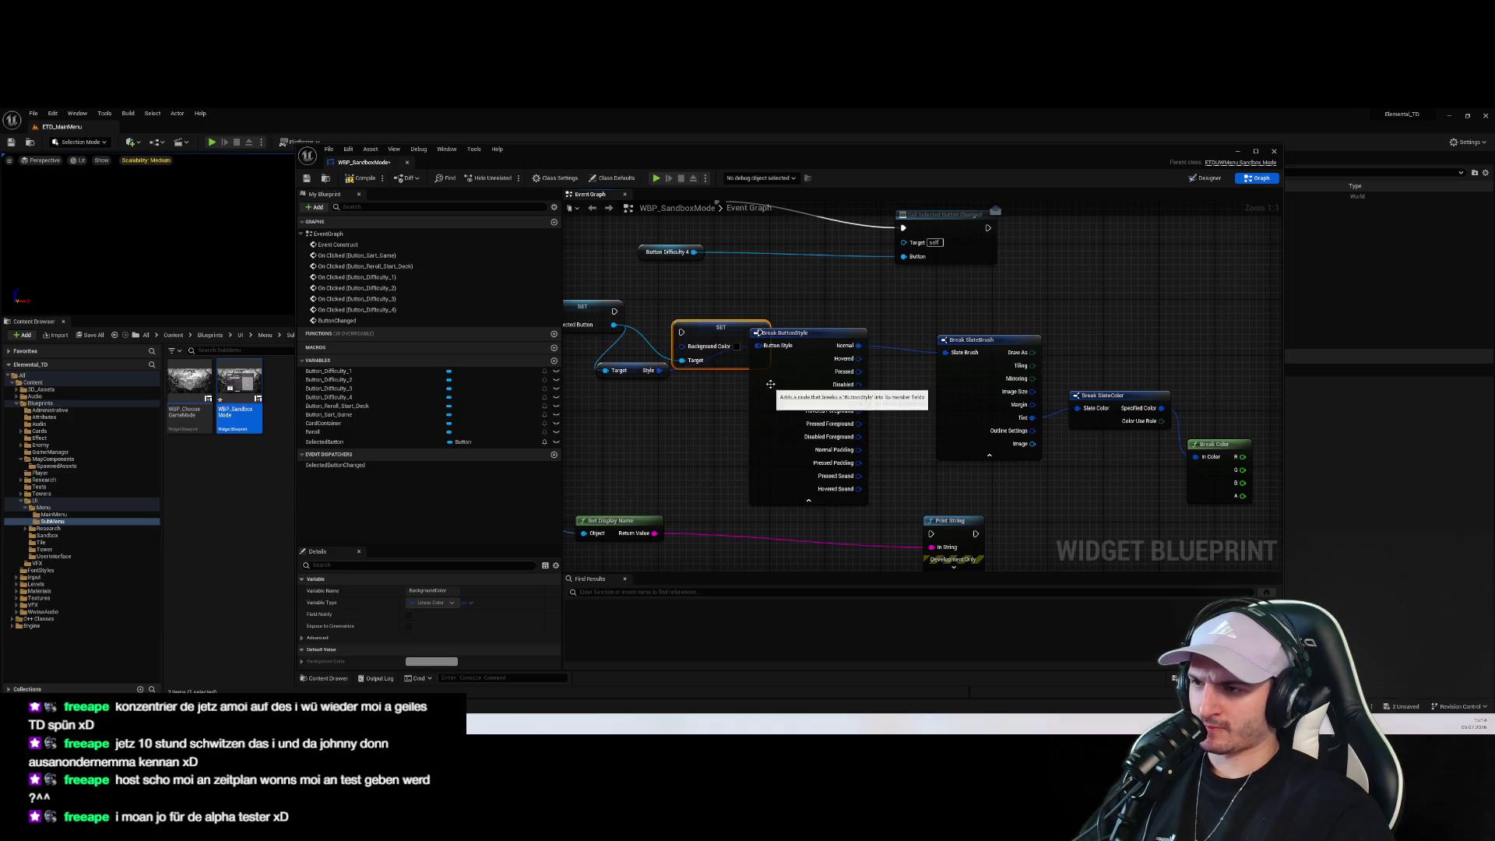
mouse_move(728, 332)
mouse_down()
mouse_move(1129, 296)
mouse_move(993, 315)
mouse_up()
click(1009, 333)
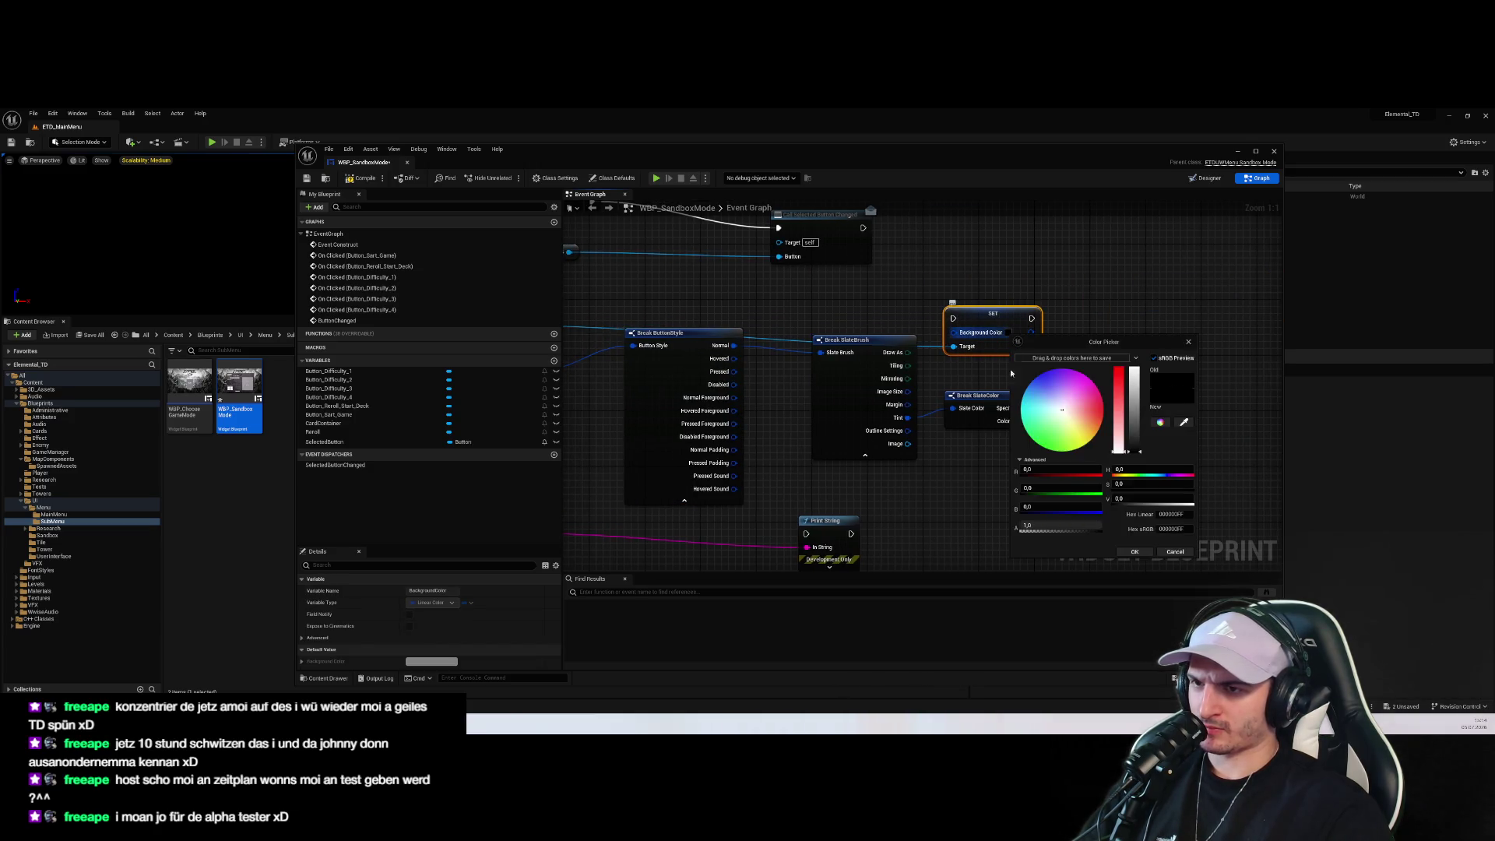
drag(1090, 423, 1109, 419)
click(1139, 552)
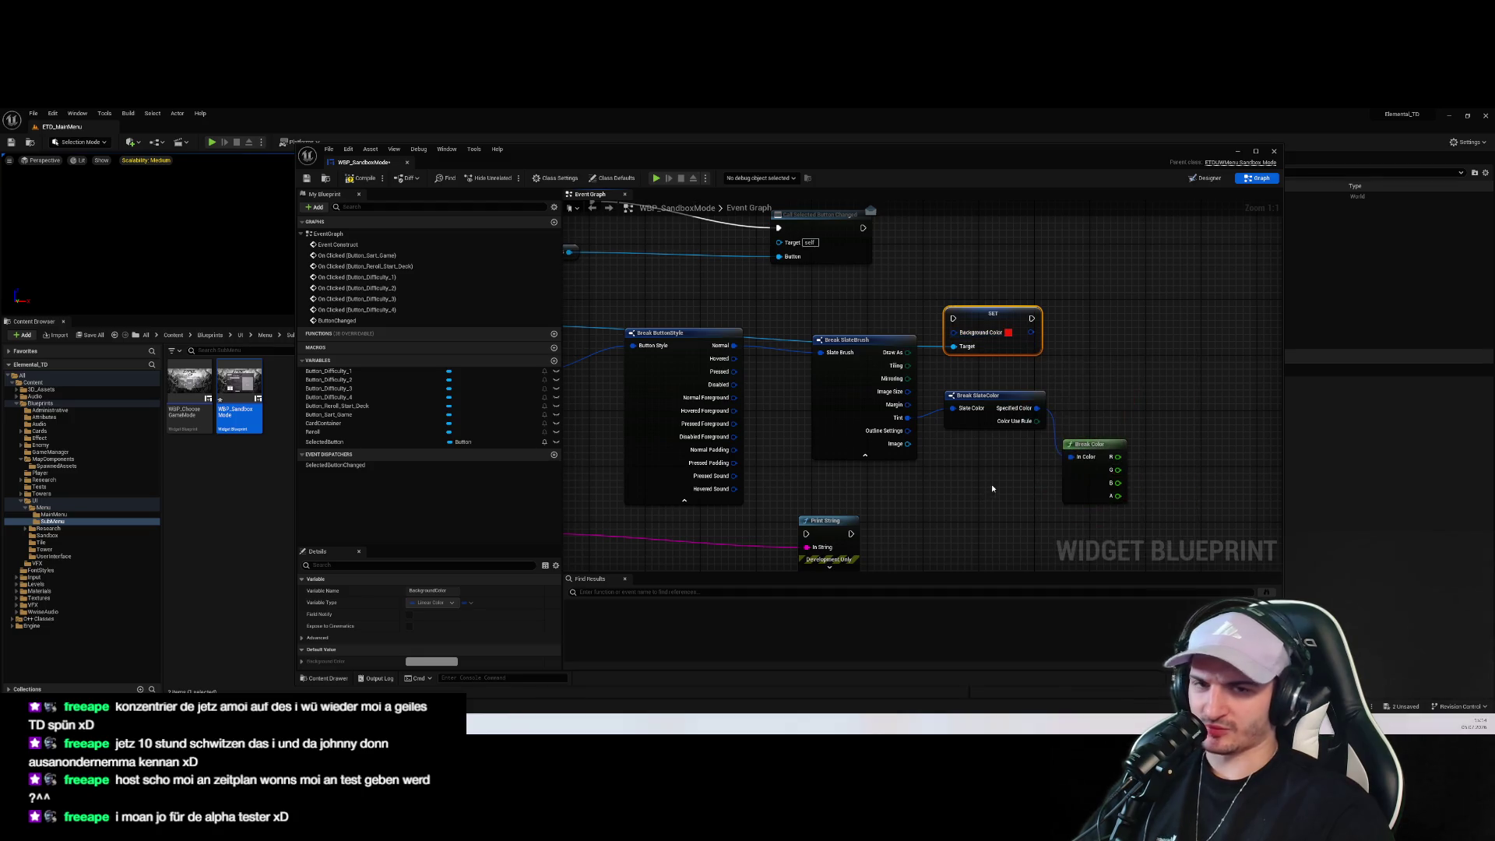
Delete the break, Print String, display-name and Style nodes, chain the SETs, save, and play
scroll(1178, 525, down, 2)
drag(1178, 525, 783, 378)
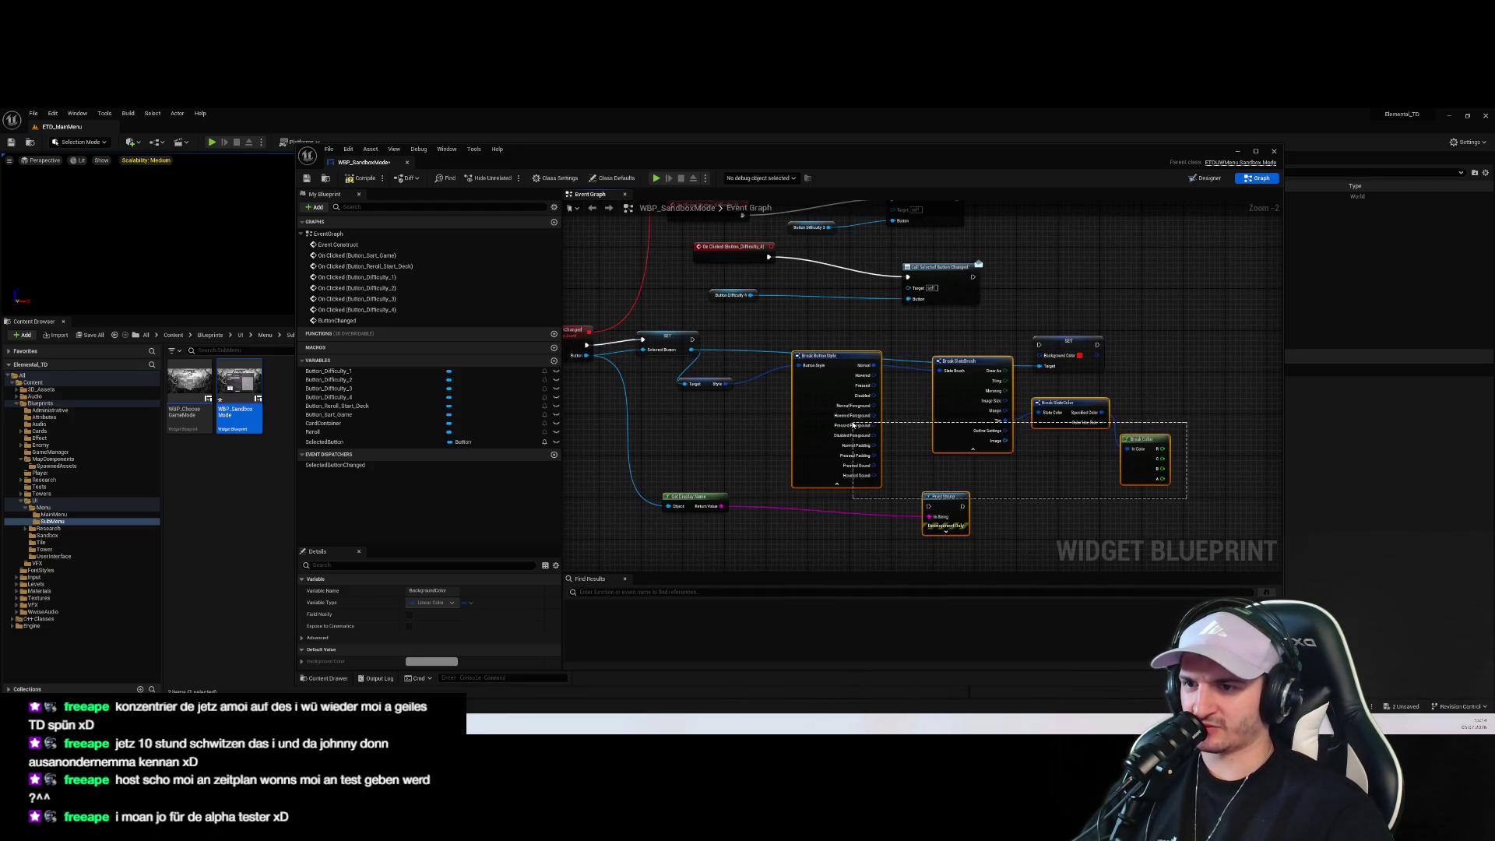
key(Delete)
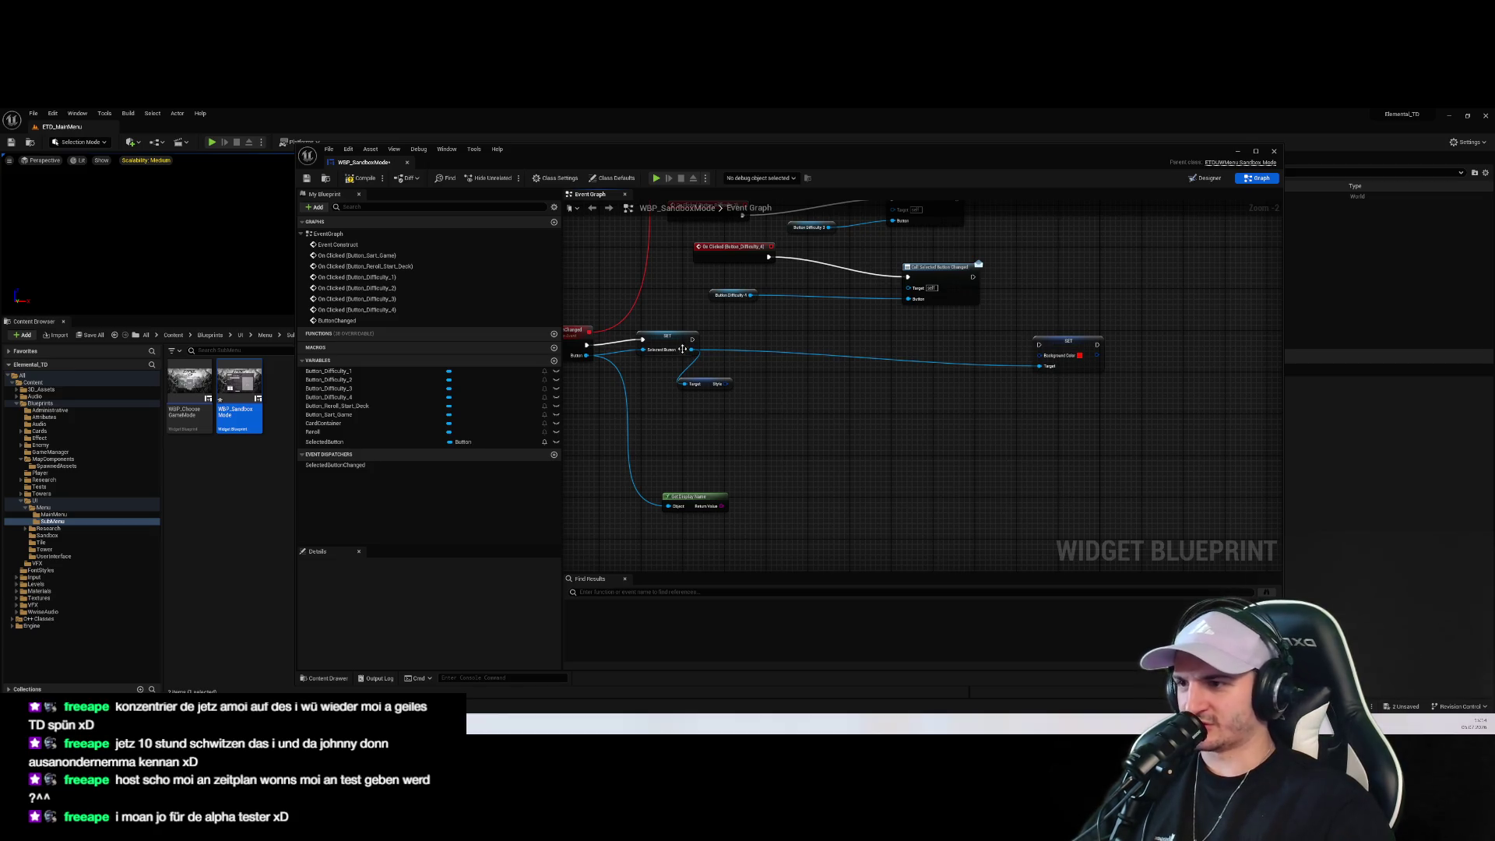
drag(692, 340, 1039, 343)
click(670, 504)
key(Delete)
key(ctrl+s)
click(704, 380)
key(Delete)
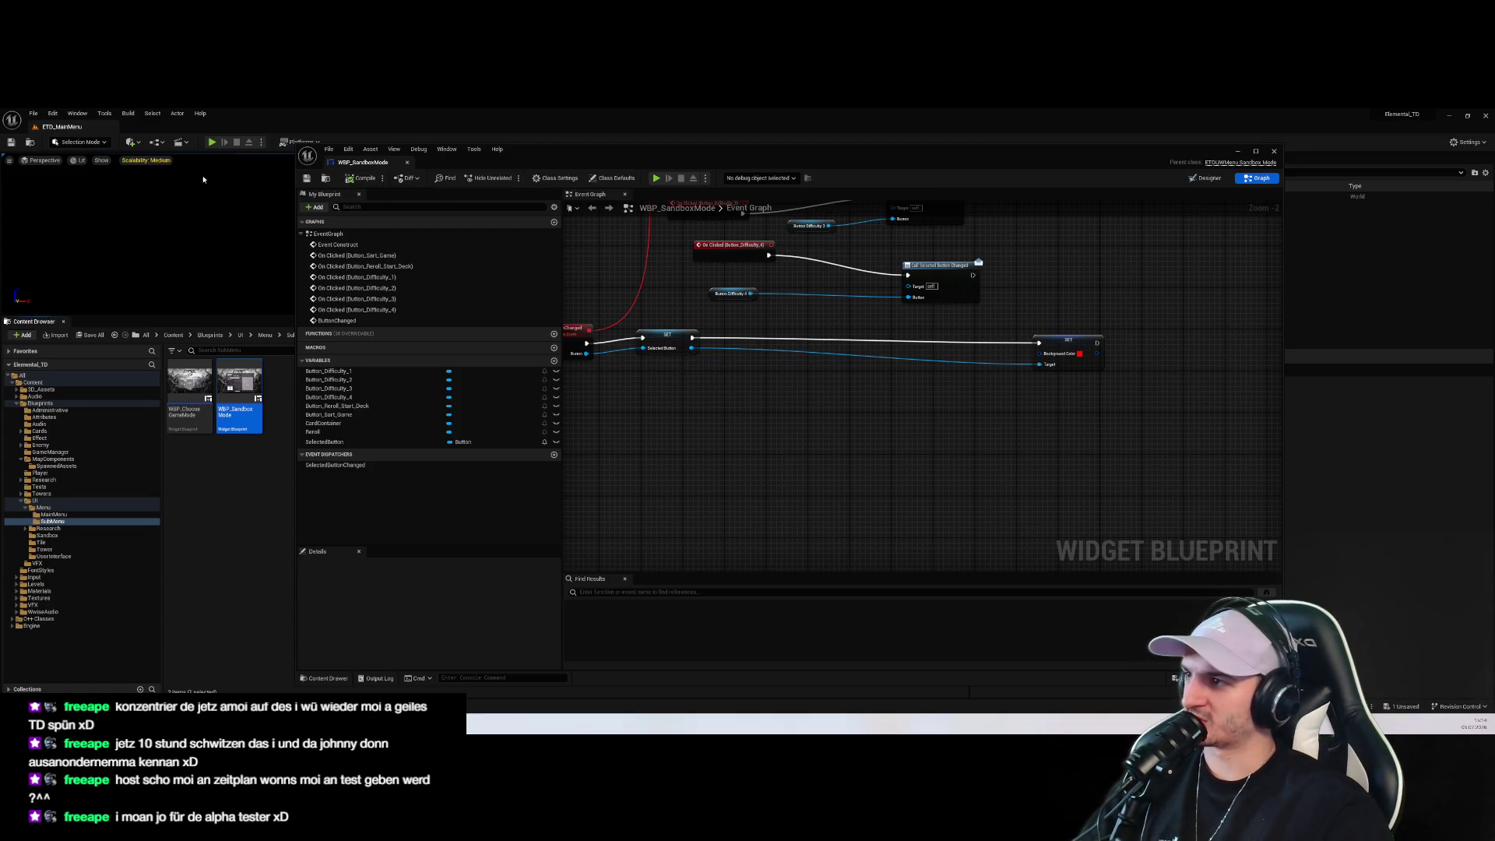
key(alt+p)
click(1237, 150)
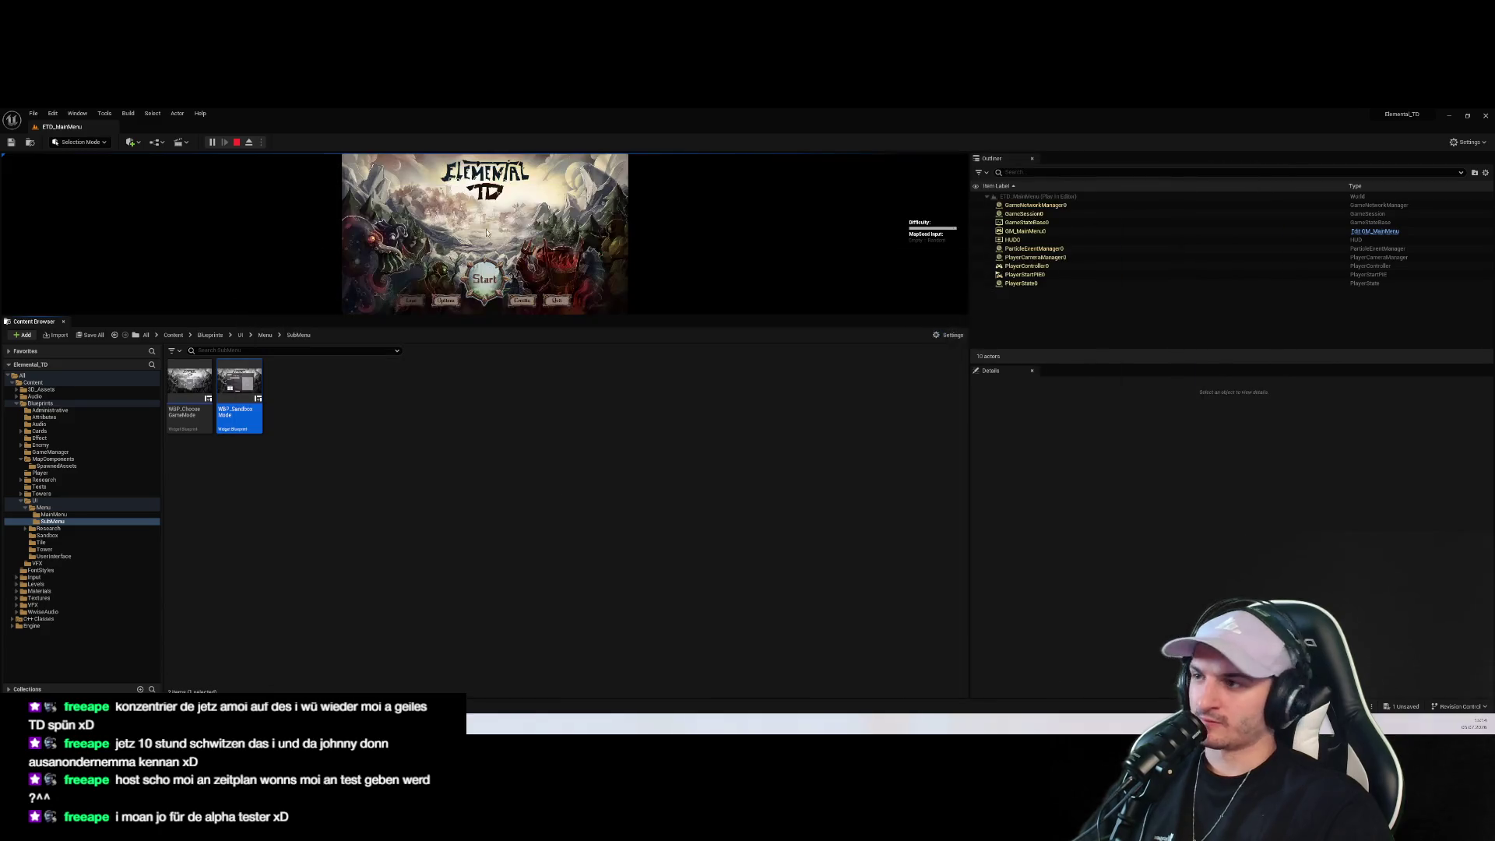
Check the Sandbox menu in the running game, then stop play and reopen WBP_SandboxMode
click(432, 192)
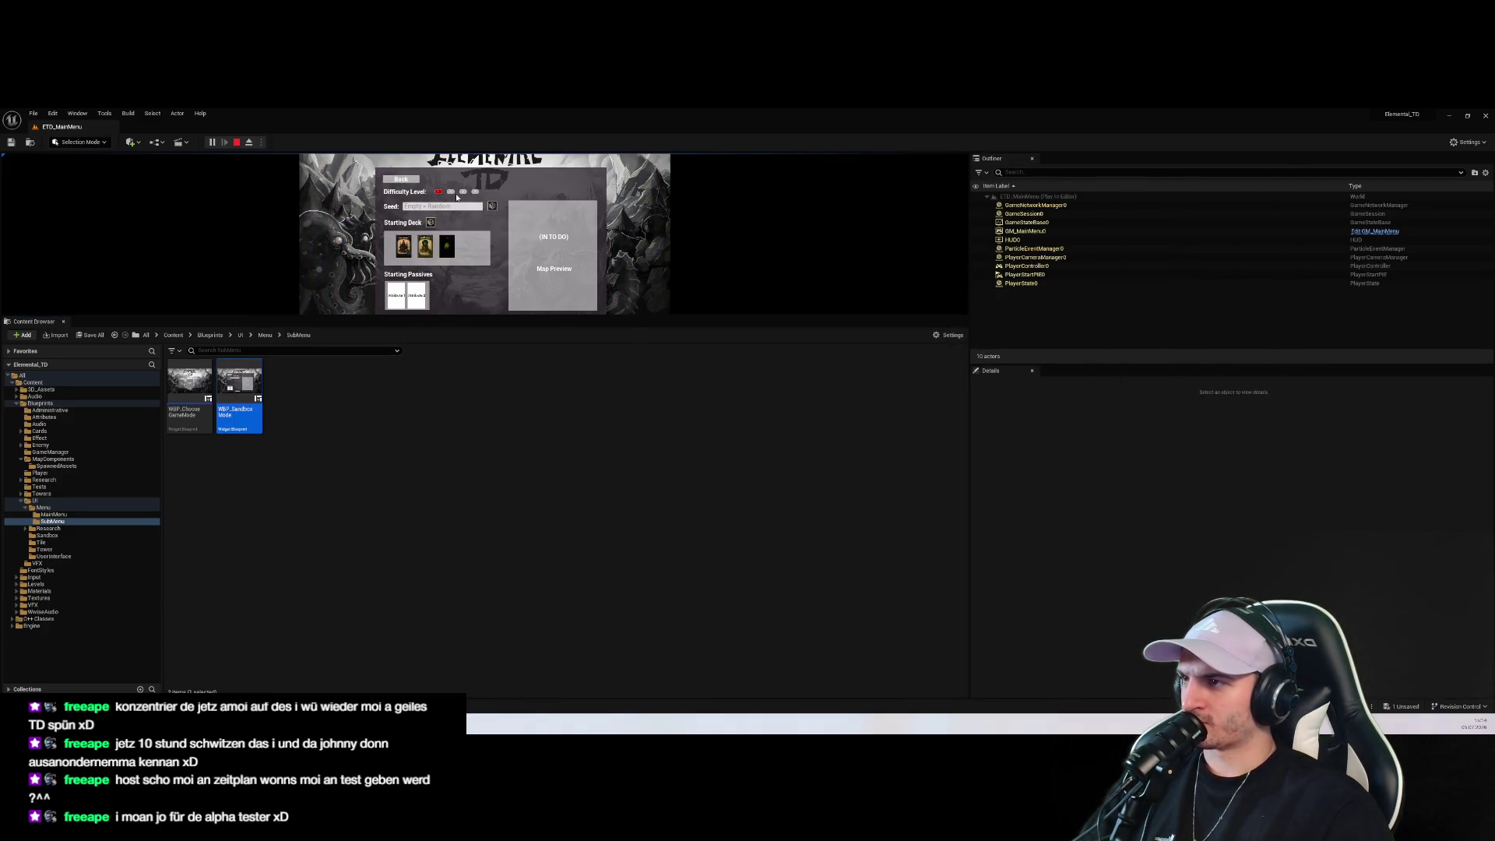
drag(503, 318, 467, 566)
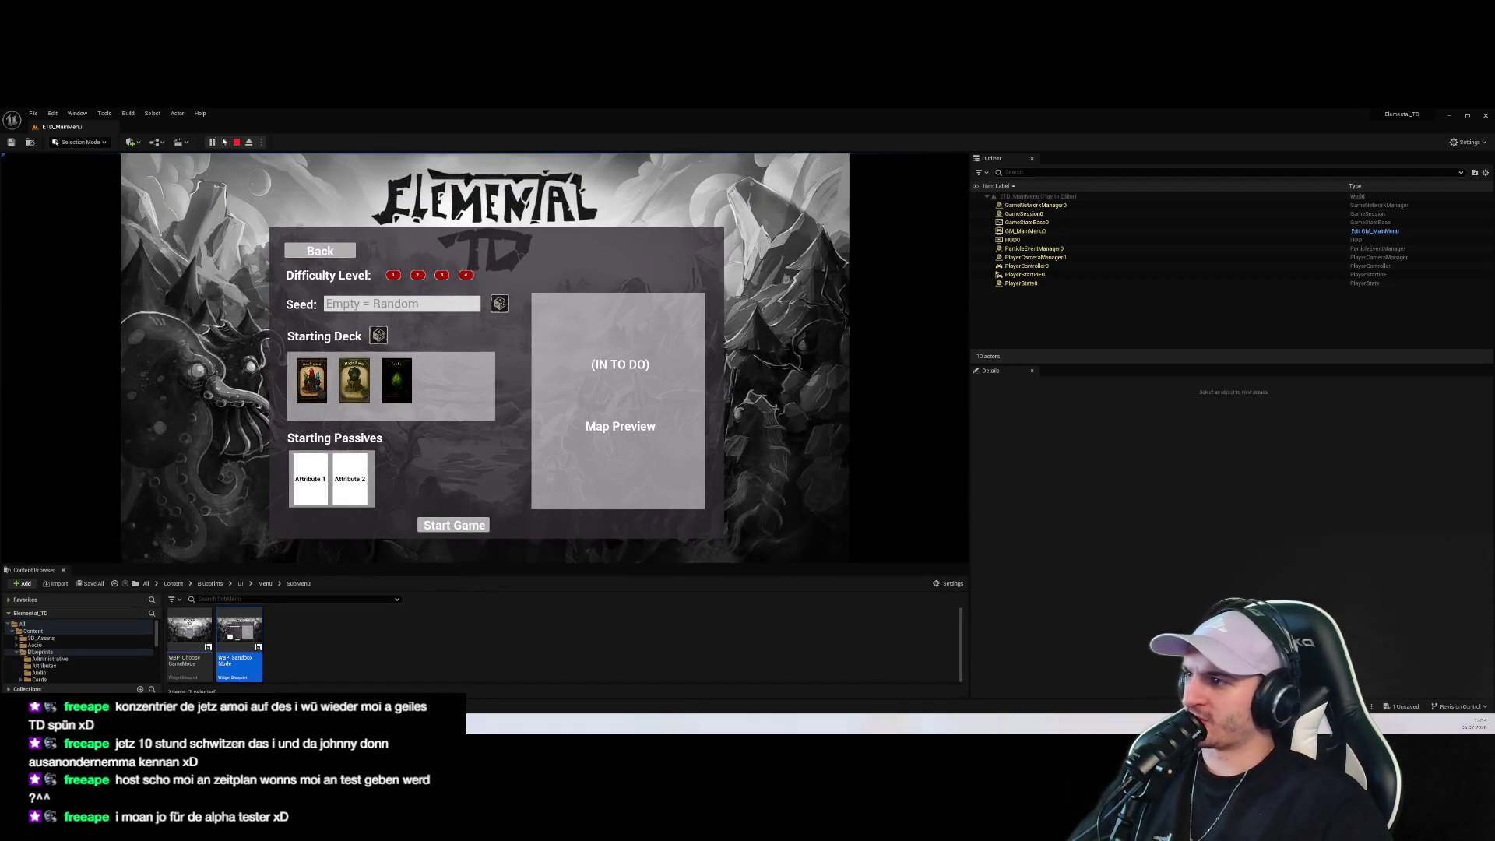
key(Escape)
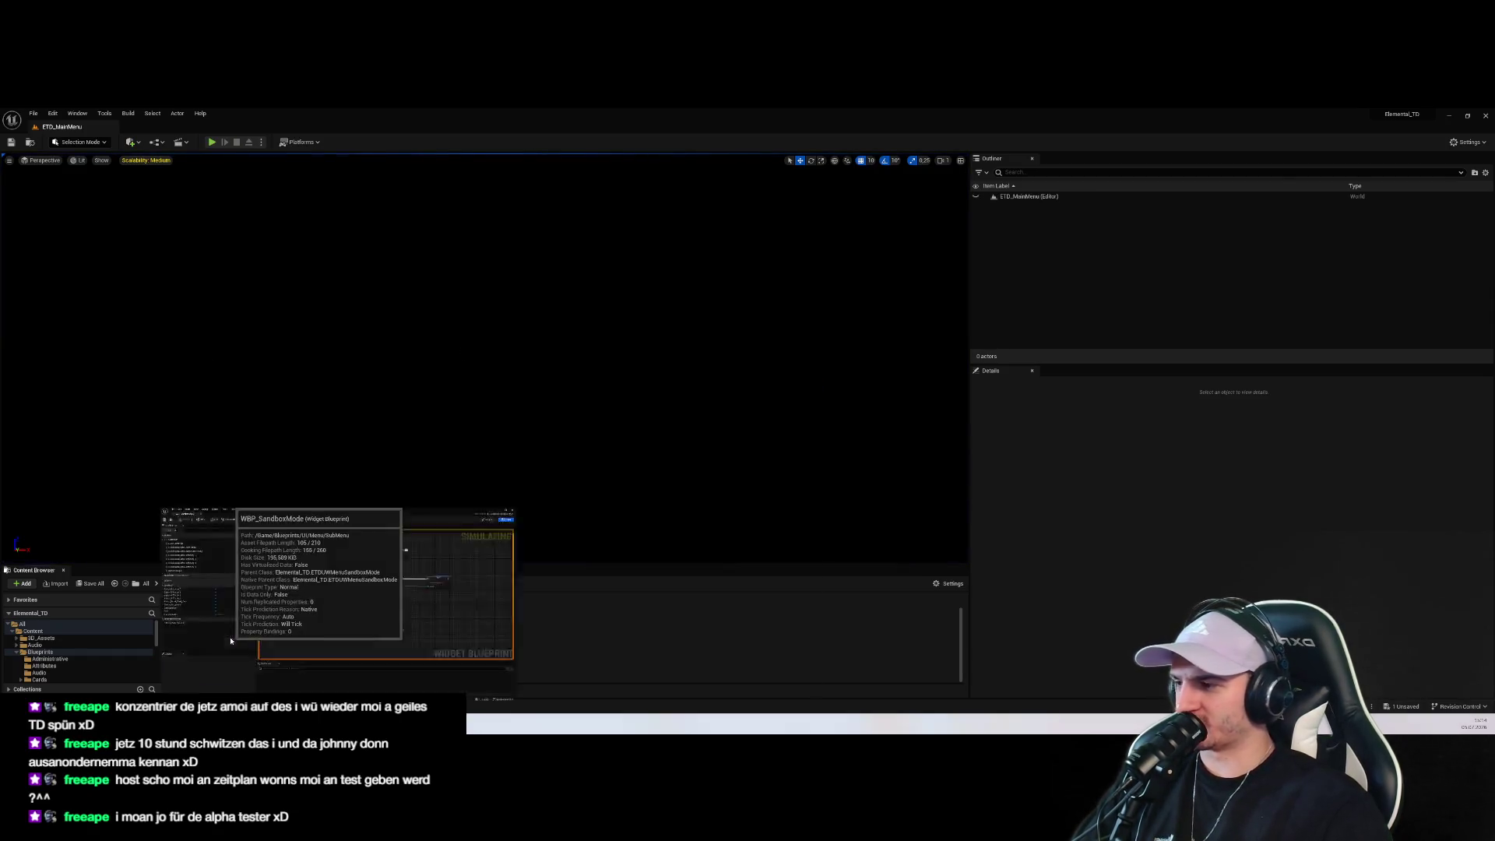
double_click(239, 634)
Inspect Button_Difficulty_1's Hovered and Normal Outline Settings under Style in Details
scroll(925, 443, up, 4)
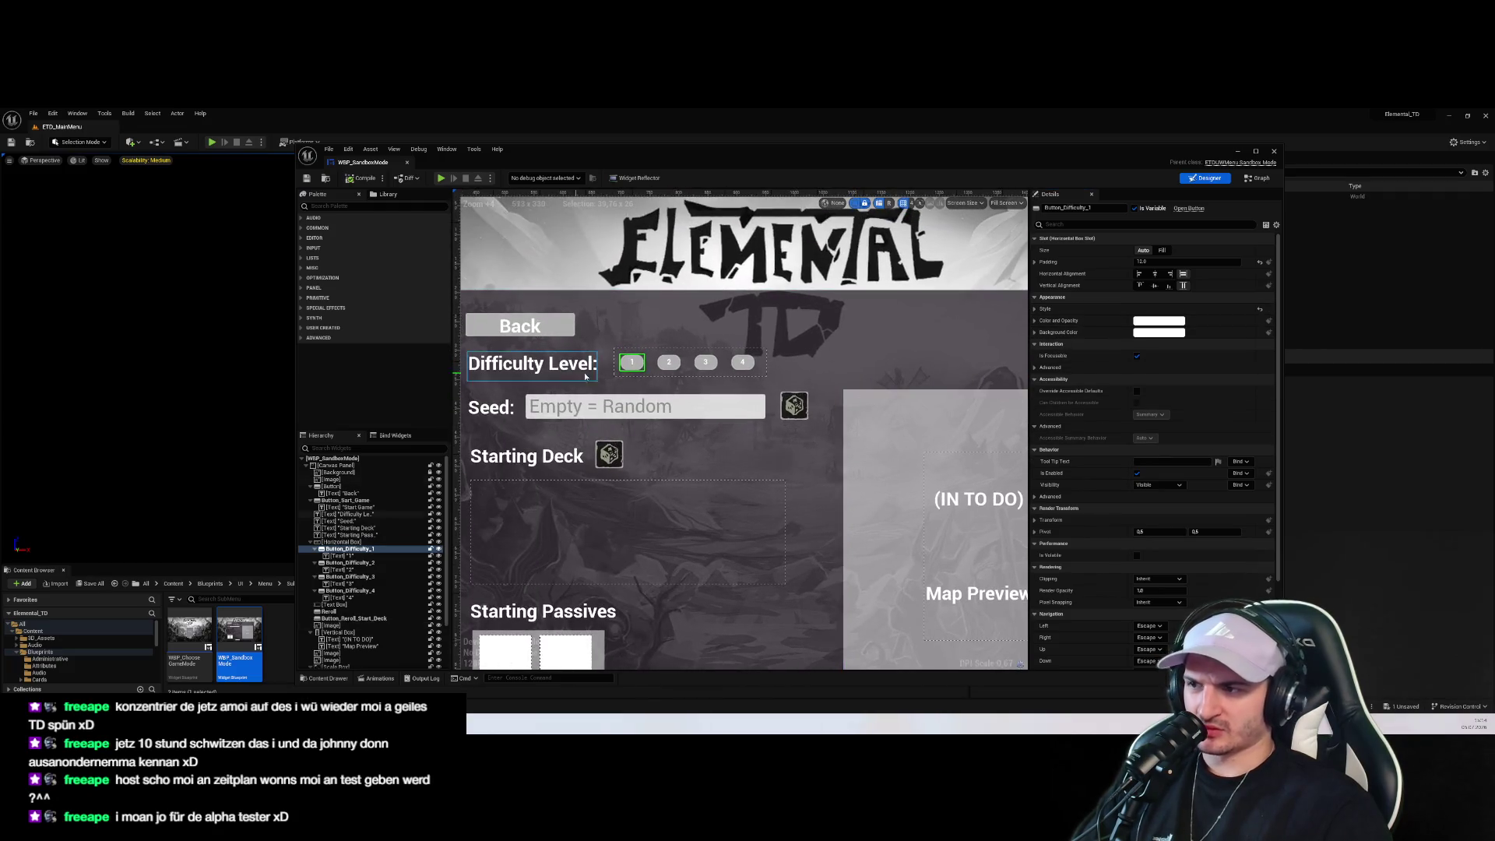
click(627, 367)
click(627, 368)
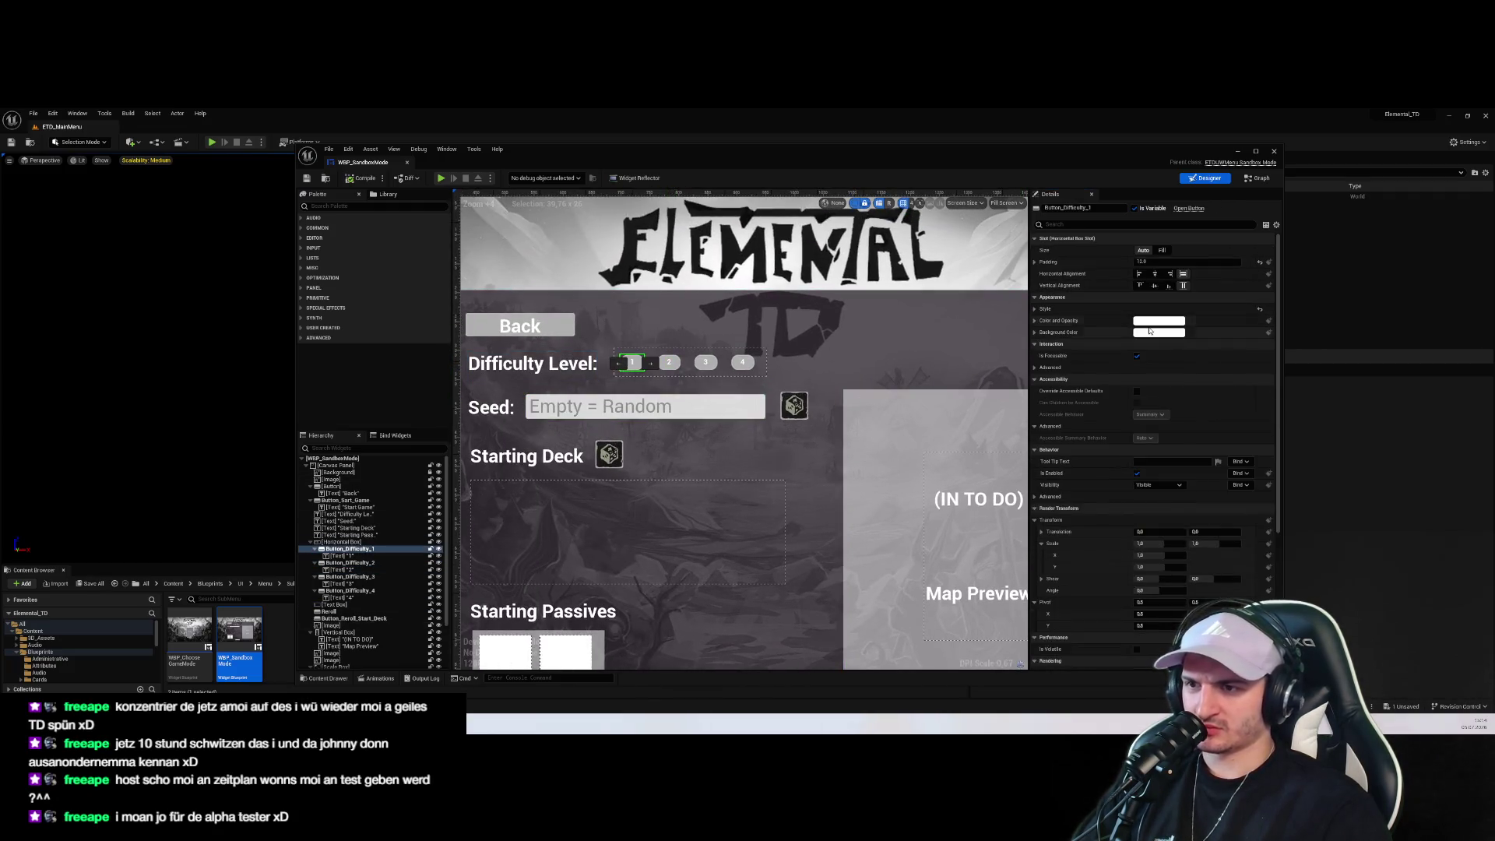
click(1043, 308)
click(1052, 333)
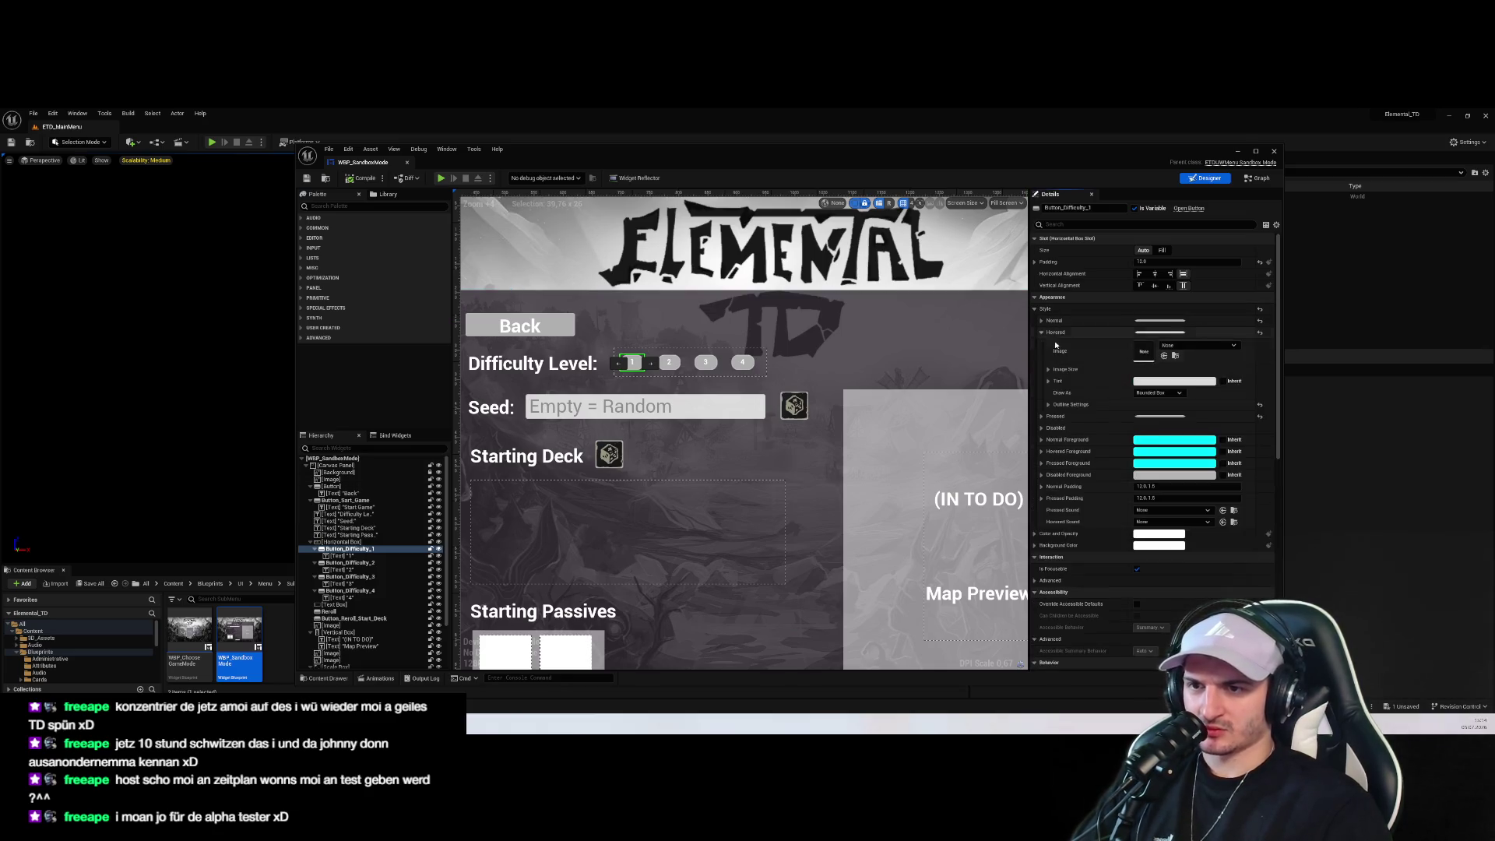
click(1049, 405)
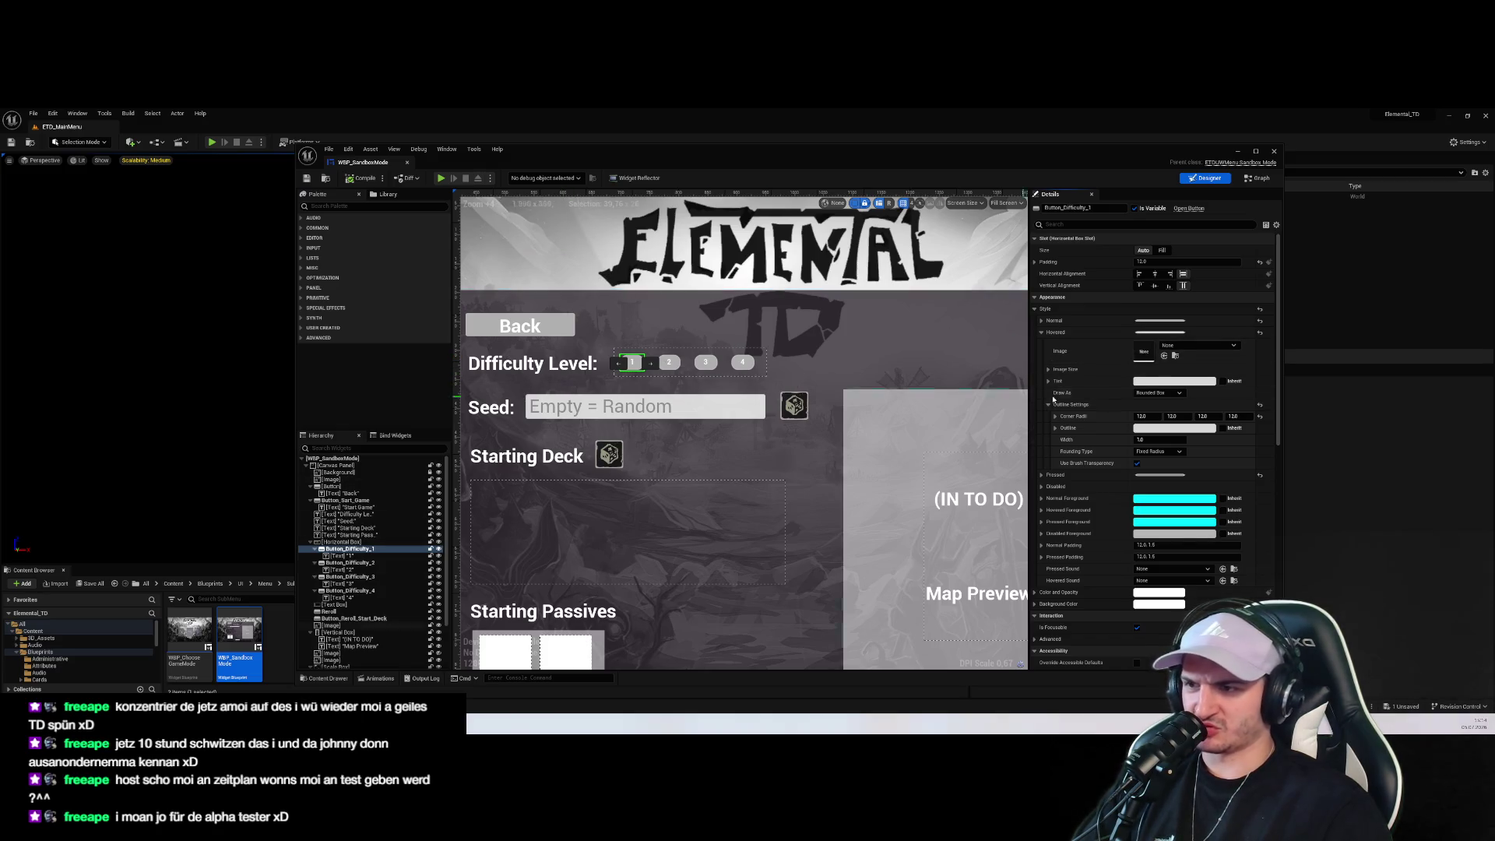
click(1042, 322)
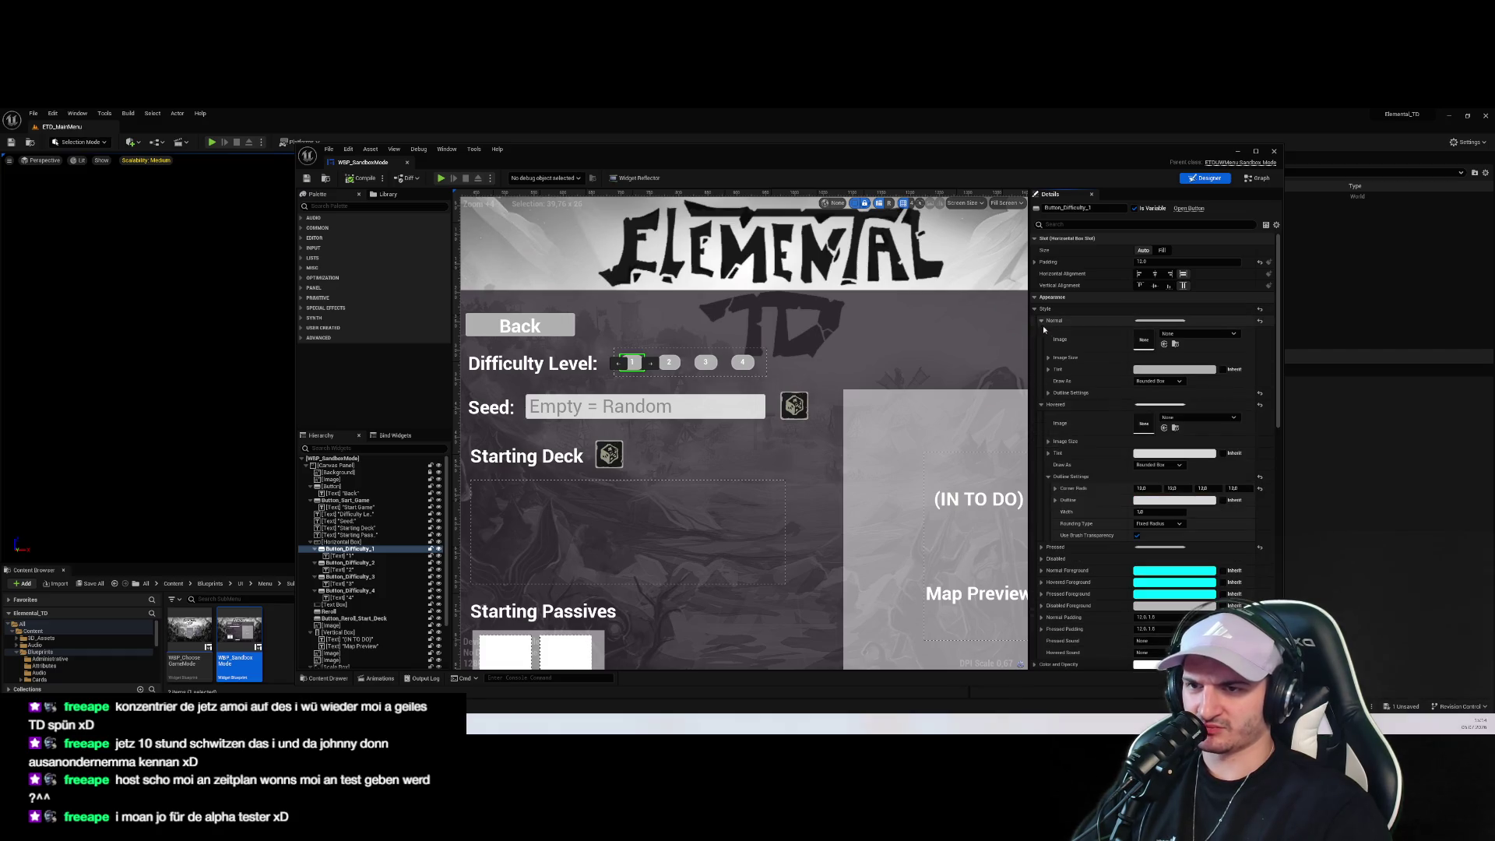
click(1049, 394)
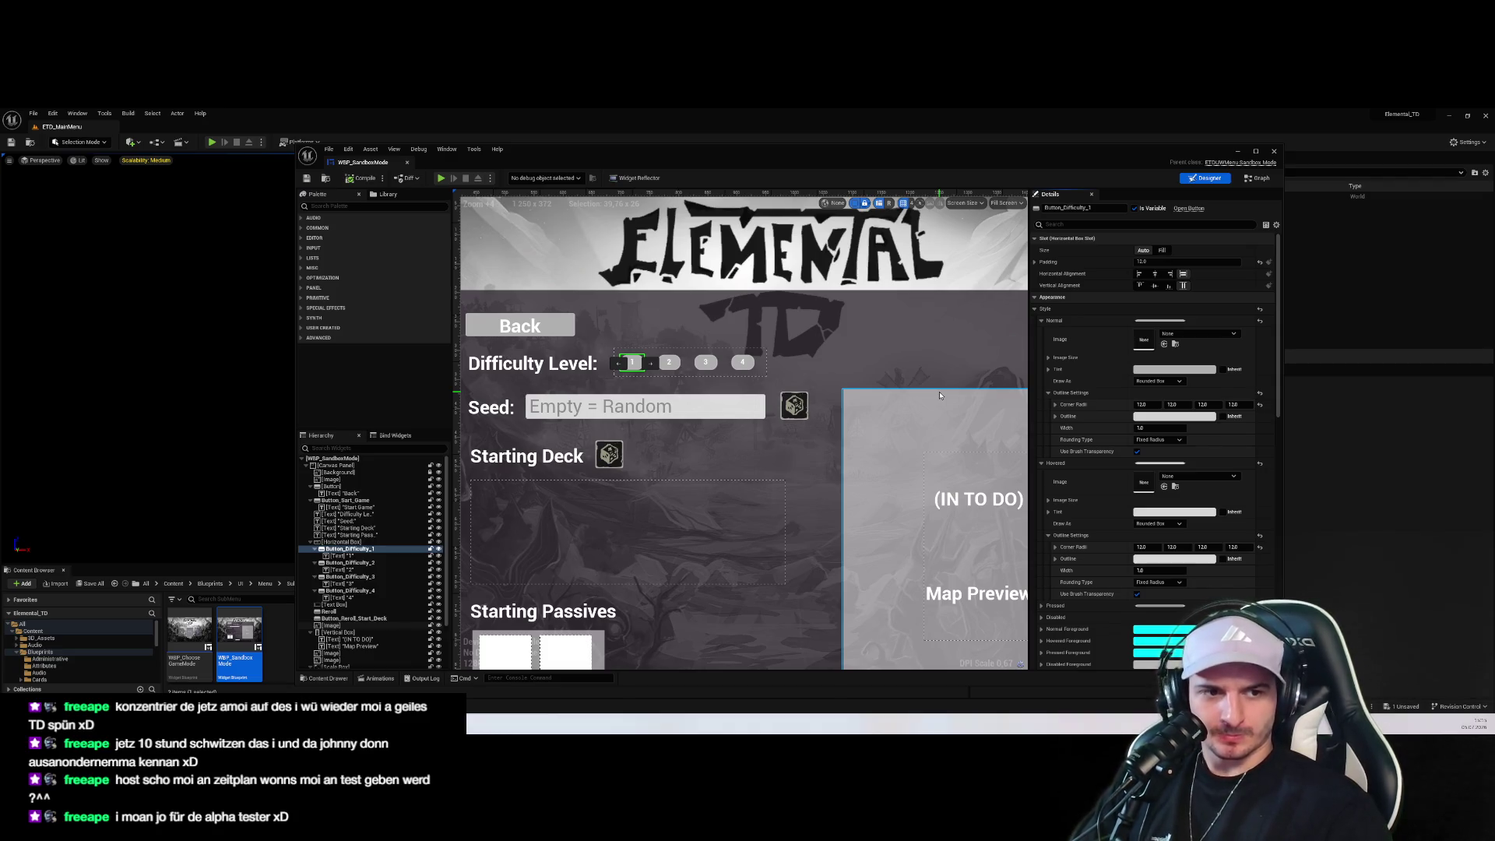
Compare the Starting Deck box, background image and four difficulty buttons, then return to the Event Graph
click(762, 483)
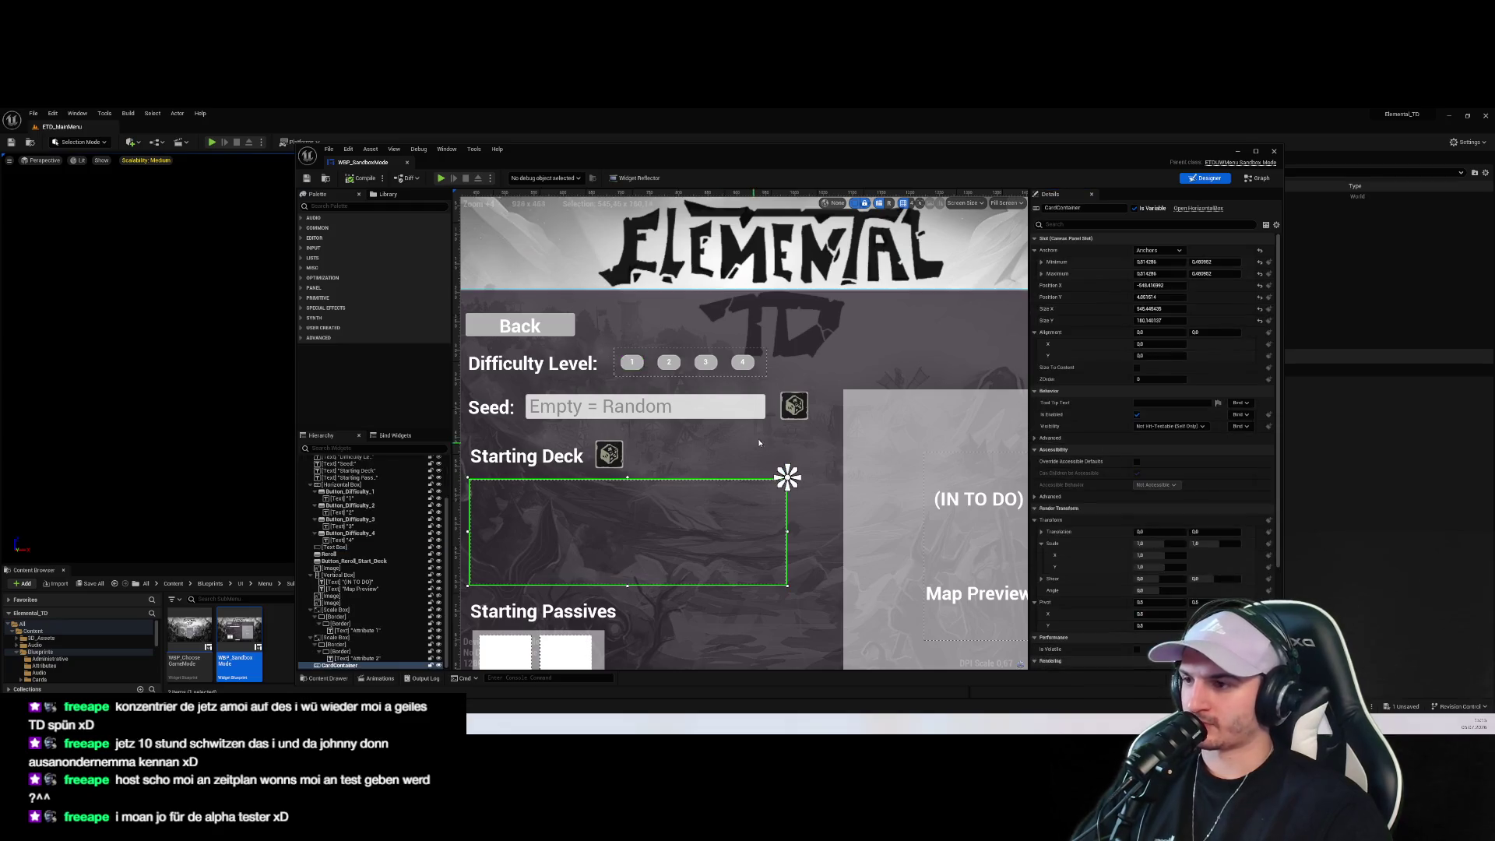
click(760, 438)
click(632, 362)
click(668, 362)
click(706, 362)
click(743, 362)
scroll(759, 484, down, 2)
scroll(825, 462, up, 1)
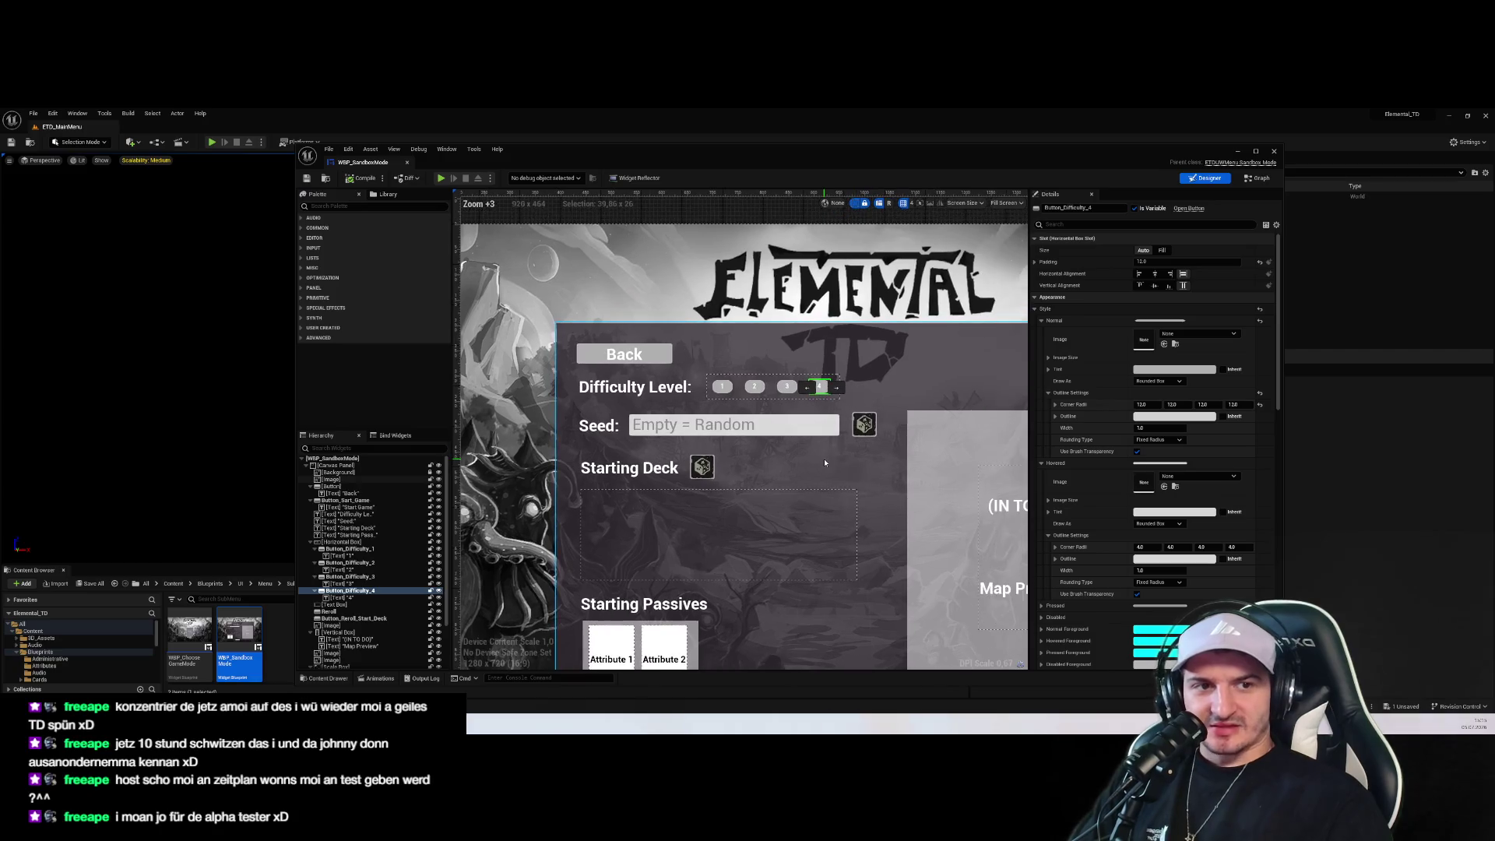
click(845, 496)
click(1248, 180)
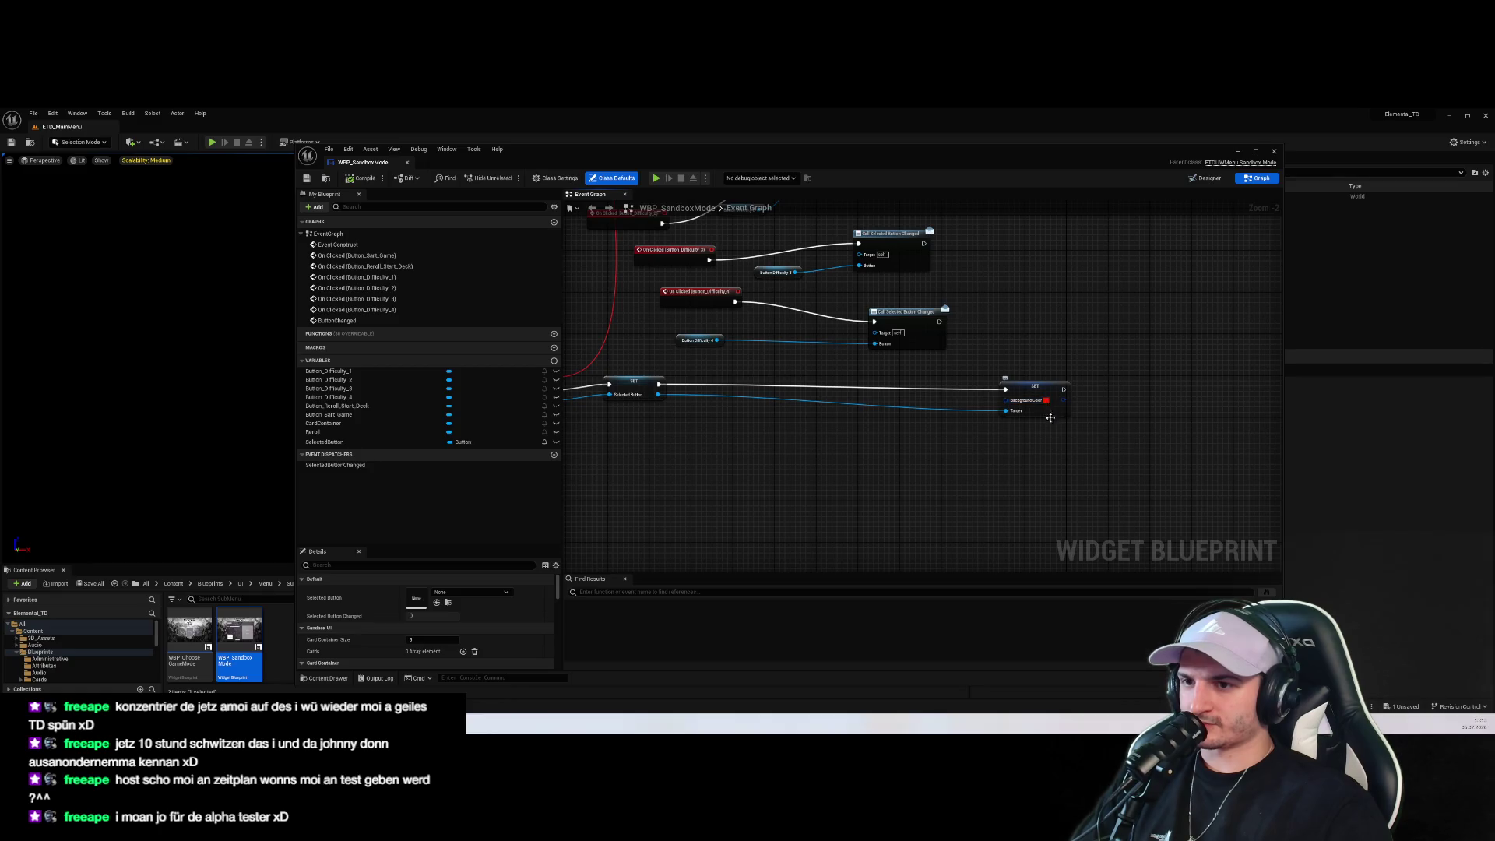
Set the SET node's Background Color to yellow and reposition the SET nodes near ButtonChanged
click(1048, 402)
drag(1122, 498, 1142, 516)
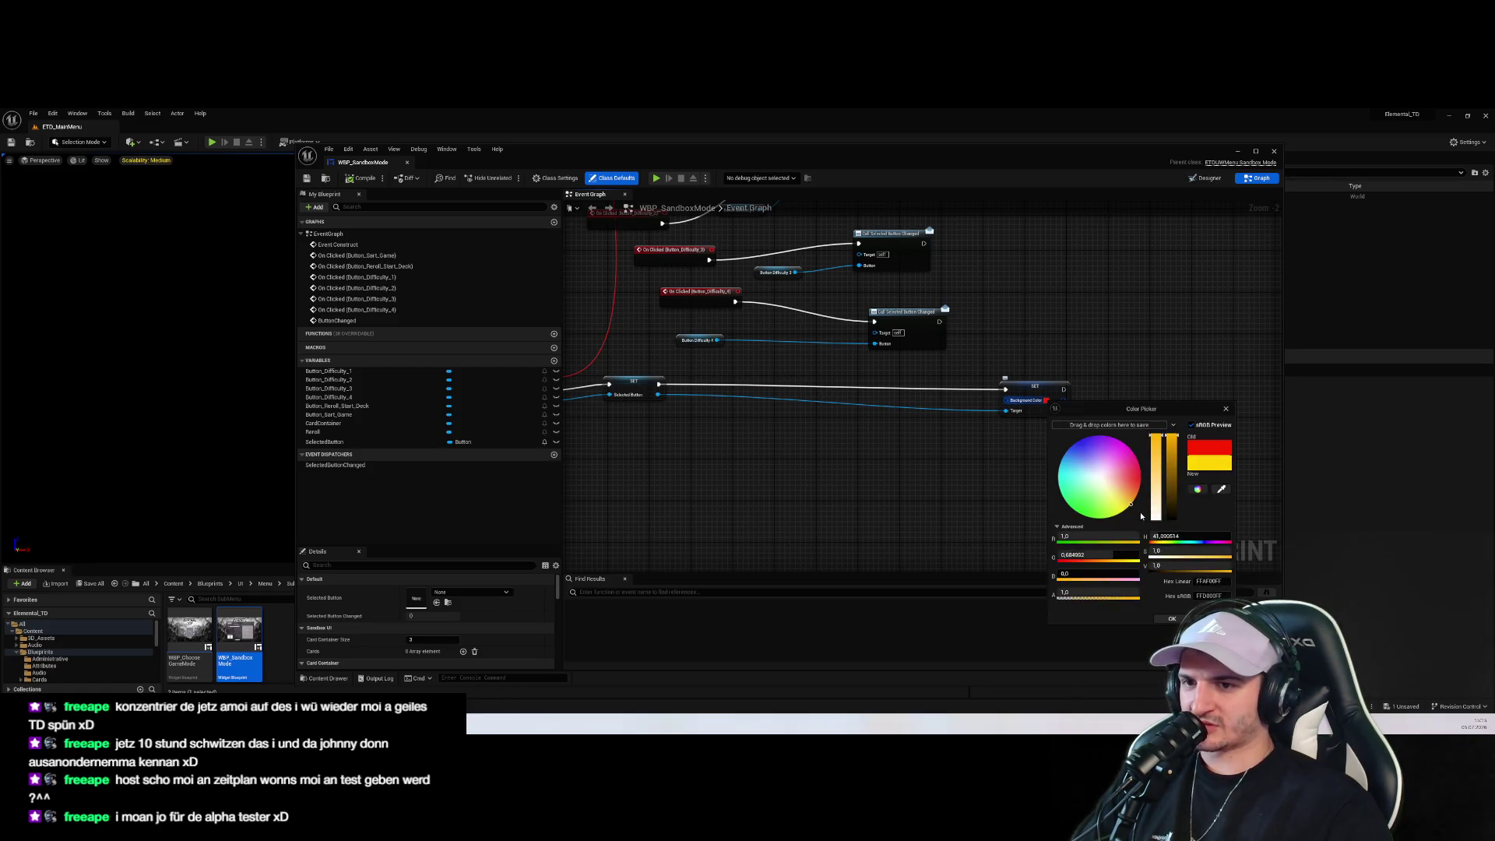
click(1172, 618)
scroll(1130, 436, up, 2)
drag(1132, 411, 891, 403)
click(714, 466)
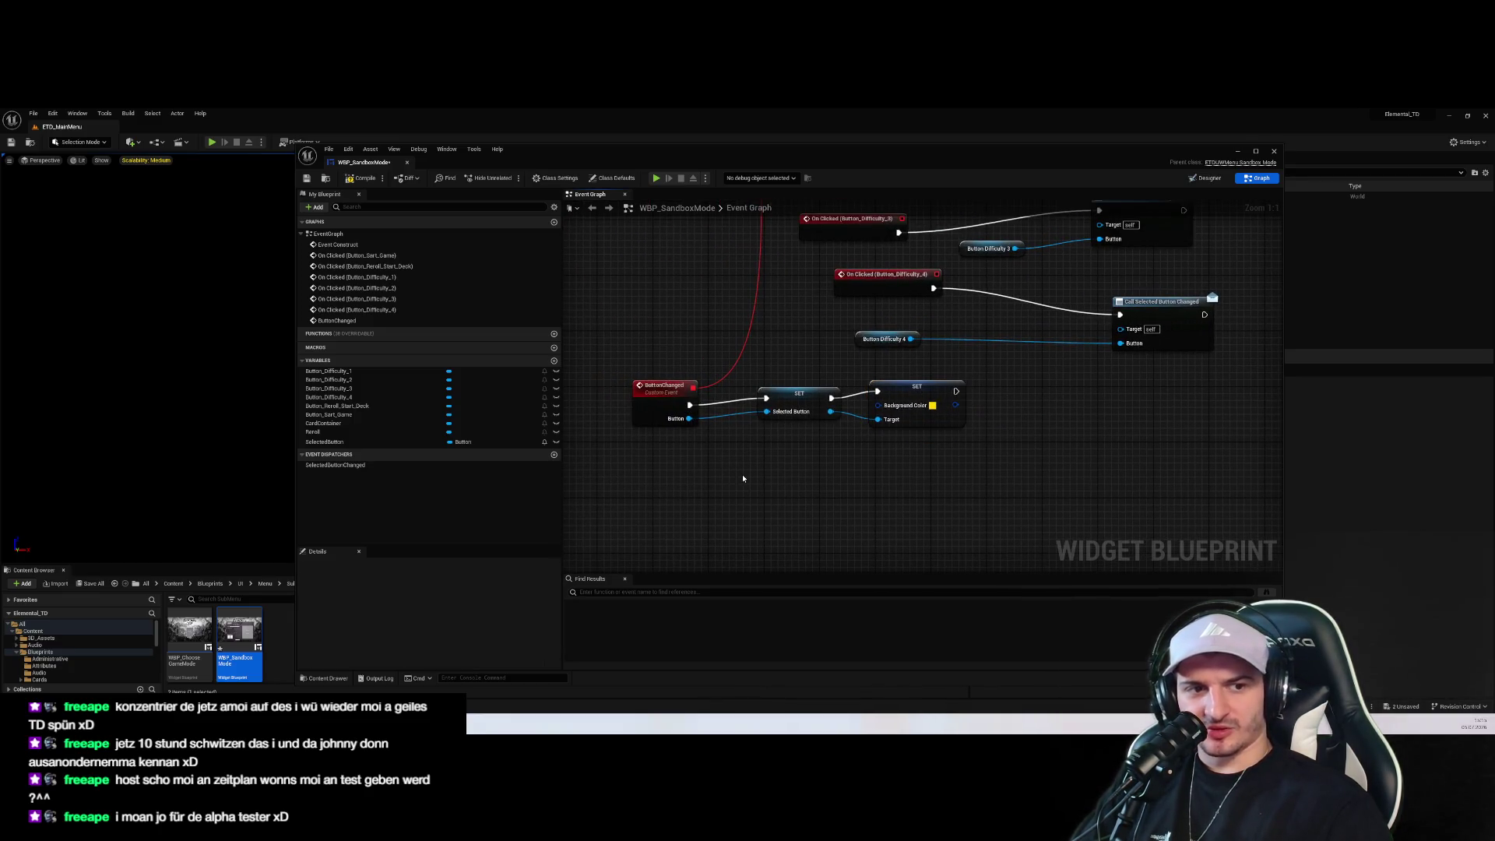
drag(746, 474, 764, 566)
mouse_move(815, 486)
mouse_down()
mouse_move(794, 472)
mouse_move(807, 473)
mouse_move(781, 417)
mouse_move(1035, 413)
mouse_move(1001, 414)
mouse_up()
click(920, 485)
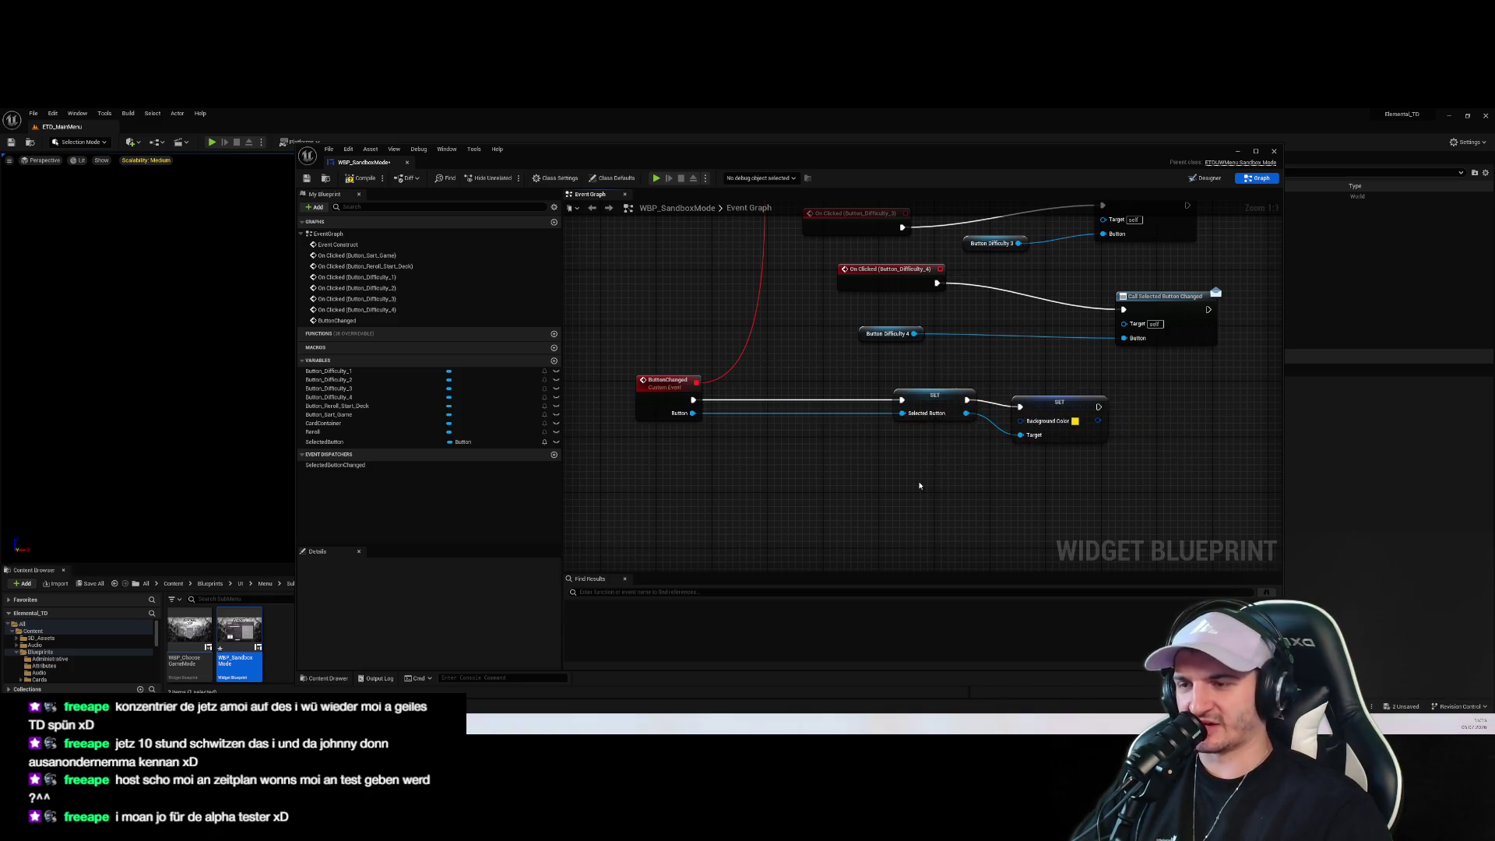
Add a Get Selected Button node to the ButtonChanged graph
drag(695, 414, 720, 442)
text(ge)
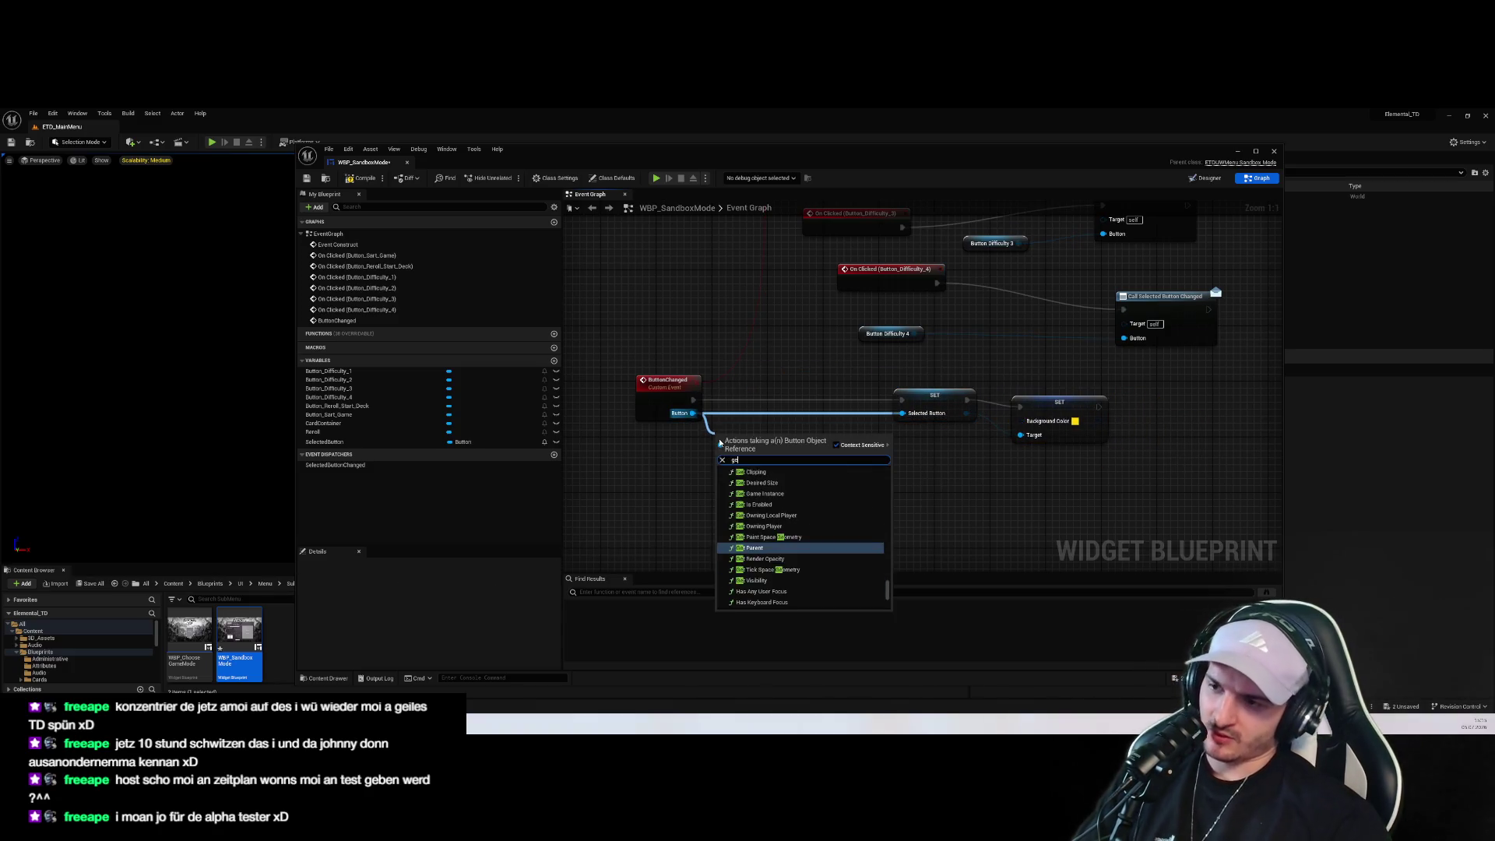
text(t sele)
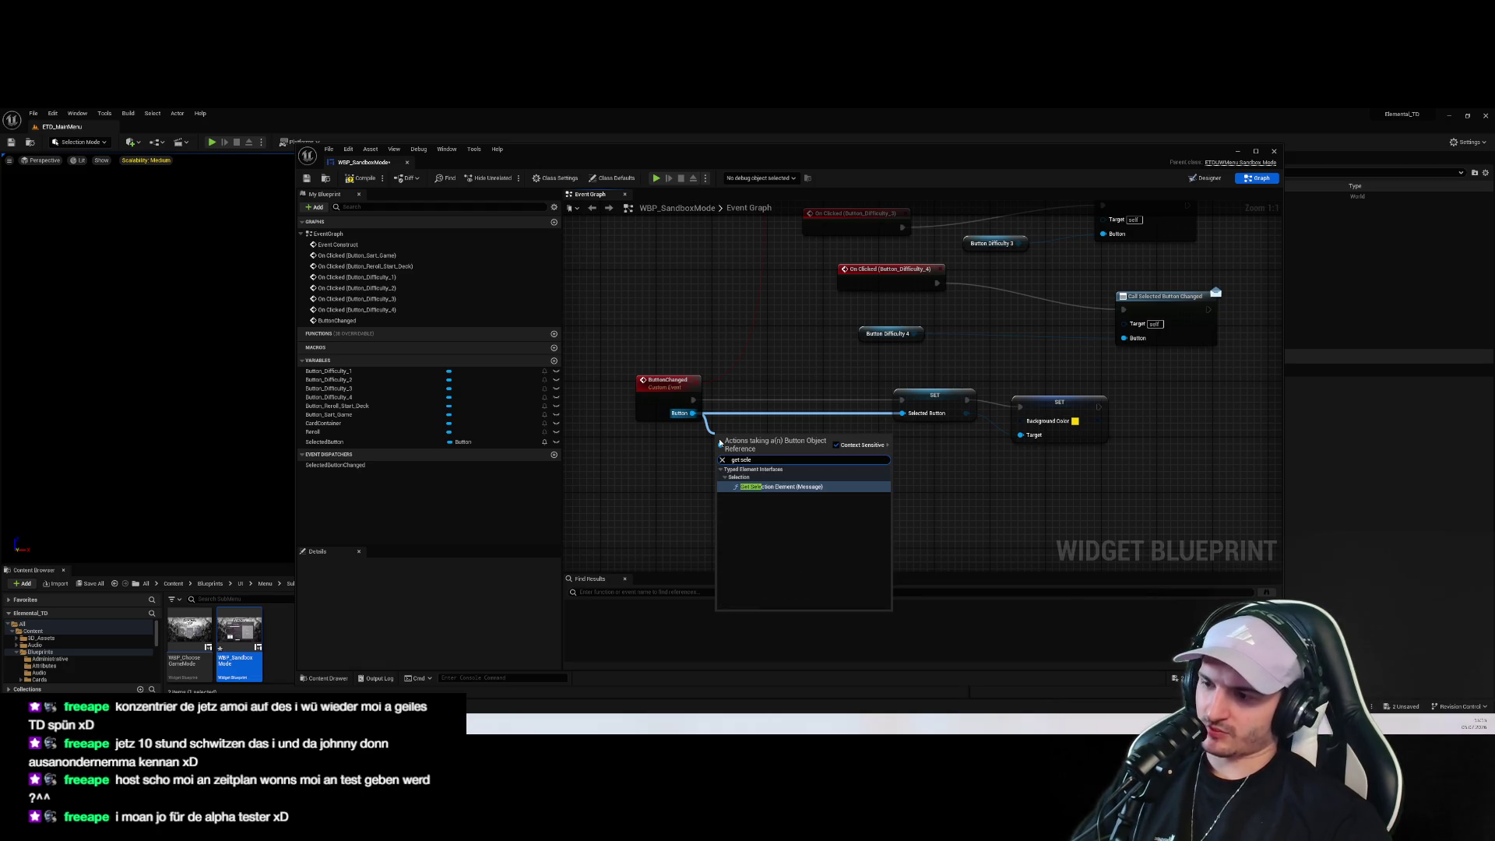
key(BackSpace)
key(BackSpace)
key(BackSpace)
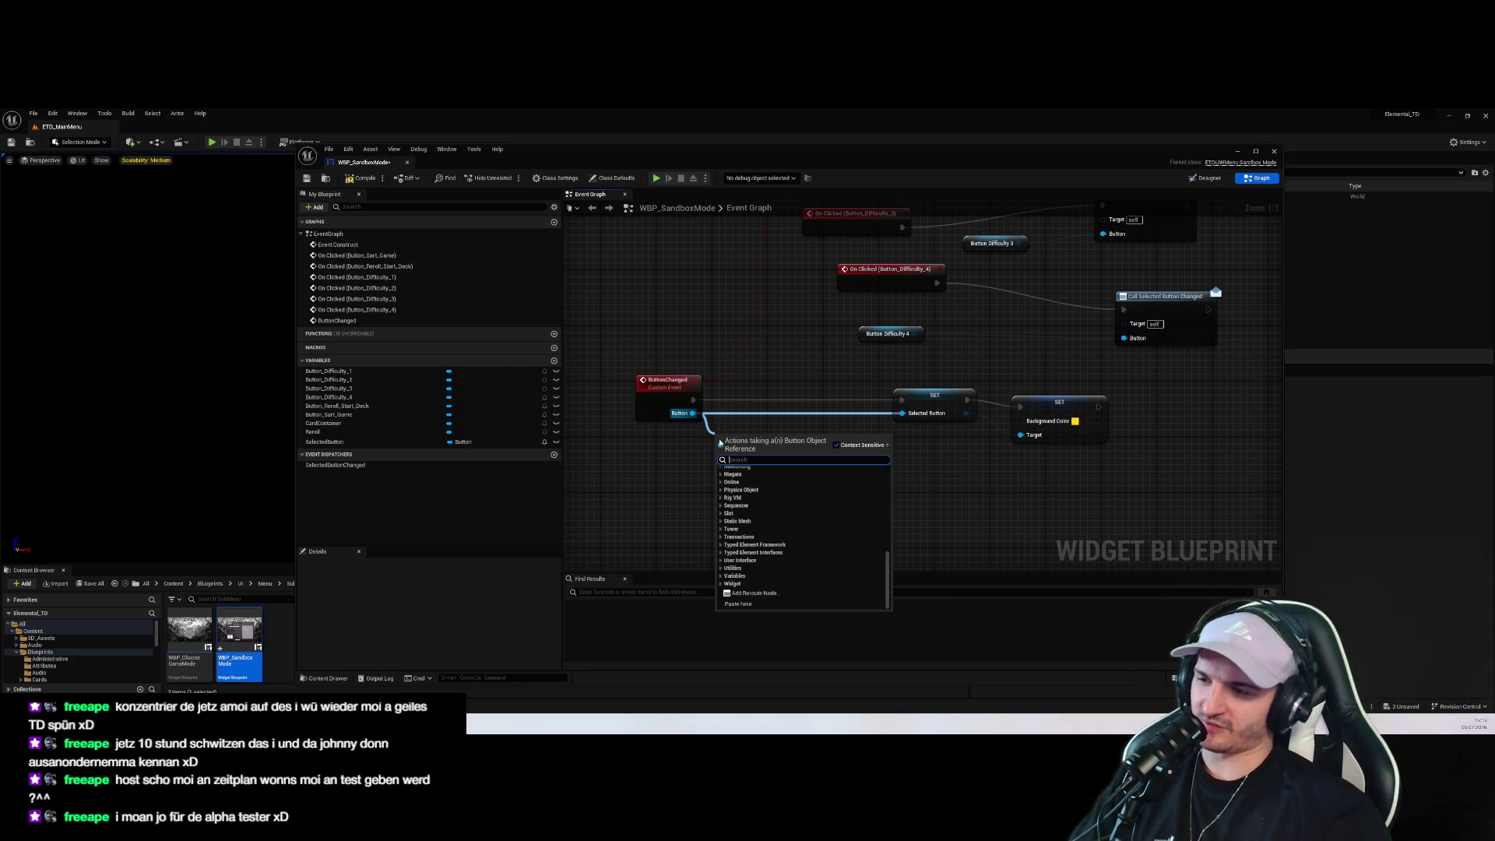
click(324, 442)
drag(324, 442, 738, 481)
click(738, 479)
Duplicate the Background Color SET node and place the copy beside Selected Button
click(1044, 418)
key(ctrl+c)
key(ctrl+v)
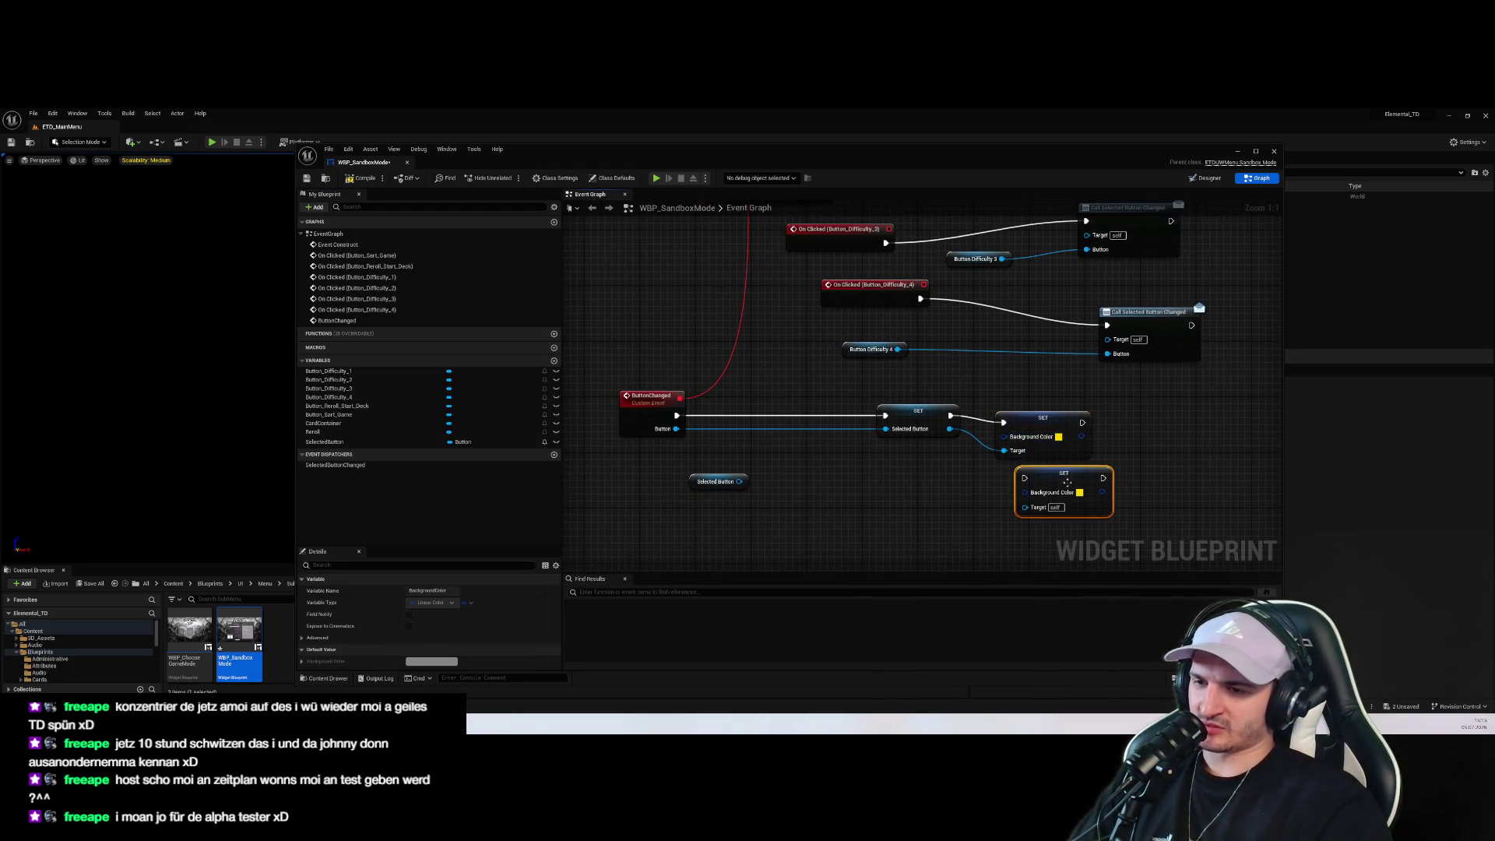
drag(1066, 484, 823, 461)
right_click(699, 484)
key(Escape)
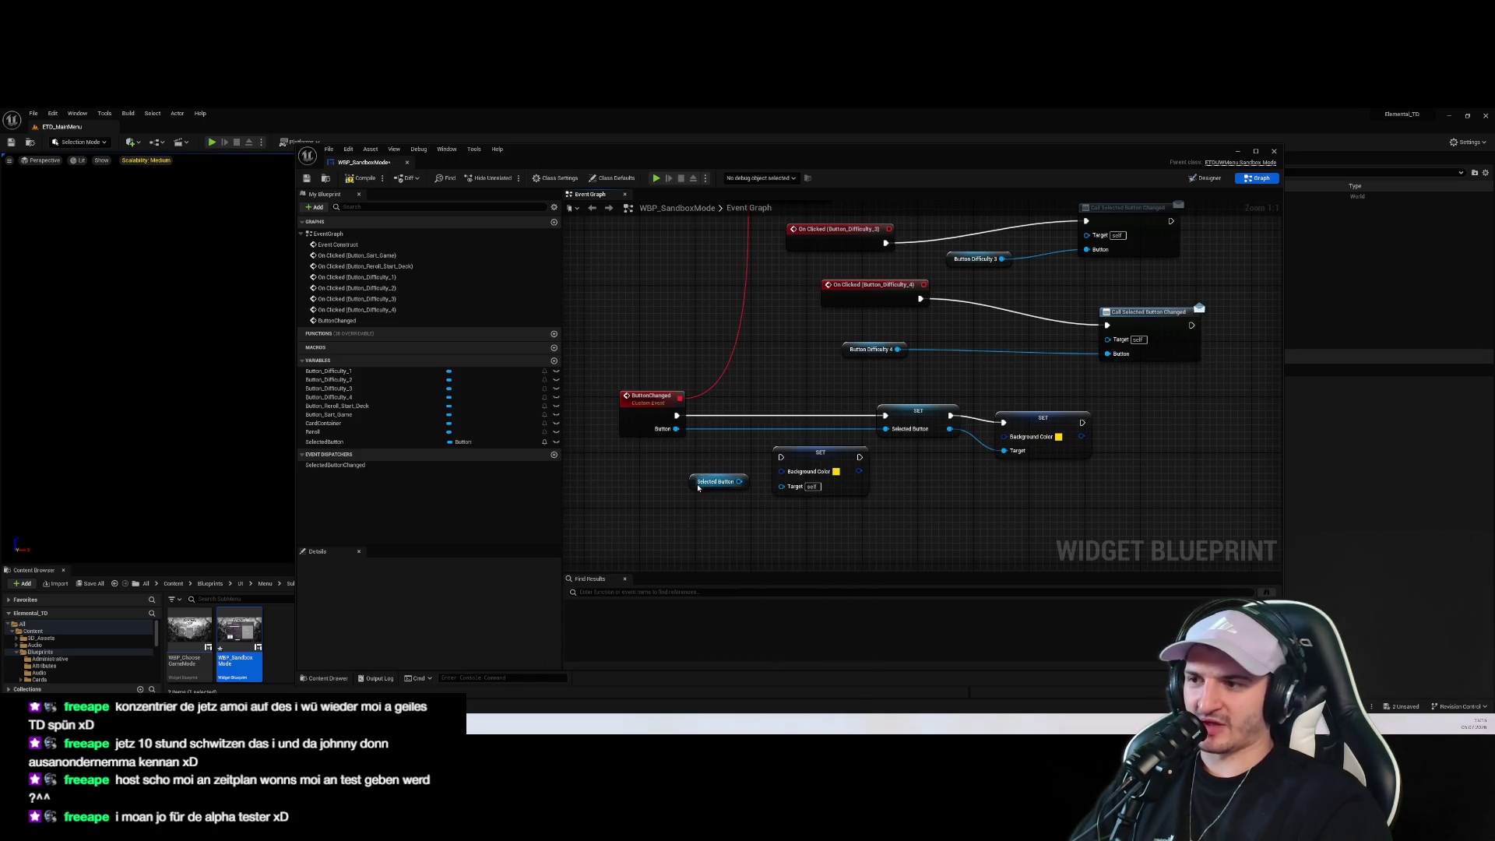
drag(701, 502, 807, 486)
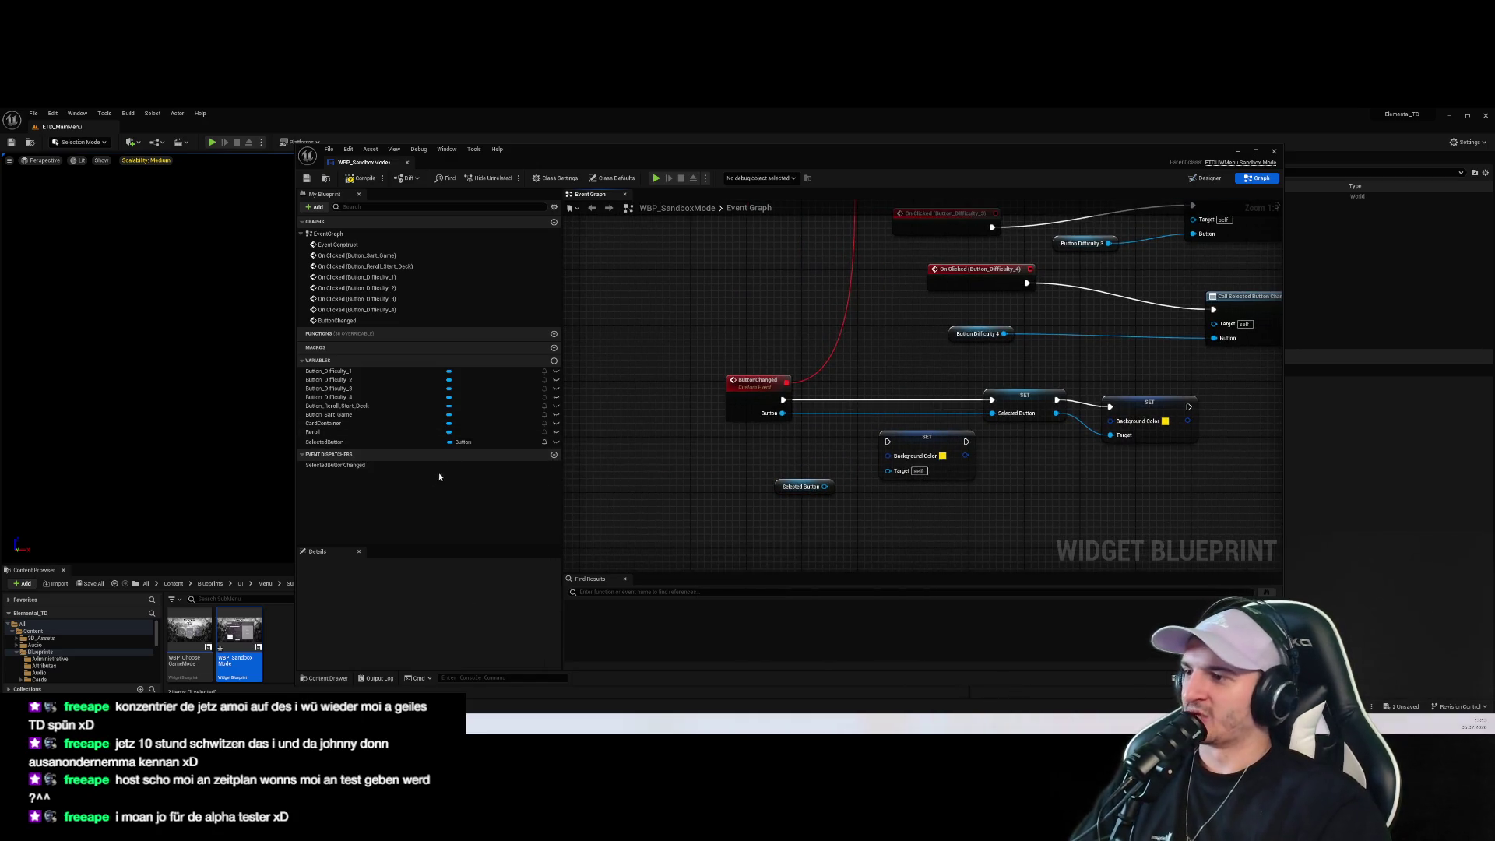
click(554, 361)
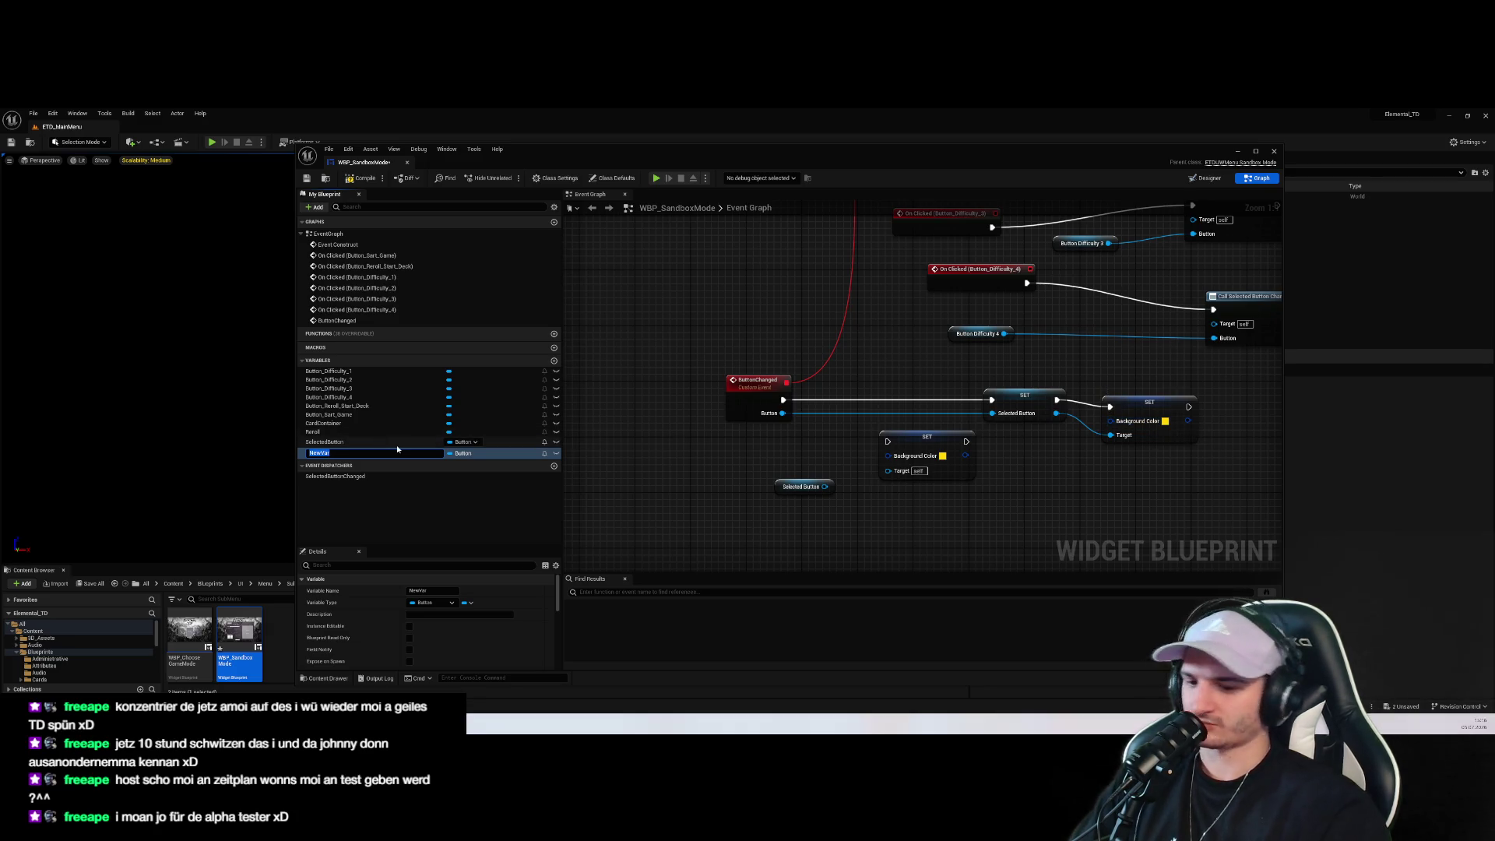
Name the new variable SelectedColor and make it a Linear Color
key(BackSpace)
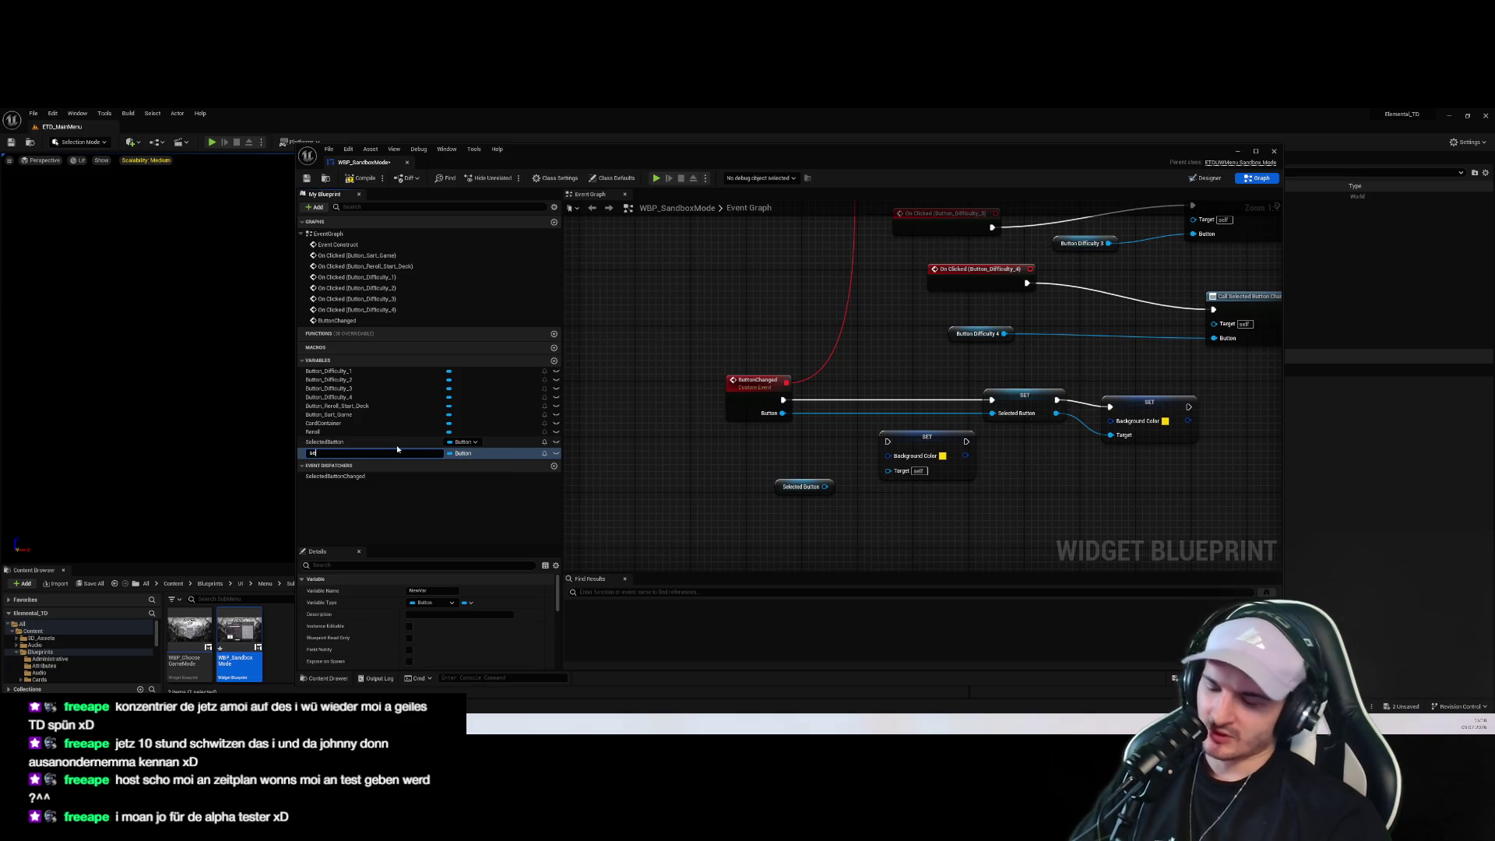
text(SelectedCo)
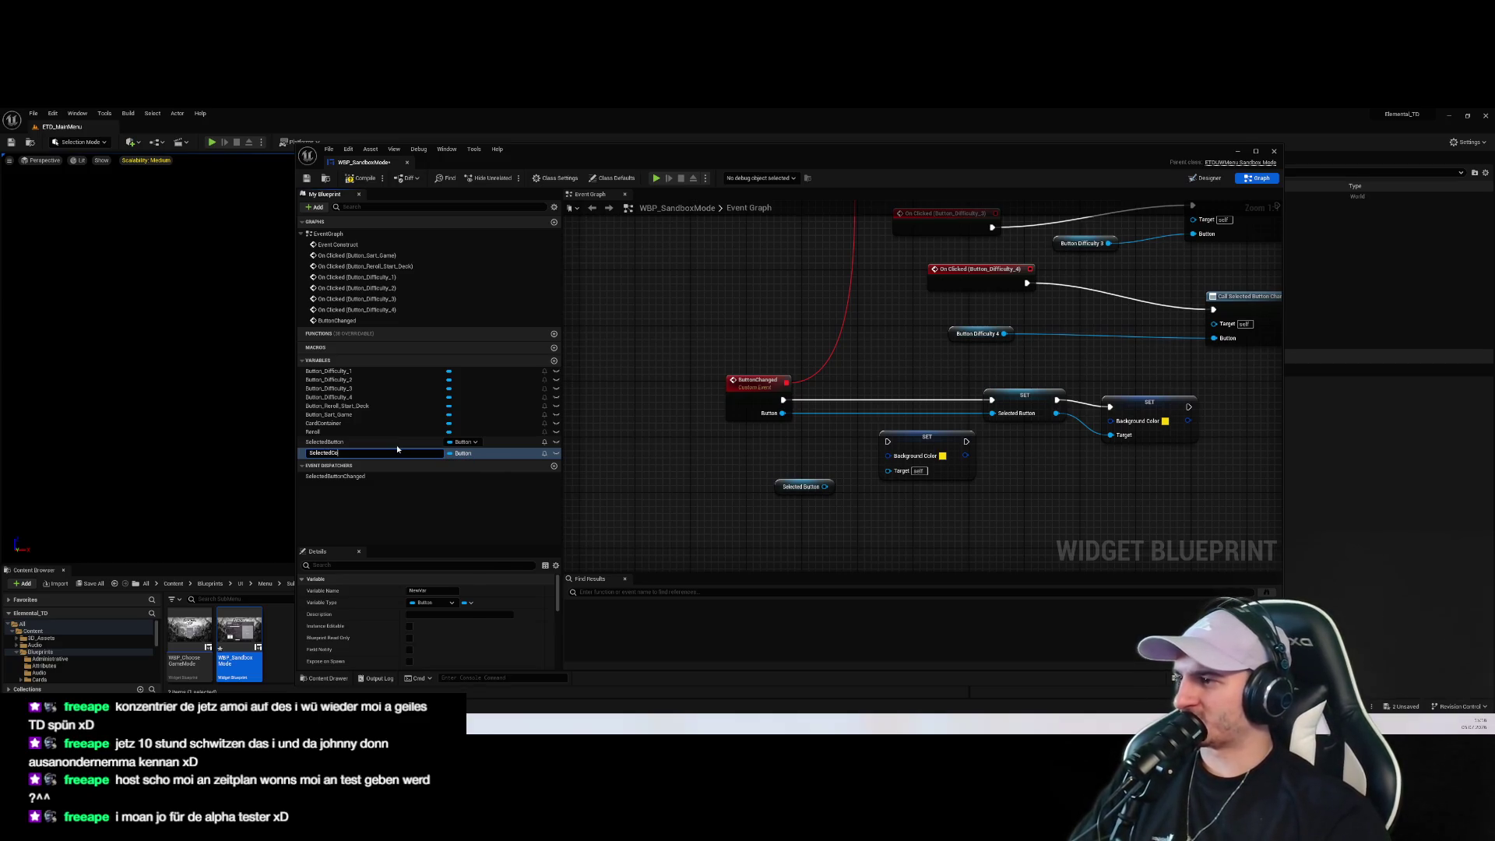
key(Return)
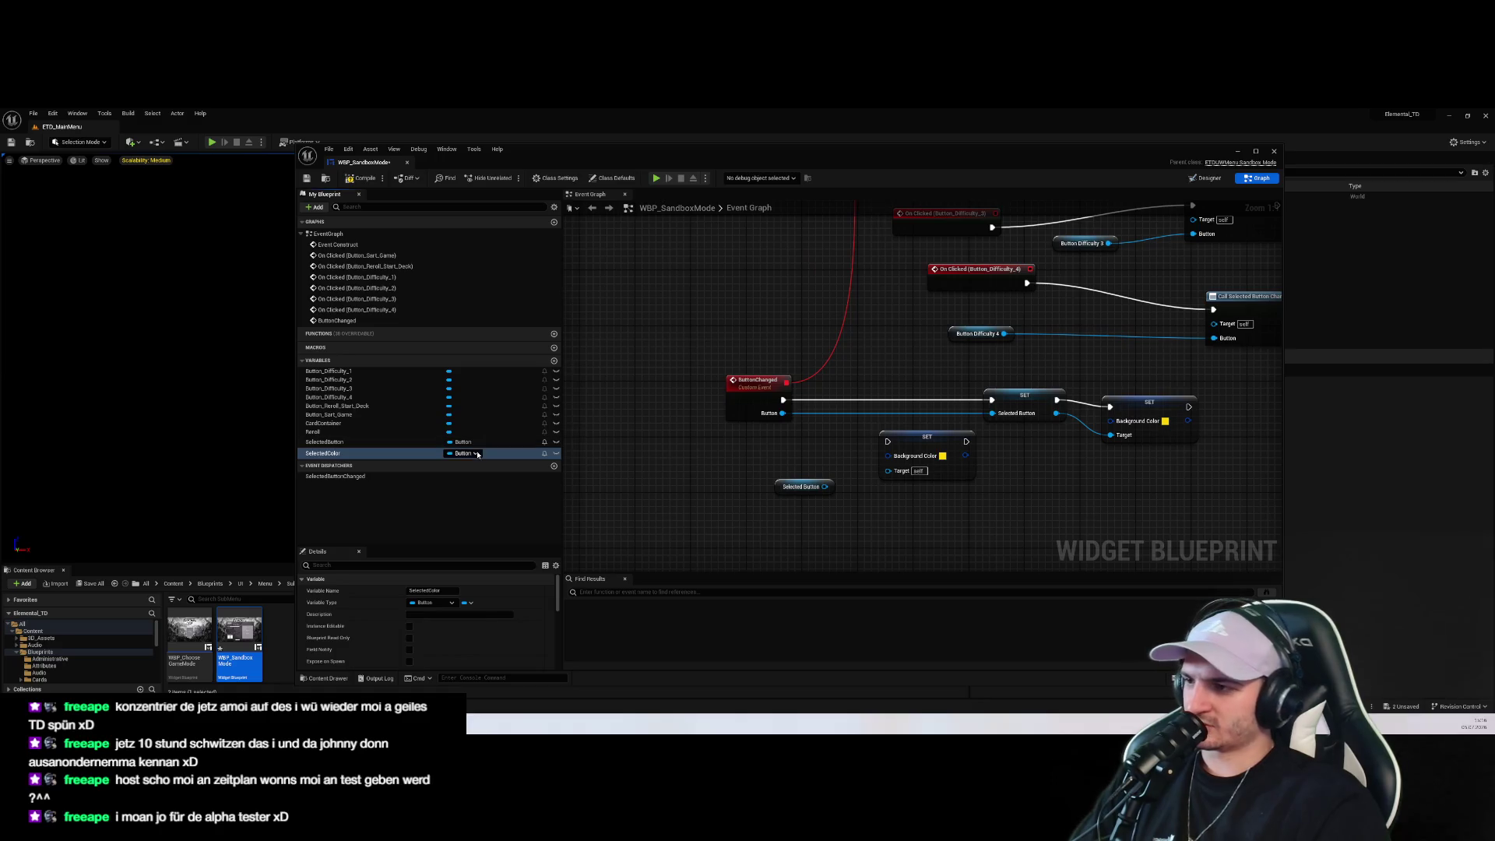
click(486, 451)
text(Color)
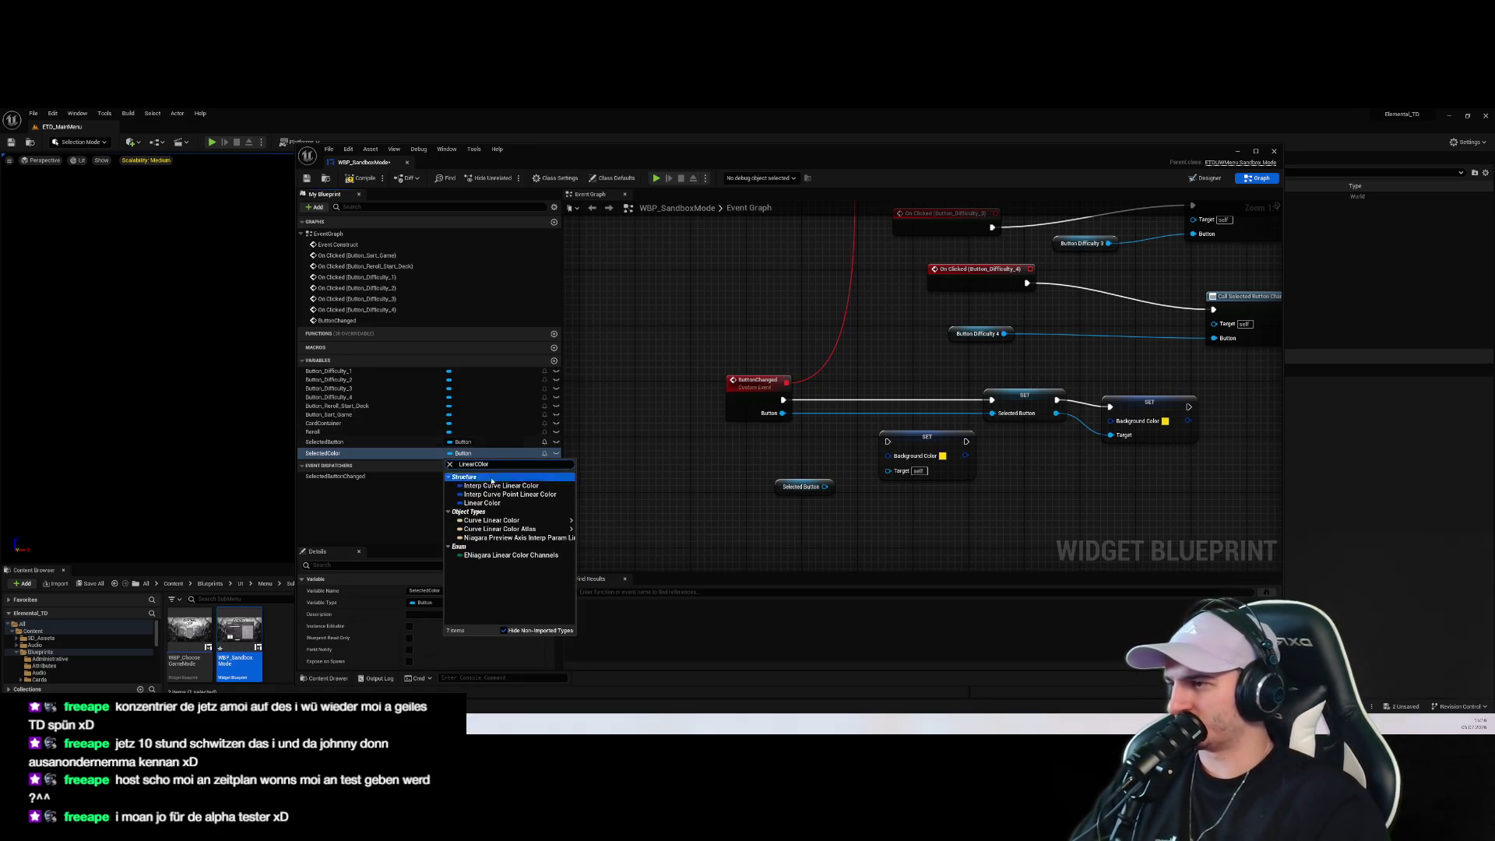
click(483, 512)
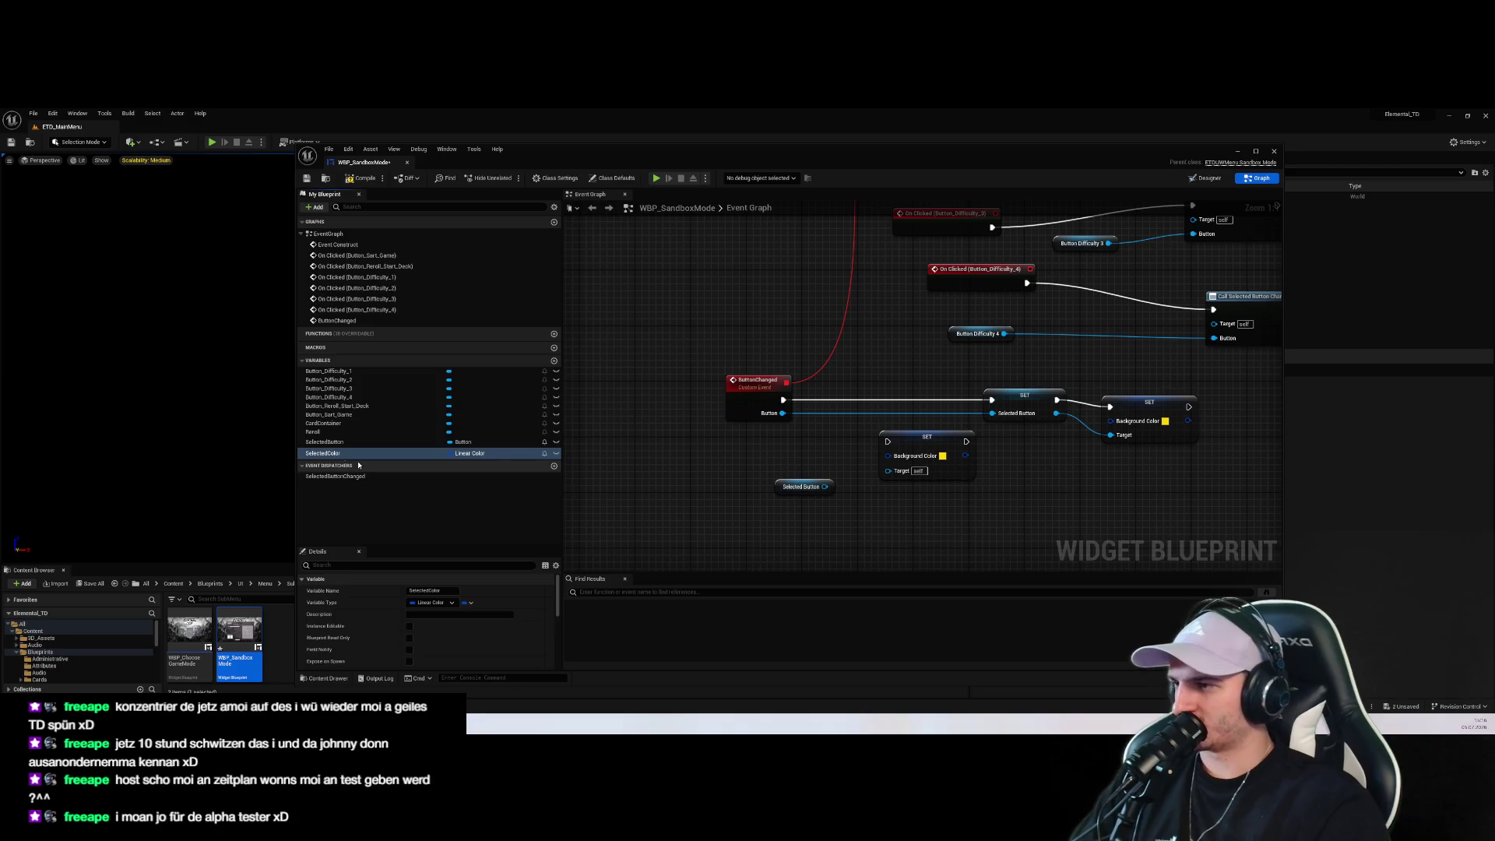
Add a second Linear Color variable named UnselectedColor
click(555, 361)
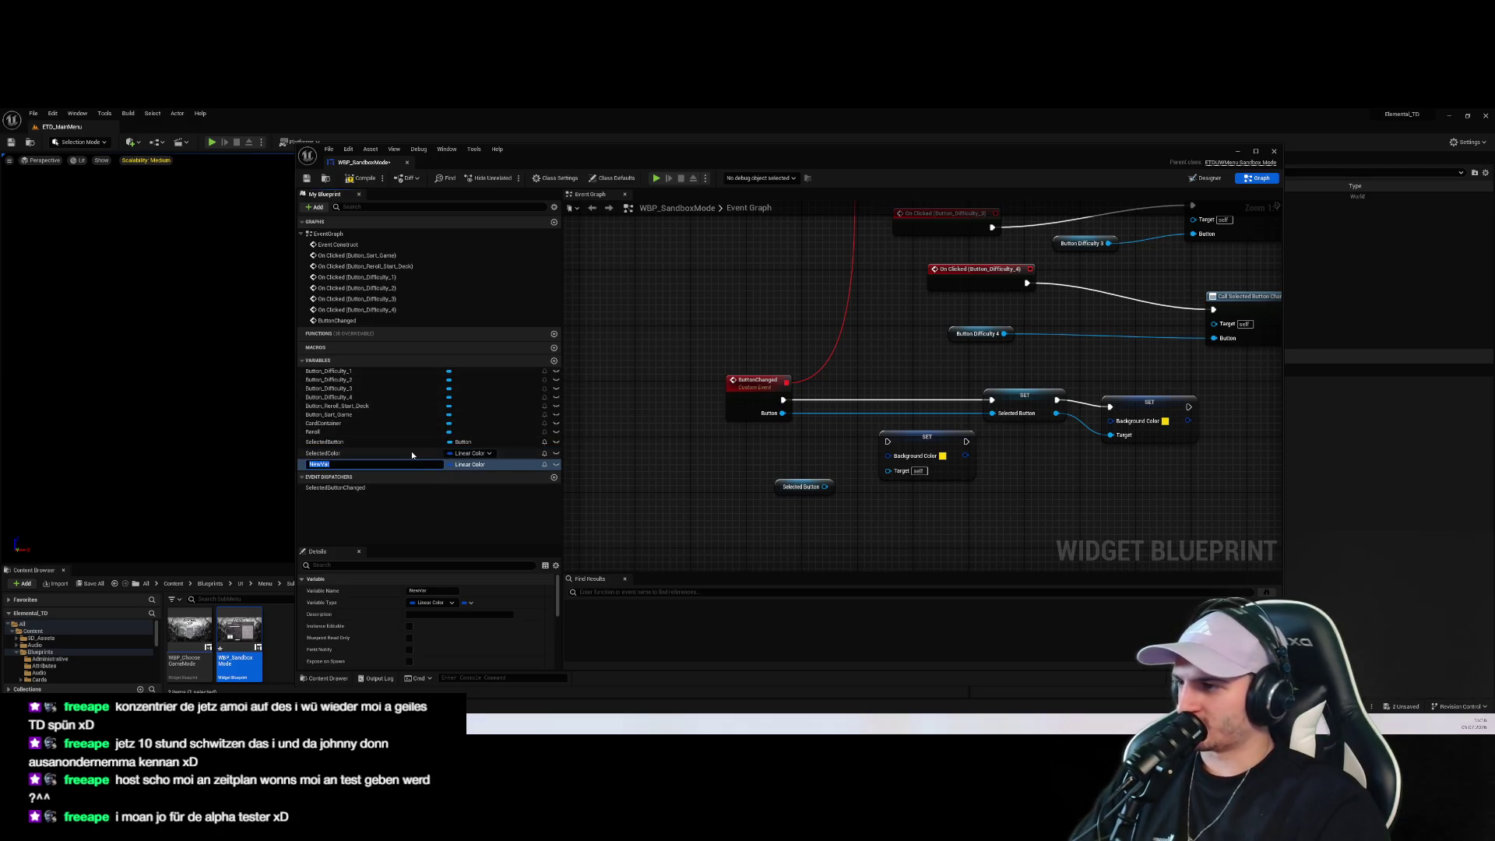
text(UnselectedColor)
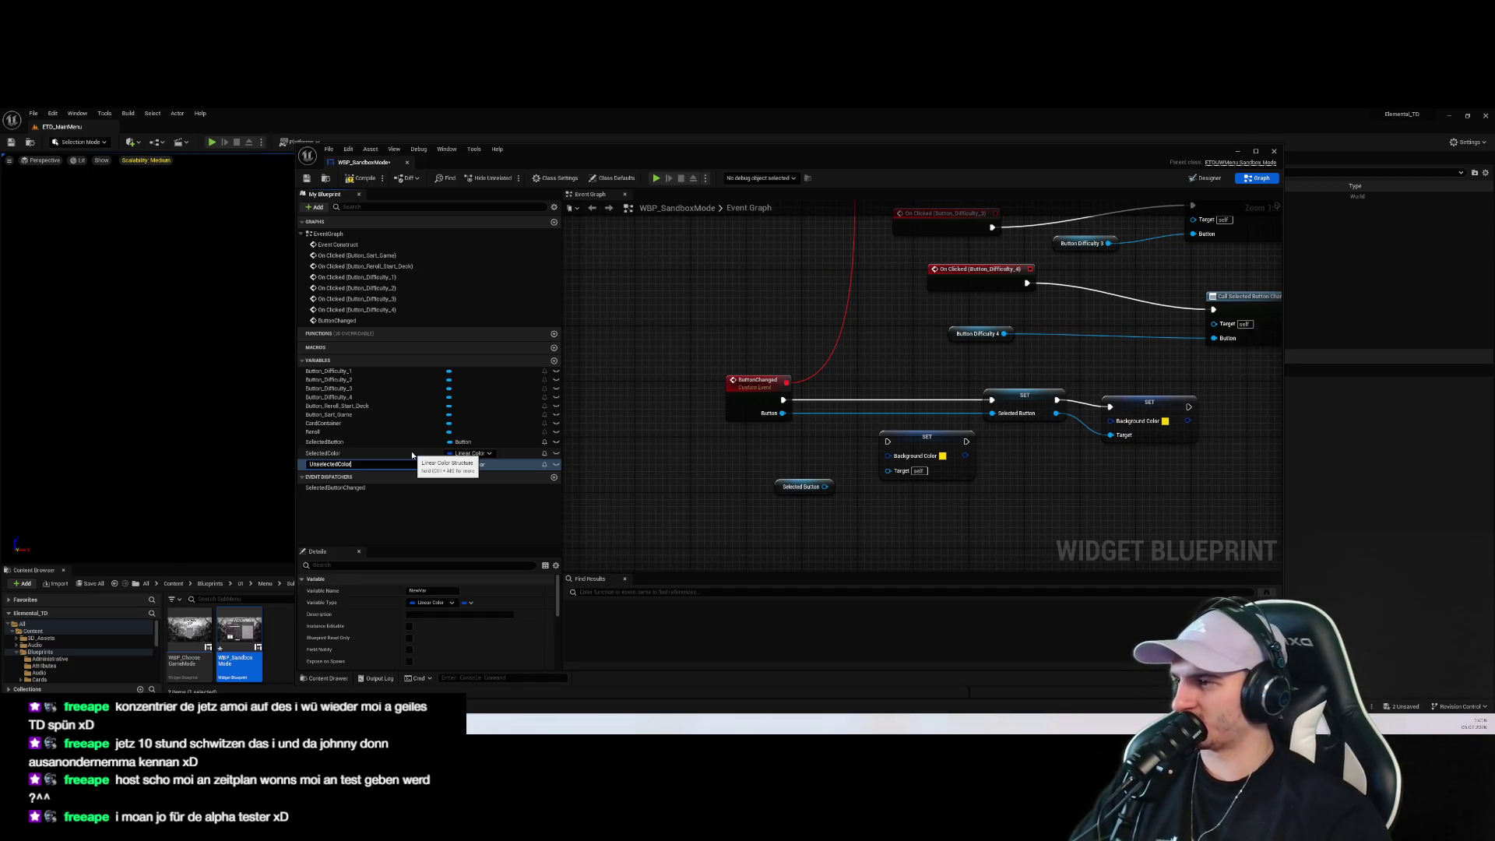
key(Return)
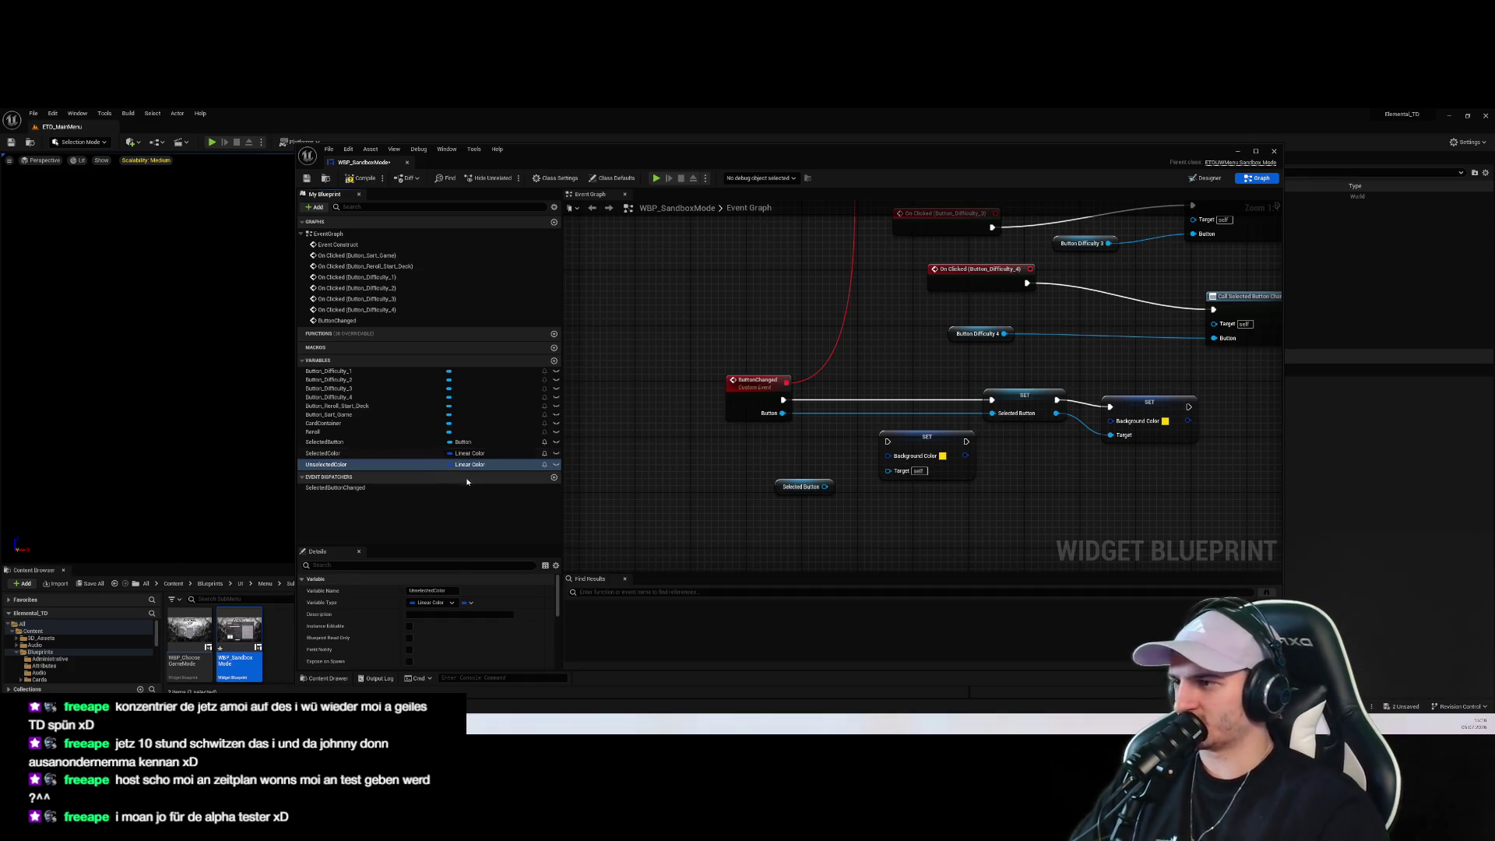
mouse_move(412, 454)
mouse_down()
mouse_move(691, 497)
mouse_move(416, 461)
mouse_up()
scroll(740, 504, down, 2)
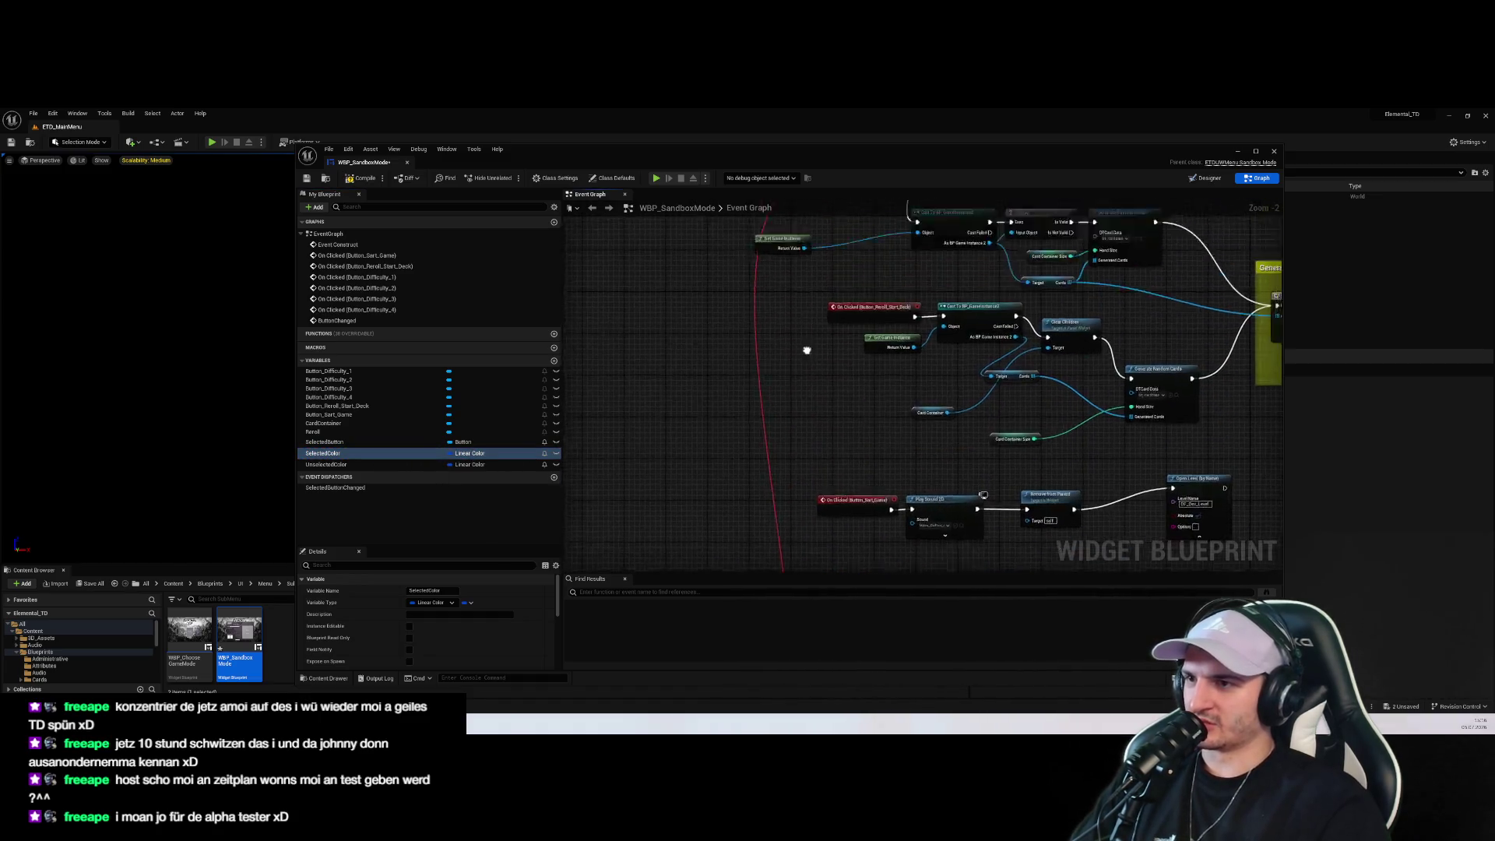
Add a SET Selected Color node wired after Event Construct
scroll(842, 363, up, 3)
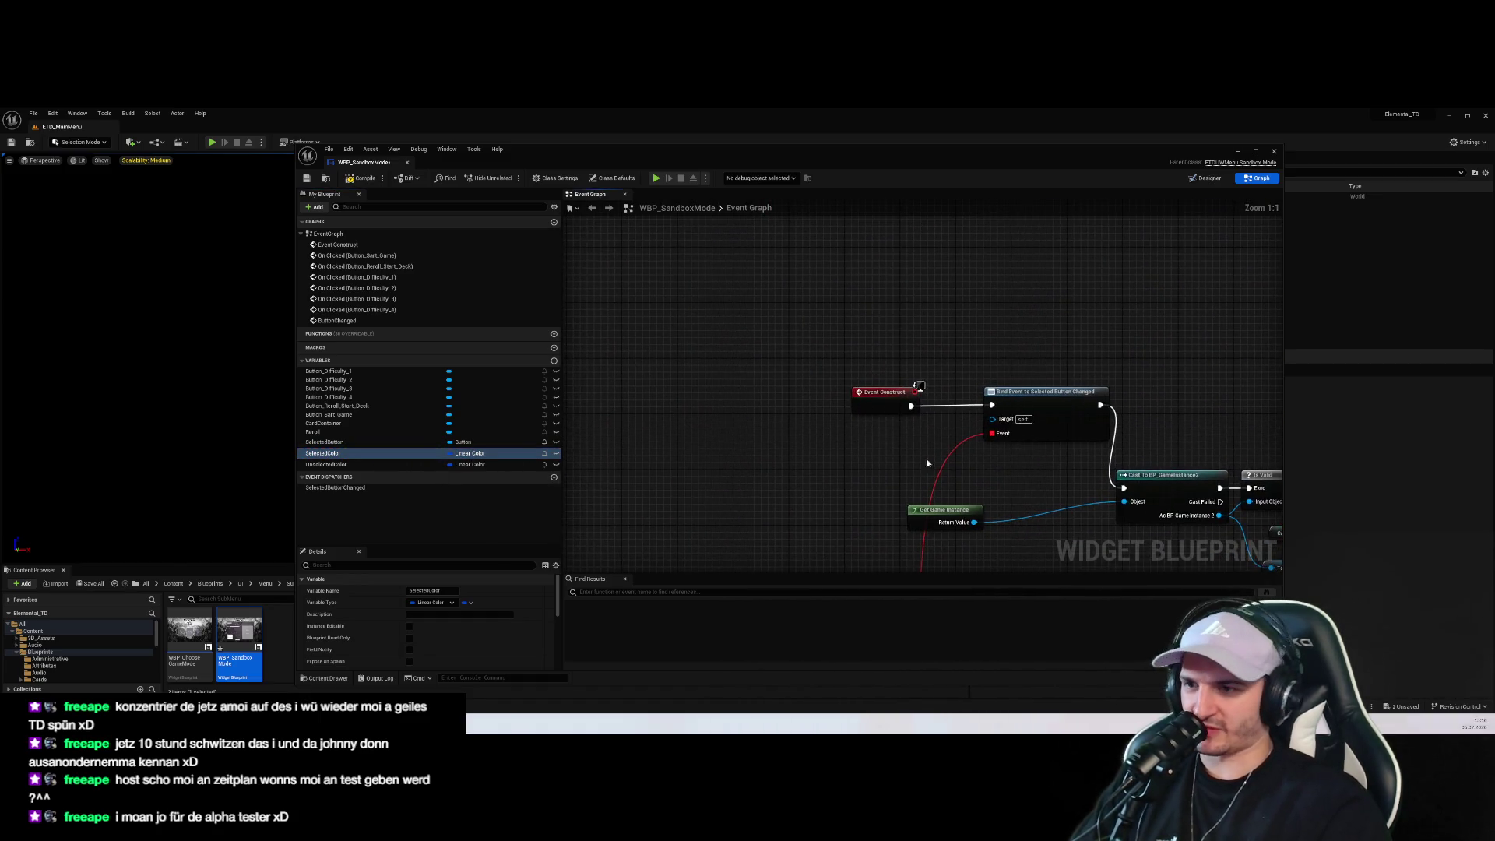
drag(856, 391, 623, 360)
mouse_move(323, 453)
mouse_down()
mouse_move(715, 412)
mouse_move(991, 404)
mouse_up()
click(748, 466)
drag(820, 486, 840, 475)
drag(769, 404, 832, 362)
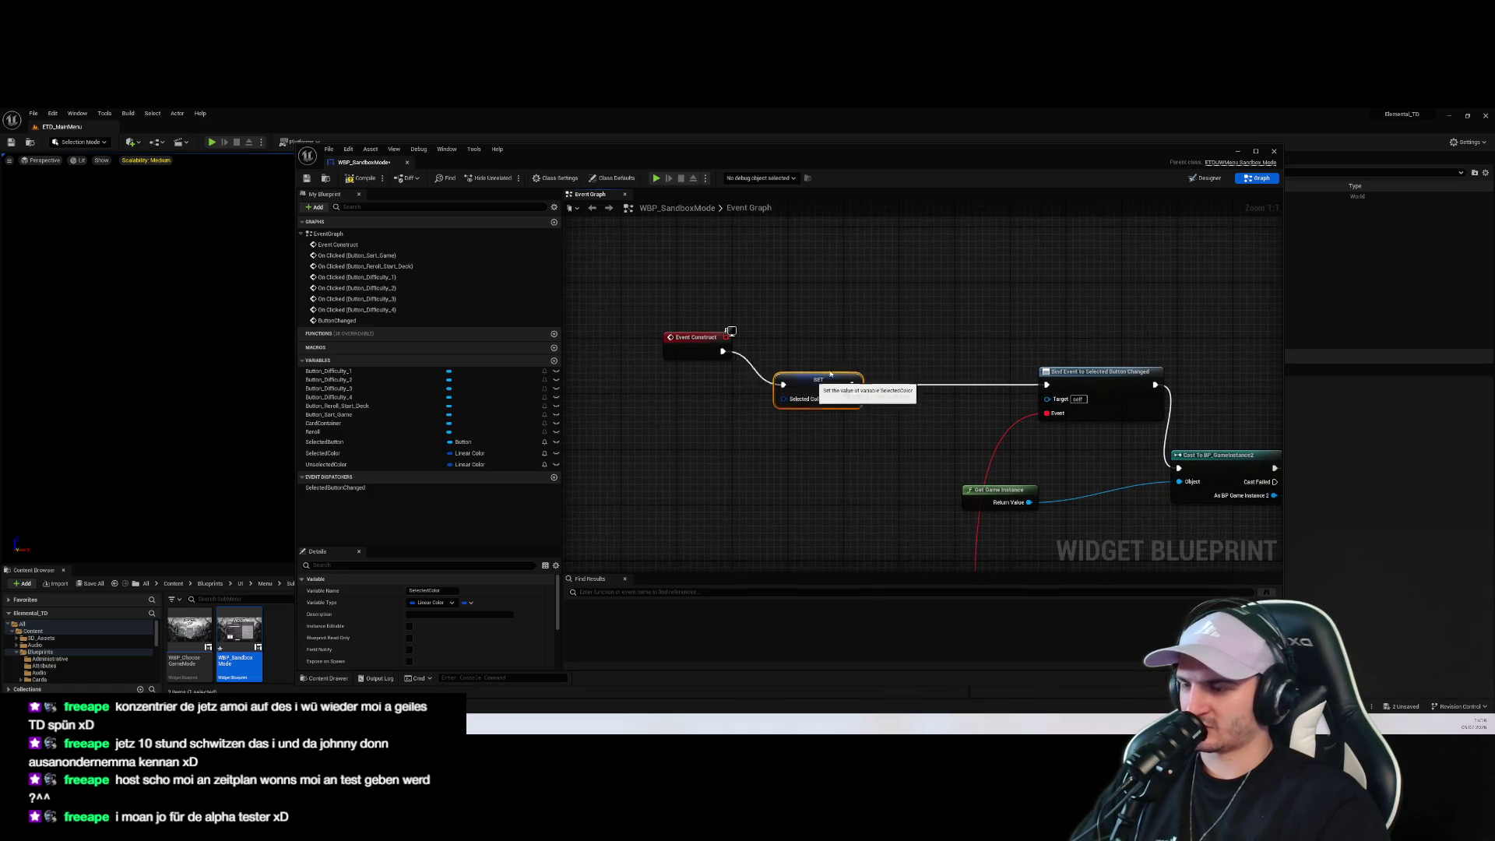
mouse_move(848, 412)
mouse_down()
mouse_move(965, 507)
mouse_move(935, 468)
mouse_up()
click(844, 495)
Add a SET Unselected Color node running first after Event Construct, brightening its colour toward white
drag(347, 466, 725, 491)
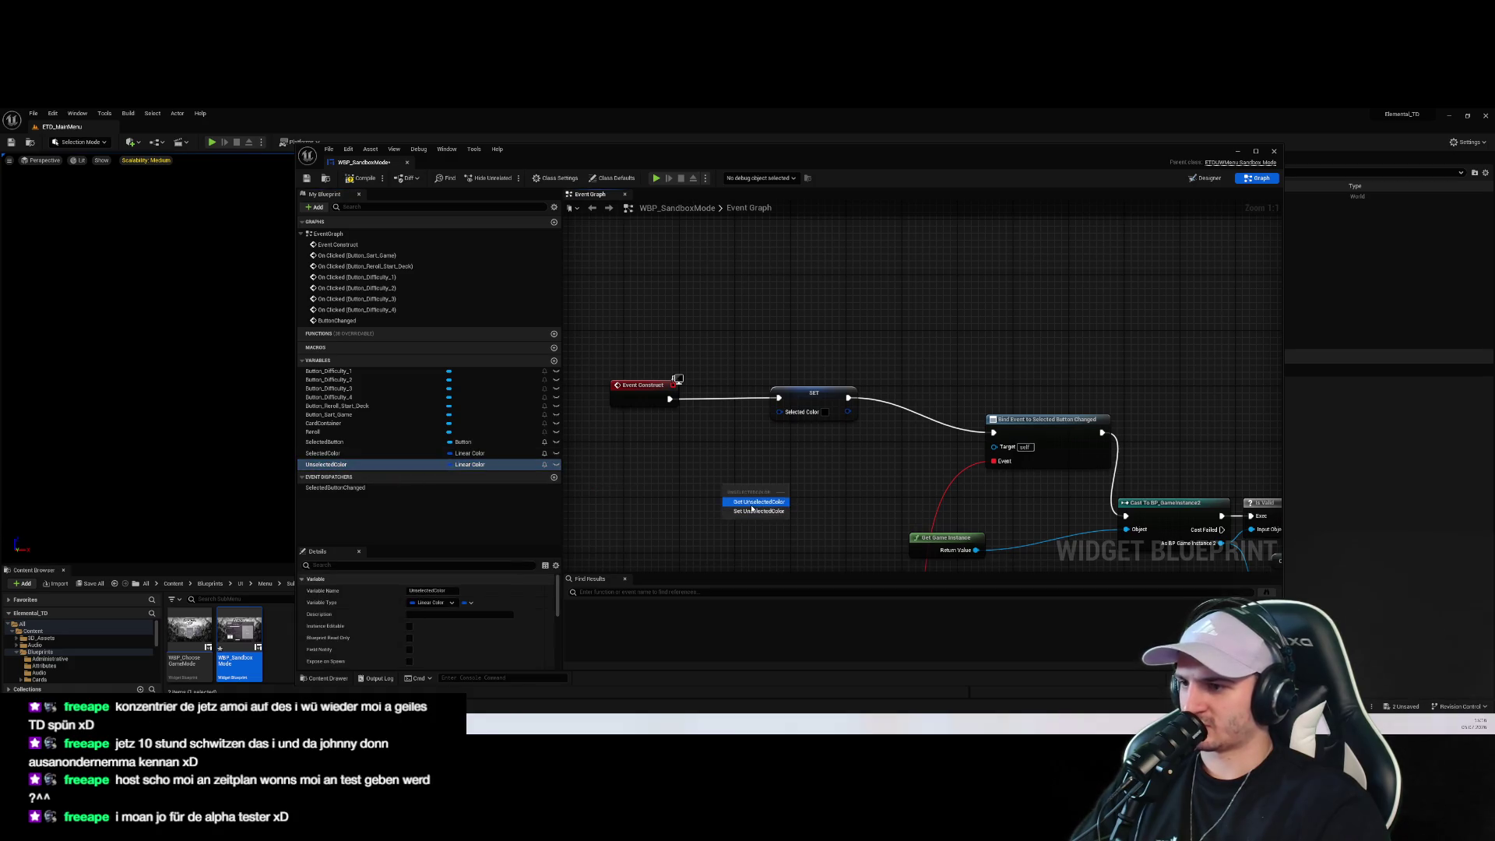
click(759, 511)
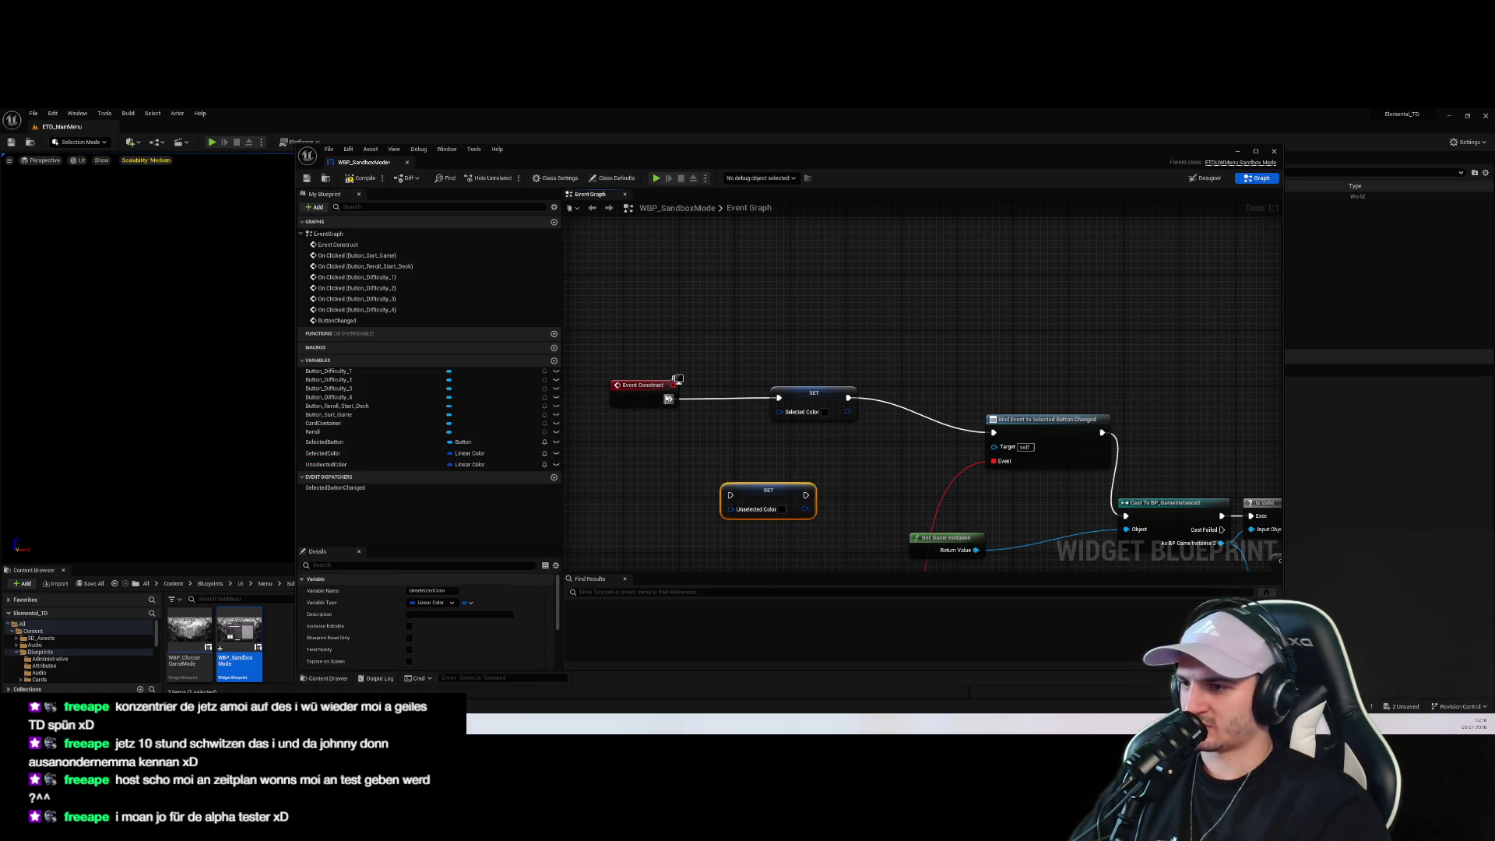
mouse_move(668, 398)
mouse_down()
mouse_move(760, 507)
mouse_move(731, 495)
mouse_move(779, 397)
mouse_up()
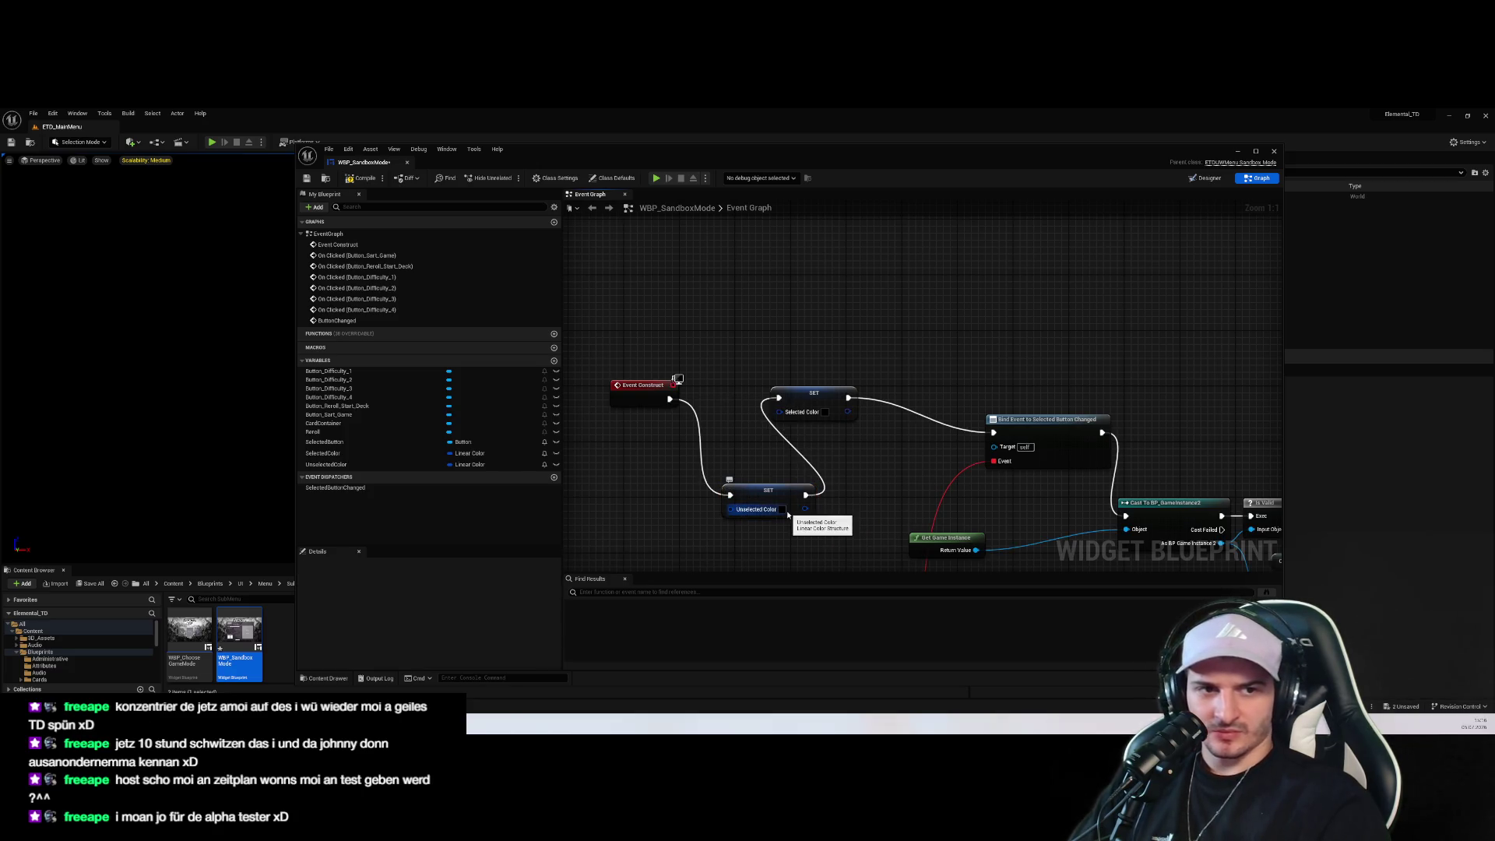
click(783, 509)
mouse_move(904, 558)
mouse_down()
mouse_move(906, 514)
mouse_move(906, 543)
mouse_up()
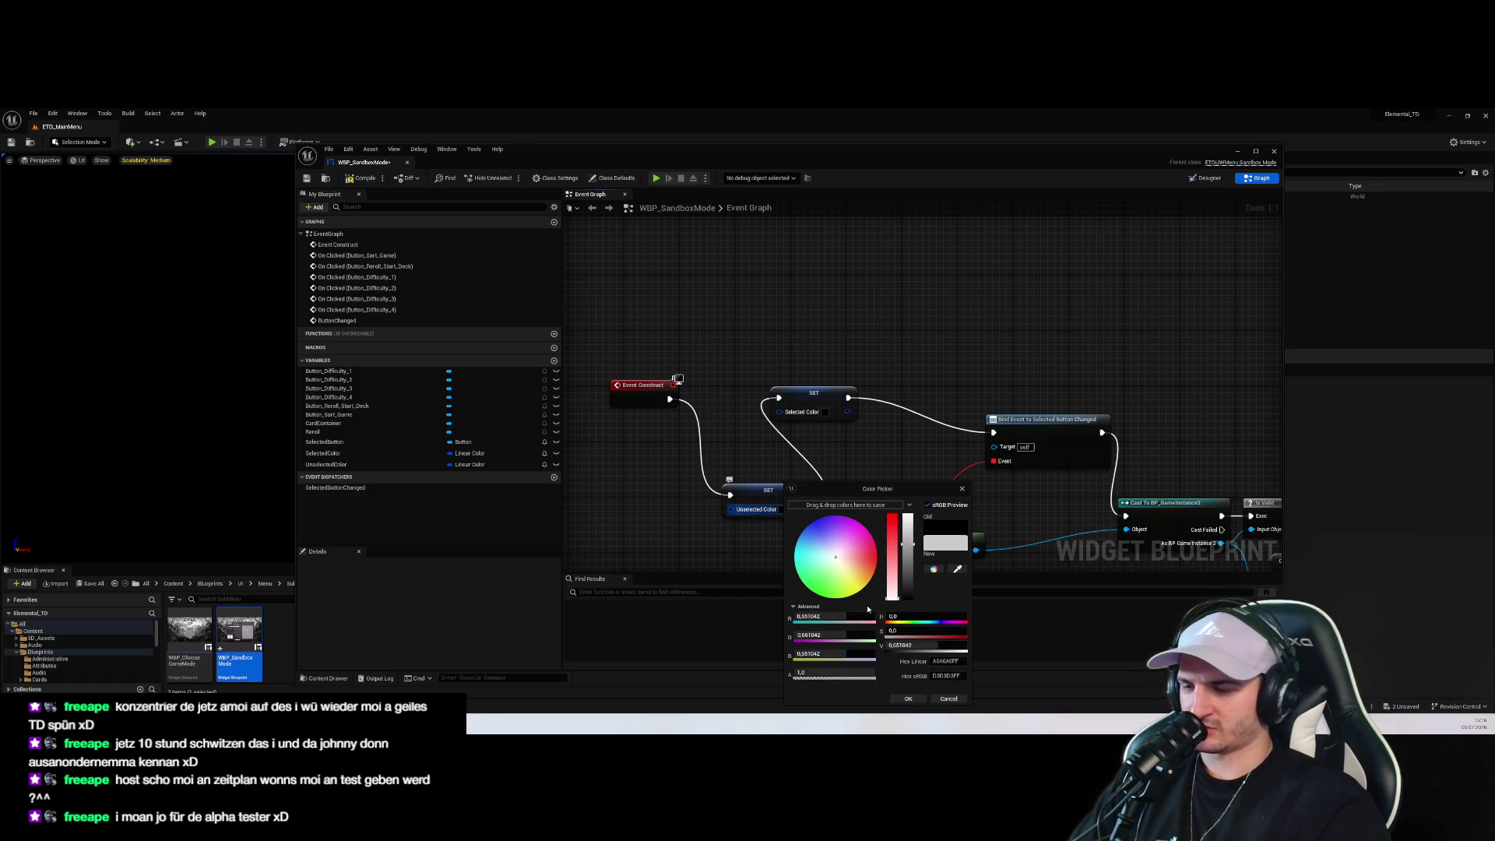
Confirm the unselected colour and check the image tint colour in Designer before returning to the graph
click(908, 698)
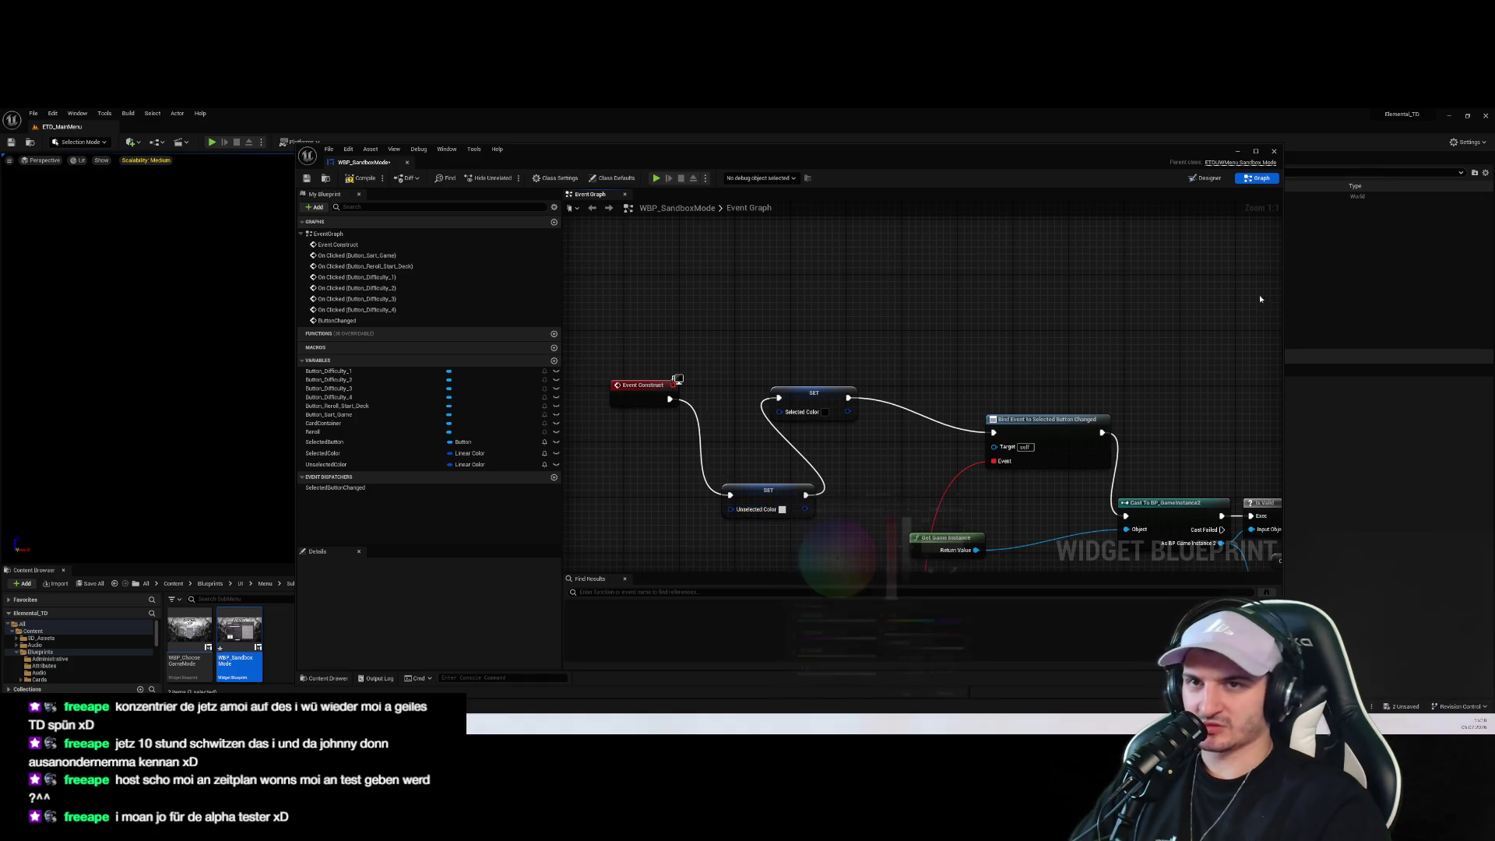
click(1209, 179)
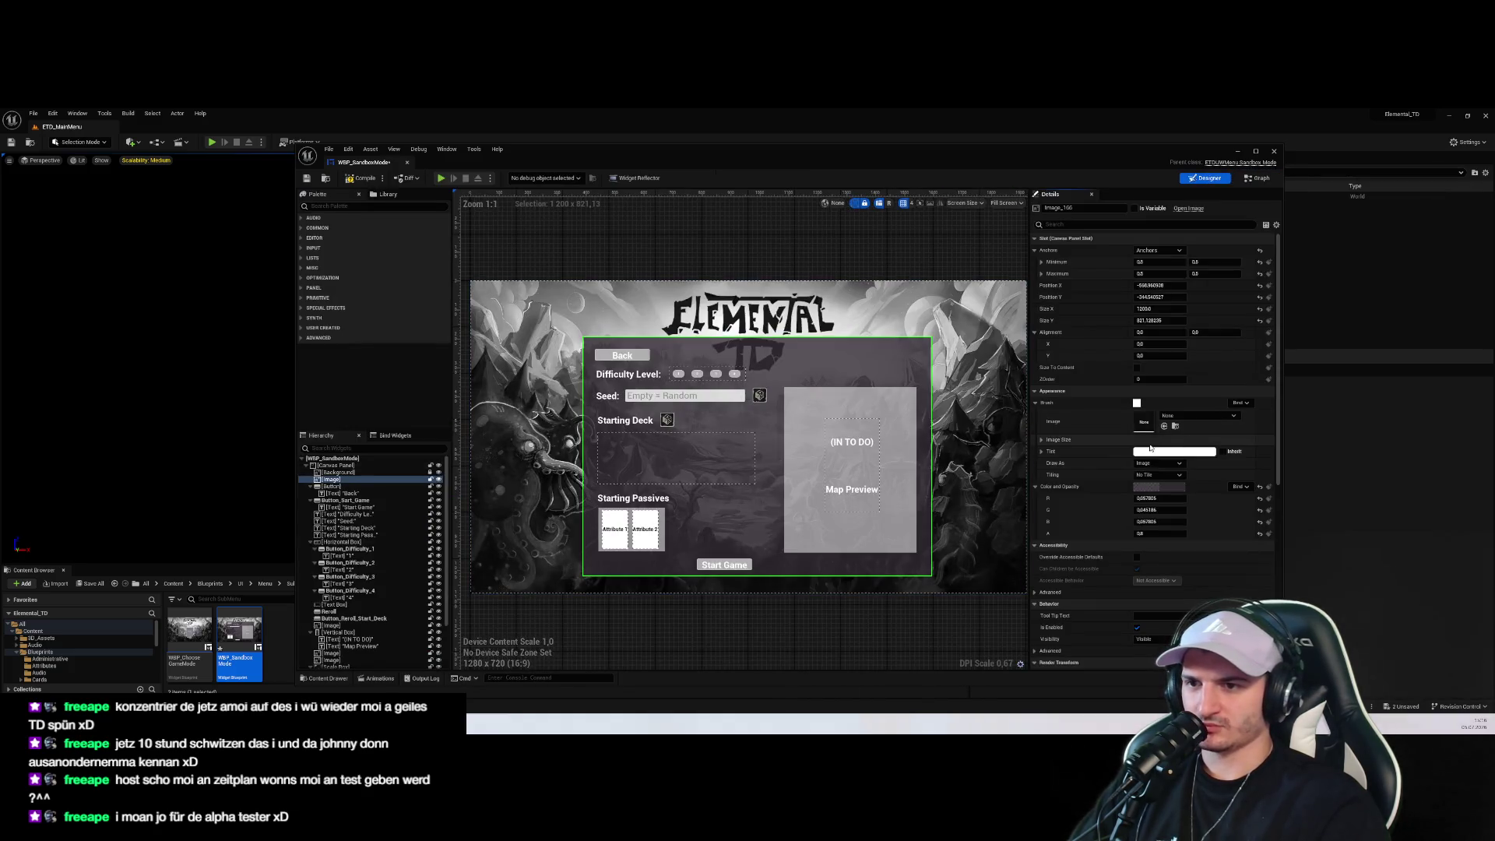
click(1175, 452)
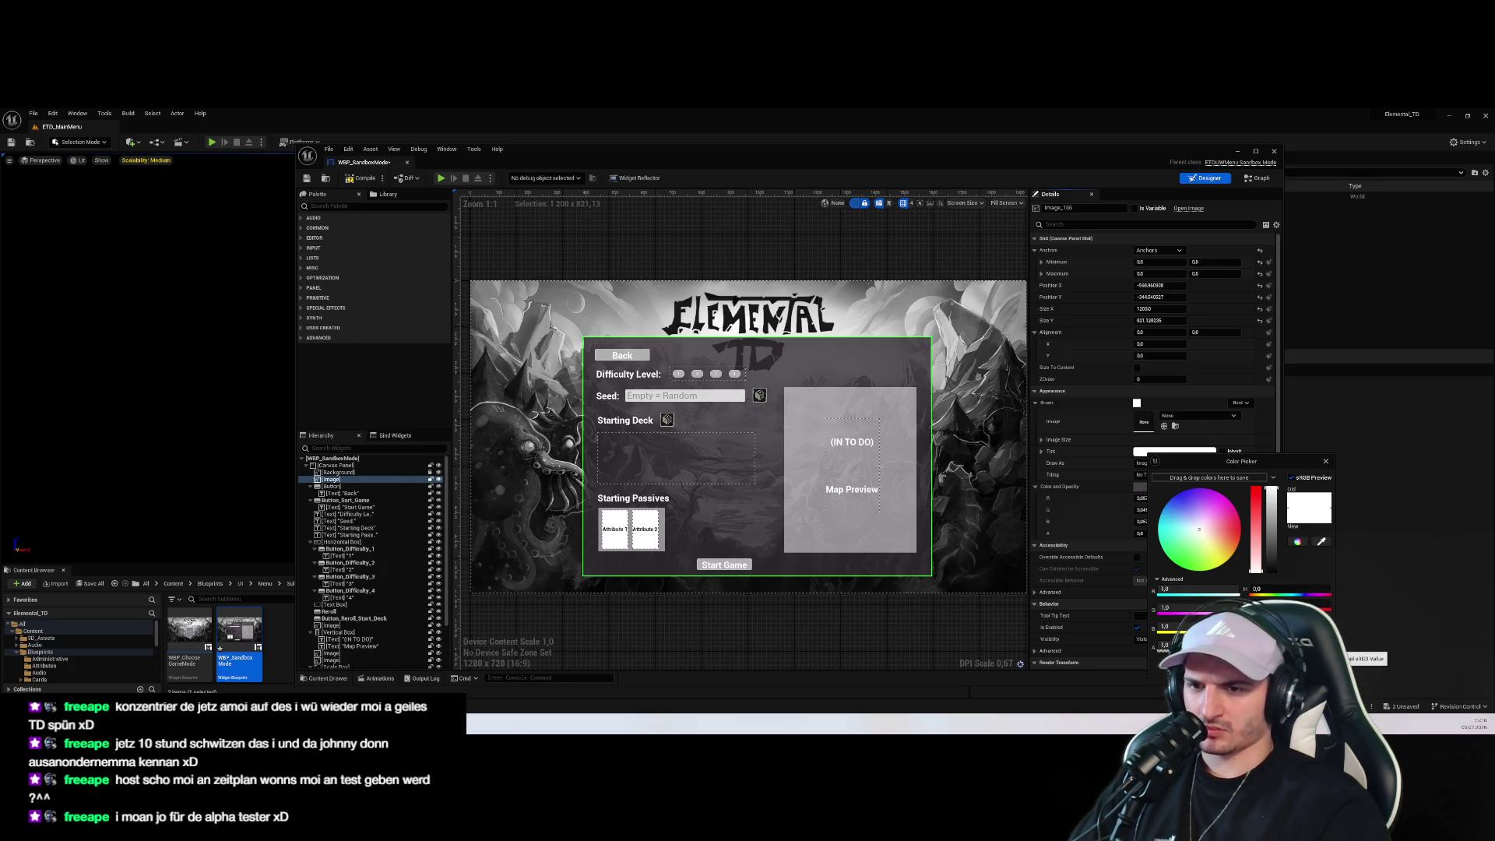
click(1326, 461)
click(1257, 178)
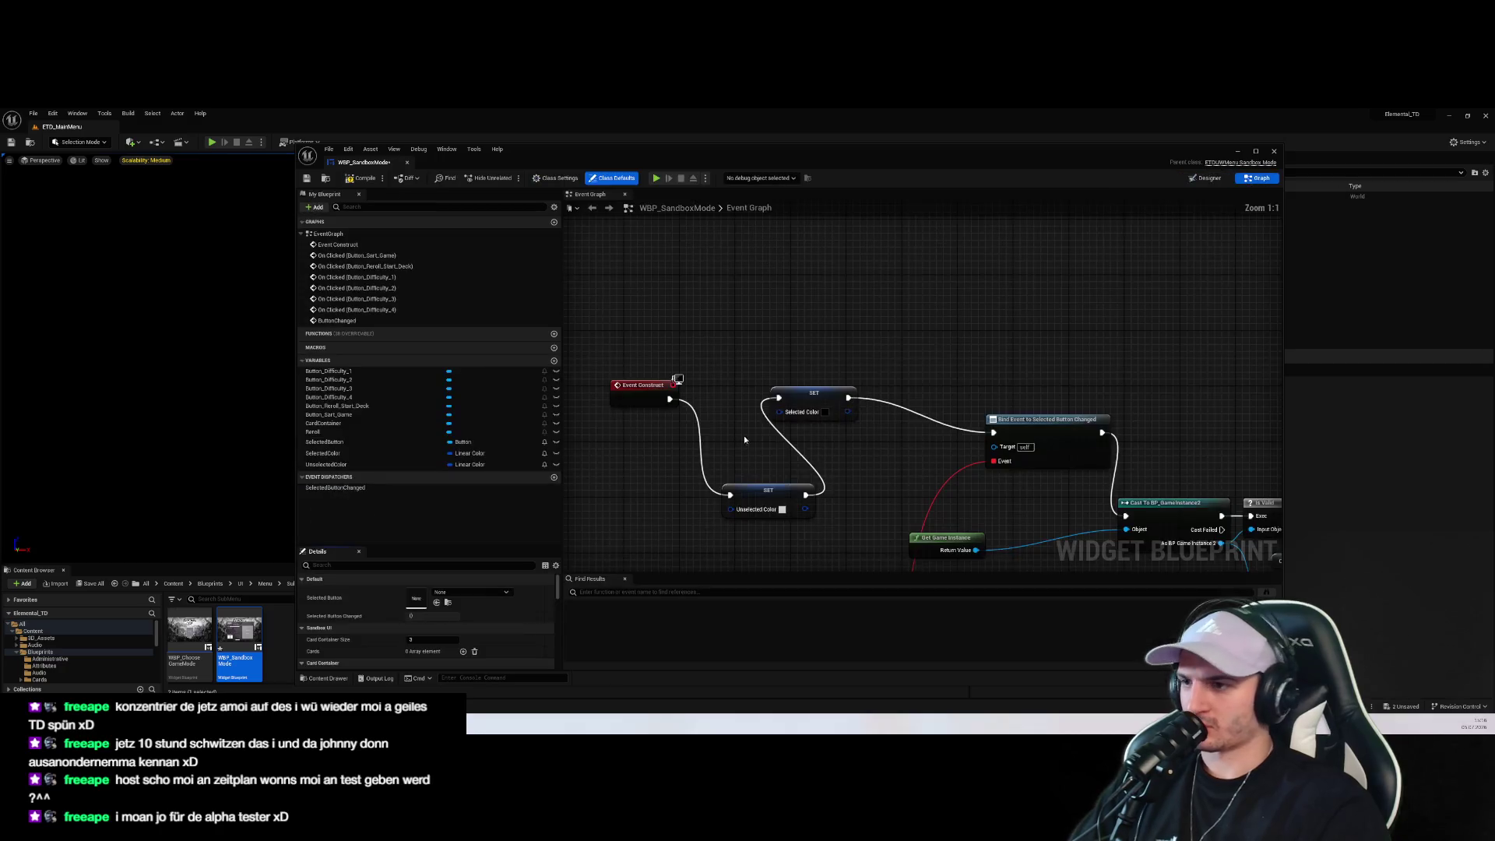
Set Unselected Color to pure white with hex FFFFFFFF
click(781, 509)
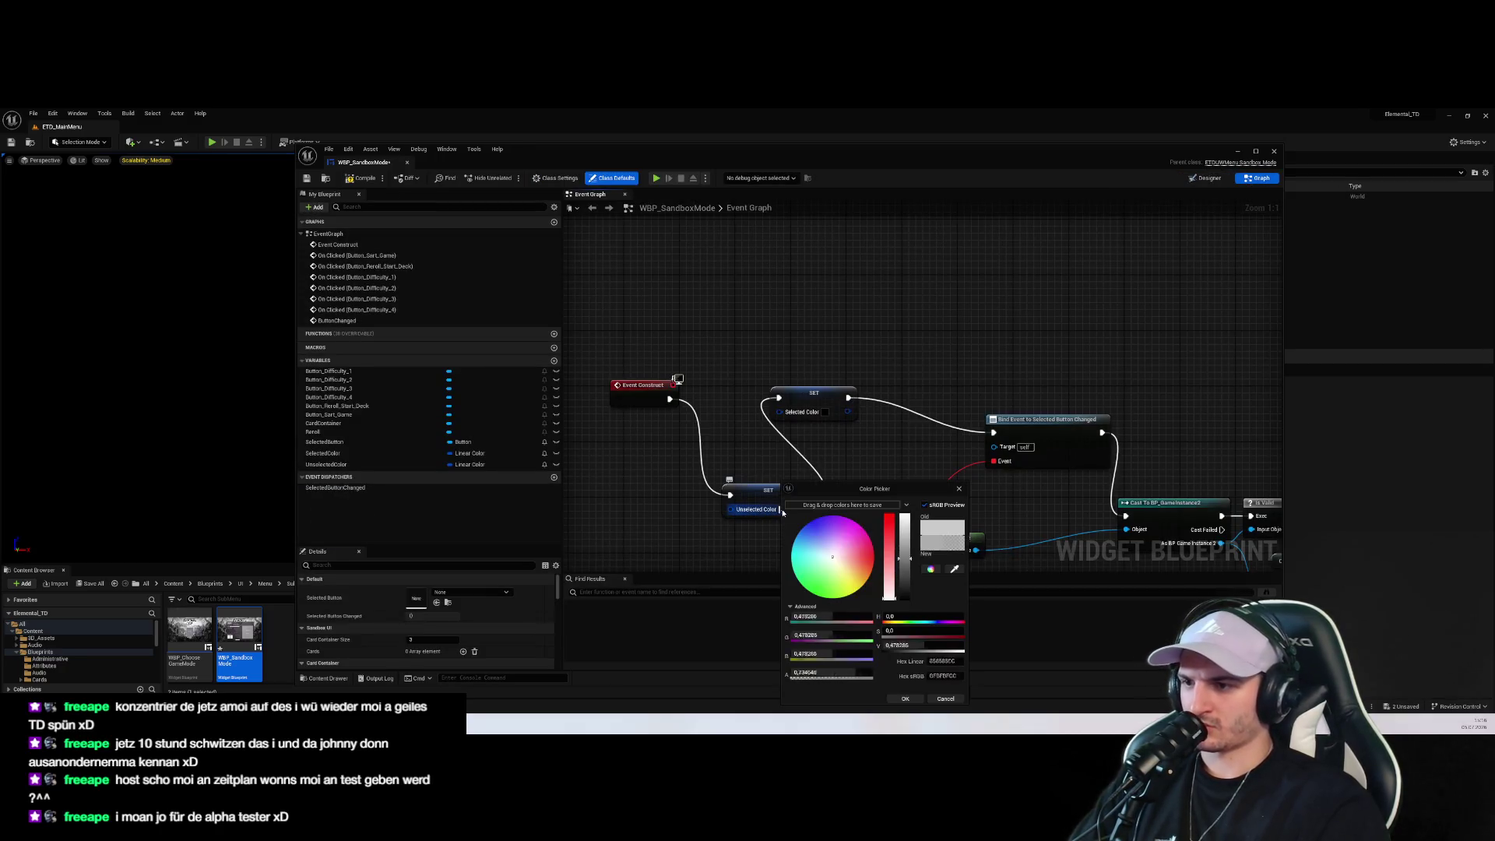
click(945, 675)
text(FFFFFFFF)
key(Return)
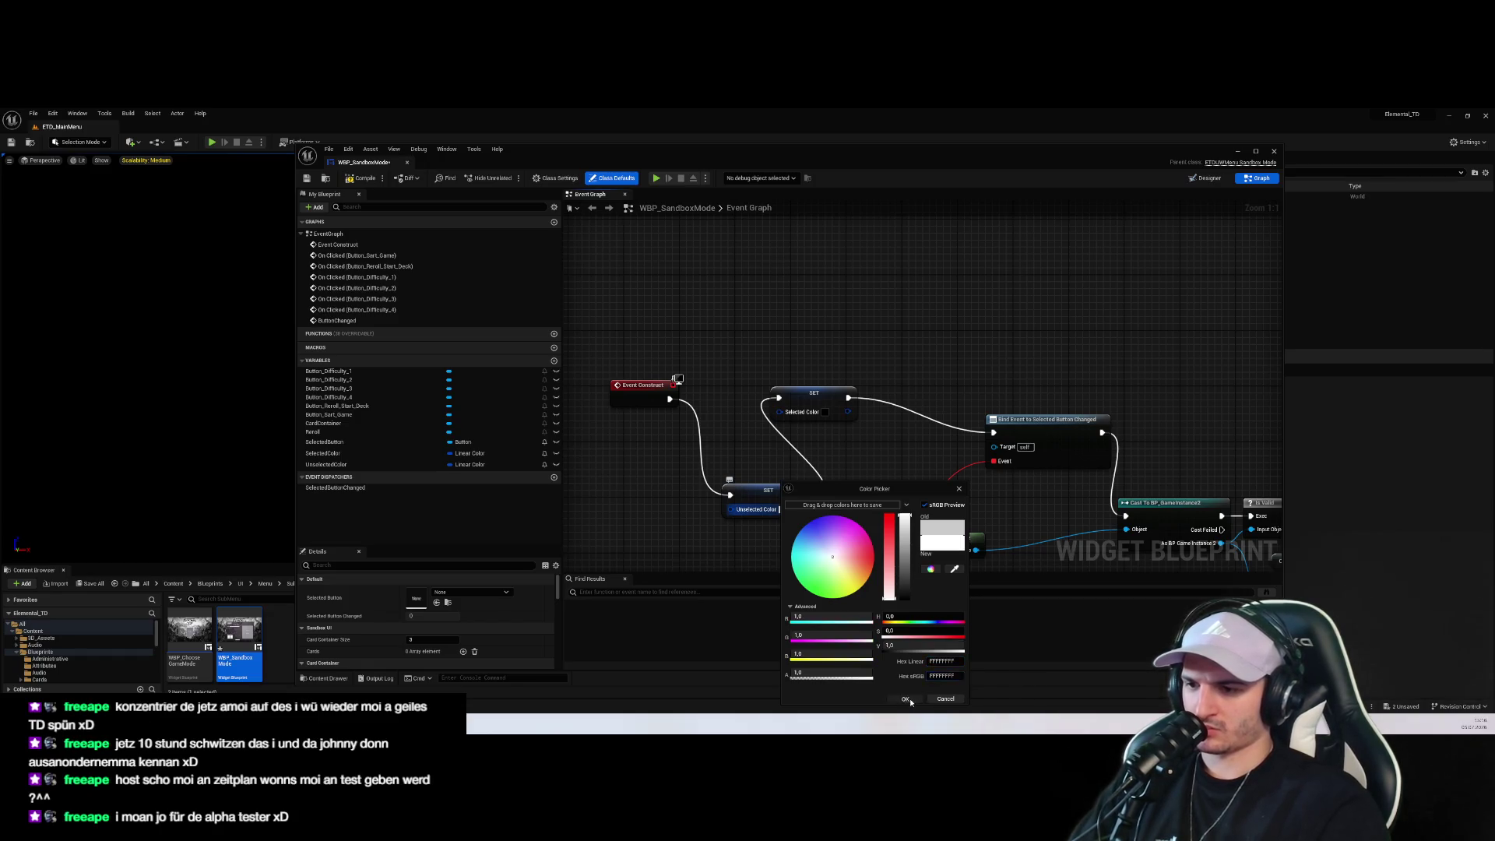
click(905, 699)
Set Selected Color to yellow, nudged slightly toward orange
click(827, 412)
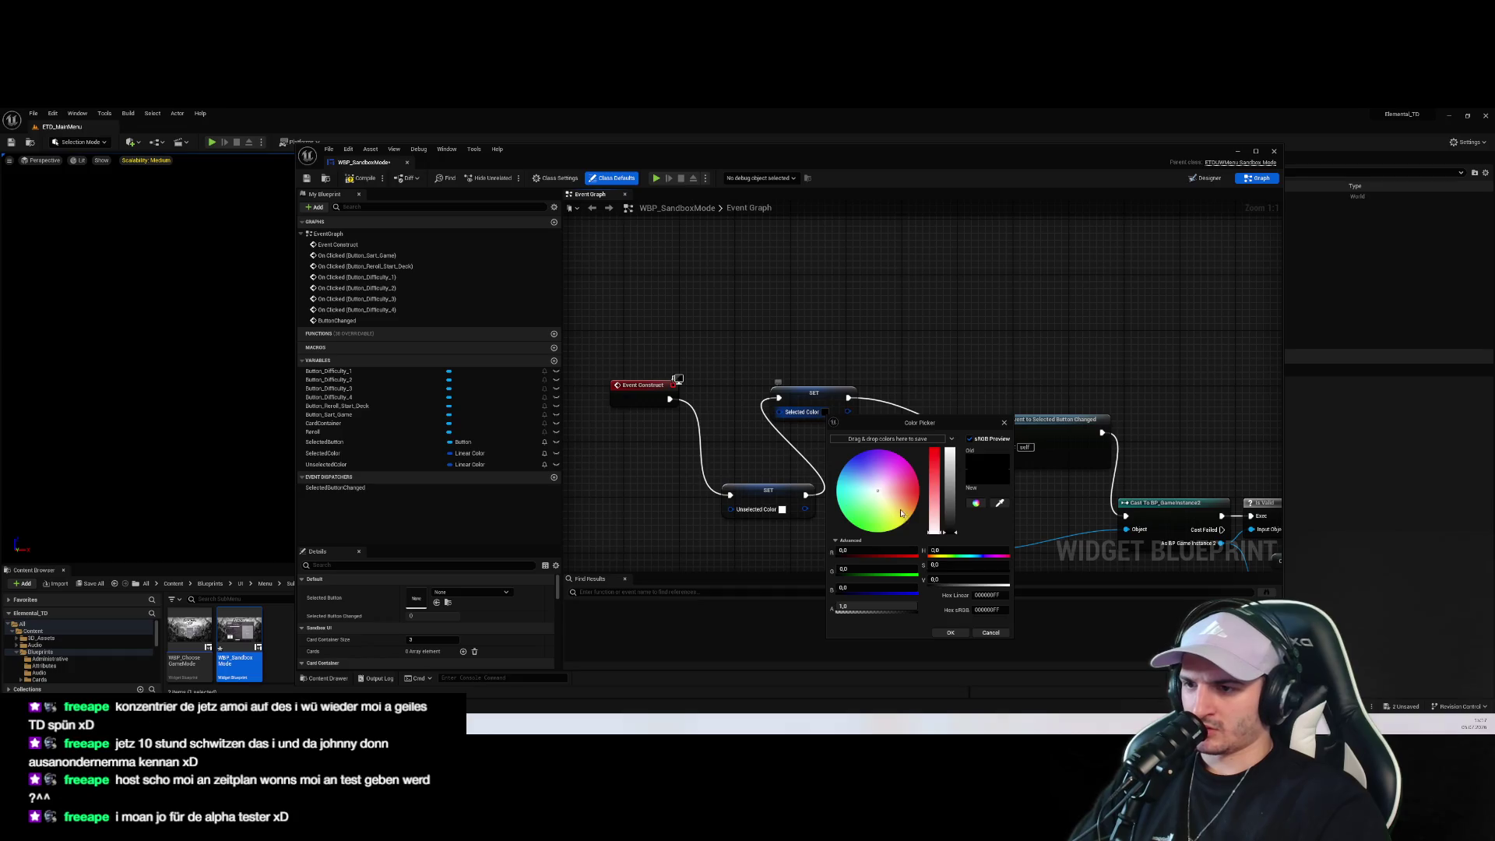
drag(903, 518, 922, 542)
click(950, 632)
click(824, 412)
drag(908, 517, 917, 518)
click(982, 632)
scroll(851, 470, down, 3)
Add an Is Valid check on the Selected Button getter in ButtonChanged
scroll(850, 470, up, 3)
mouse_move(781, 495)
mouse_down()
mouse_move(759, 461)
mouse_move(735, 524)
mouse_up()
drag(758, 518, 788, 502)
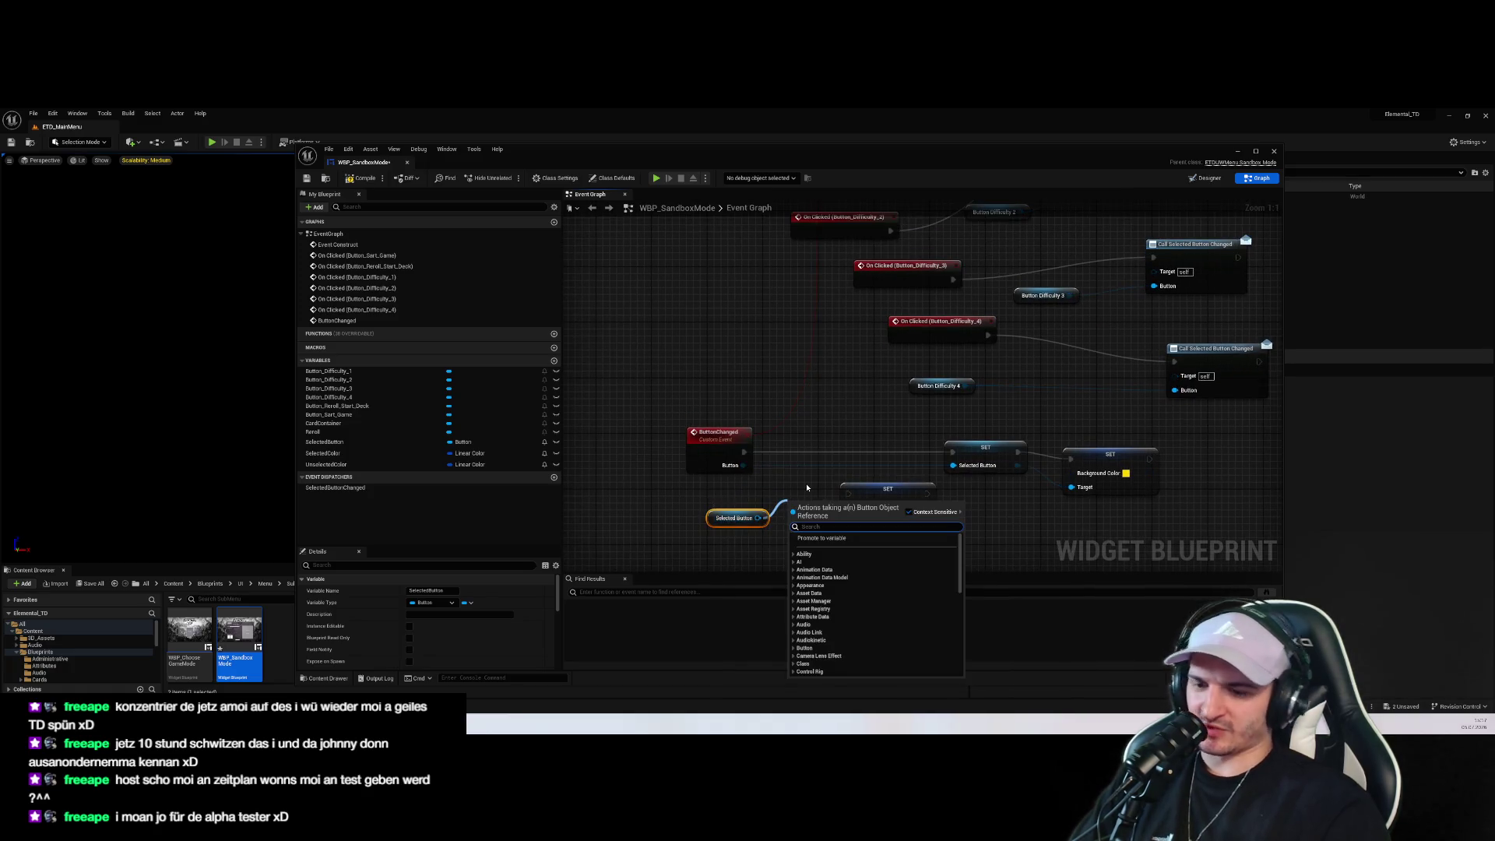
text(isvalid)
key(Return)
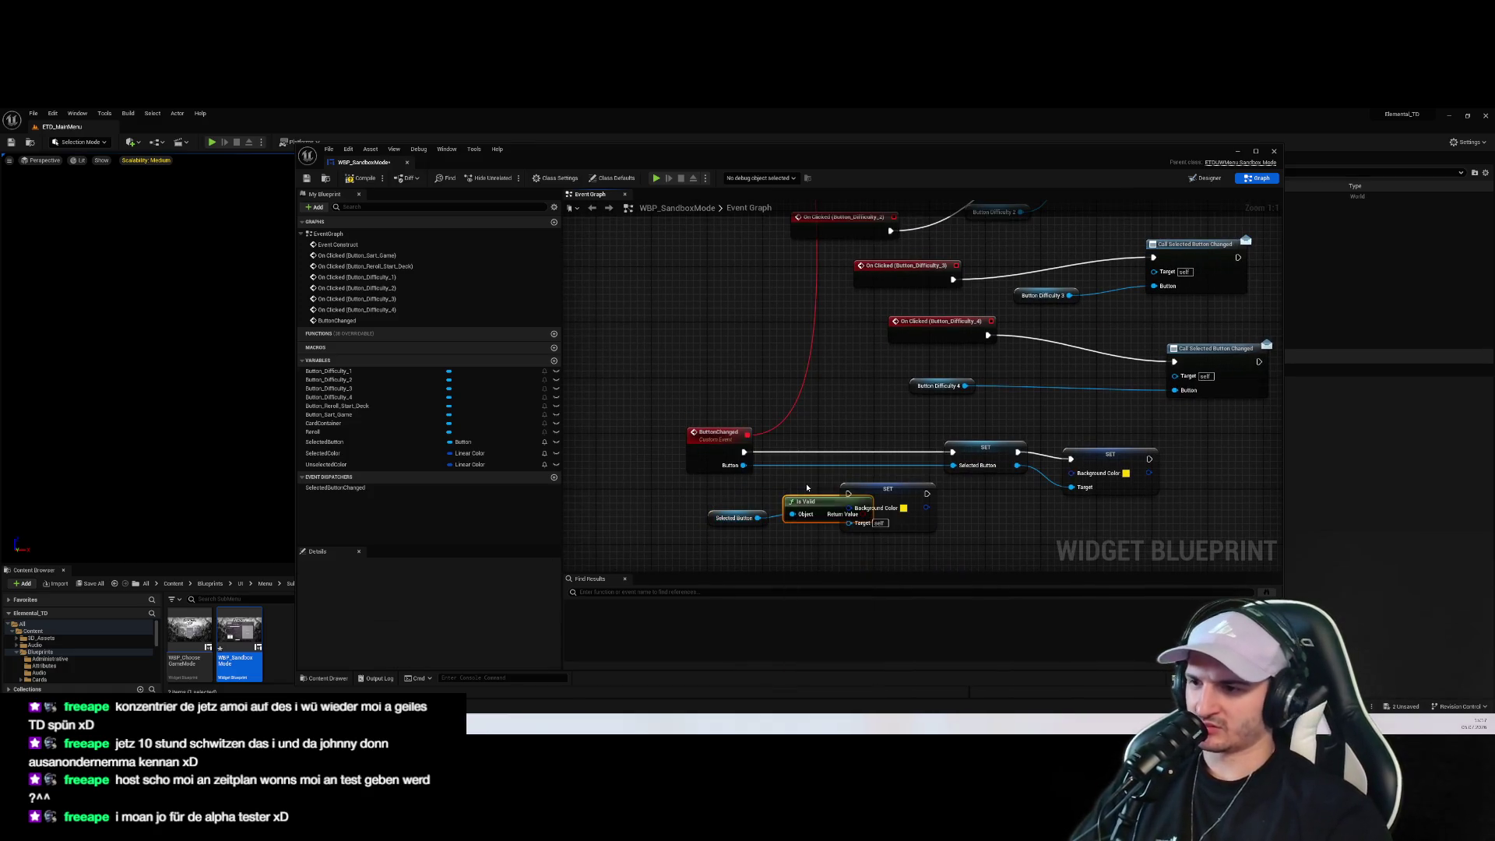
key(Delete)
mouse_move(758, 518)
mouse_down()
mouse_move(795, 492)
mouse_move(821, 433)
mouse_move(798, 452)
mouse_move(952, 452)
mouse_up()
text(is valid)
key(Return)
Reset Selected Button's Background Color to Unselected Color before the SET Selected Button node
drag(879, 489, 899, 543)
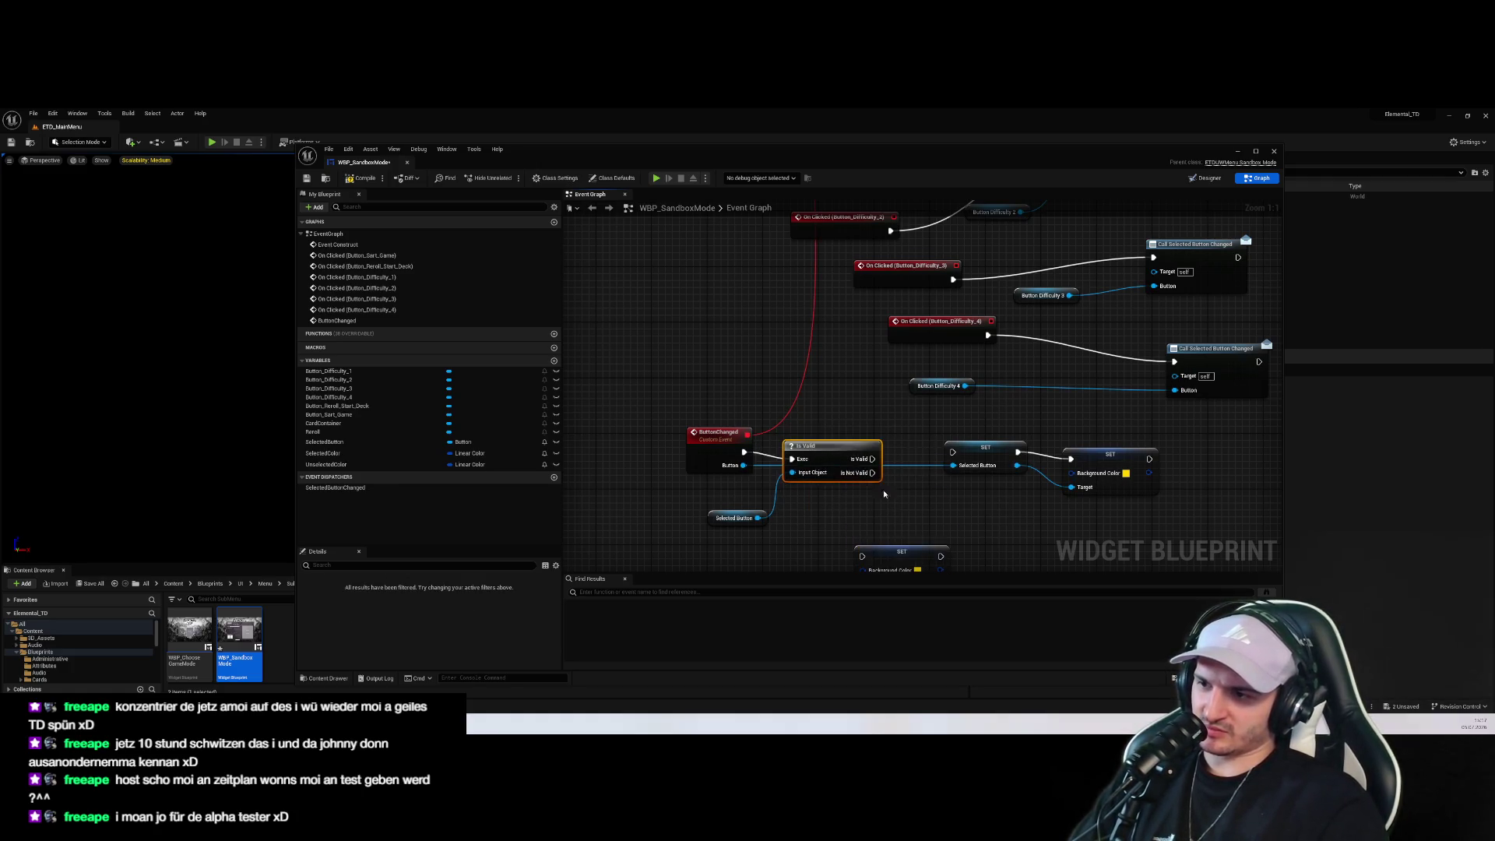
drag(897, 471, 946, 437)
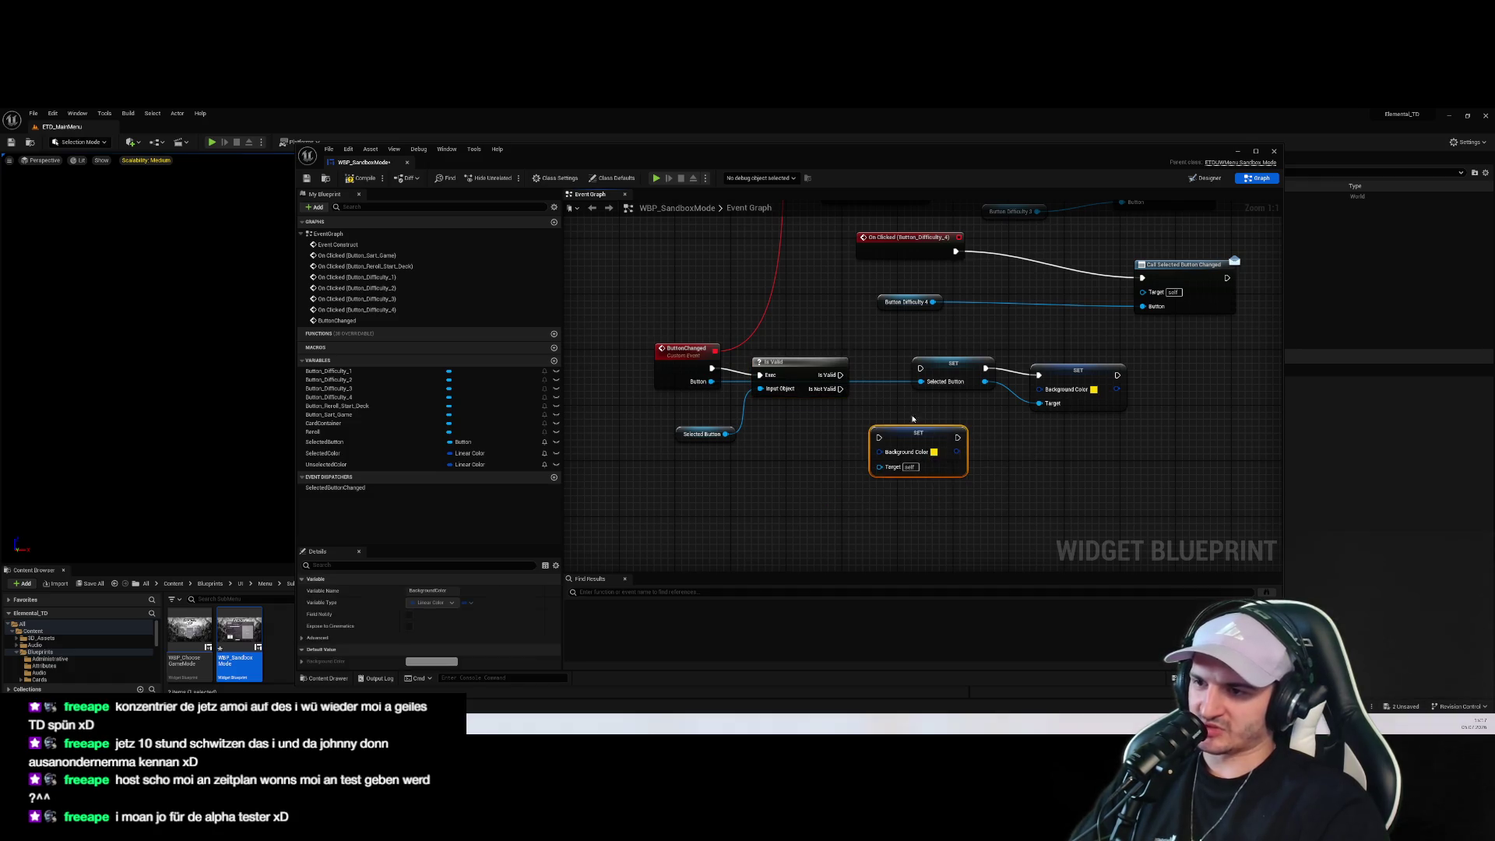
mouse_move(333, 467)
mouse_down()
mouse_move(782, 489)
mouse_move(775, 479)
mouse_up()
click(798, 487)
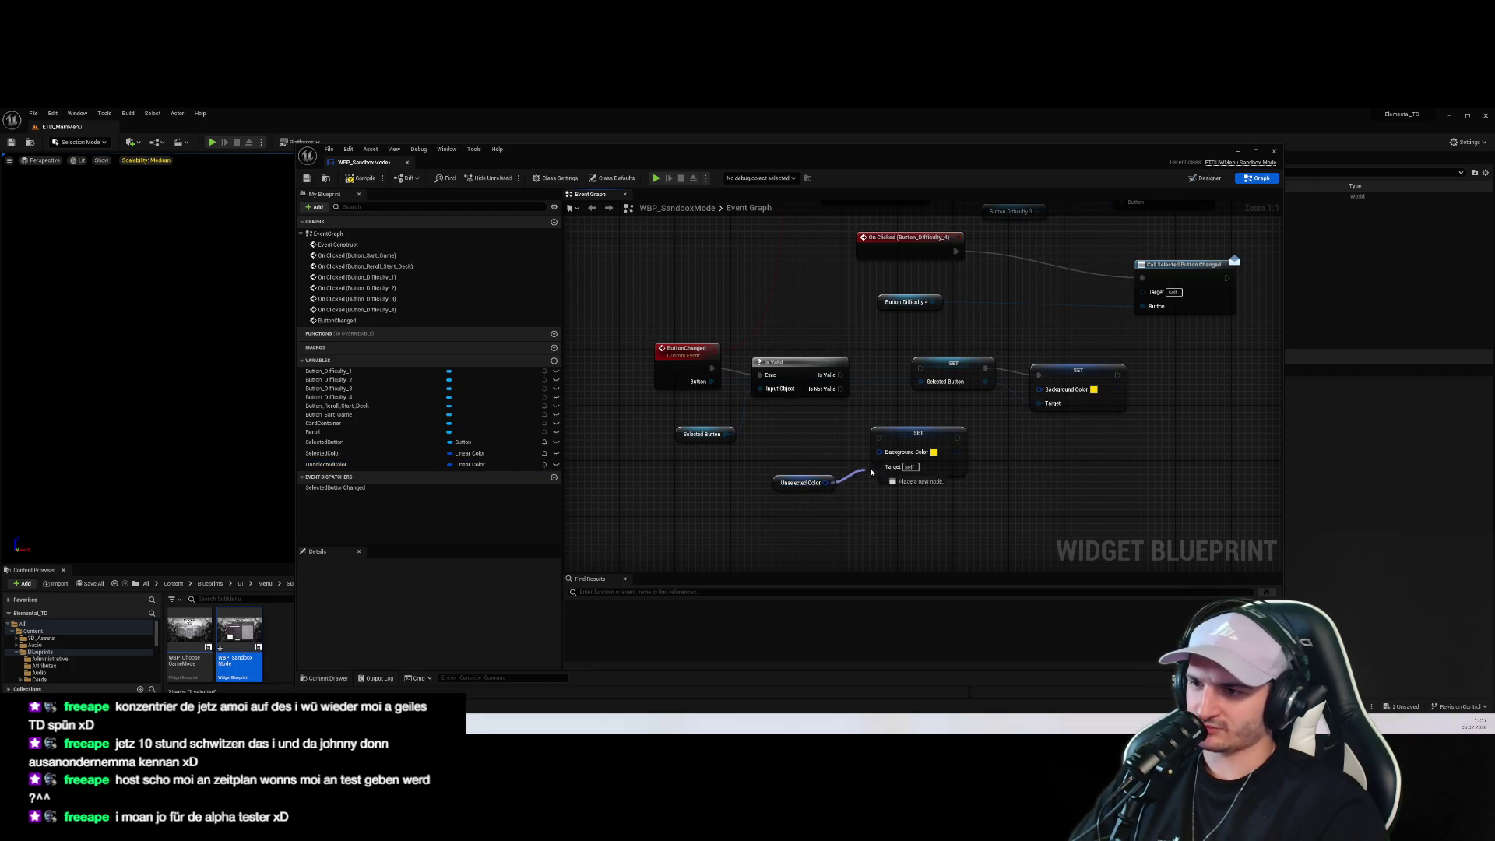
mouse_move(725, 434)
mouse_down()
mouse_move(899, 477)
mouse_move(861, 459)
mouse_move(880, 451)
mouse_move(893, 374)
mouse_move(843, 421)
mouse_up()
drag(935, 417, 1031, 423)
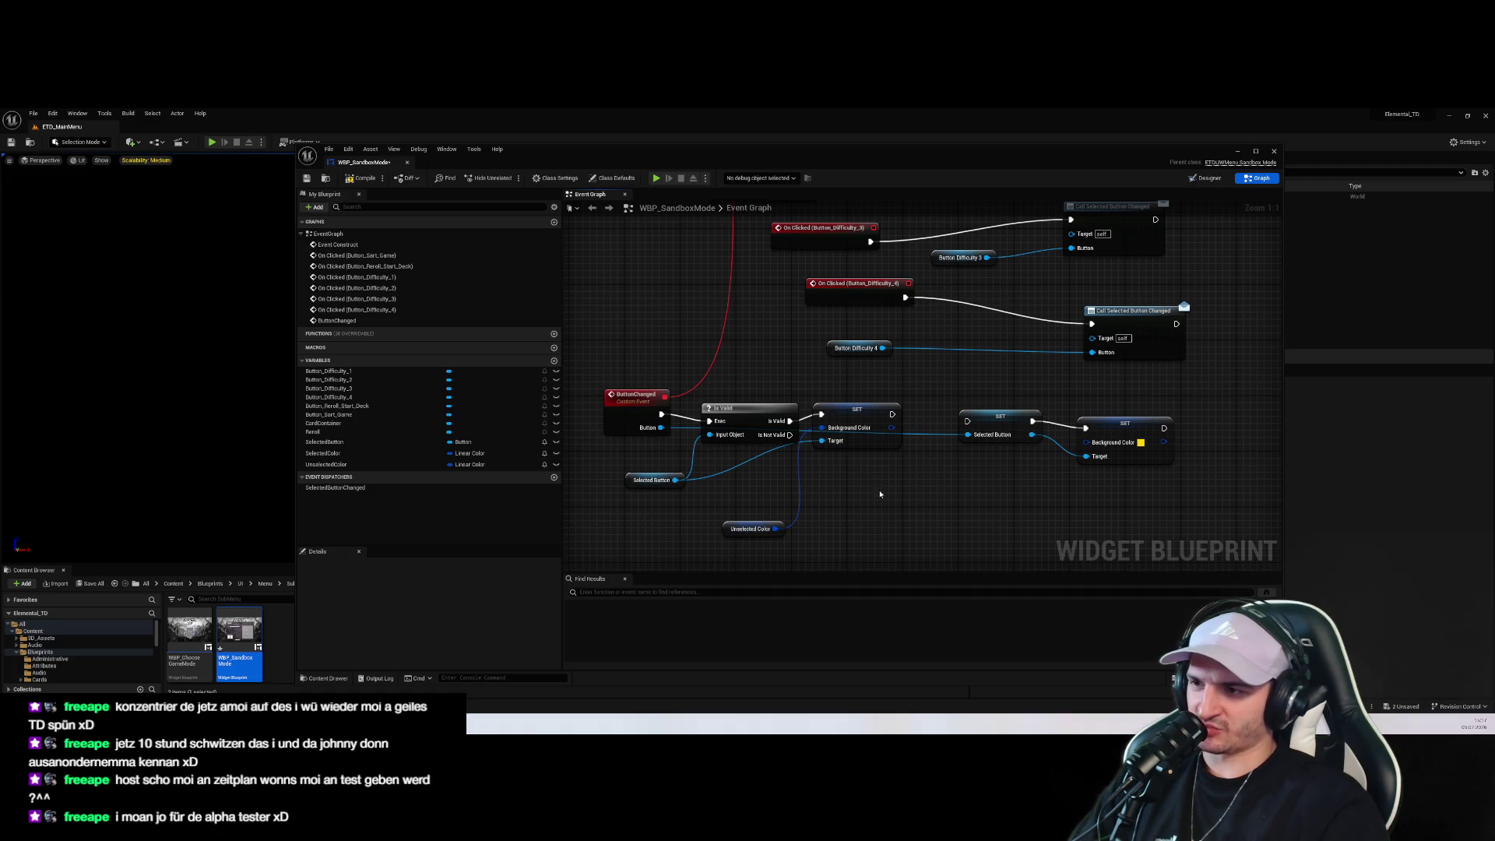
drag(892, 414, 970, 418)
click(998, 419)
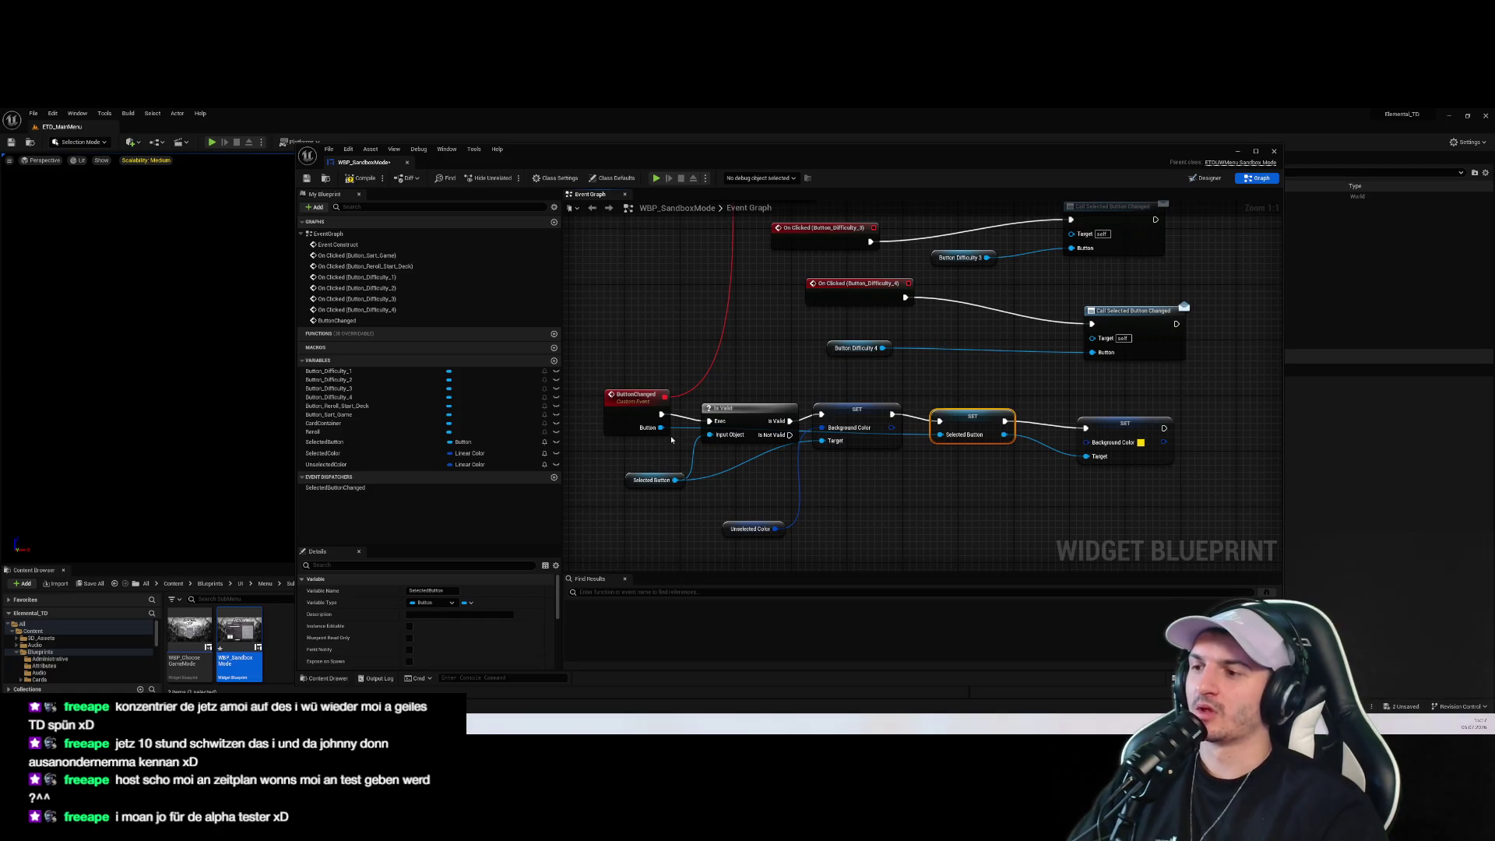
Rearrange Is Valid above the Selected Button getter, wire its output, and bring SelectedColor into the graph
click(753, 357)
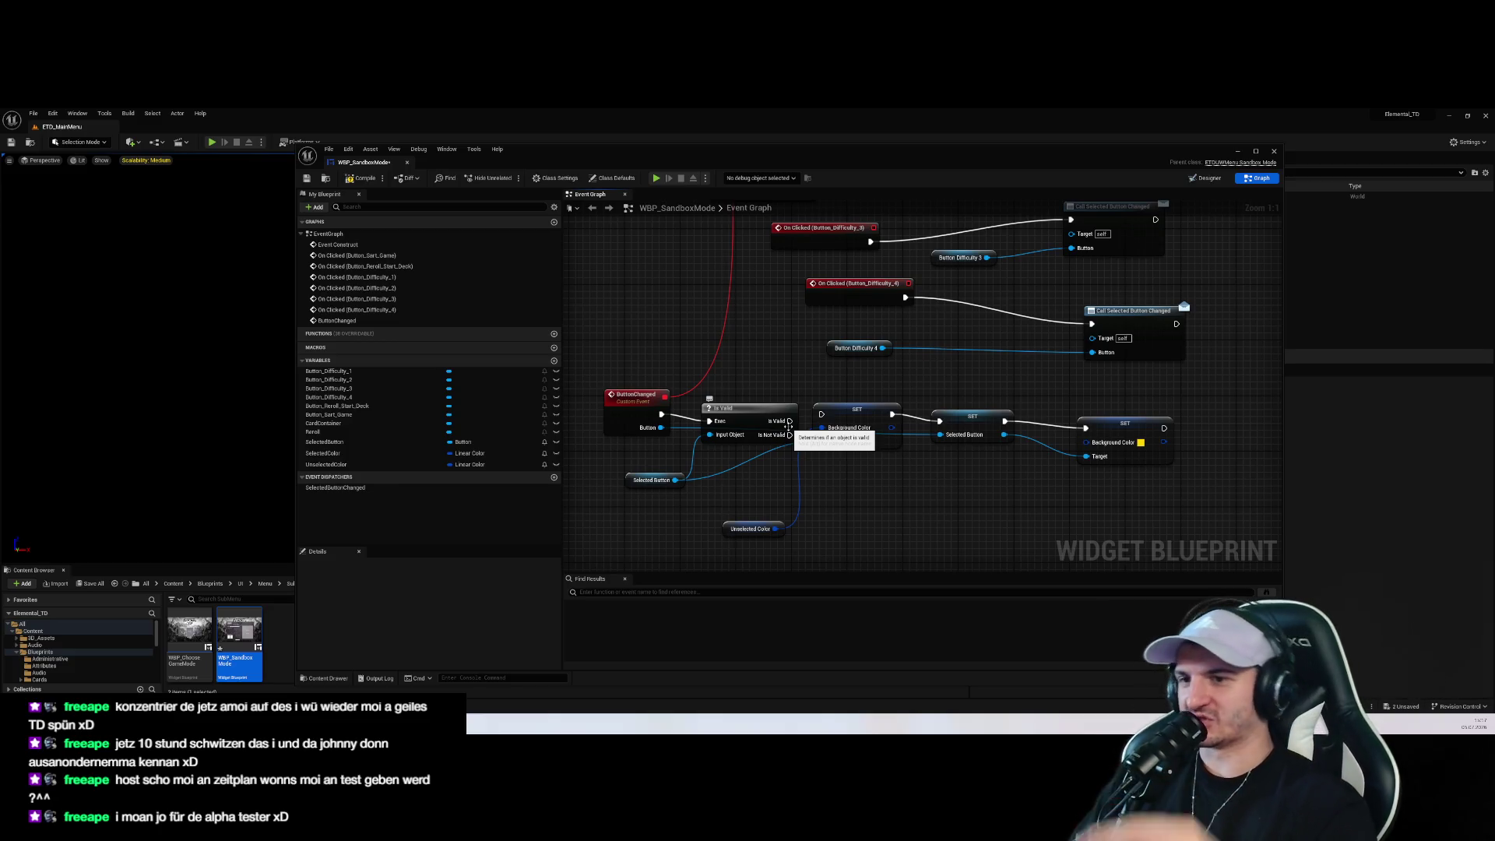
drag(922, 478, 701, 401)
click(915, 515)
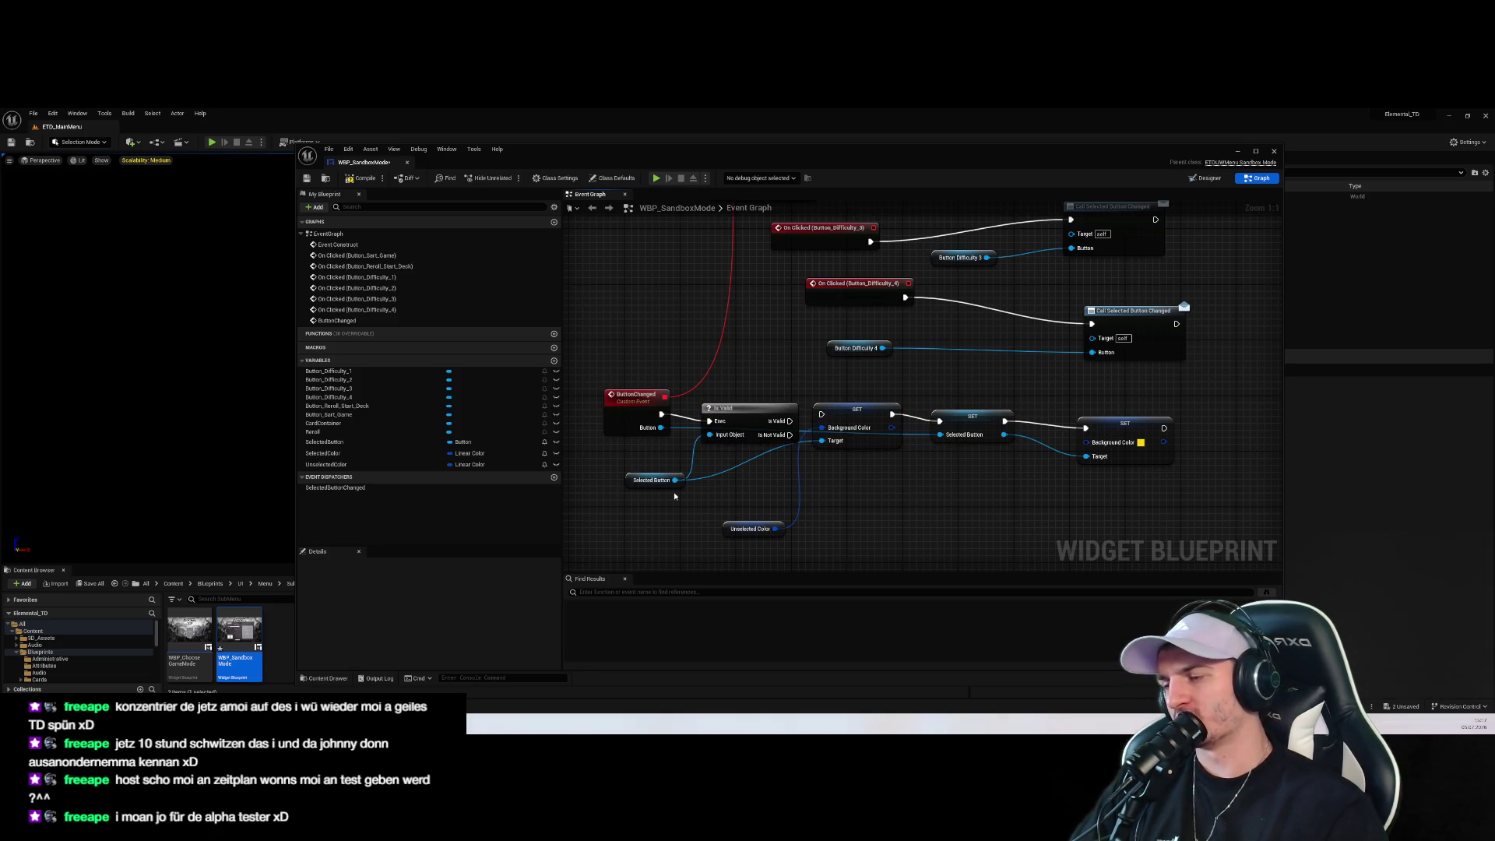
drag(673, 499, 748, 499)
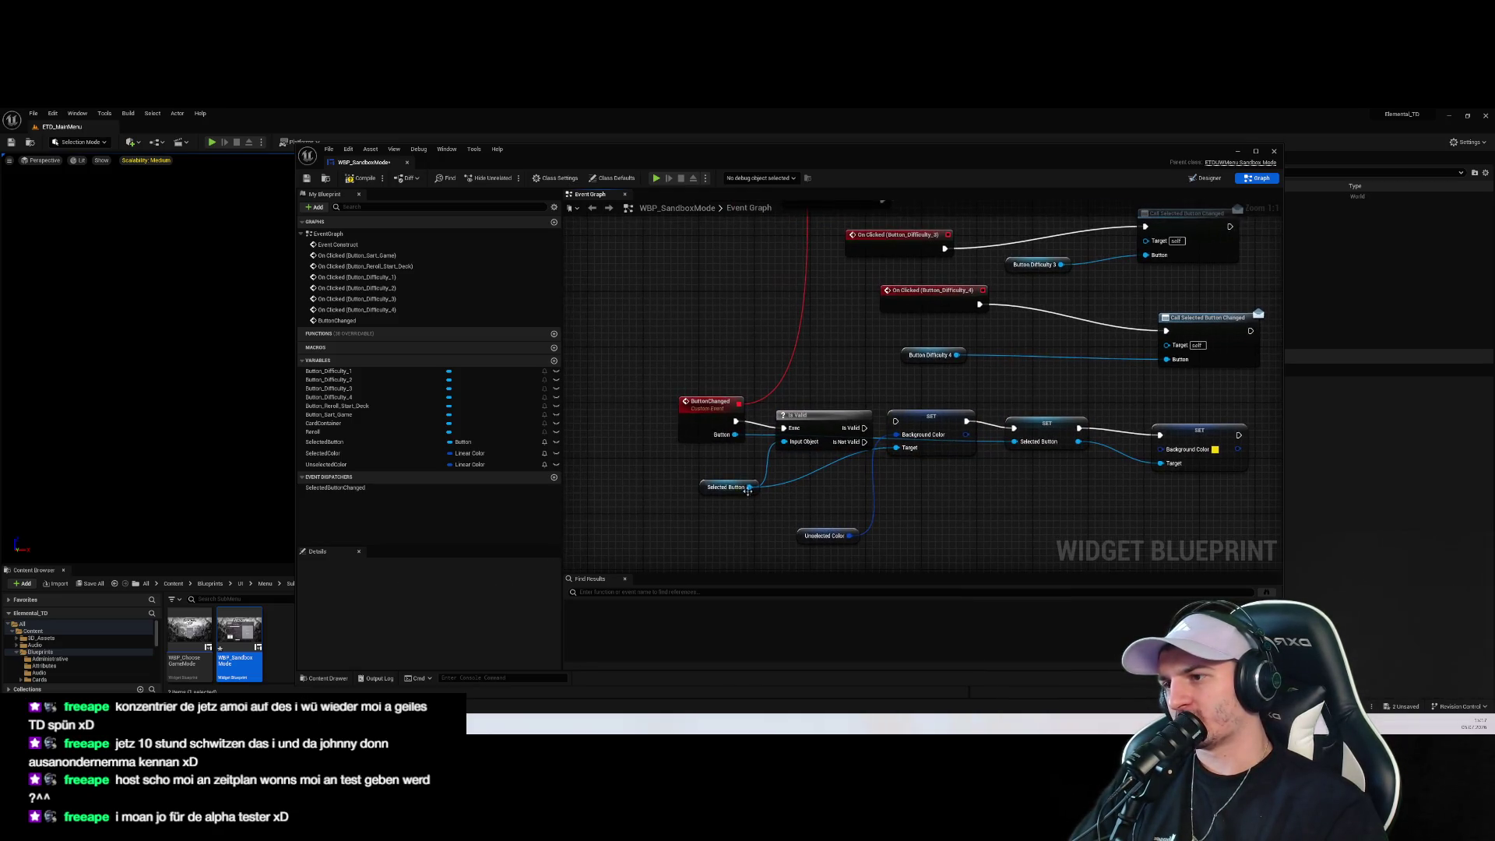
click(724, 486)
mouse_move(812, 435)
mouse_down()
mouse_move(813, 480)
mouse_move(812, 393)
mouse_up()
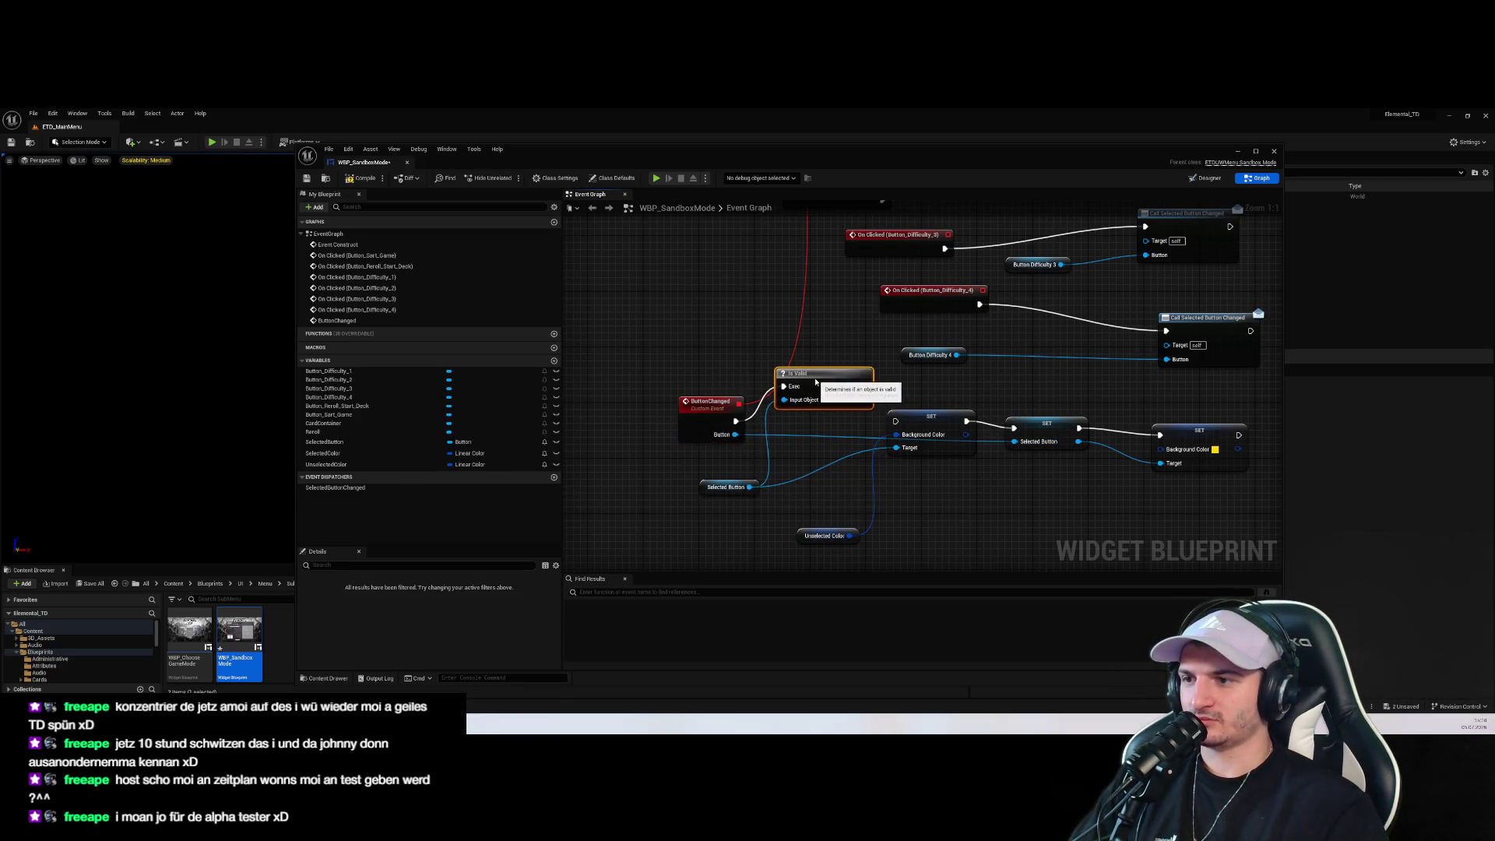
mouse_move(711, 485)
mouse_down()
mouse_move(675, 520)
mouse_move(724, 492)
mouse_up()
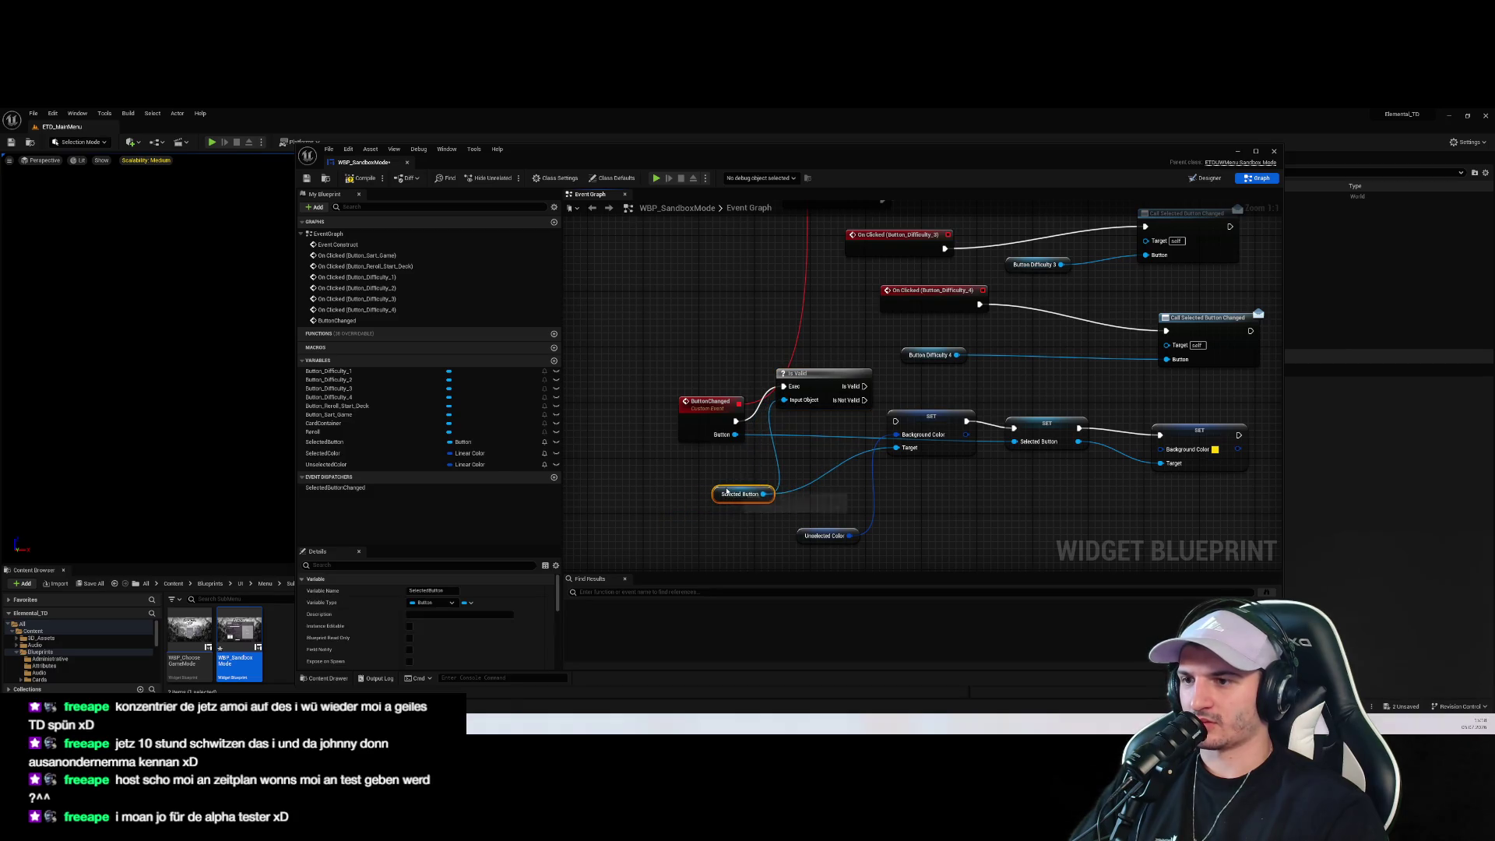
mouse_move(802, 374)
mouse_down()
mouse_move(803, 409)
mouse_move(895, 421)
mouse_up()
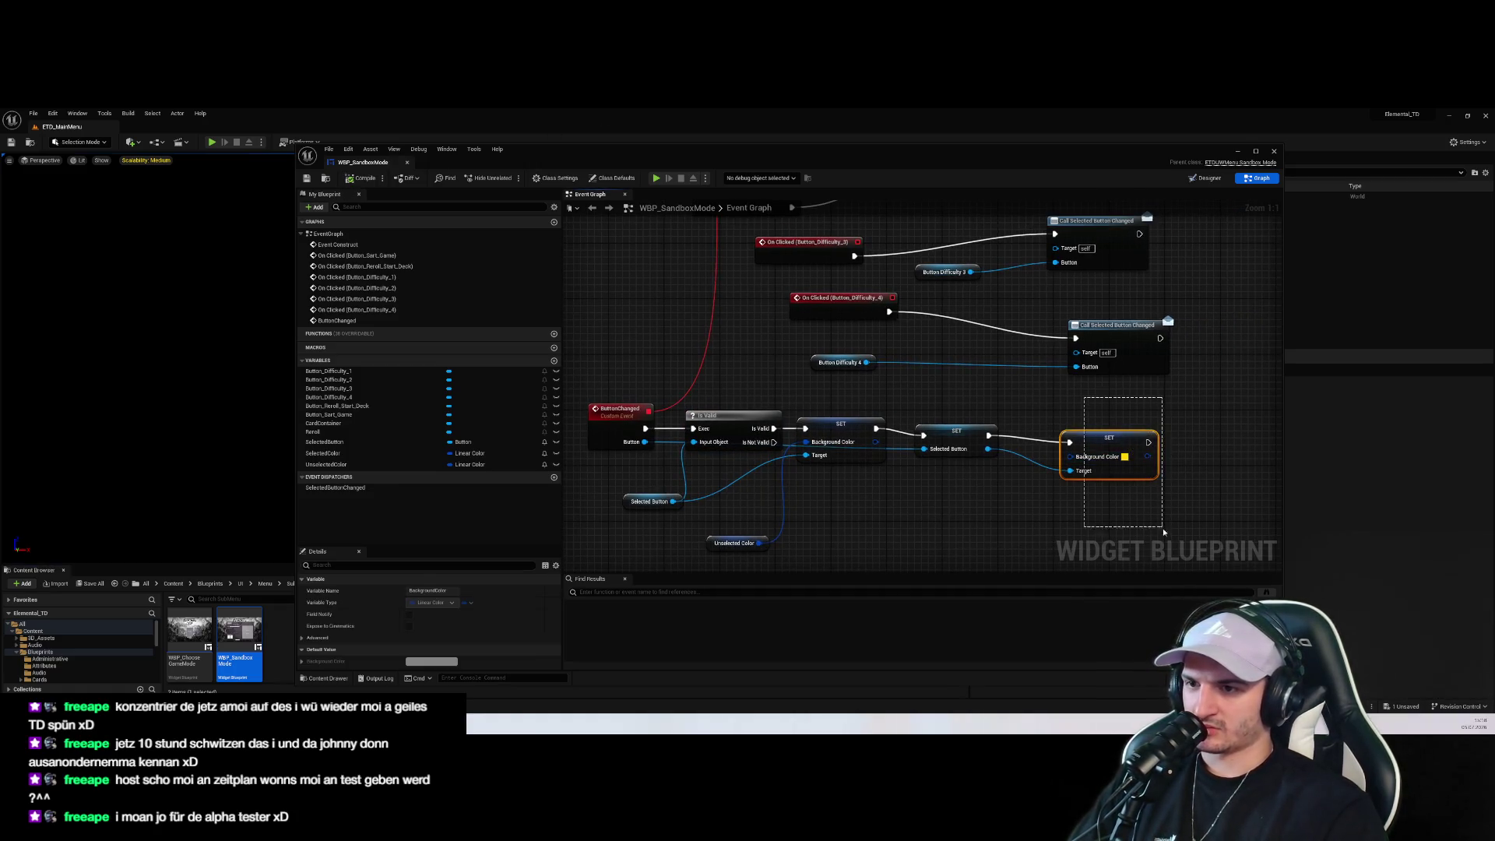
mouse_move(343, 453)
mouse_down()
mouse_move(919, 529)
mouse_move(1070, 456)
mouse_up()
key(ctrl+s)
click(211, 142)
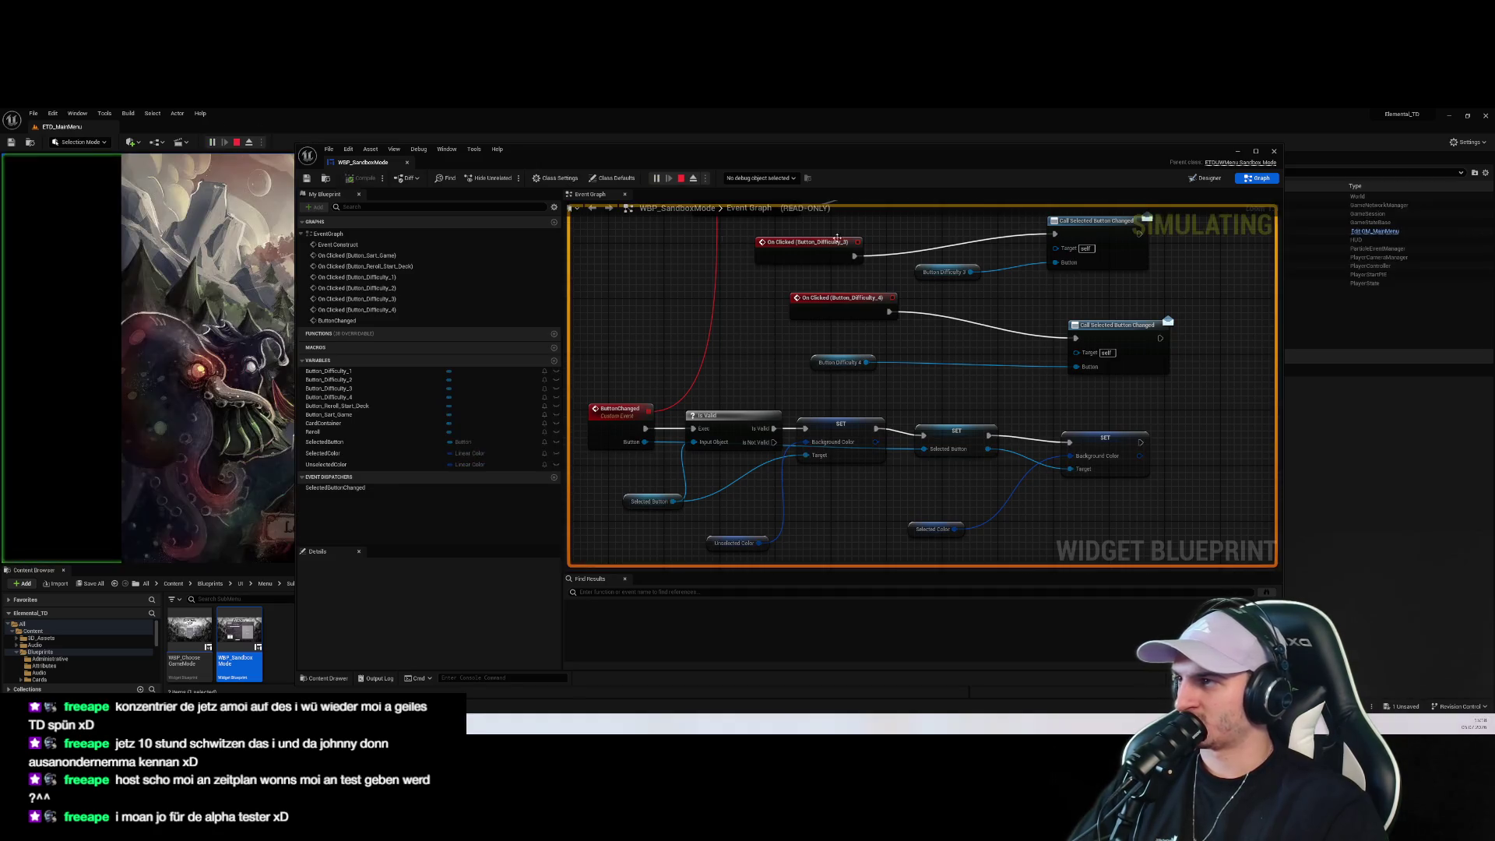
click(485, 472)
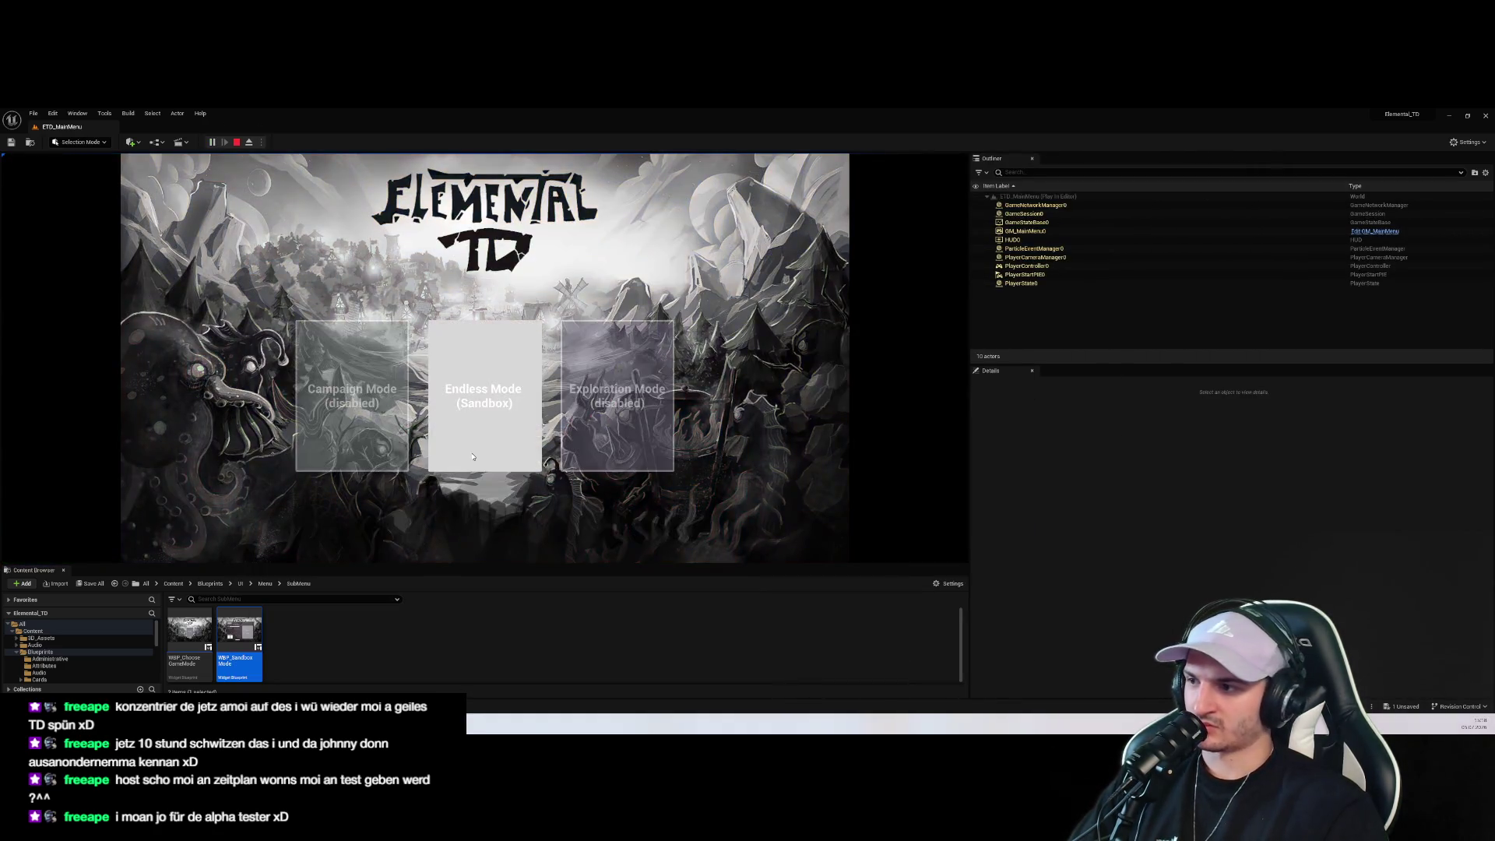
click(509, 468)
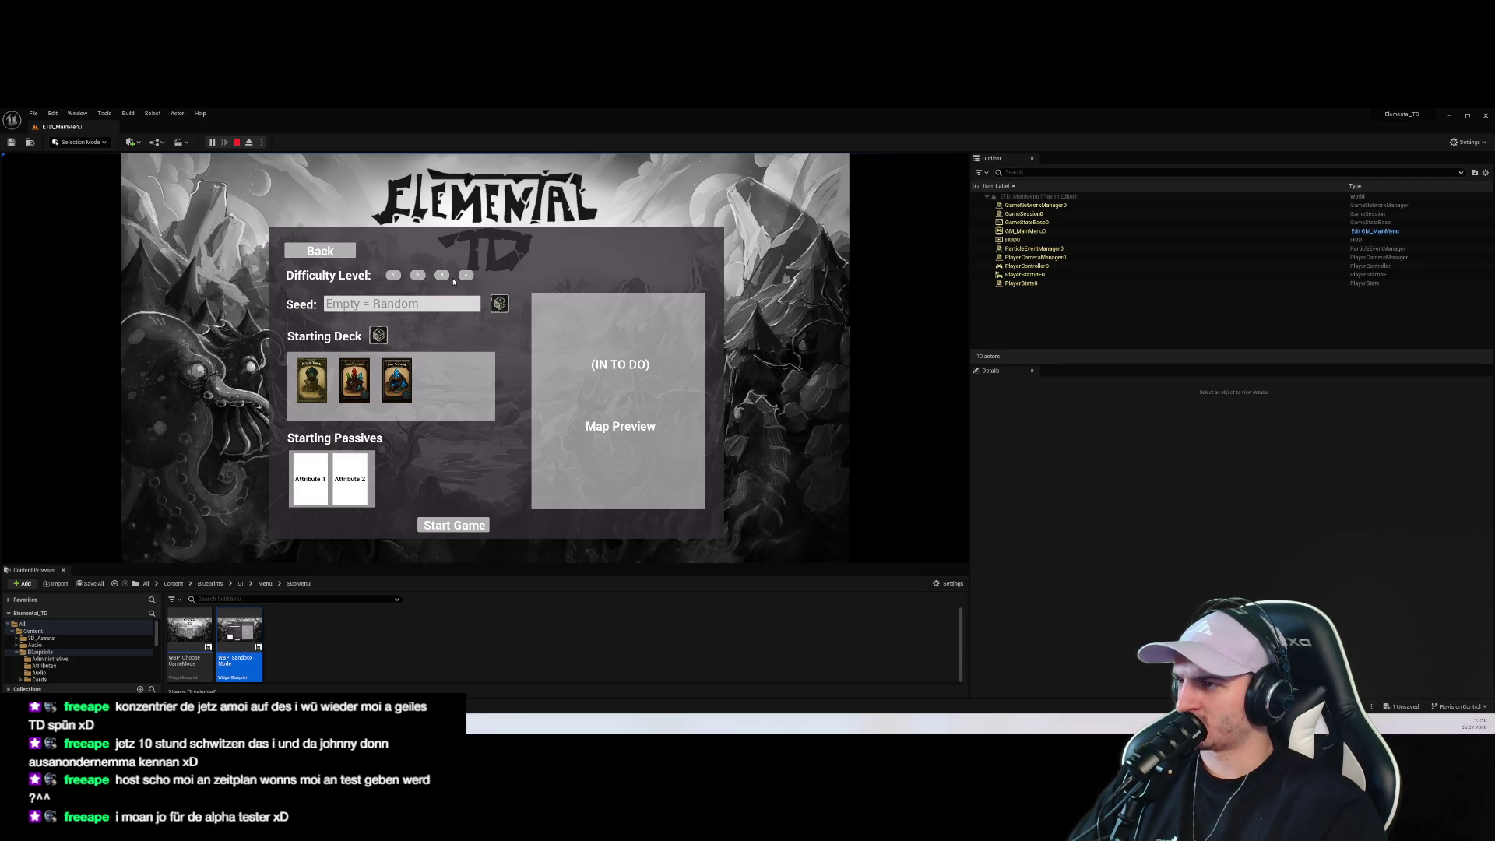
click(237, 141)
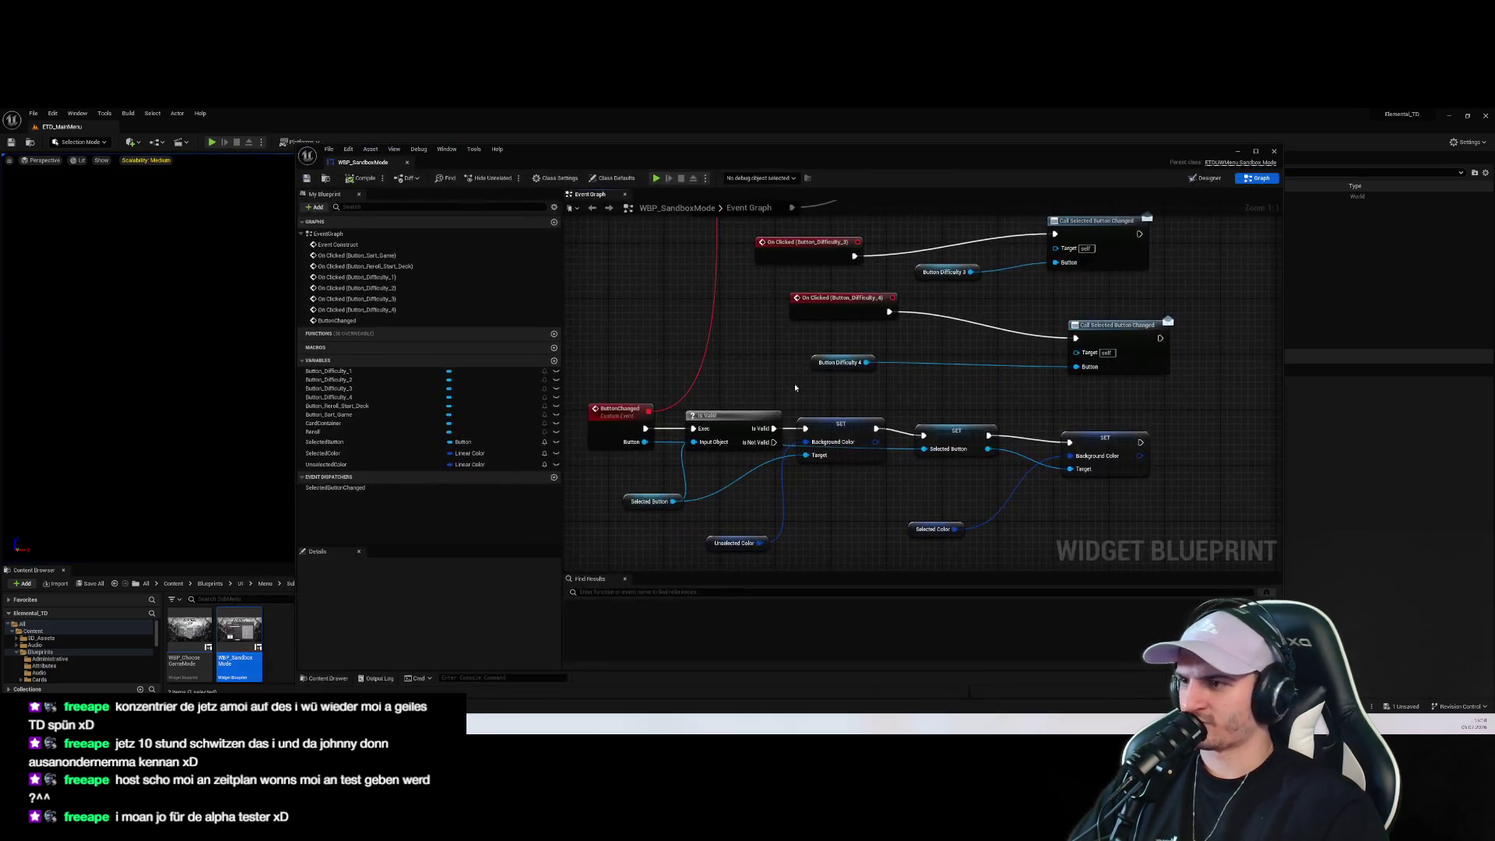
Delete the Is Valid node and wire ButtonChanged straight into the unselected-colour Background Color setter
mouse_move(583, 408)
mouse_down()
mouse_move(580, 377)
mouse_move(670, 390)
mouse_up()
drag(812, 436, 819, 374)
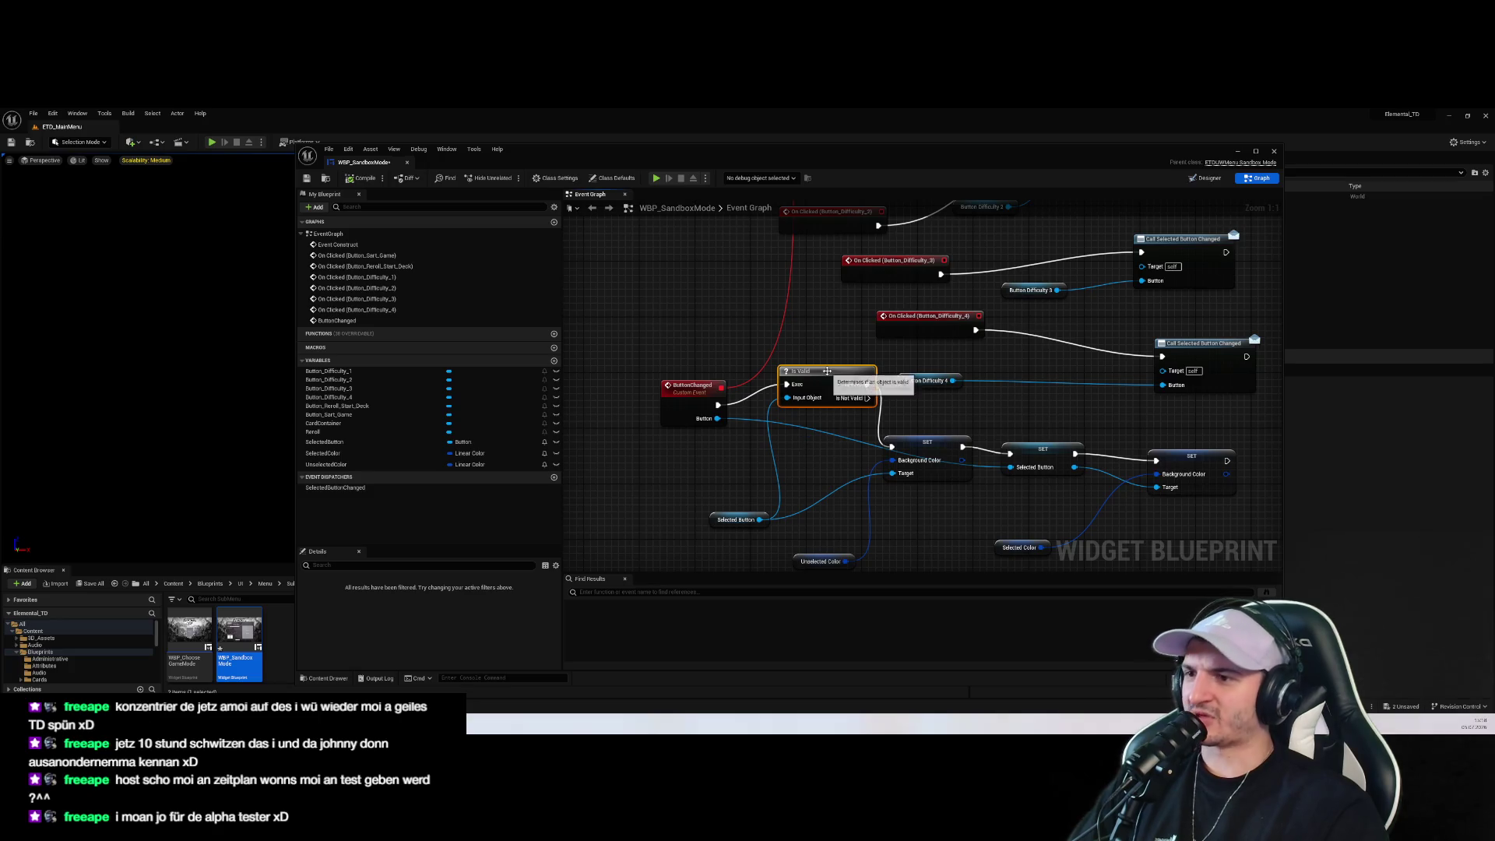
drag(825, 385, 799, 392)
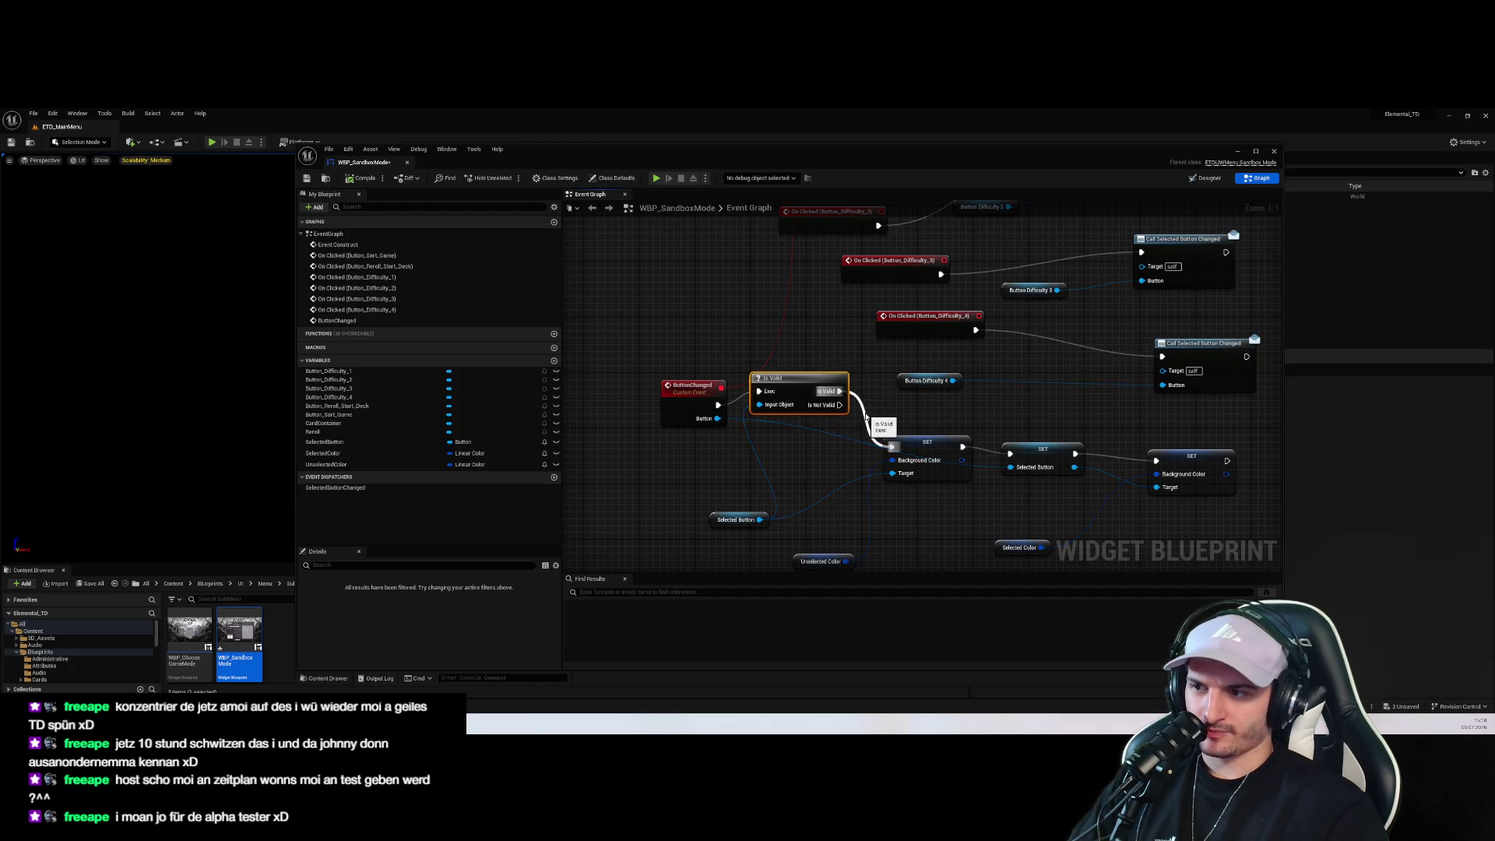
drag(839, 389, 843, 406)
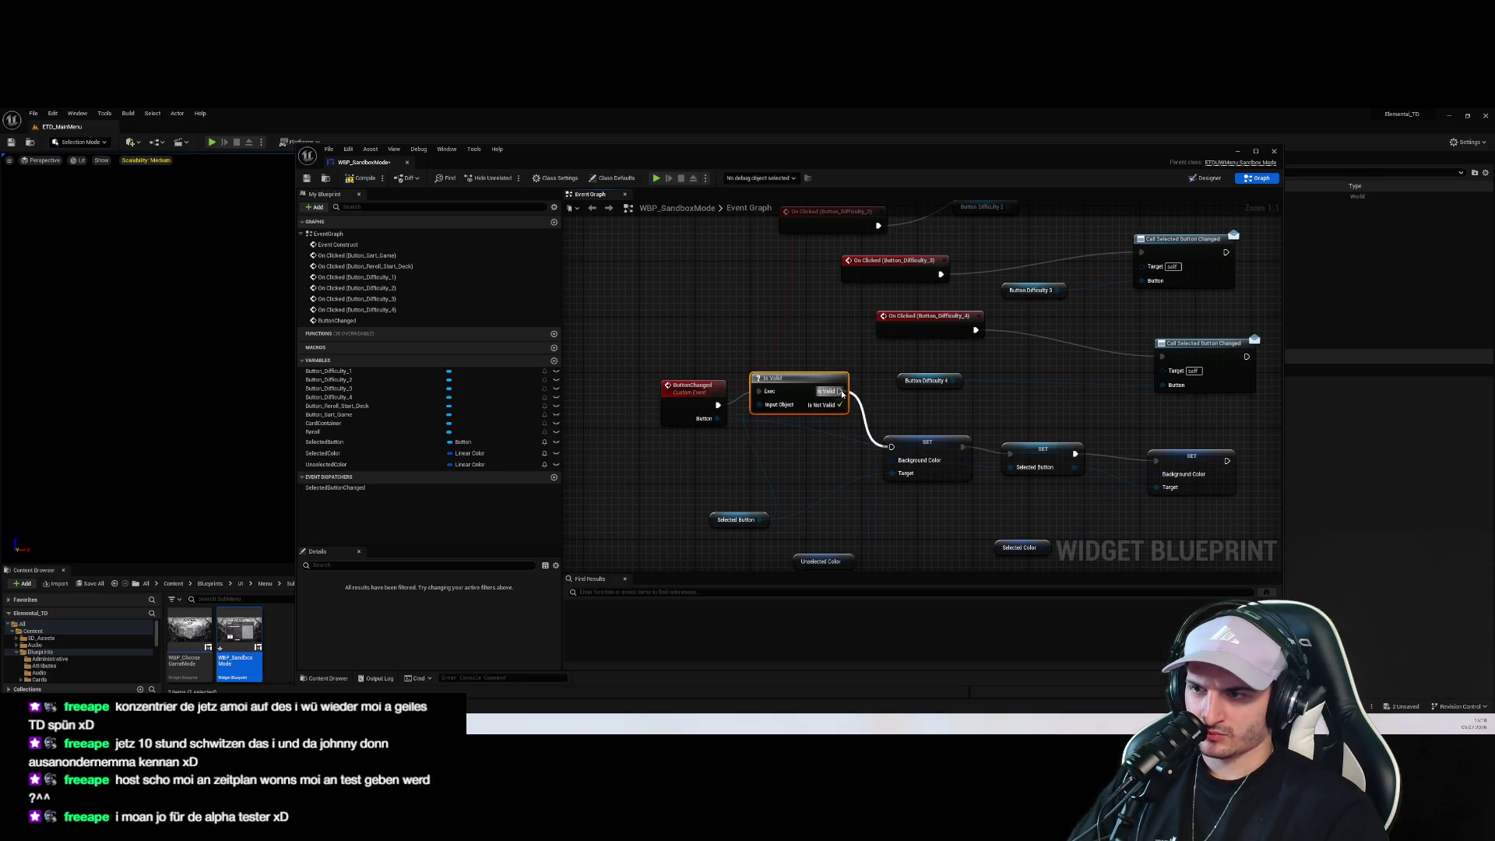
drag(801, 391, 809, 426)
key(ctrl+z)
key(ctrl+z)
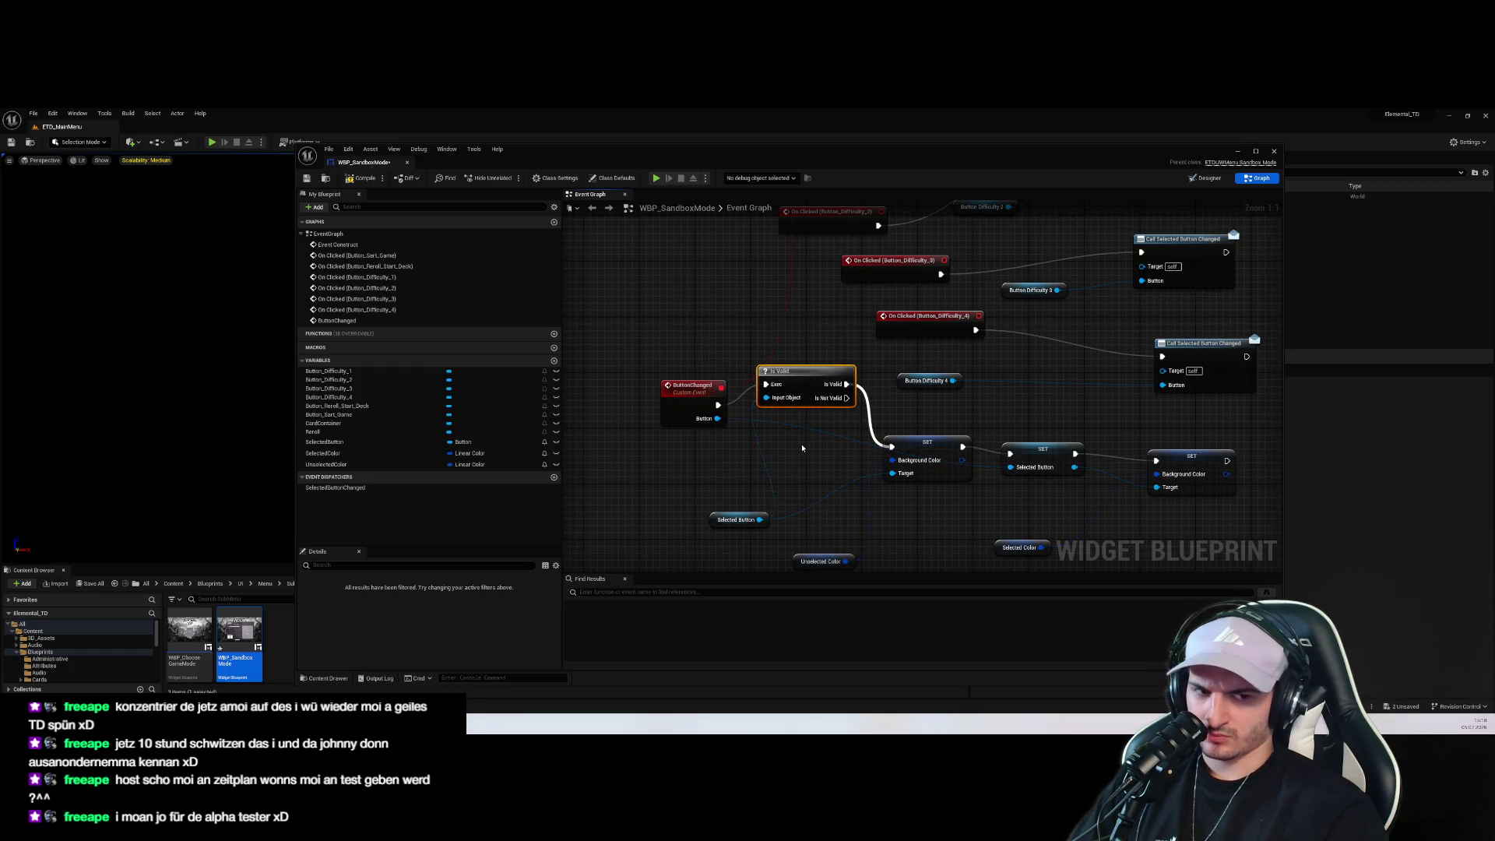
click(821, 393)
key(Delete)
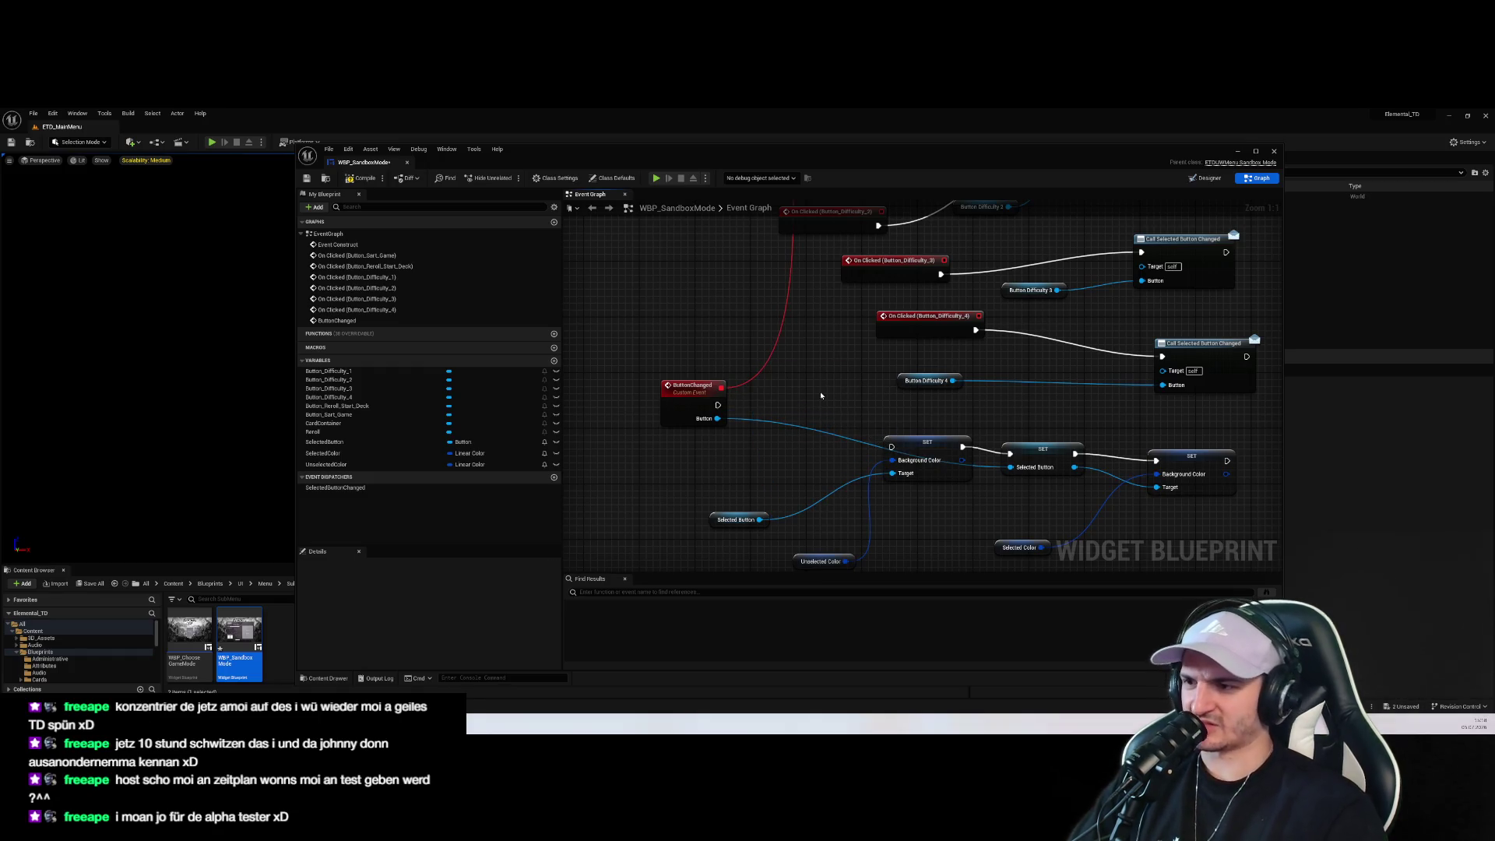
drag(718, 405, 891, 447)
right_click(852, 380)
Rearrange the ButtonChanged, Selected Button, SET and Unselected Color nodes to make room
click(677, 460)
drag(690, 386, 683, 441)
drag(735, 520, 736, 527)
drag(937, 445, 868, 404)
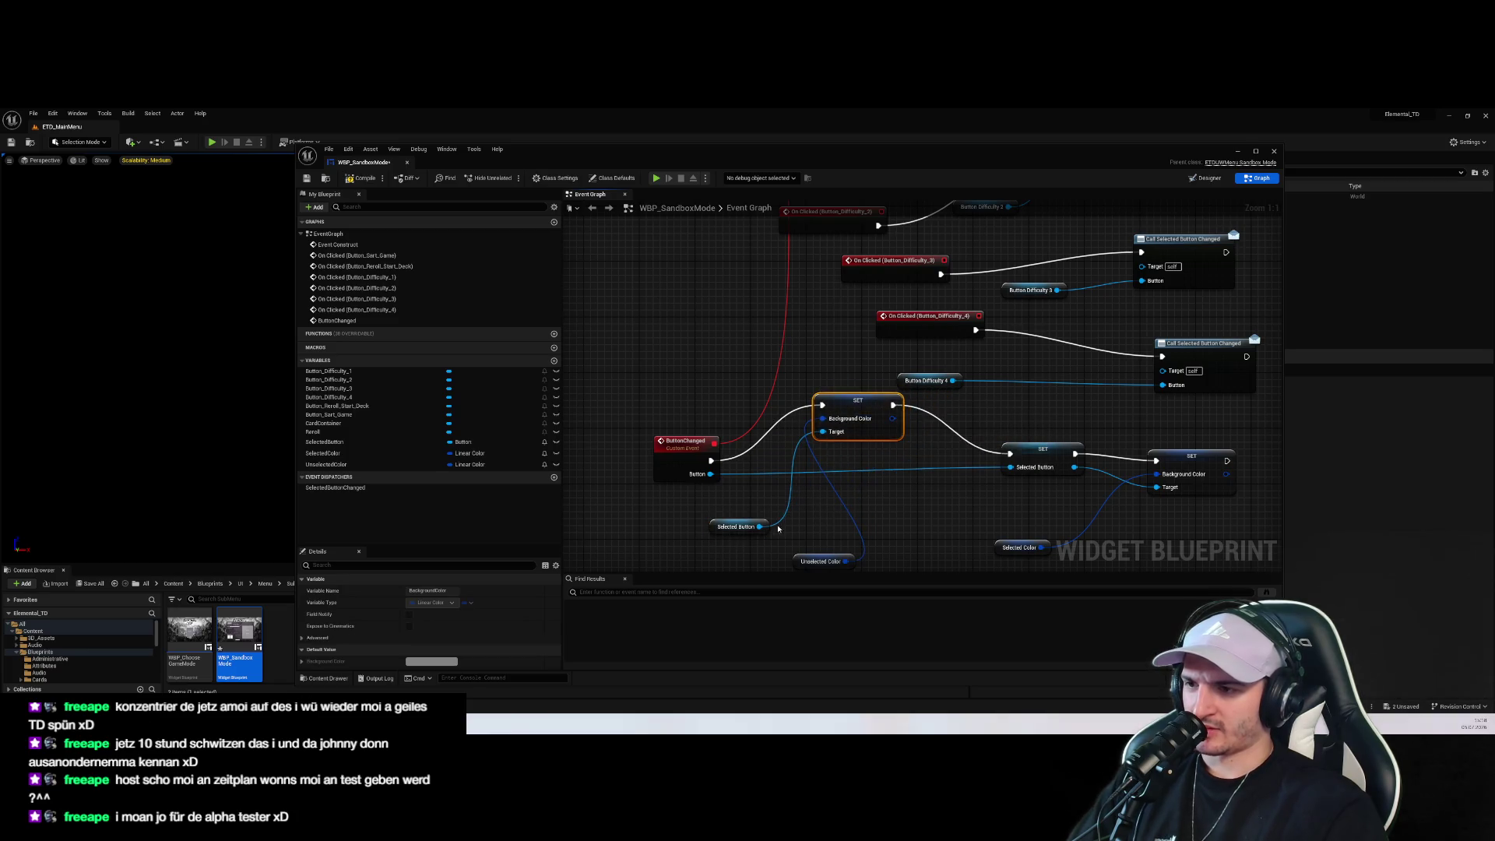
drag(850, 467, 866, 523)
click(833, 479)
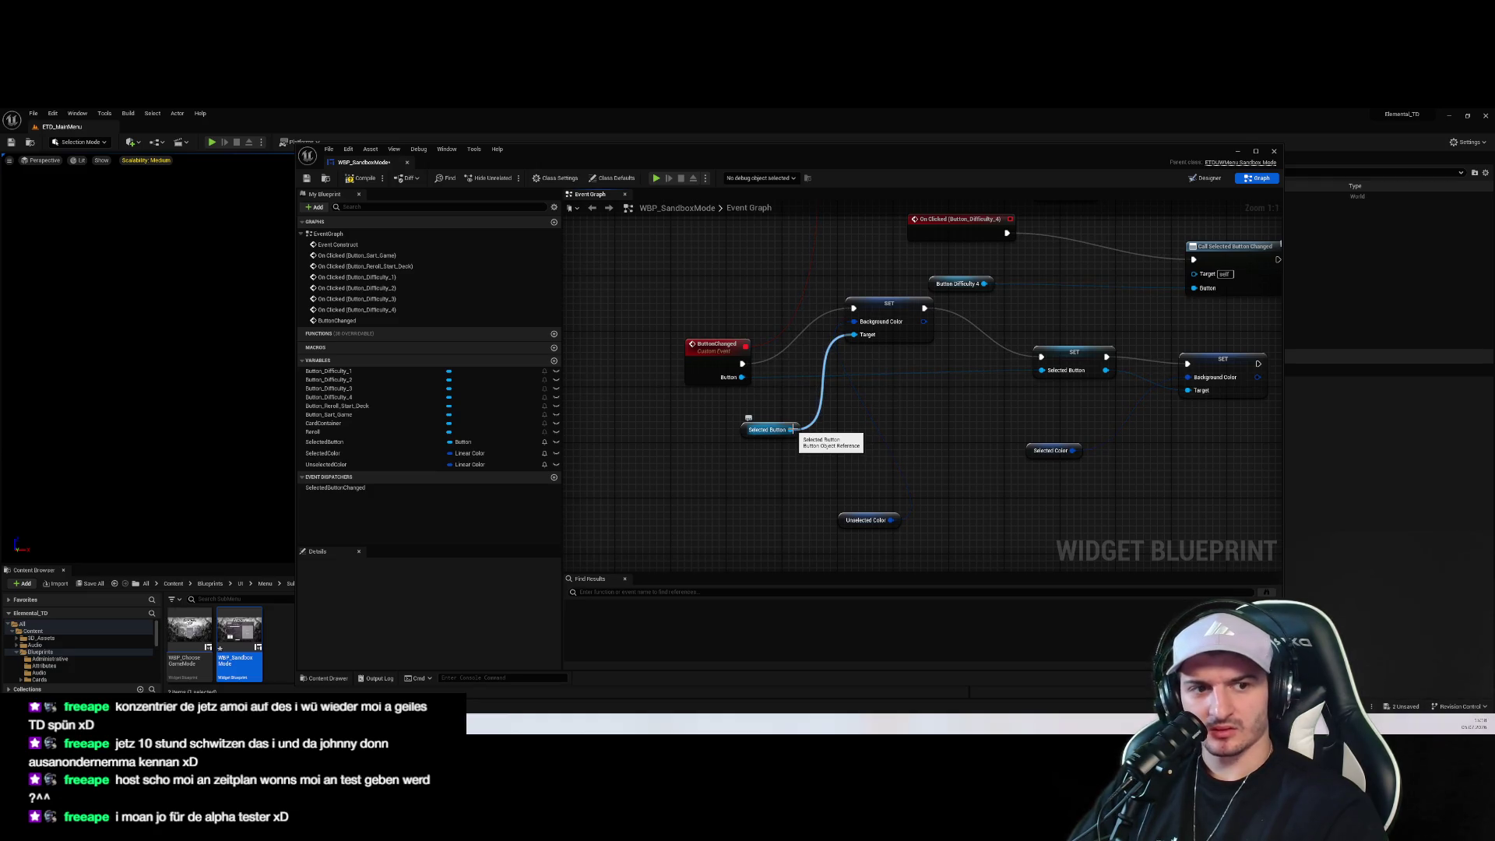
drag(767, 429, 705, 450)
click(820, 424)
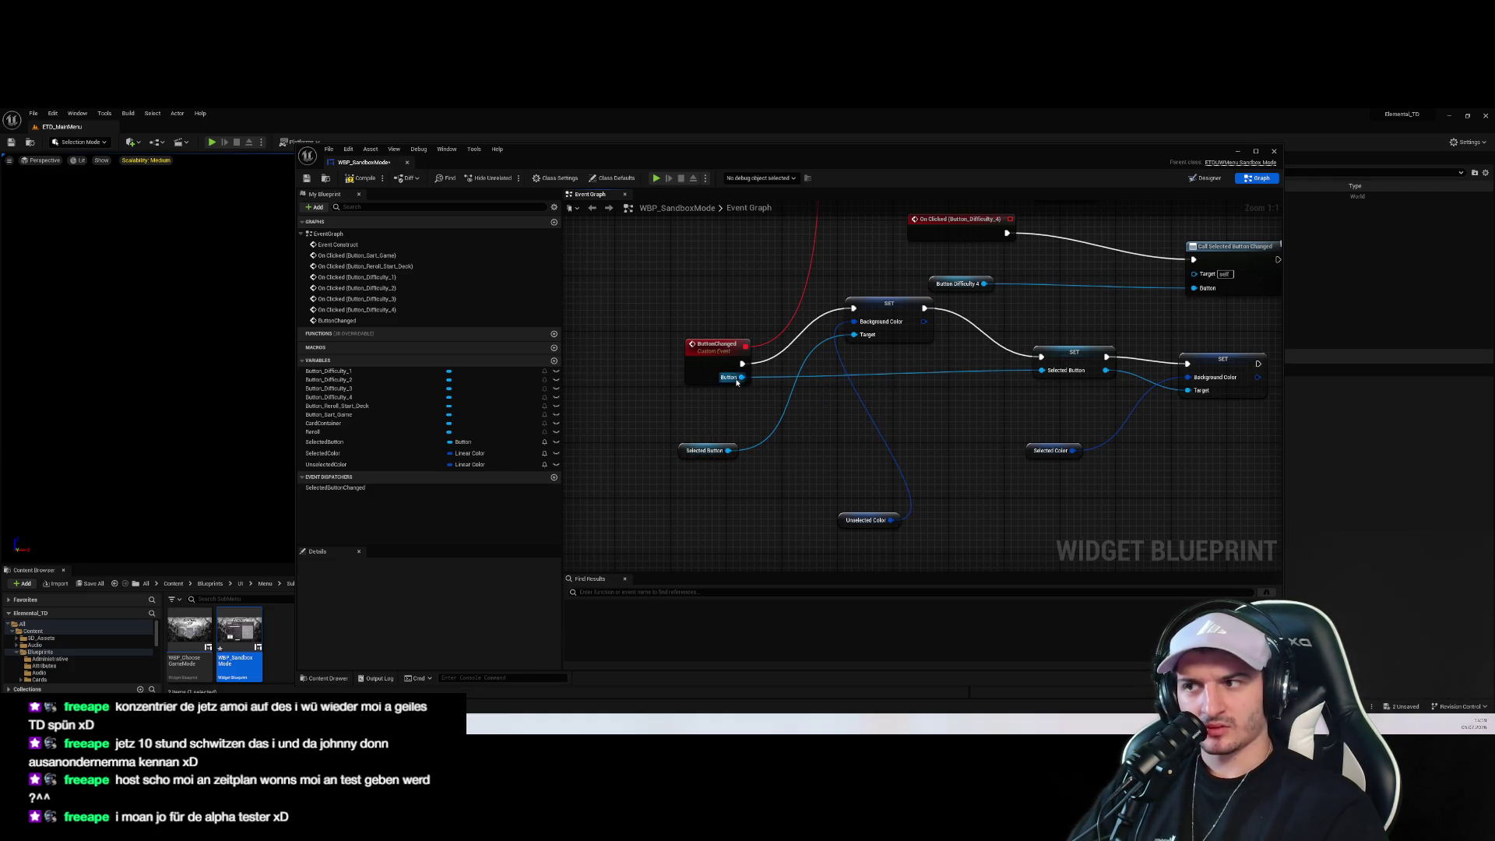
drag(720, 346, 671, 347)
click(813, 474)
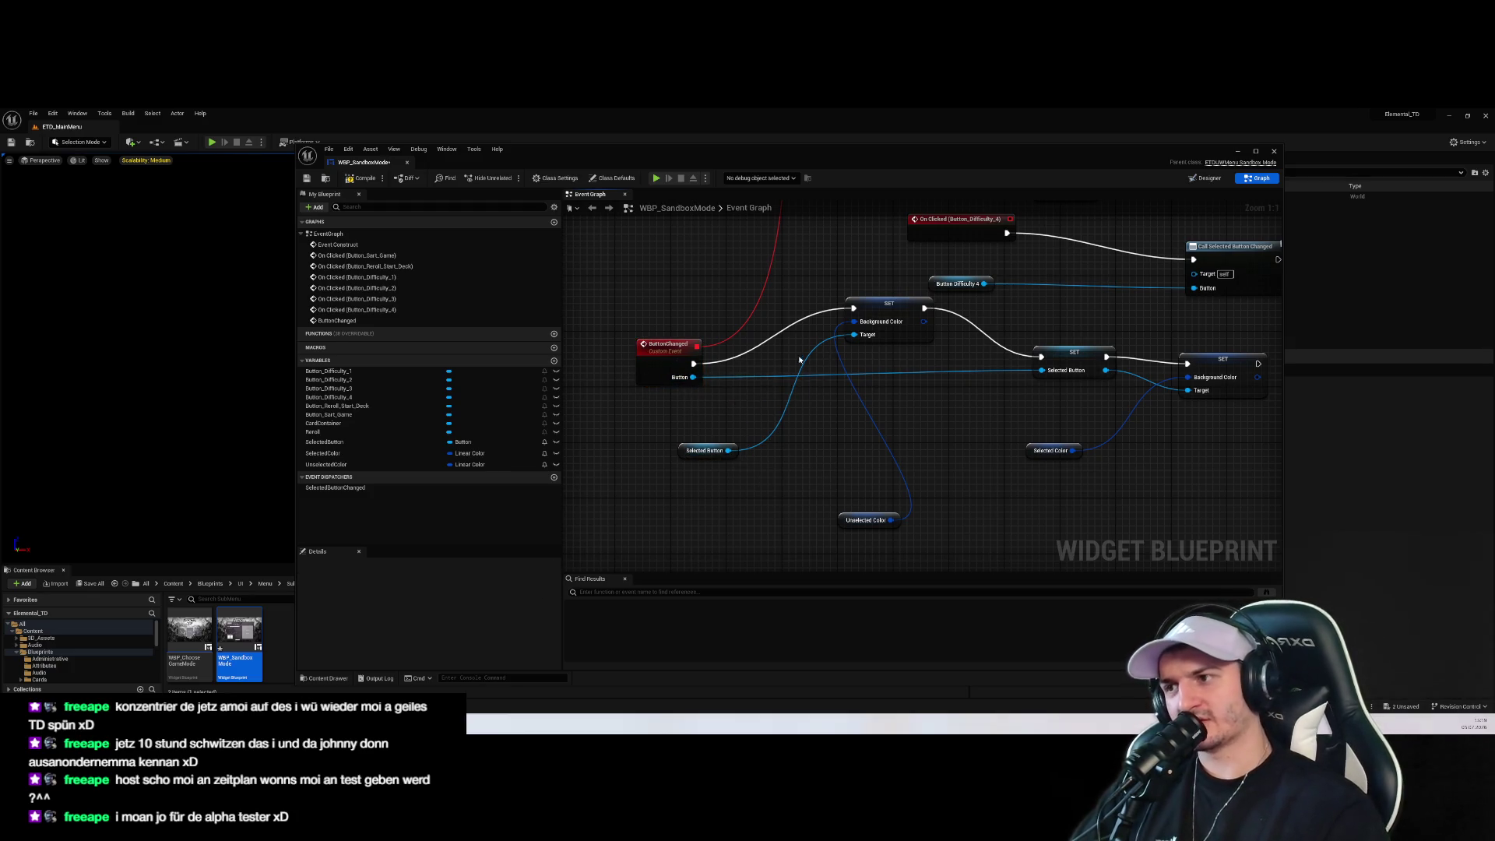
Add an Is Valid check on Selected Button fed by ButtonChanged's execution, then start a test play
drag(732, 450, 798, 407)
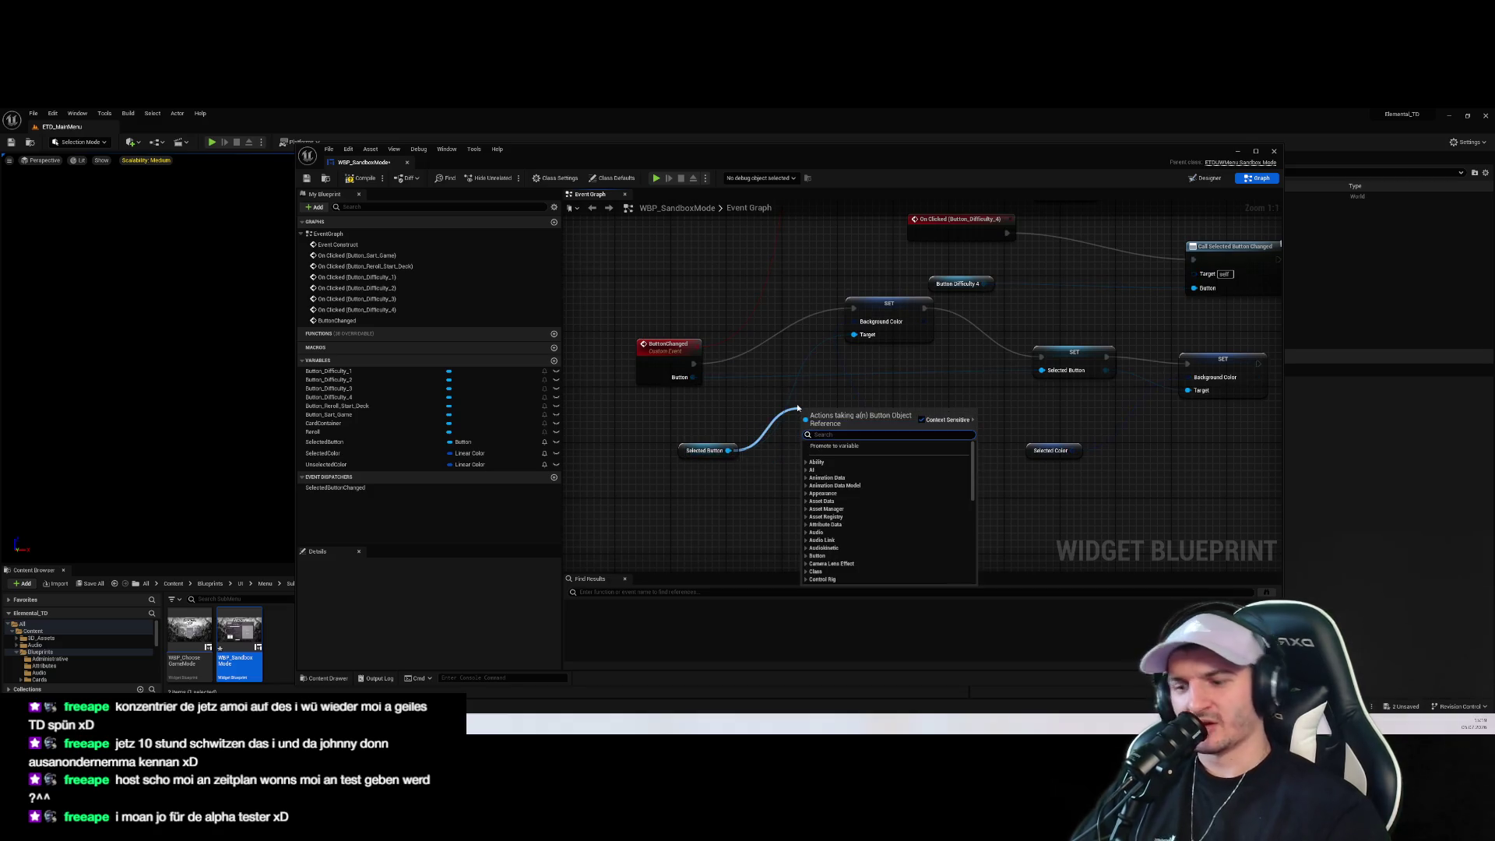
text(isvalid)
key(Return)
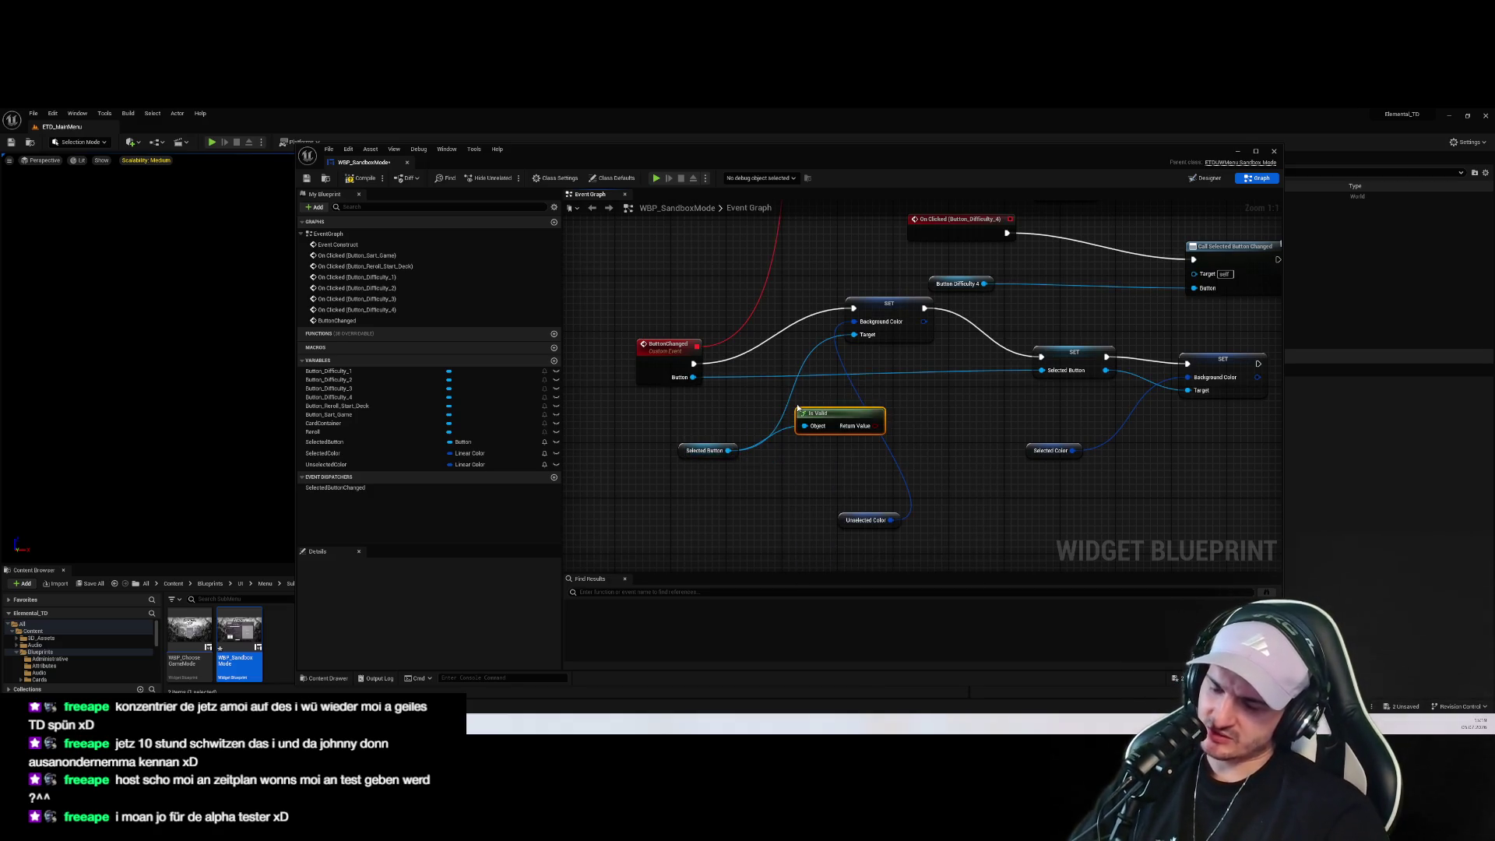
key(Delete)
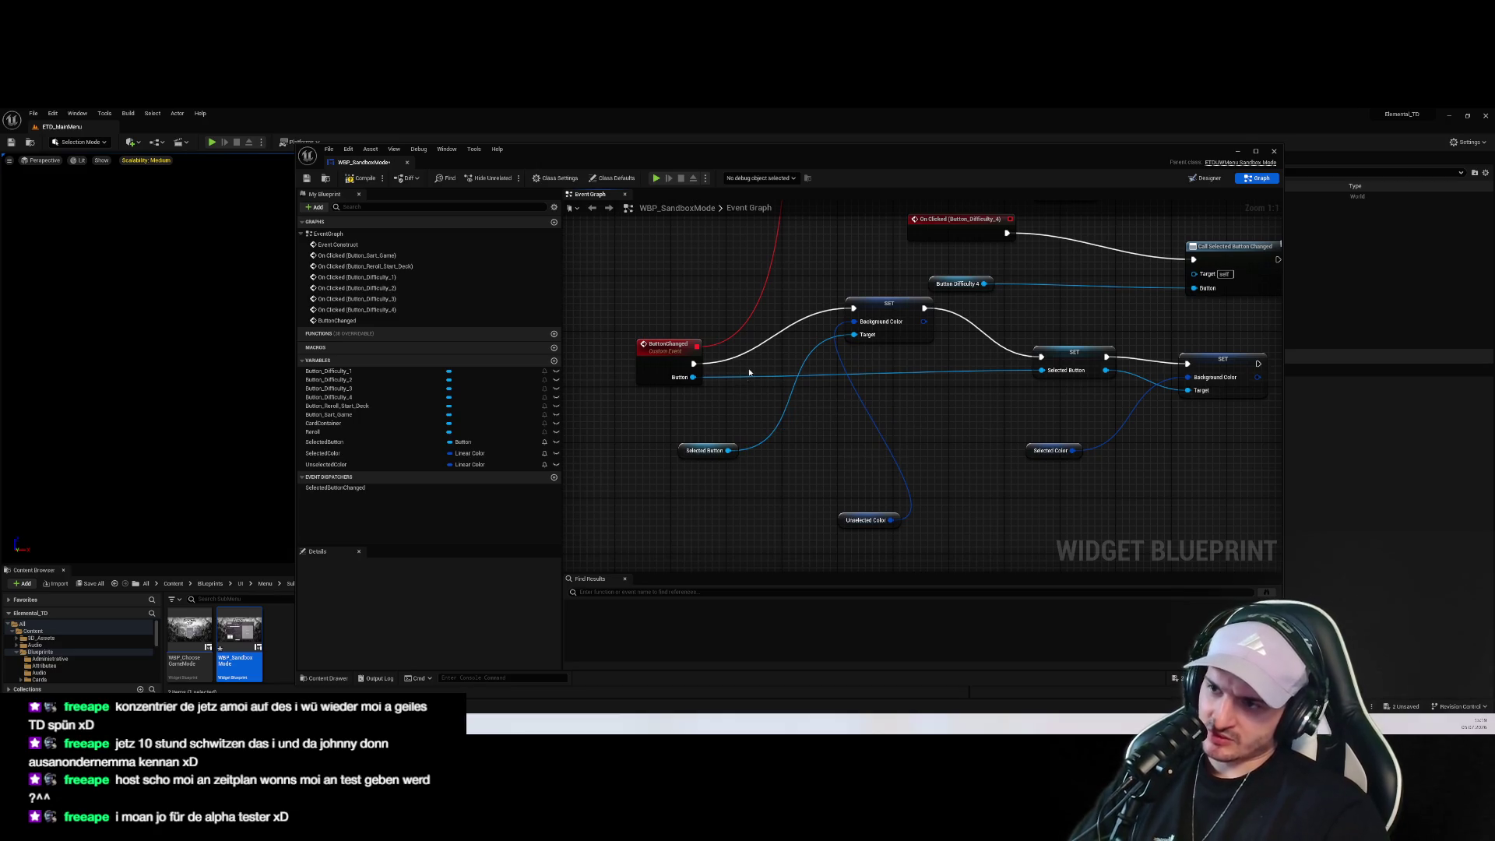
mouse_move(728, 450)
mouse_down()
mouse_move(795, 421)
mouse_move(794, 363)
mouse_up()
text(is valid)
key(Return)
drag(694, 364, 776, 379)
mouse_move(851, 384)
mouse_down()
mouse_move(796, 315)
mouse_move(853, 309)
mouse_move(800, 318)
mouse_move(1082, 383)
mouse_move(1041, 356)
mouse_up()
drag(888, 303, 888, 276)
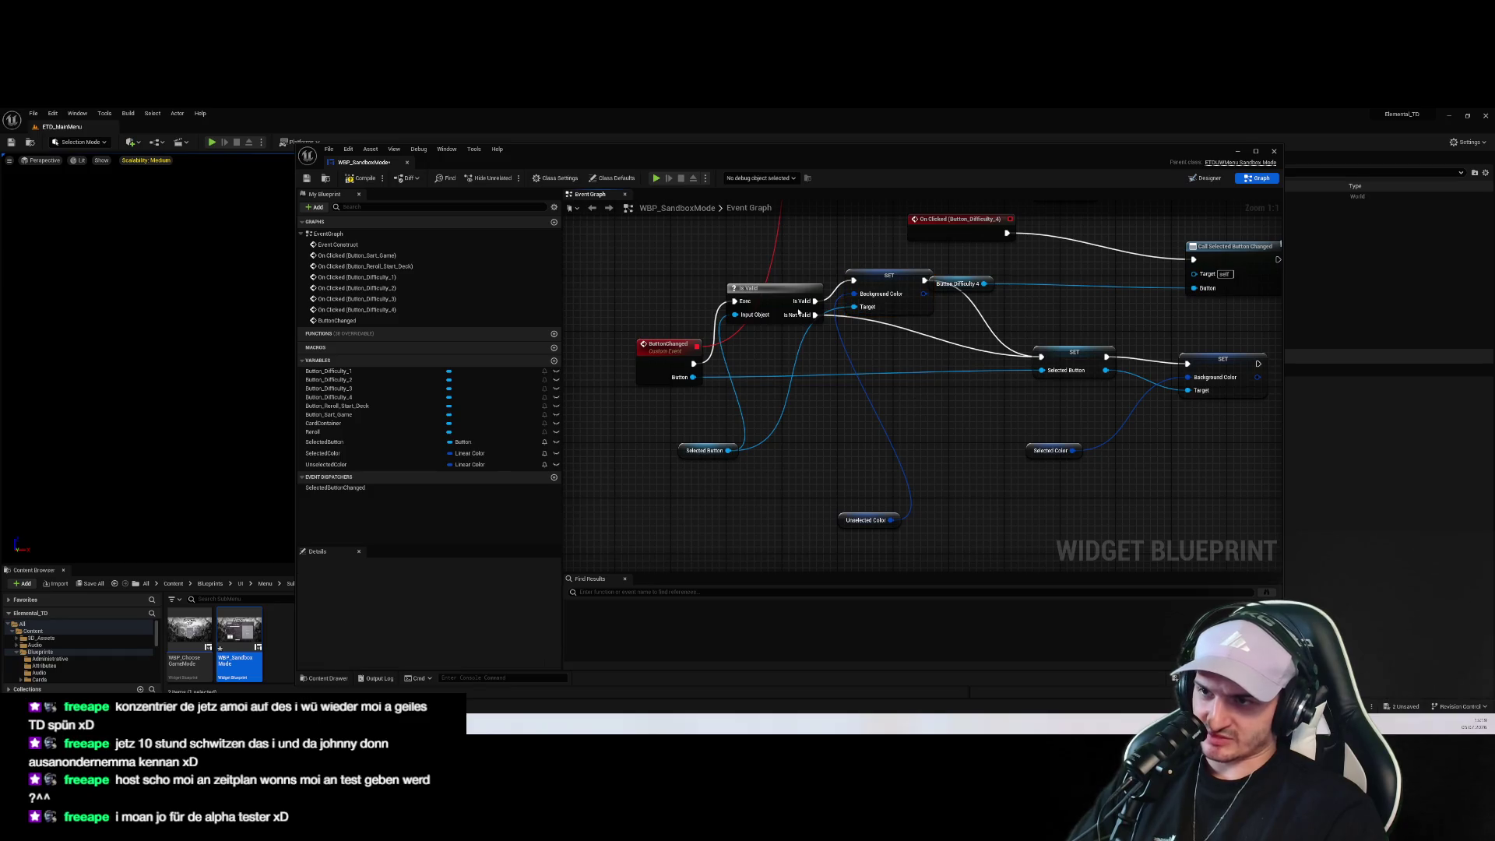
click(656, 177)
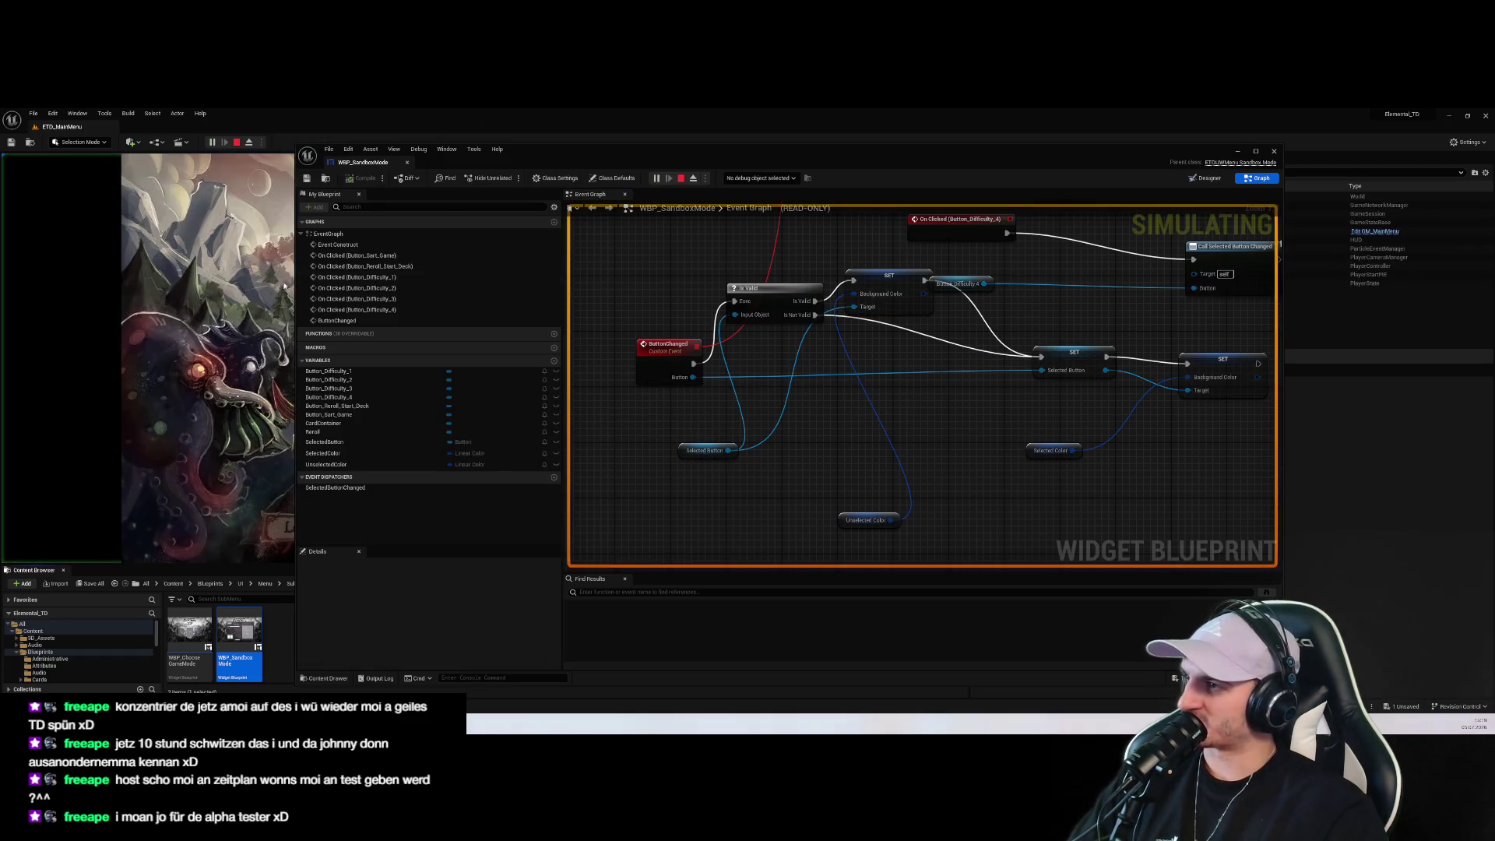
click(1111, 347)
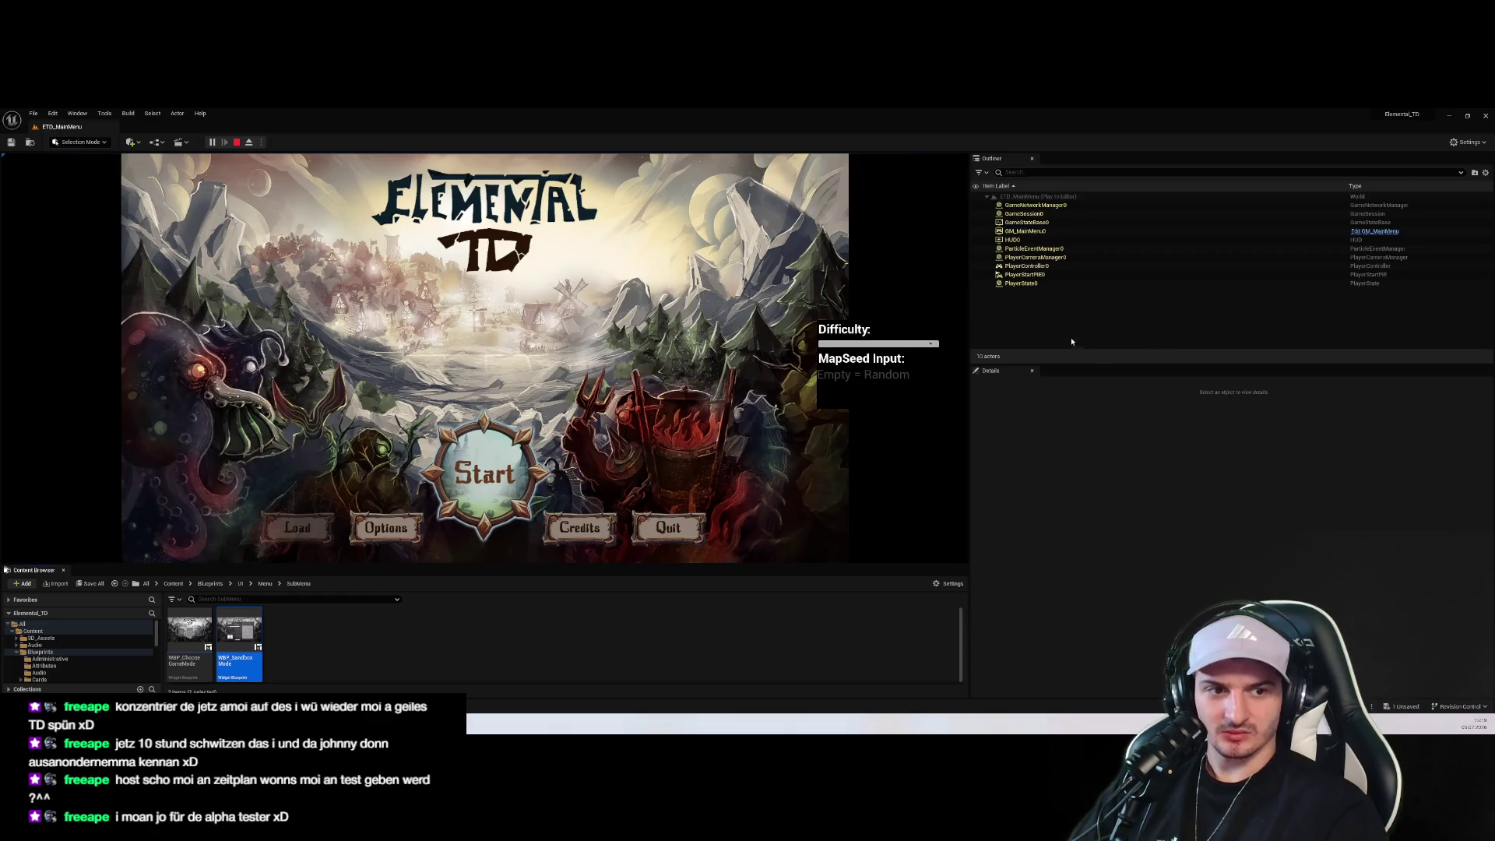
click(484, 473)
click(460, 358)
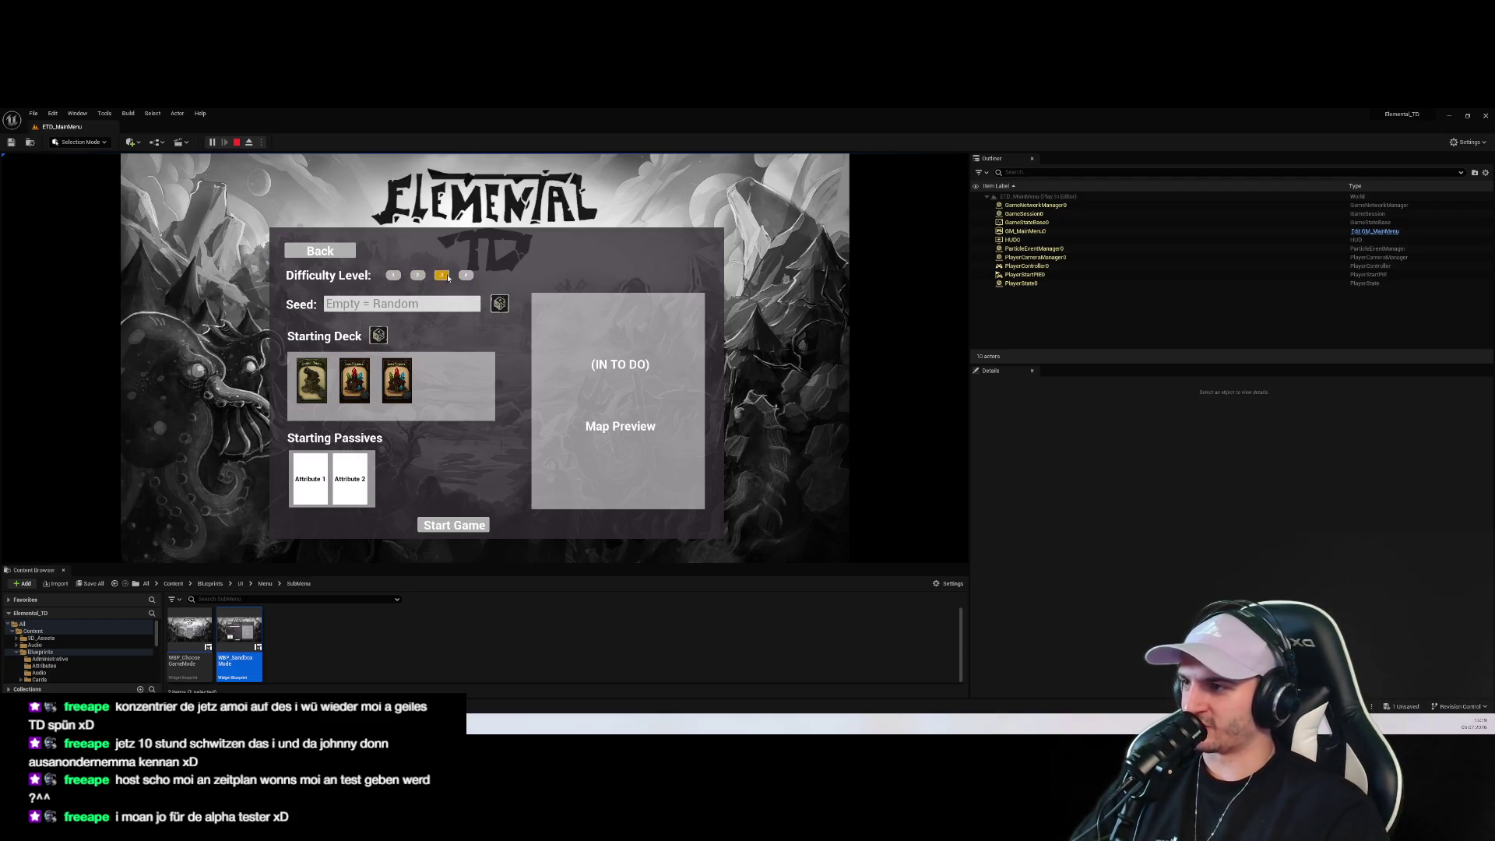
click(237, 143)
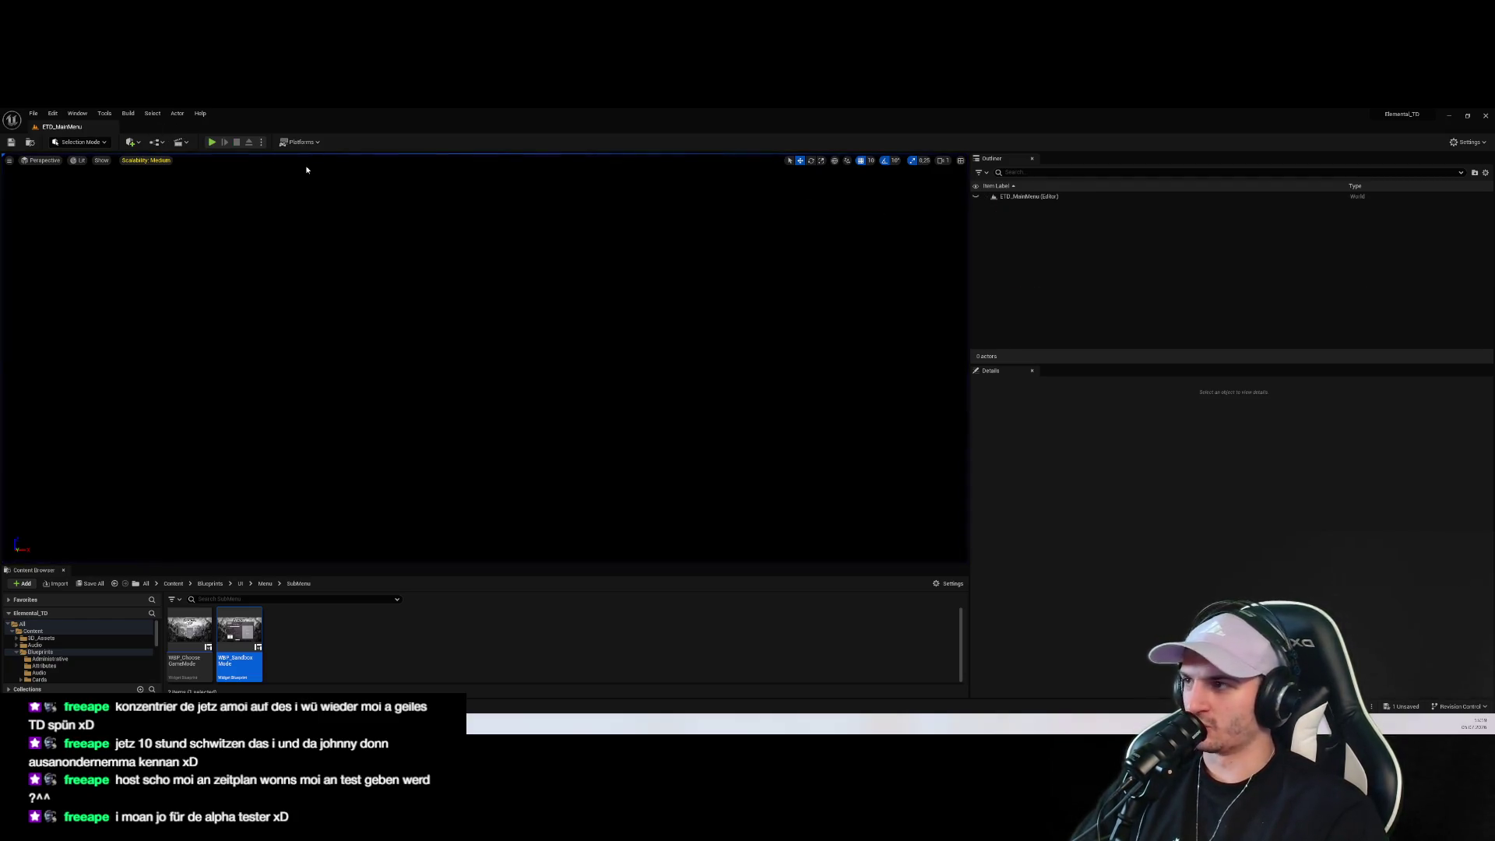
double_click(239, 631)
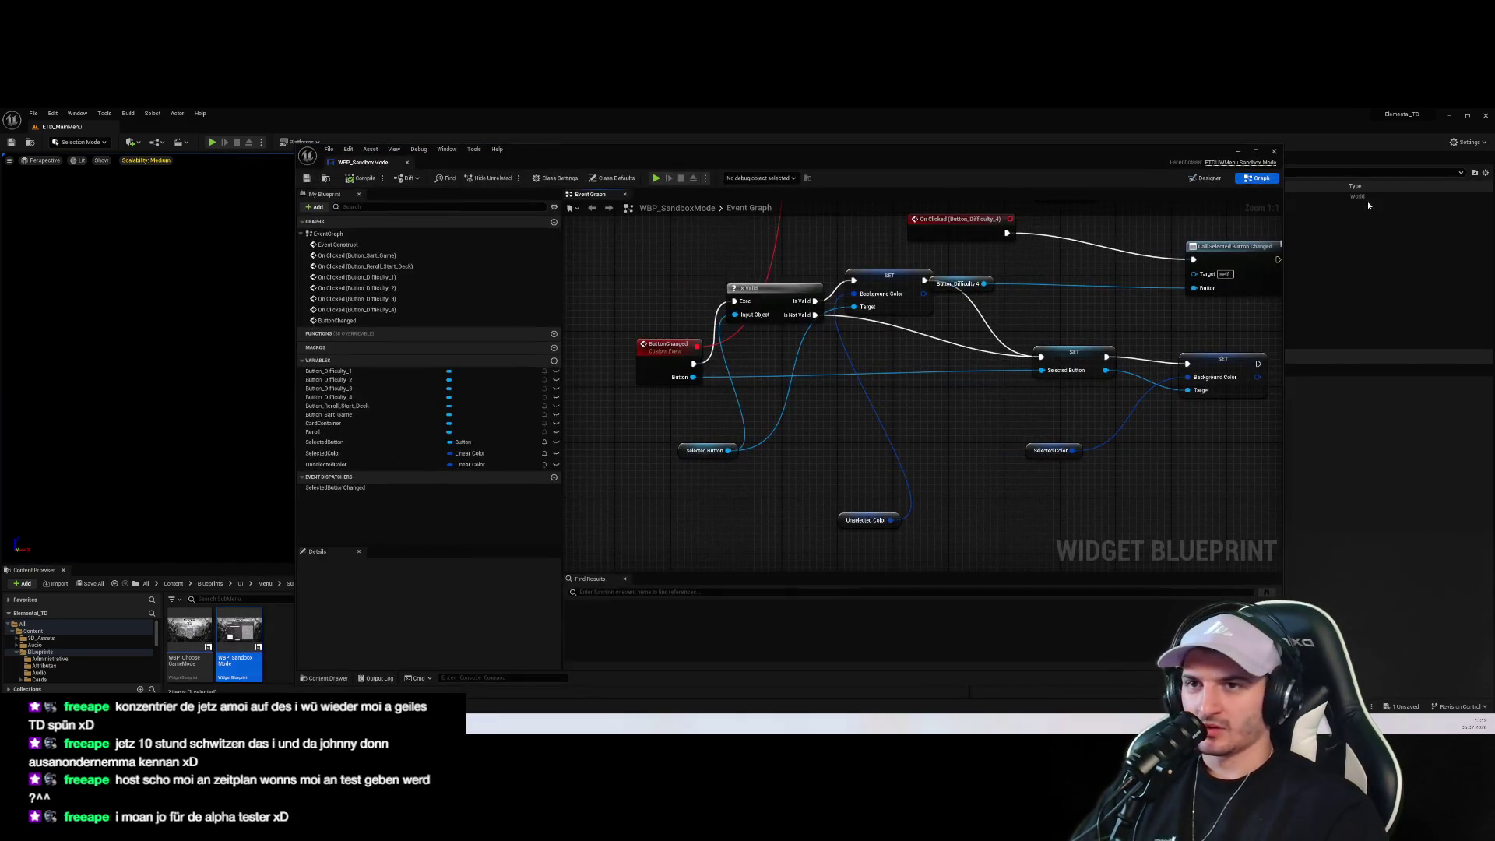
Maximize the WBP_SandboxMode editor, switch to Designer and select Difficulty button 1
click(1255, 151)
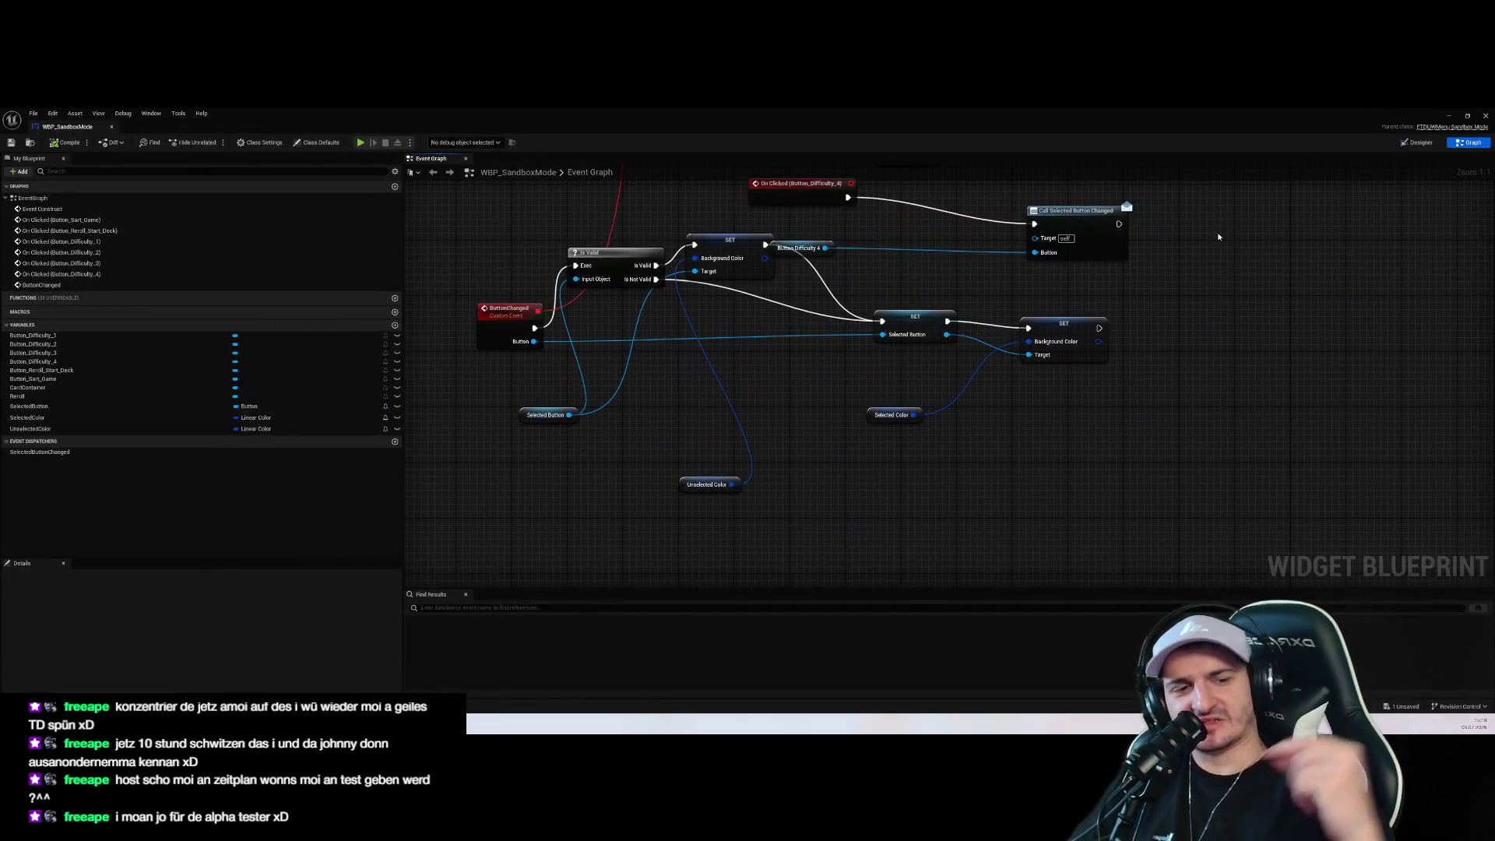
click(1421, 144)
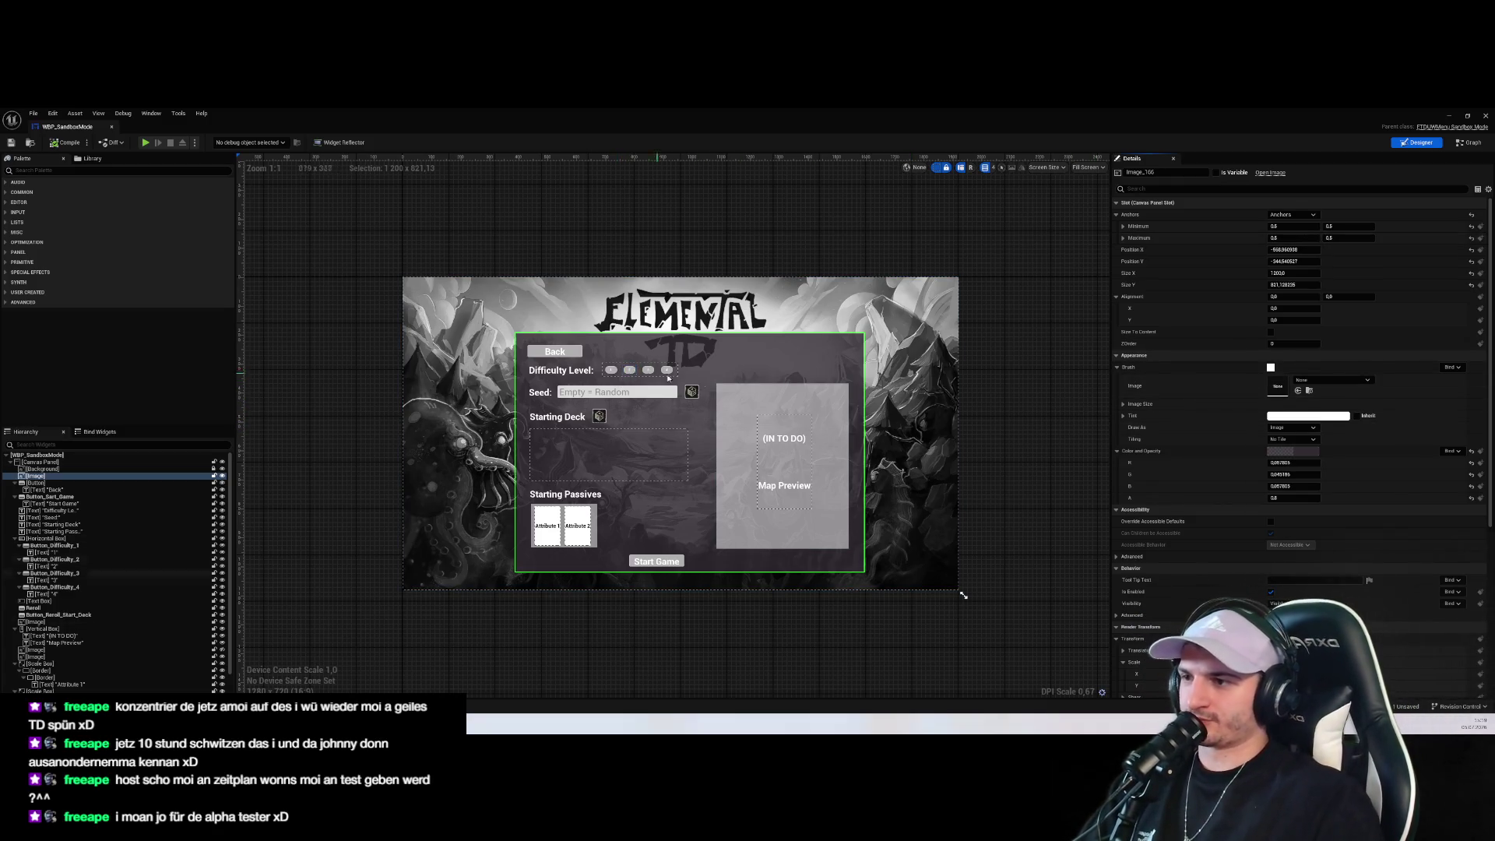
scroll(648, 376, up, 6)
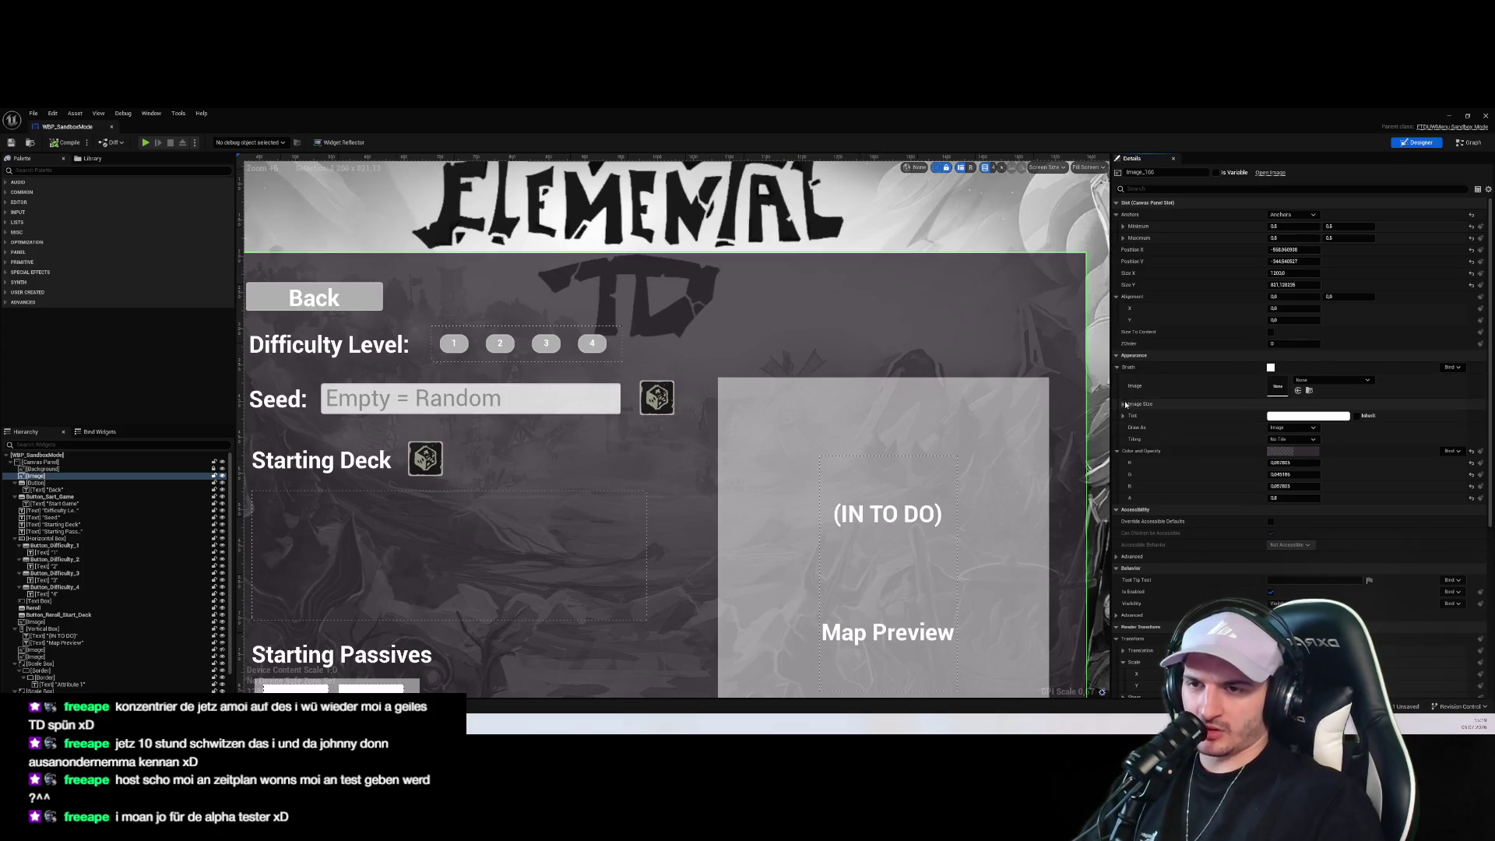
scroll(1124, 410, down, 3)
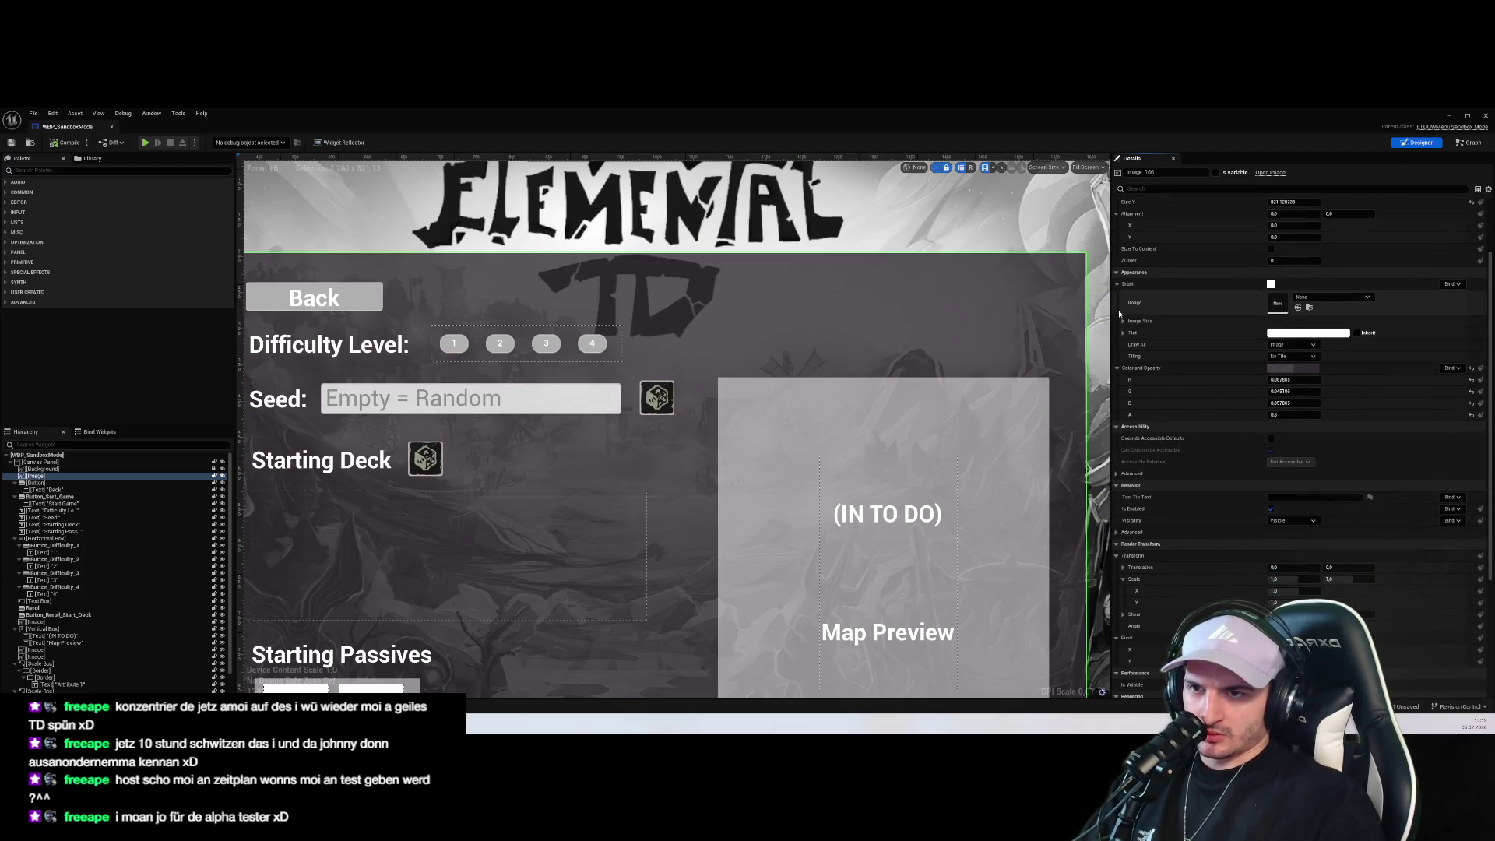
click(1117, 283)
scroll(1126, 431, up, 3)
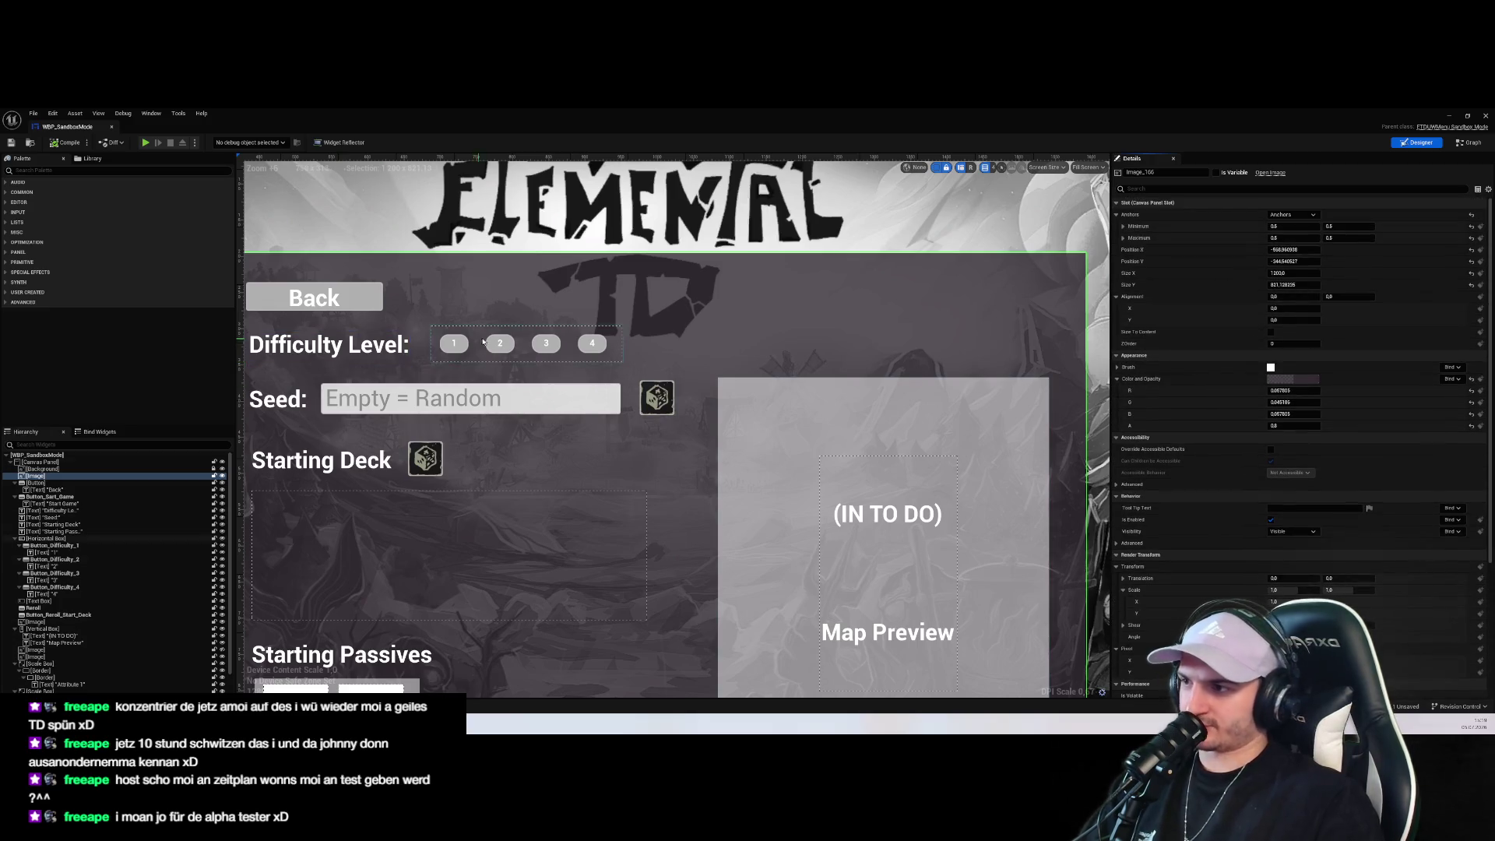
click(455, 344)
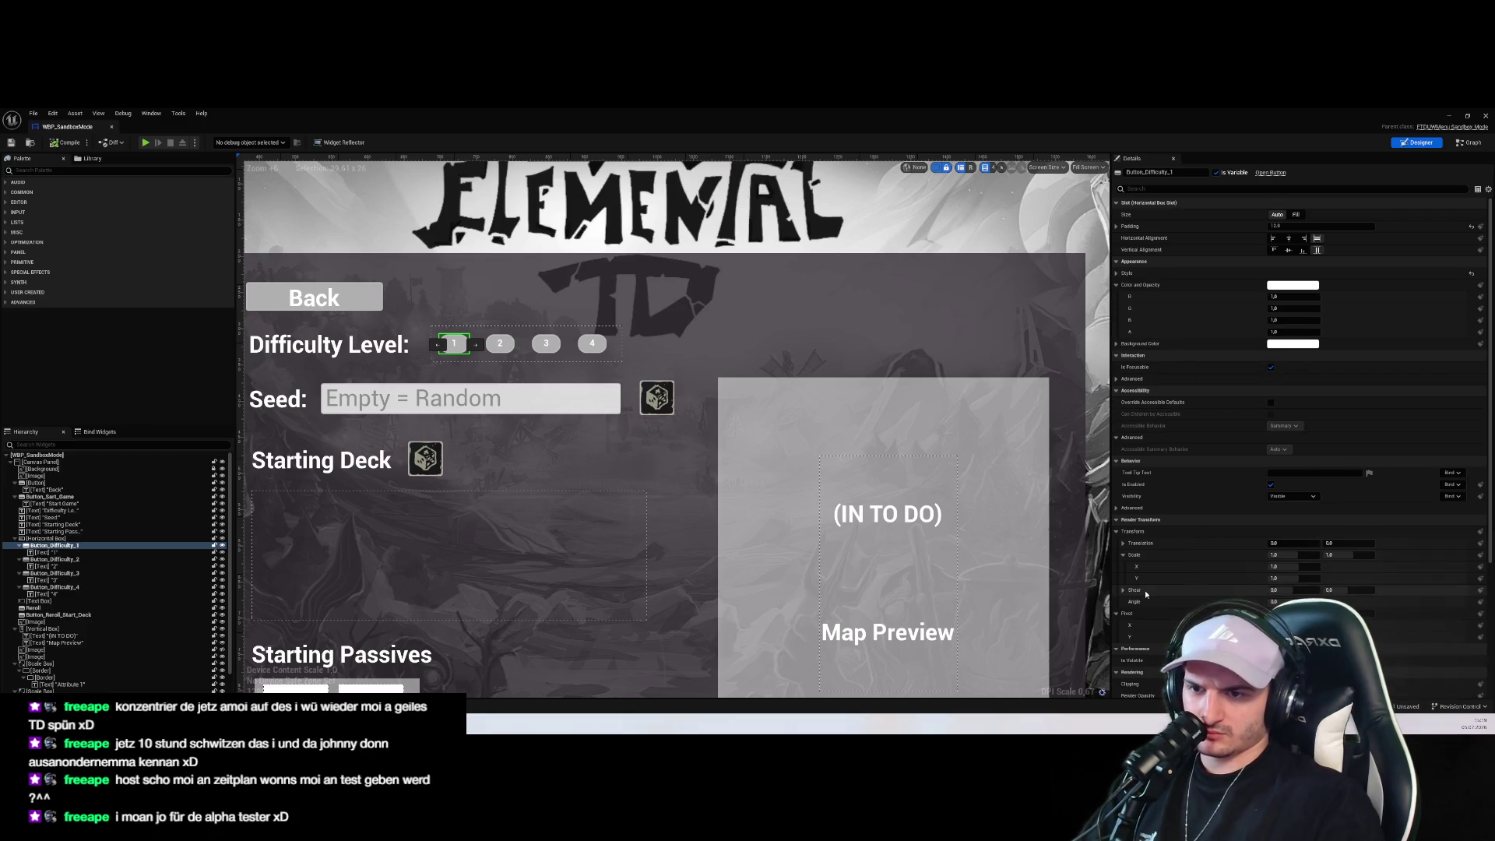
Copy the 12.0 corner radii from button 1's hovered outline settings
click(1117, 273)
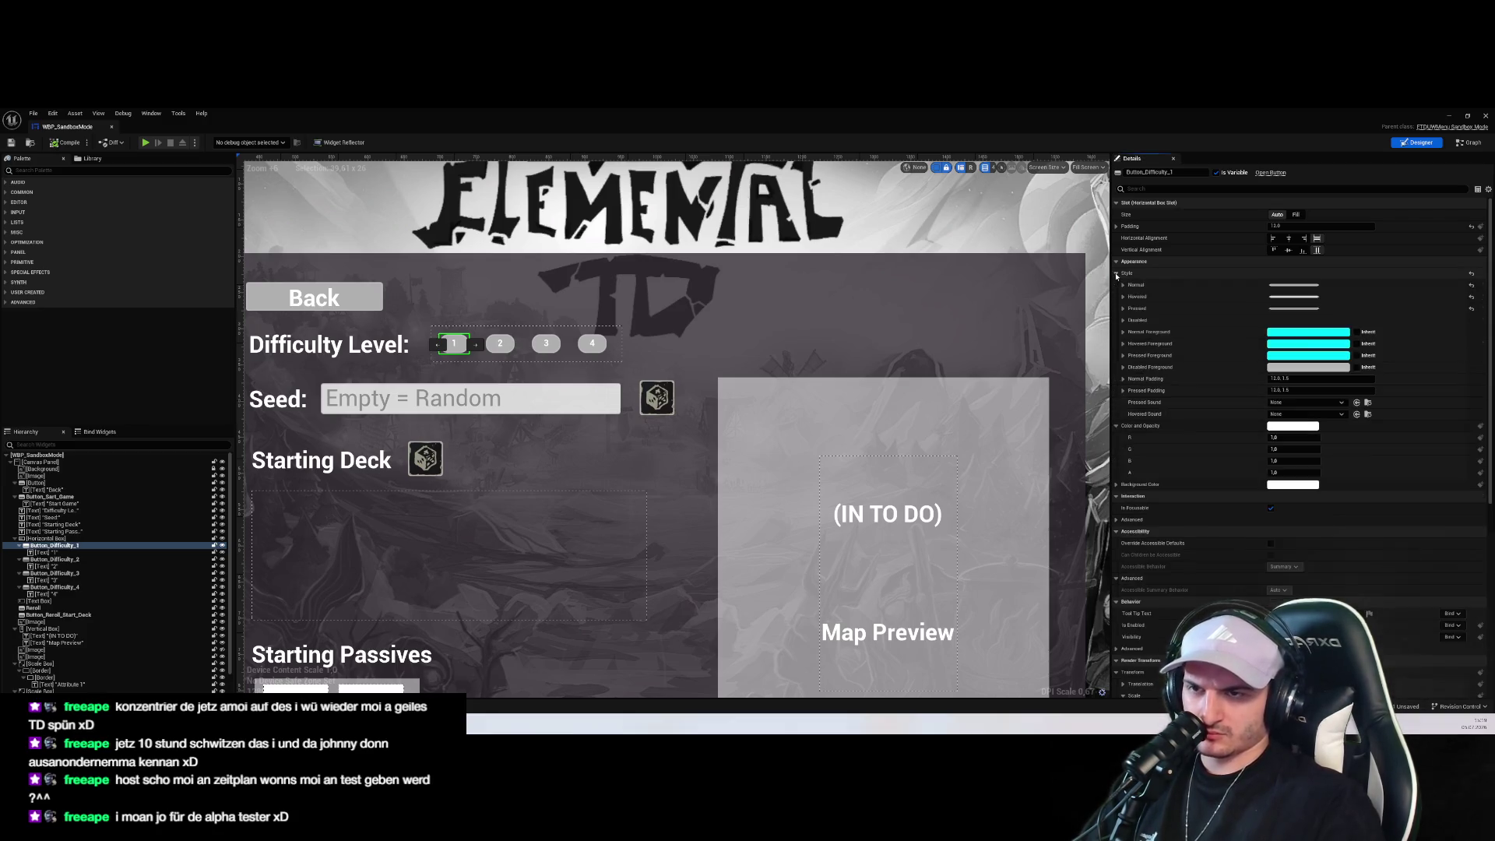
click(1123, 297)
click(1131, 334)
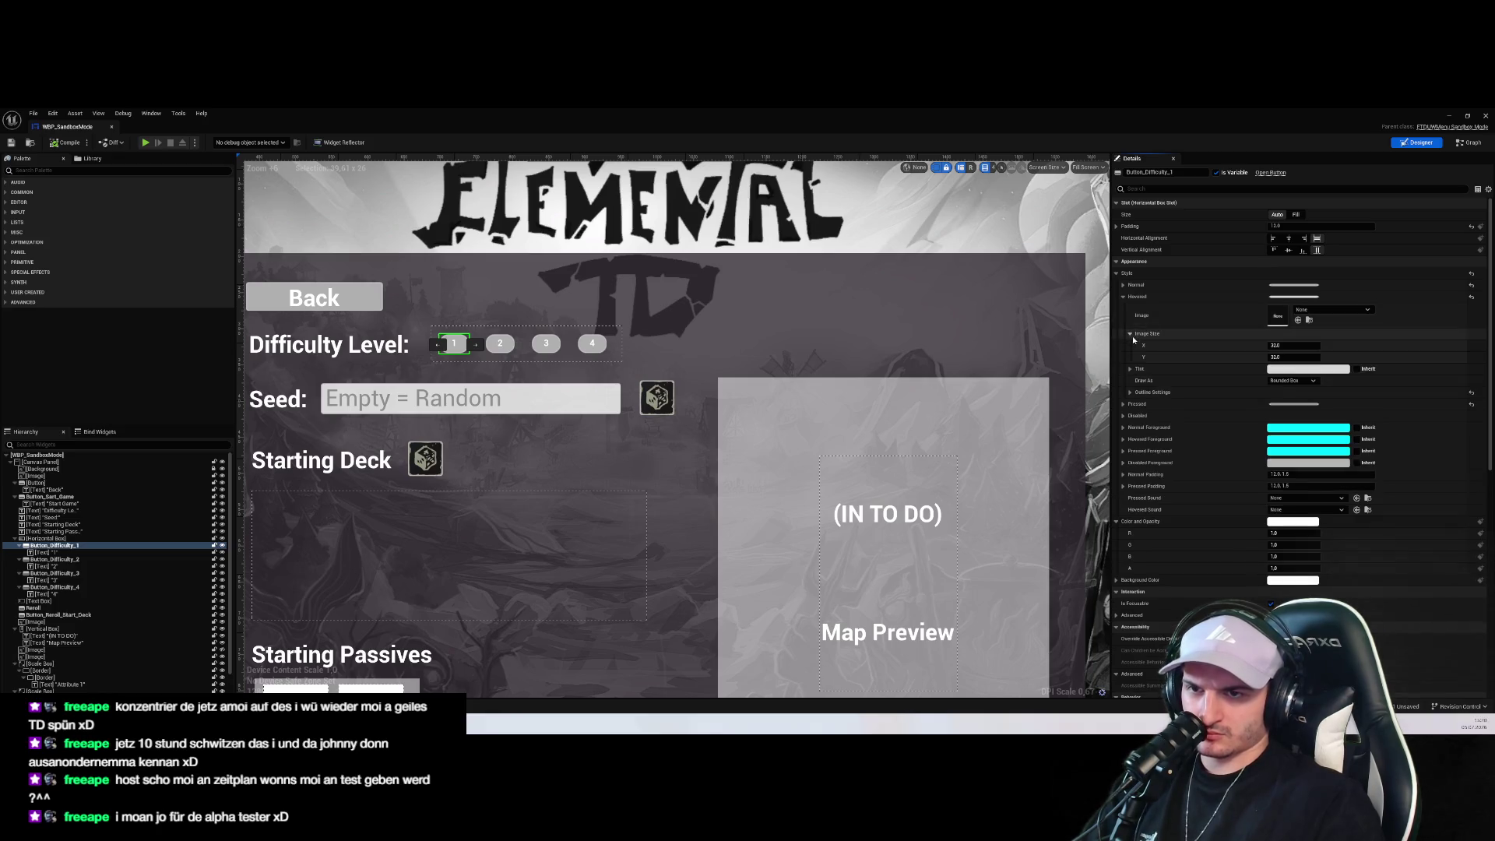
click(1130, 393)
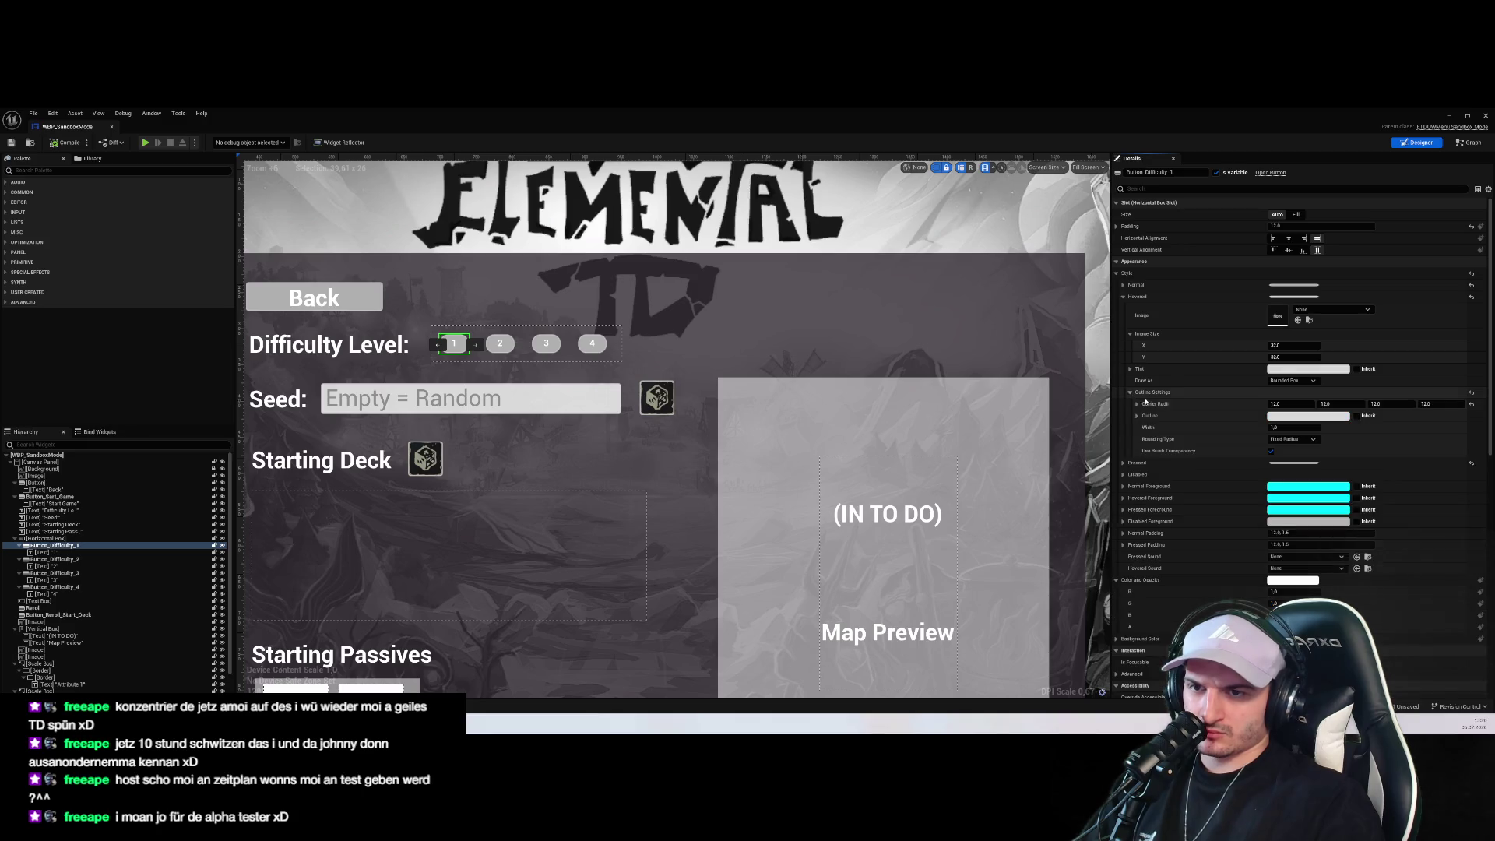
right_click(1152, 405)
click(1187, 445)
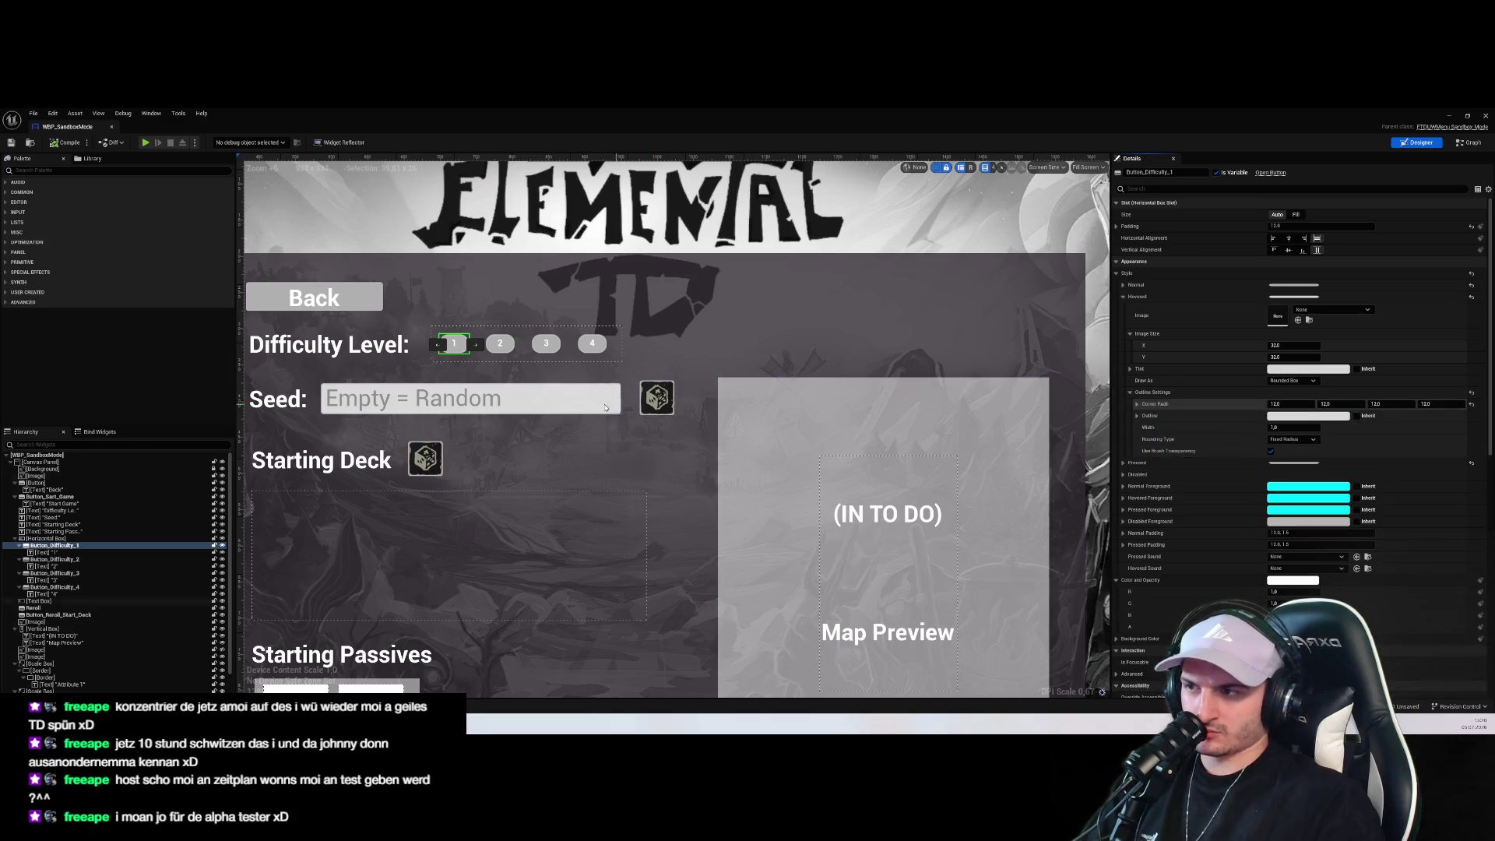
Paste 12.0 corner radii into button 2's hovered outline and button 3's hovered and pressed outlines
click(500, 343)
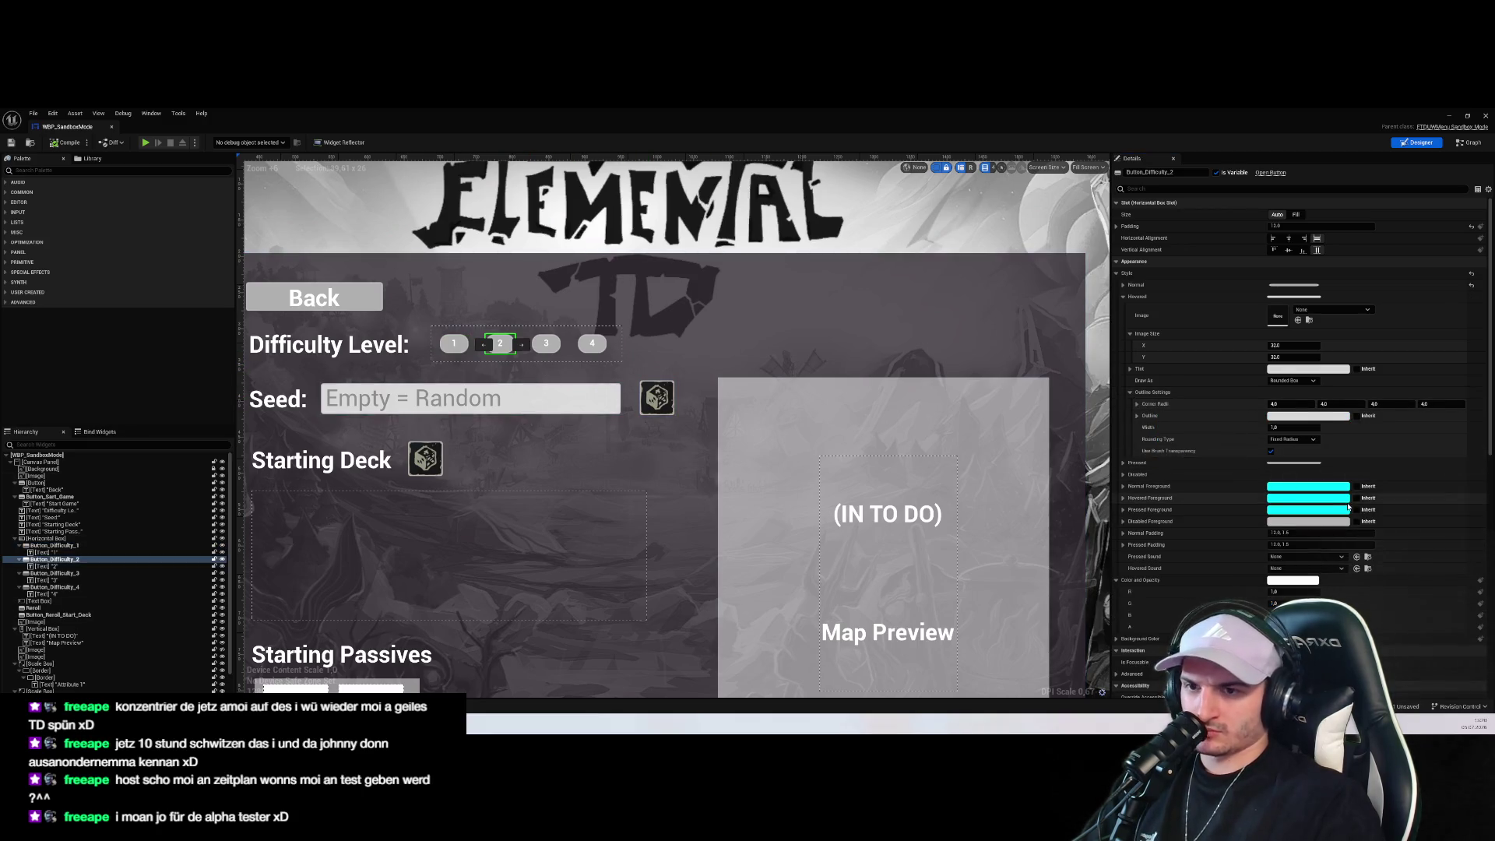
right_click(1152, 404)
click(1188, 461)
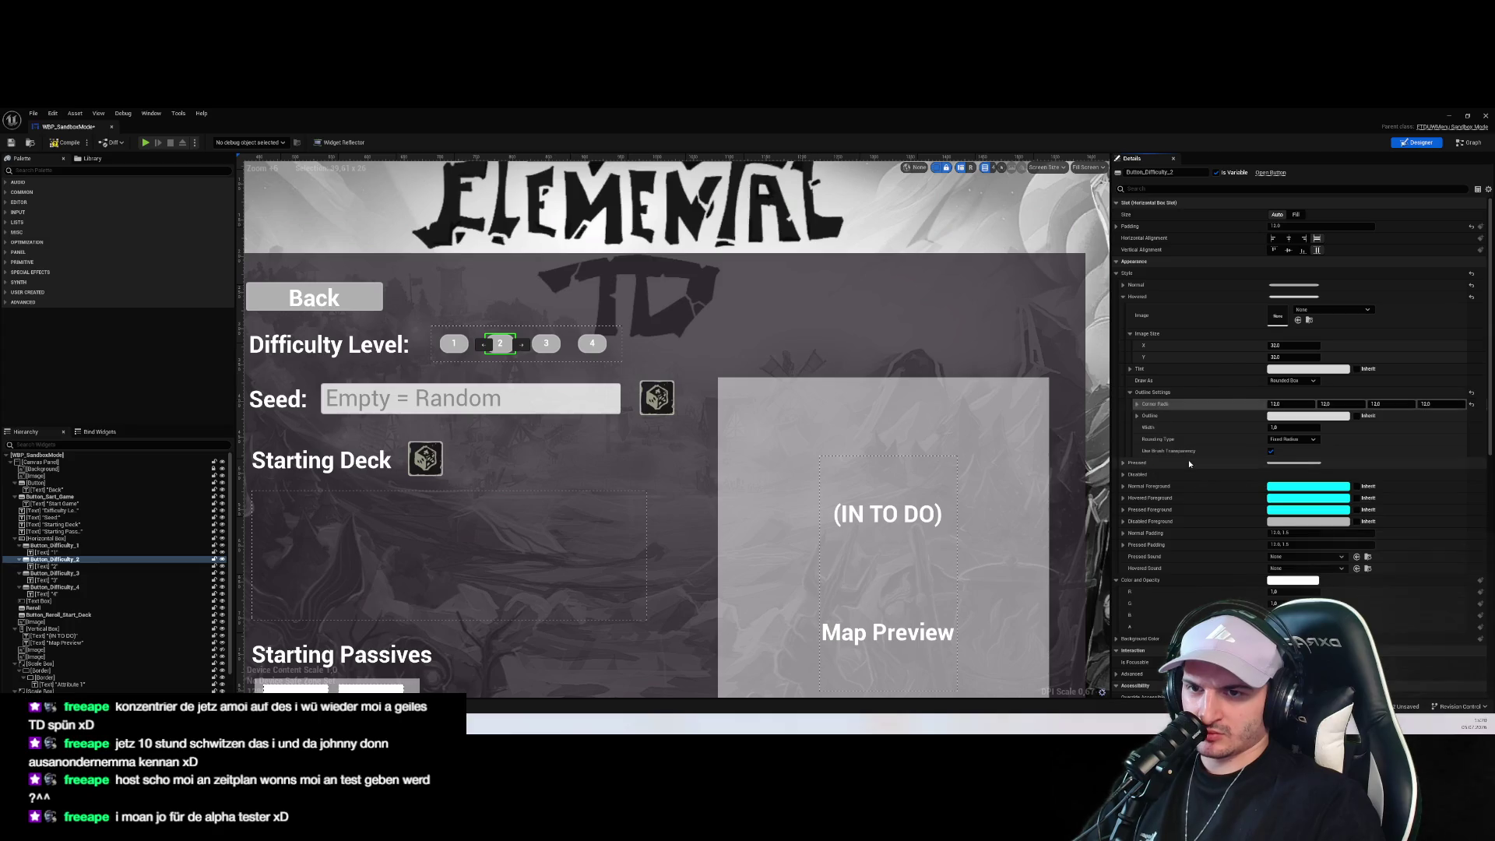
click(1175, 463)
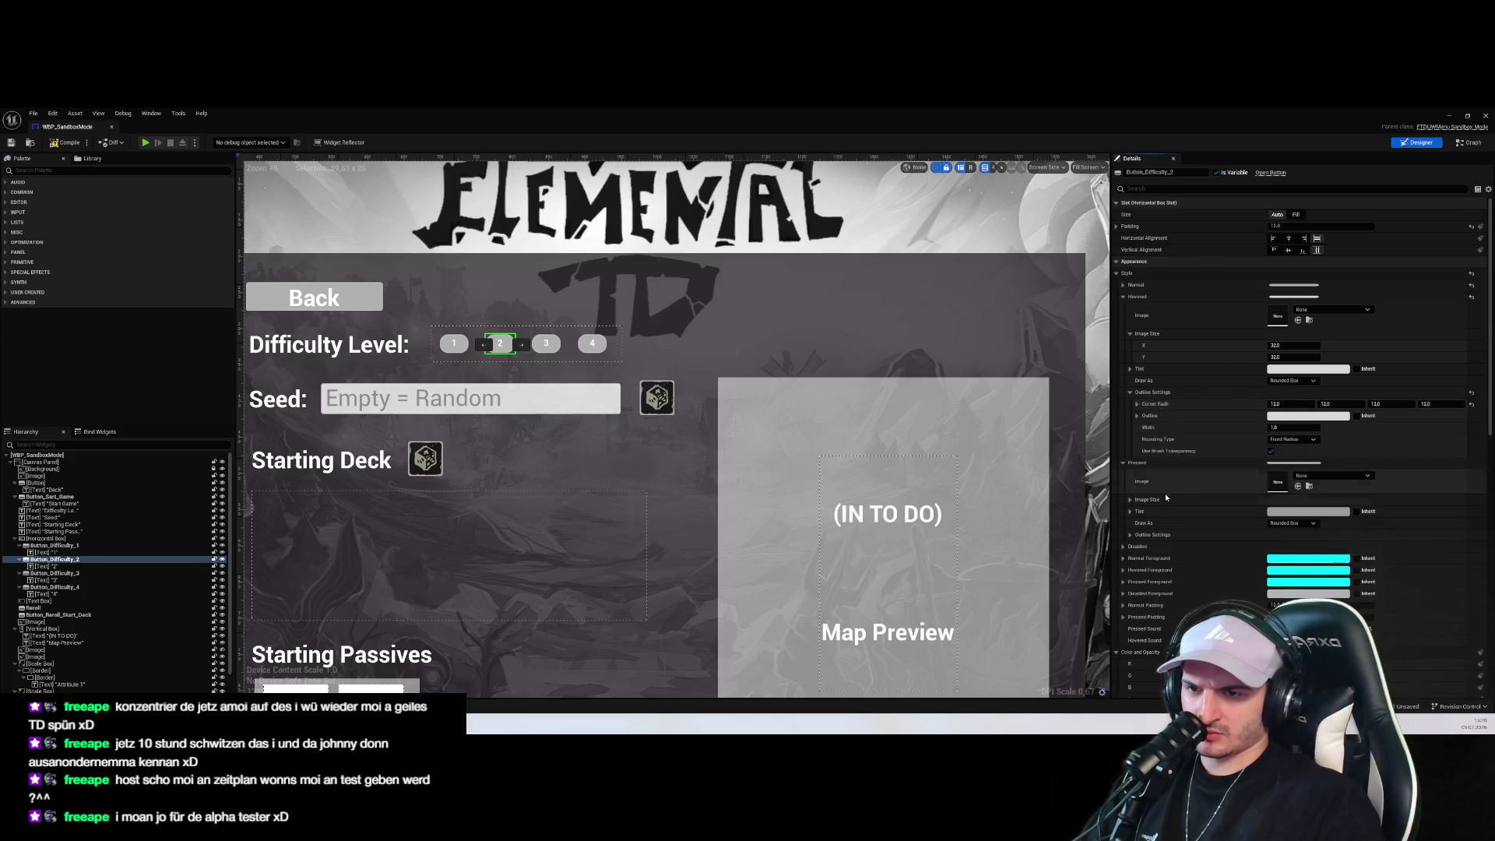
click(1129, 535)
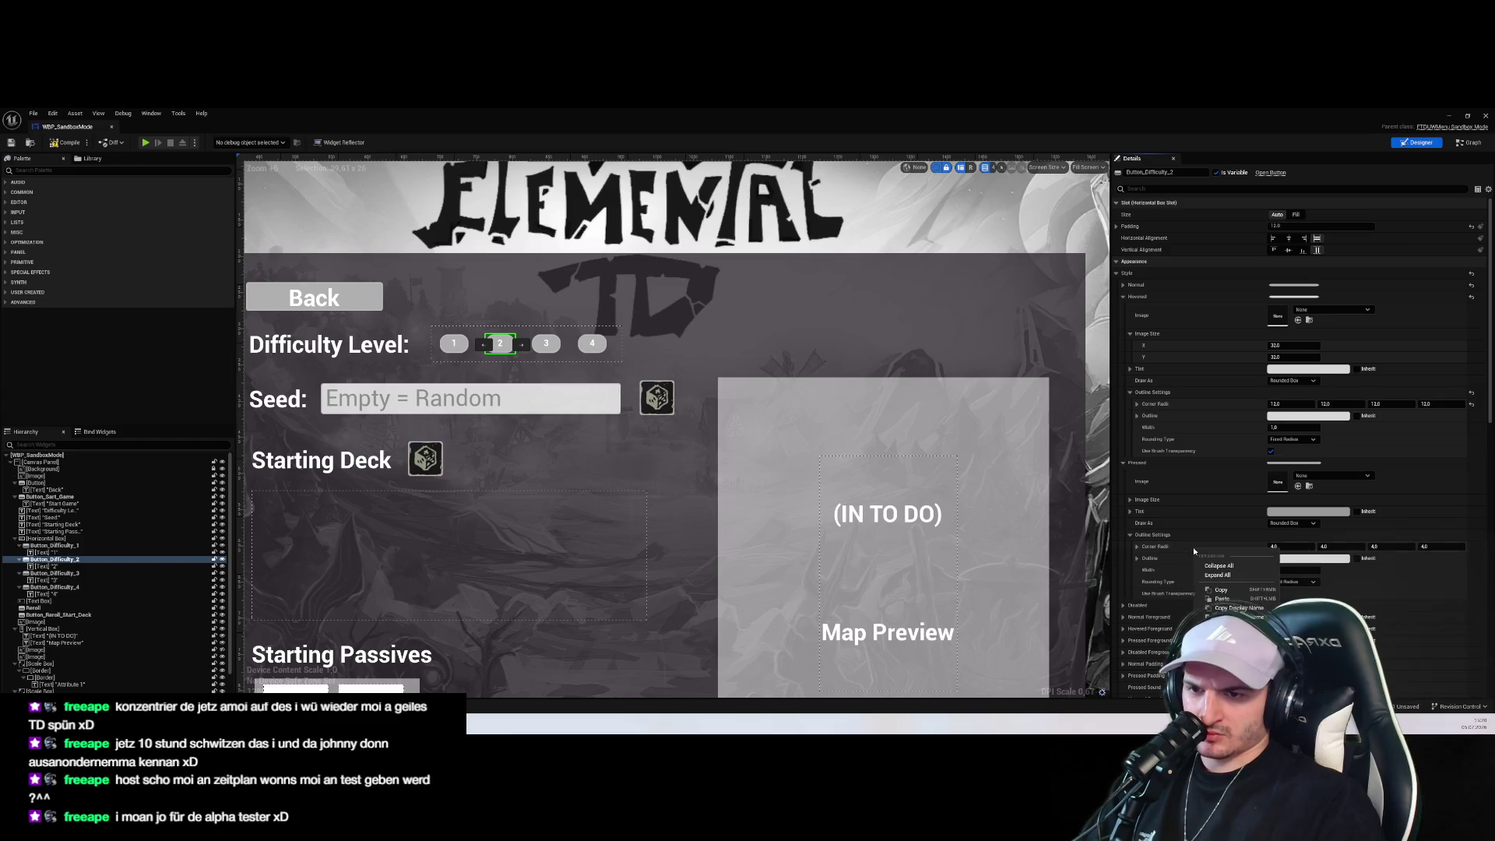
click(546, 345)
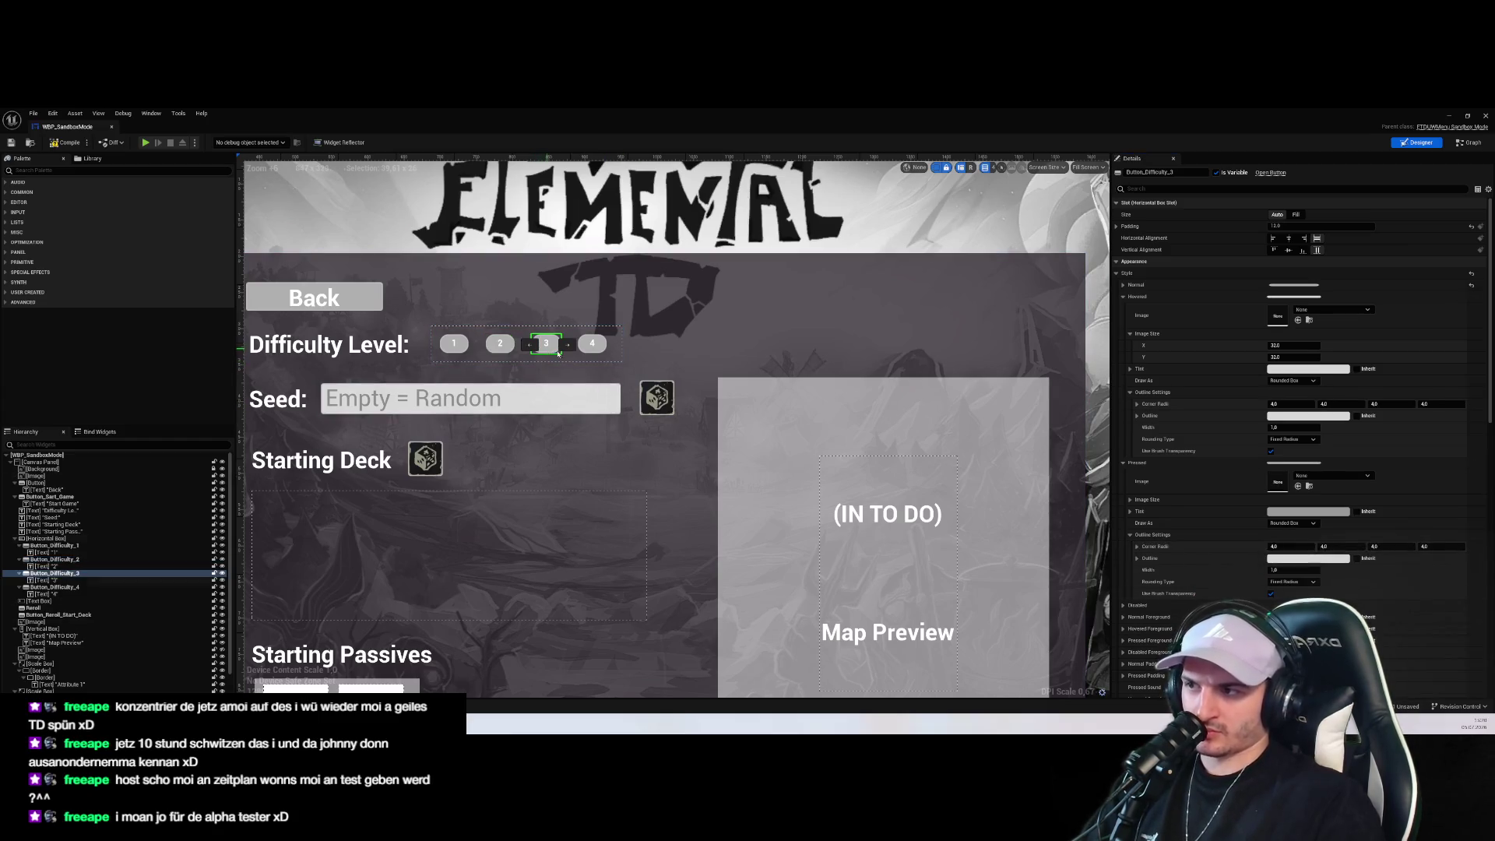
right_click(1164, 404)
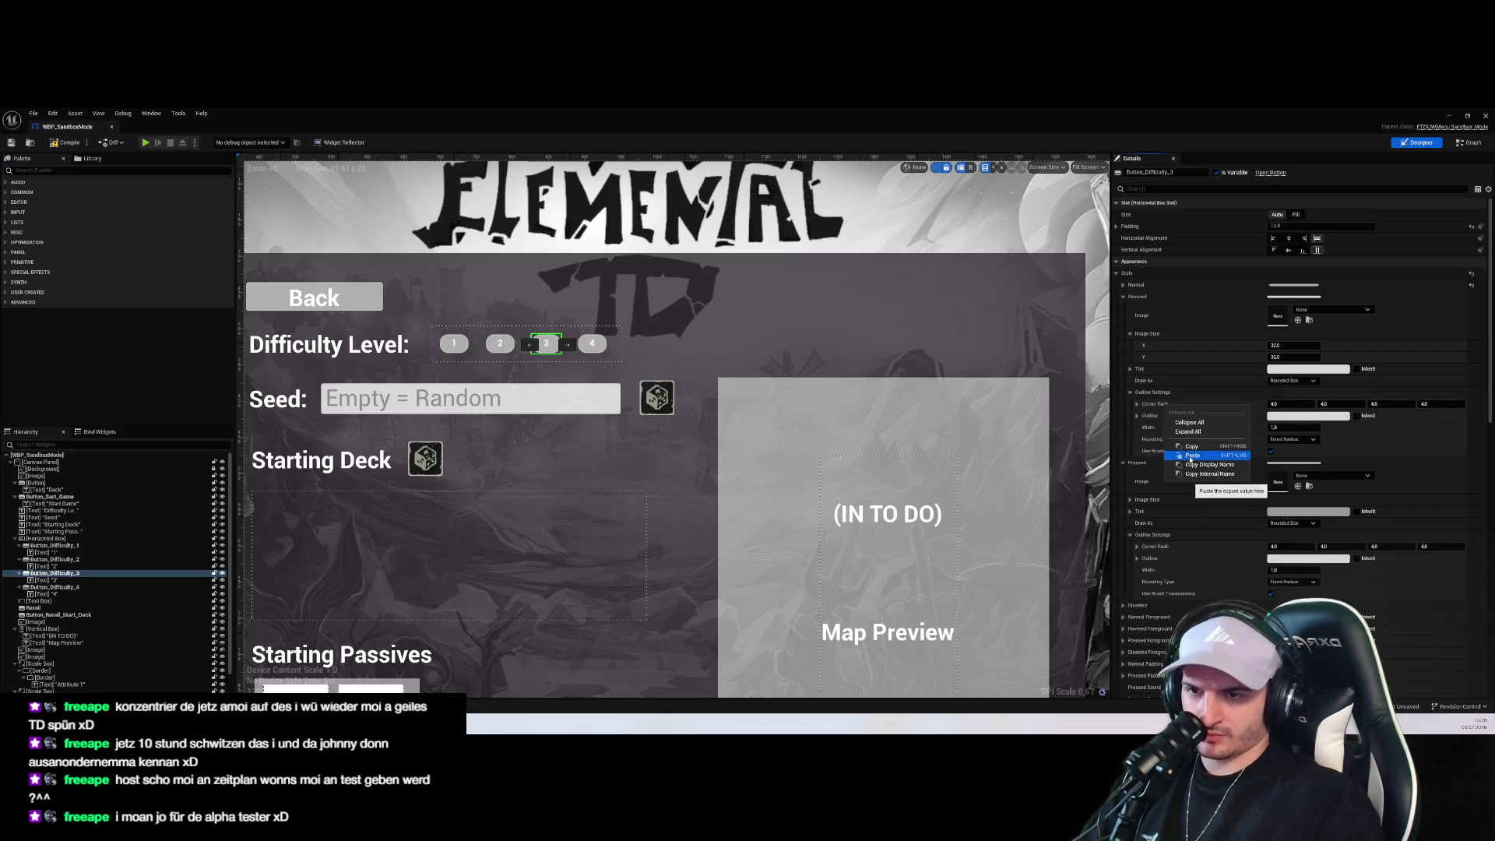
click(1190, 457)
right_click(1166, 545)
click(1177, 593)
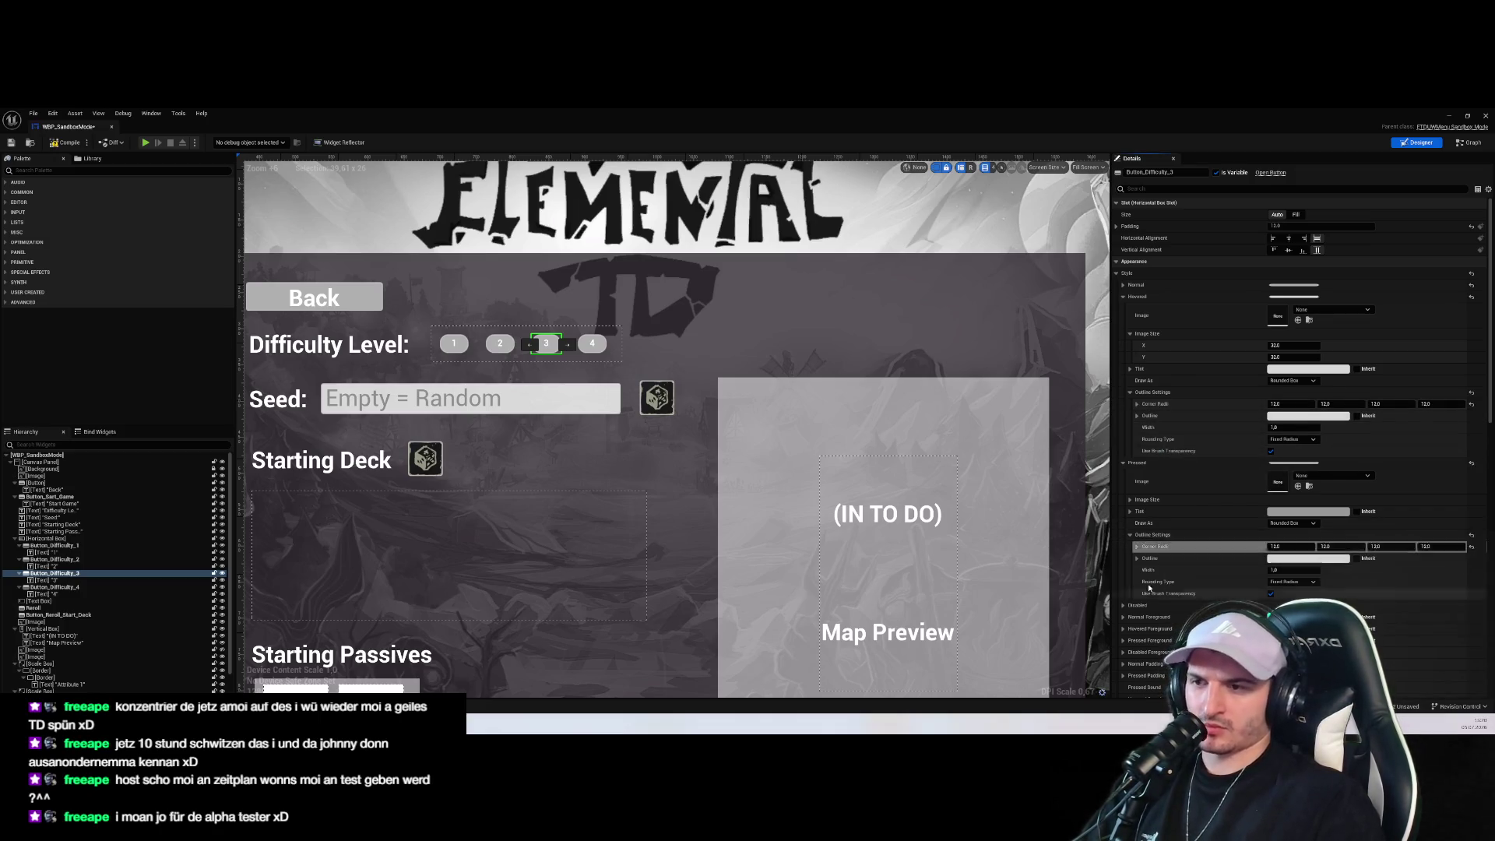
Give button 4 12.0 hovered and pressed outline corner radii and start a play test
click(593, 345)
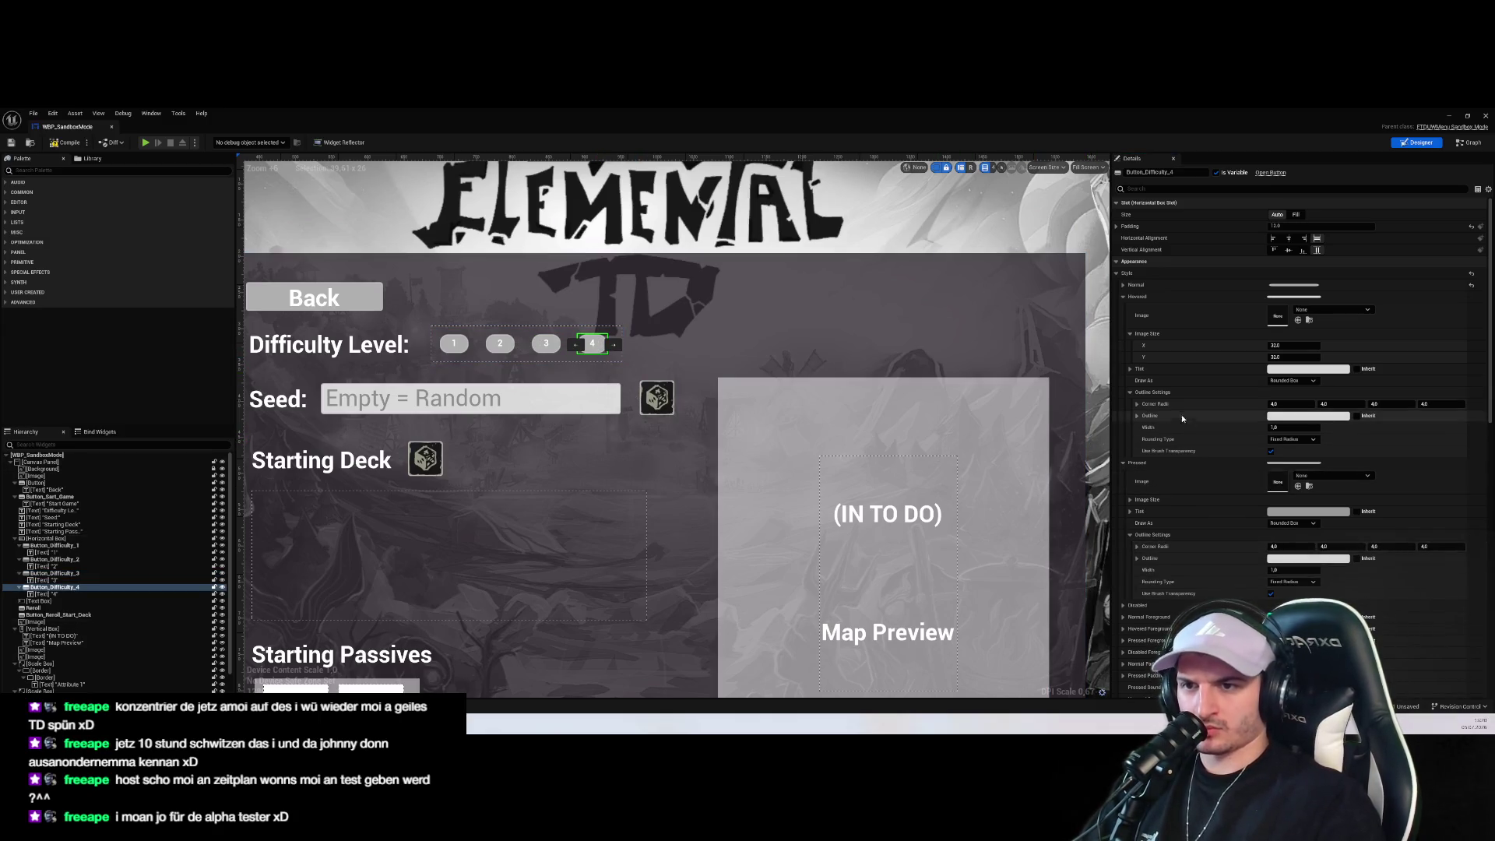
right_click(1154, 404)
click(1176, 454)
right_click(1155, 546)
click(1176, 596)
click(144, 144)
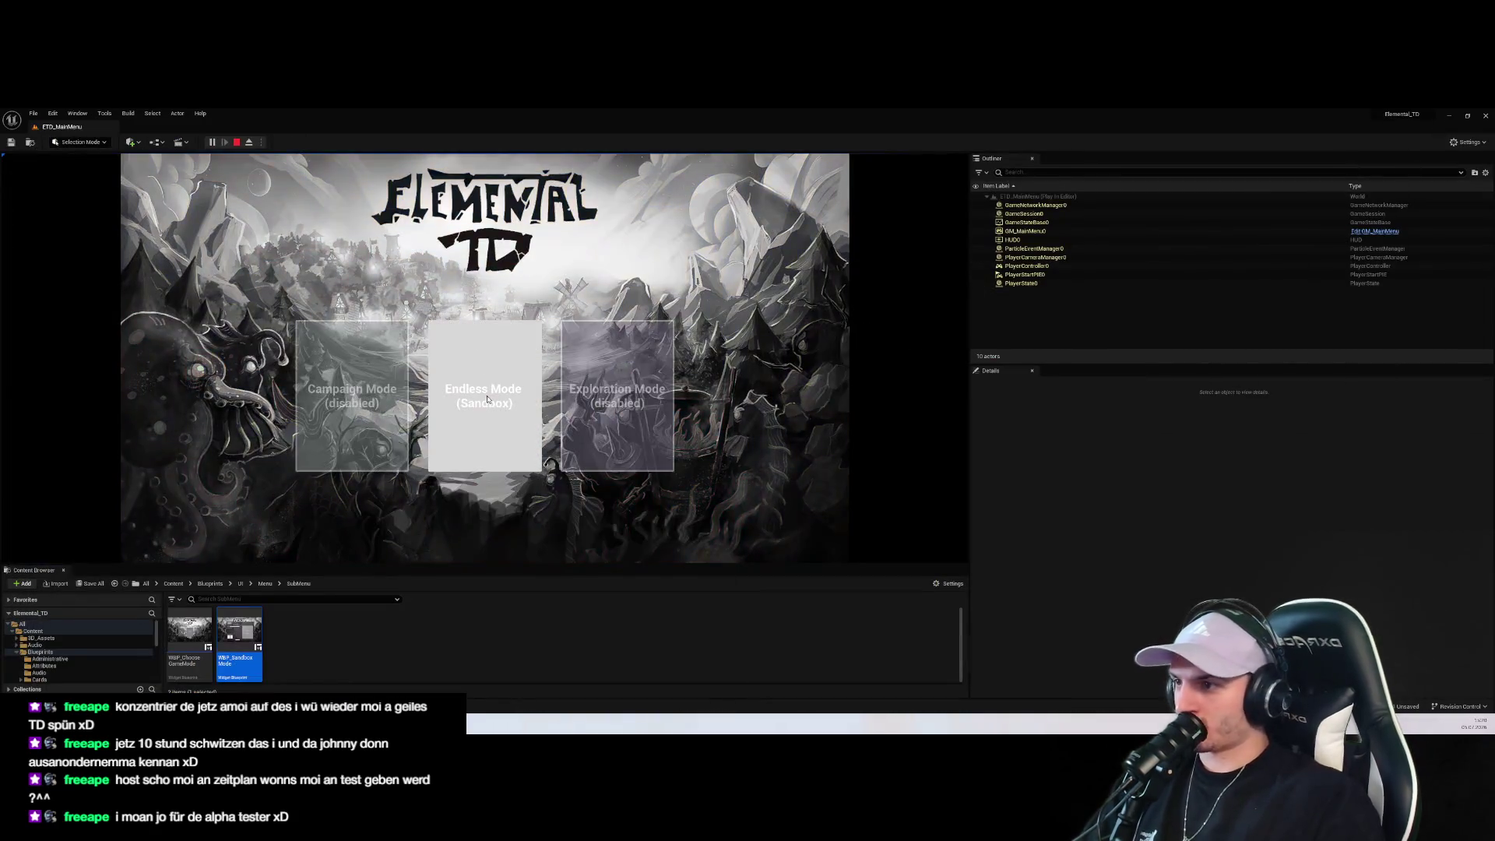
In Endless Mode (Sandbox), pick difficulty 4, reroll the deck, pick difficulty 3, then stop playing
click(493, 433)
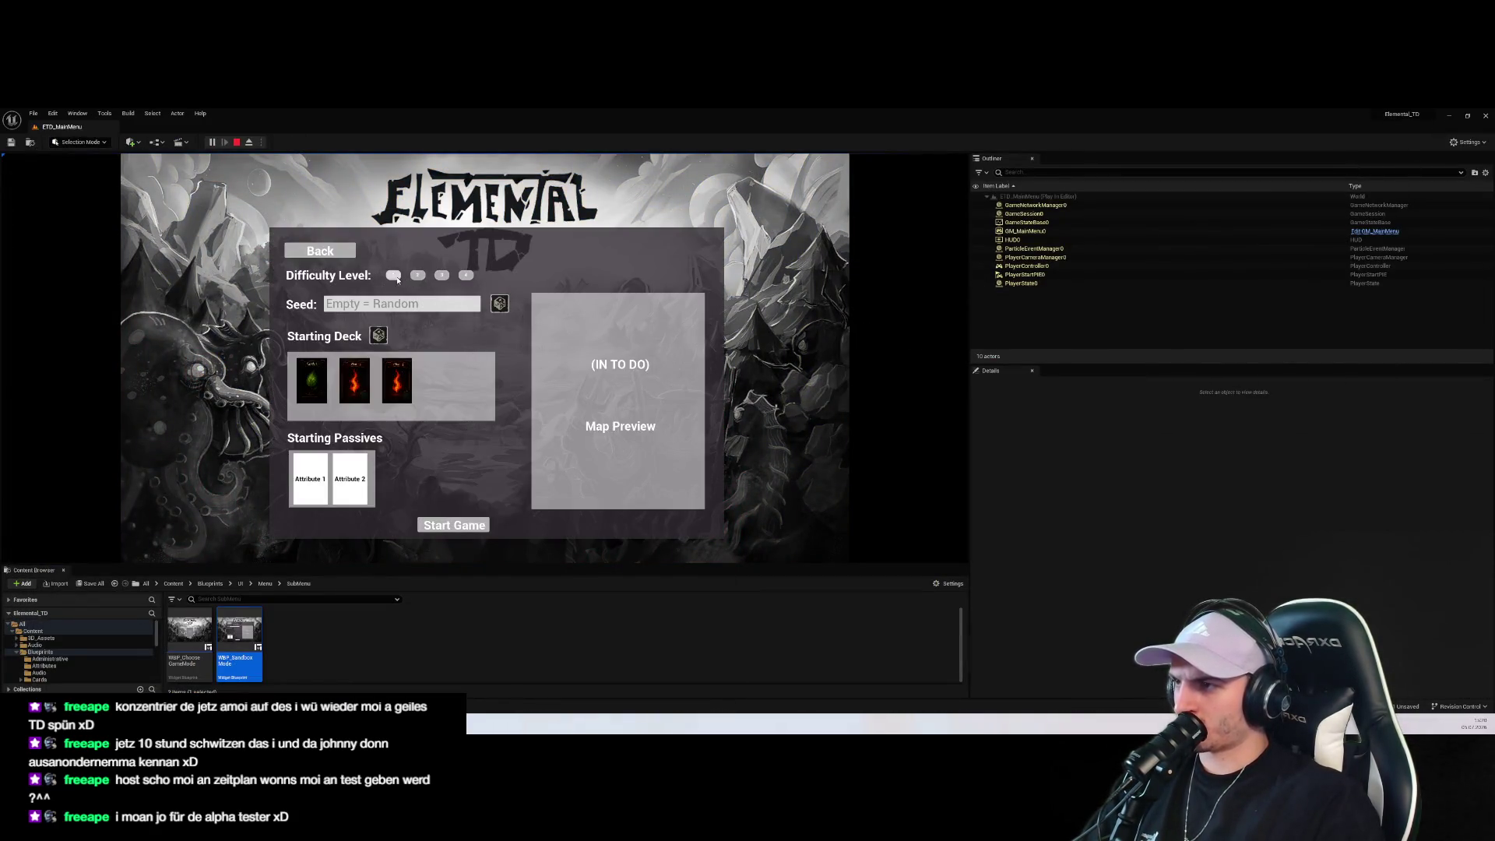
click(466, 275)
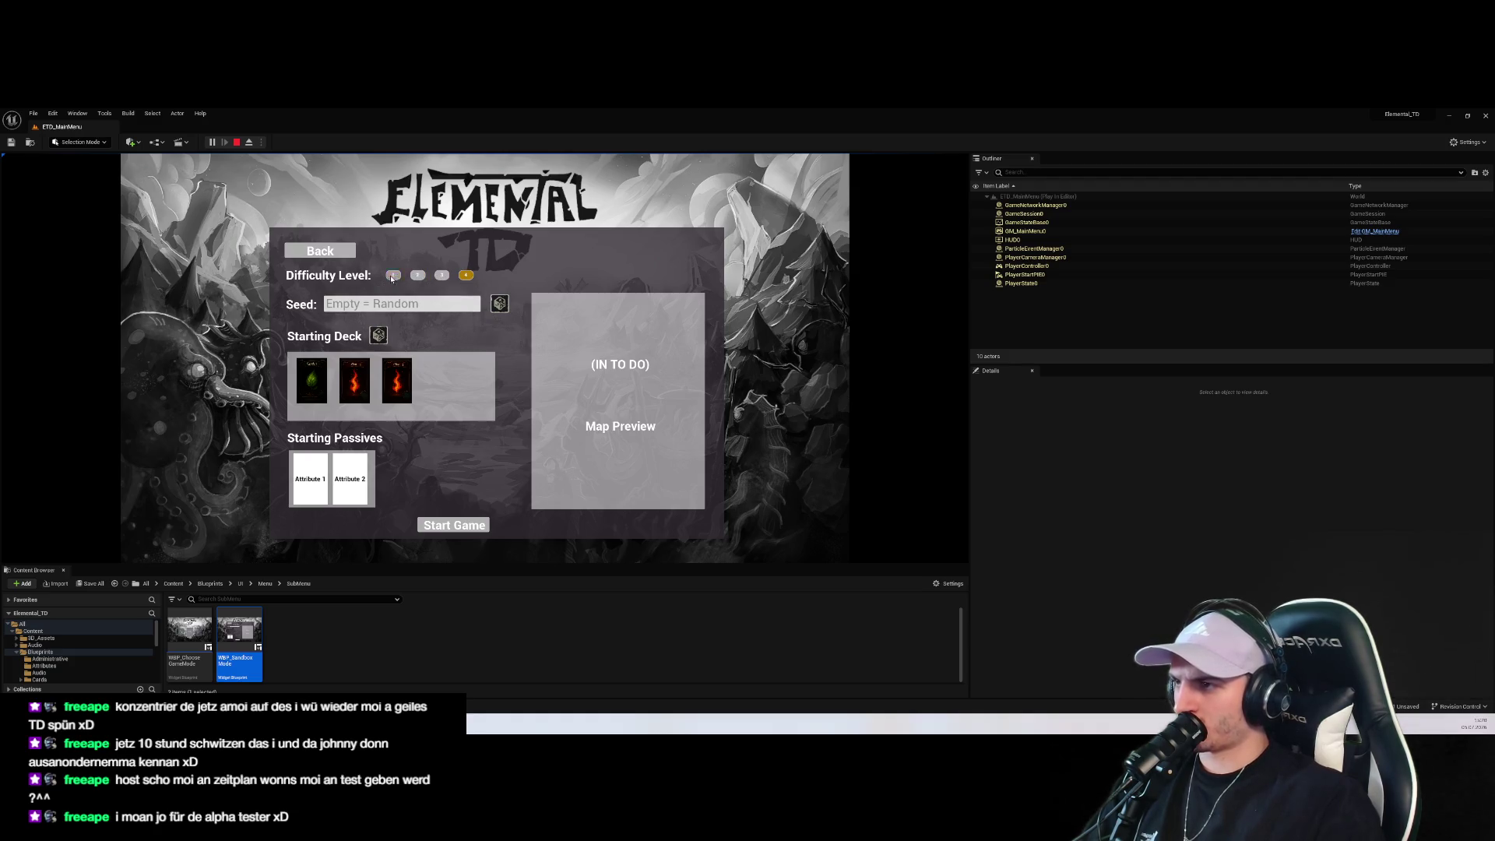
click(379, 336)
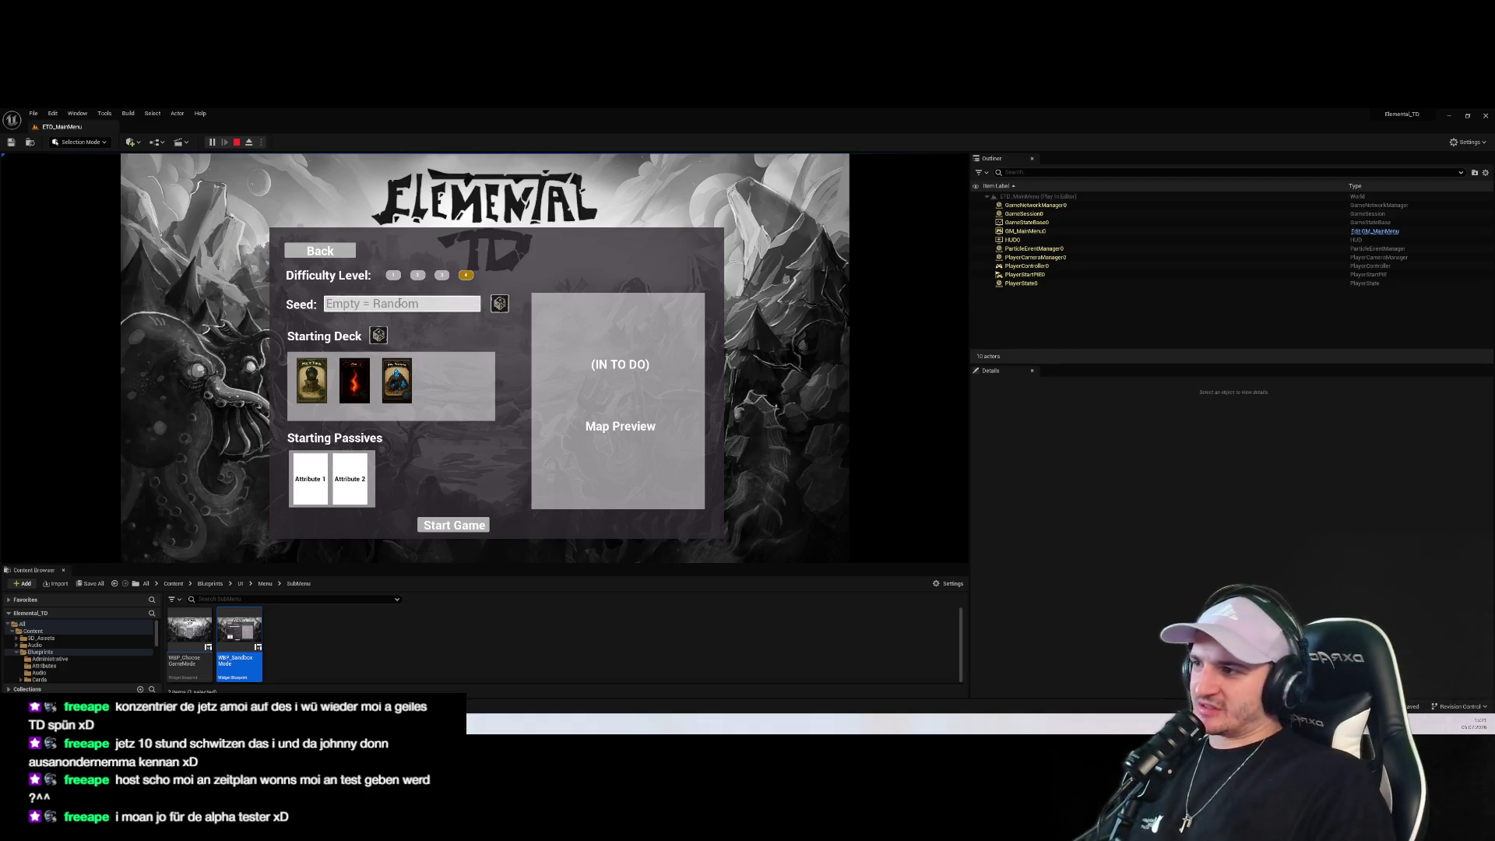
click(442, 275)
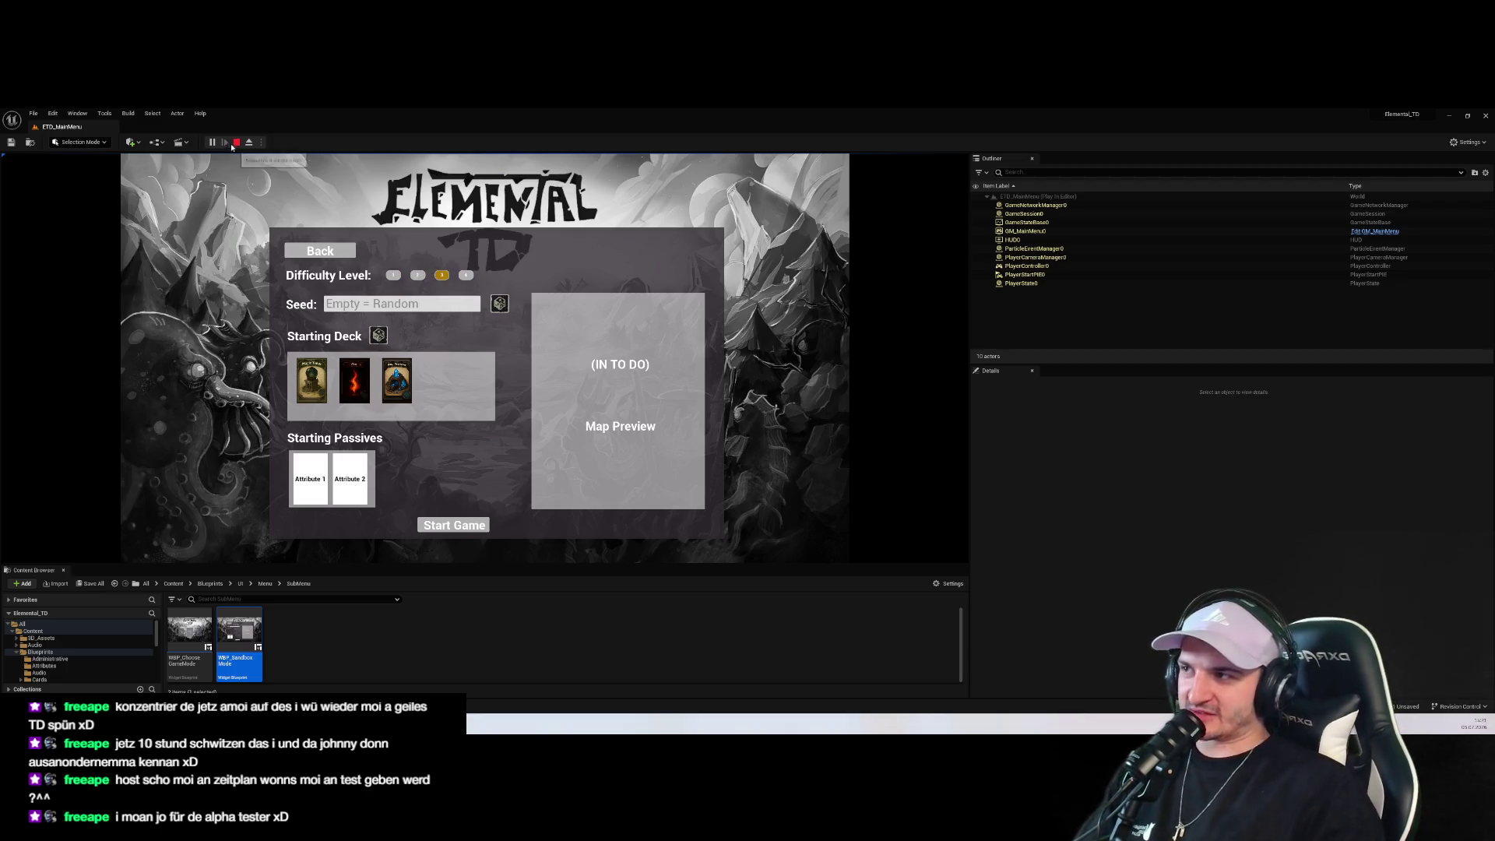
click(235, 141)
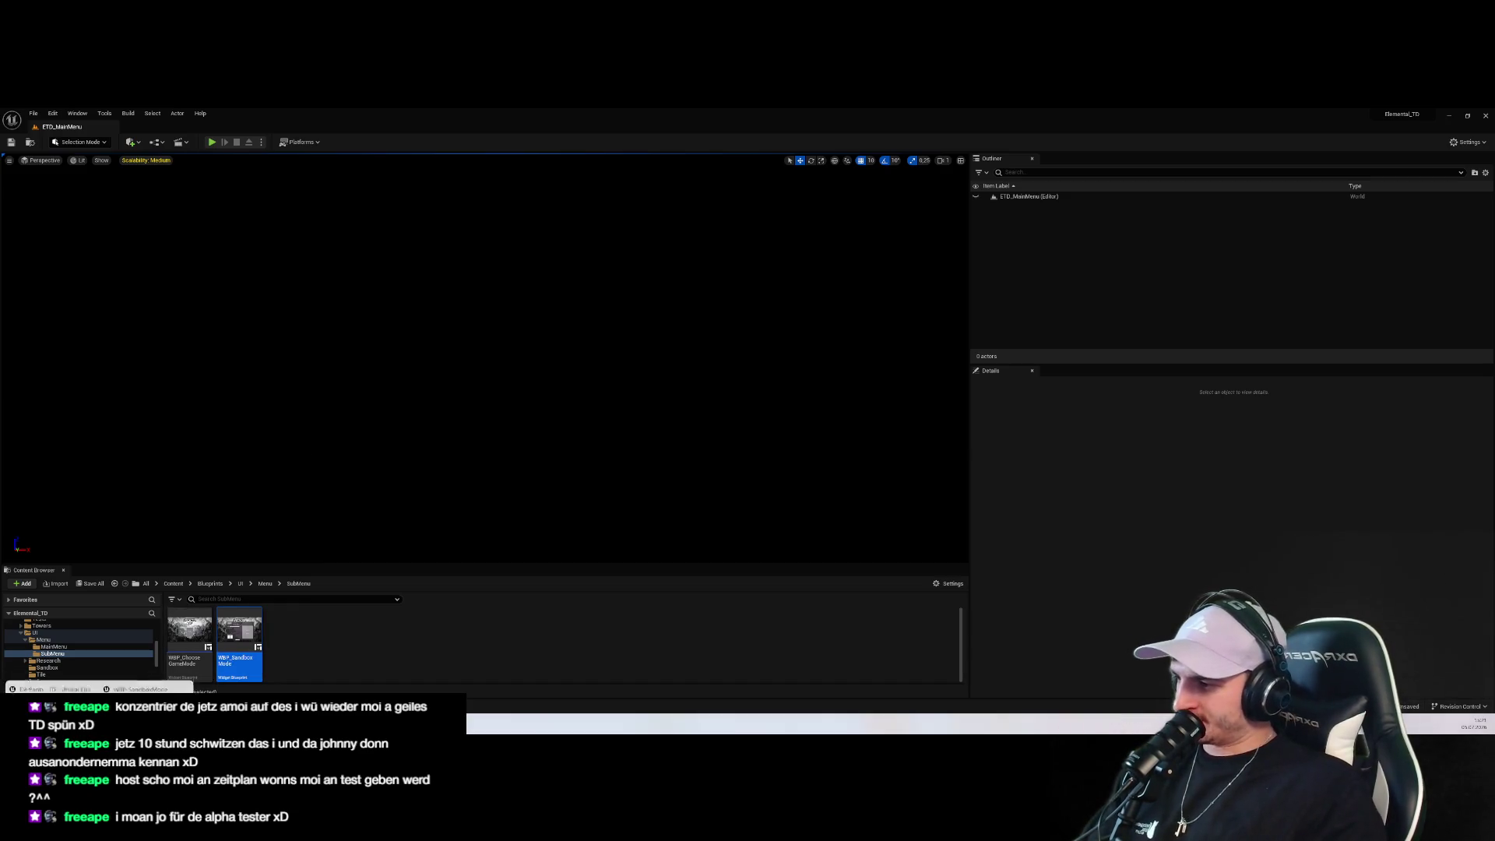
Inspect WBP_MainMenu's Cast To BP_GameInstance and SET Difficulty nodes, then show WBP_SandboxMode's graph
double_click(239, 635)
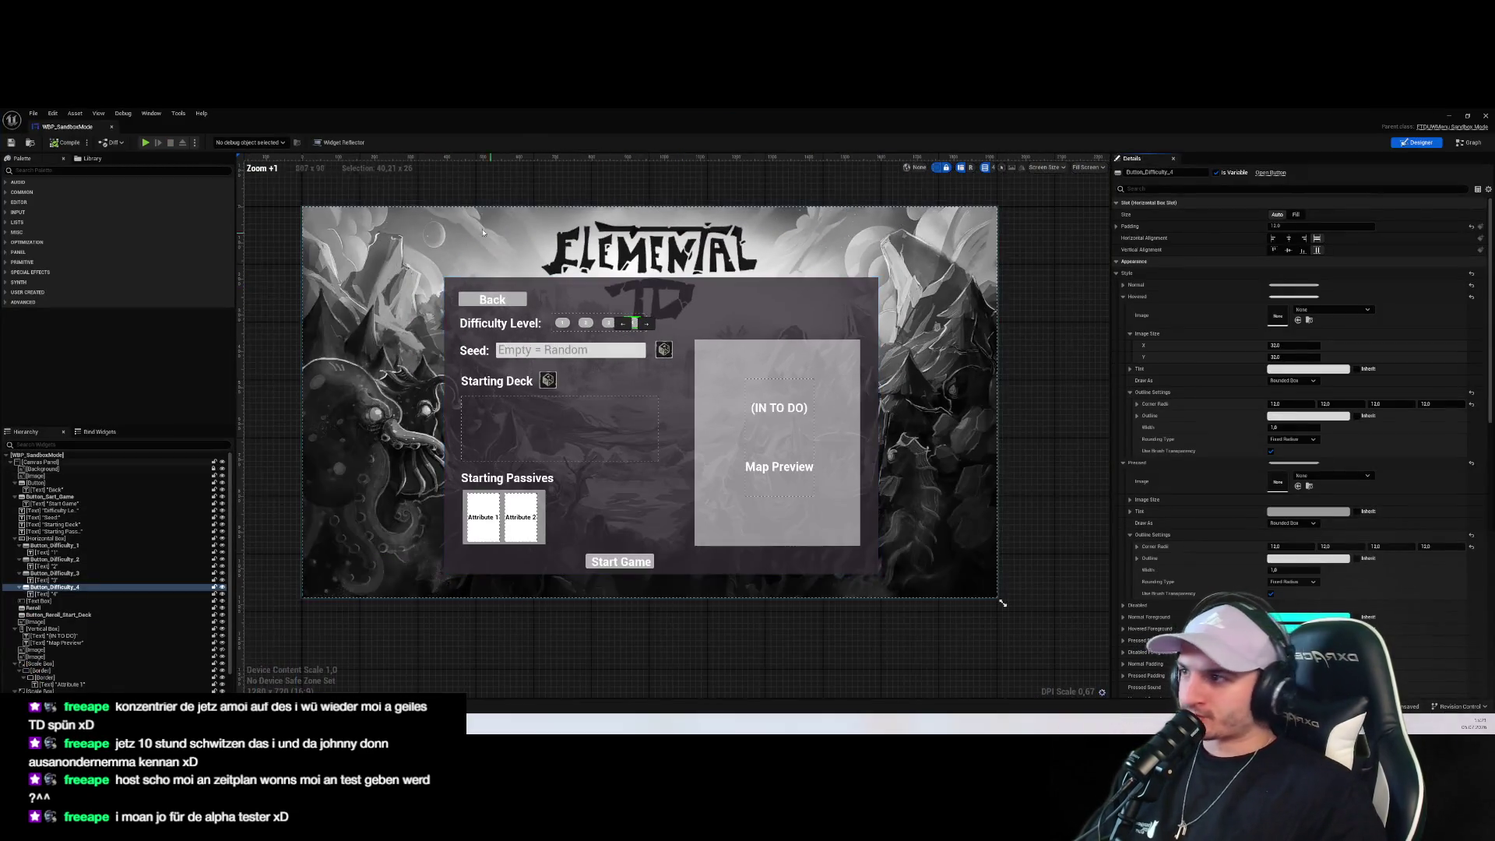
click(1449, 116)
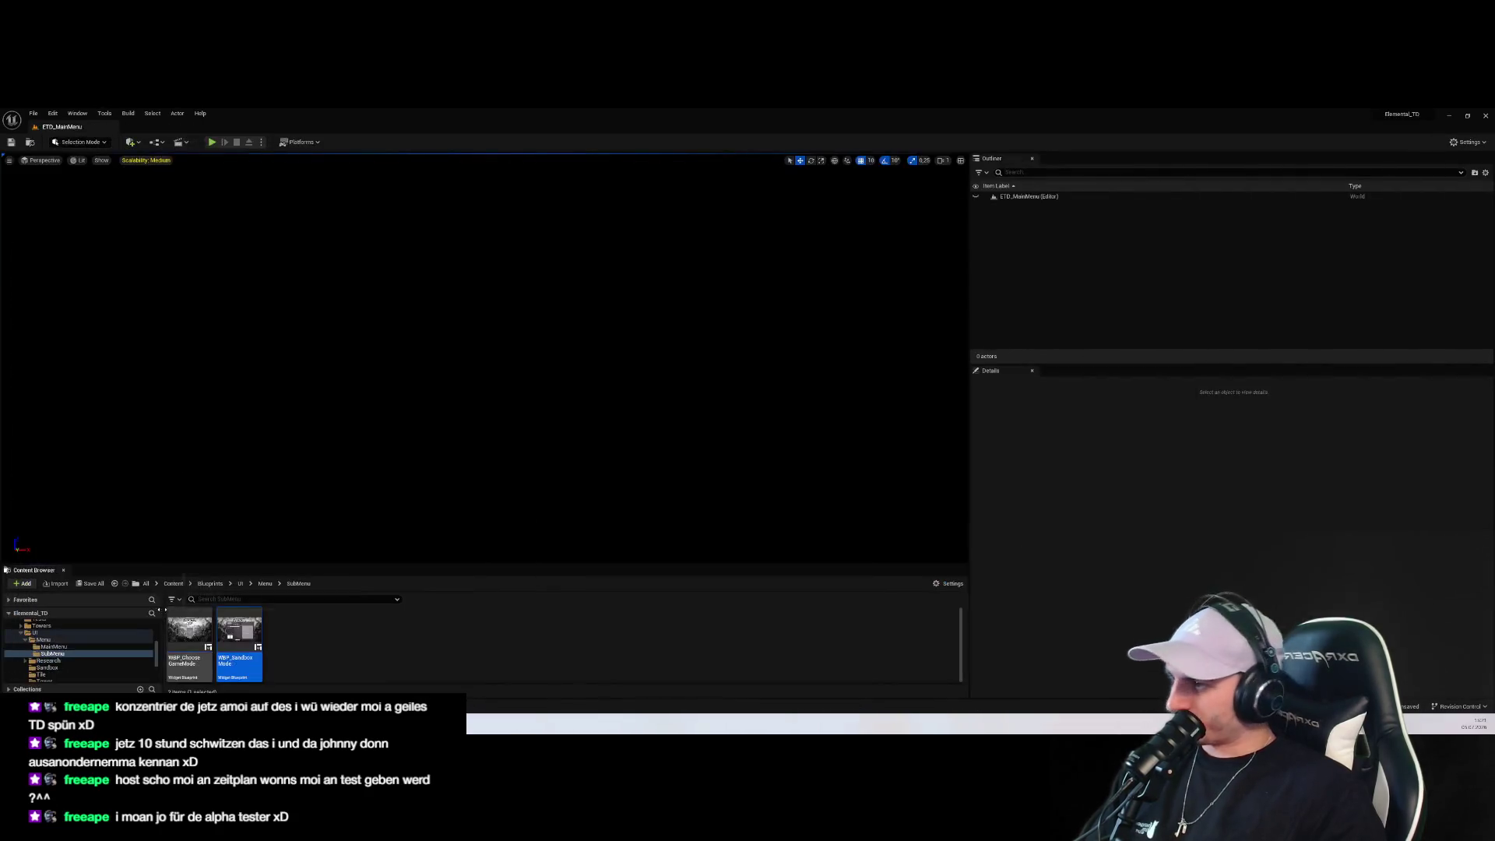
double_click(342, 645)
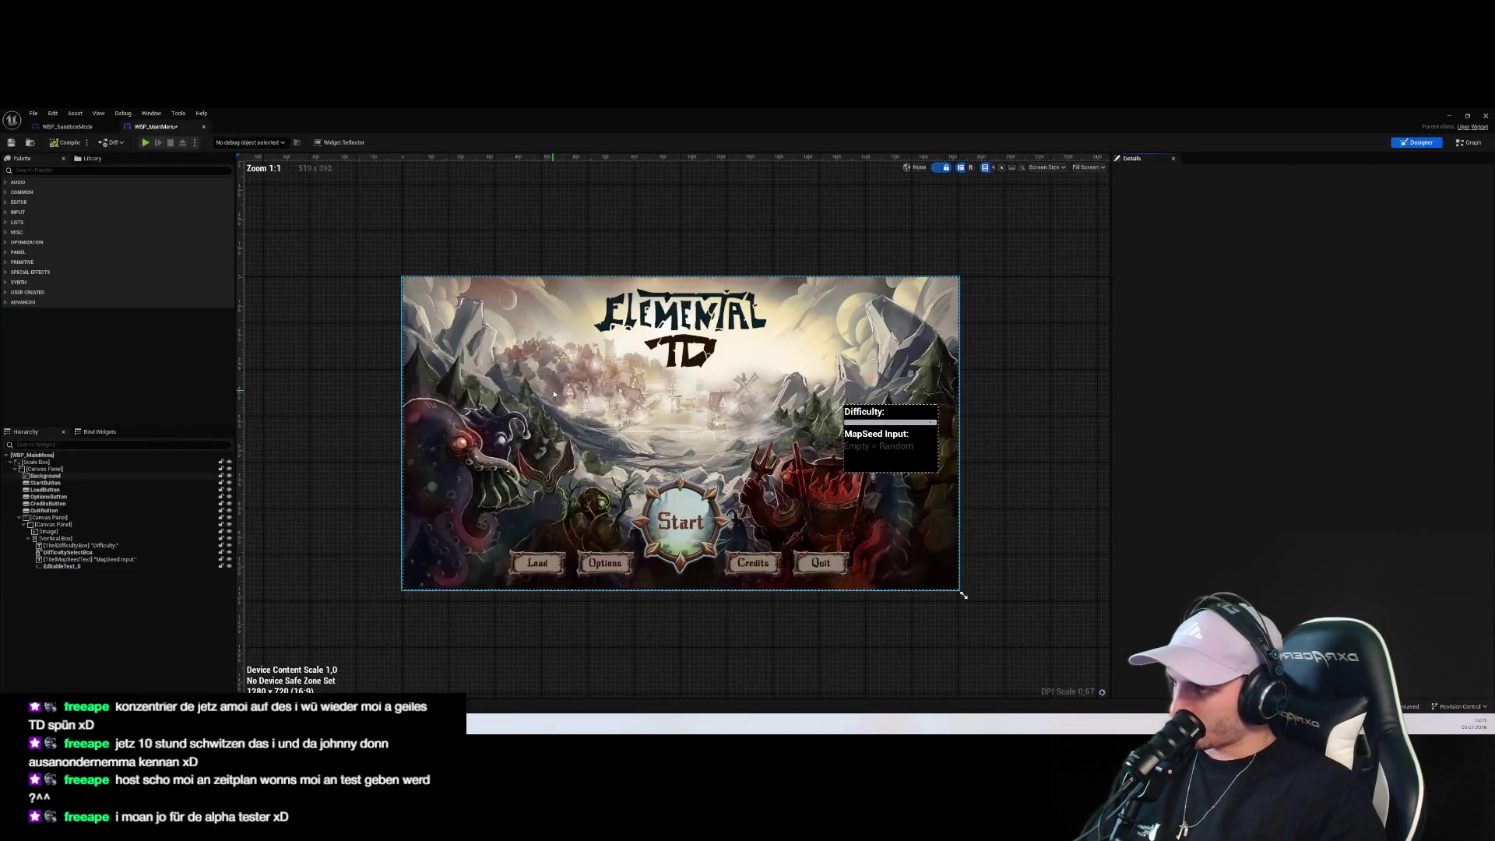
click(1468, 143)
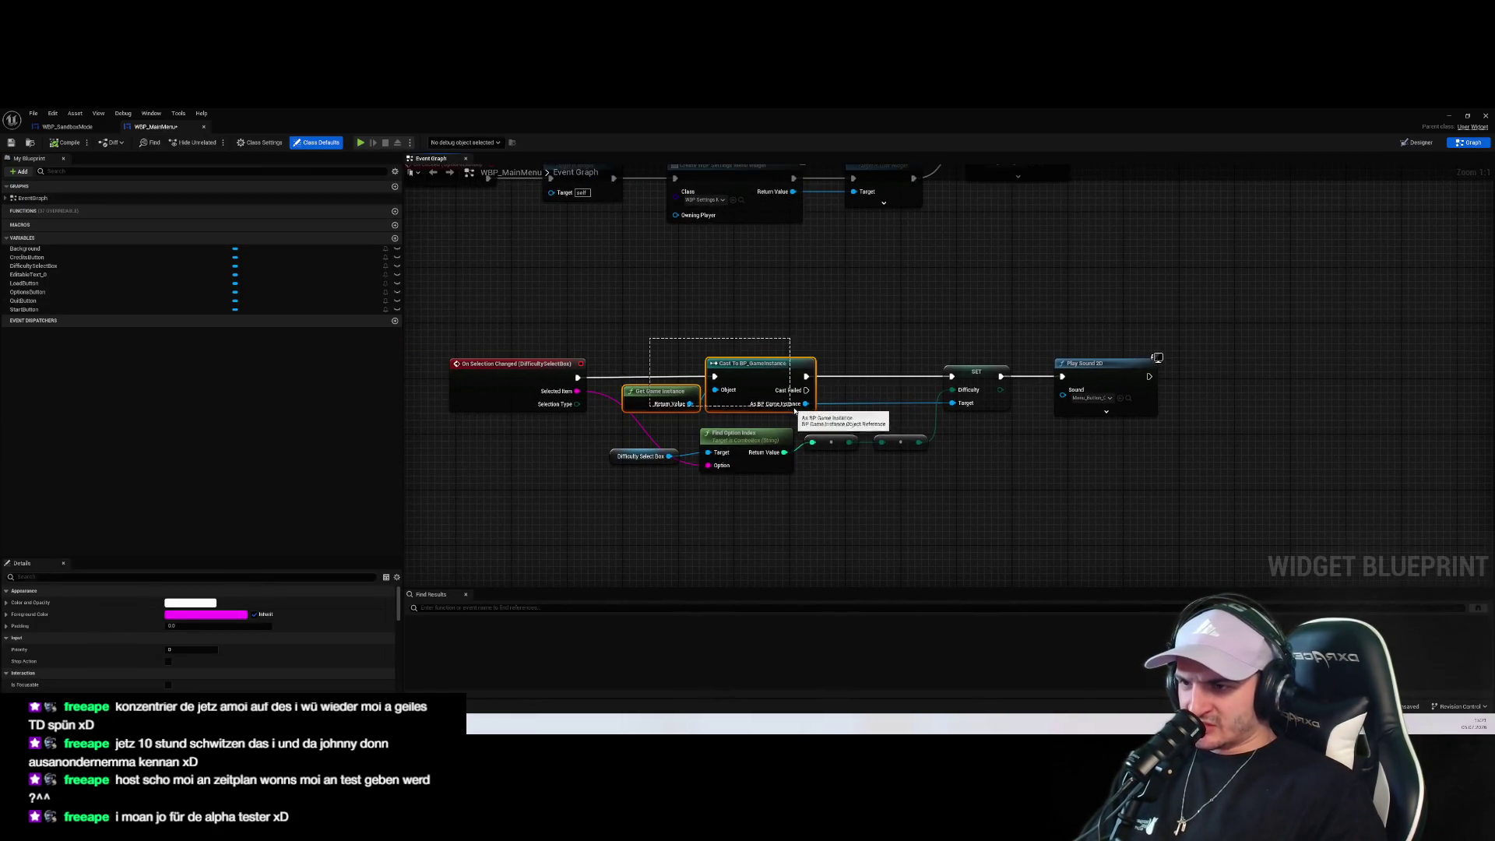
click(751, 366)
click(970, 398)
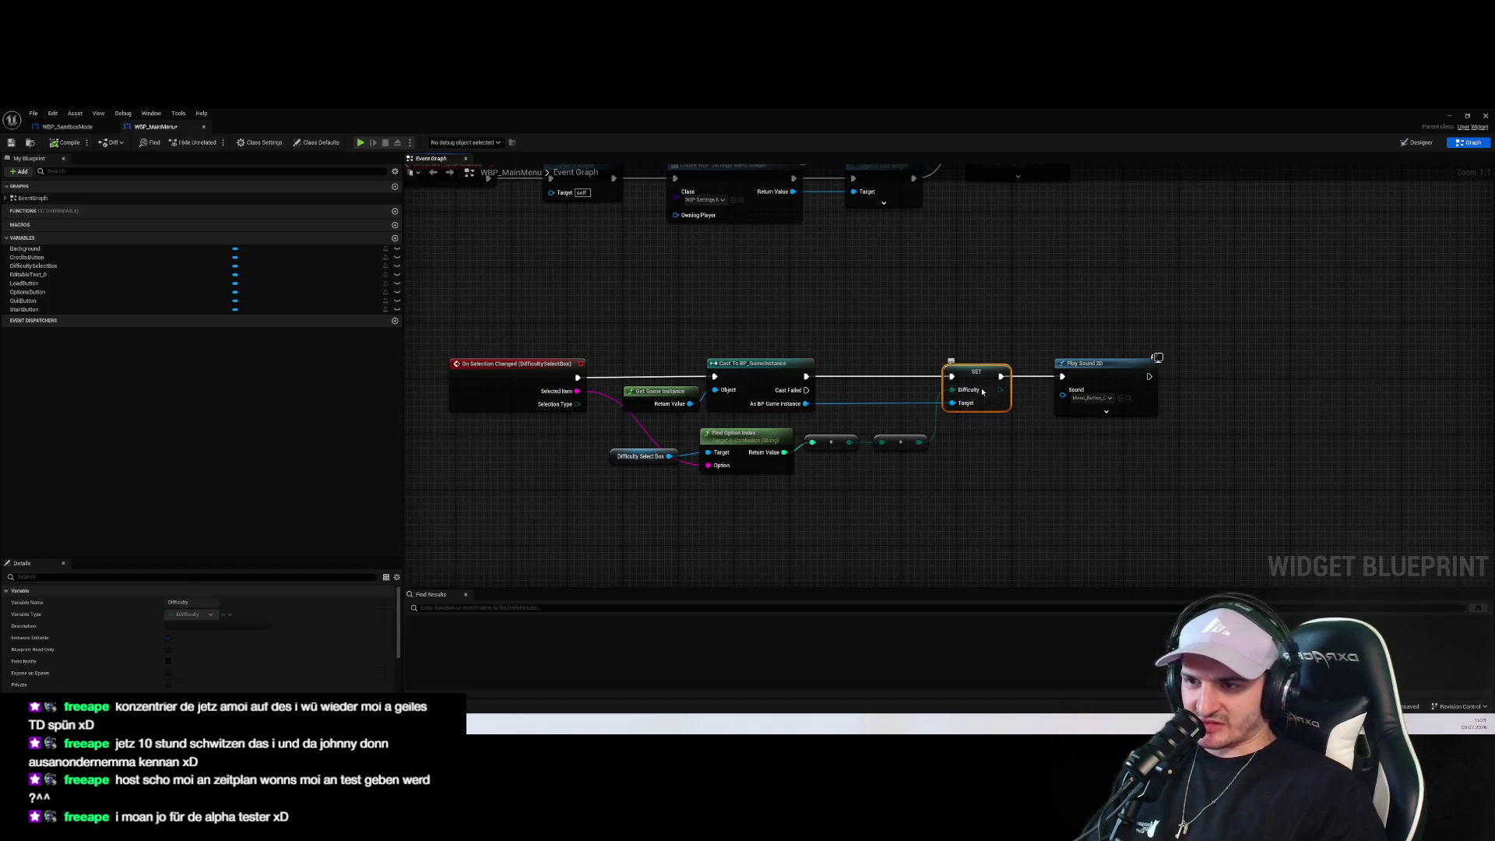
click(967, 459)
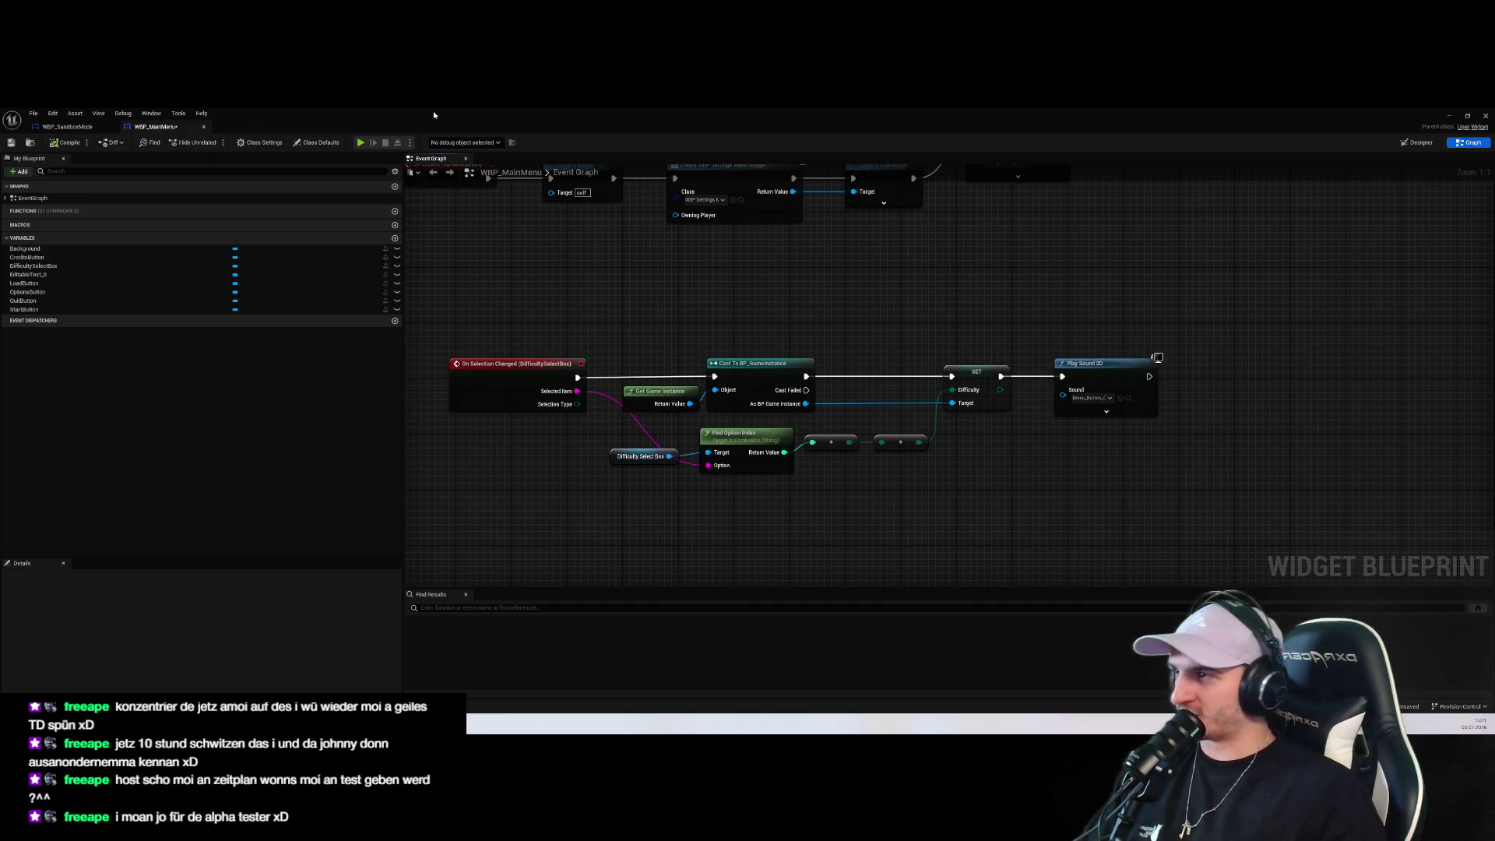
click(67, 126)
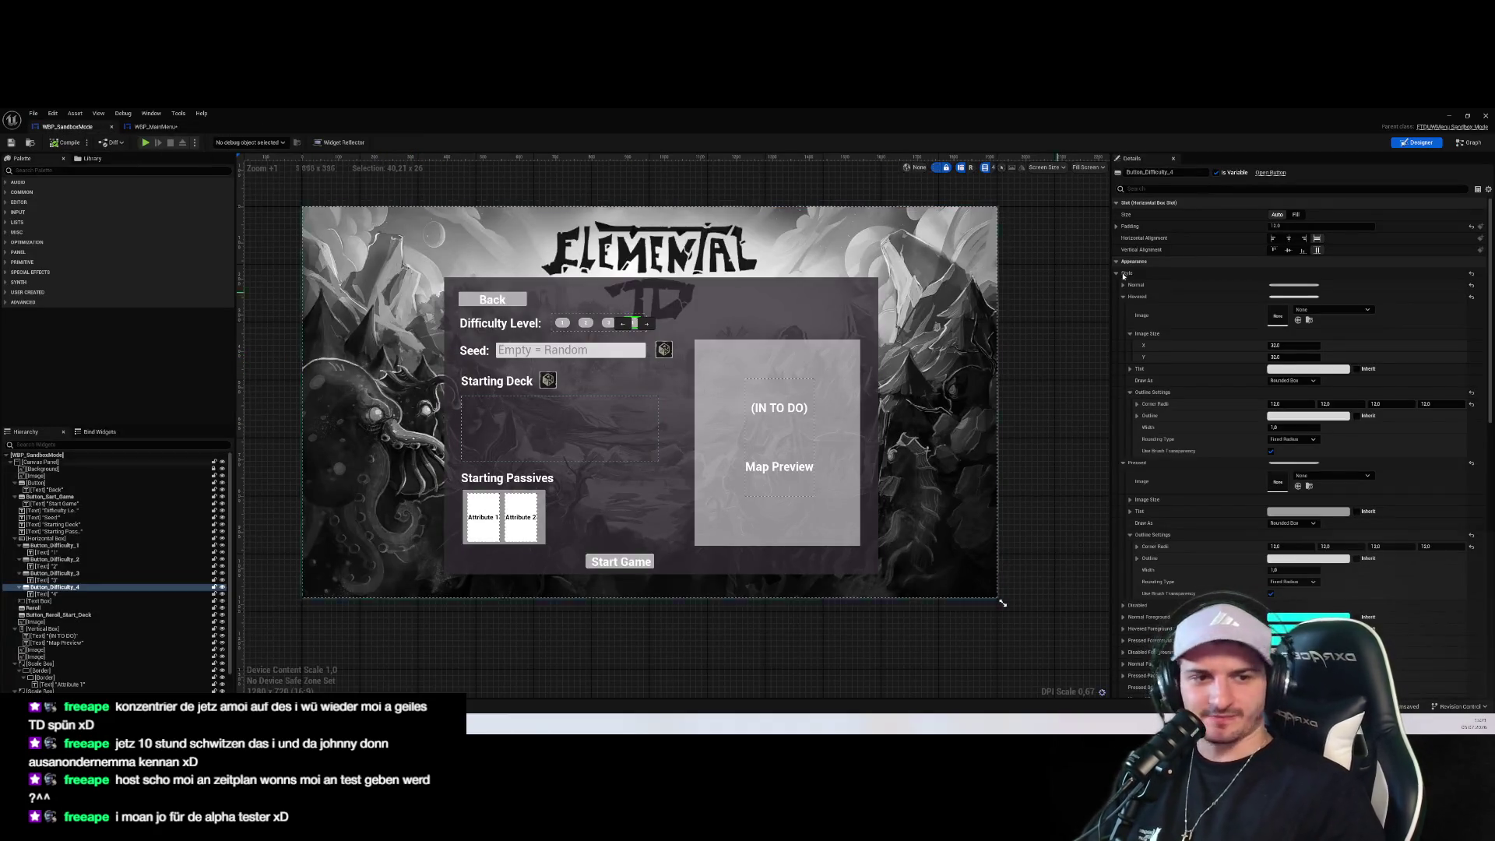
click(1470, 142)
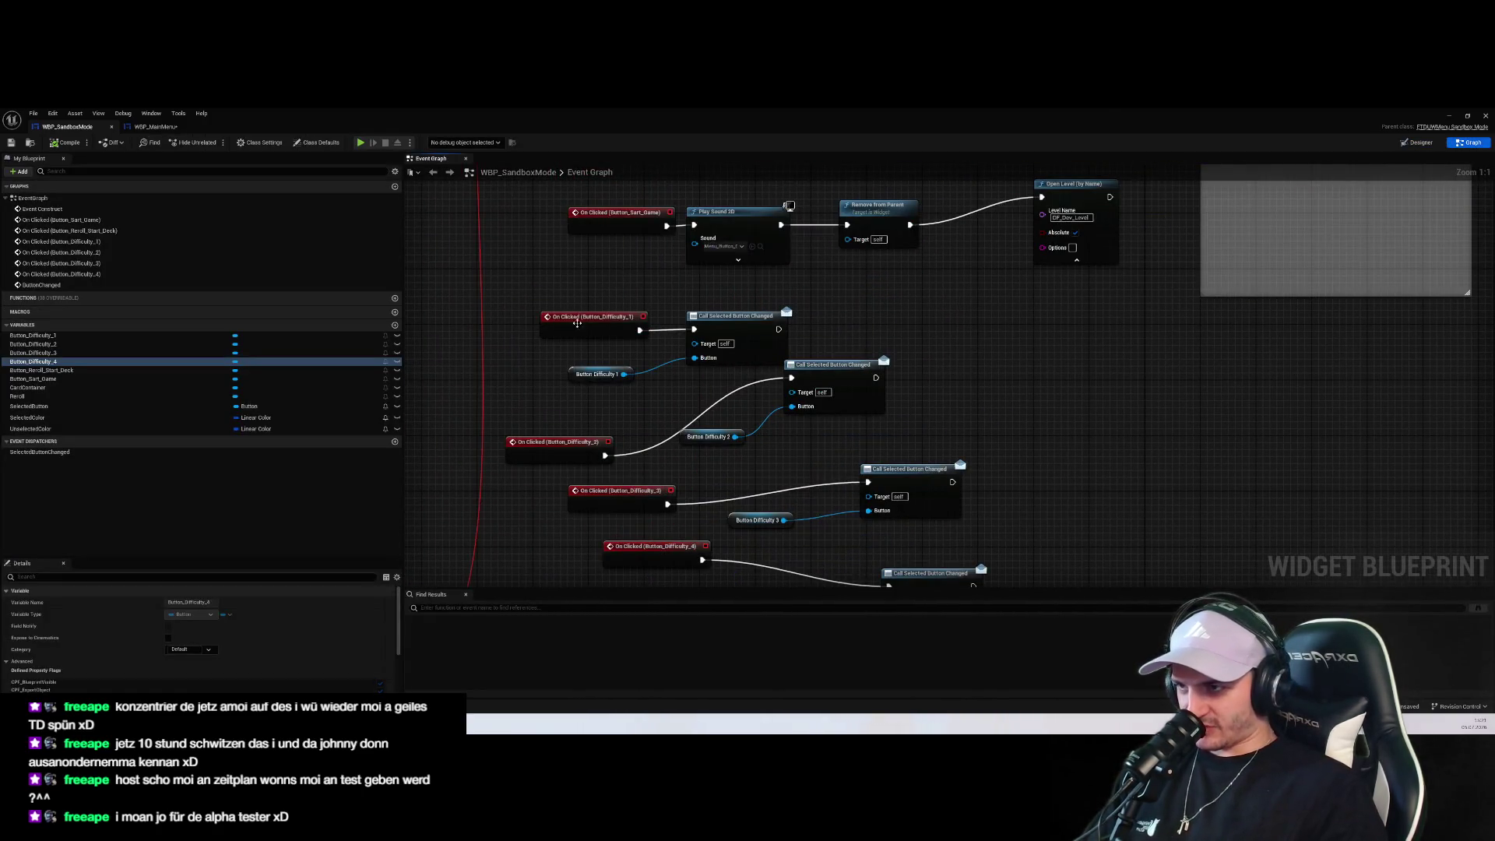
click(576, 323)
double_click(736, 320)
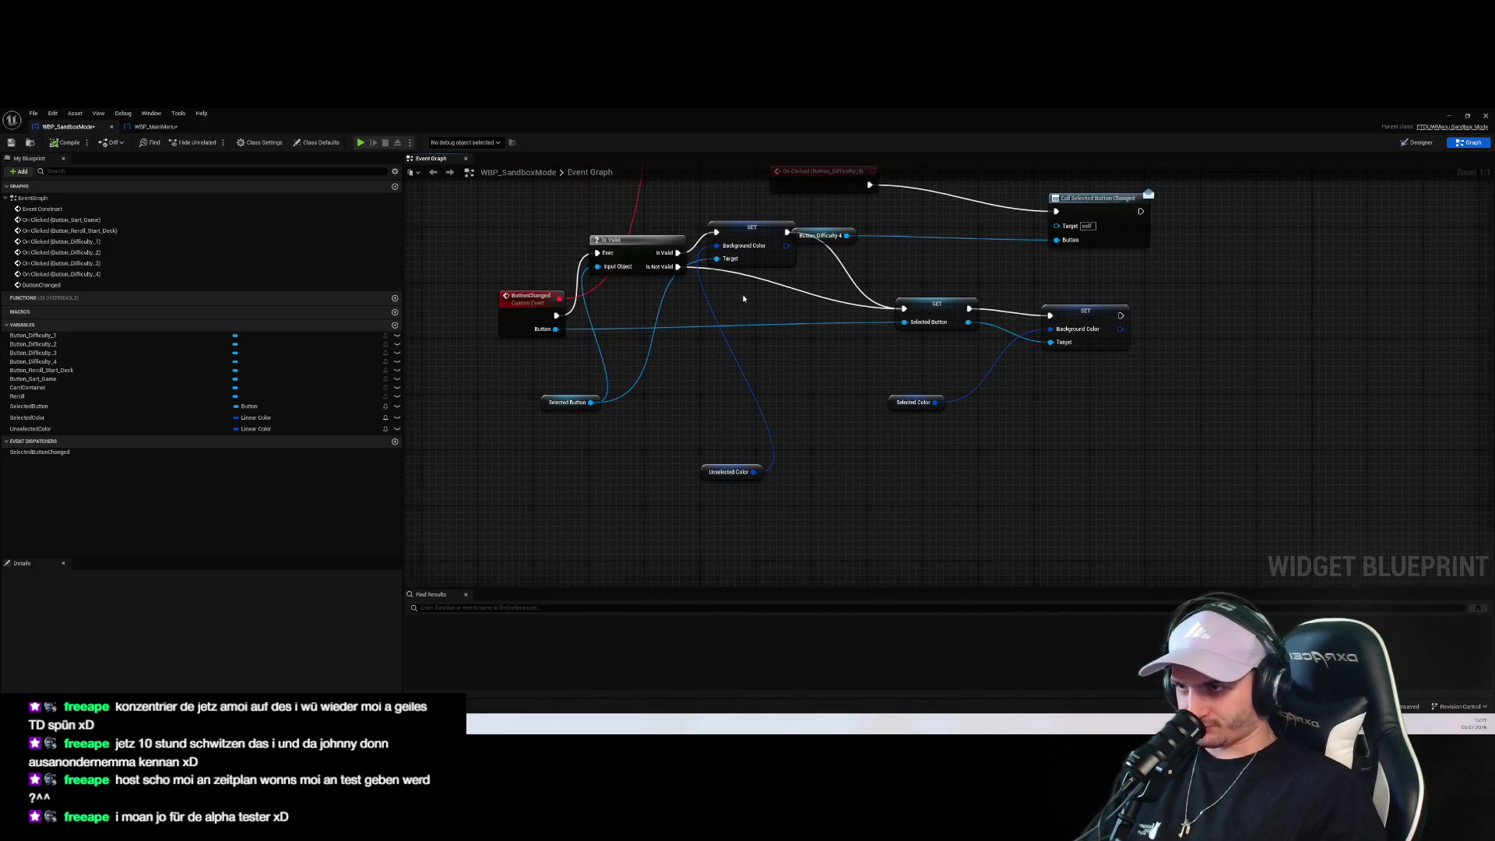
mouse_move(847, 236)
mouse_down()
mouse_move(903, 319)
mouse_move(895, 230)
mouse_up()
key(Escape)
click(831, 236)
scroll(989, 389, down, 3)
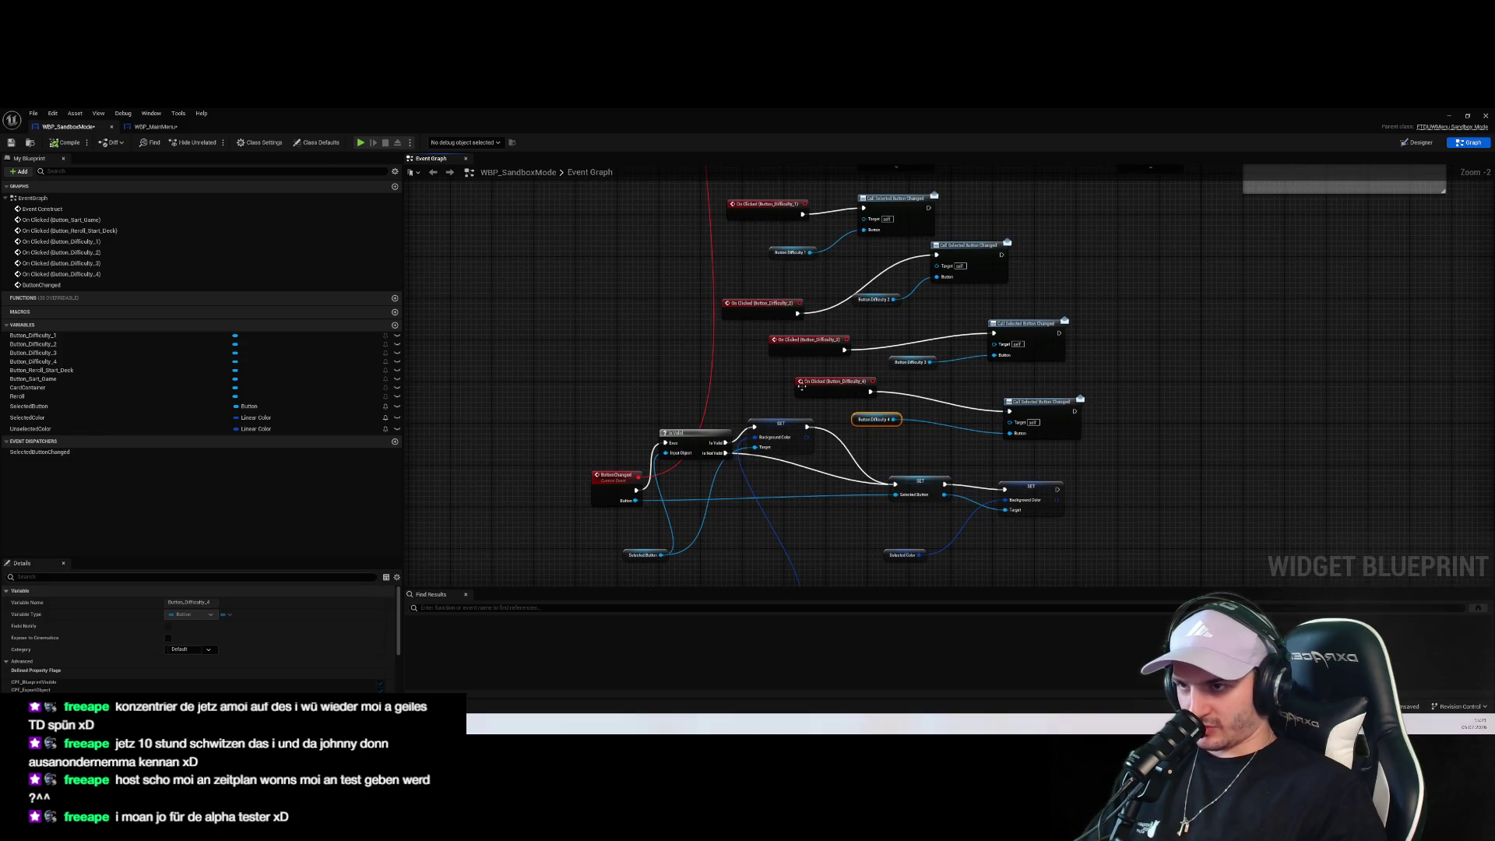
drag(966, 389, 911, 468)
click(914, 375)
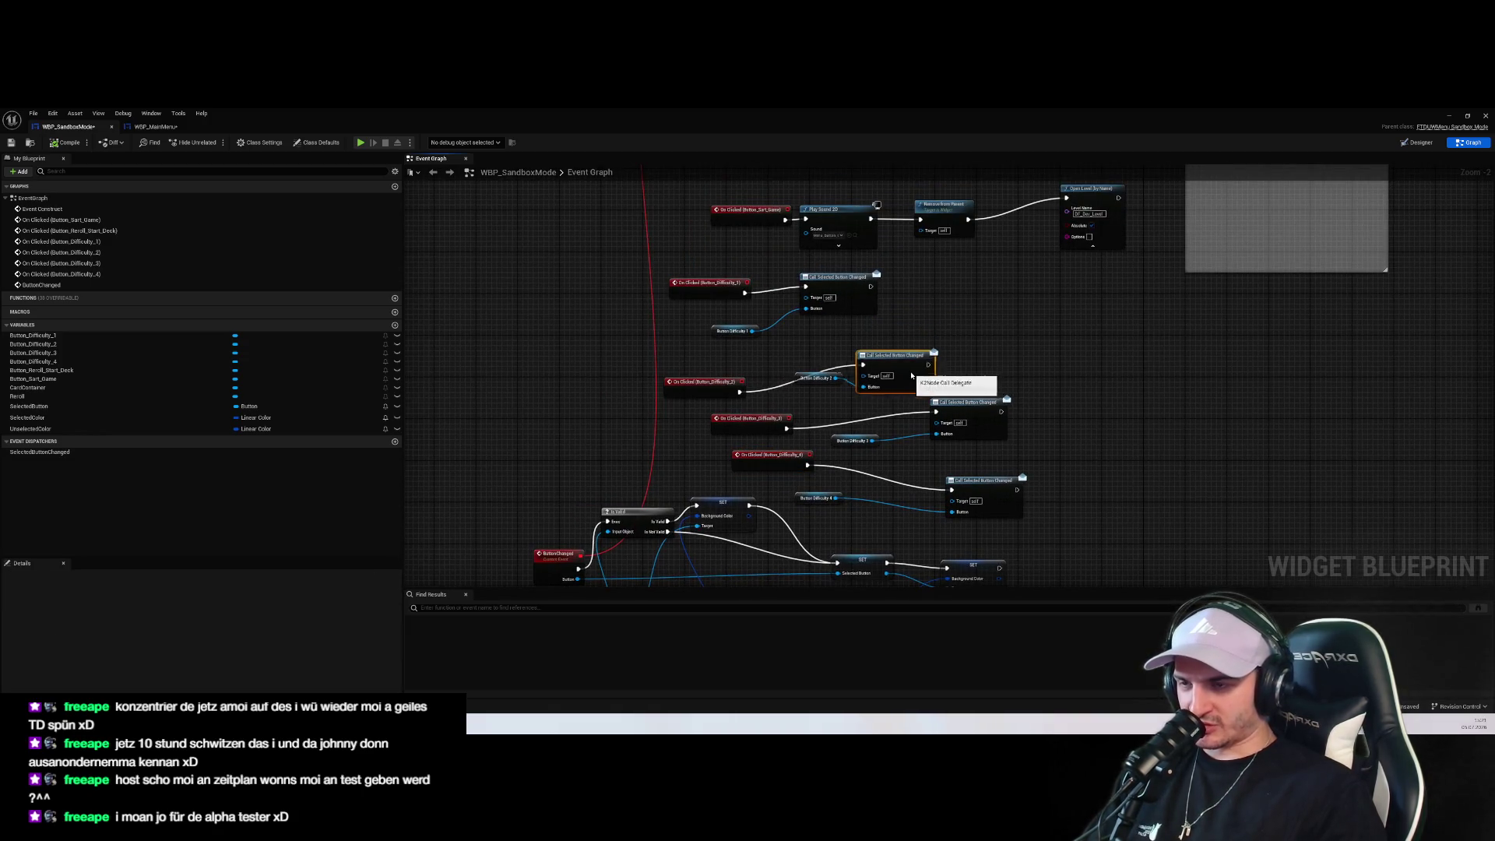
click(883, 312)
scroll(882, 309, up, 2)
mouse_move(882, 310)
mouse_down()
mouse_move(875, 335)
mouse_move(927, 320)
mouse_up()
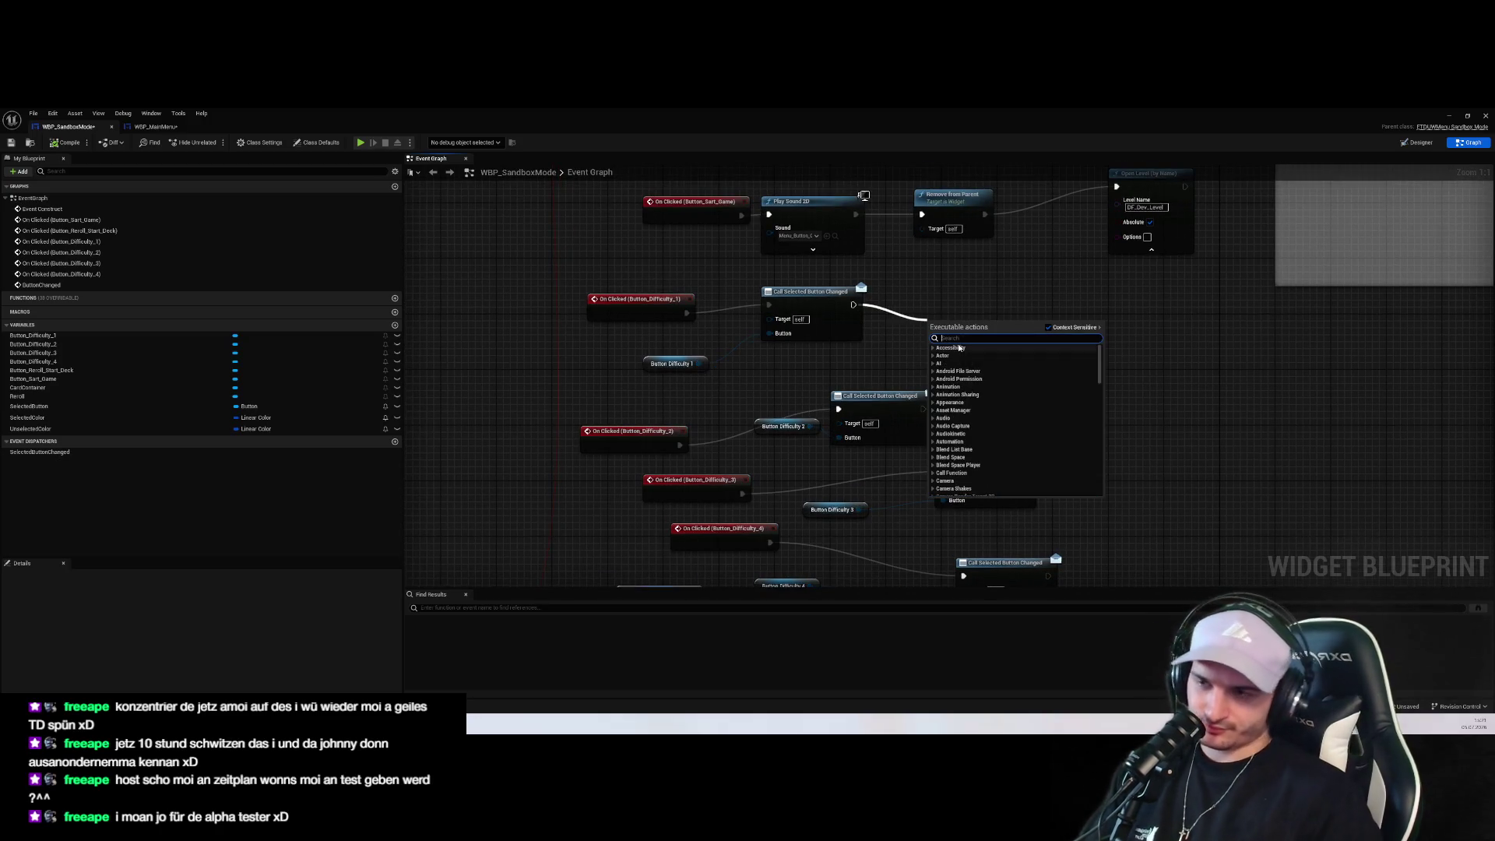
right_click(873, 345)
text(get)
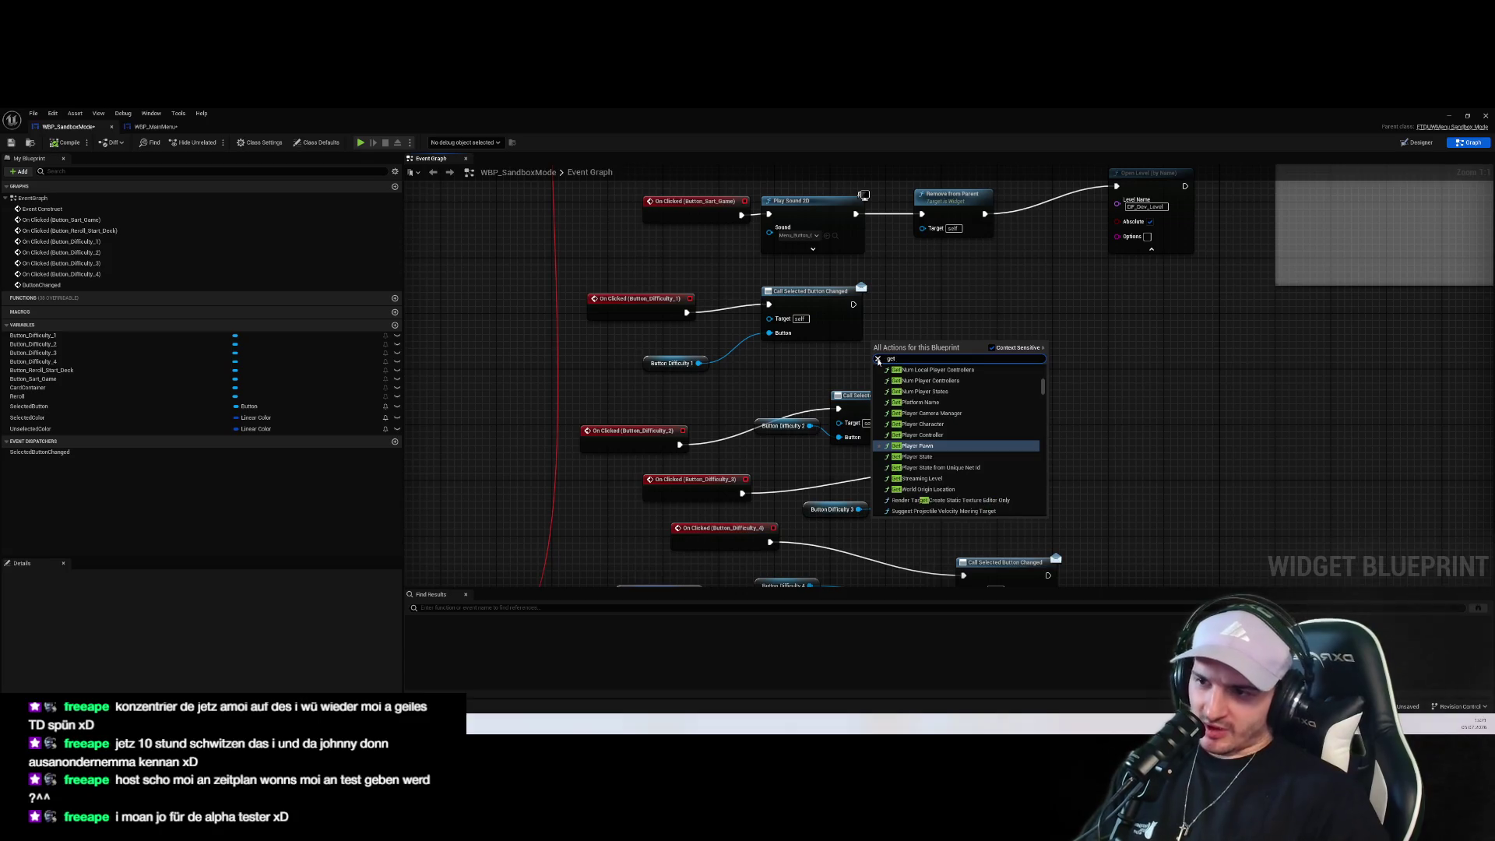
text( gam)
text( inst)
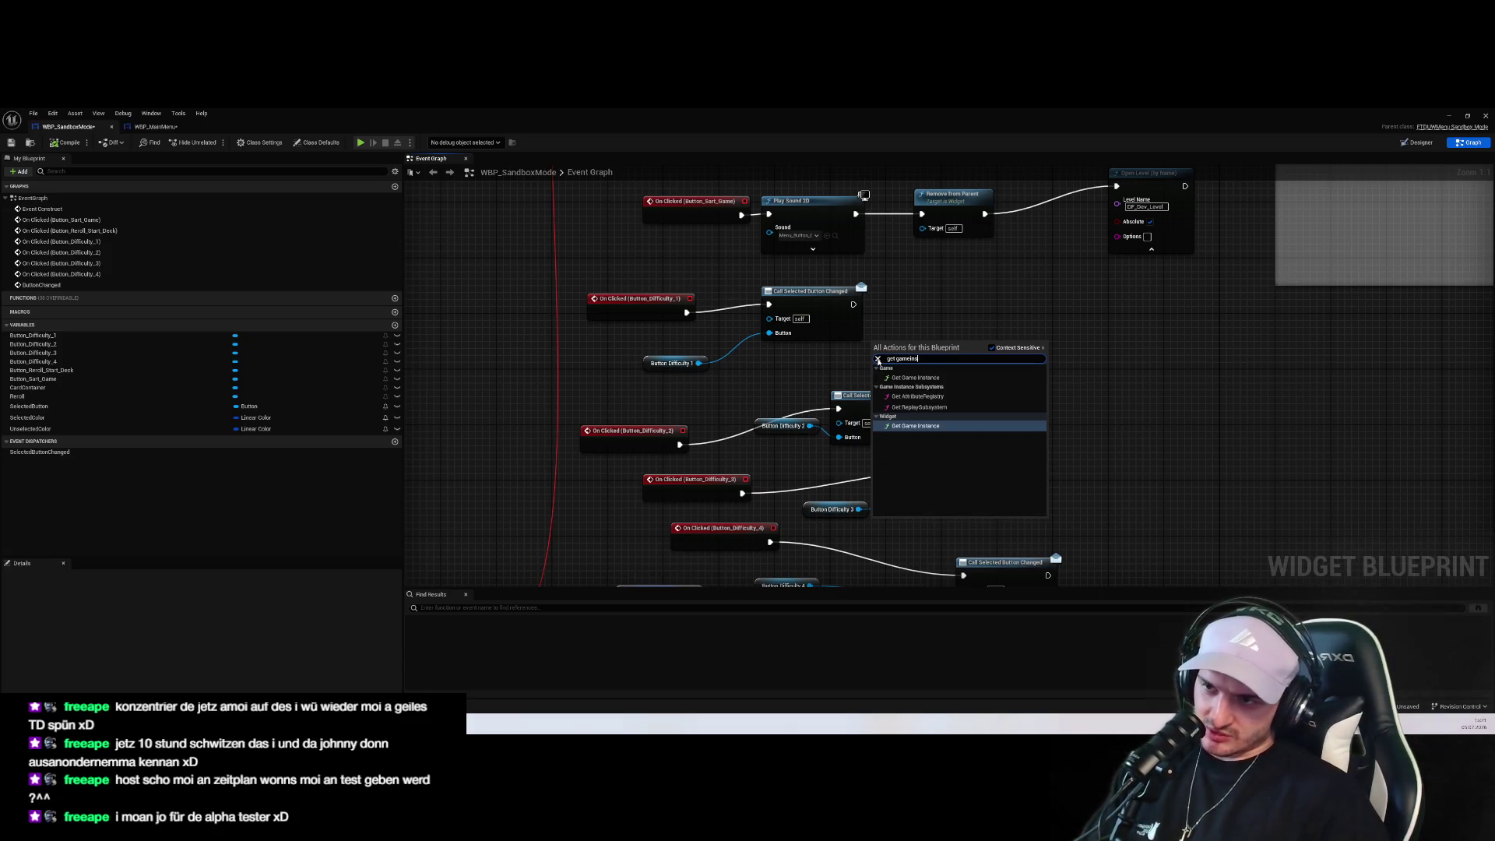
click(960, 369)
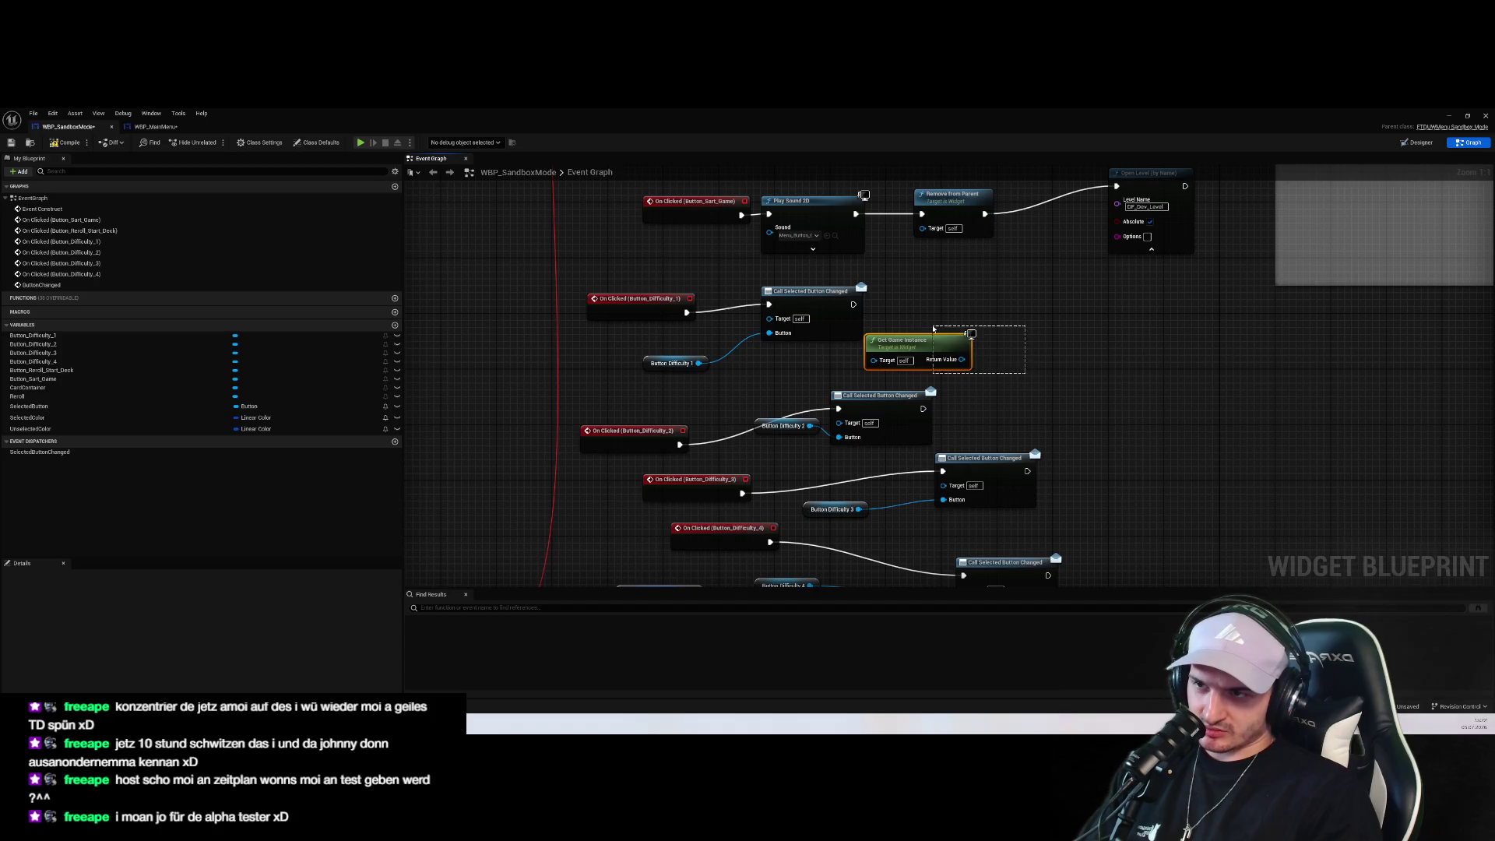
scroll(988, 457, down, 5)
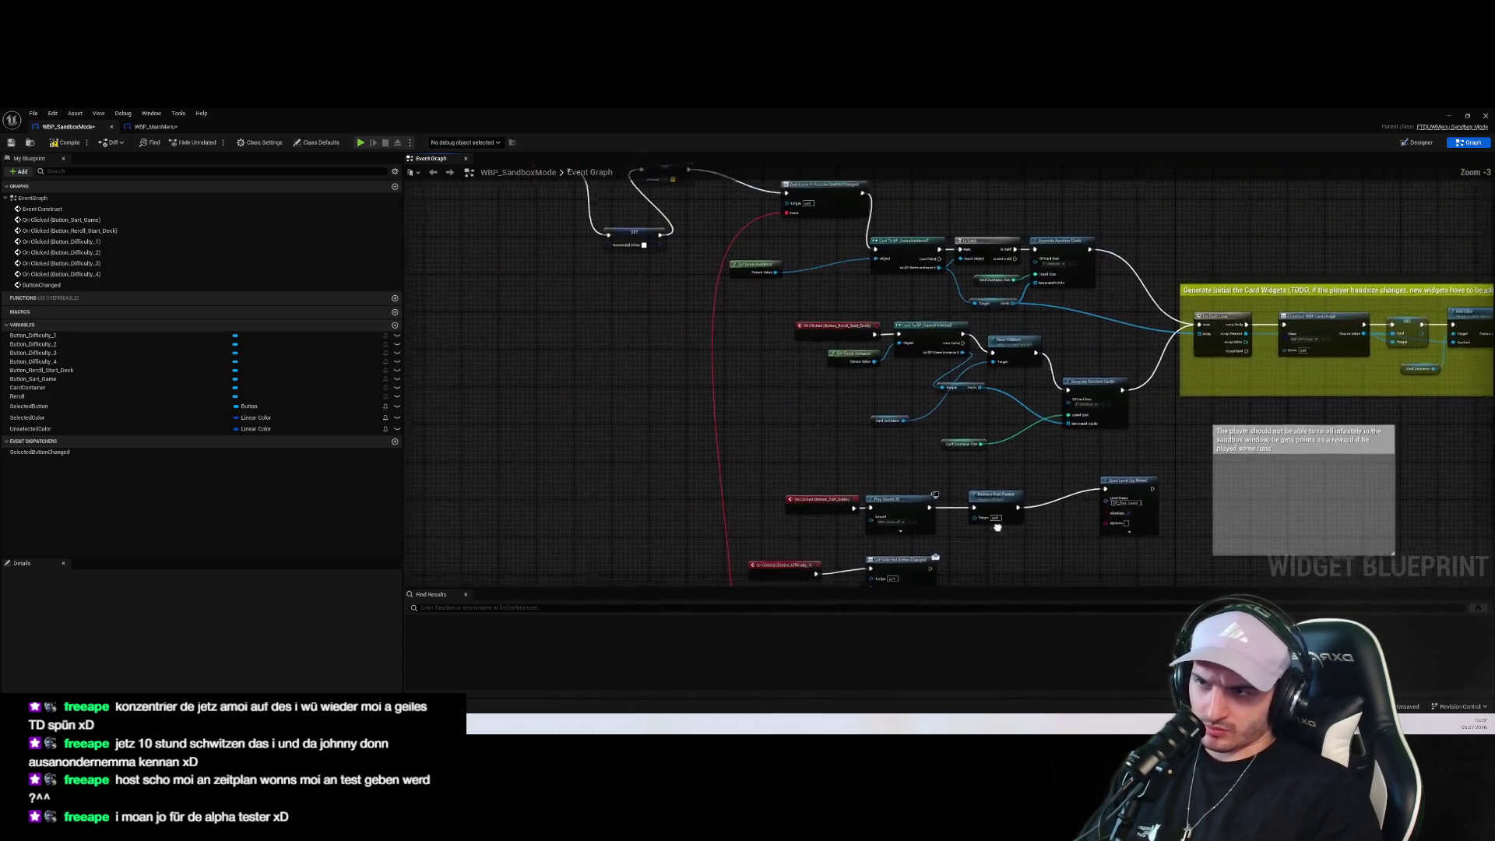
scroll(982, 436, down, 1)
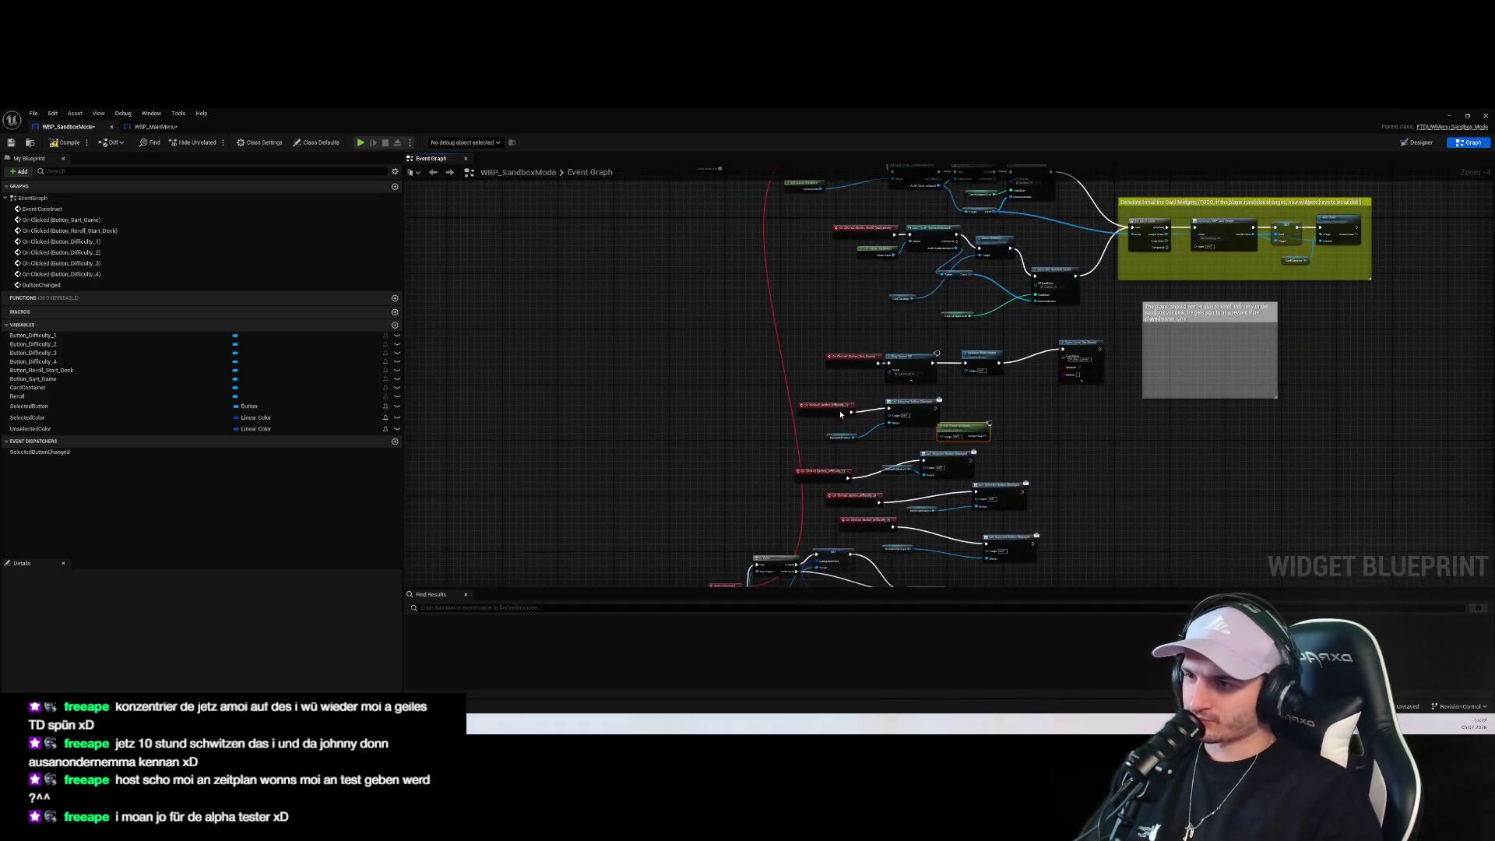
scroll(778, 343, down, 2)
scroll(857, 381, up, 7)
scroll(865, 374, down, 6)
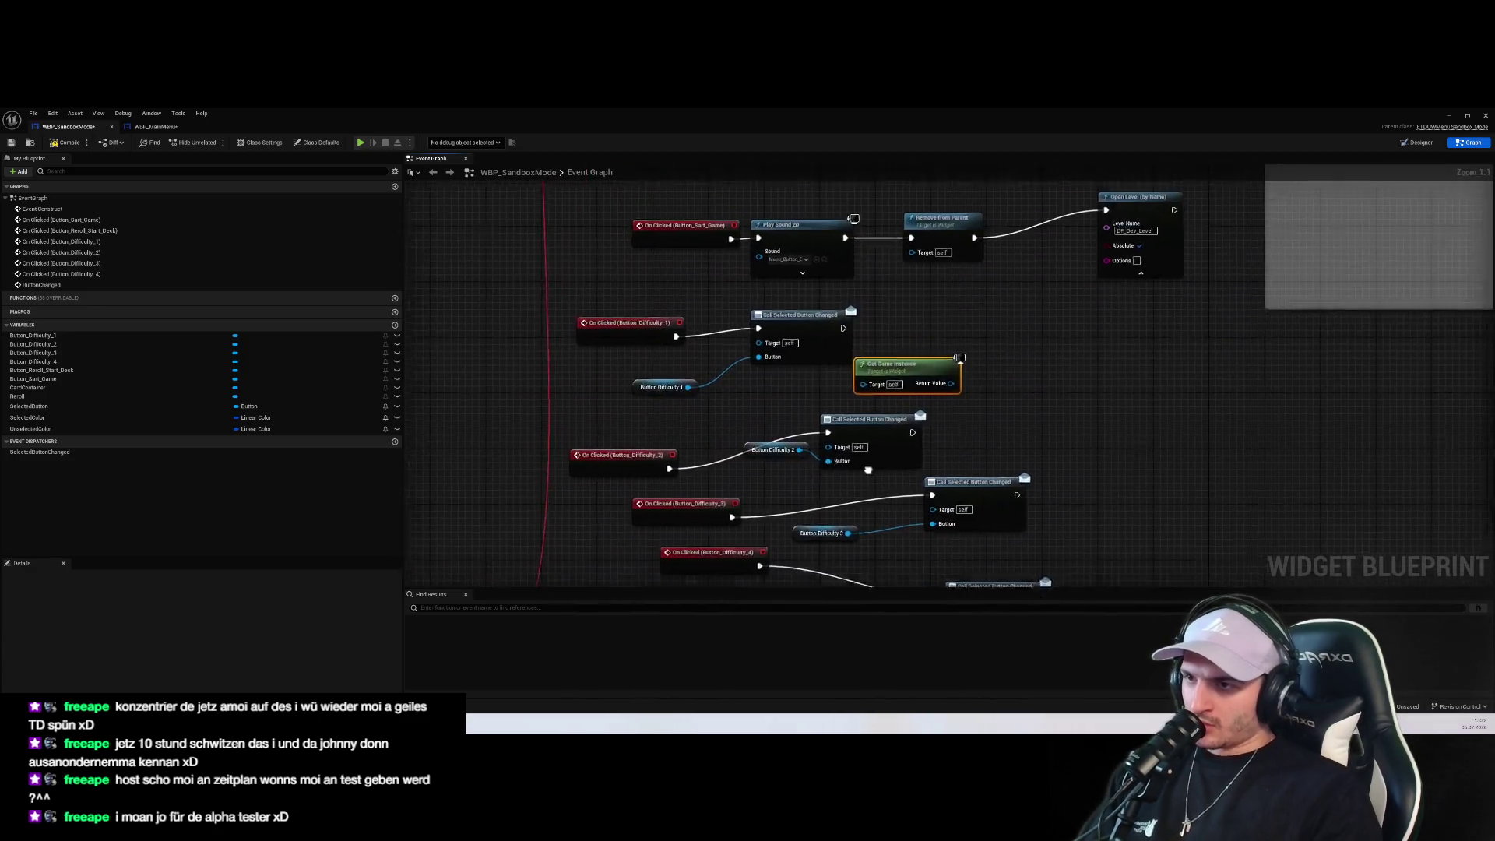
scroll(859, 369, up, 3)
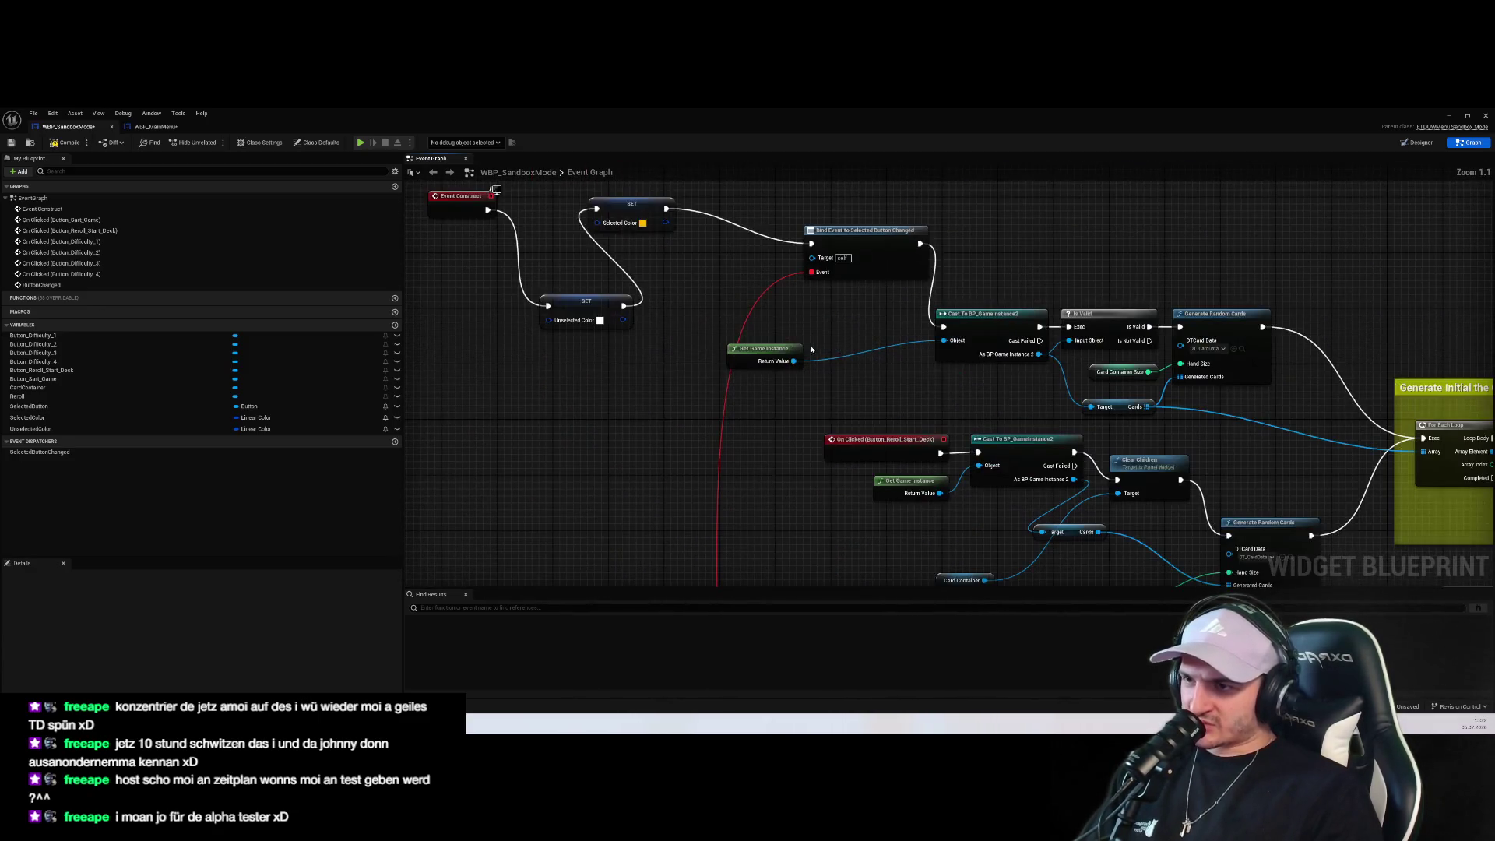
scroll(950, 462, down, 2)
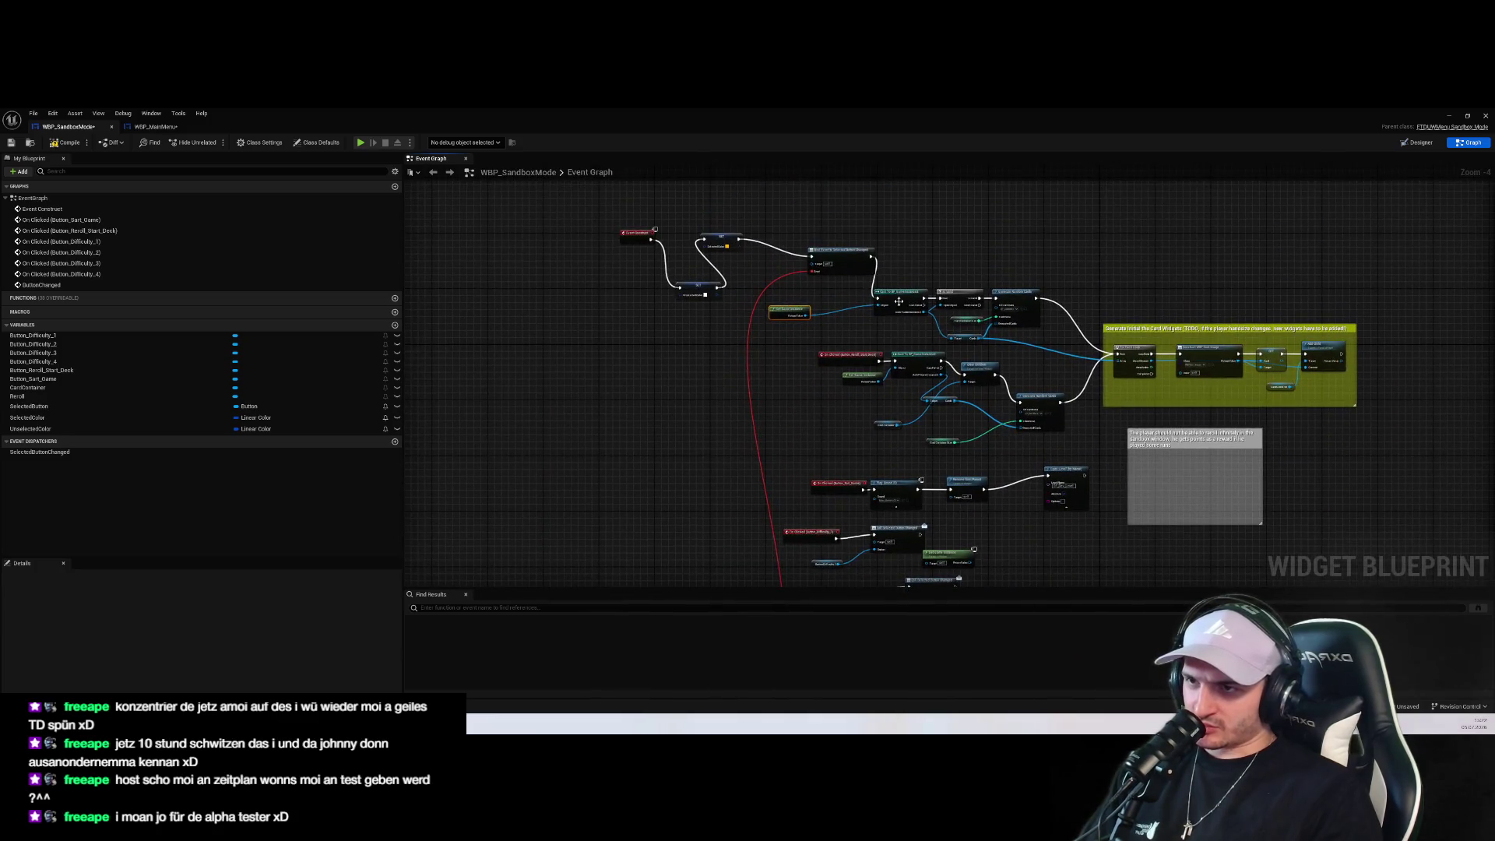
Rearrange the Difficulty_1 and Difficulty_2 handlers and move the cast node beside the Difficulty_1 call
drag(999, 551, 995, 376)
scroll(996, 376, up, 4)
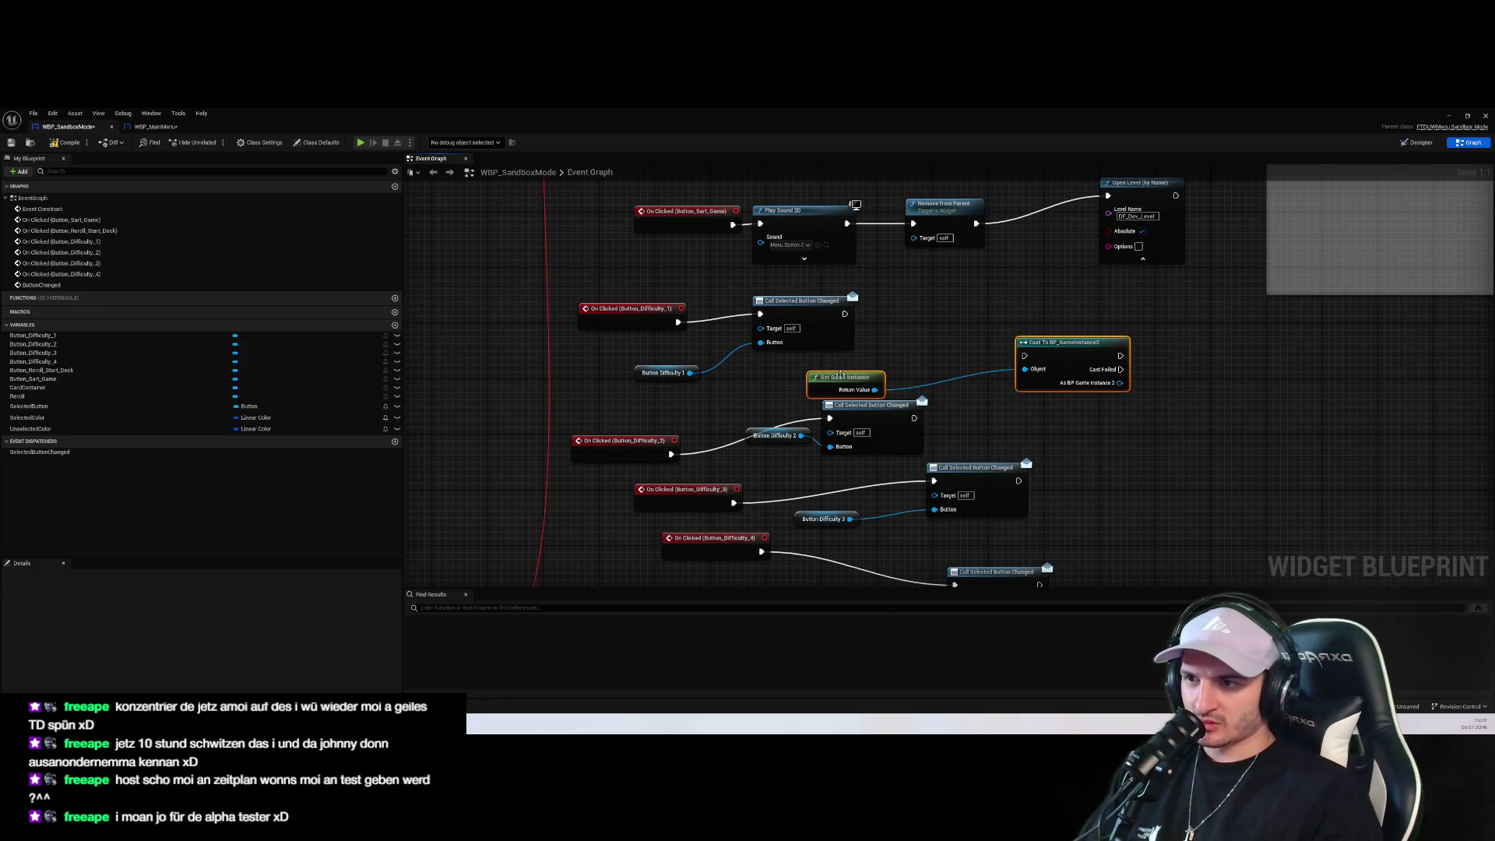
drag(841, 375, 972, 367)
mouse_move(806, 377)
mouse_down()
mouse_move(690, 314)
mouse_move(997, 298)
mouse_move(882, 311)
mouse_up()
drag(756, 417, 763, 437)
mouse_move(909, 318)
mouse_down()
mouse_move(902, 305)
mouse_move(863, 358)
mouse_up()
drag(1035, 400, 1050, 379)
click(975, 475)
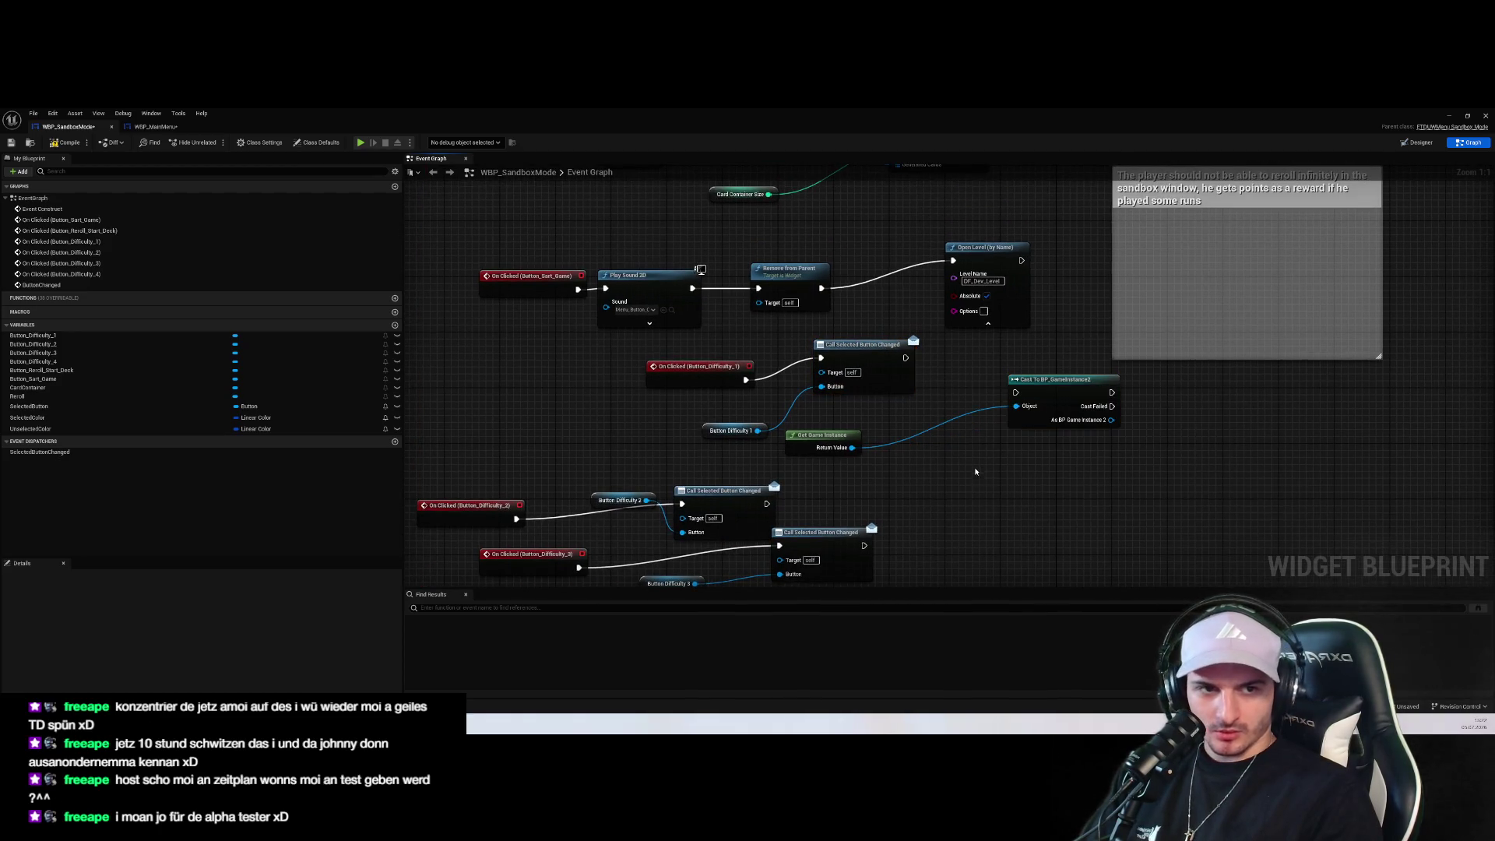
right_click(919, 494)
click(940, 387)
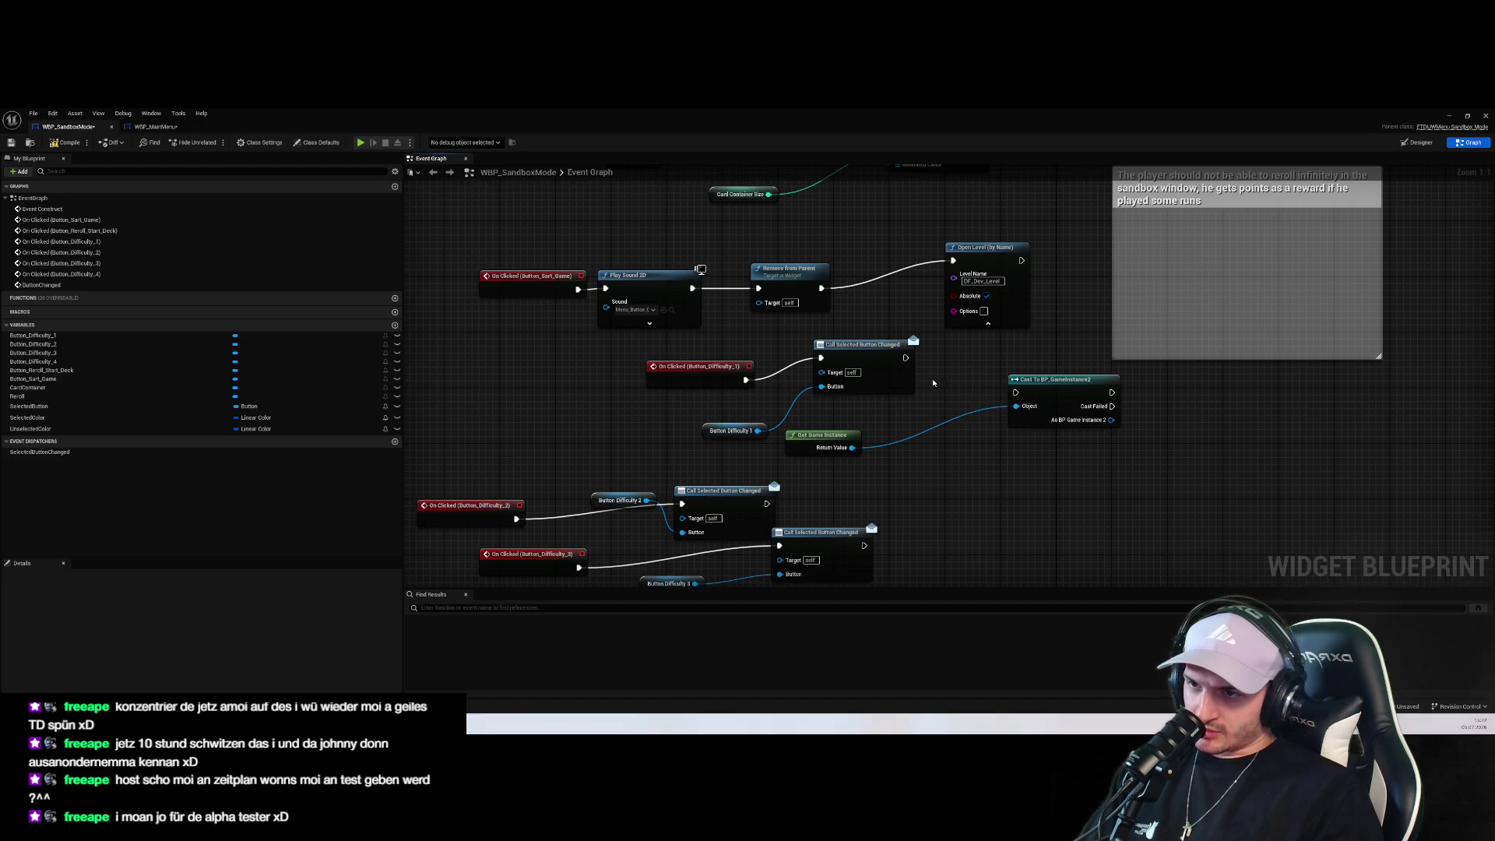
mouse_move(1035, 380)
mouse_down()
mouse_move(964, 366)
mouse_move(955, 413)
mouse_move(975, 435)
mouse_up()
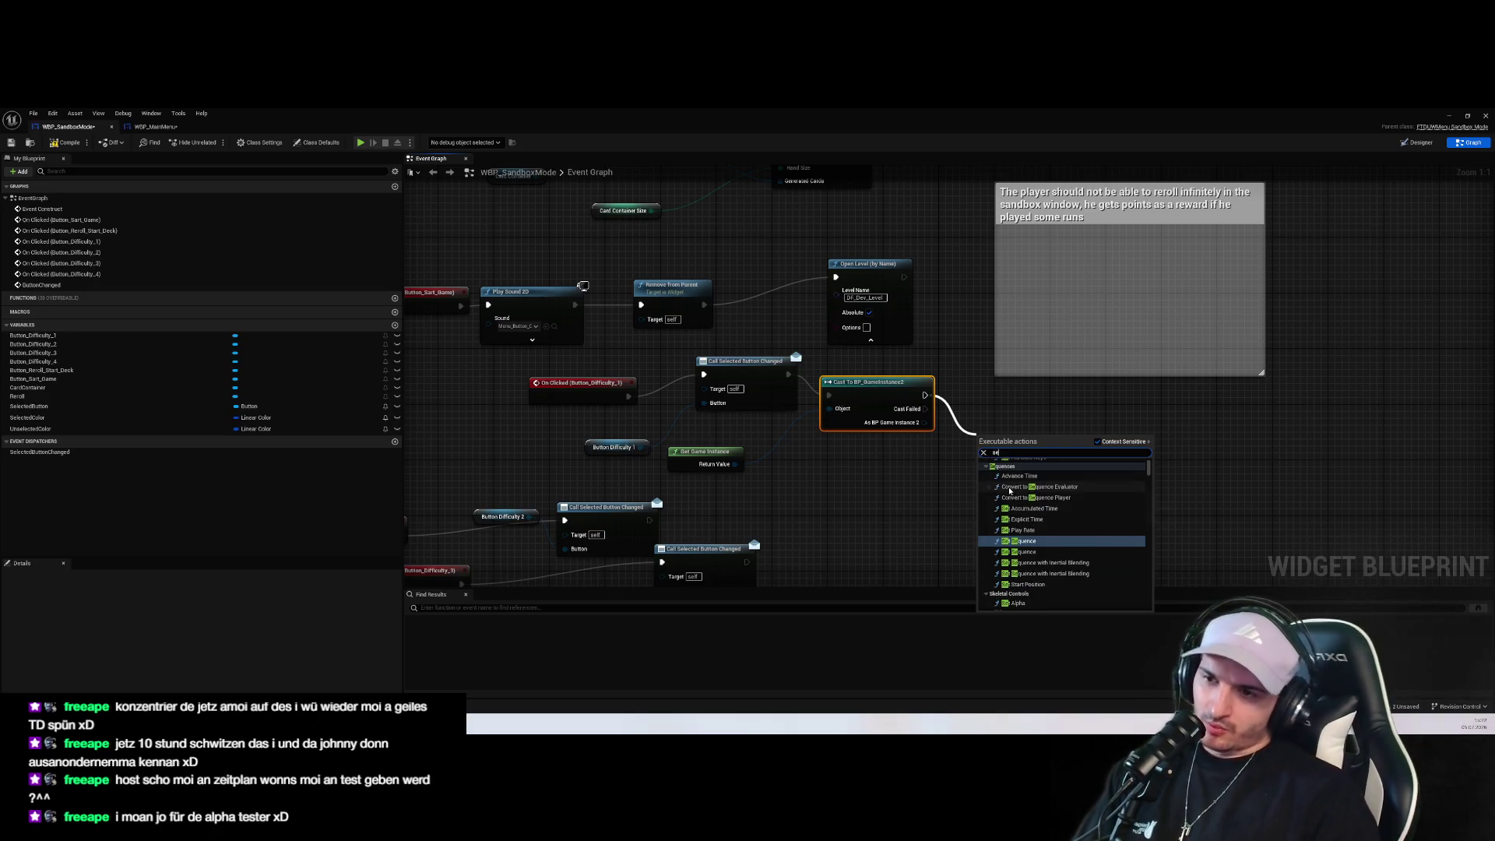
click(966, 460)
Add SET Difficulty from the cast's As BP Game Instance 2 pin and wire the cast's execution into it
mouse_move(924, 422)
mouse_down()
mouse_move(995, 456)
mouse_move(970, 441)
mouse_up()
text(diffi)
click(1009, 504)
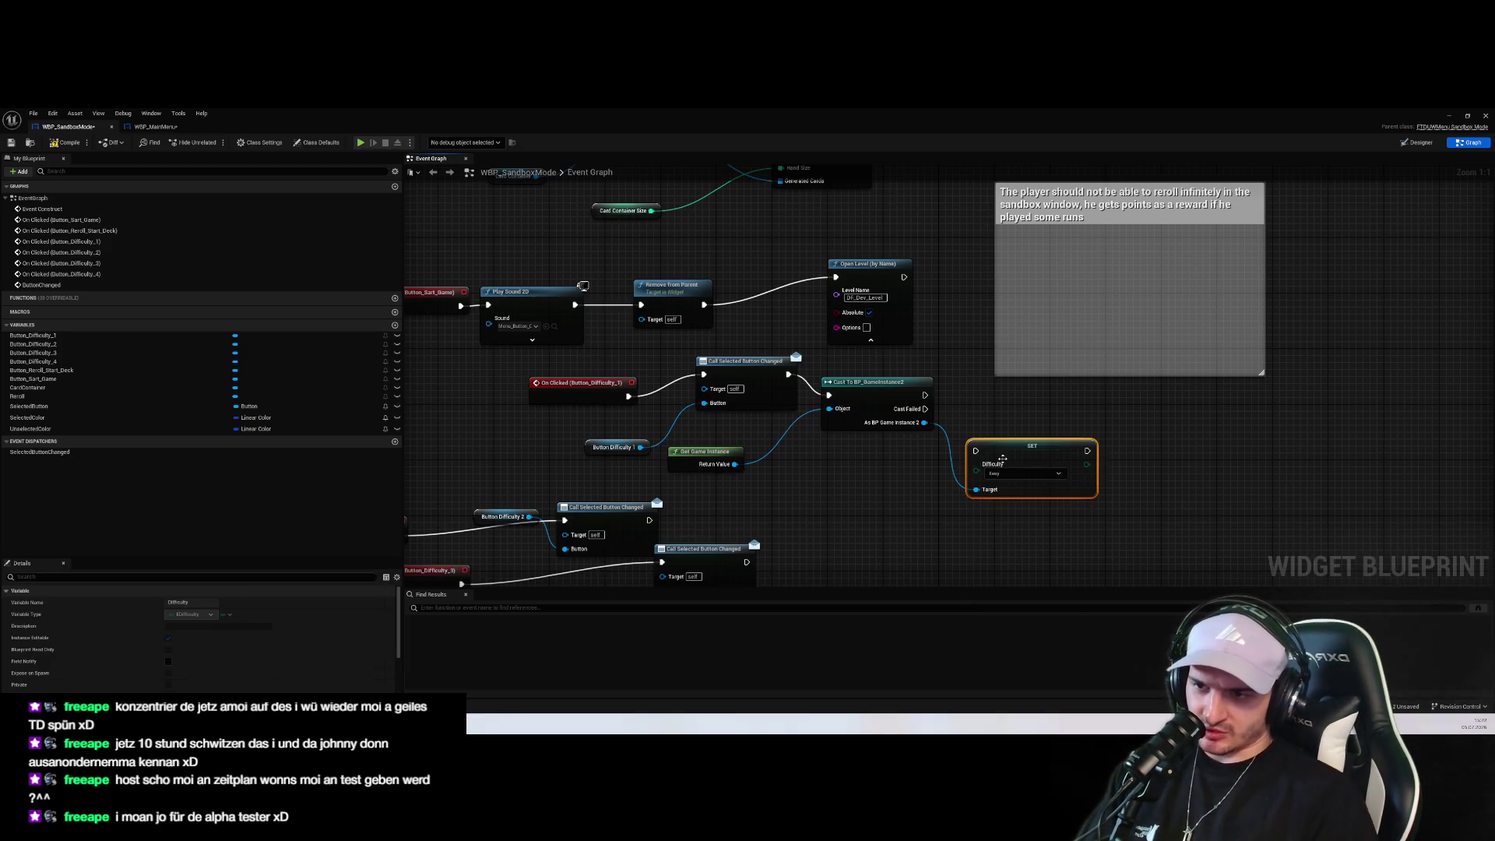
drag(1036, 436, 1045, 399)
drag(925, 395, 989, 411)
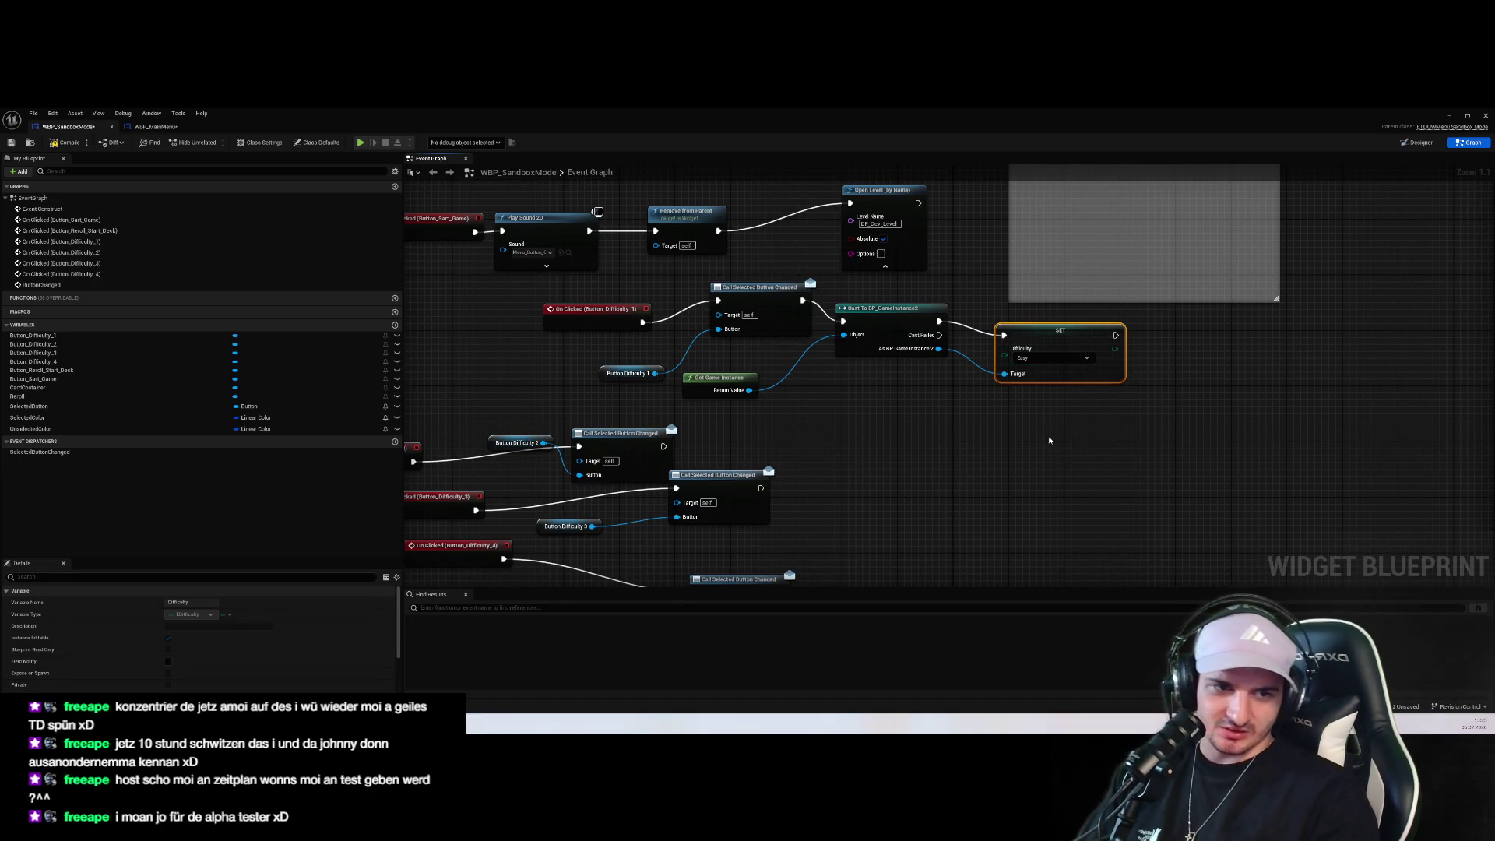
Reposition the Difficulty_1 node group and select the cast node
scroll(1048, 440, down, 1)
mouse_move(1171, 457)
mouse_down()
mouse_move(904, 337)
mouse_move(767, 315)
mouse_up()
mouse_move(1094, 436)
mouse_down()
mouse_move(649, 318)
mouse_move(1082, 444)
mouse_up()
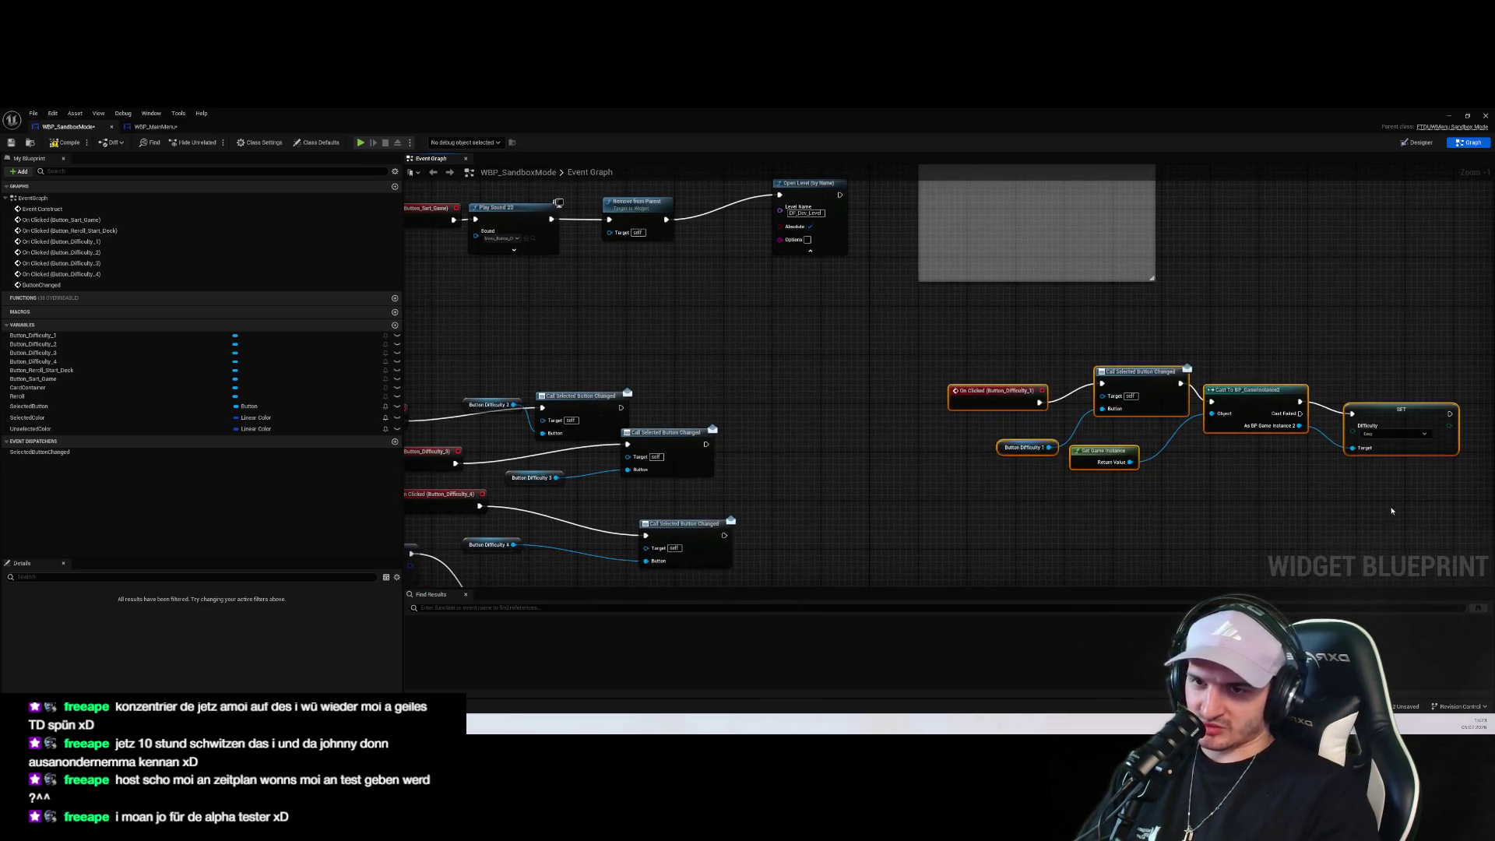
mouse_move(1230, 401)
mouse_down()
mouse_move(917, 345)
mouse_move(1085, 359)
mouse_up()
click(1202, 512)
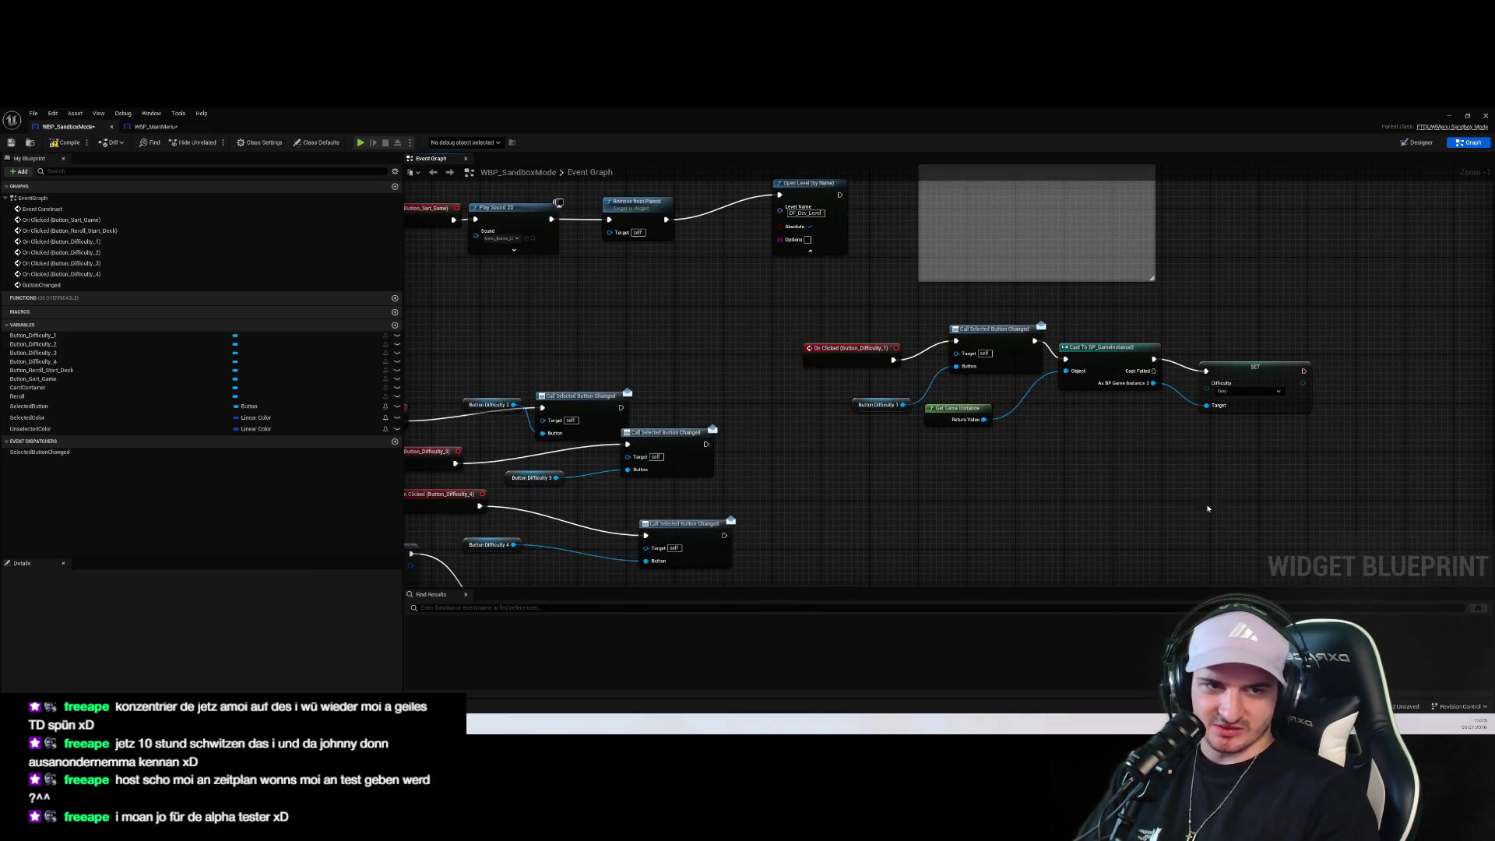
click(977, 296)
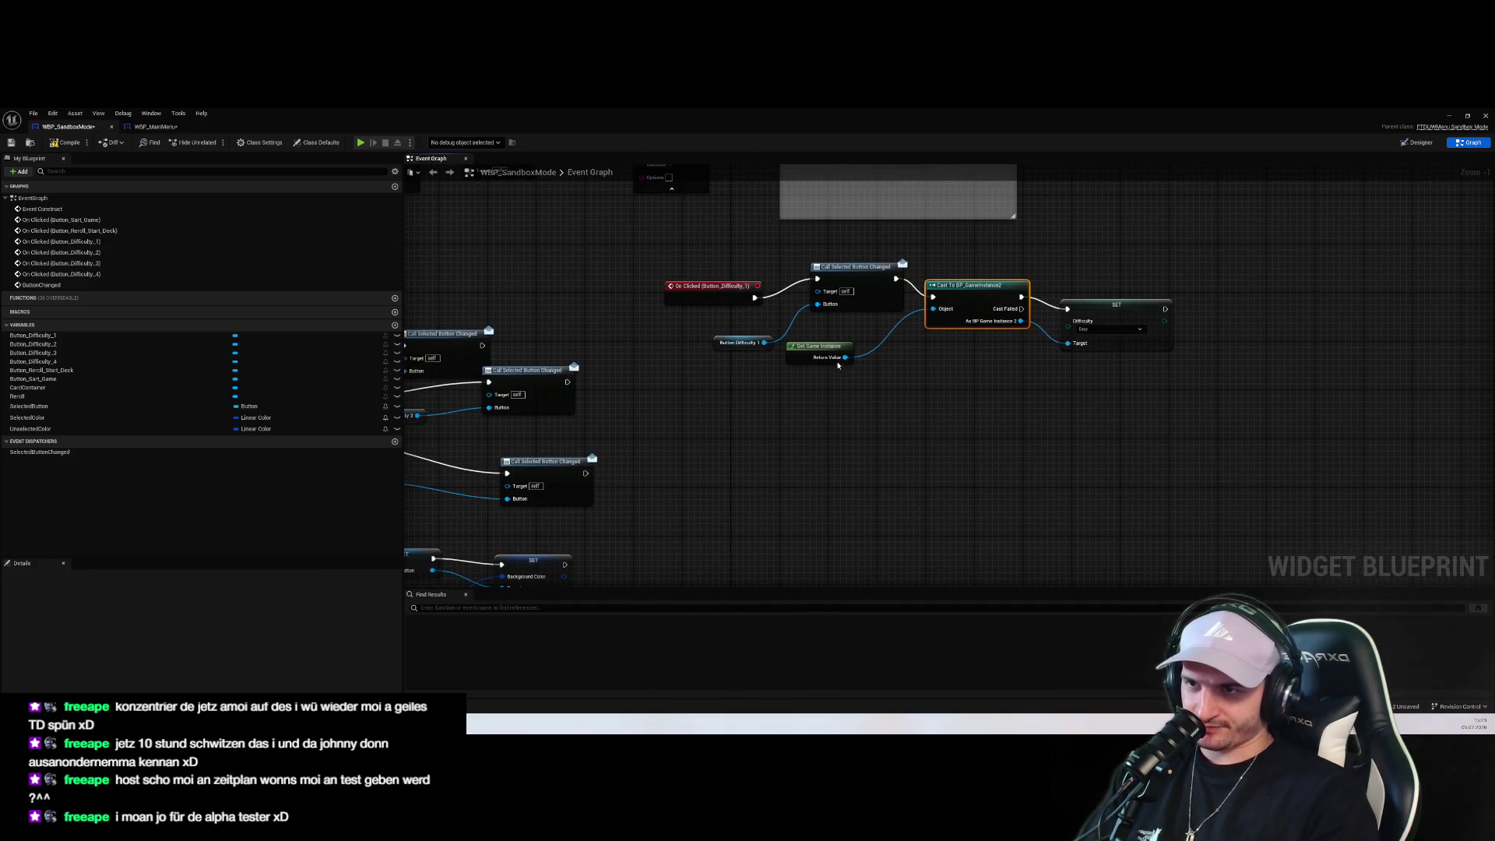
Delete the spare Get Game Instance node
click(818, 351)
key(Delete)
drag(765, 343, 739, 341)
click(663, 429)
Duplicate the cast, SET Difficulty and Get Game Instance nodes three times, stacked below each other
mouse_move(1201, 409)
mouse_down()
mouse_move(1059, 312)
mouse_move(856, 327)
mouse_up()
key(ctrl+c)
key(ctrl+v)
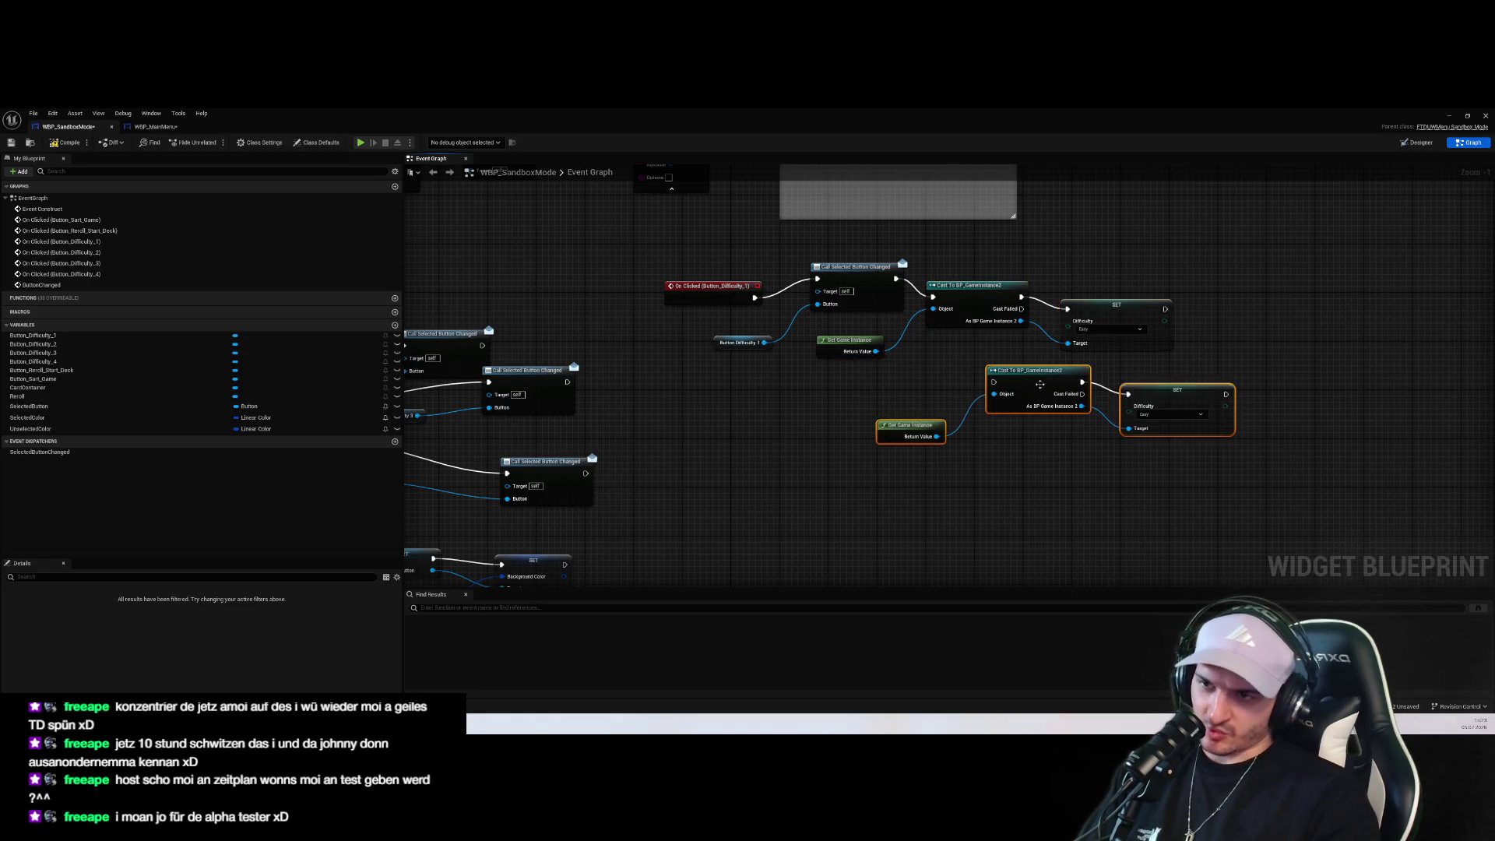
right_click(1093, 406)
key(Escape)
drag(1200, 494, 868, 362)
drag(1035, 371, 944, 382)
key(ctrl+v)
mouse_move(1000, 433)
mouse_down()
mouse_move(932, 499)
mouse_move(951, 329)
mouse_up()
key(ctrl+v)
mouse_move(1056, 403)
mouse_down()
mouse_move(1009, 441)
mouse_move(929, 454)
mouse_up()
Set the three copies' Difficulty to Medium, Hard and Very_Hard
click(1091, 261)
click(1078, 274)
click(1069, 359)
click(1065, 377)
click(1077, 474)
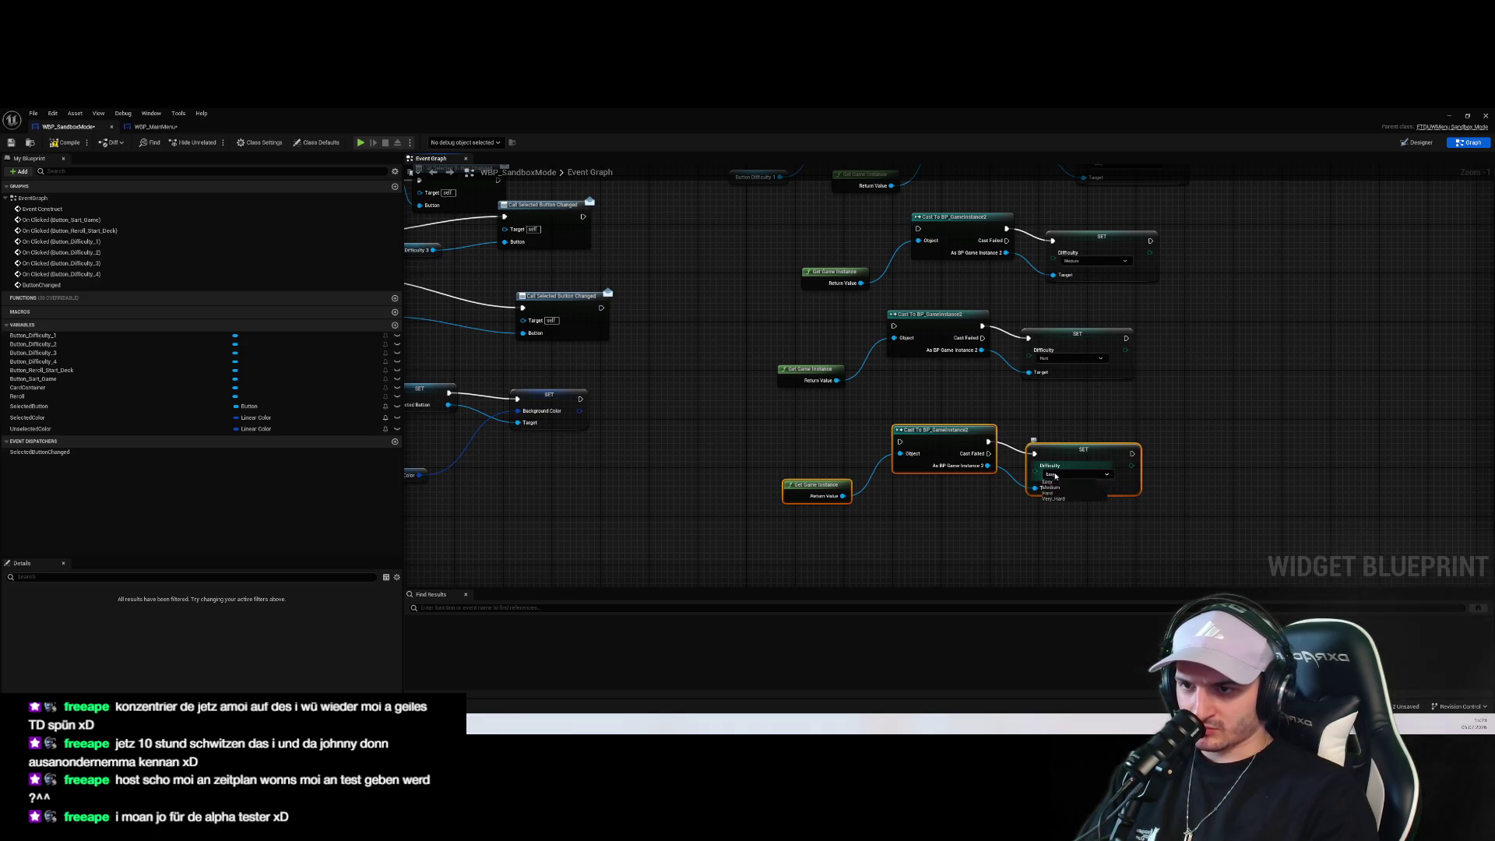
click(1070, 499)
Wire the Difficulty_2–4 calls into their casts, save the blueprint and return to the level editor
scroll(901, 472, down, 2)
scroll(722, 343, up, 2)
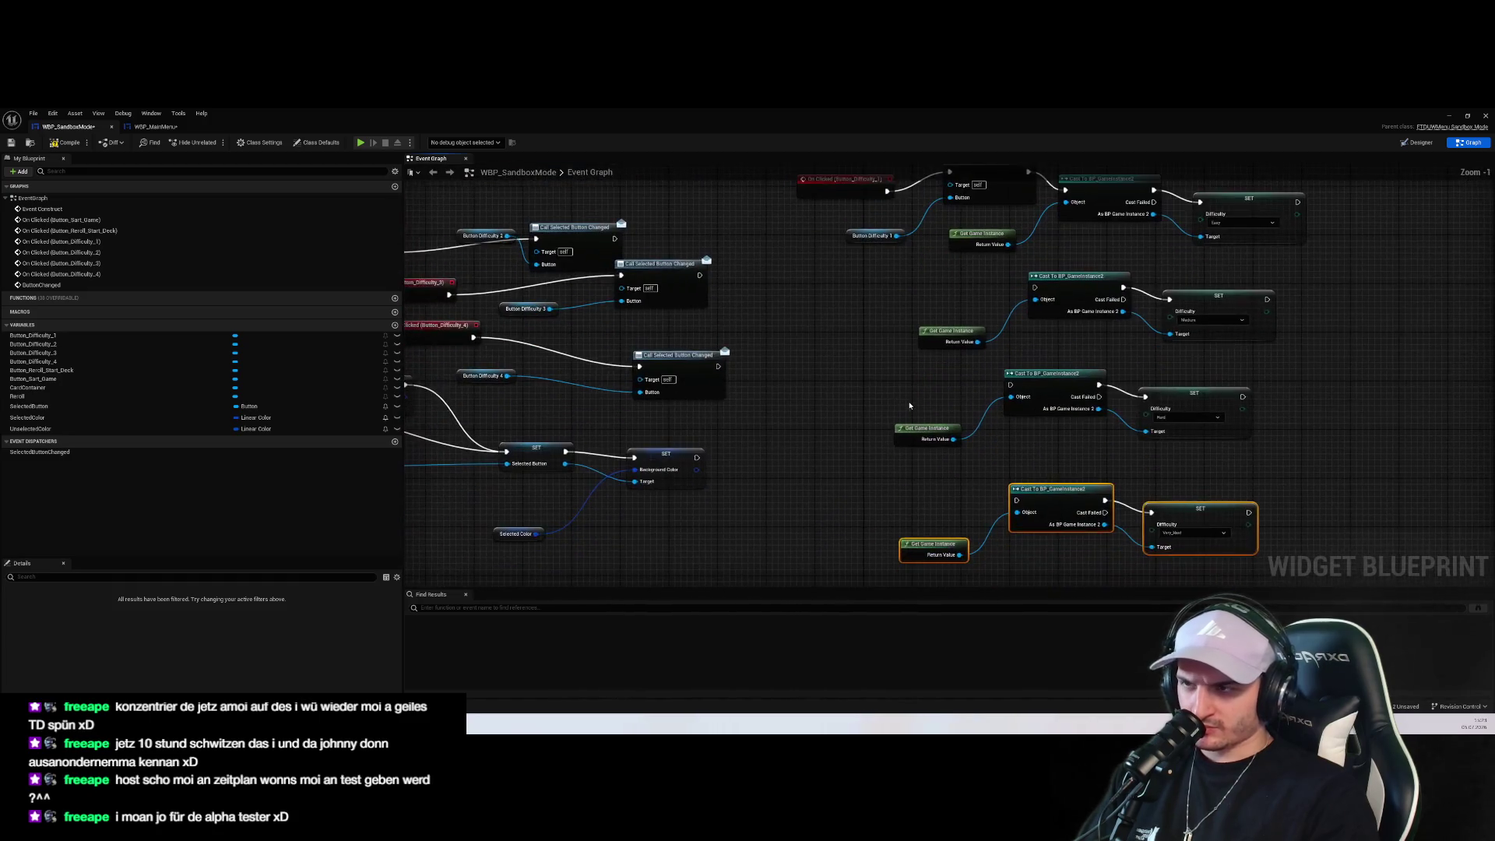
mouse_move(577, 297)
mouse_down()
mouse_move(607, 328)
mouse_move(841, 390)
mouse_move(925, 339)
mouse_move(1257, 405)
mouse_up()
click(925, 355)
mouse_move(923, 392)
mouse_down()
mouse_move(1235, 502)
mouse_move(1262, 433)
mouse_move(1235, 502)
mouse_up()
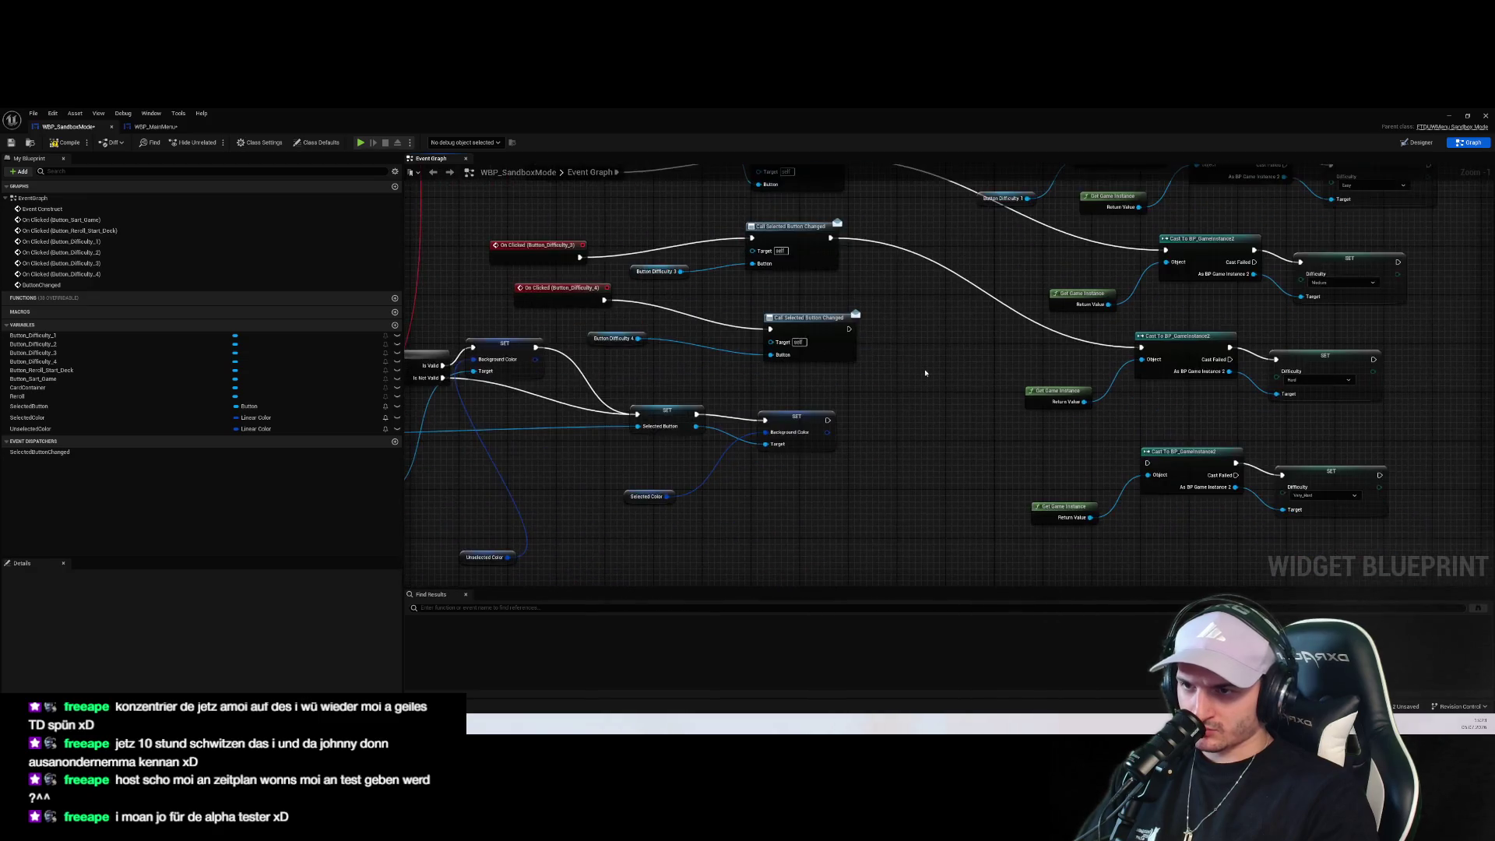
mouse_move(849, 329)
mouse_down()
mouse_move(1145, 466)
mouse_move(1130, 471)
mouse_up()
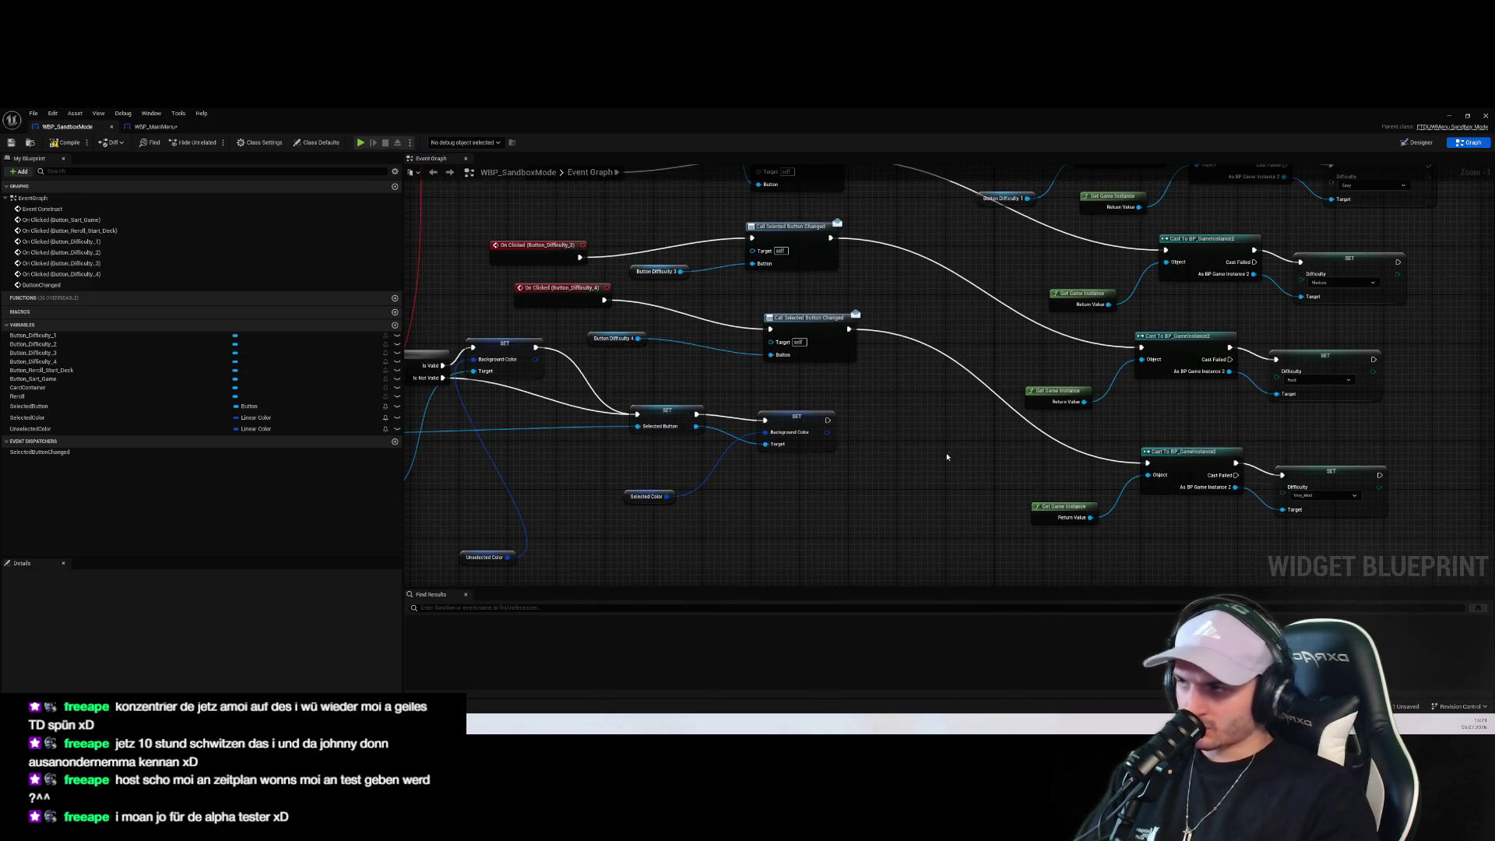
key(ctrl+s)
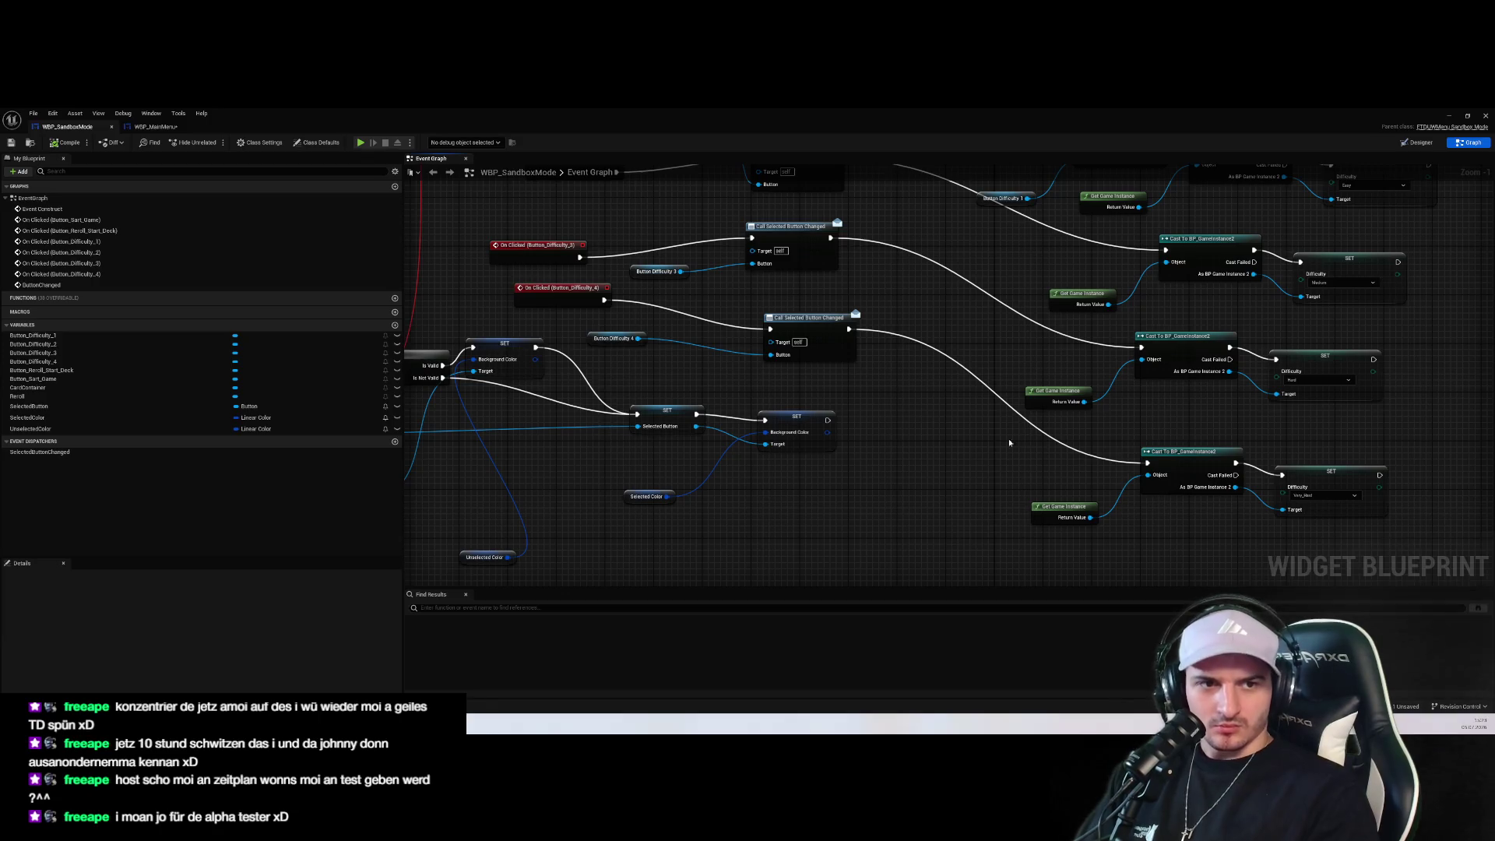
click(1449, 116)
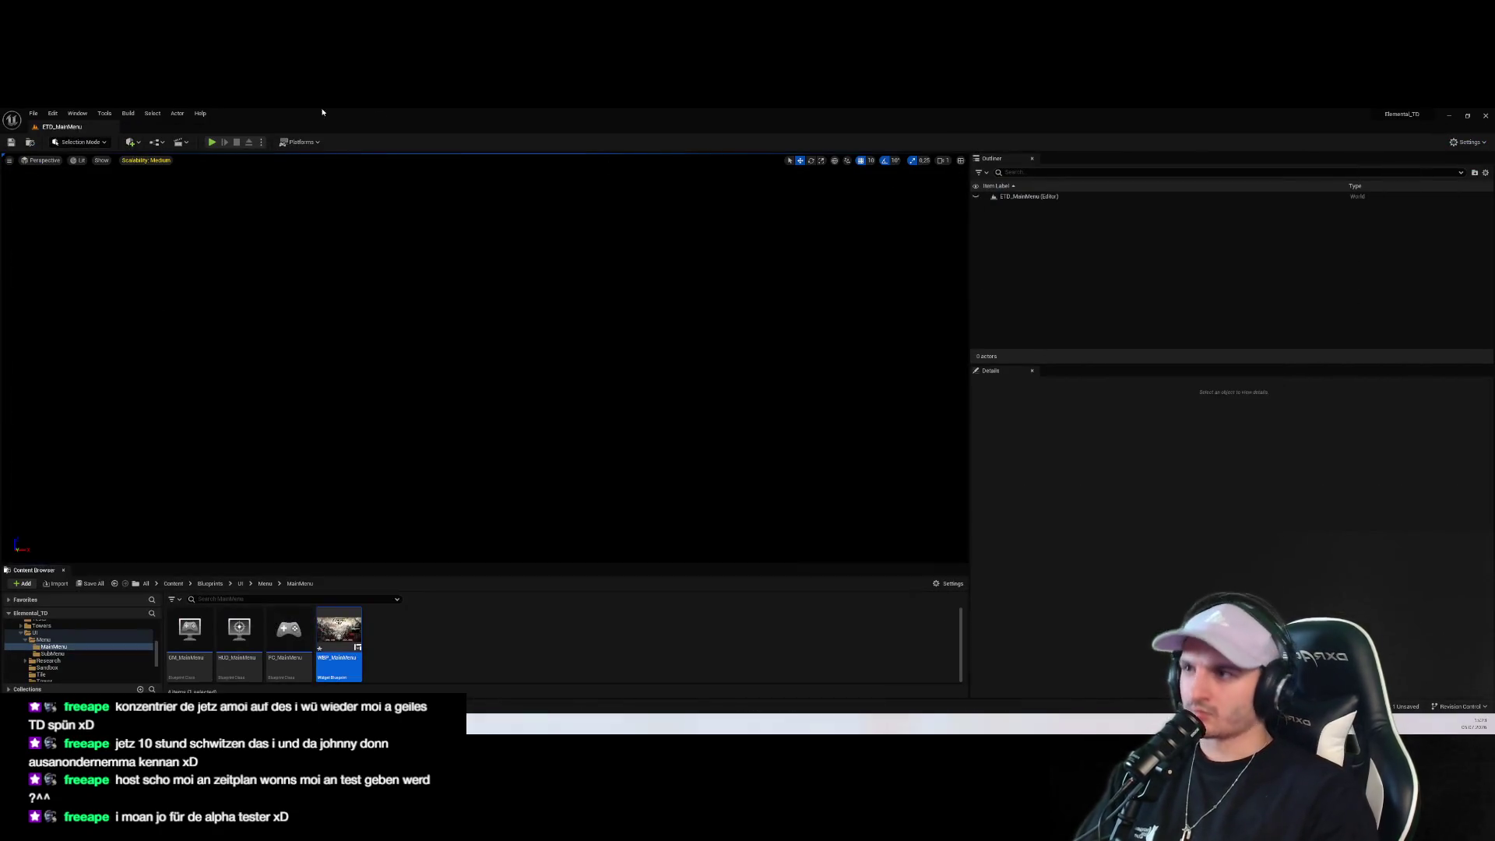
click(221, 141)
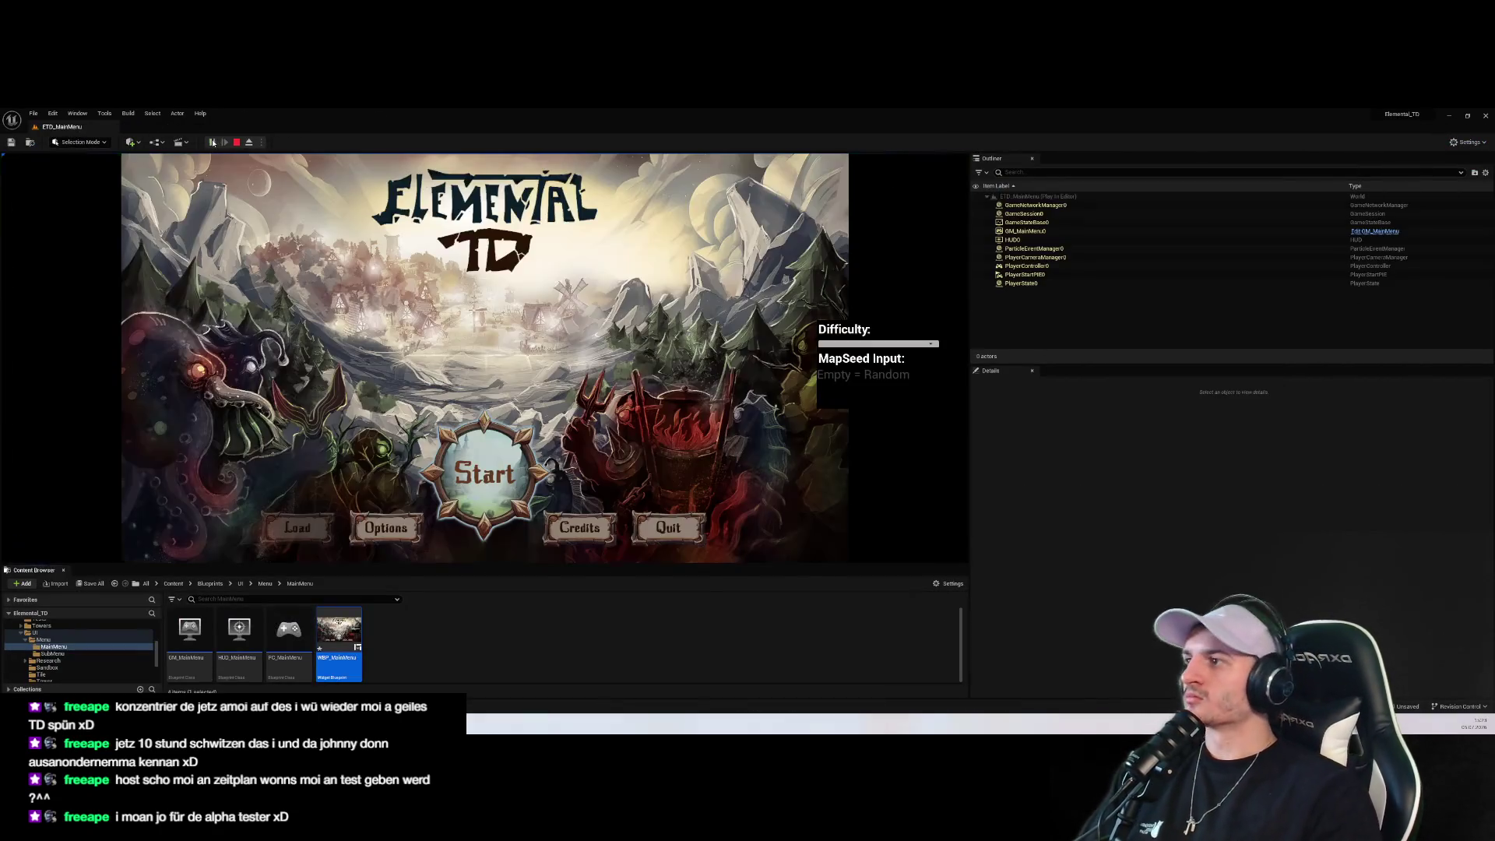
click(484, 468)
click(479, 378)
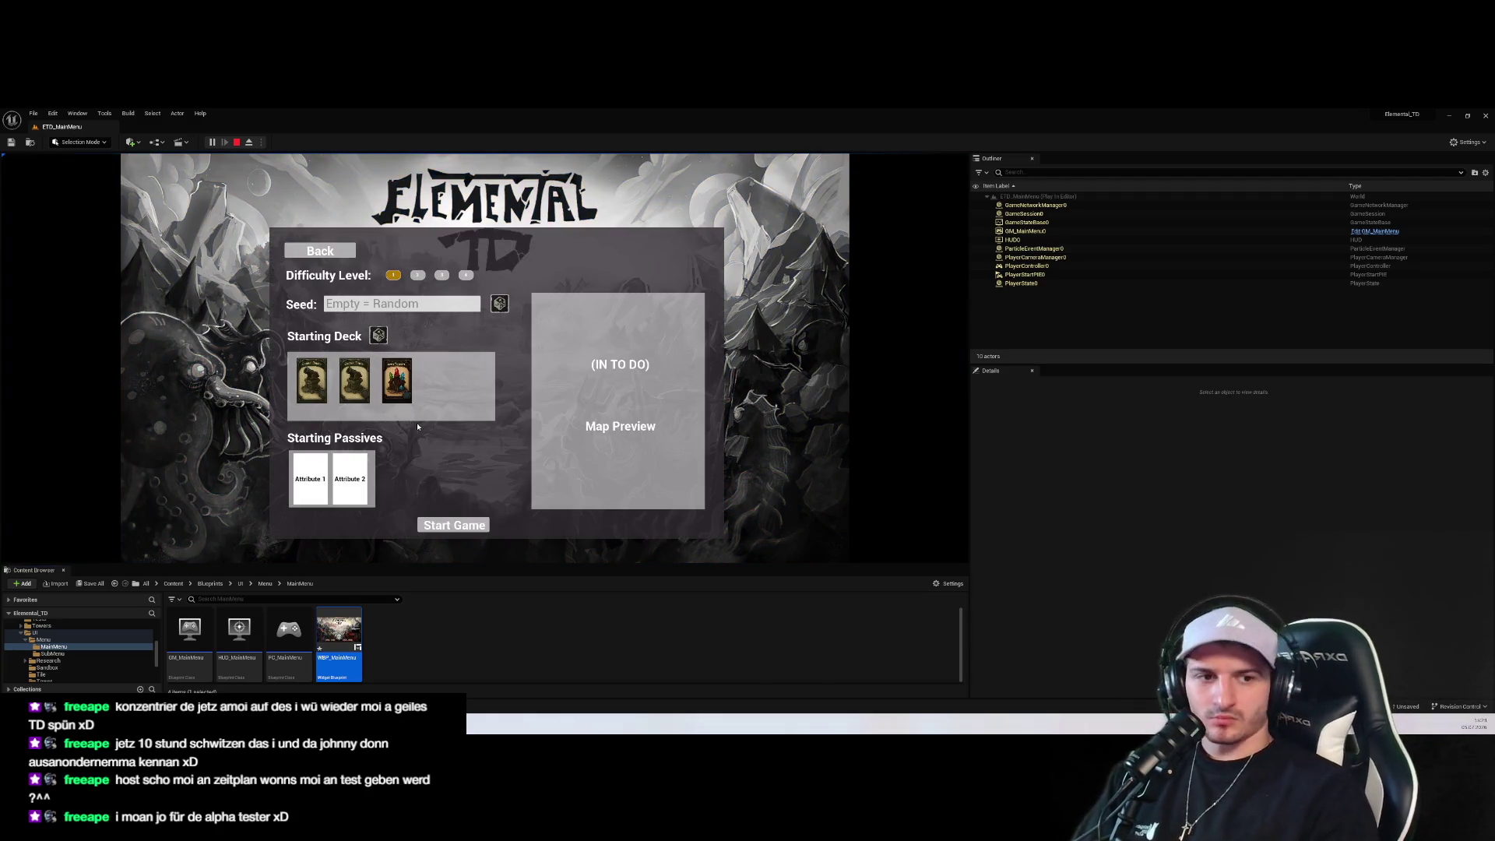
click(380, 335)
click(454, 525)
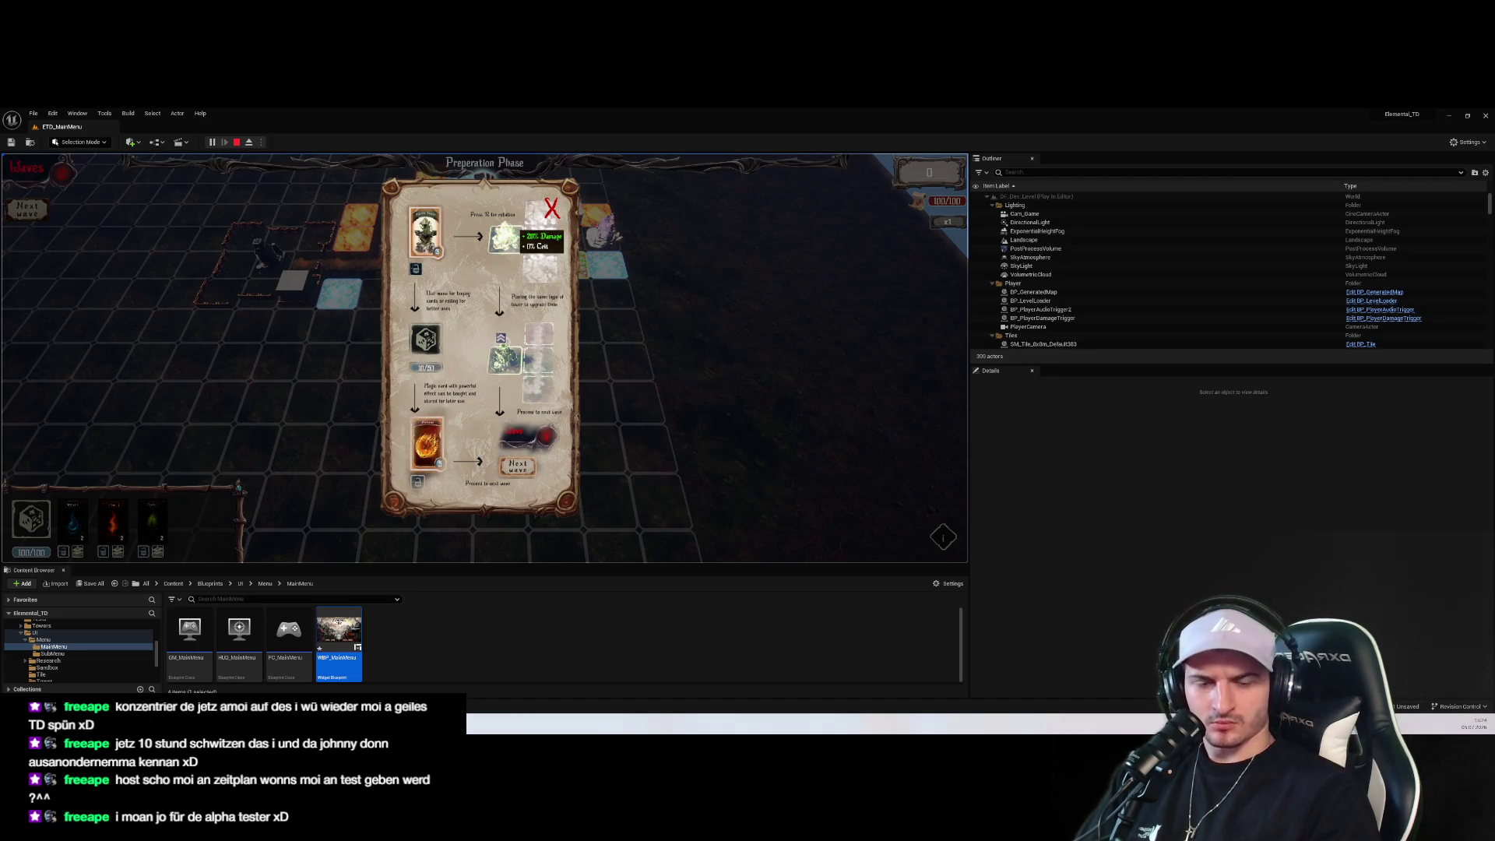
click(549, 214)
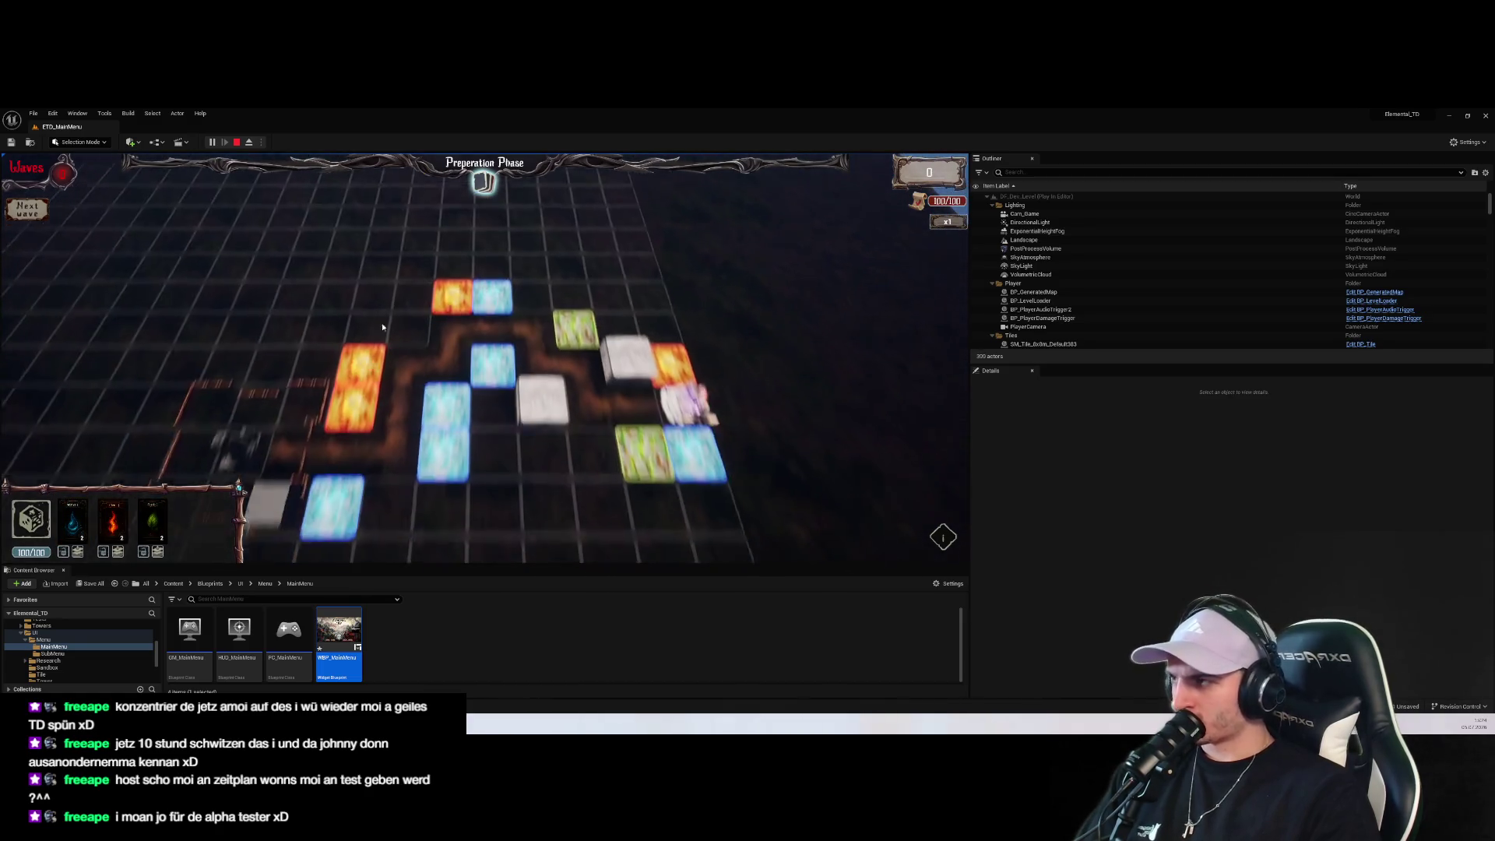
click(237, 142)
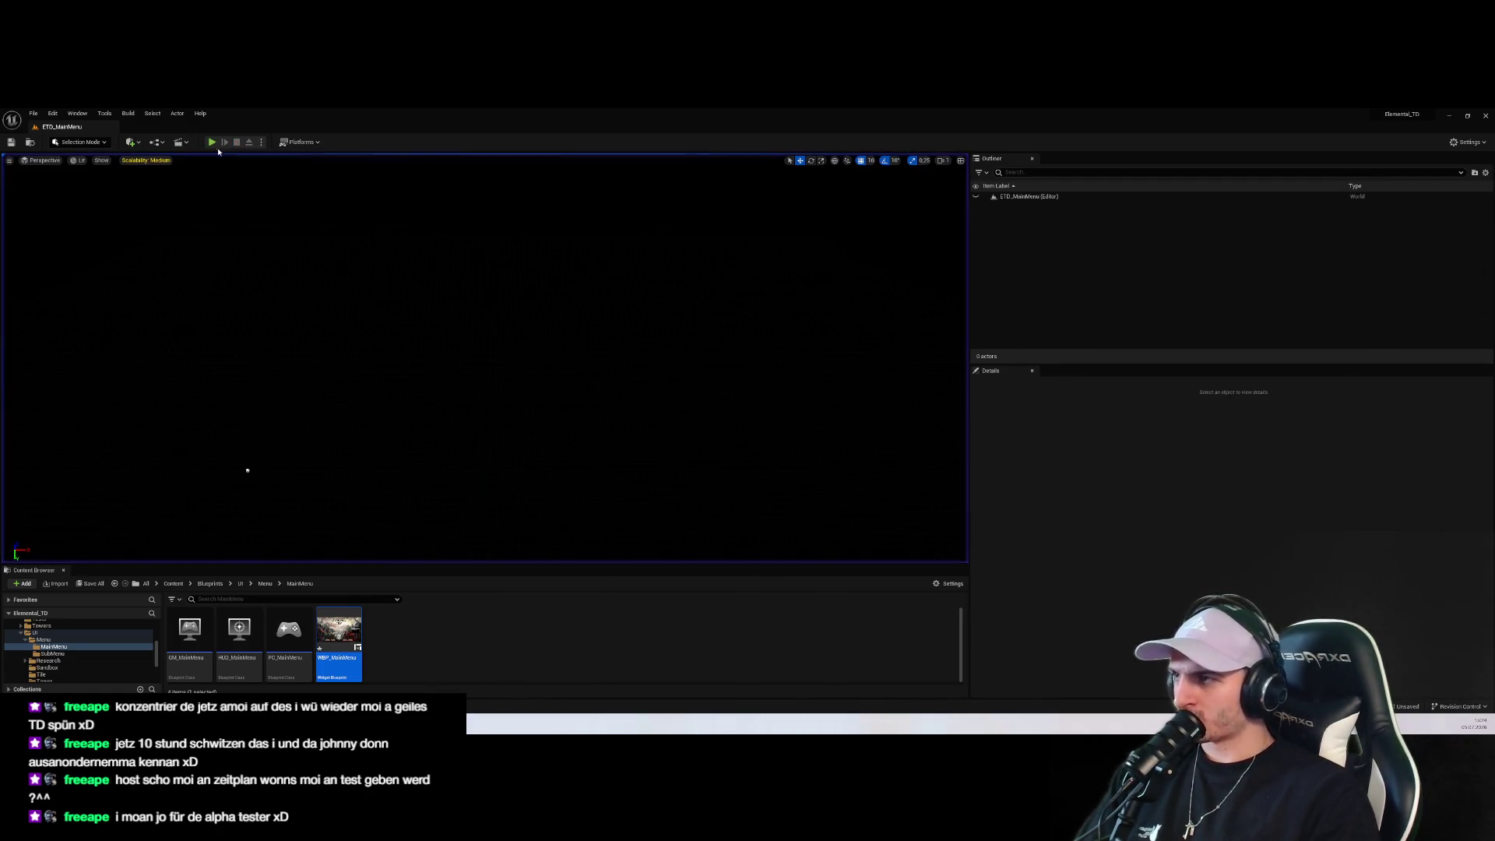
click(212, 141)
click(484, 469)
click(483, 358)
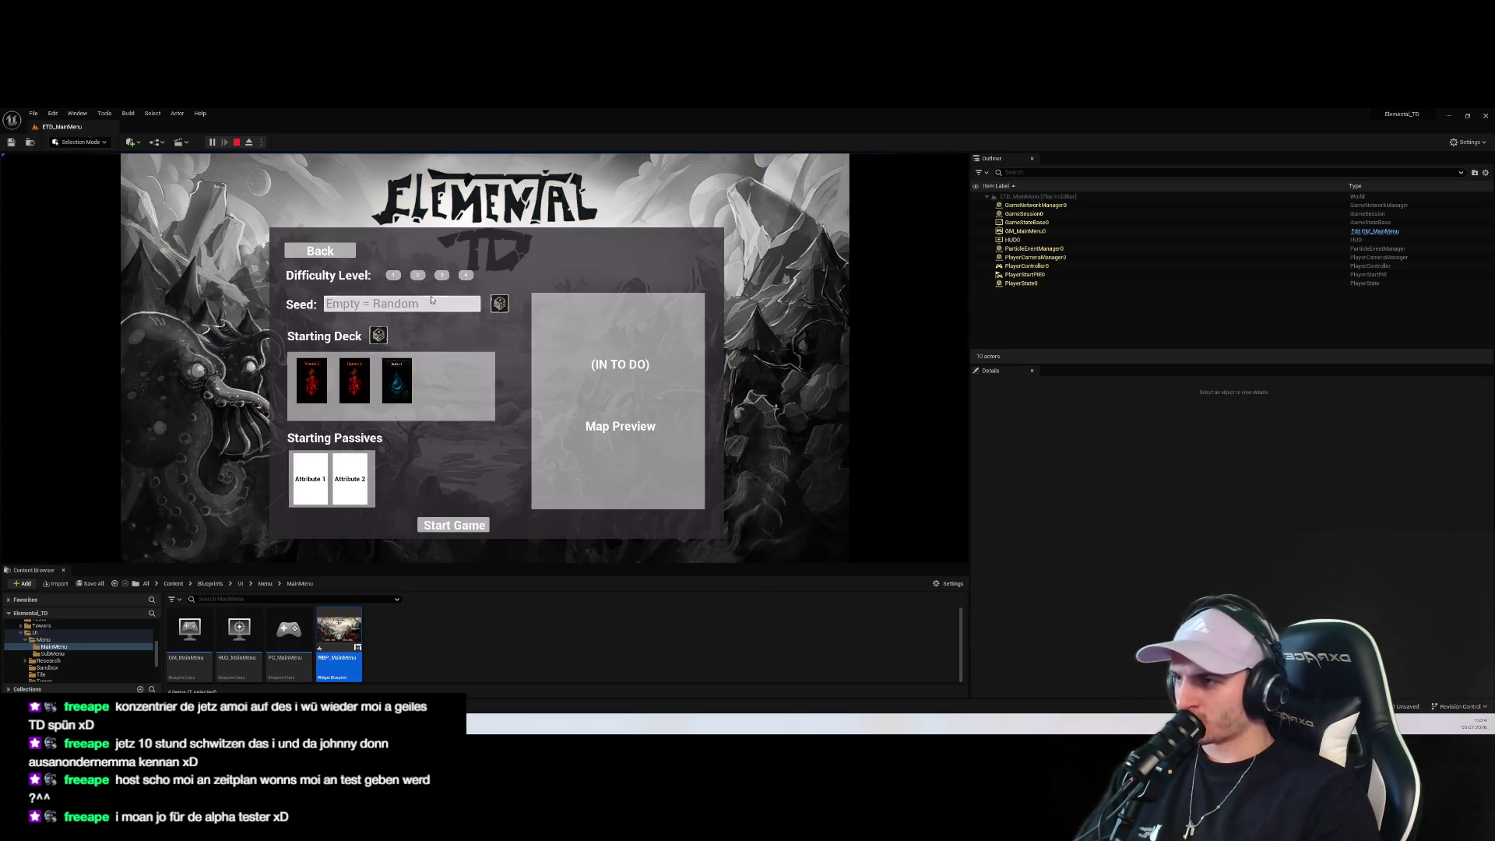
click(475, 526)
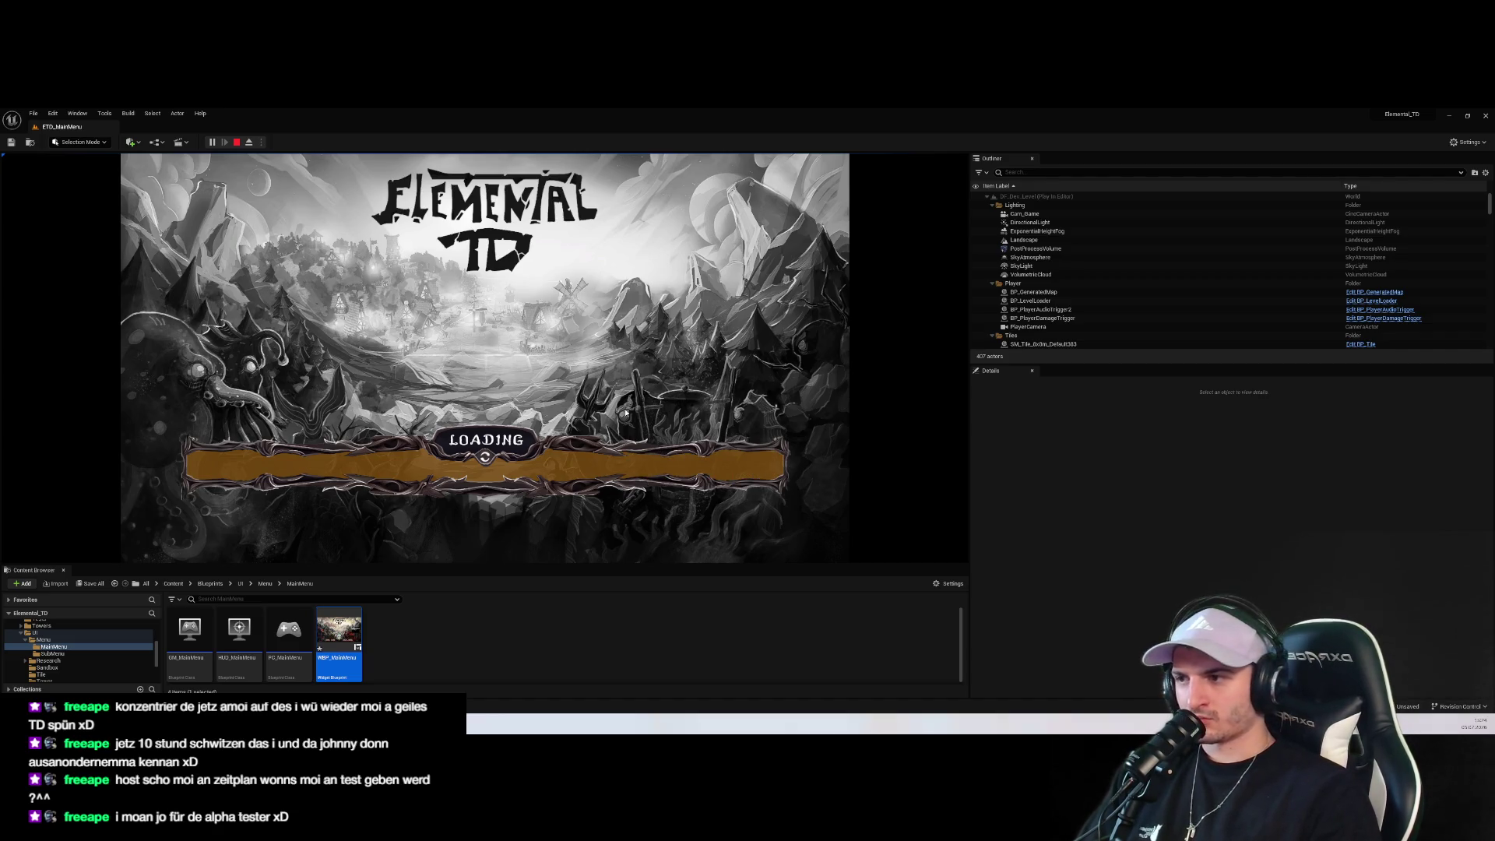
click(551, 209)
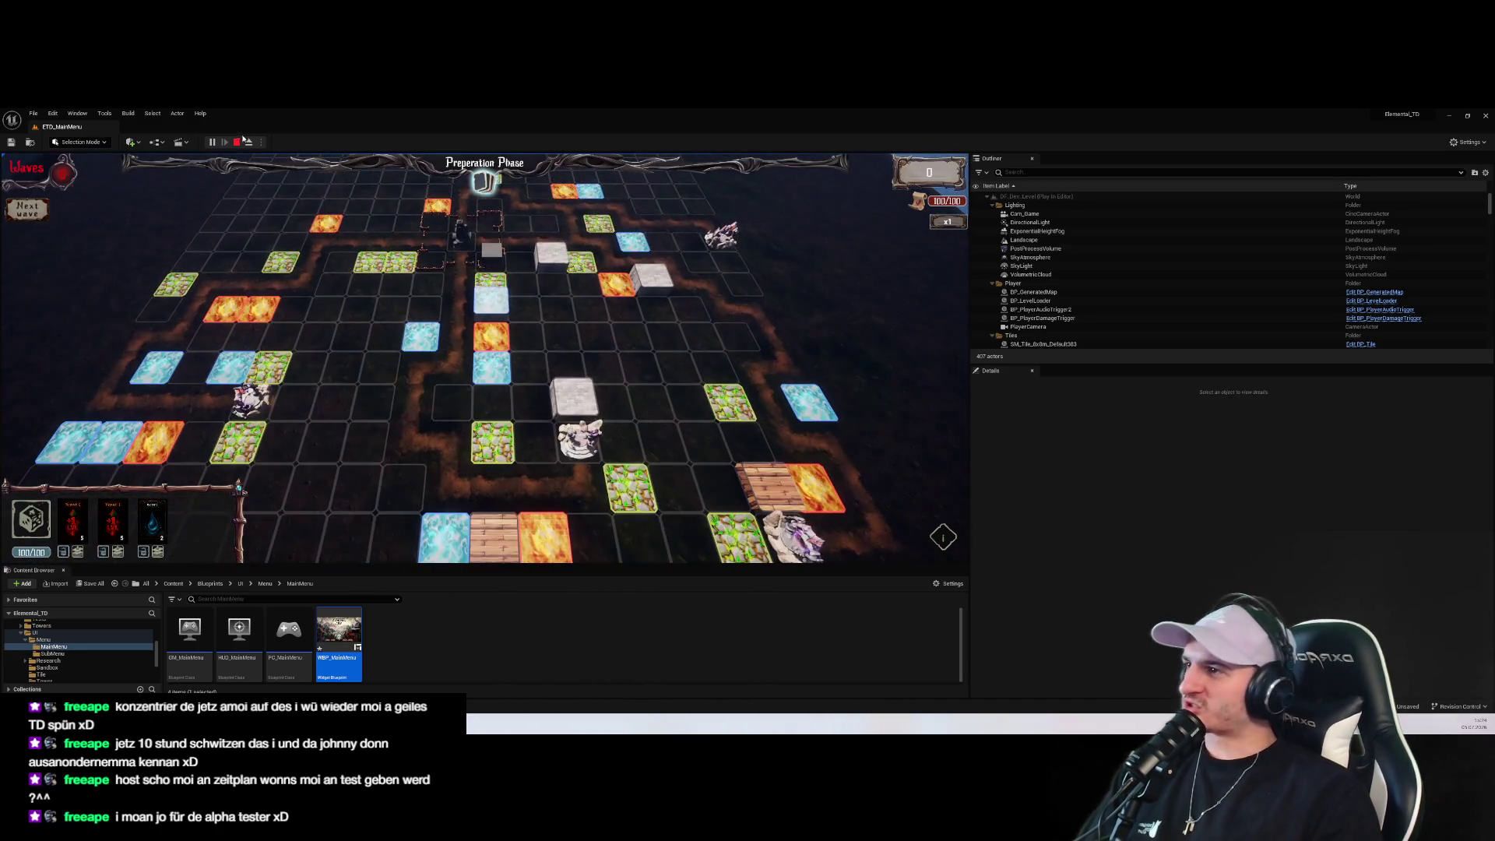
key(Escape)
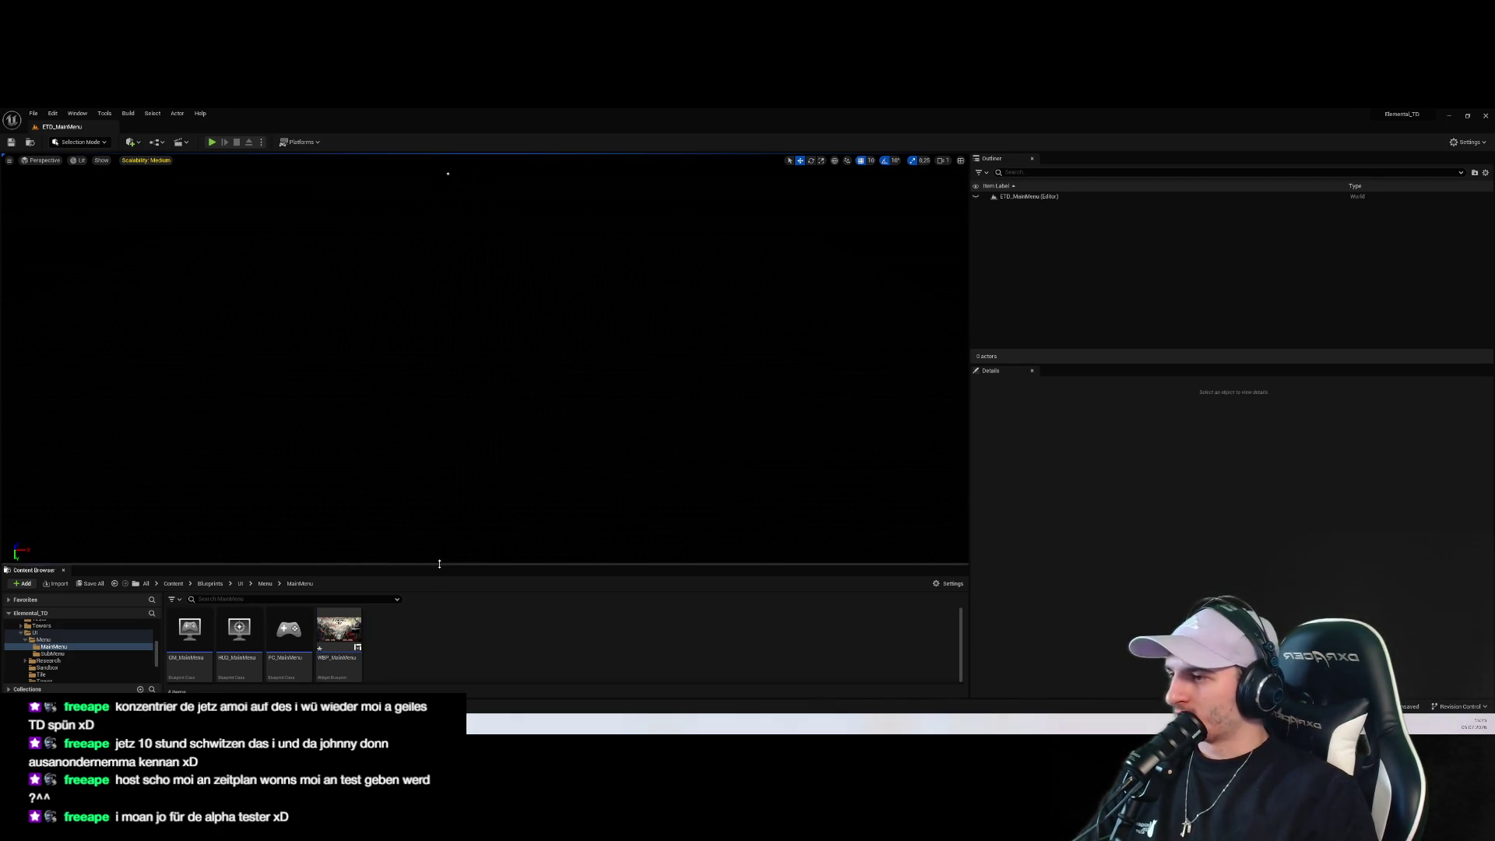
Open WBP_MainMenu and browse its Event Graph's OptionsButton and OnSelectionChanged chains
drag(440, 562, 440, 394)
double_click(338, 467)
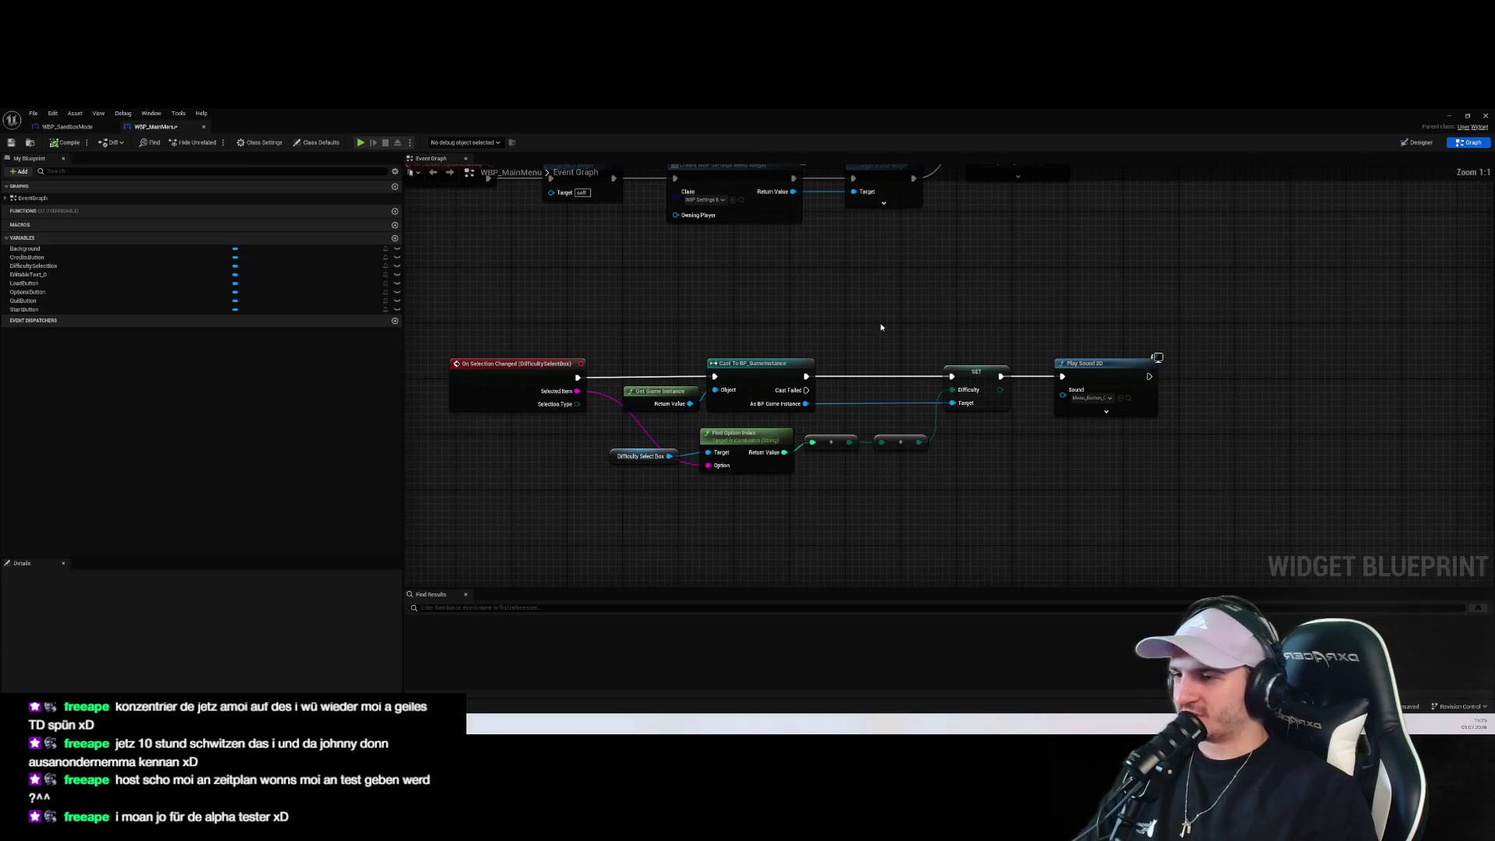
scroll(881, 324, down, 1)
drag(875, 337, 906, 453)
drag(771, 504, 809, 380)
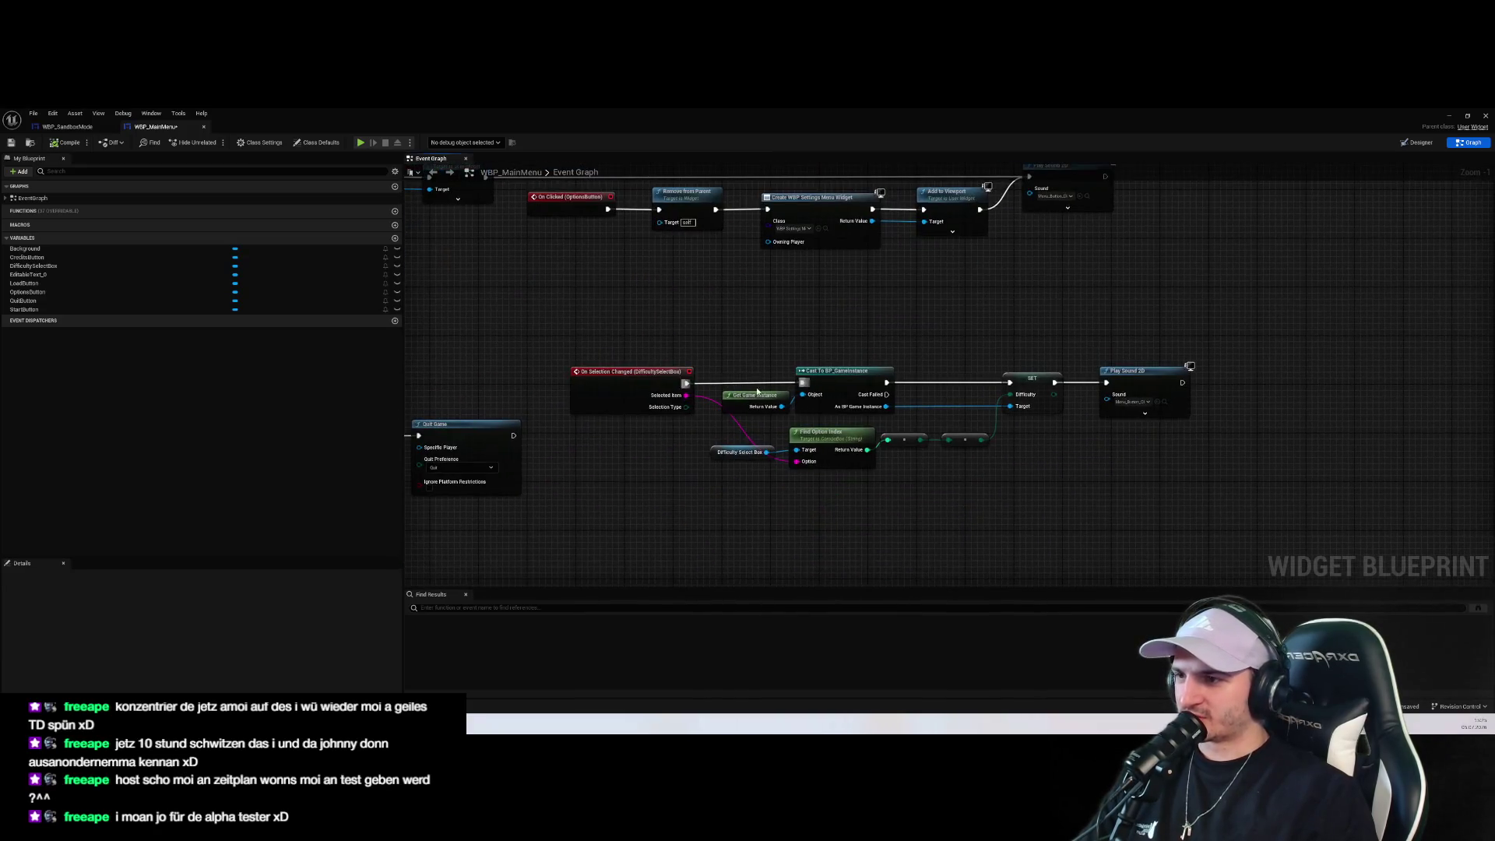
drag(1315, 525, 567, 313)
mouse_move(429, 200)
mouse_down()
mouse_move(632, 310)
mouse_move(761, 428)
mouse_move(818, 455)
mouse_up()
scroll(632, 310, down, 1)
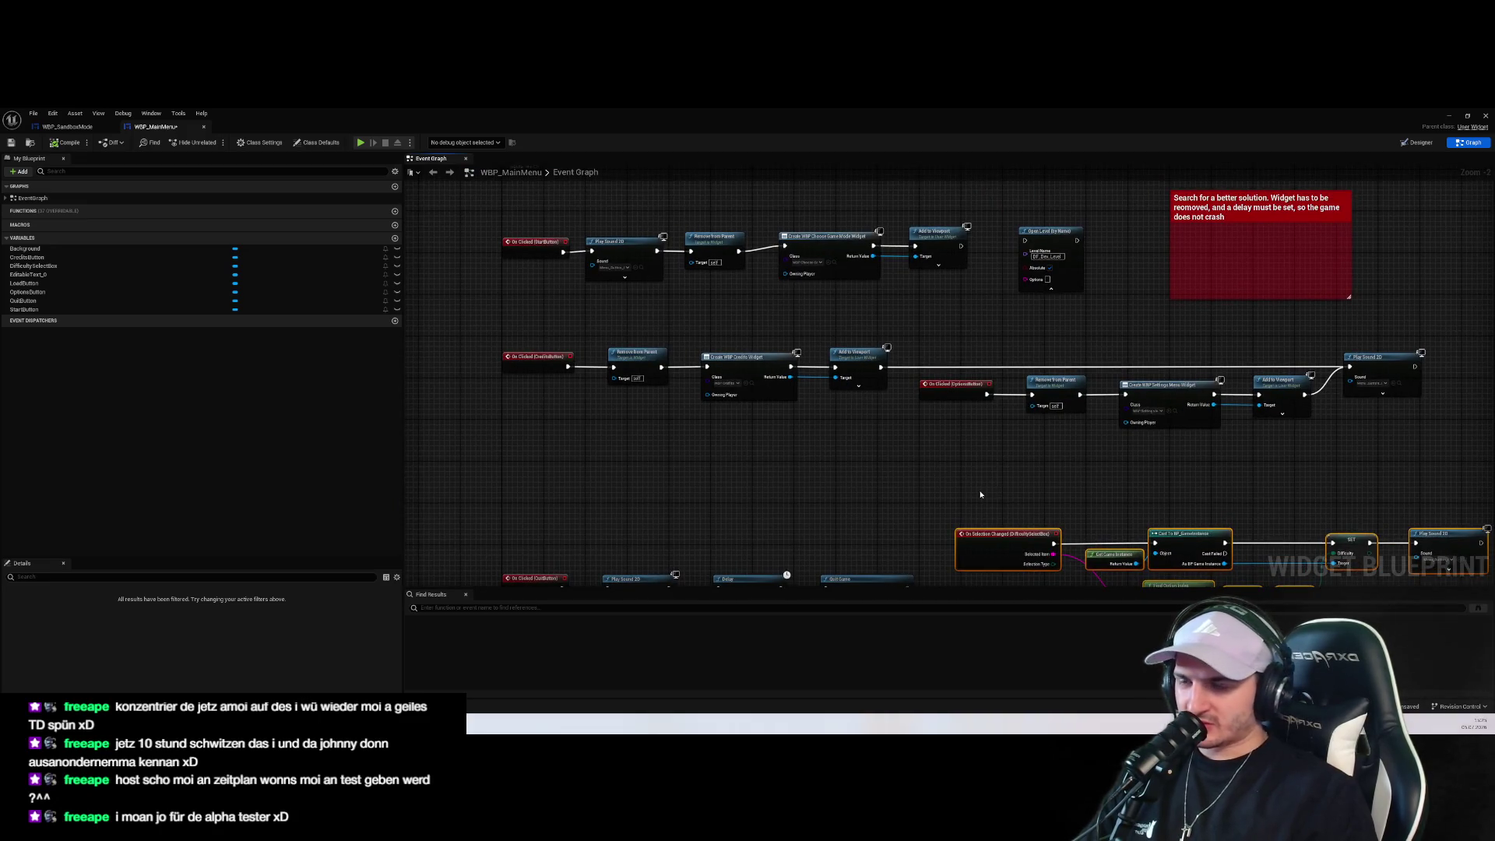
scroll(997, 499, up, 1)
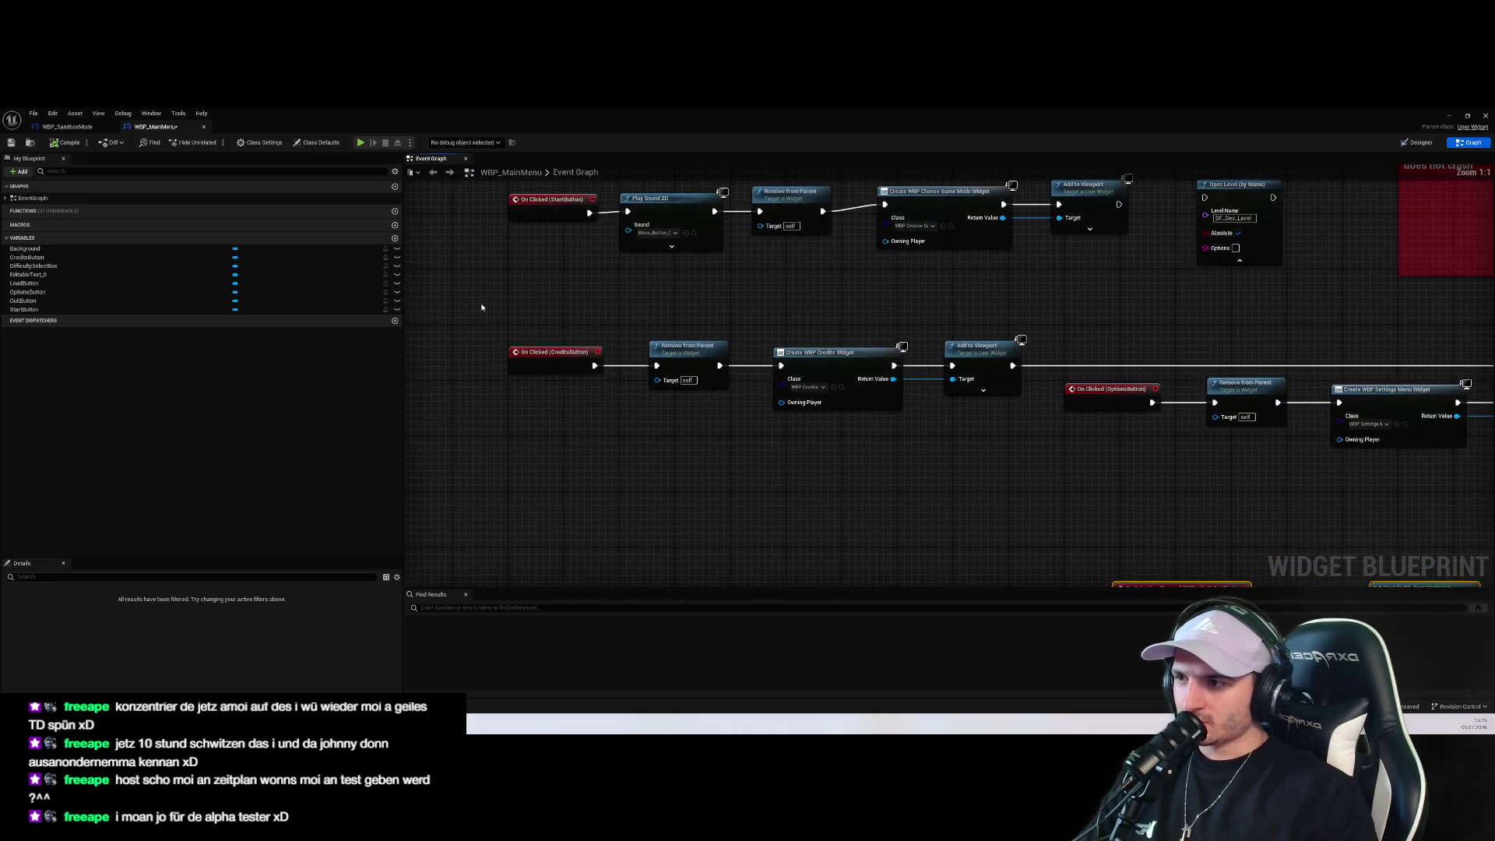
scroll(754, 451, up, 1)
Inspect the OnTextCommitted chain's SET Random Seed node, then switch to WBP_SandboxMode
mouse_move(754, 452)
mouse_down()
mouse_move(937, 314)
mouse_move(677, 464)
mouse_move(680, 364)
mouse_move(899, 452)
mouse_move(1178, 434)
mouse_up()
scroll(899, 452, down, 2)
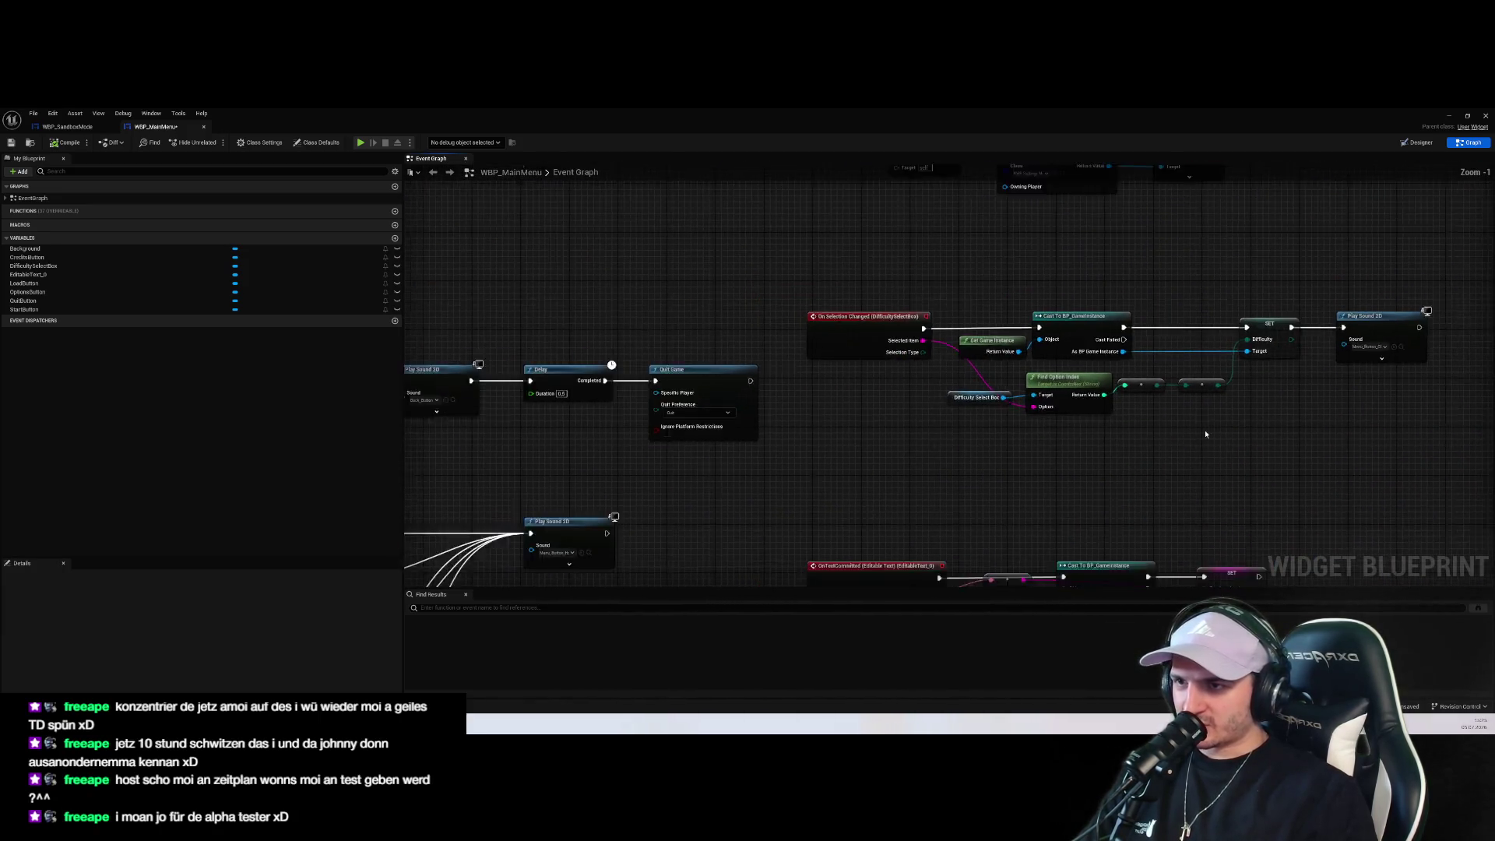
drag(857, 321, 1405, 424)
drag(1287, 517, 1043, 509)
scroll(938, 450, up, 3)
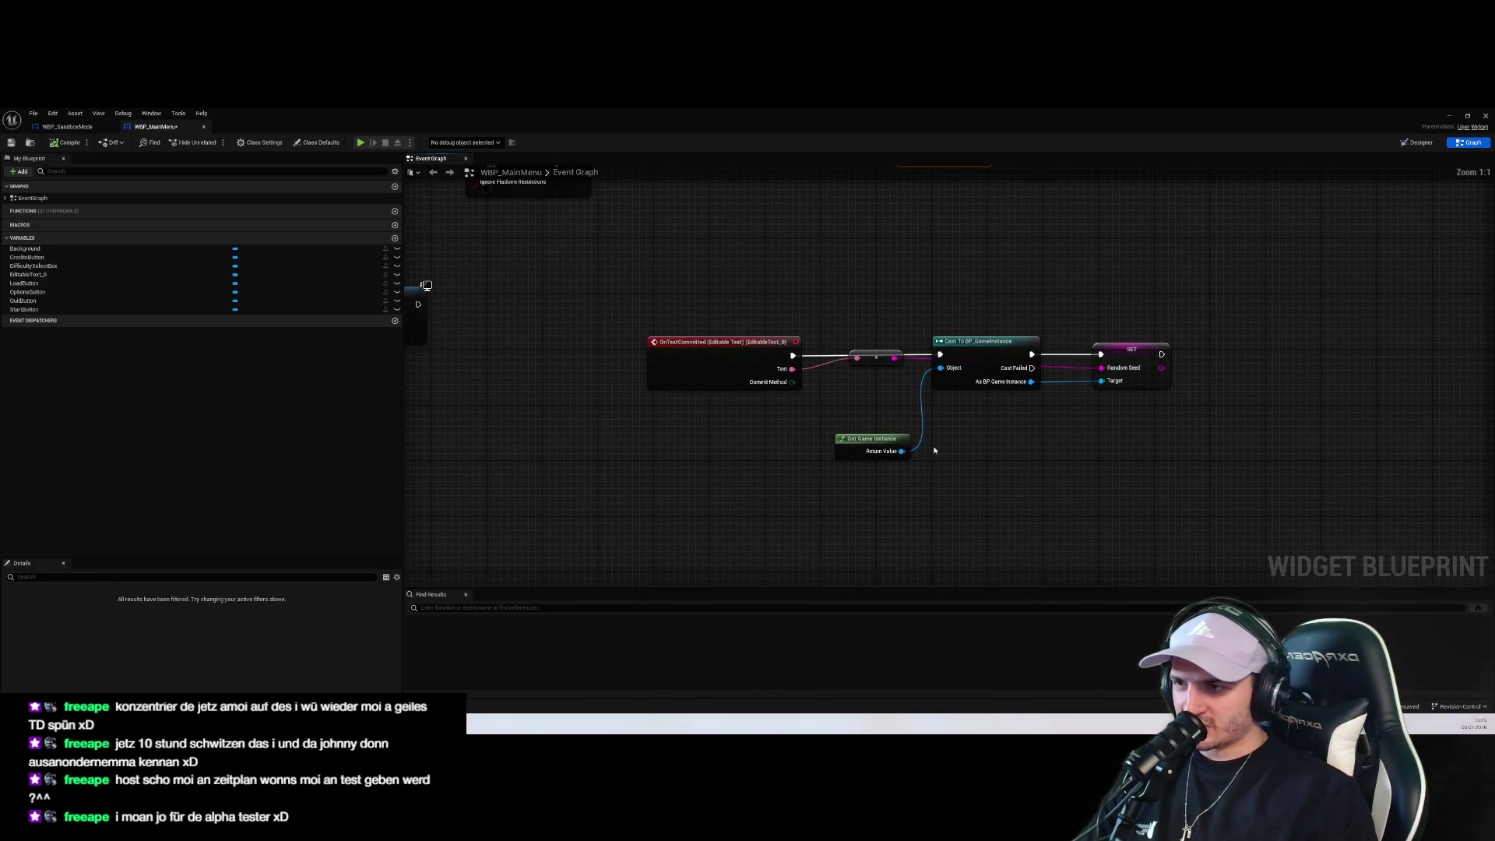
click(1136, 443)
drag(1139, 402, 1029, 431)
click(1027, 411)
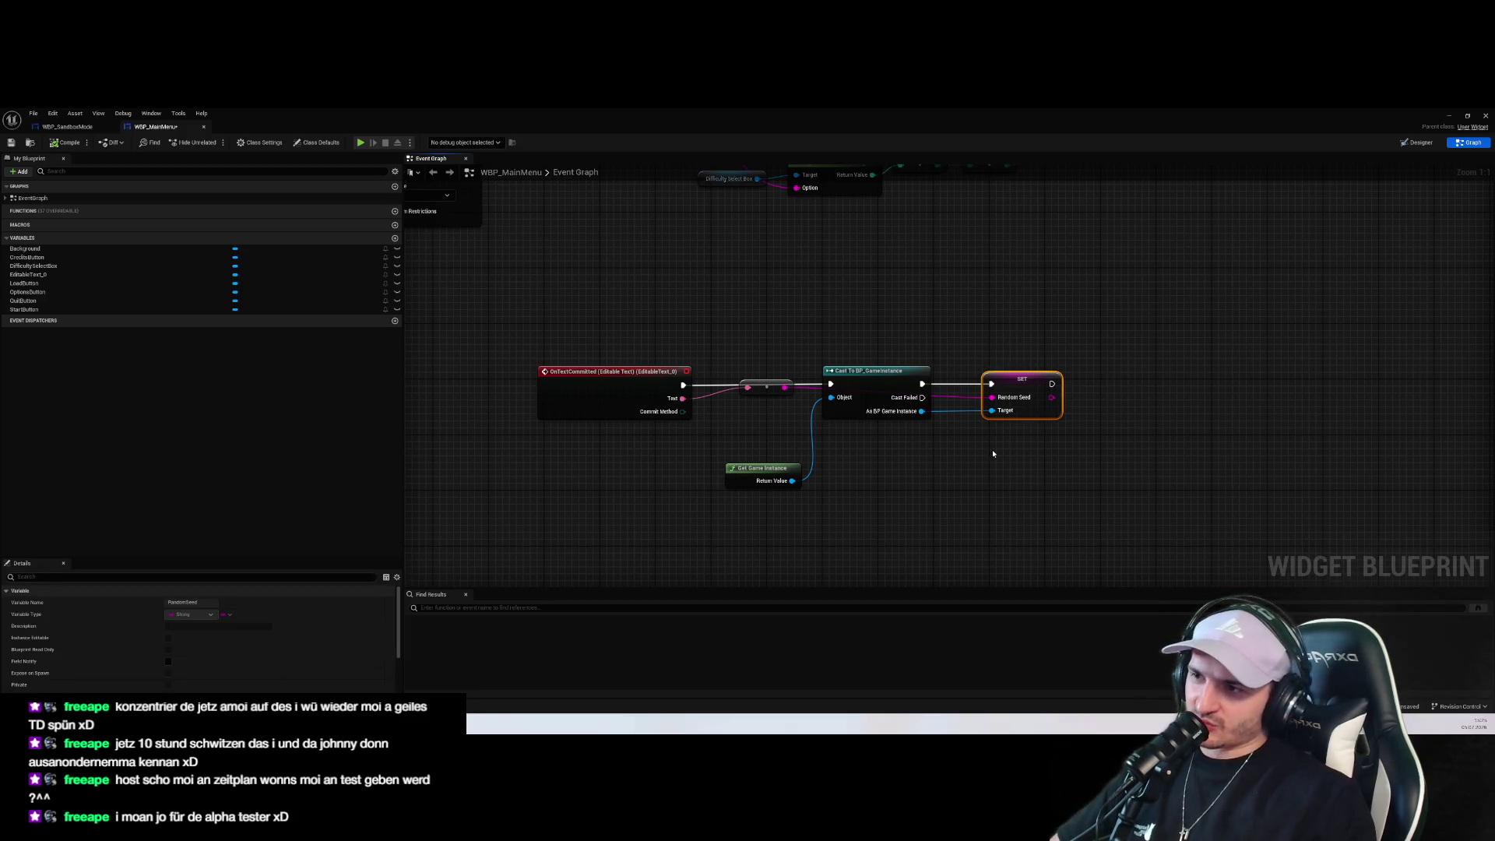
click(1021, 507)
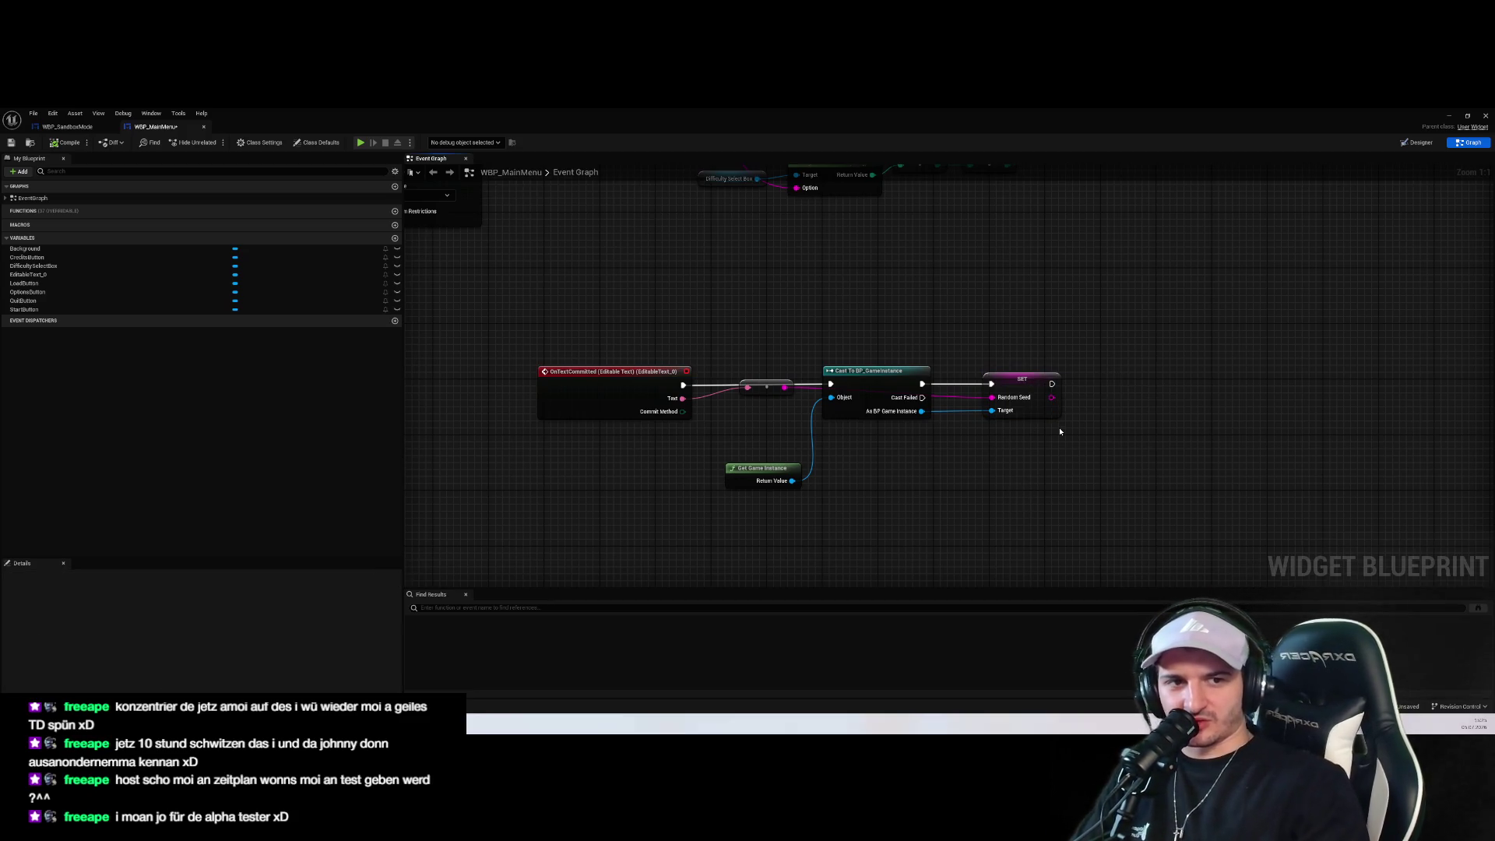
click(67, 126)
scroll(853, 306, down, 3)
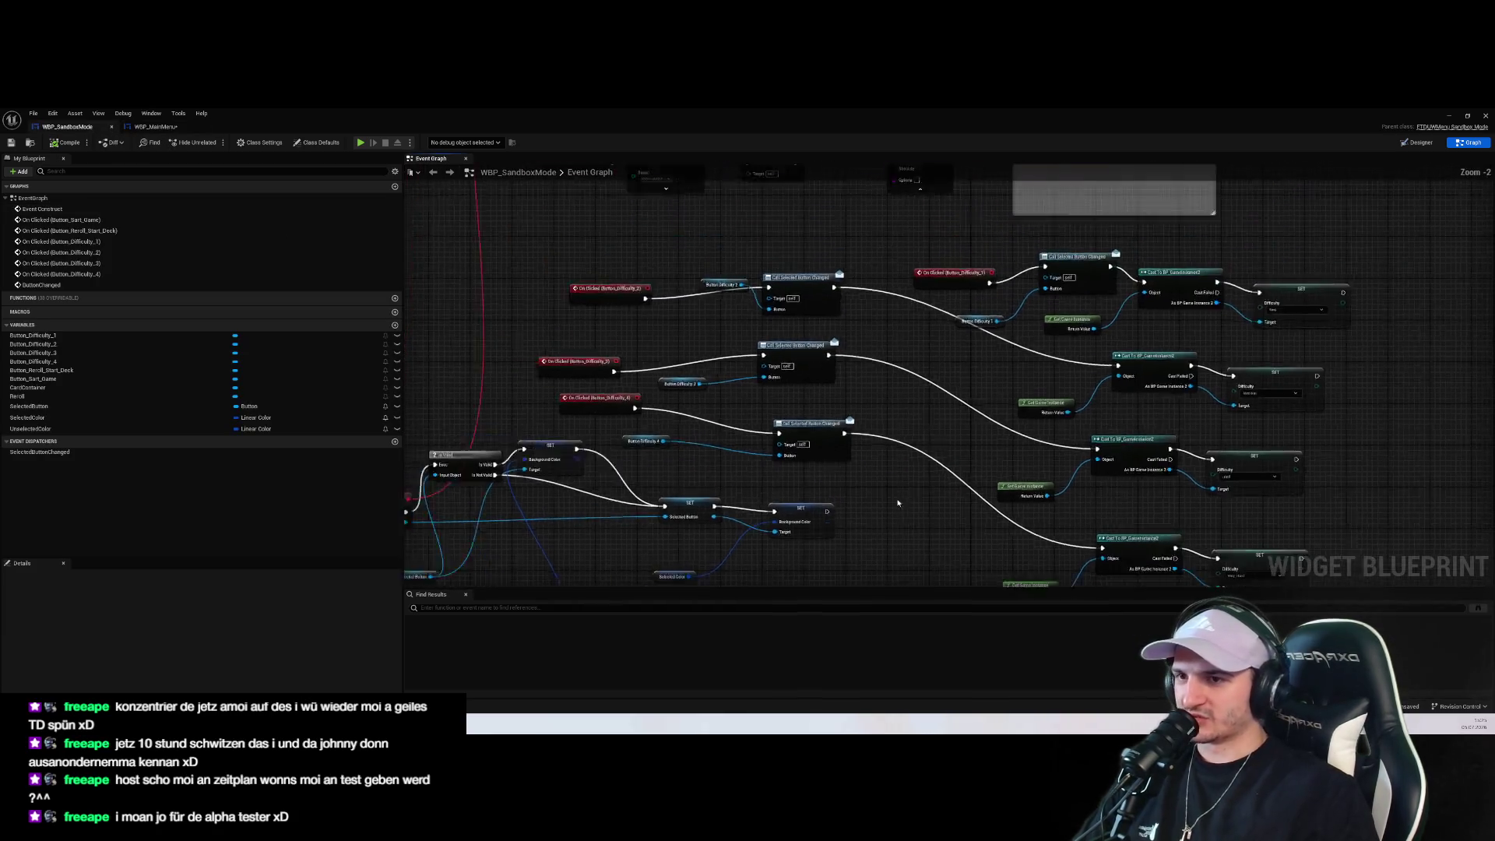
In the Designer, rename the sandbox Seed text box to Input_Seed
scroll(866, 361, down, 2)
scroll(883, 311, up, 4)
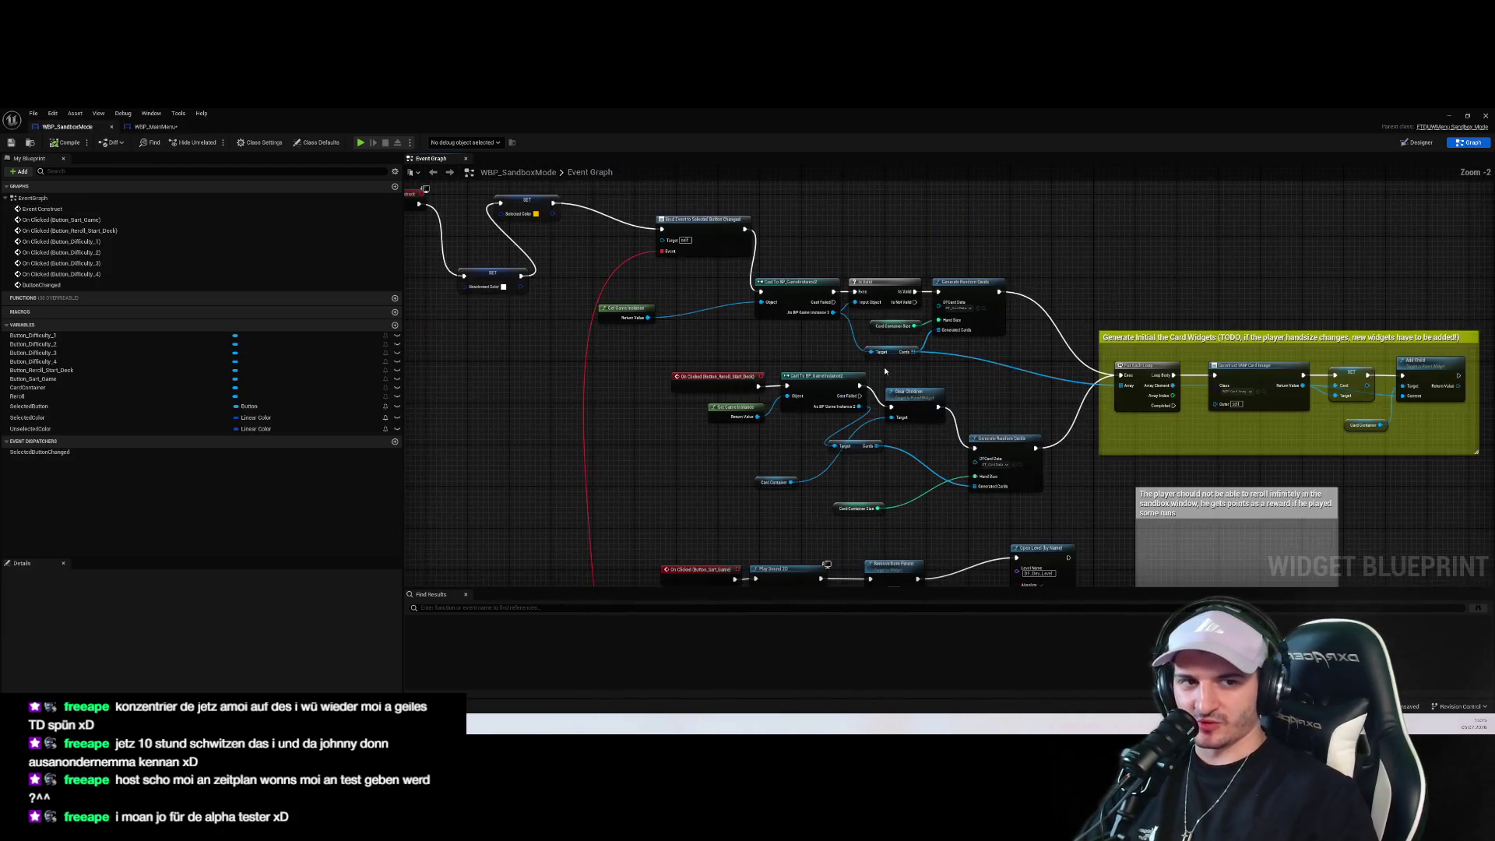
scroll(906, 394, down, 4)
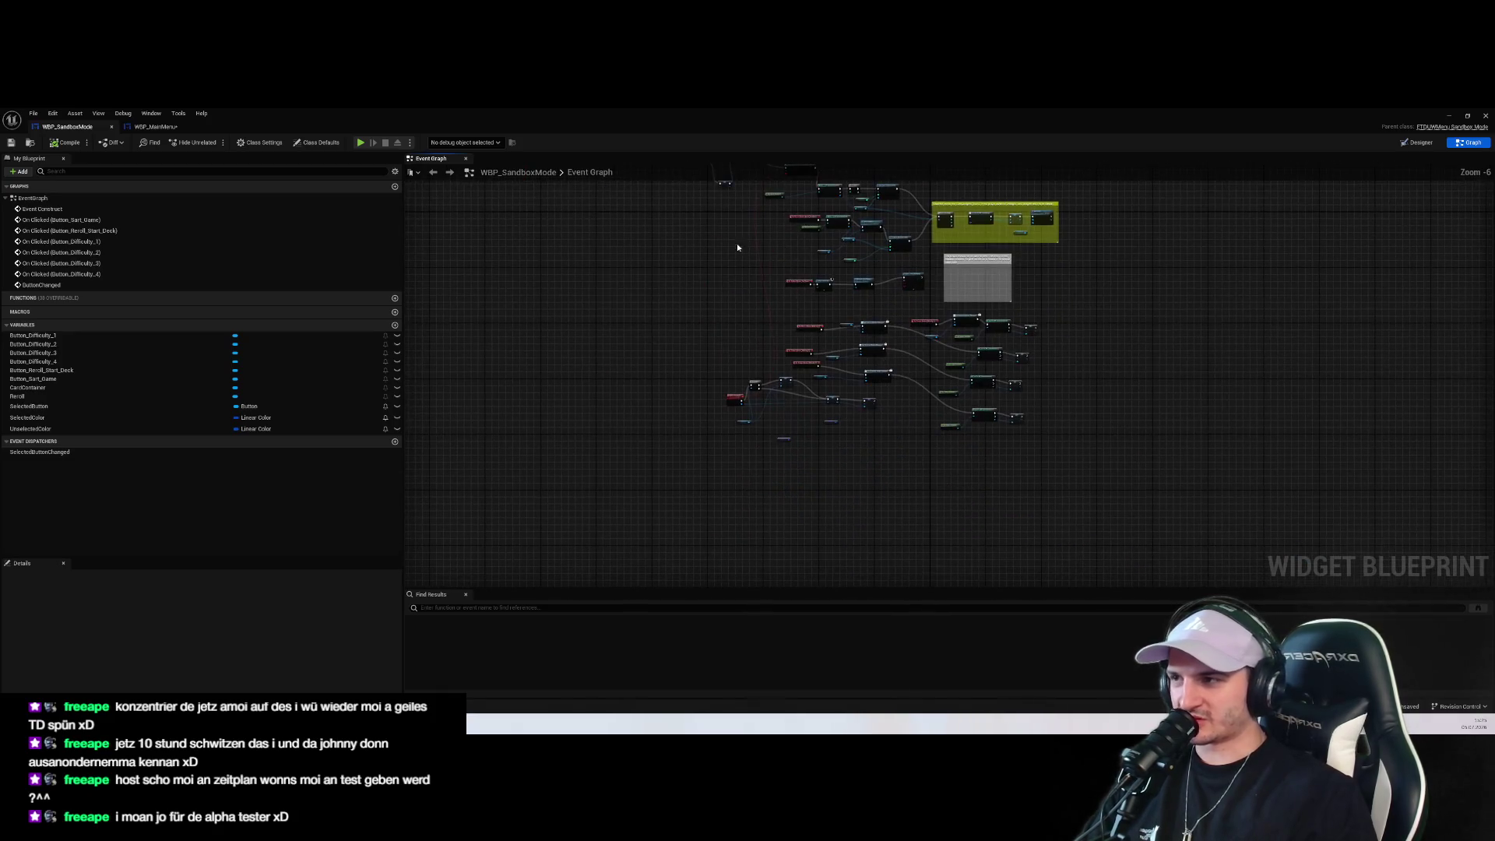
click(1417, 142)
click(93, 601)
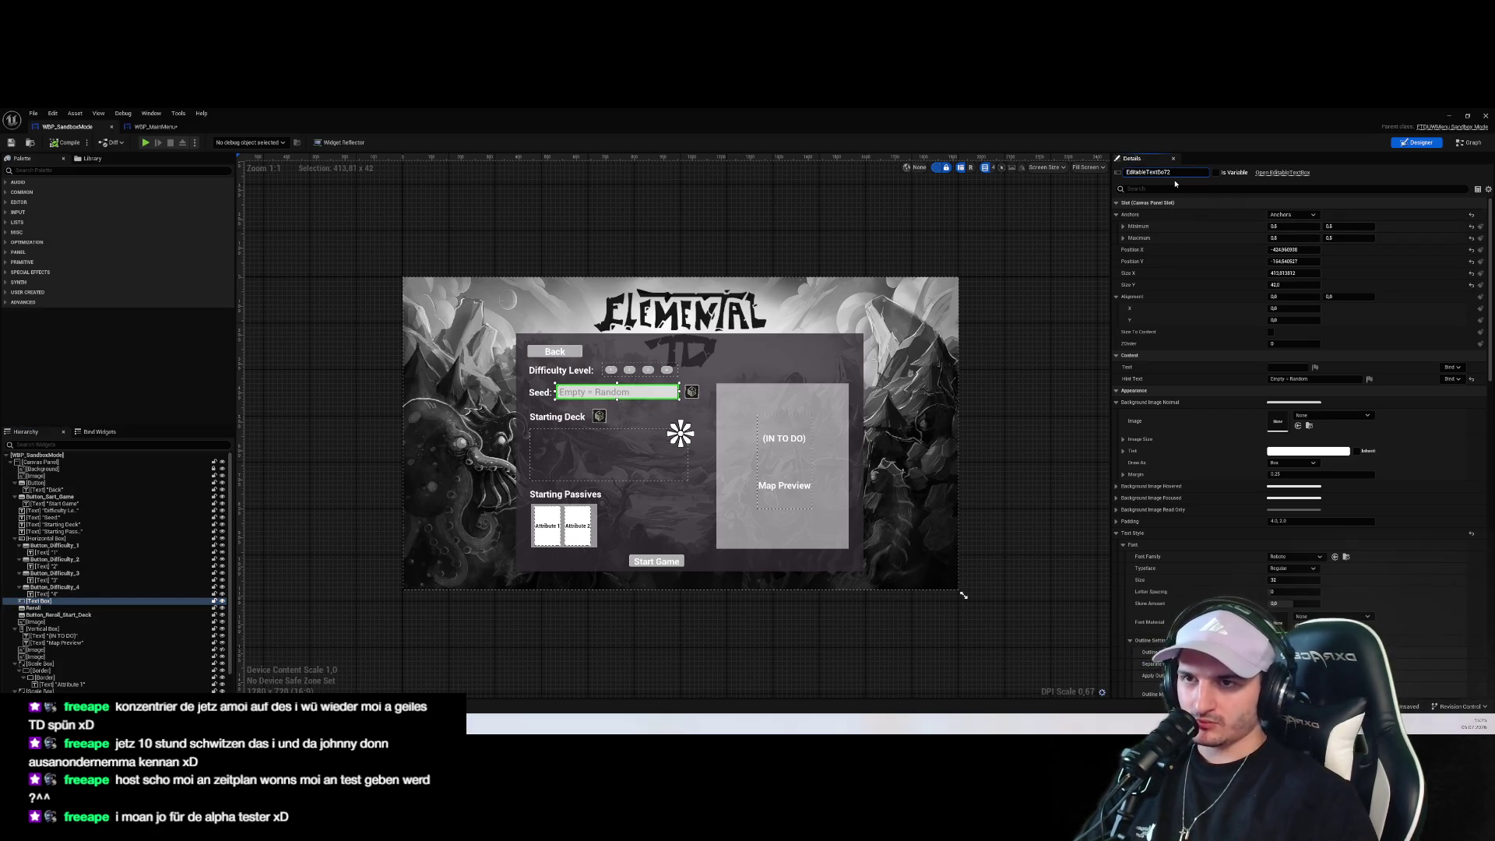
key(BackSpace)
text(Input_Seed)
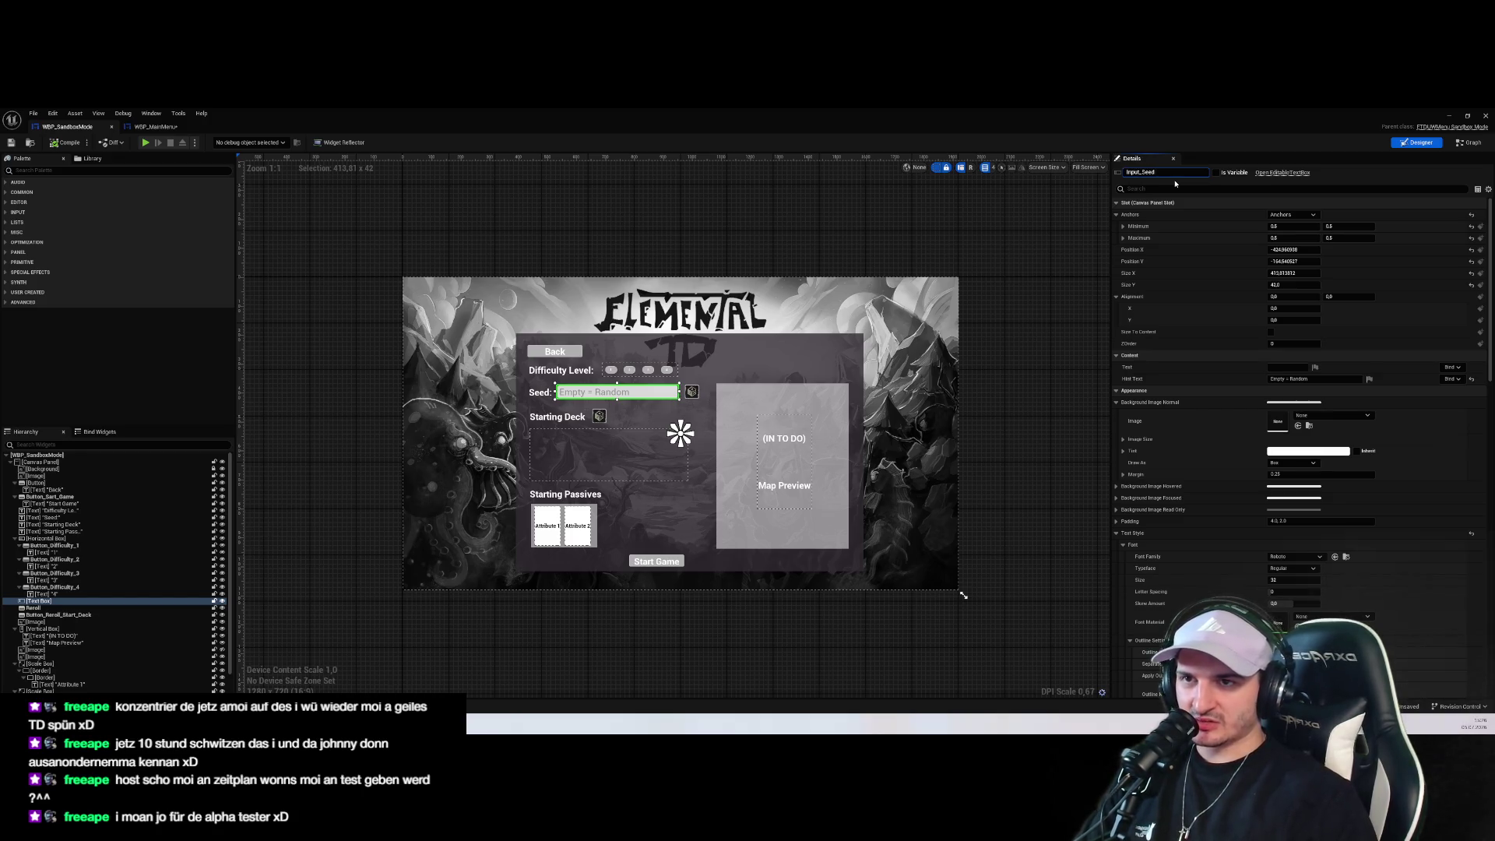
key(Return)
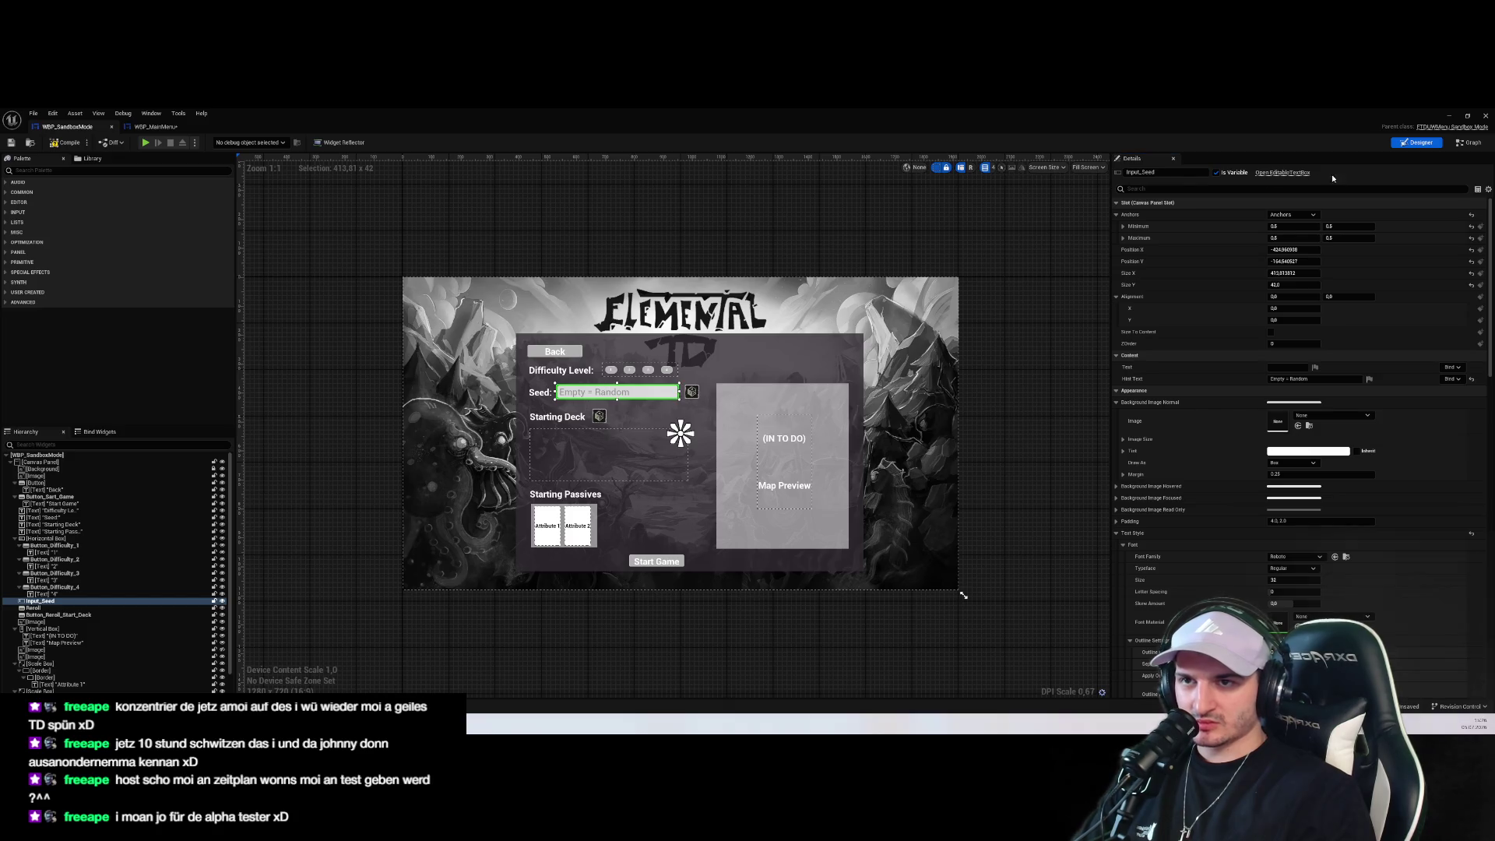
Compare with WBP_MainMenu's seed text field, then return to WBP_SandboxMode's event graph
scroll(1463, 637, down, 10)
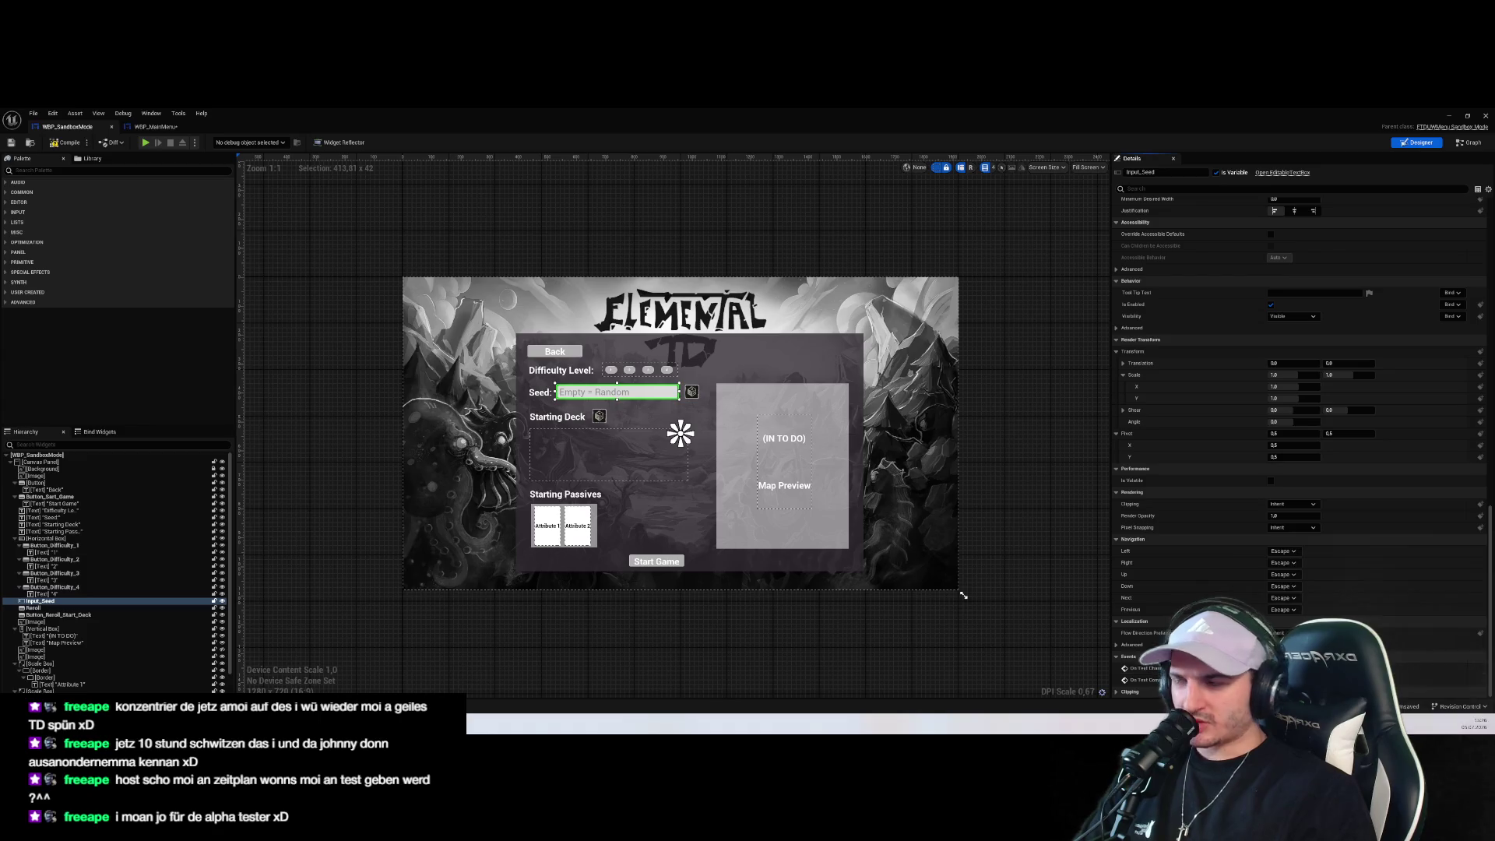
click(156, 126)
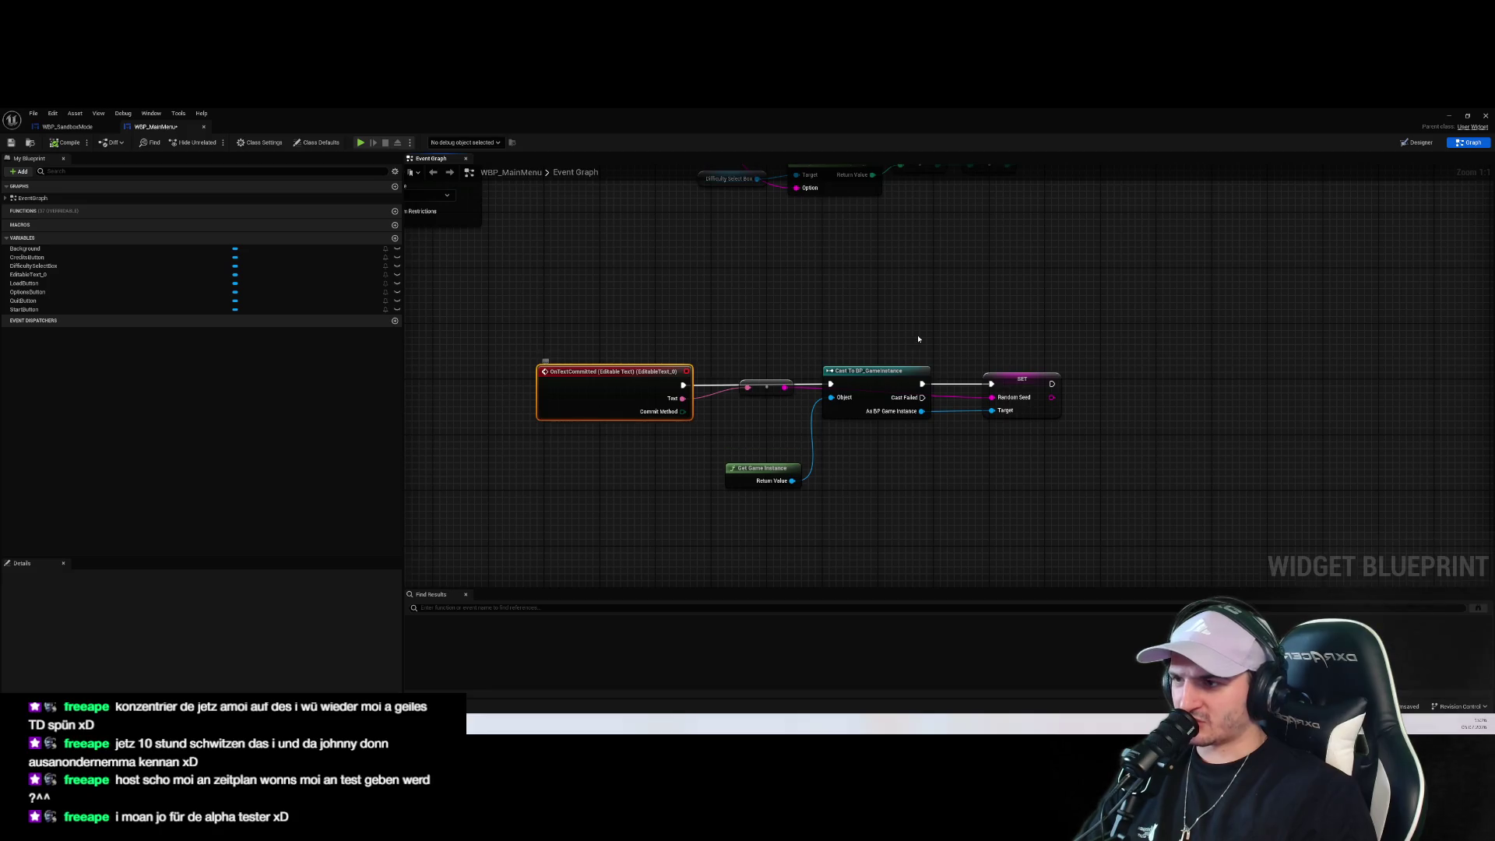
click(1413, 143)
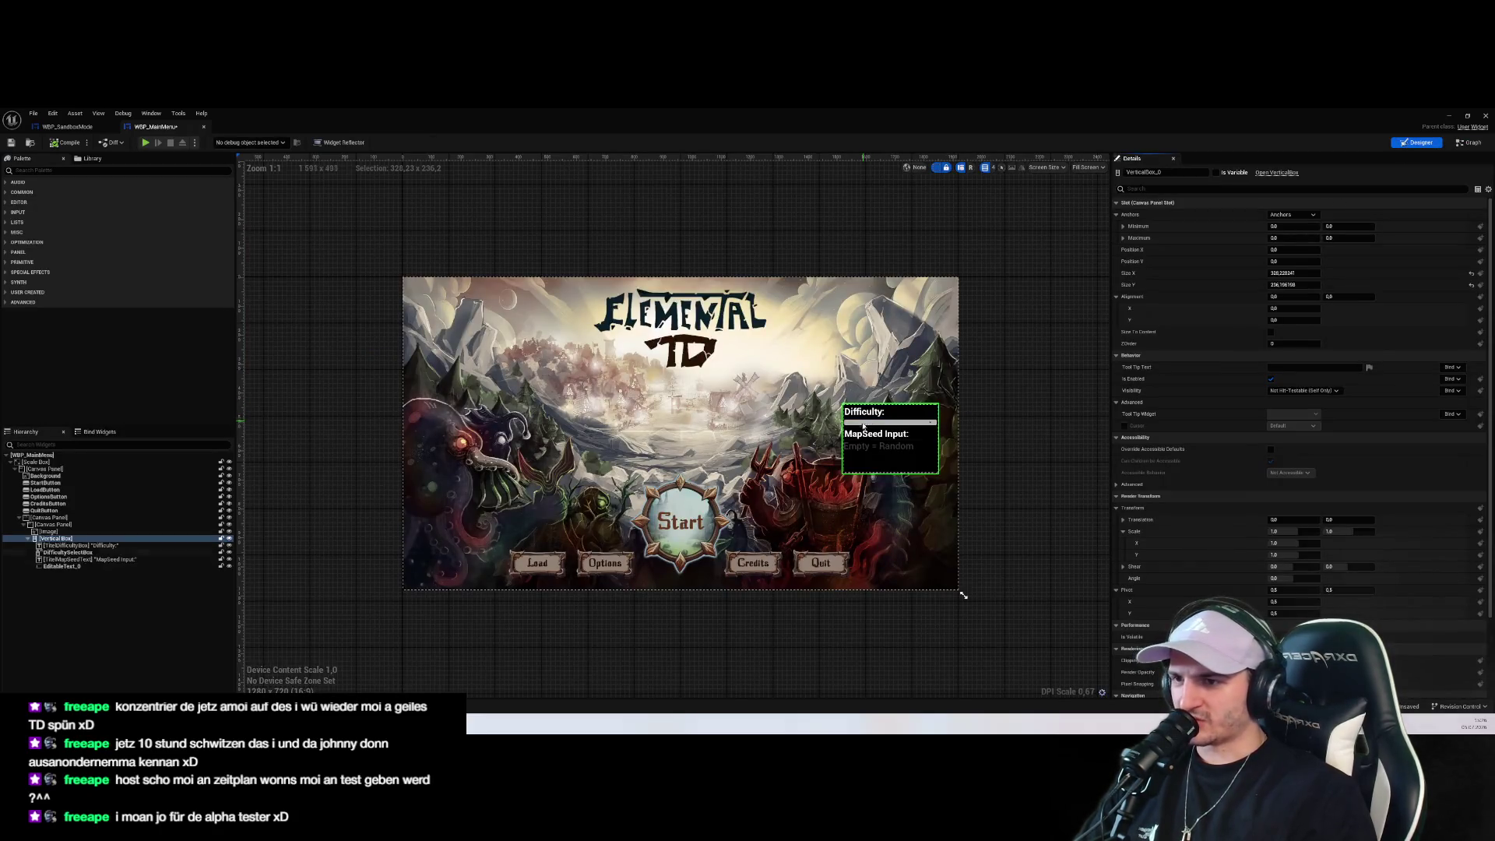
click(866, 452)
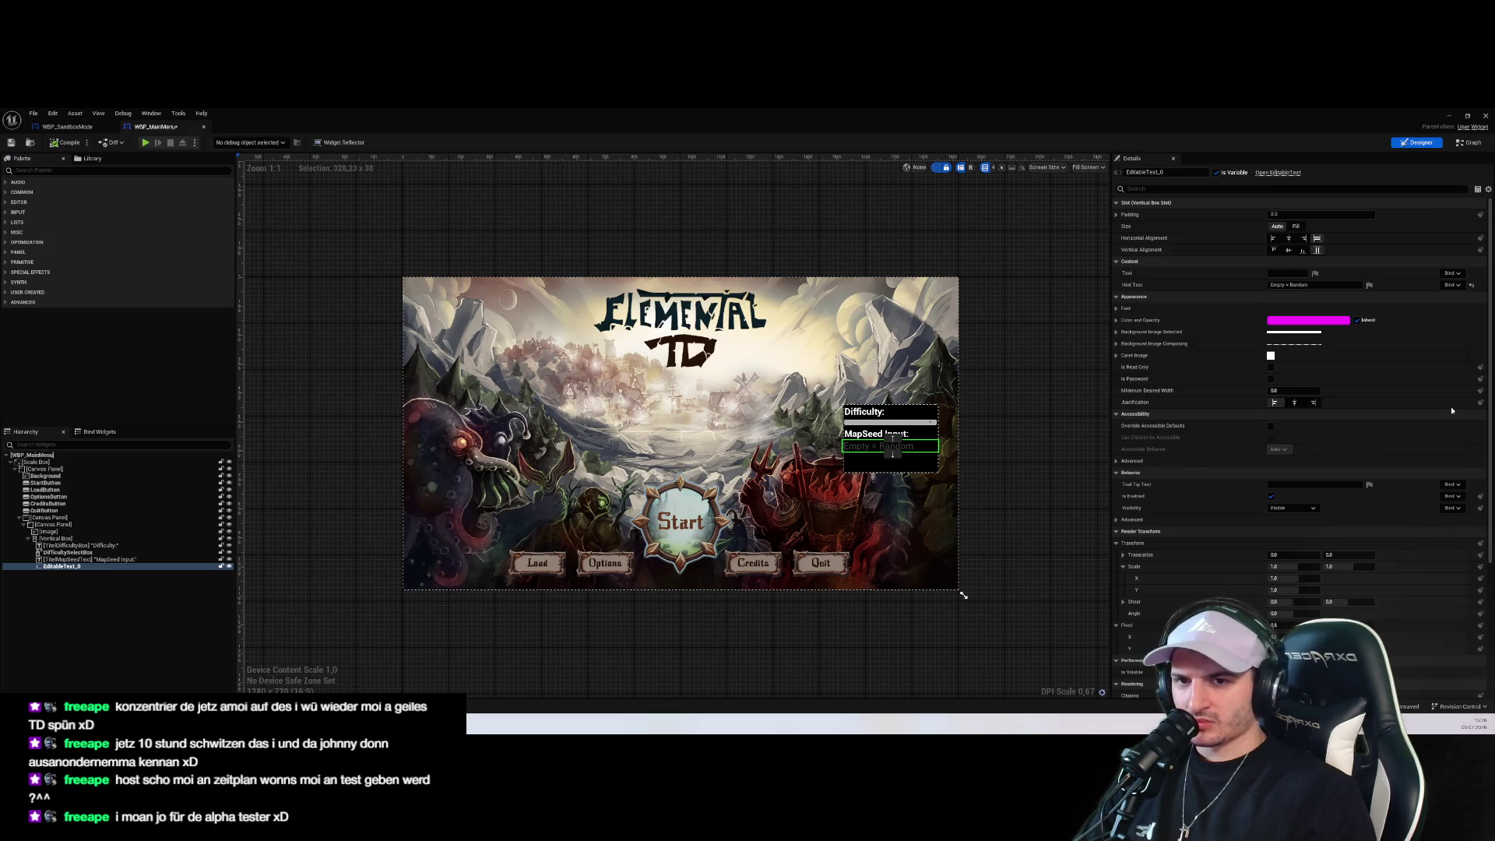
drag(1489, 332, 1487, 538)
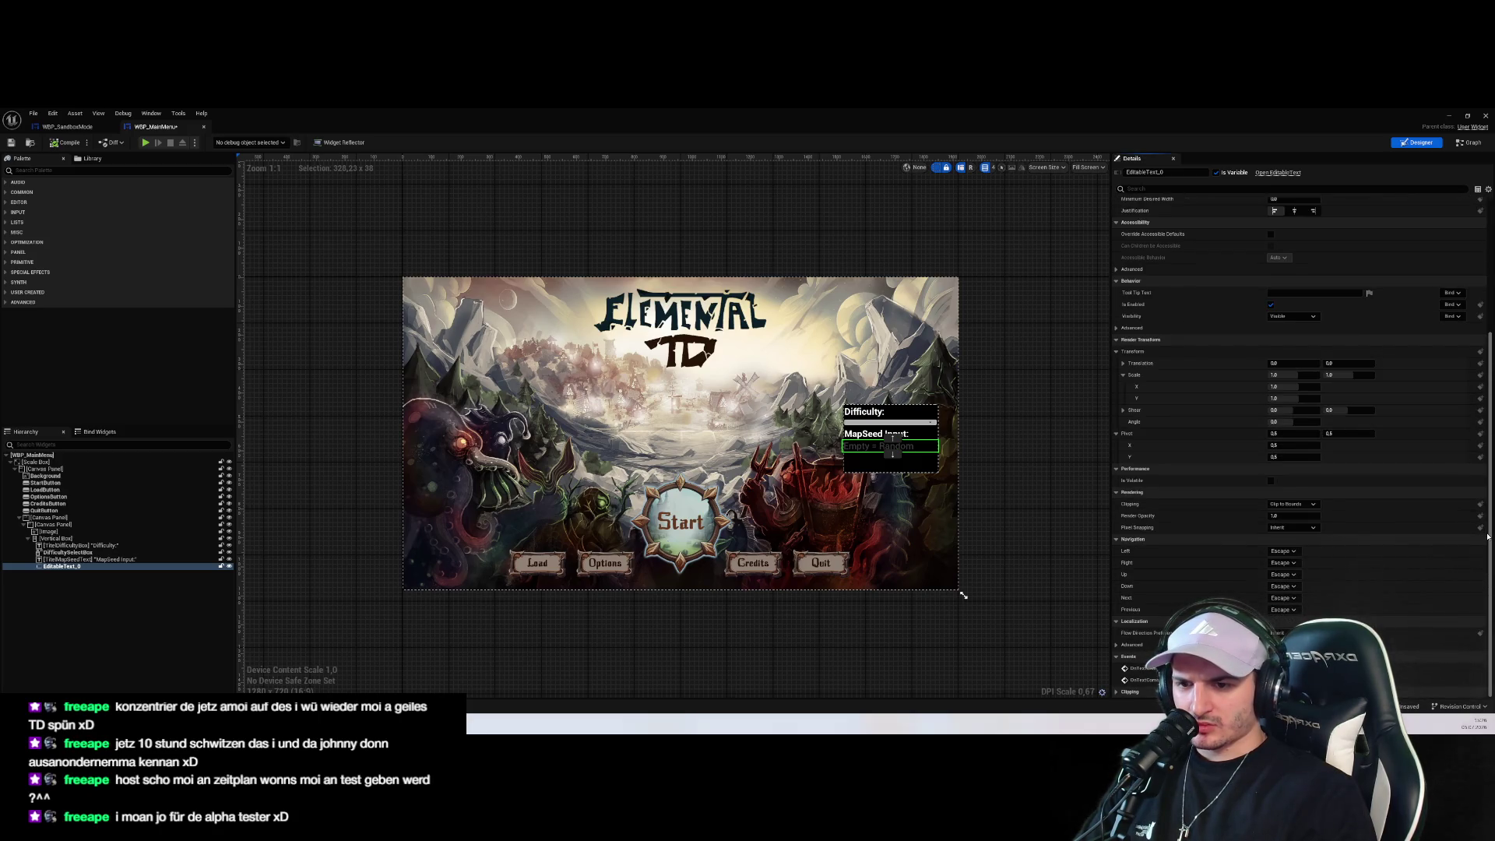
click(68, 127)
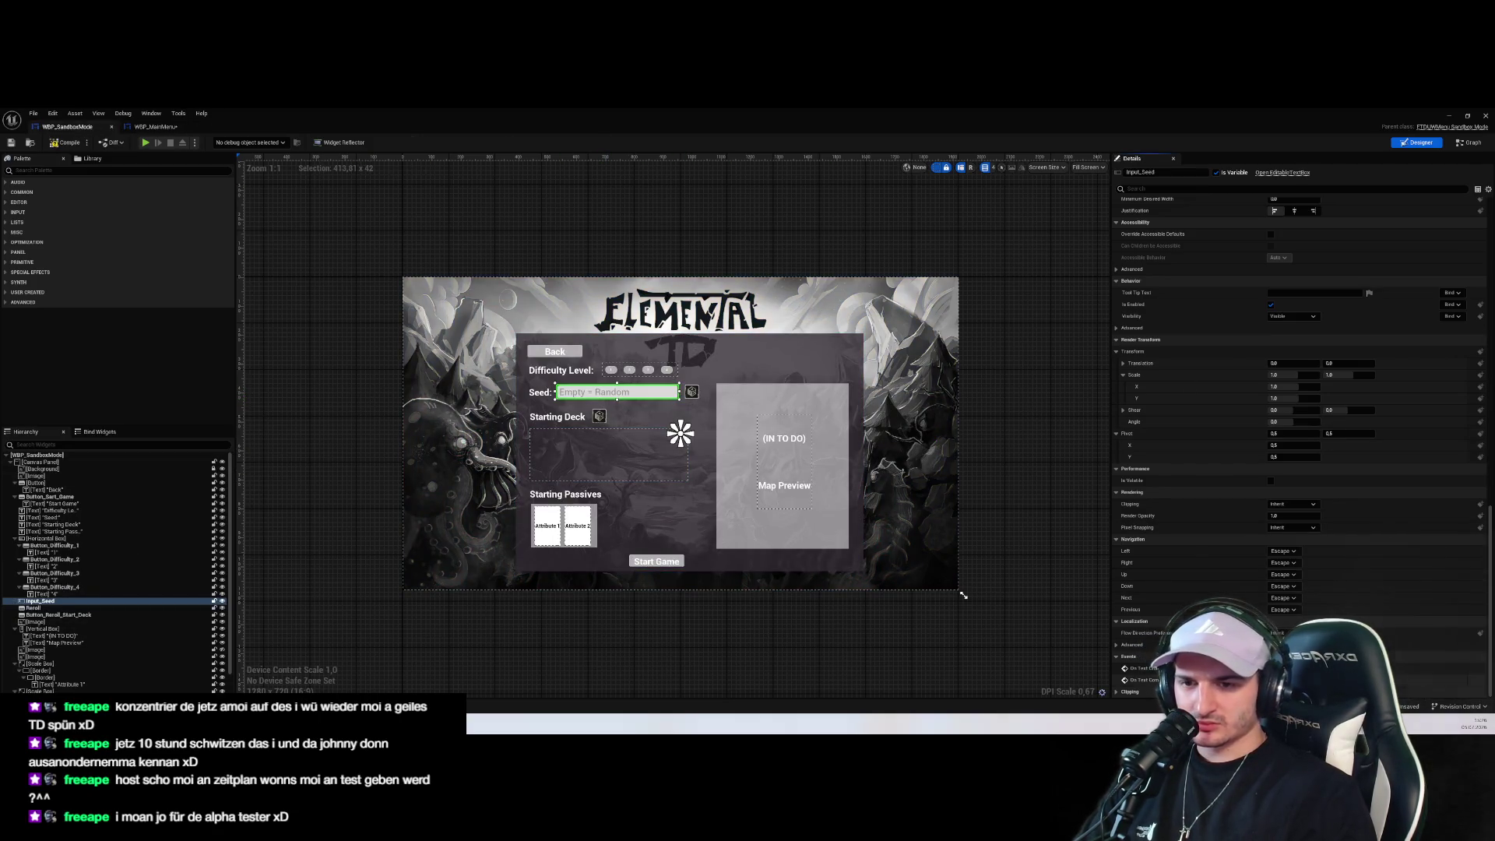
key(ctrl+shift+alt+g)
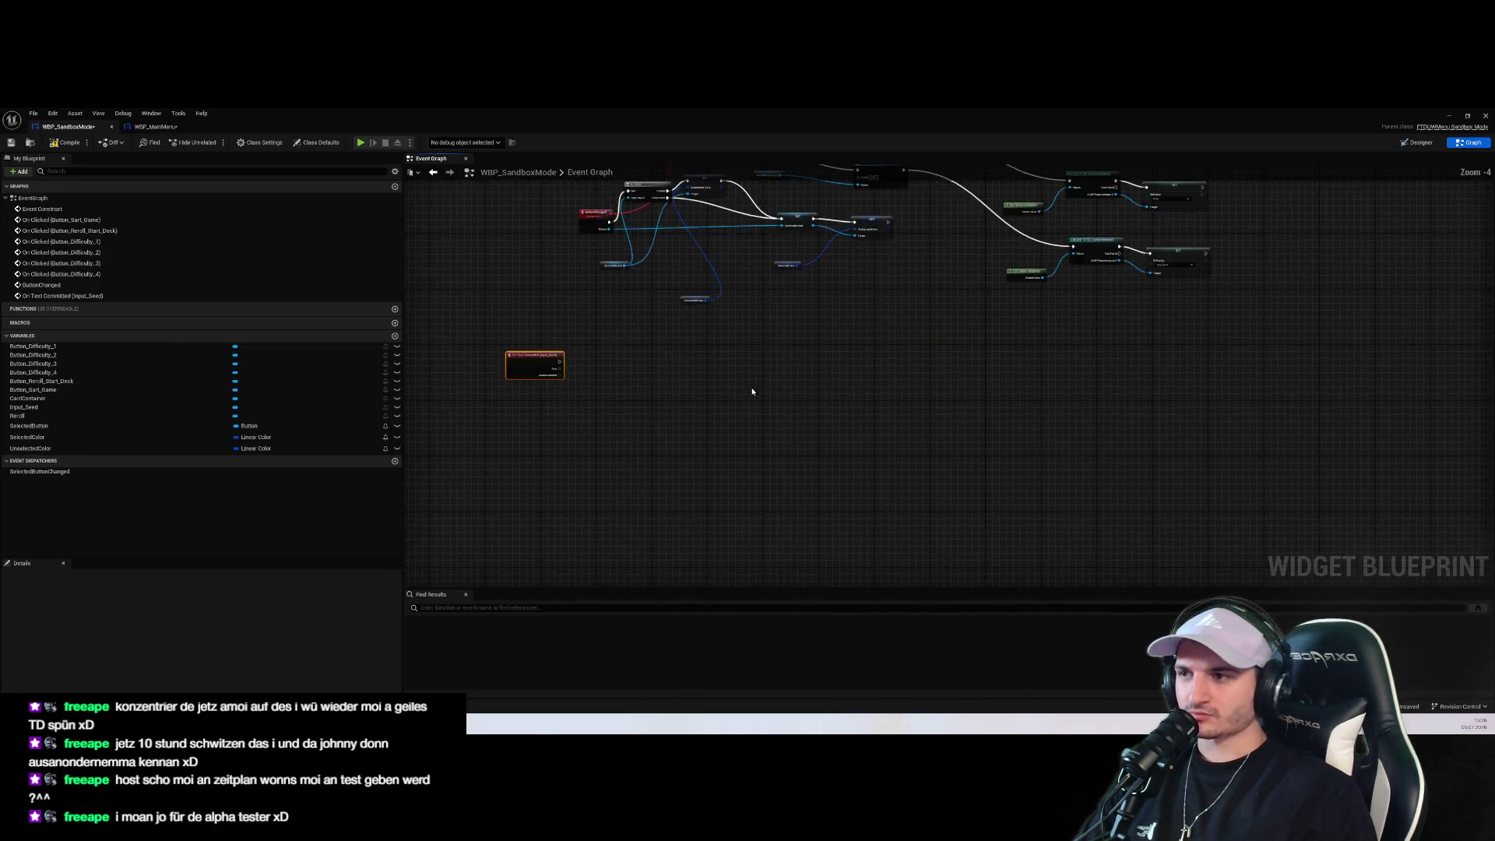
Copy WBP_MainMenu's cast, SET, Get Game Instance and reroute nodes into WBP_SandboxMode's graph
drag(705, 445, 887, 434)
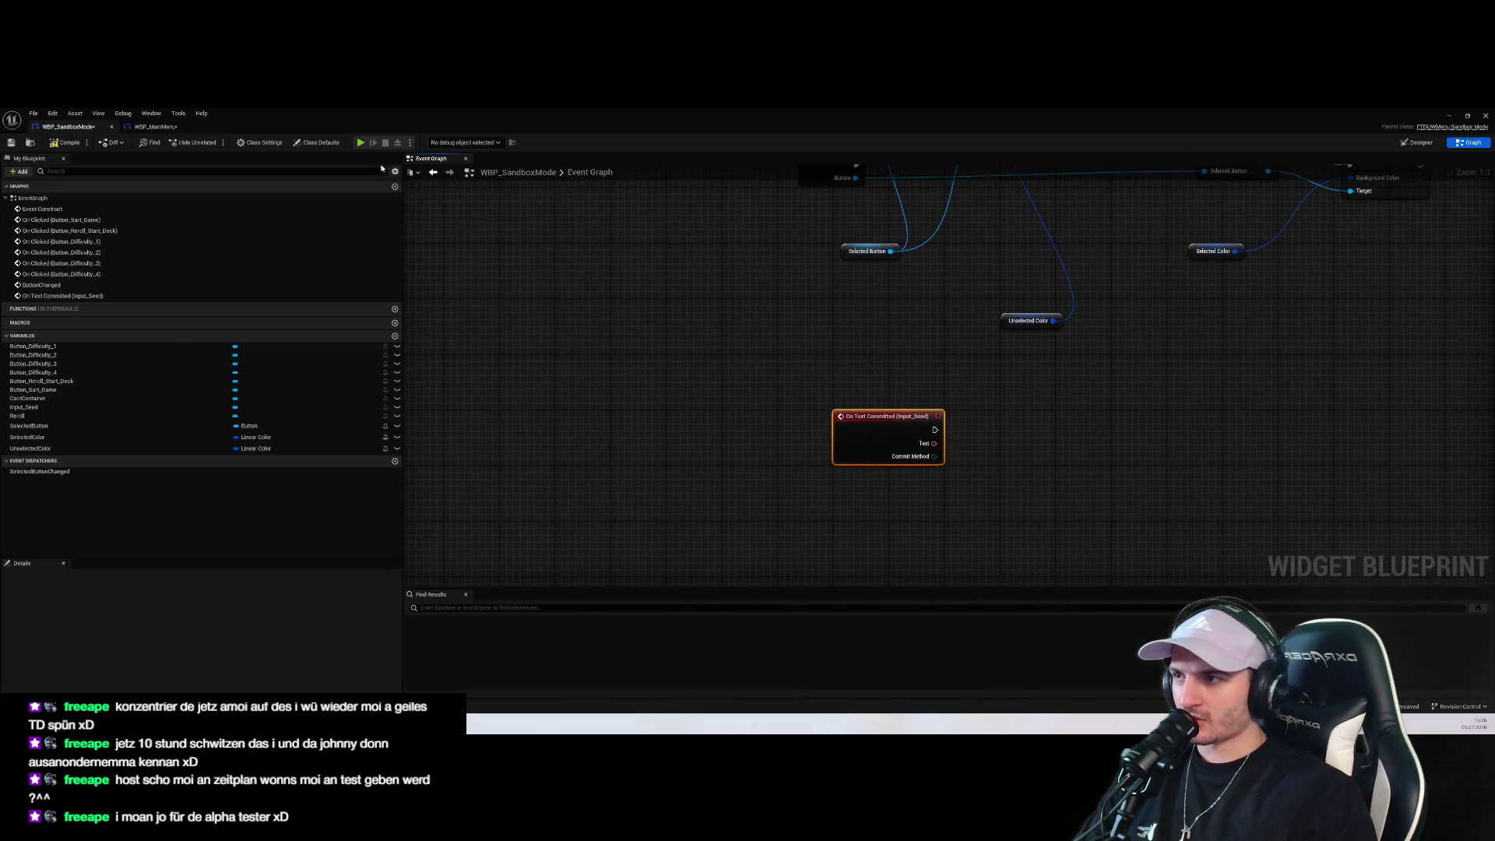
click(154, 127)
click(1469, 143)
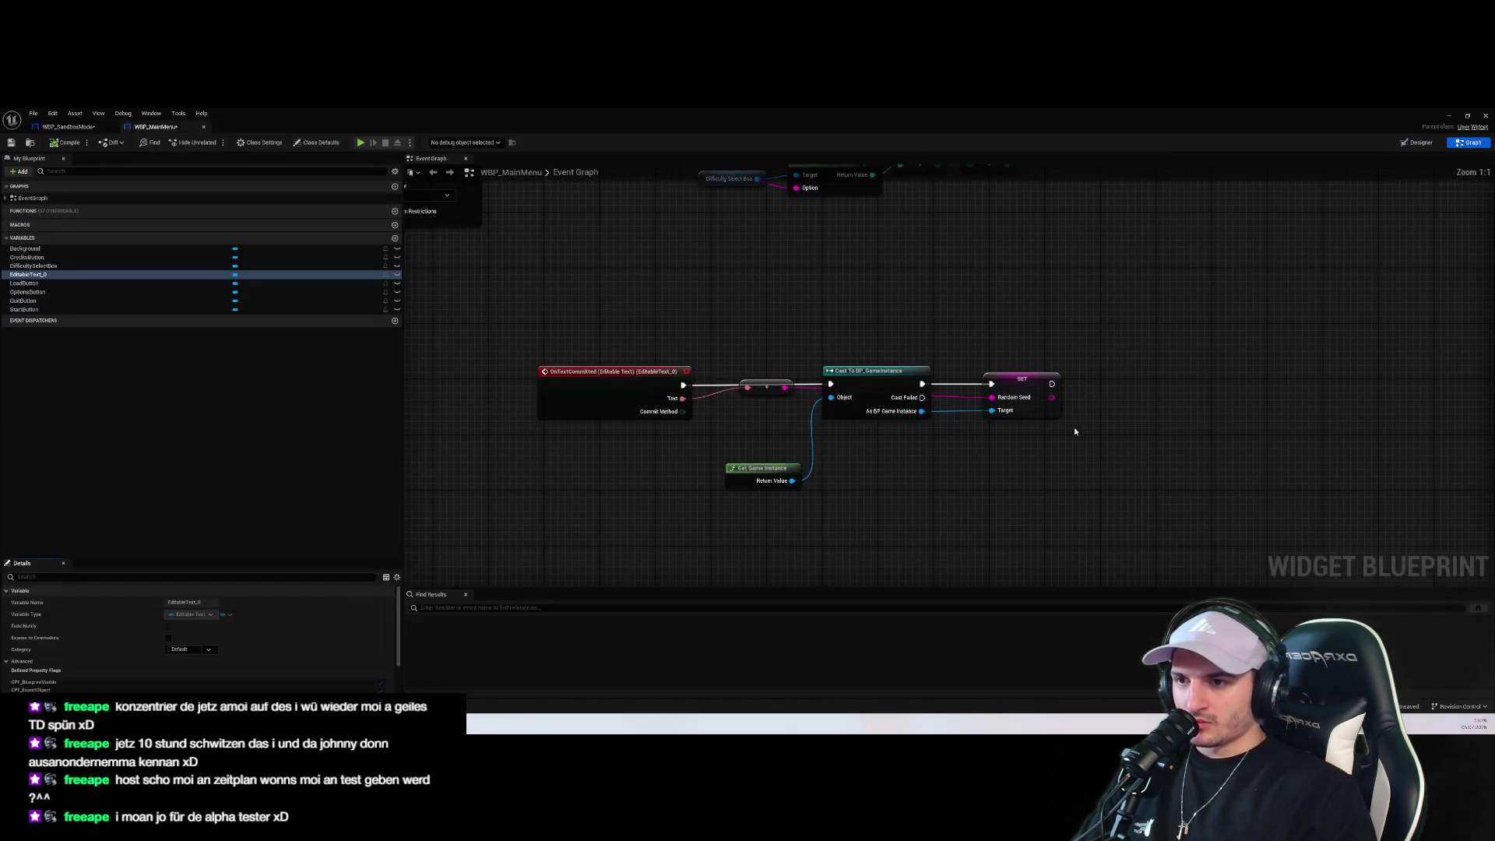
mouse_move(997, 499)
mouse_down()
mouse_move(728, 360)
mouse_move(750, 346)
mouse_move(754, 361)
mouse_up()
drag(1020, 516, 653, 324)
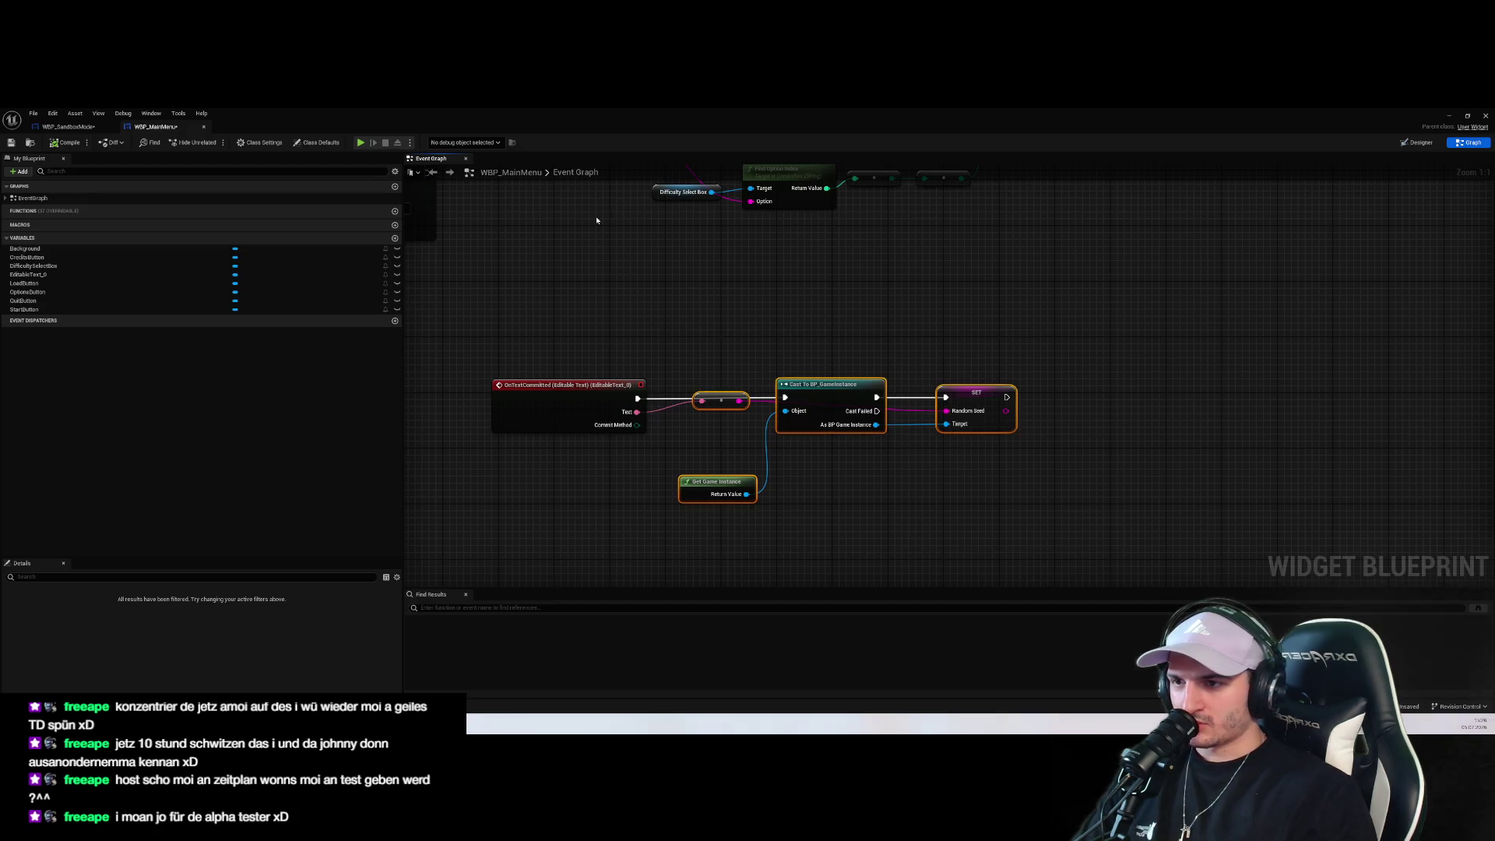
click(85, 126)
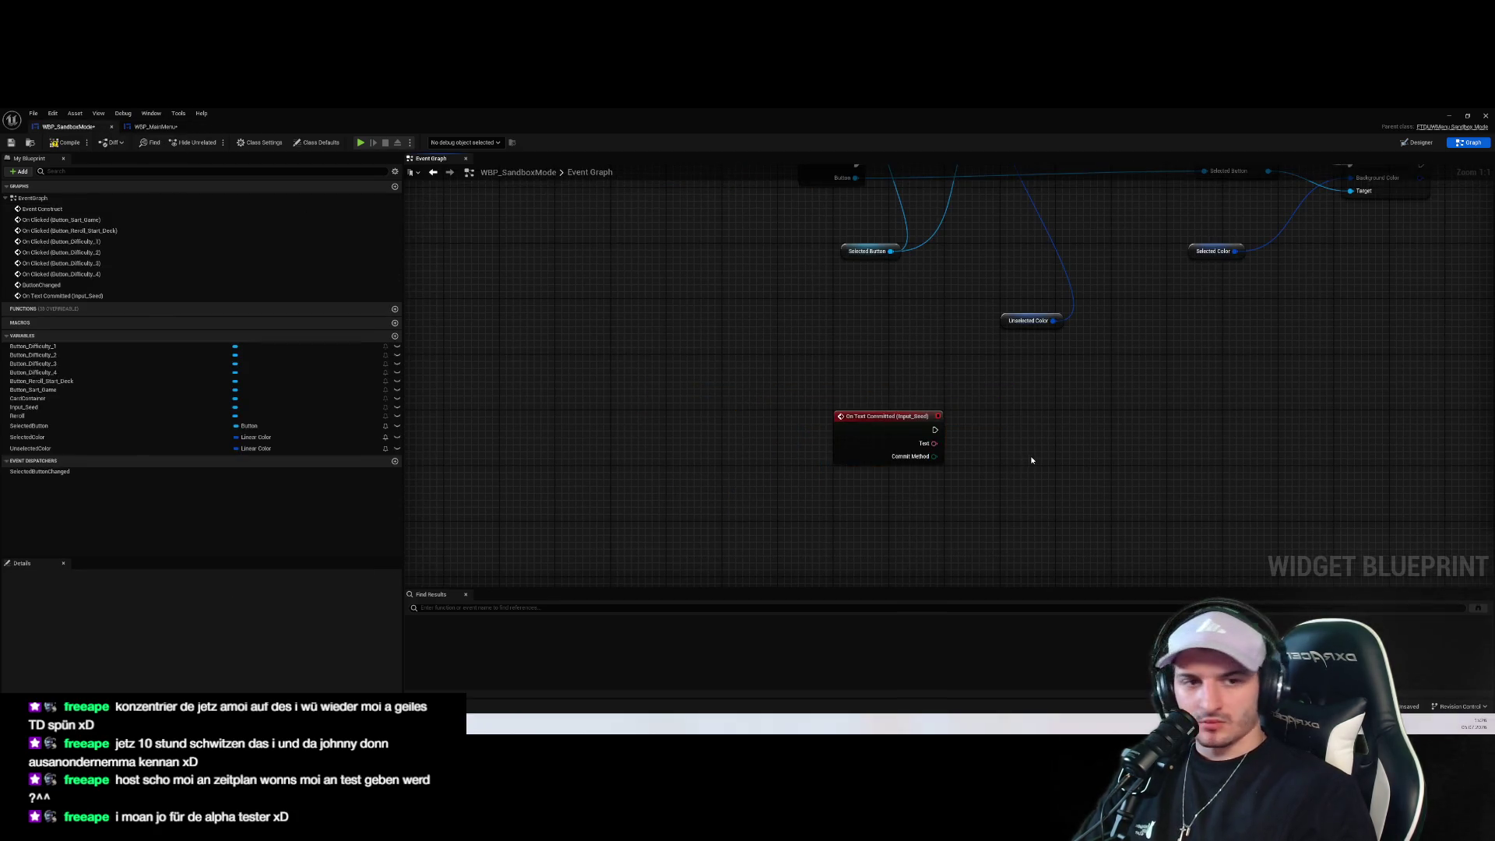
key(ctrl+v)
Feed Get Game Instance into the pasted Cast To BP_GameInstance and delete the original cast
scroll(997, 430, down, 4)
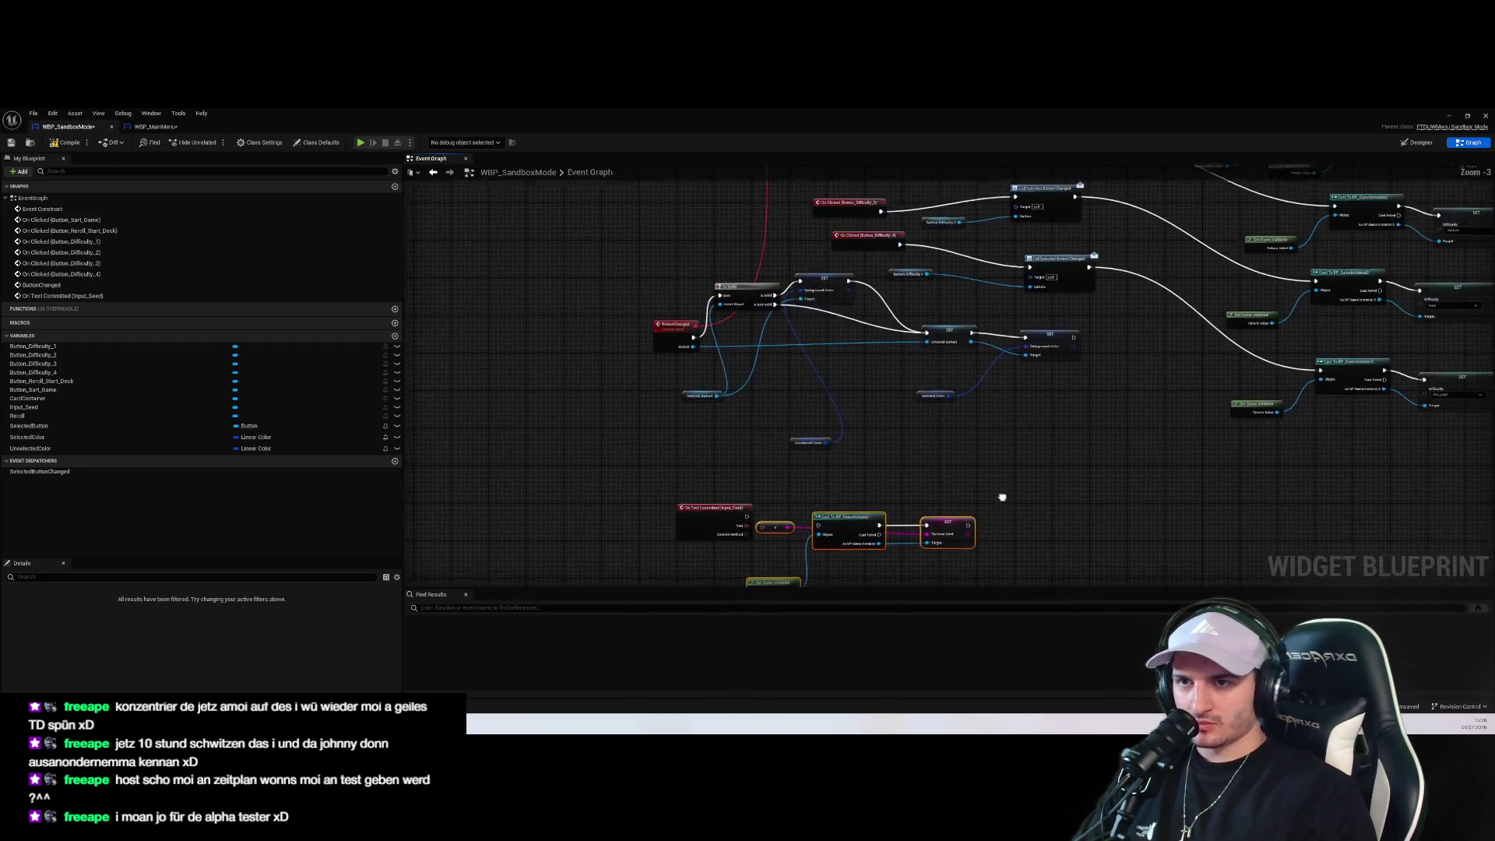
drag(1338, 289, 842, 514)
scroll(842, 514, up, 3)
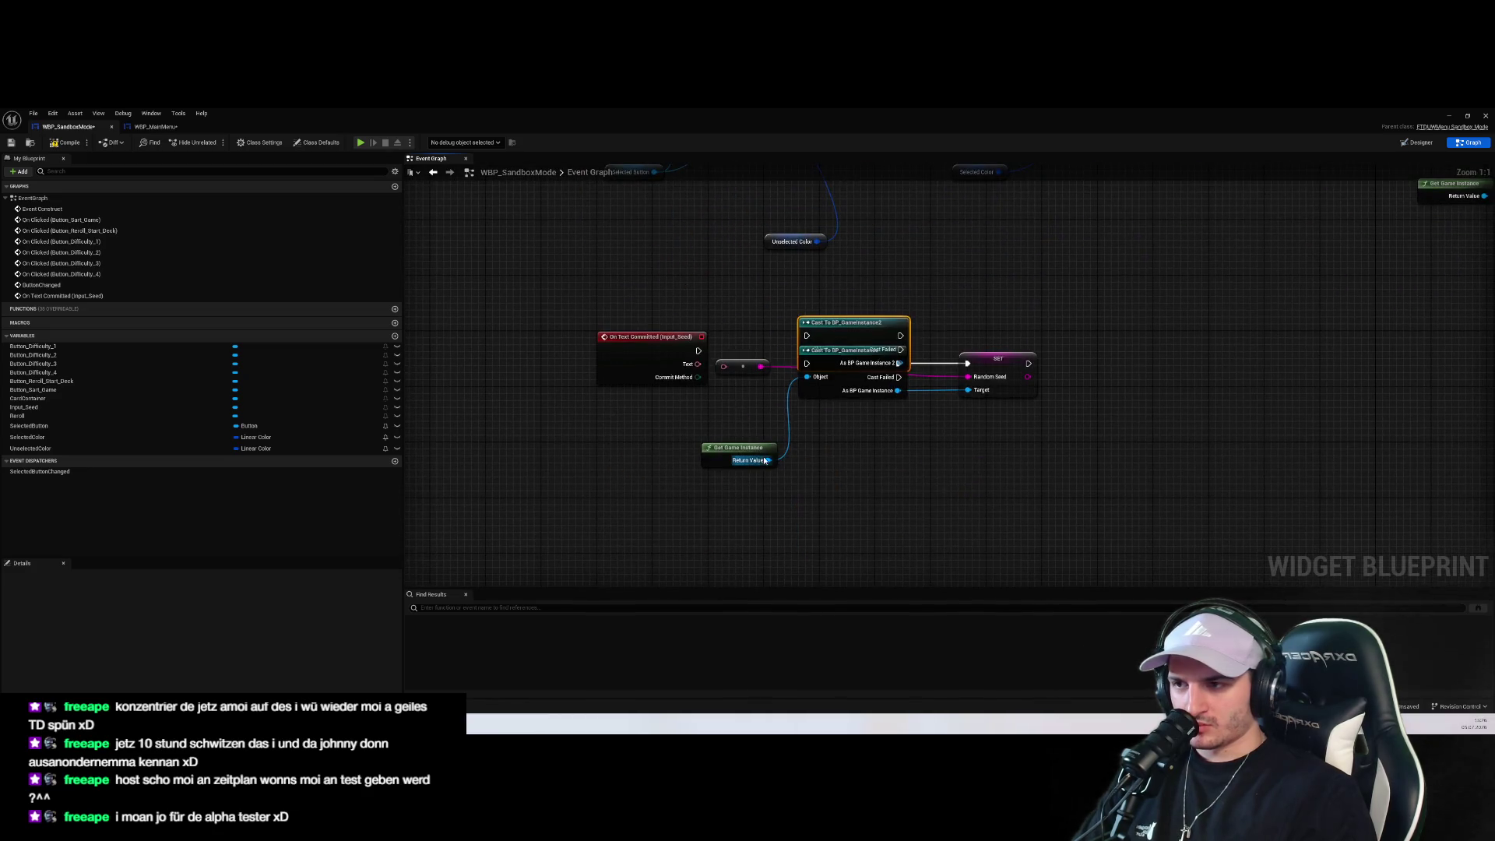
drag(849, 367, 870, 505)
mouse_move(736, 449)
mouse_down()
mouse_move(774, 482)
mouse_move(692, 469)
mouse_move(779, 495)
mouse_move(828, 488)
mouse_up()
click(844, 350)
key(Delete)
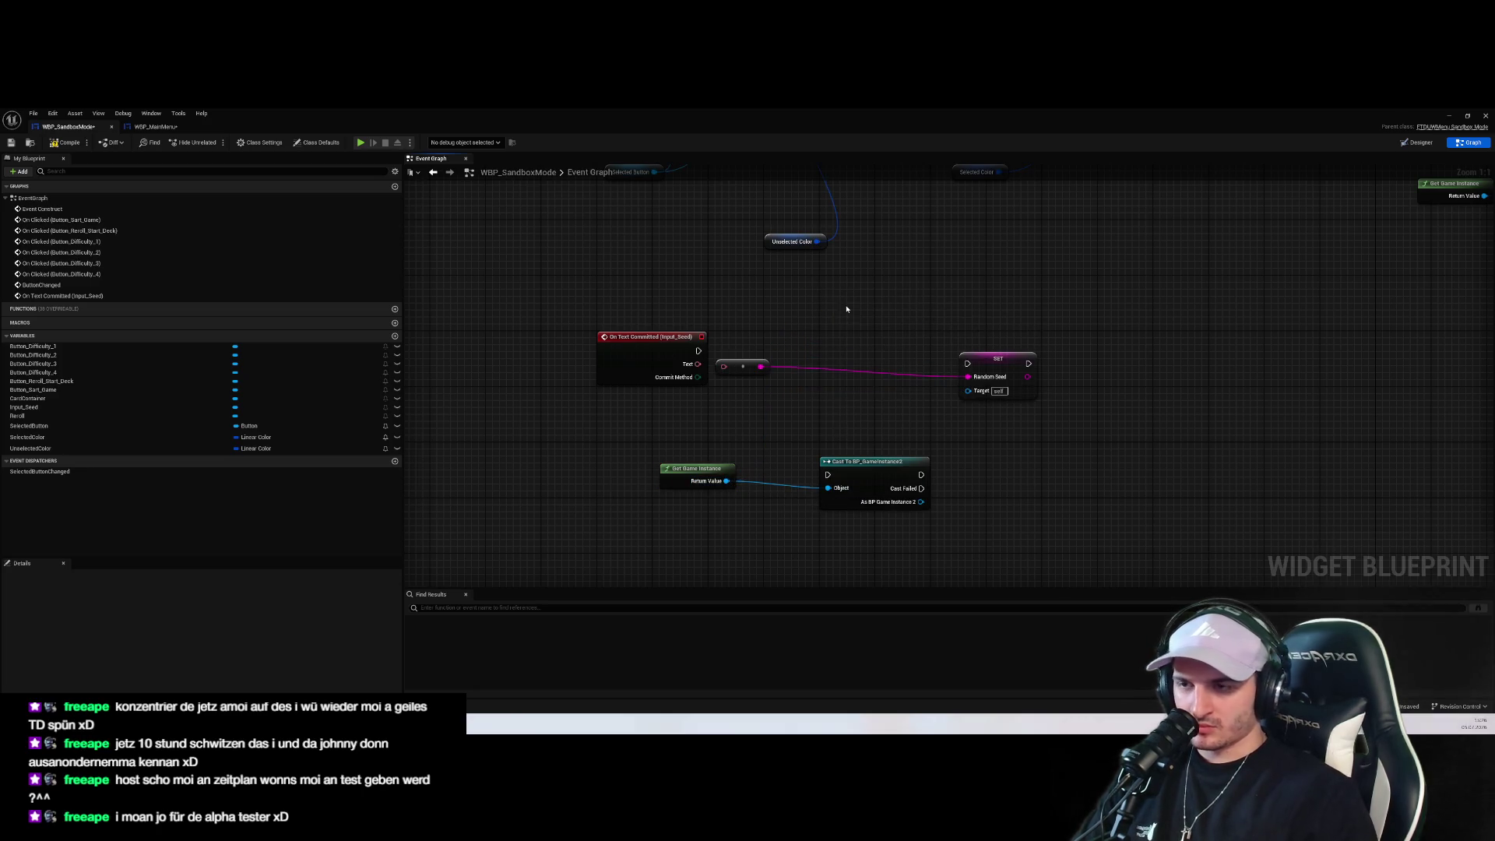
On text commit, run the cast and a new SET Random Seed fed by the converted seed
mouse_move(698, 351)
mouse_down()
mouse_move(828, 474)
mouse_move(870, 346)
mouse_move(968, 360)
mouse_move(927, 391)
mouse_move(938, 440)
mouse_up()
text(set random)
key(Return)
click(1010, 360)
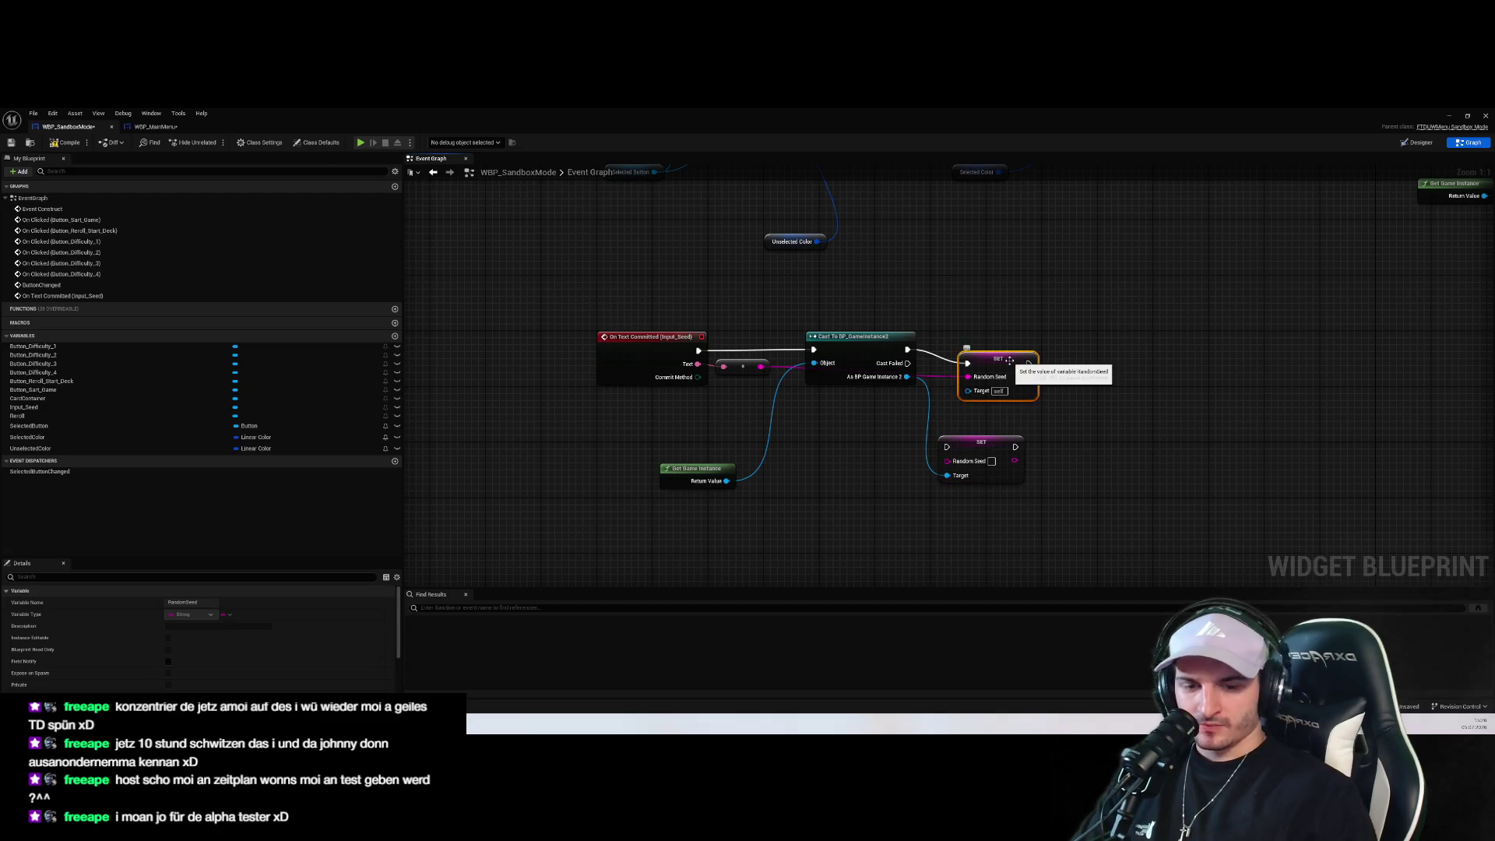
key(Delete)
mouse_move(907, 349)
mouse_down()
mouse_move(949, 447)
mouse_move(1022, 357)
mouse_up()
drag(756, 371, 1016, 371)
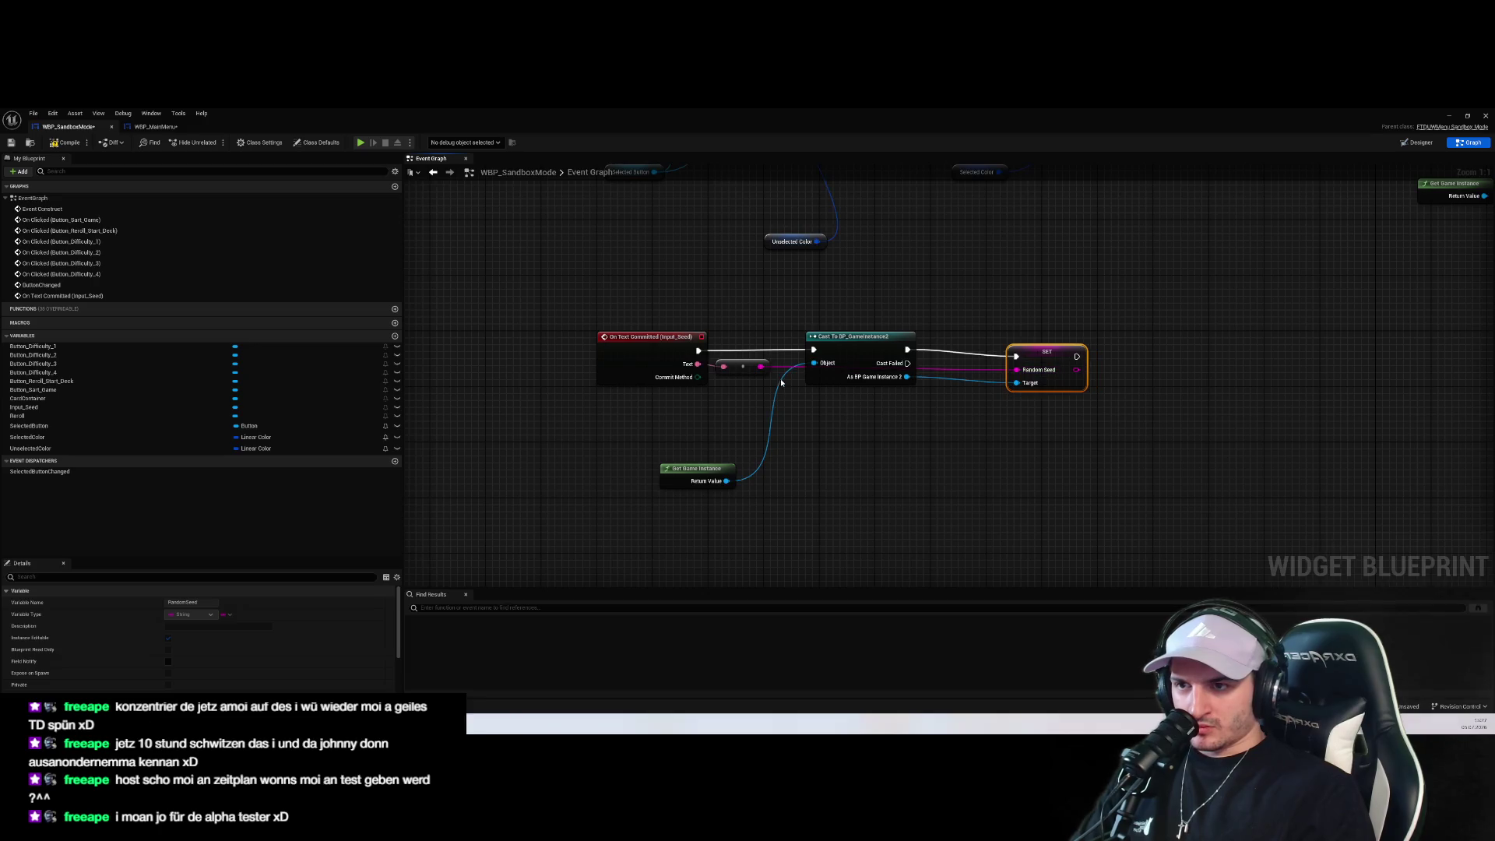
drag(742, 366, 924, 443)
Compile and save WBP_SandboxMode, then return to the level editor
click(979, 334)
key(ctrl+s)
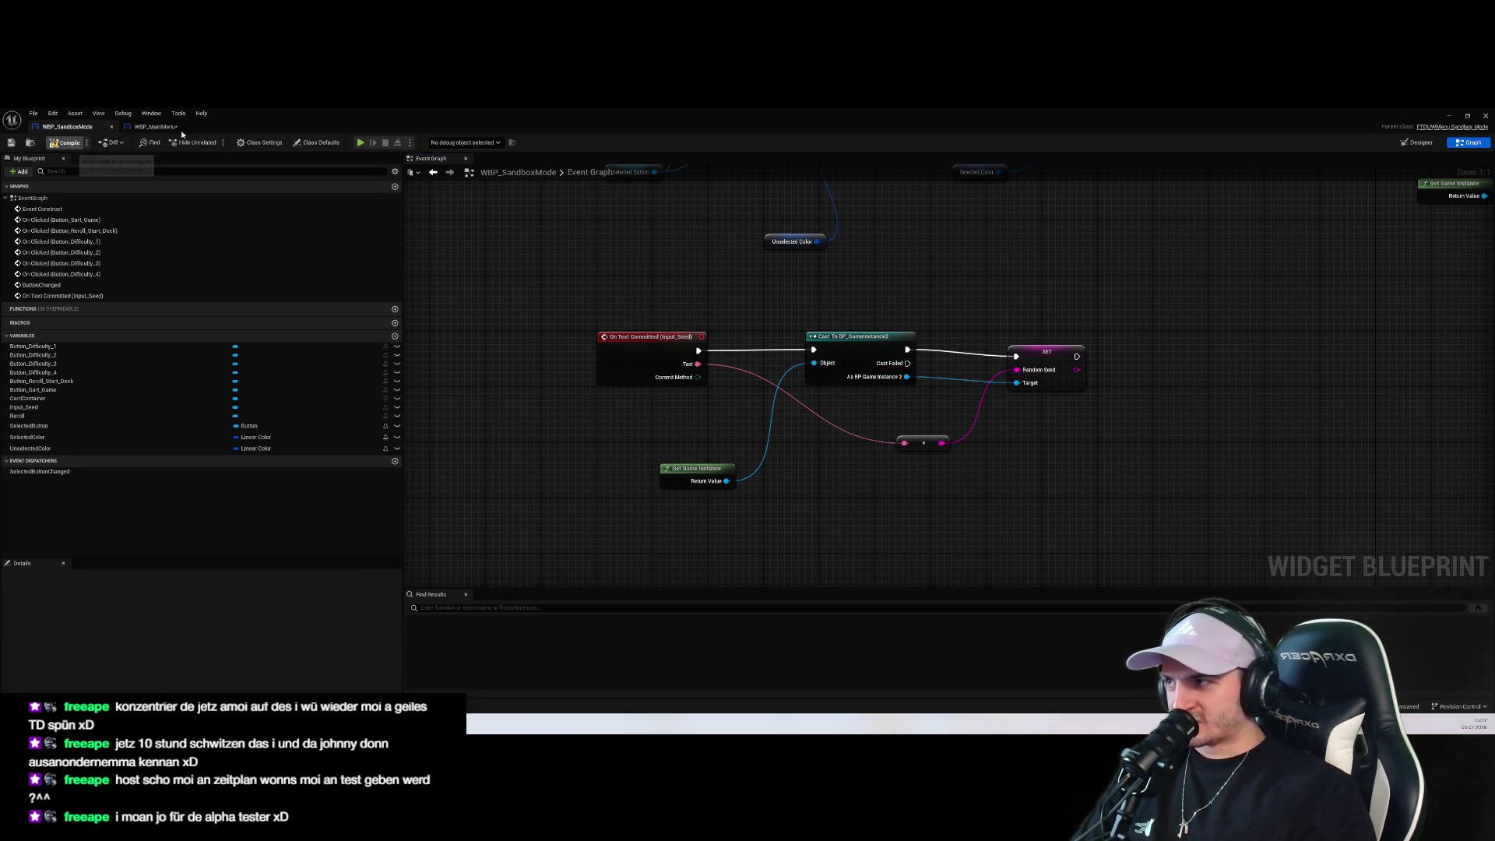
click(1450, 117)
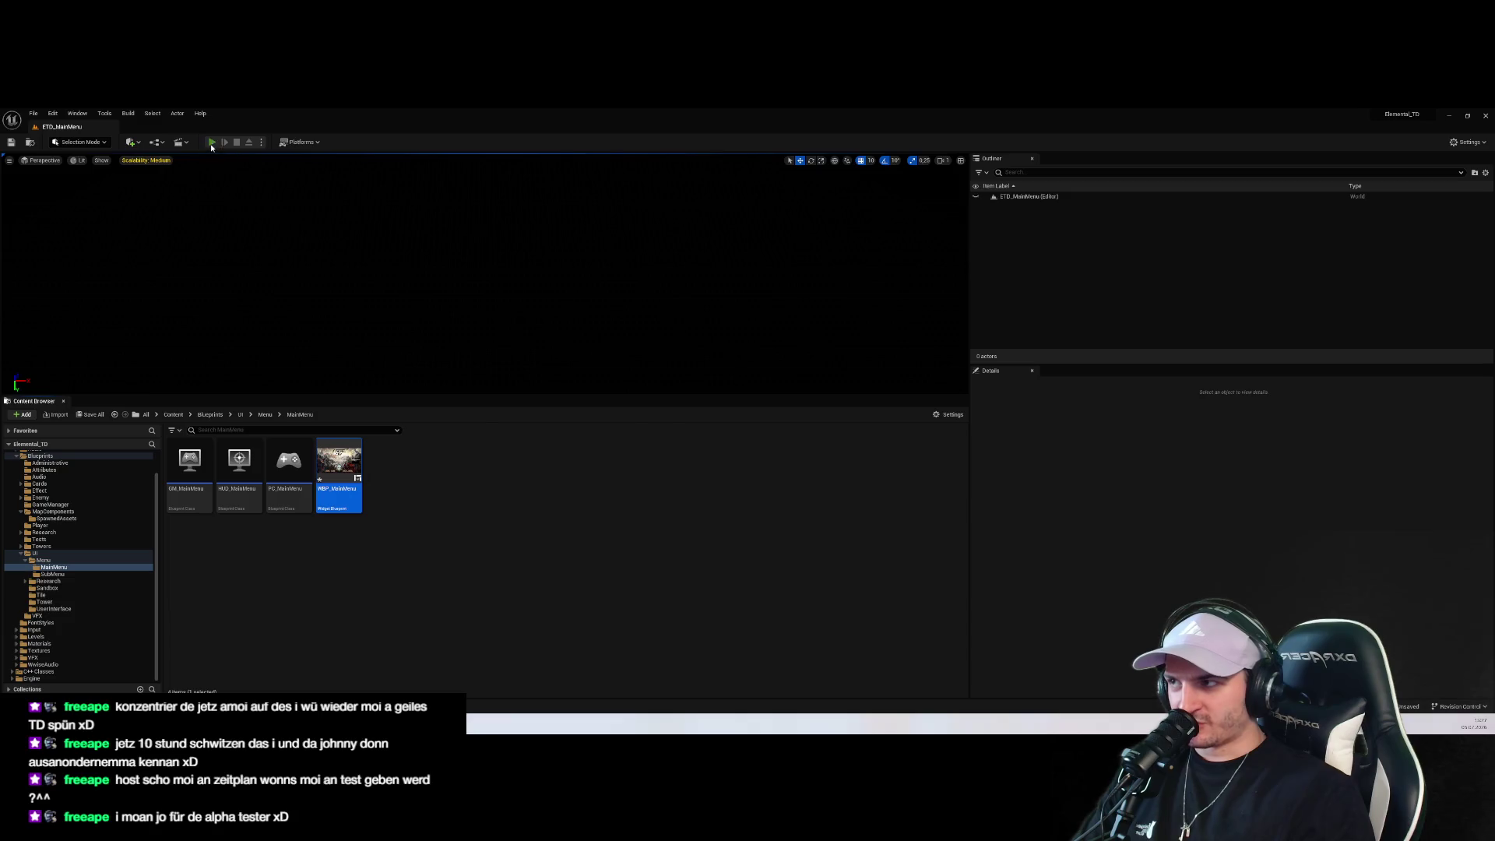
Playtest Endless Mode (Sandbox) with a one-letter seed at difficulty level 1
click(211, 143)
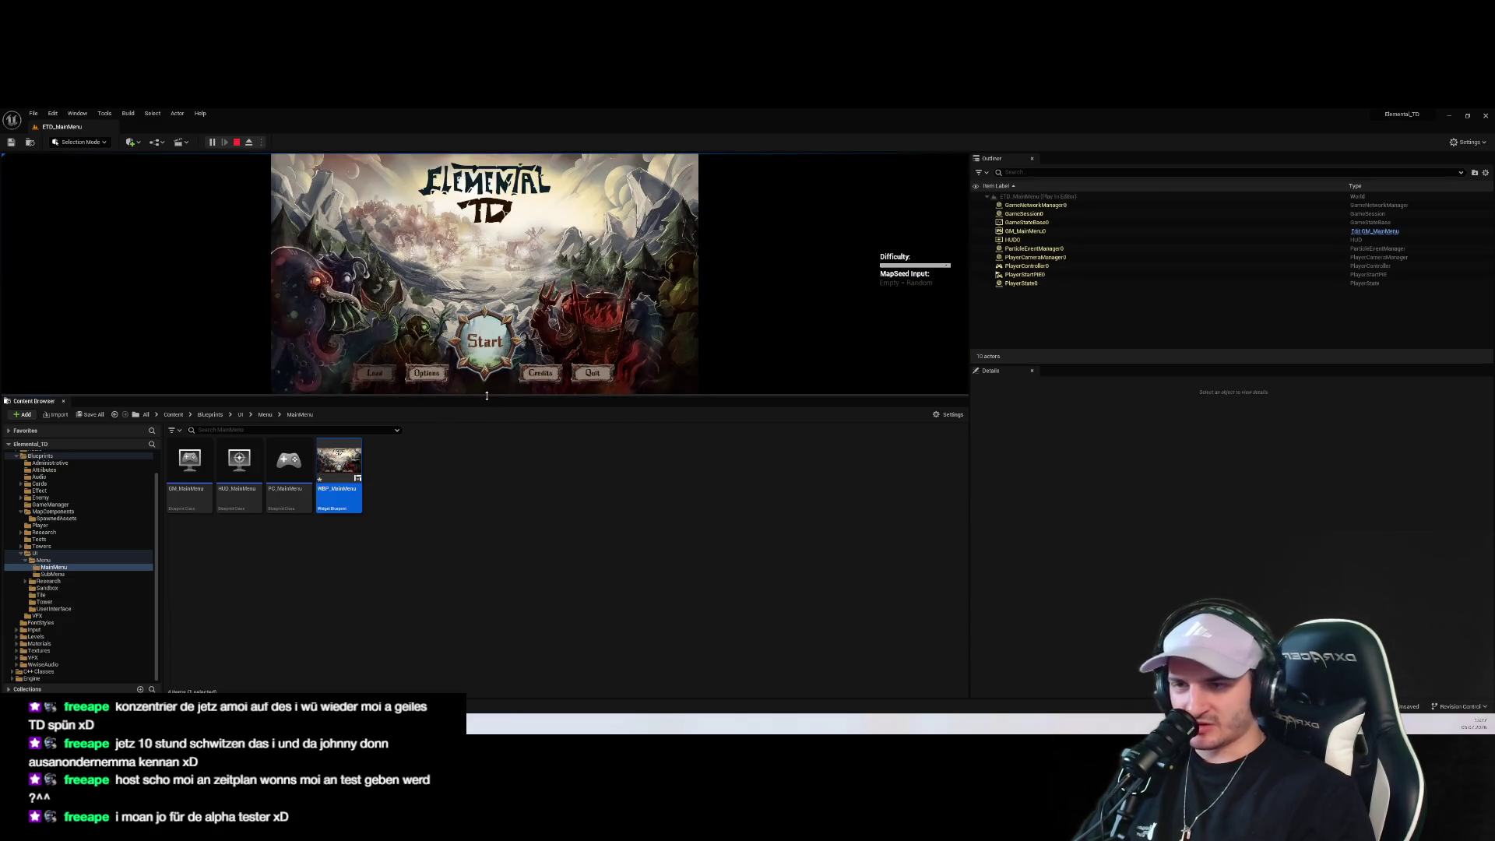
drag(486, 396, 486, 658)
click(488, 541)
click(484, 451)
click(340, 338)
text(S)
click(372, 303)
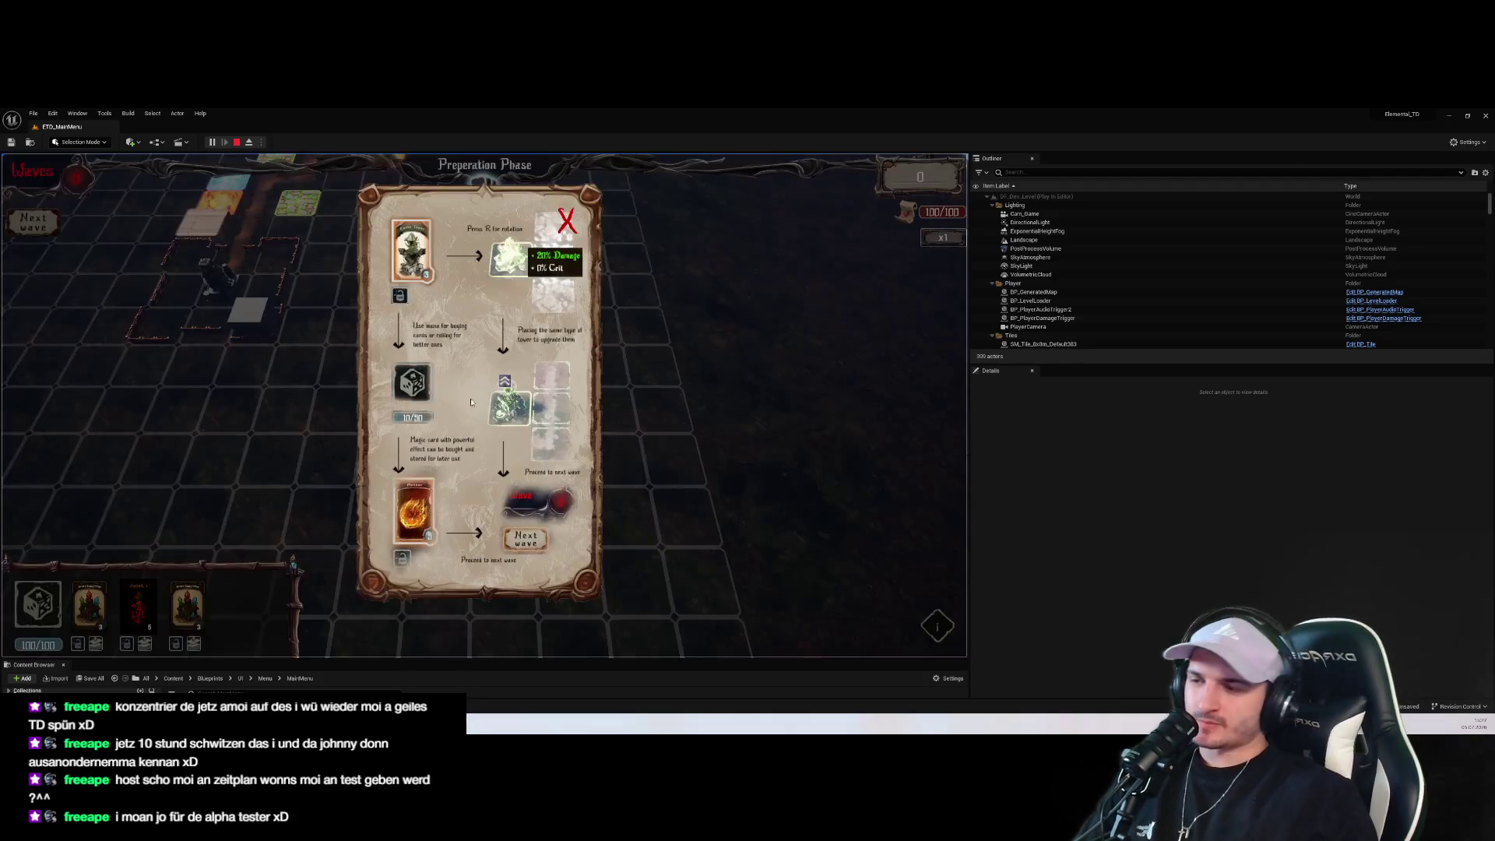
click(566, 222)
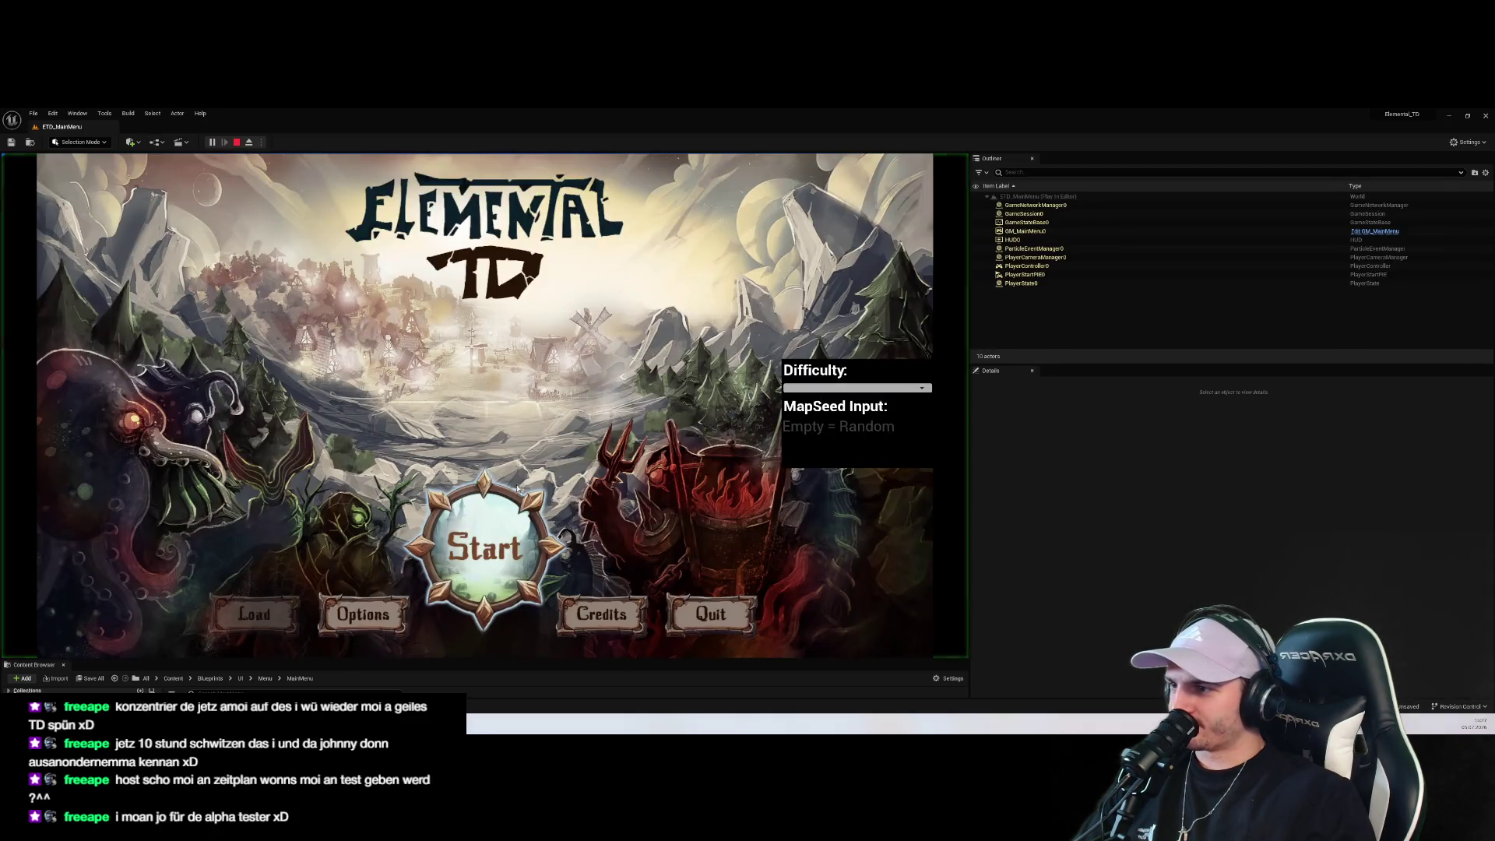
Replay the sandbox with a word typed as the seed, view the board, then stop
click(517, 488)
click(514, 483)
click(362, 338)
text(Stefan)
click(446, 611)
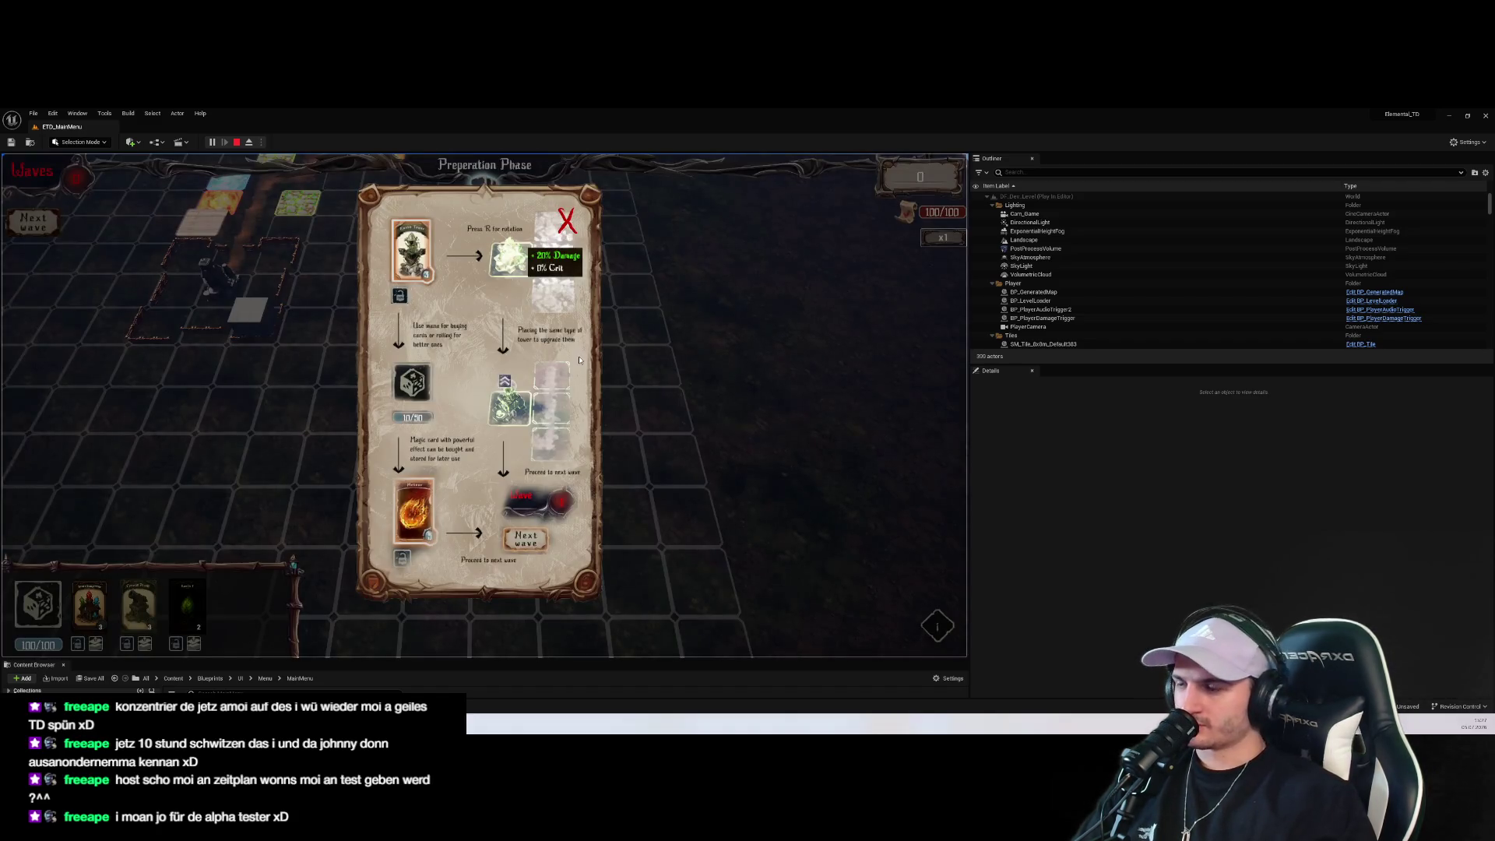
click(567, 222)
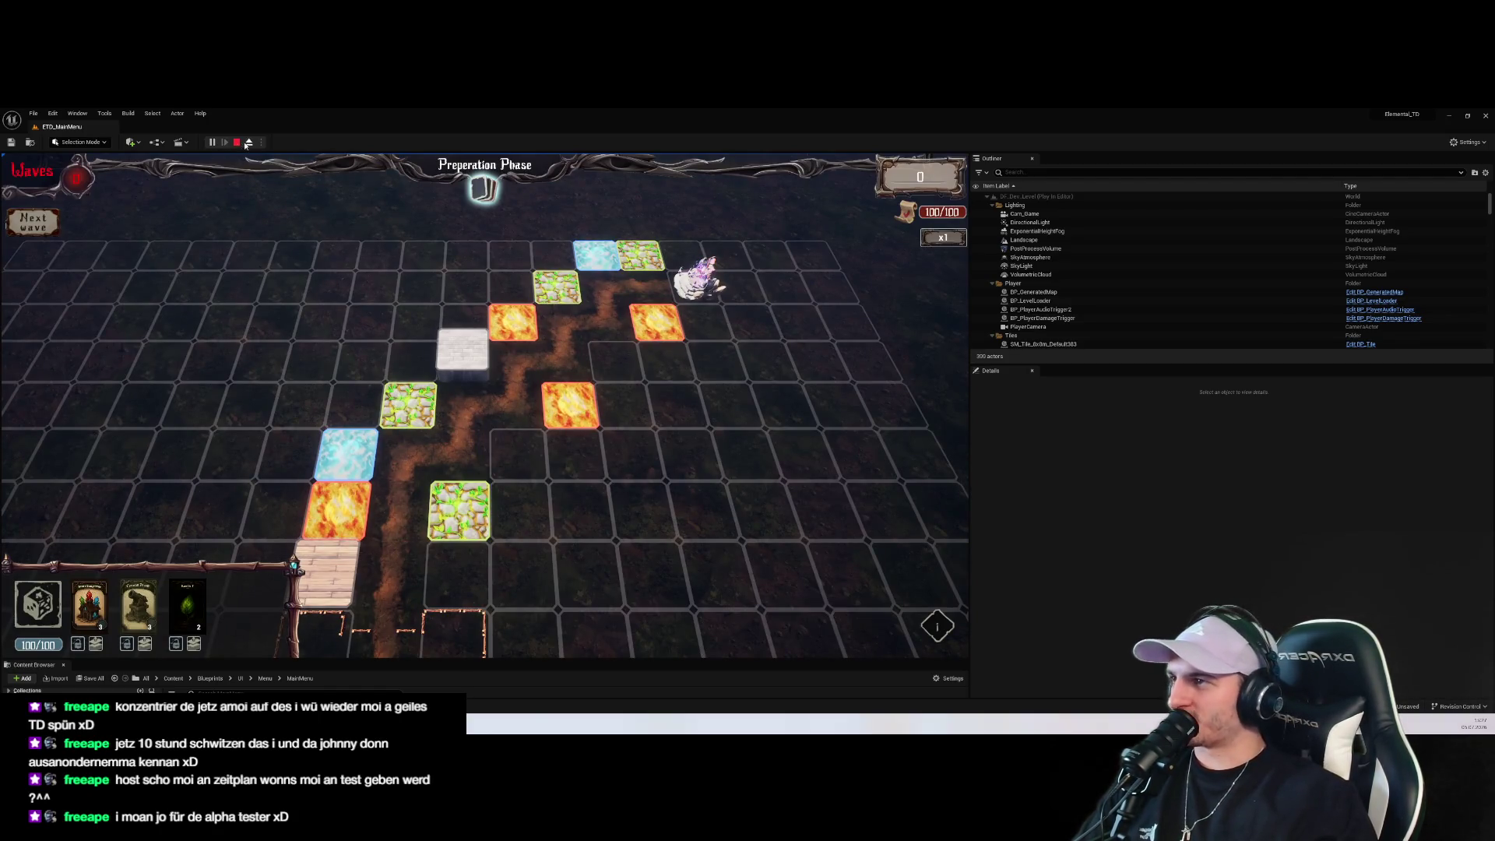
click(237, 142)
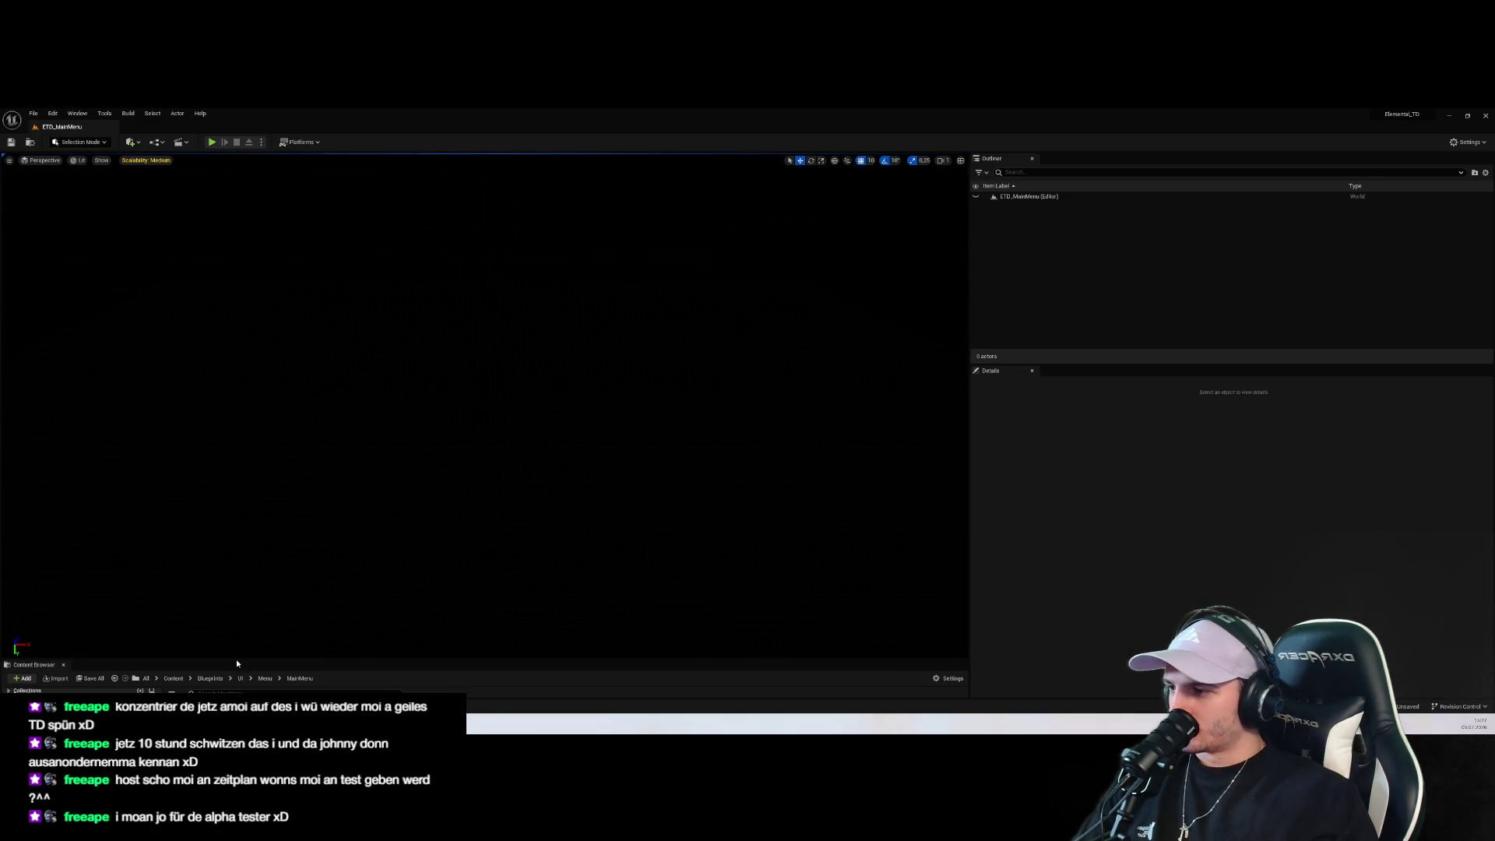
Browse the Content Browser to UI/Menu/Research/Sandbox and restore the WBP_SandboxMode editor
drag(236, 659, 332, 437)
click(305, 578)
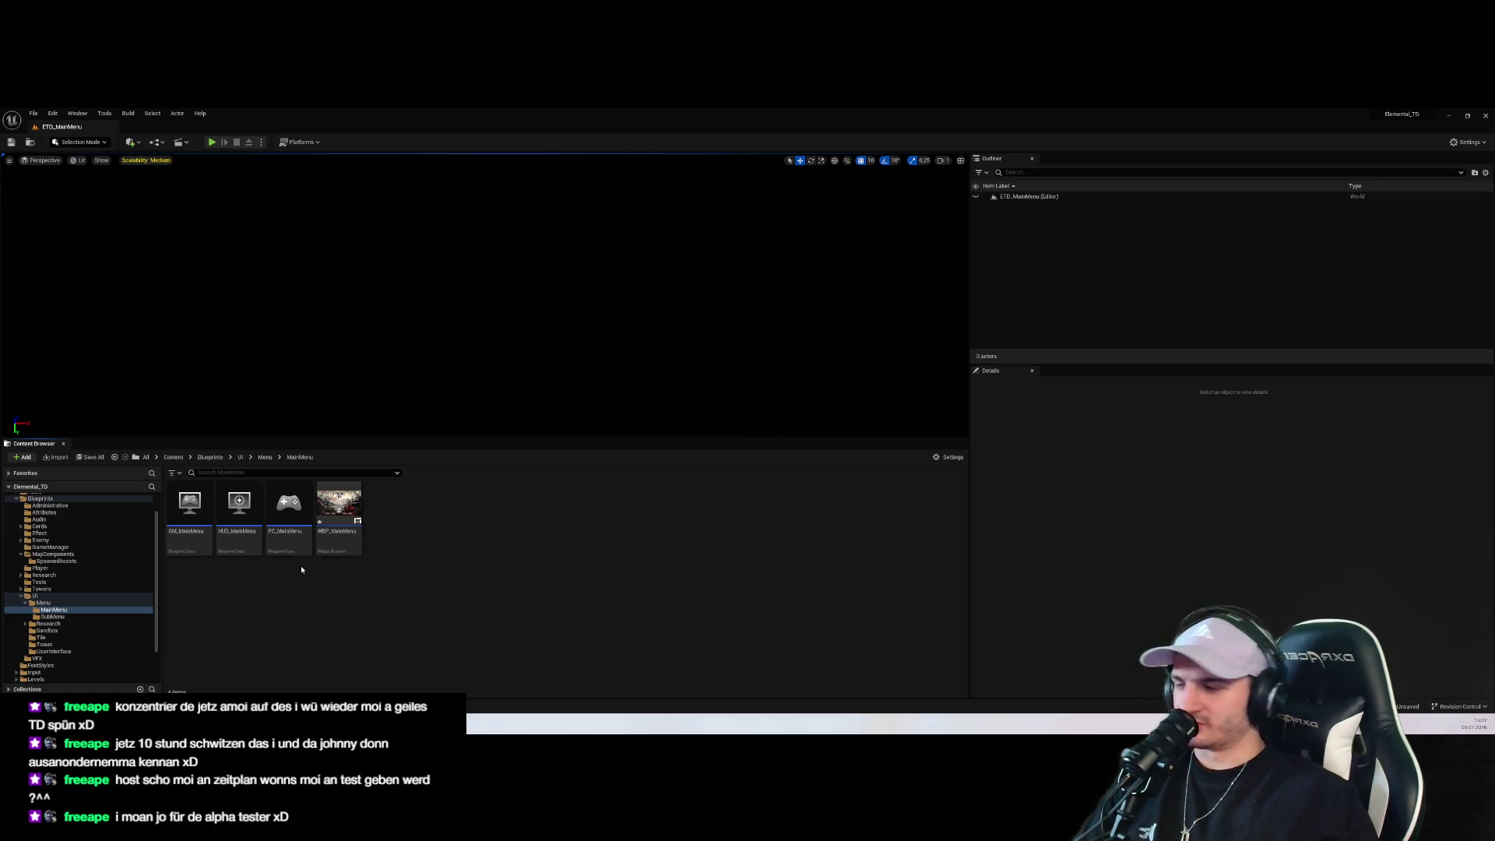
click(96, 596)
click(98, 603)
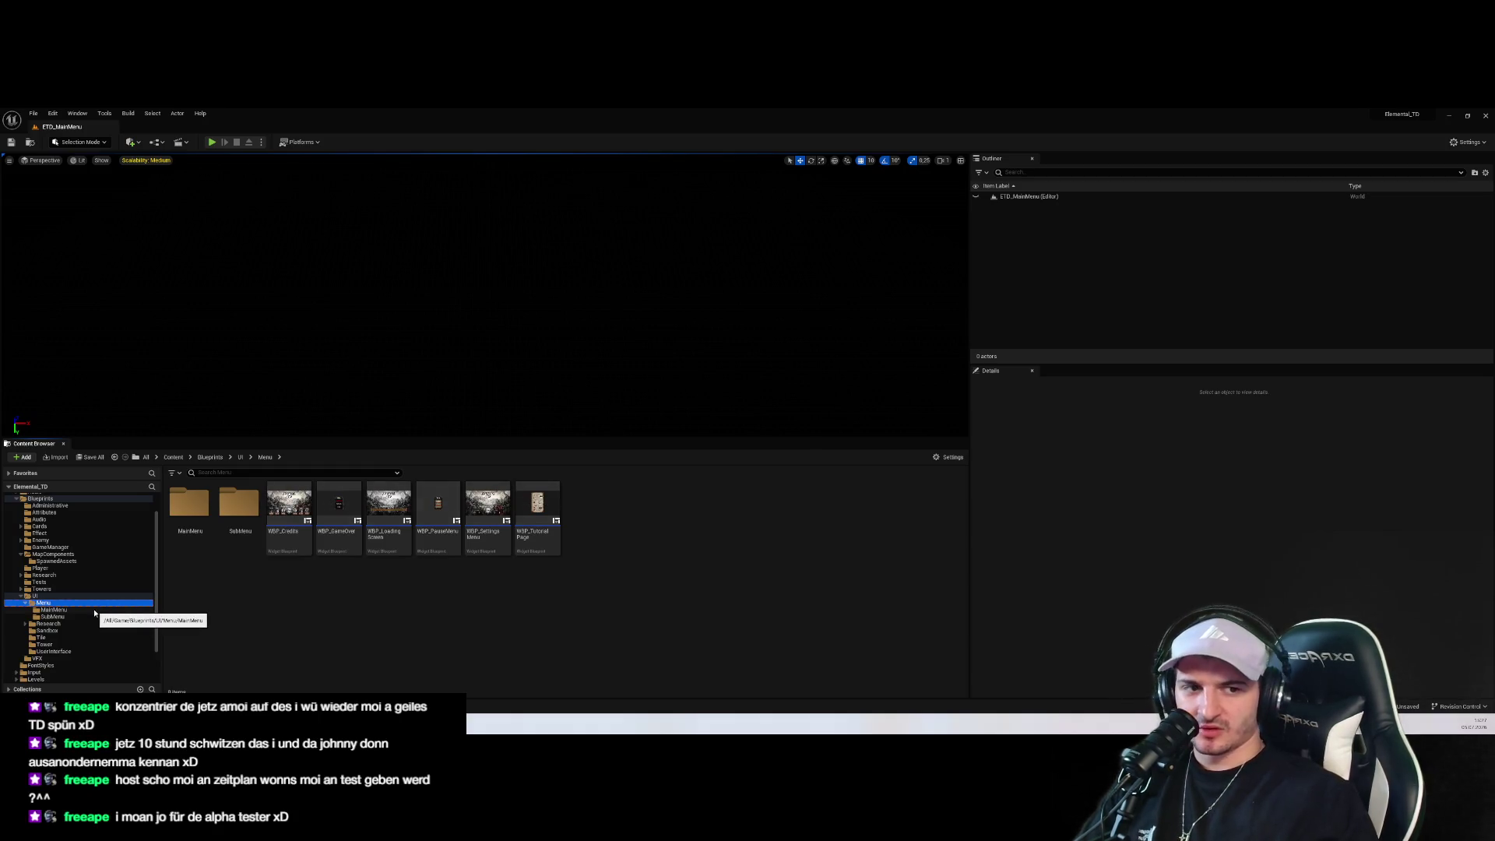
click(78, 624)
click(79, 630)
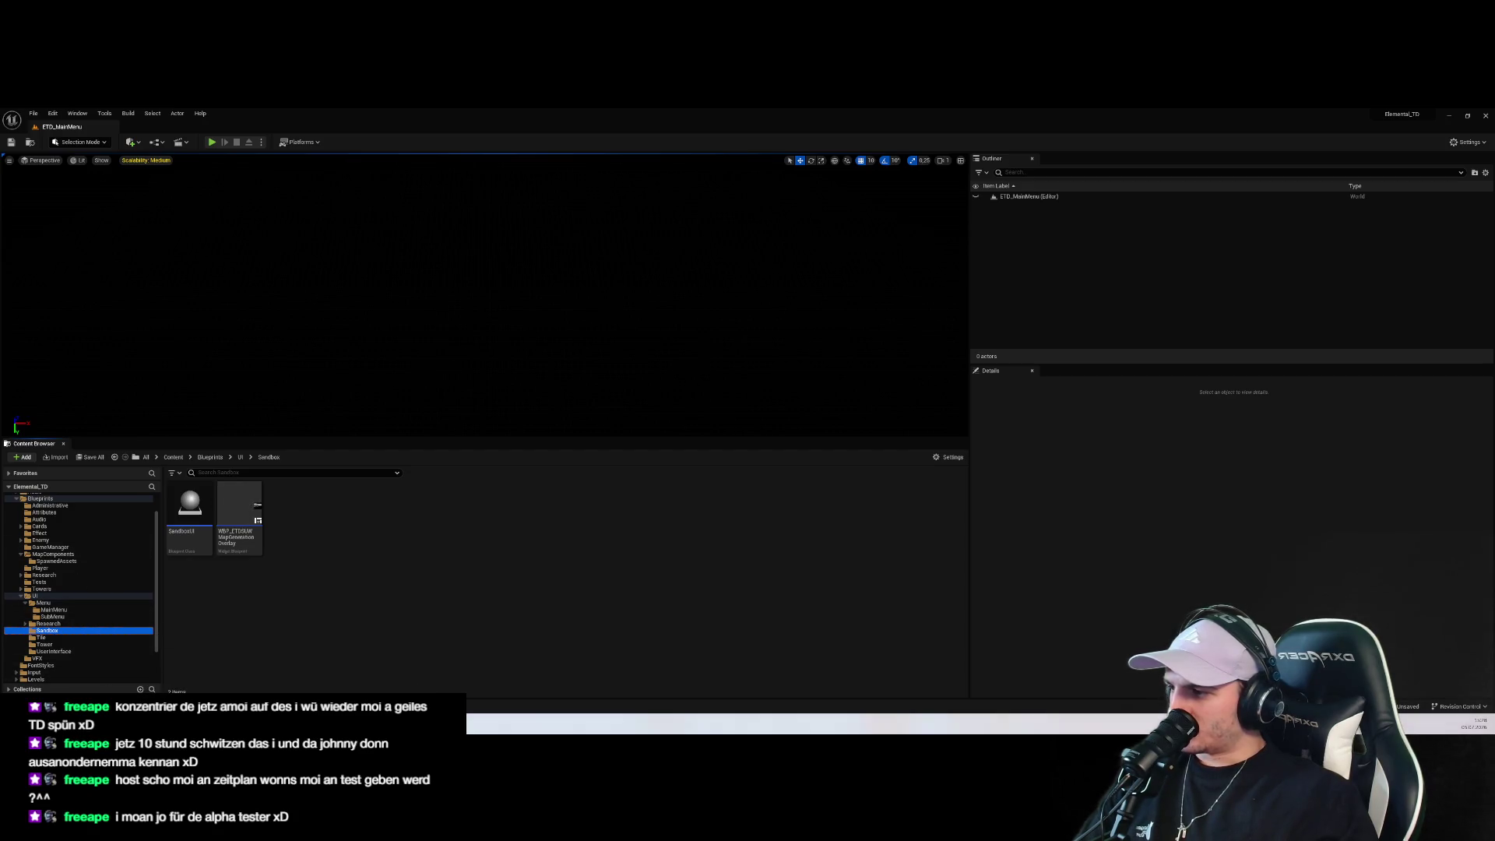
click(99, 673)
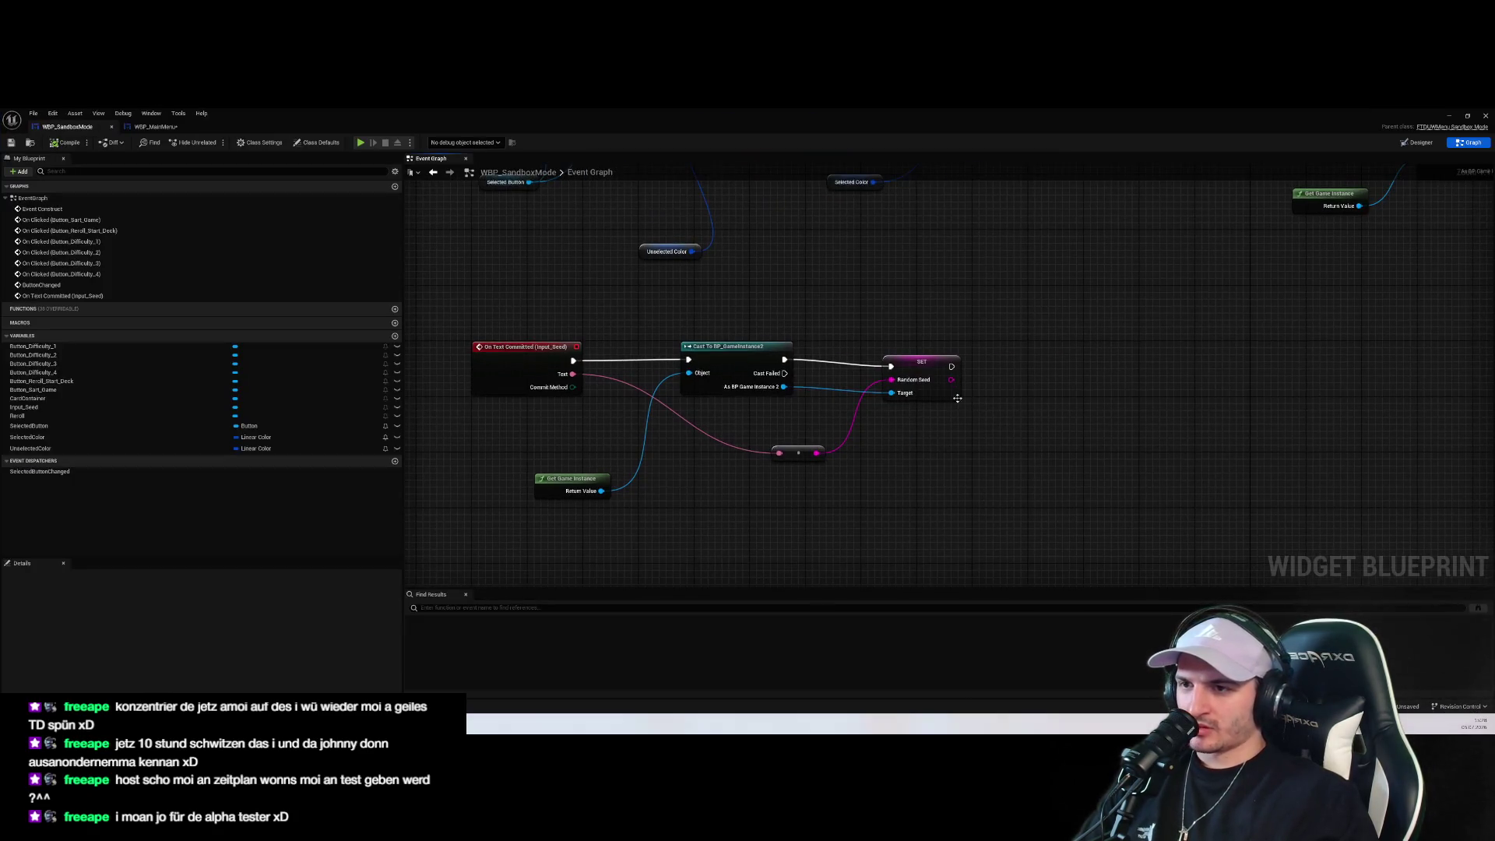
In the Designer, name the dice button Reroll_Seed and add its On Clicked event
click(926, 334)
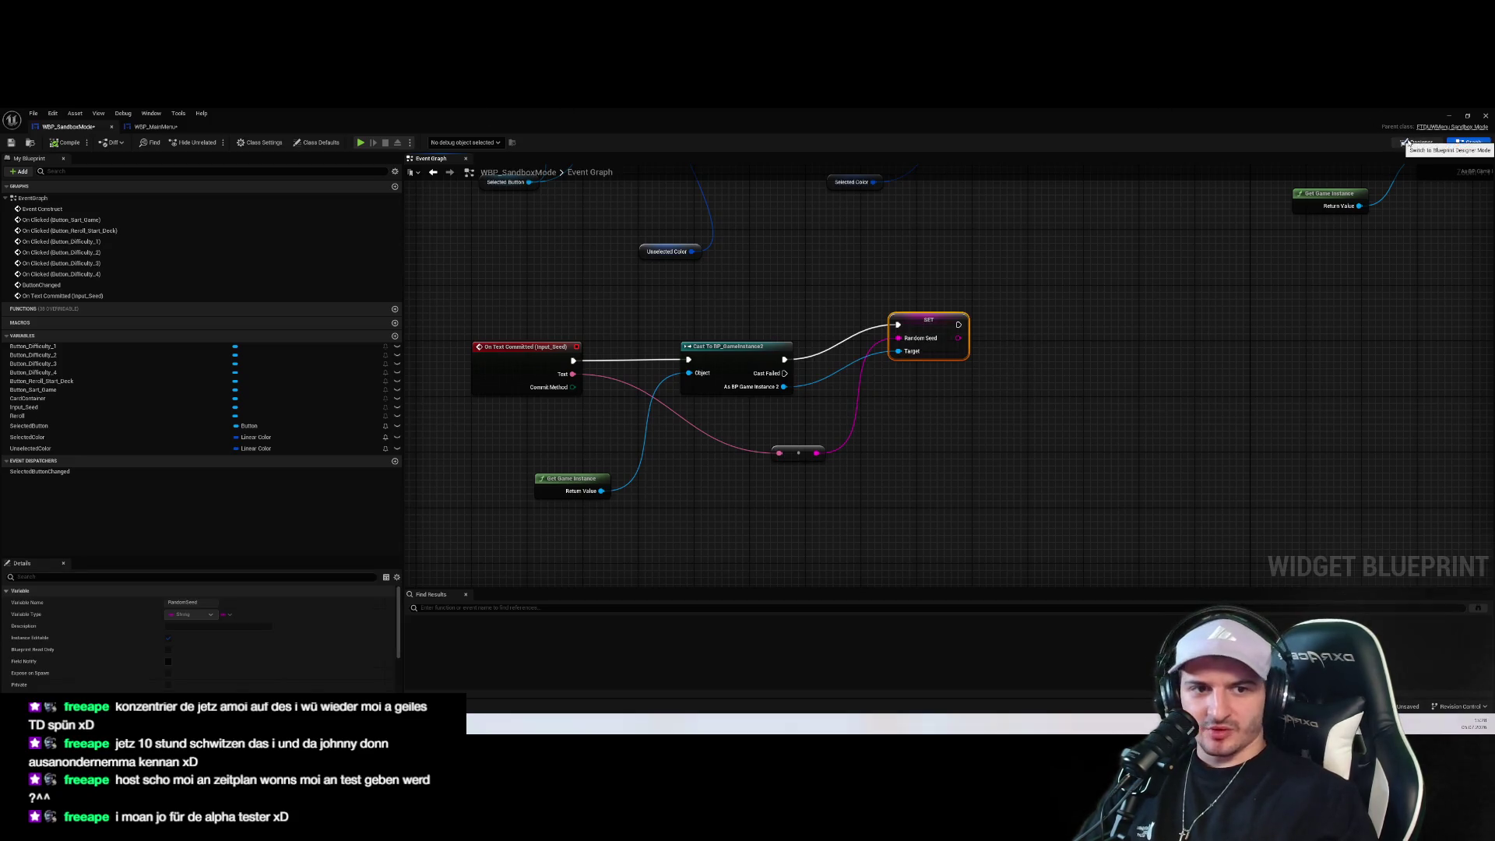
click(1418, 142)
click(693, 392)
scroll(694, 392, up, 4)
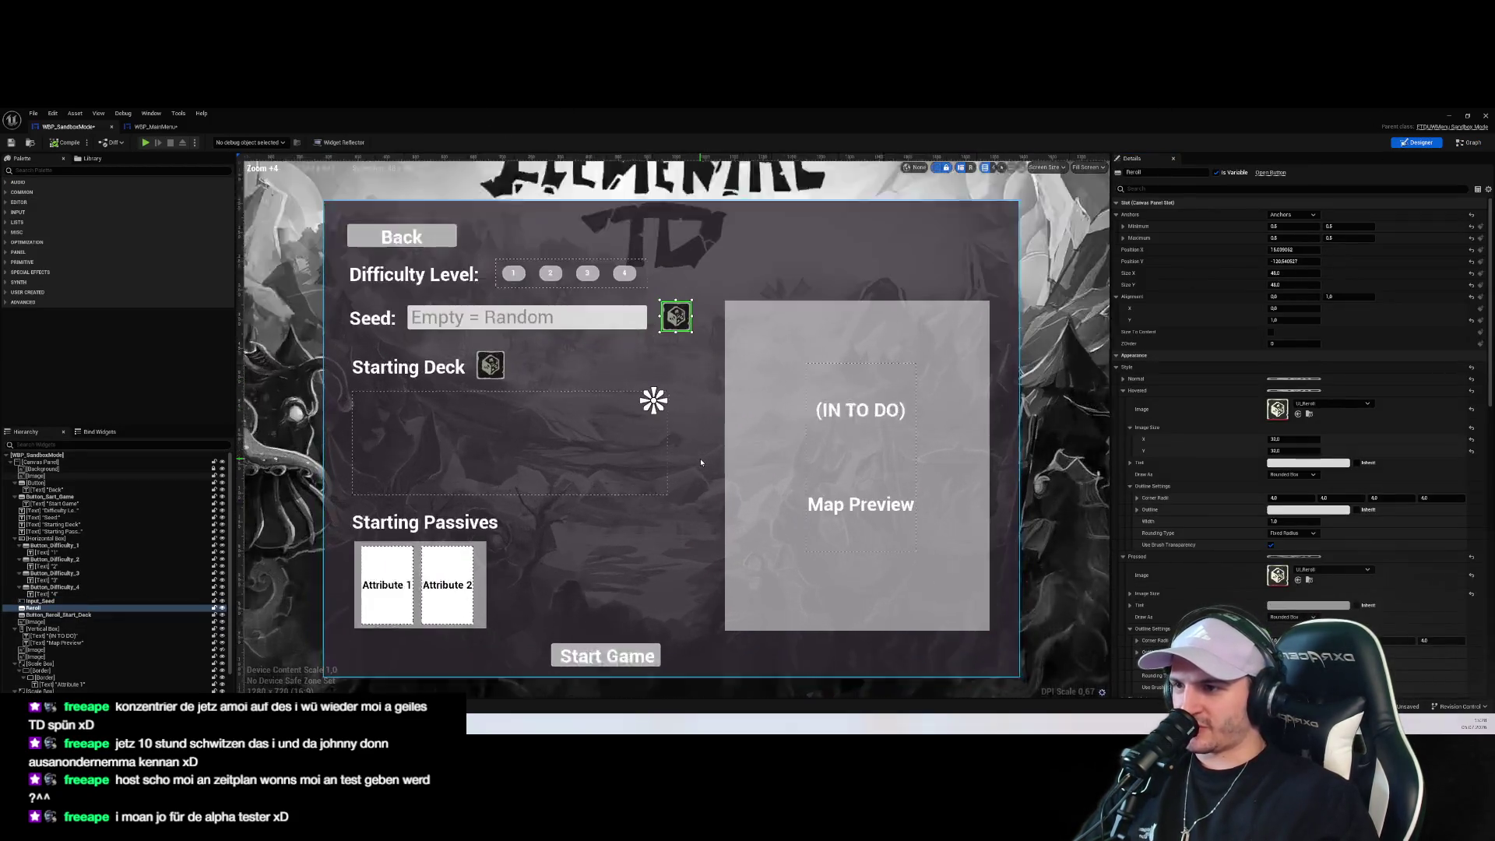
click(1168, 173)
text(_Seed)
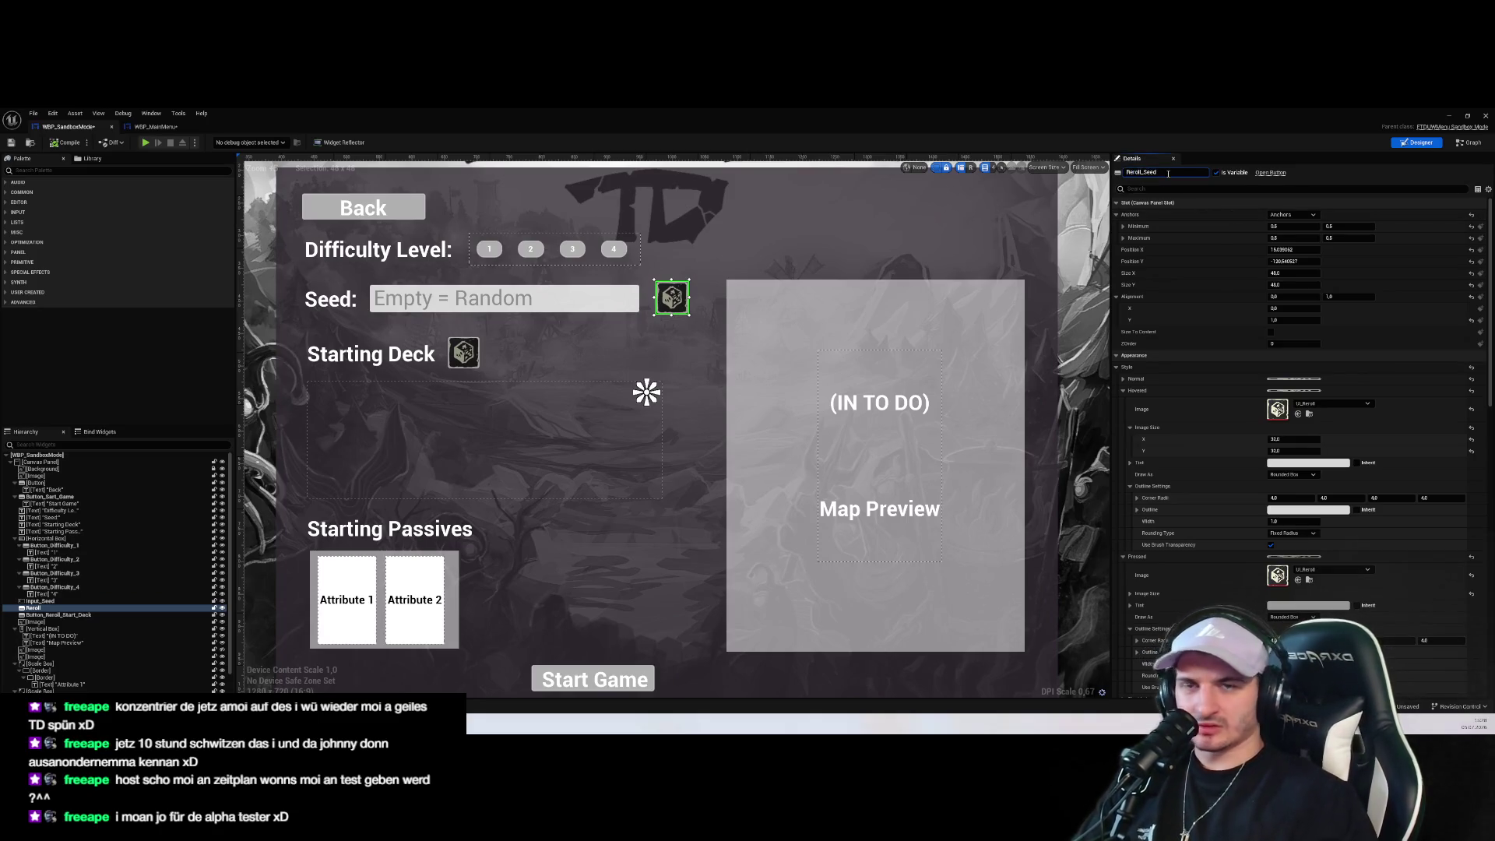
key(Return)
scroll(1246, 428, down, 15)
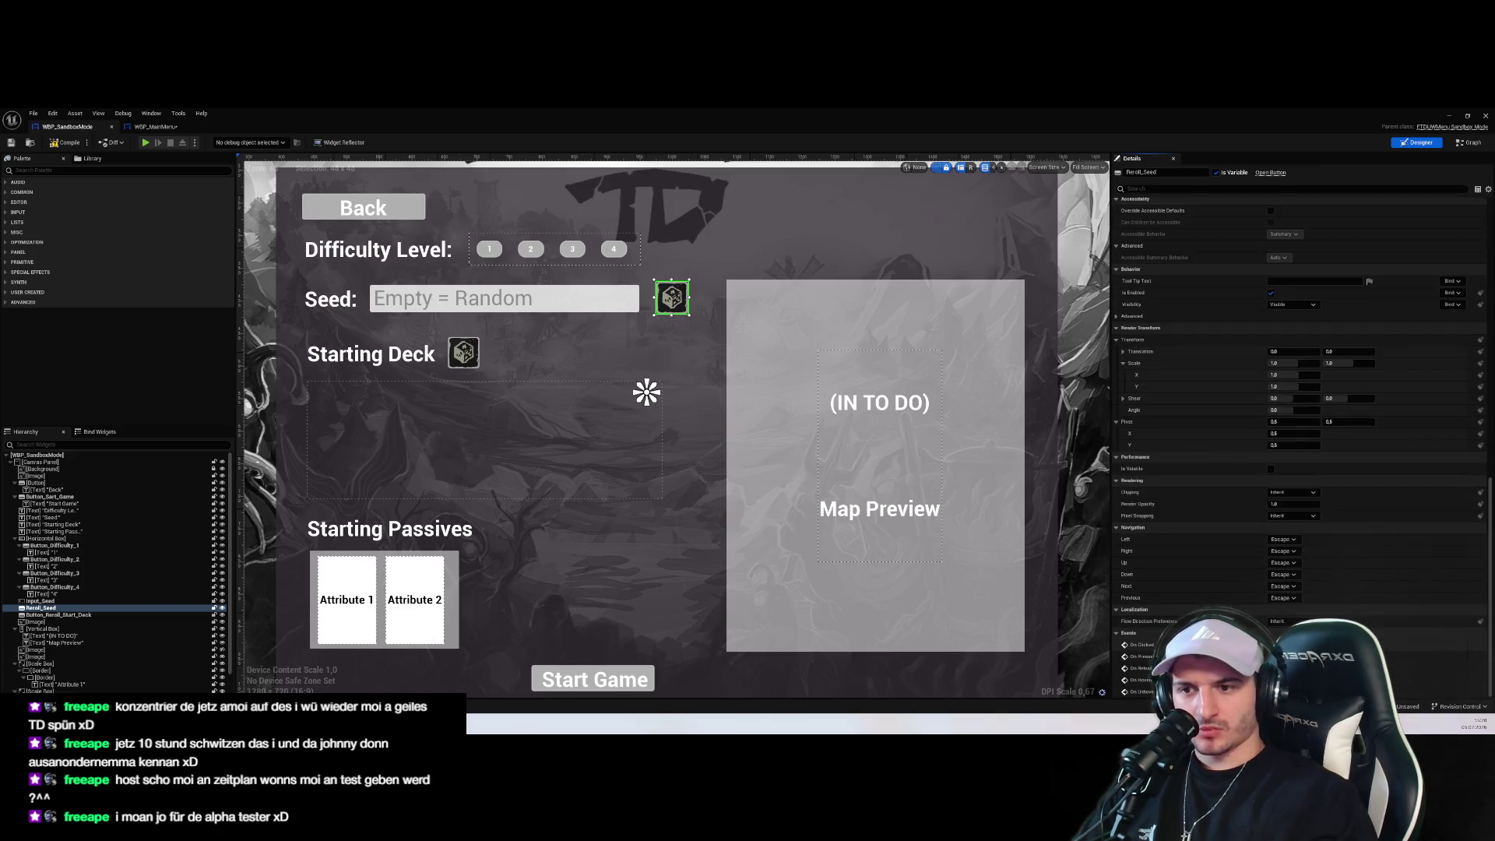
click(1477, 645)
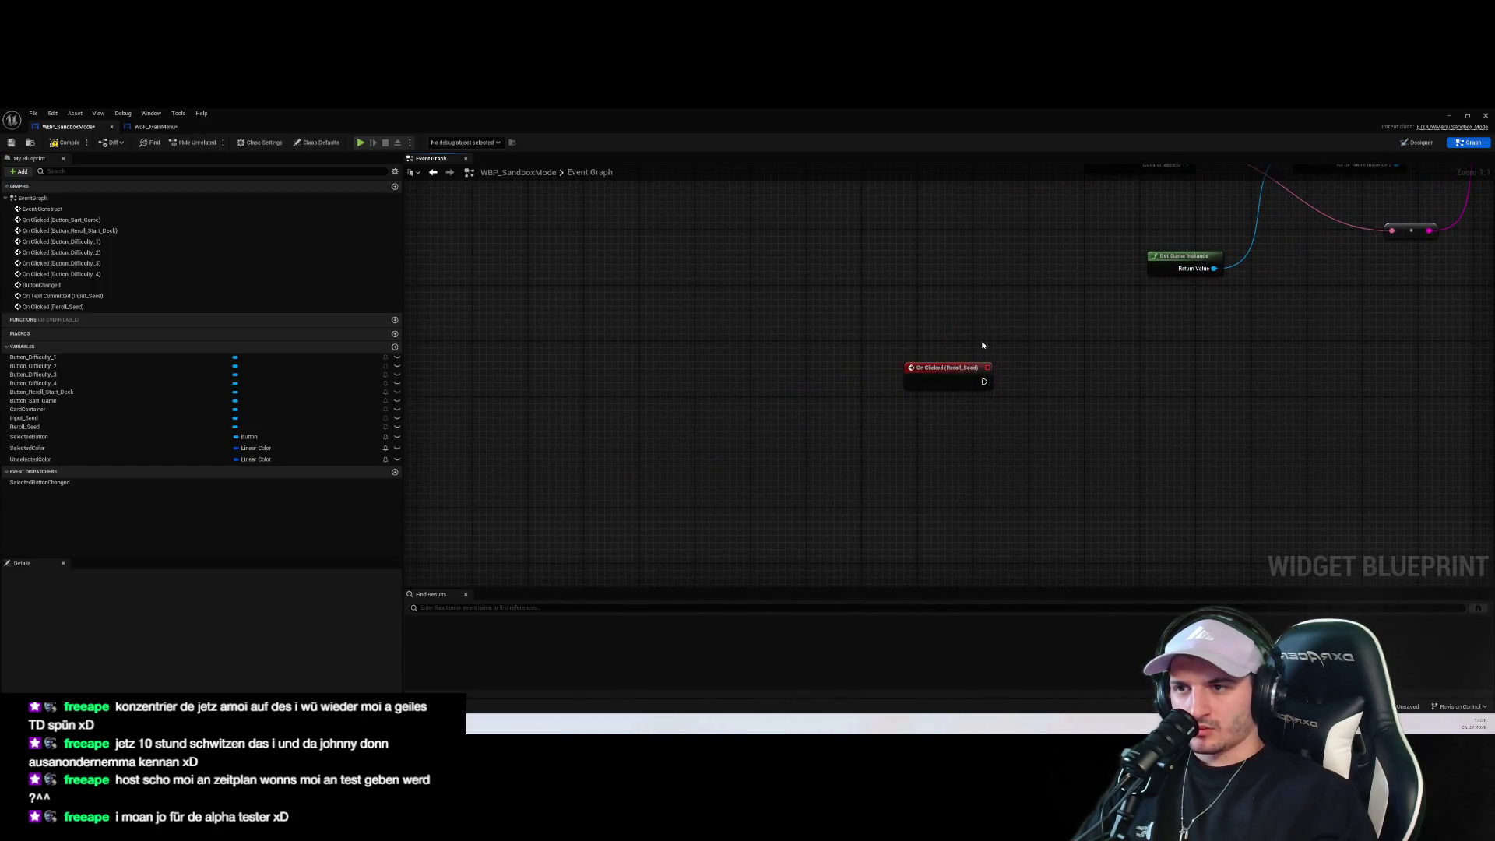
Create a new function named GenerateRandomSeed
drag(802, 465, 986, 479)
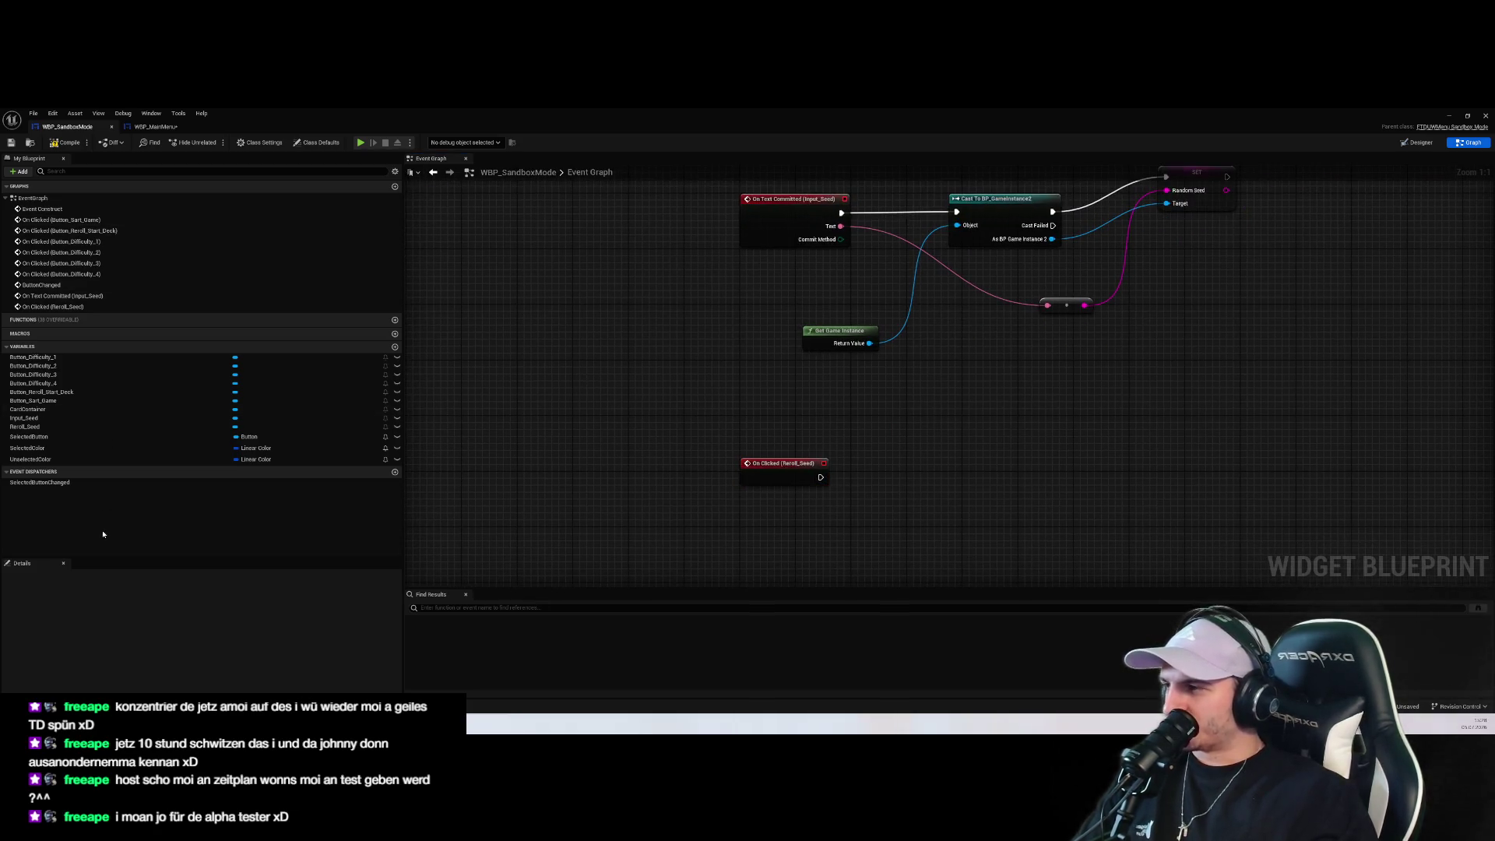
click(394, 319)
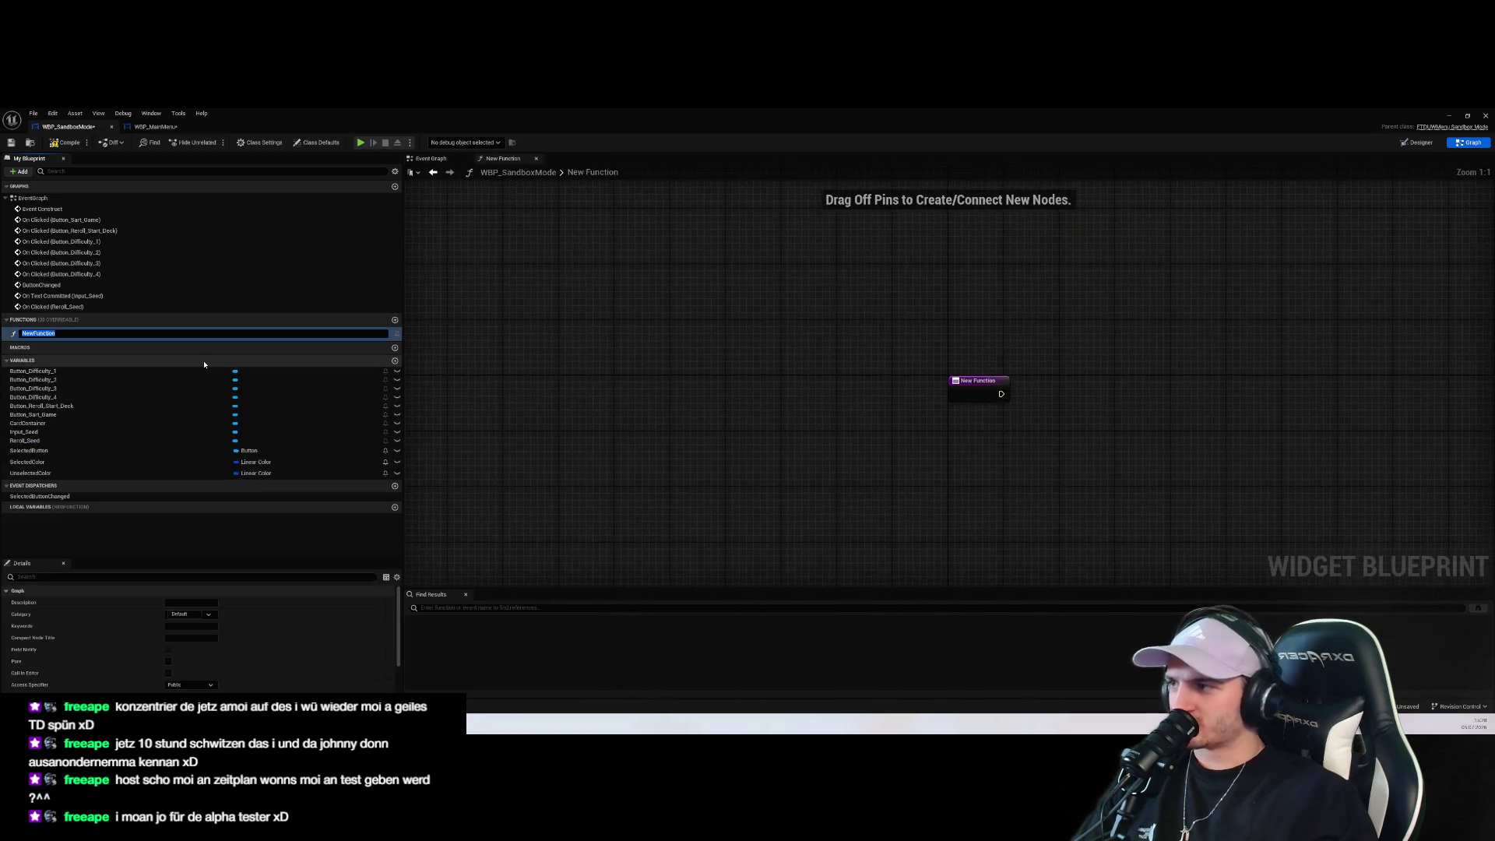
text(G)
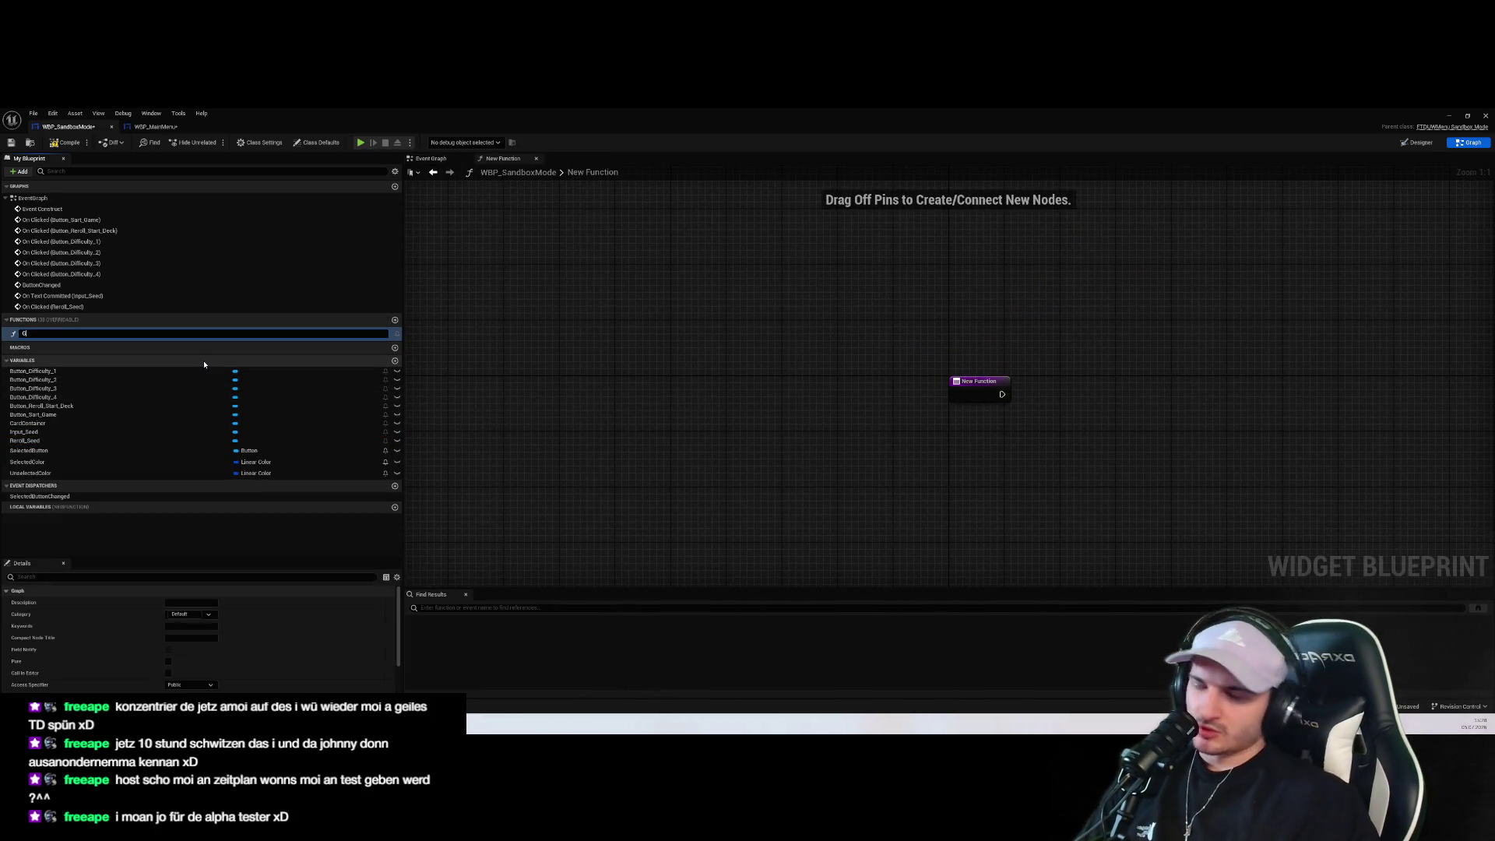
text(enerateRandomSe)
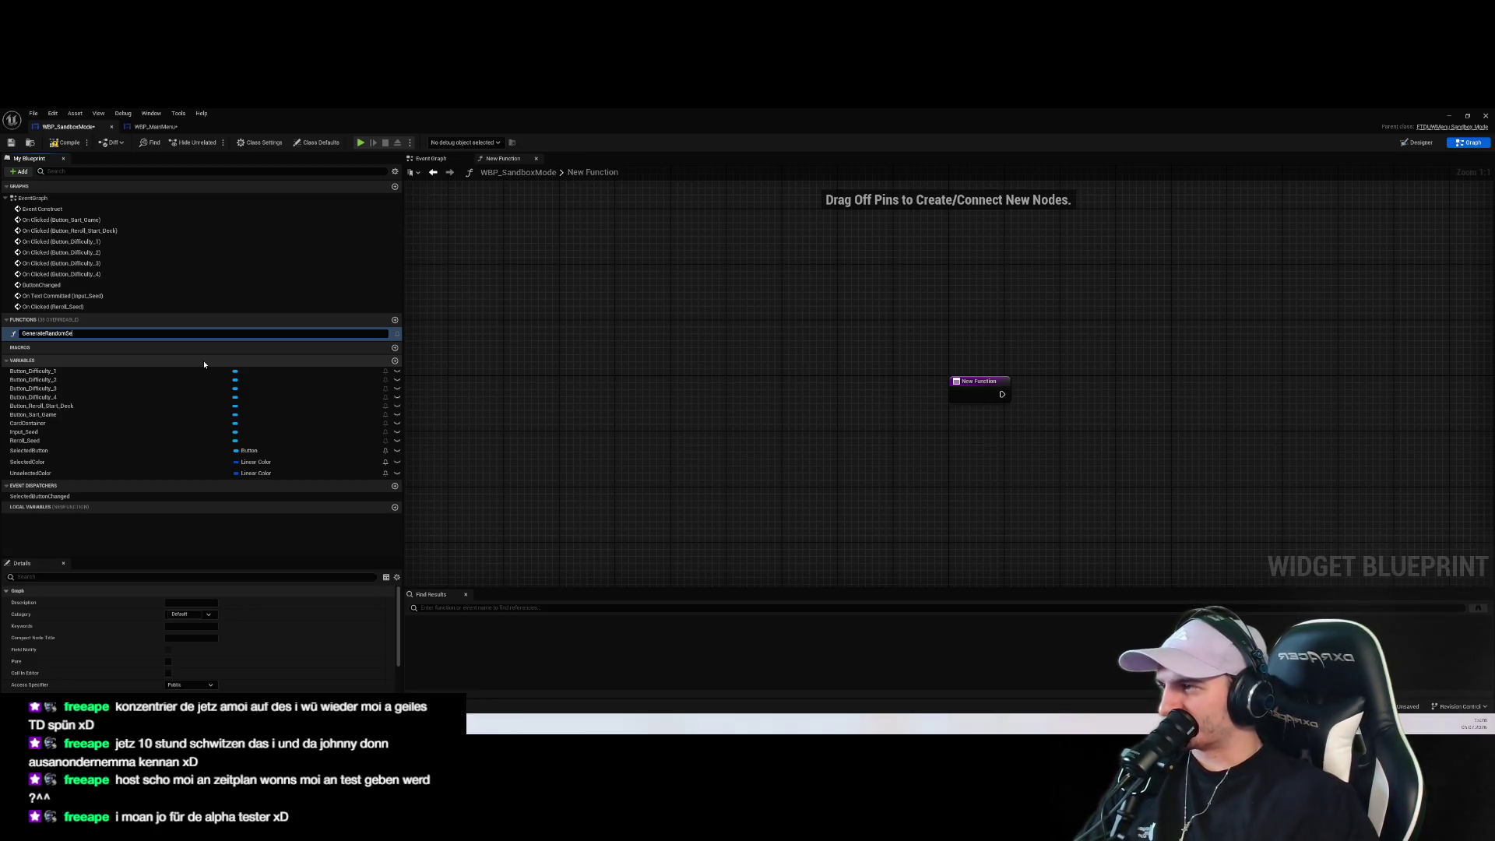
text(d)
key(Return)
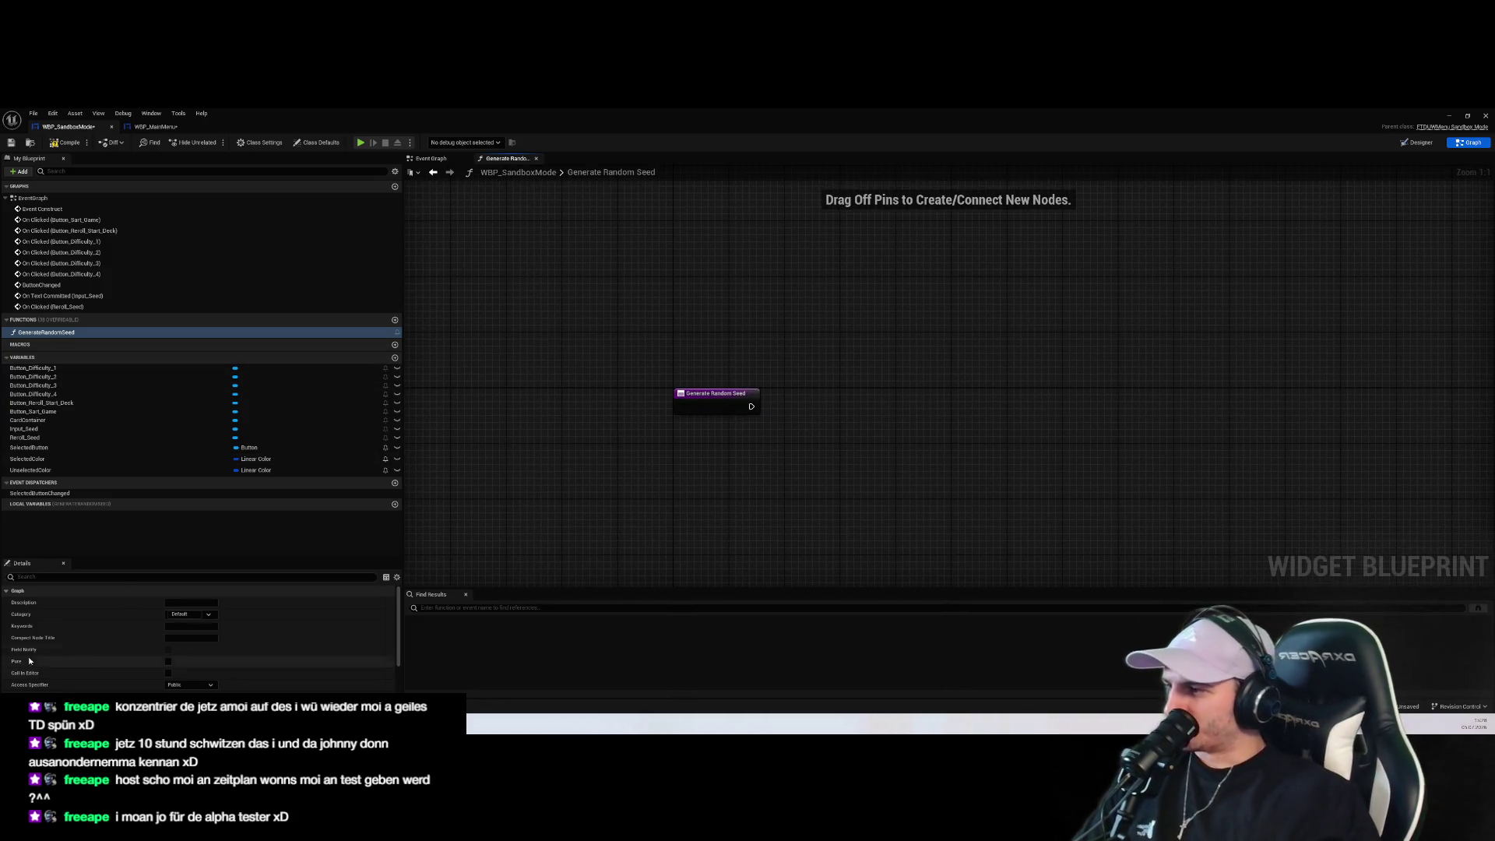
Give the function a String output named Seed and tidy the Return Node layout
scroll(387, 607, down, 3)
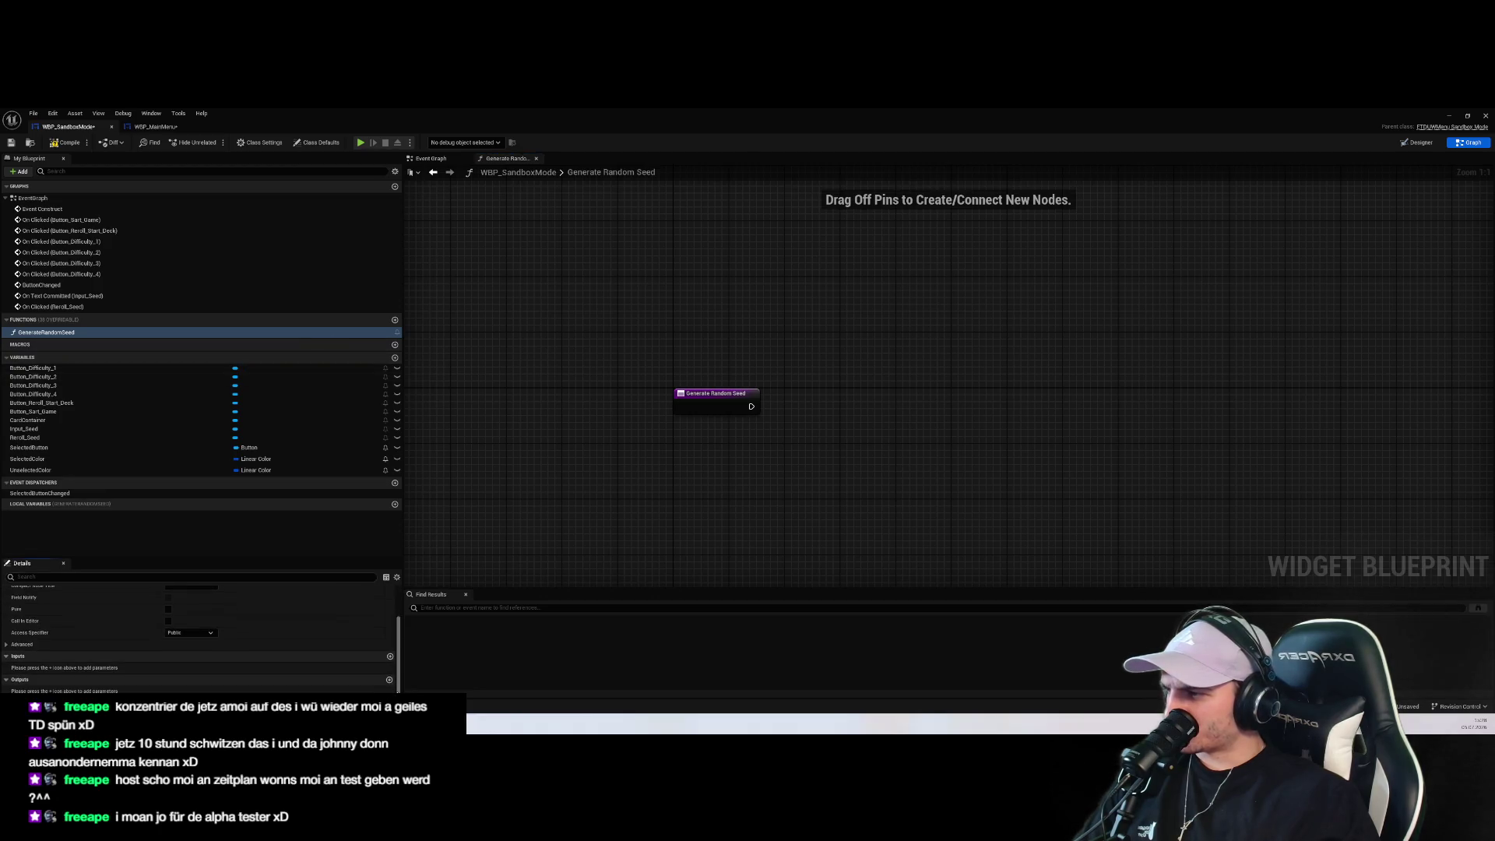
click(389, 679)
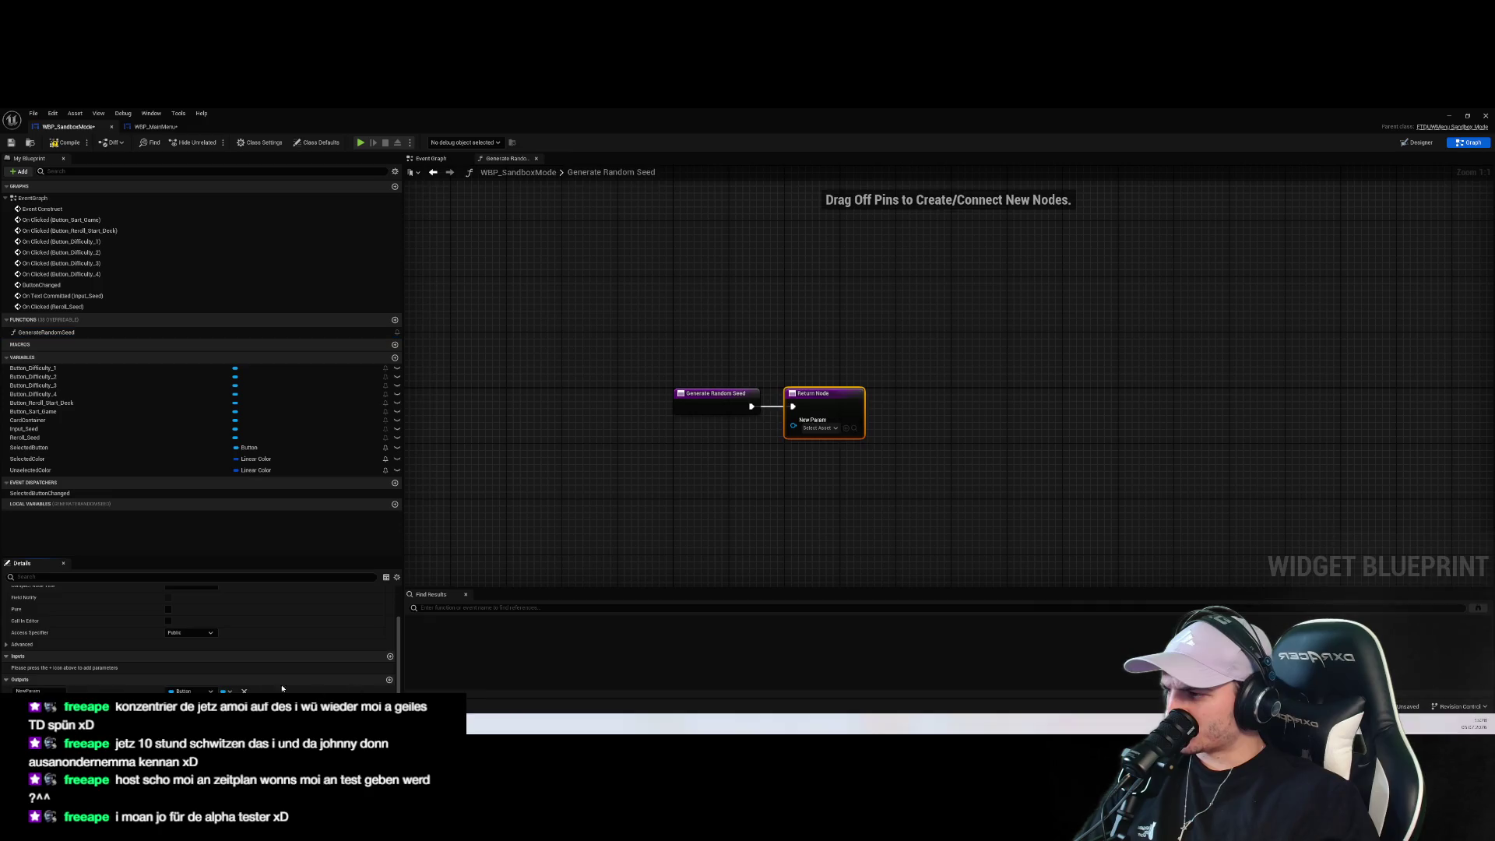
double_click(28, 691)
text(Seed)
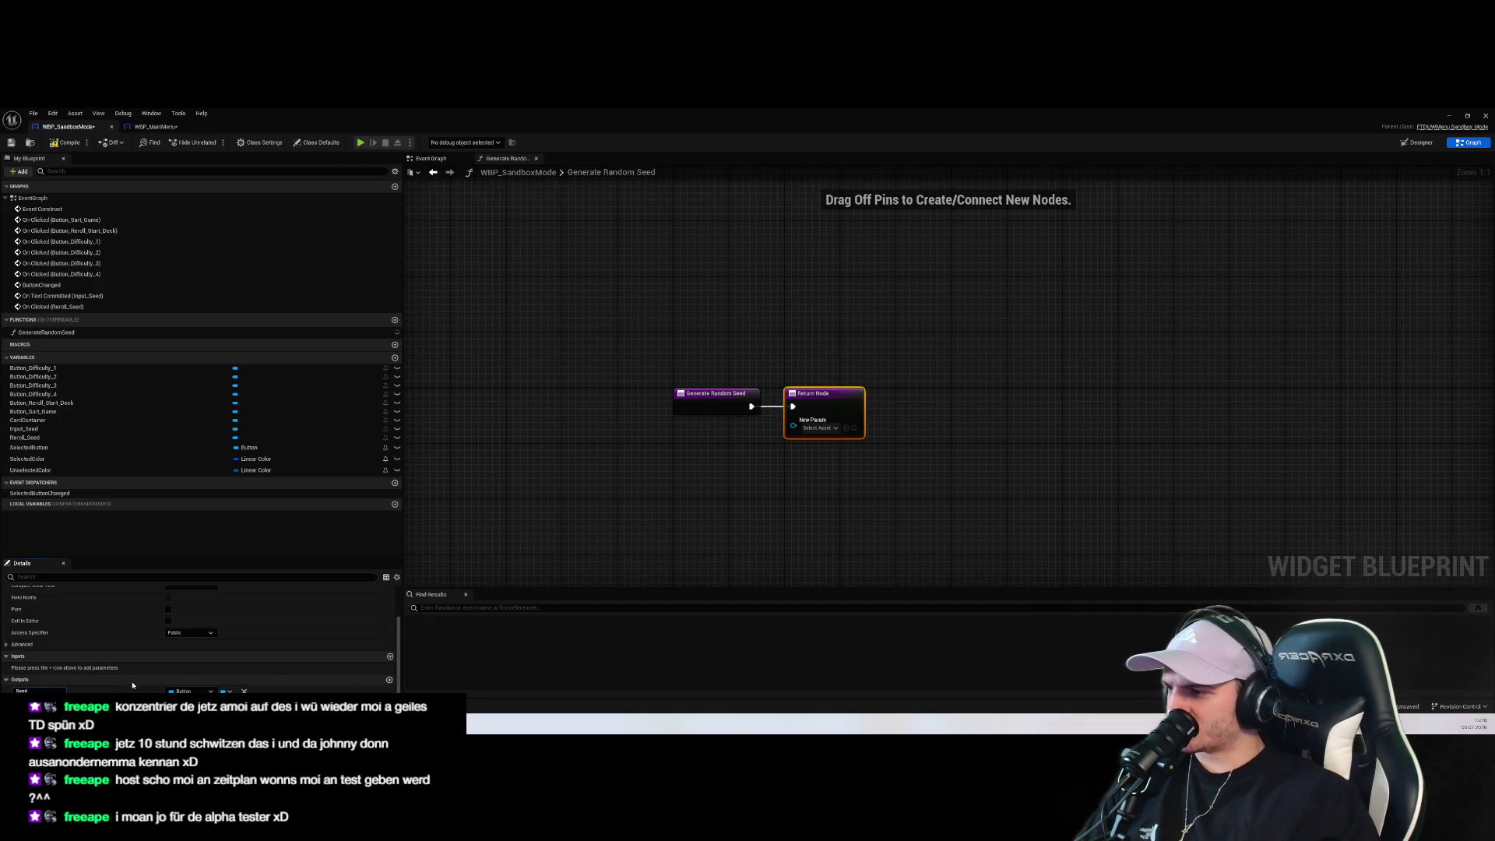
key(Return)
click(184, 691)
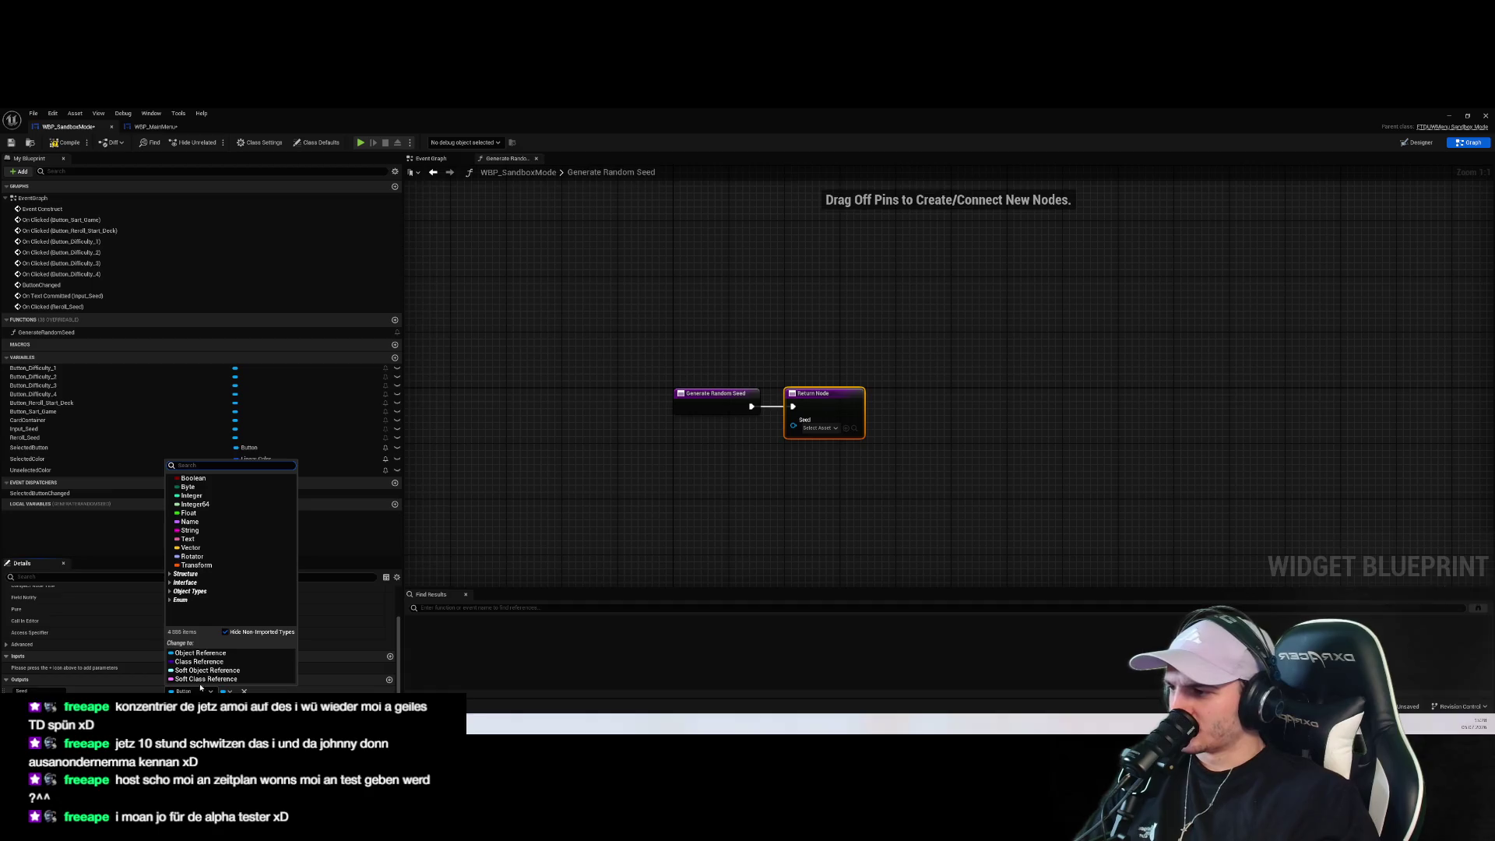
click(187, 531)
mouse_move(816, 407)
mouse_down()
mouse_move(1207, 392)
mouse_move(1180, 407)
mouse_up()
right_click(904, 474)
click(671, 510)
drag(671, 510, 547, 540)
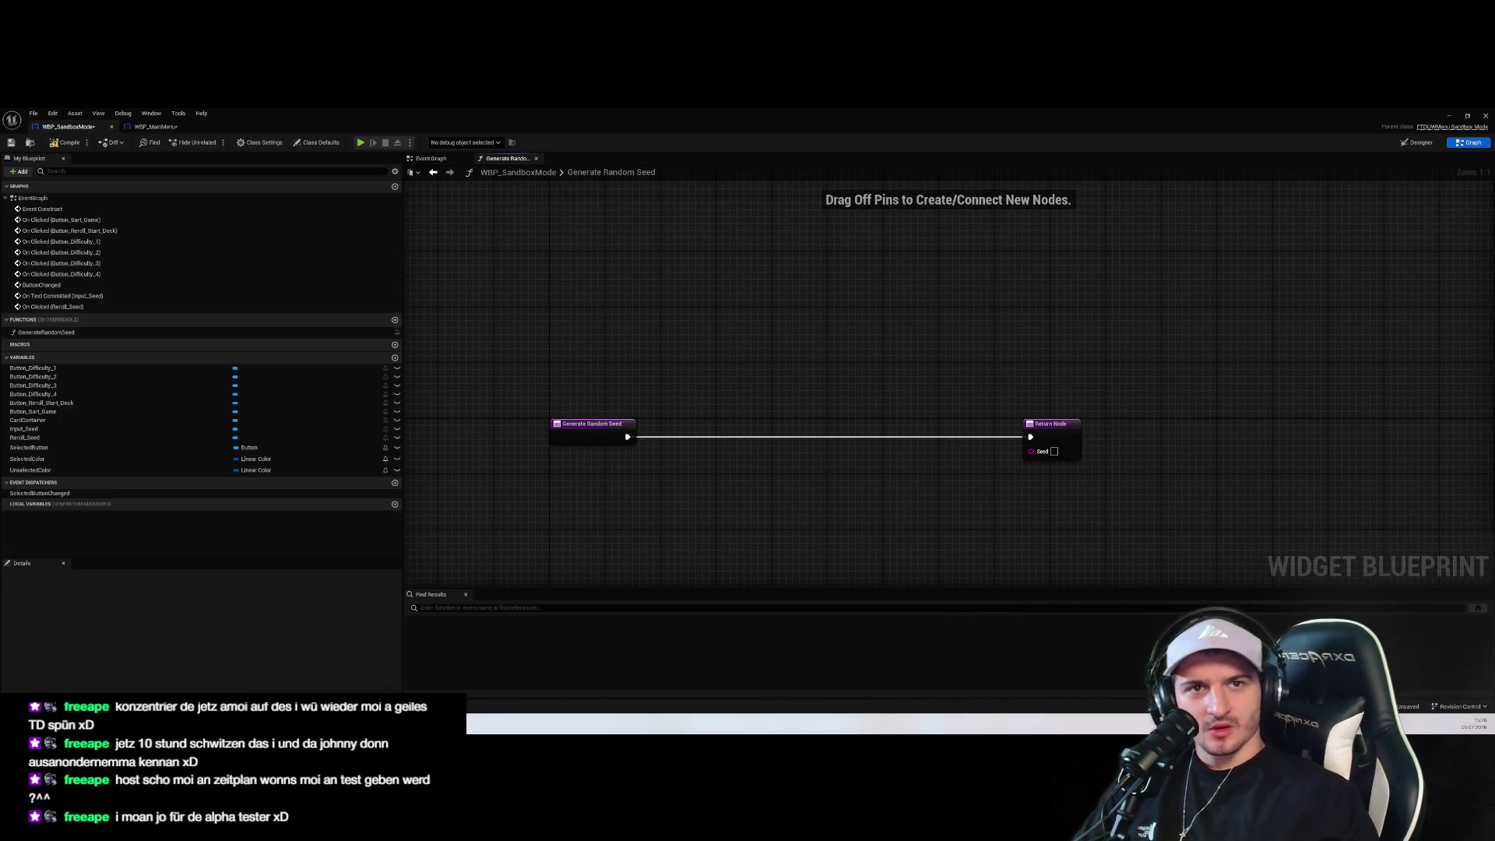
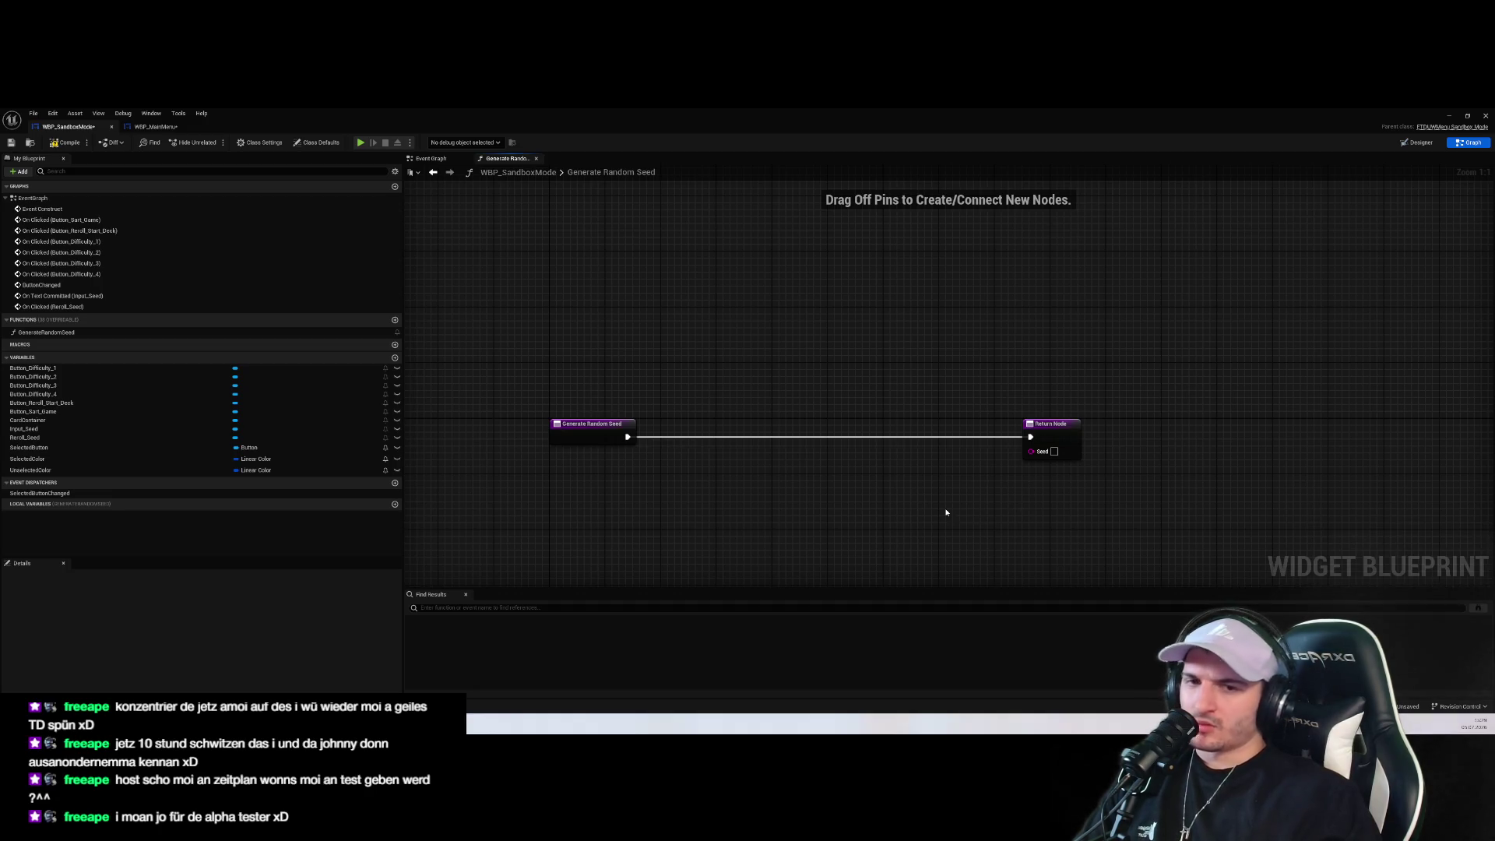
Add a String local variable named Chars to the function
drag(933, 503, 997, 477)
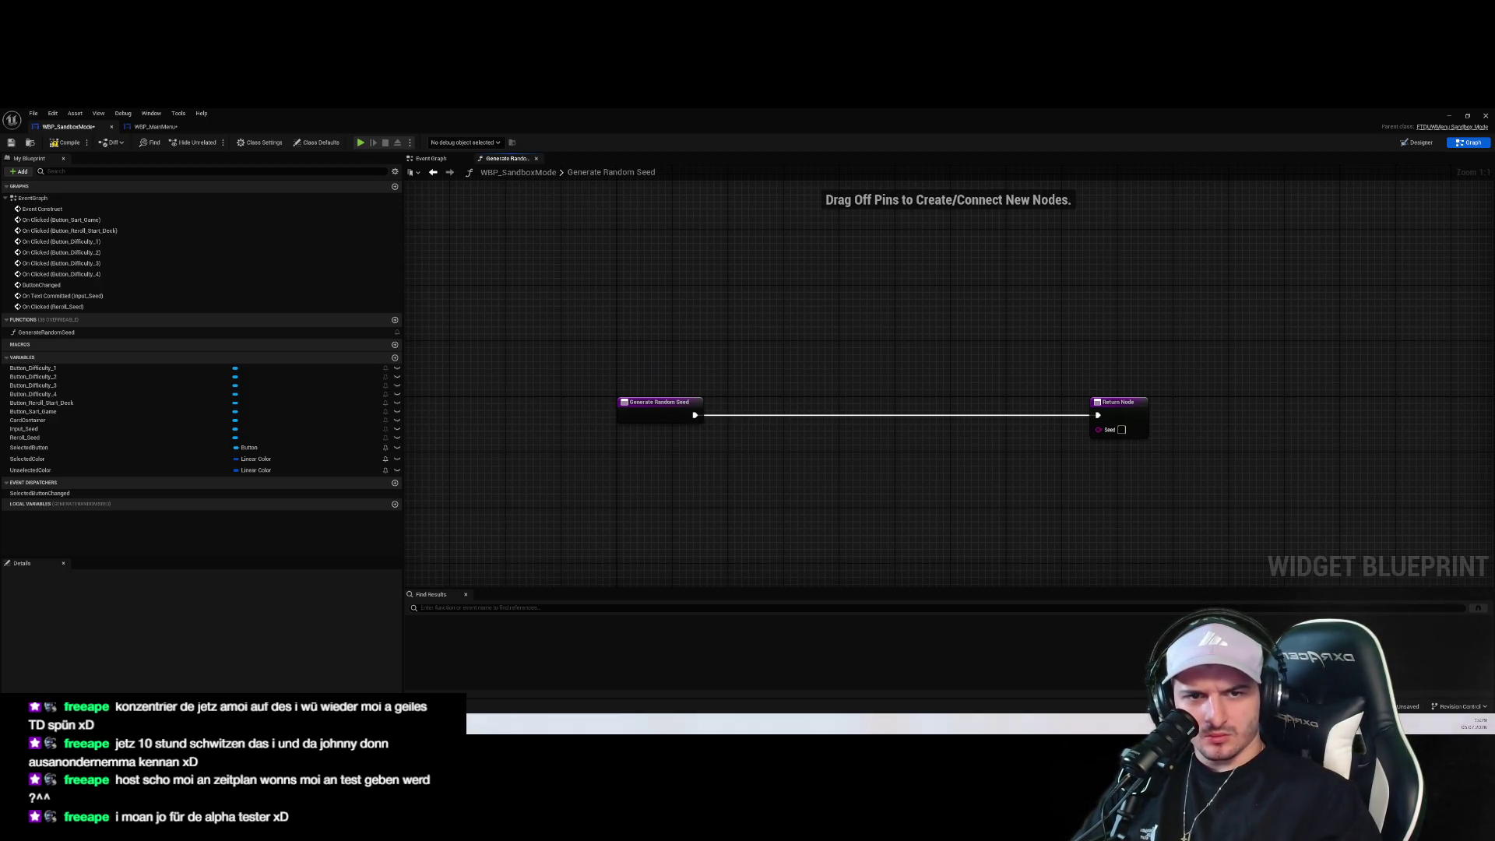
drag(1136, 476, 1088, 485)
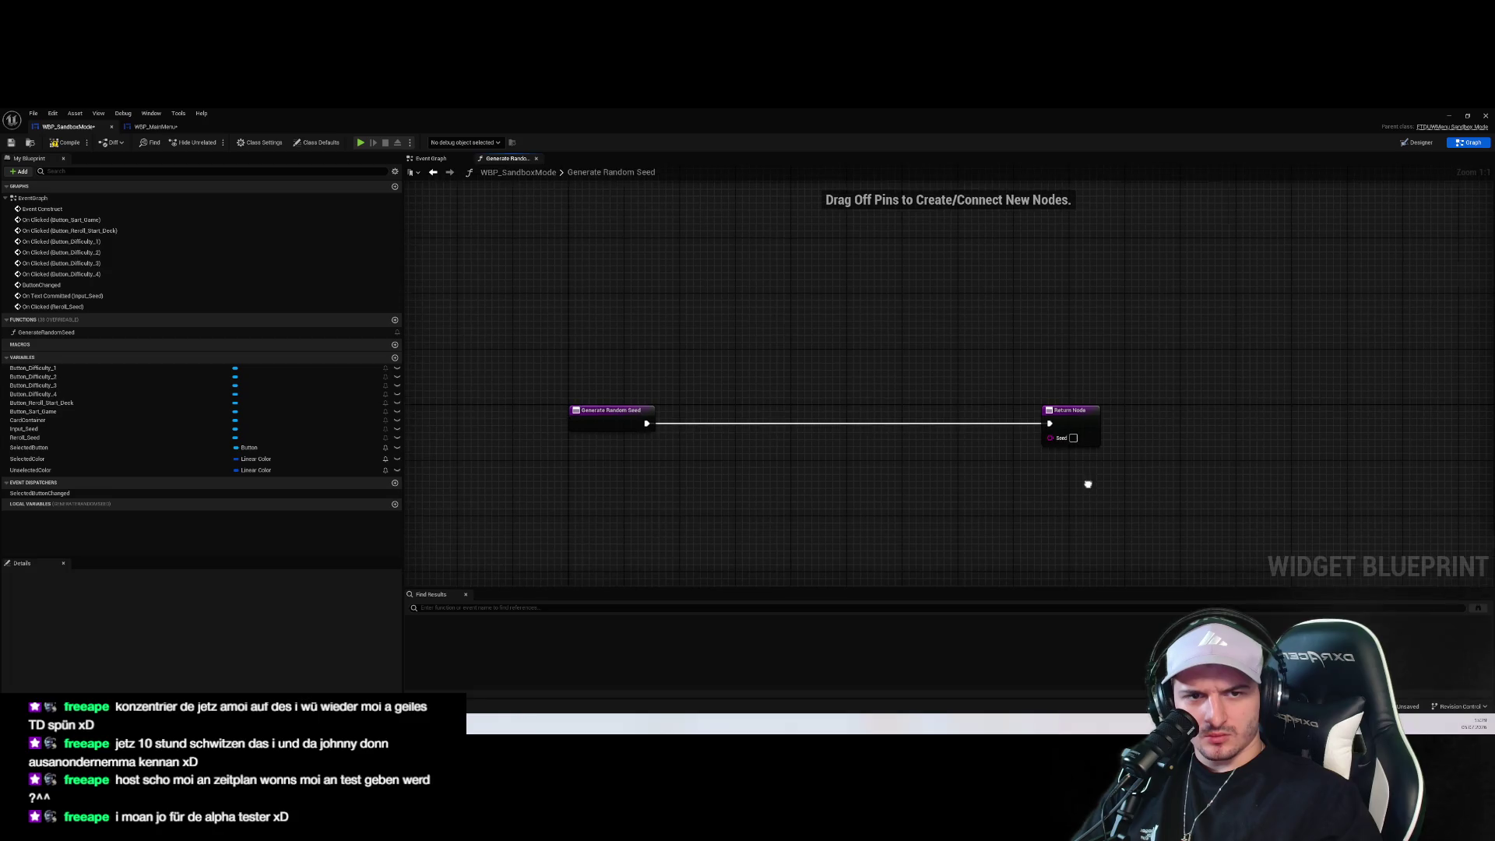
right_click(806, 503)
click(742, 391)
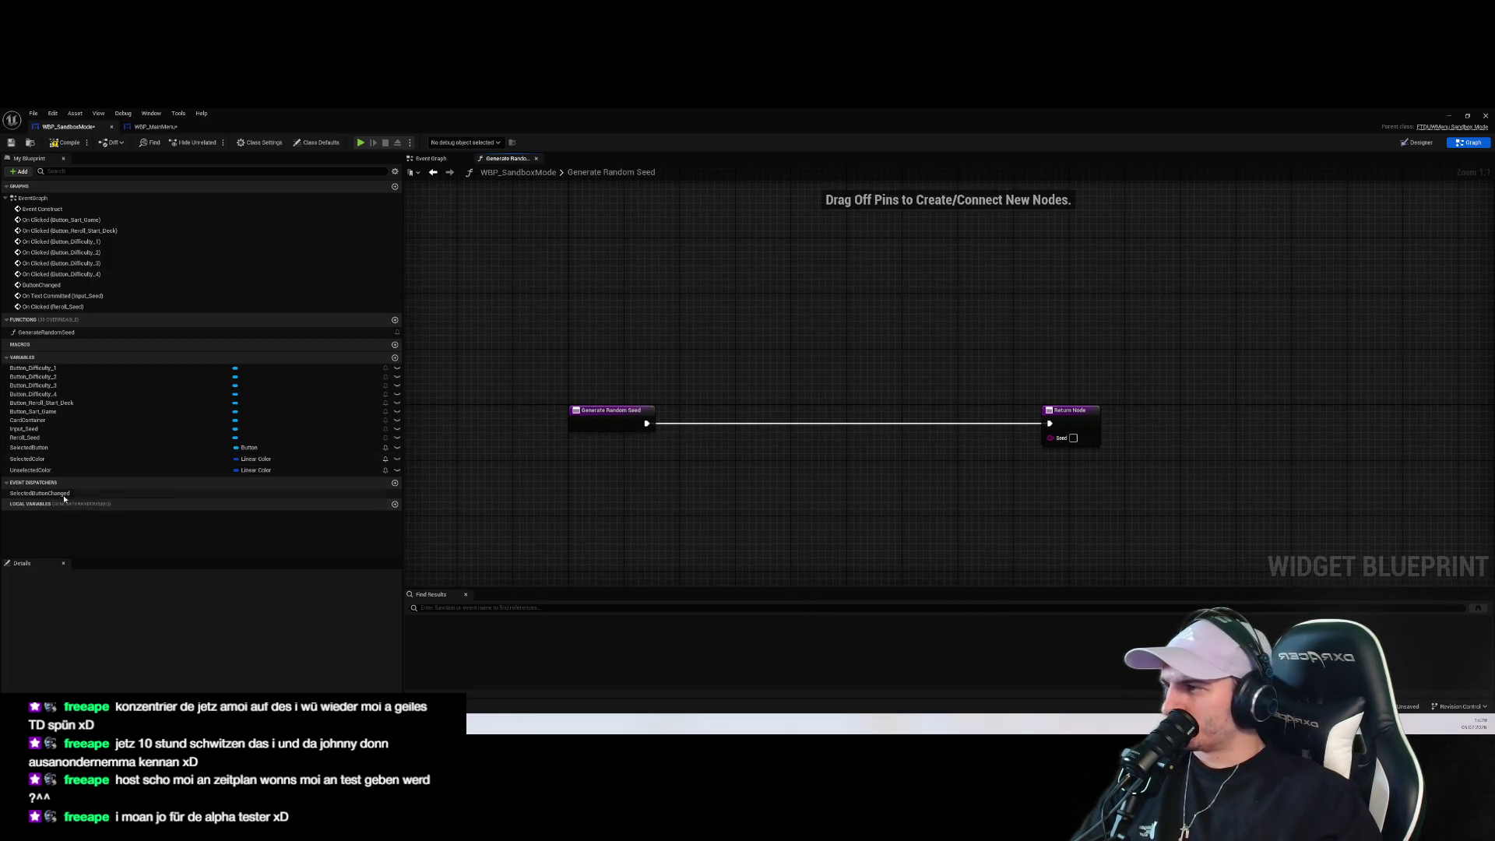
click(395, 504)
key(BackSpace)
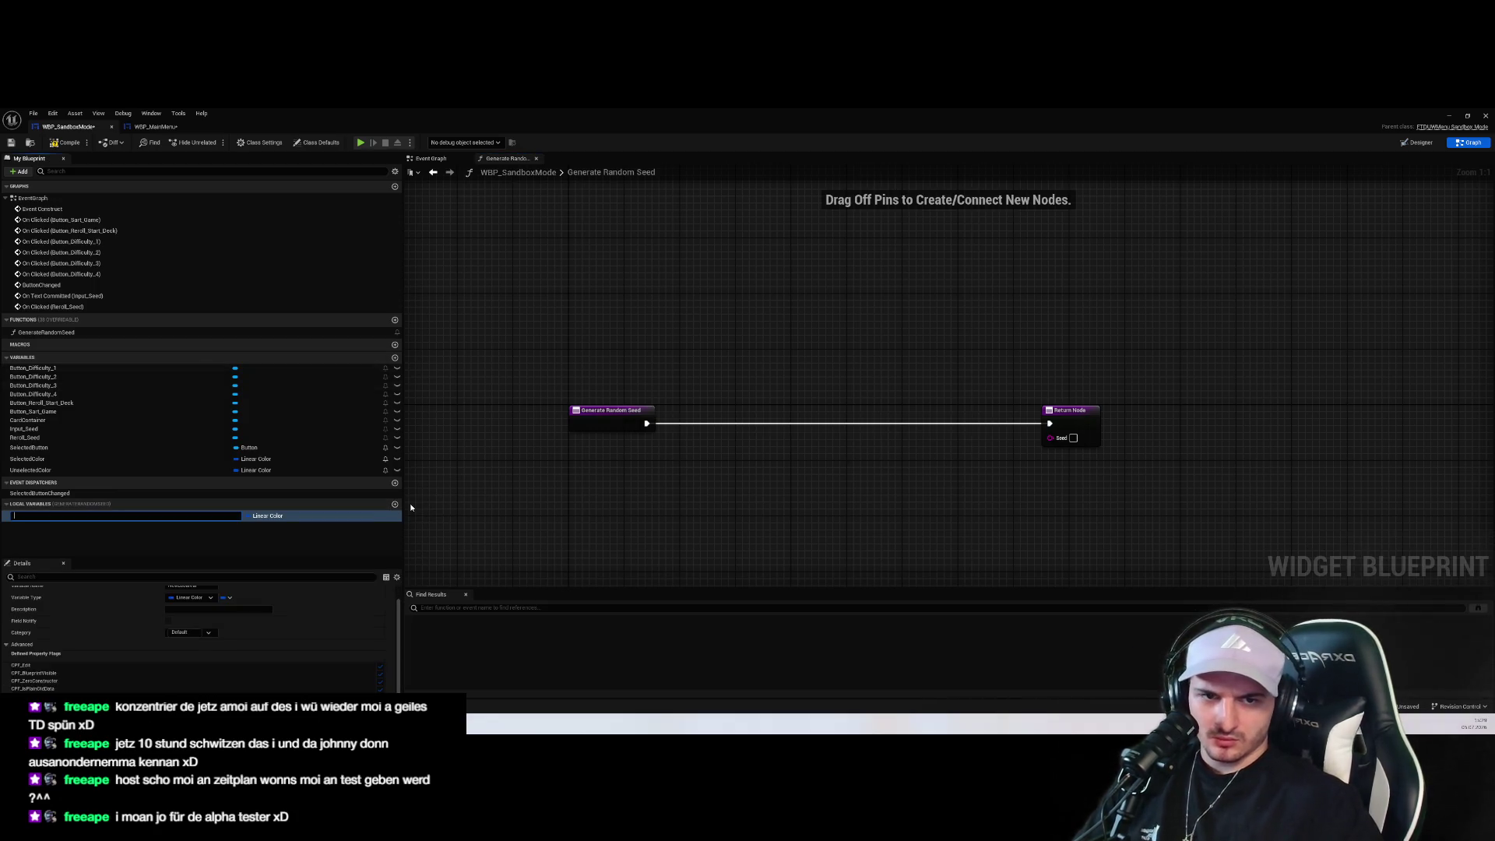
text(Chars)
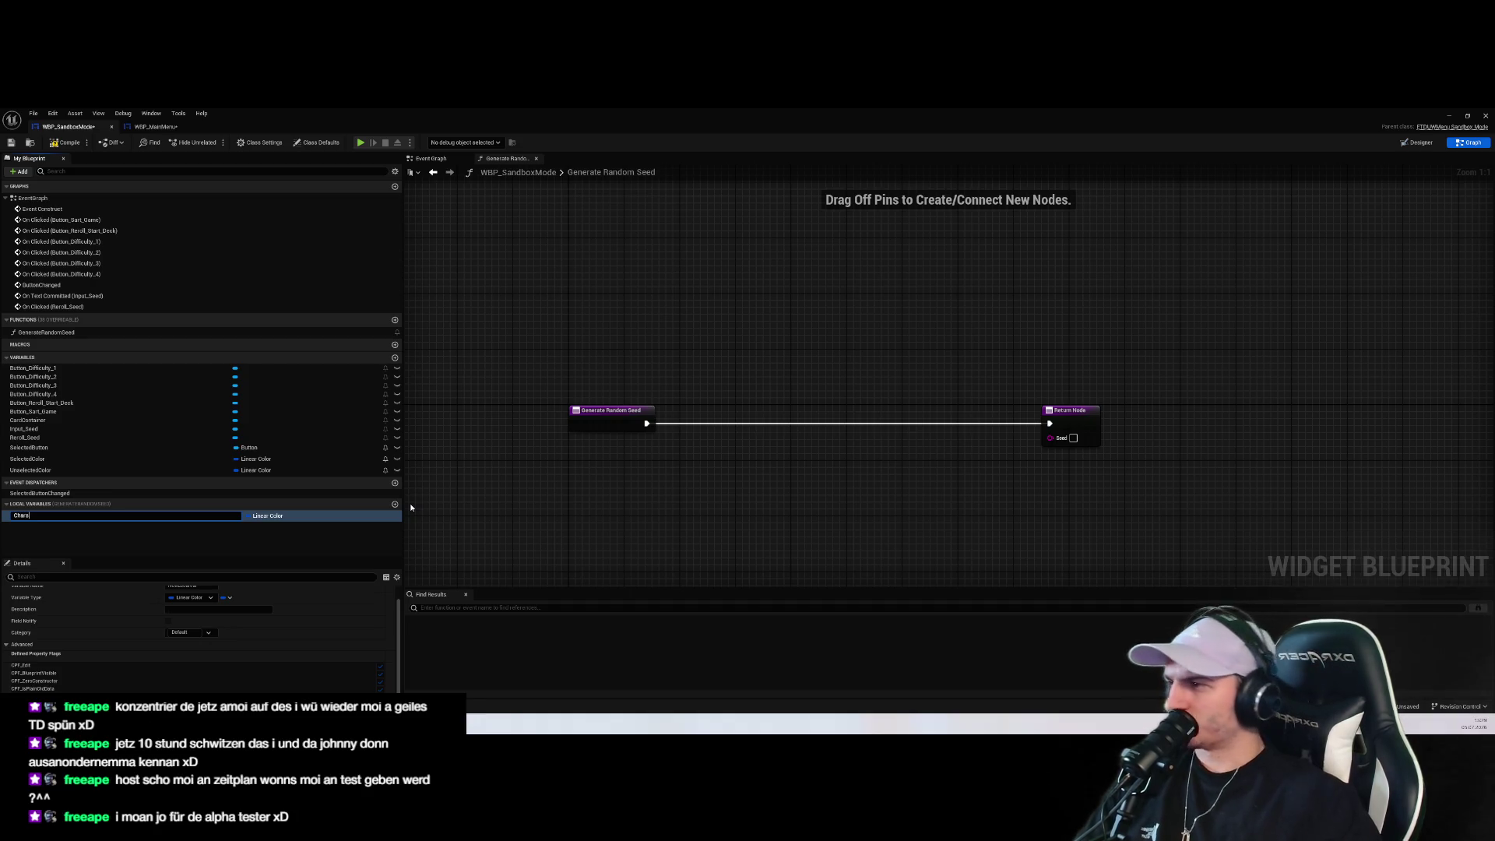
key(Return)
click(265, 516)
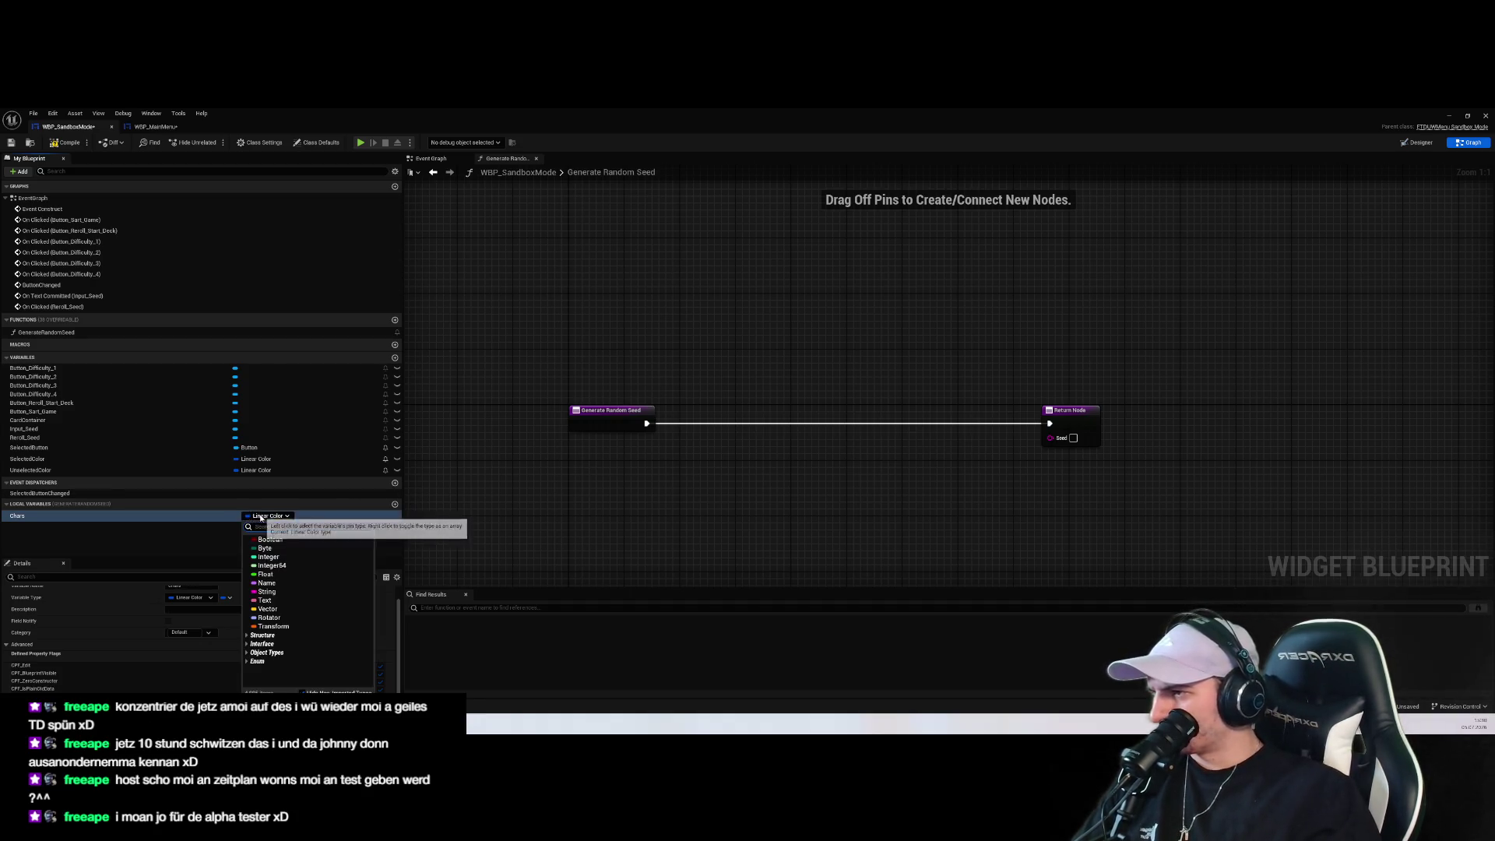
click(278, 593)
Paste every upper- and lowercase letter and digit into Chars' default value
click(236, 611)
scroll(272, 602, up, 1)
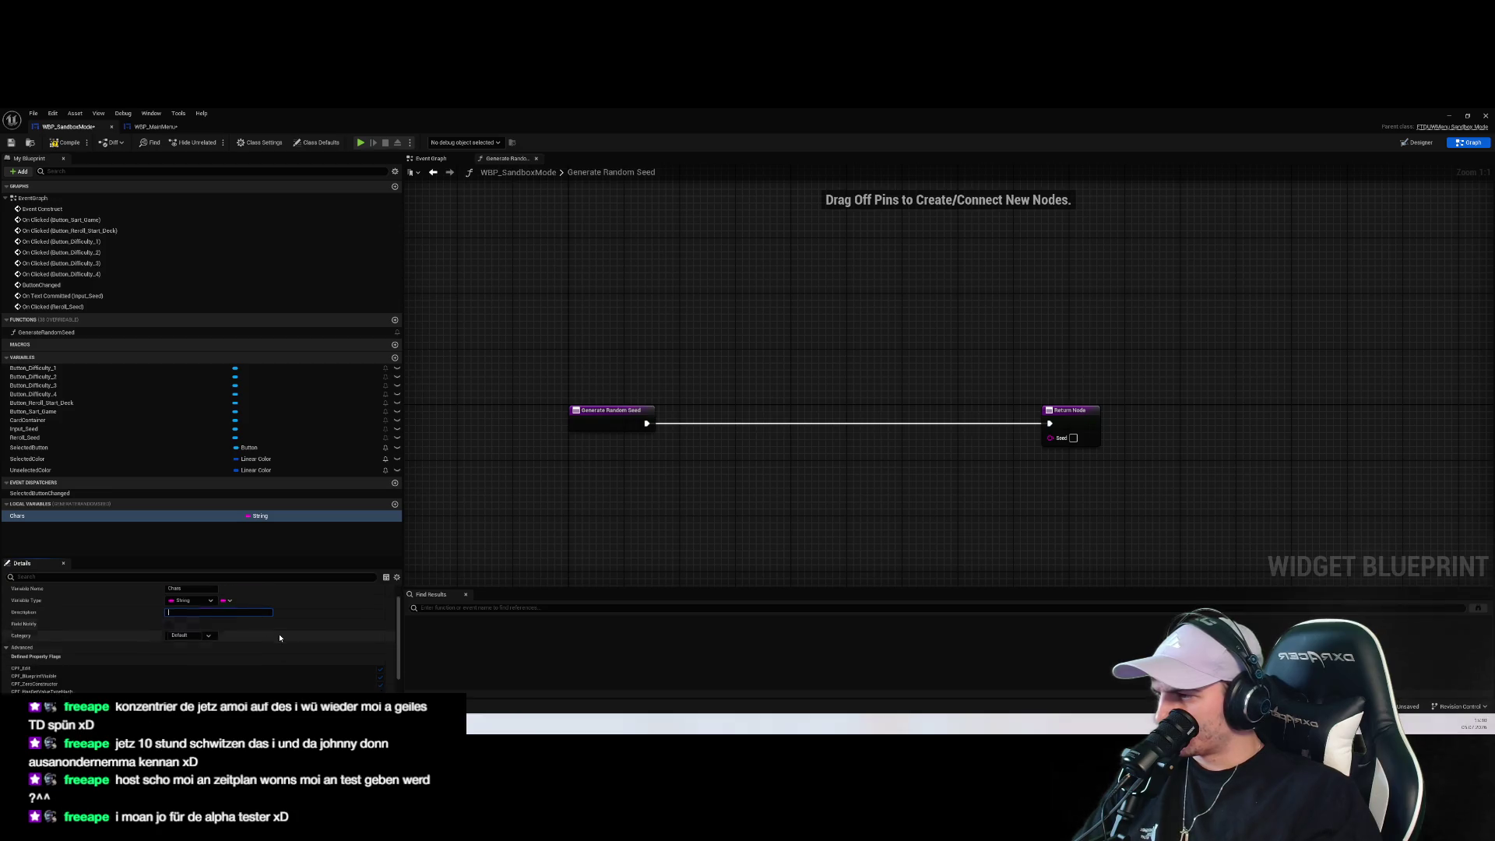
scroll(281, 638, down, 1)
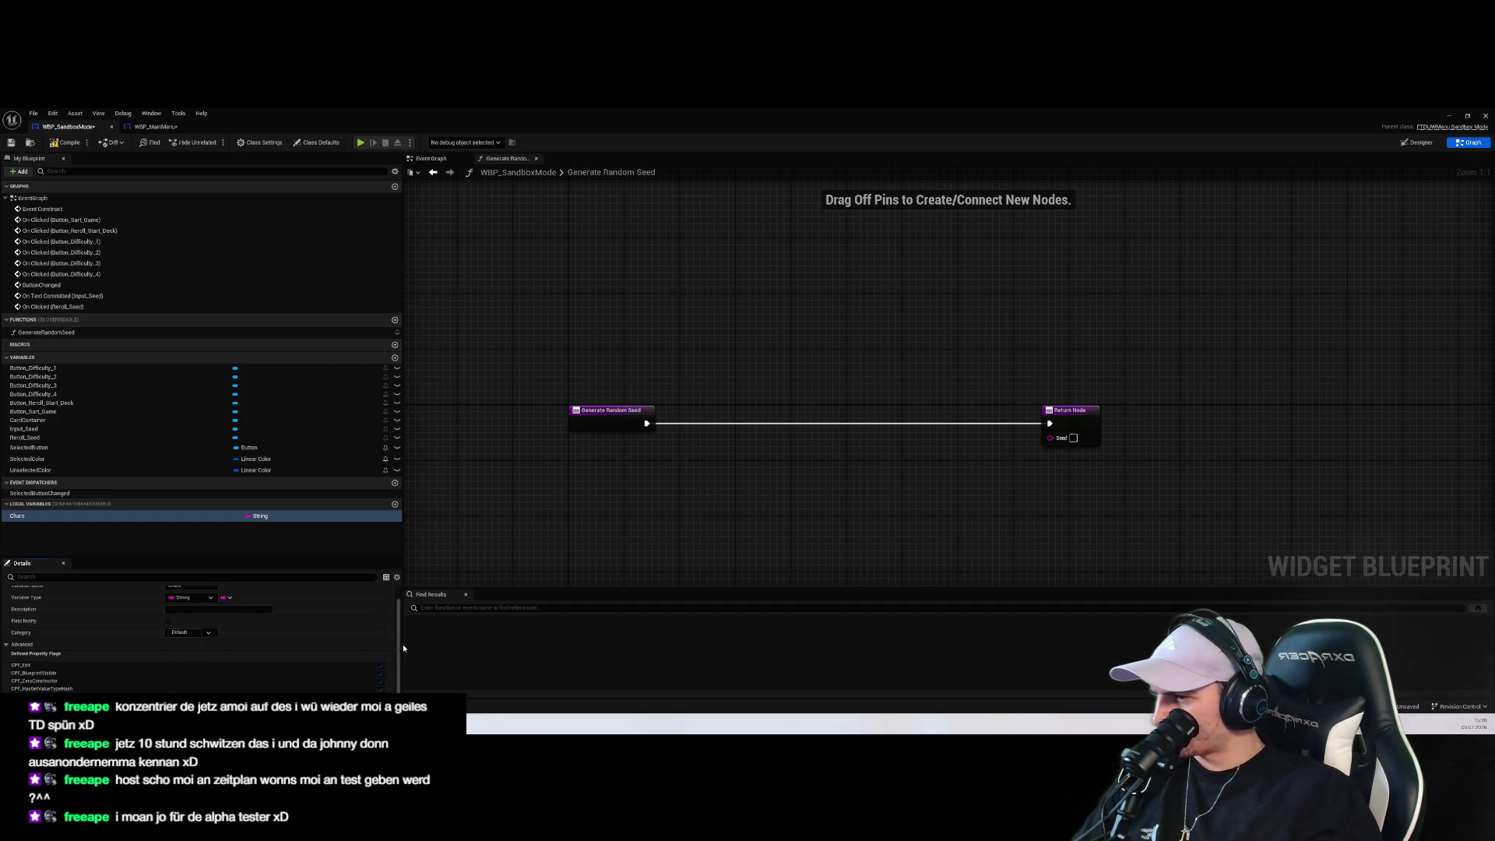
scroll(404, 649, up, 1)
click(140, 518)
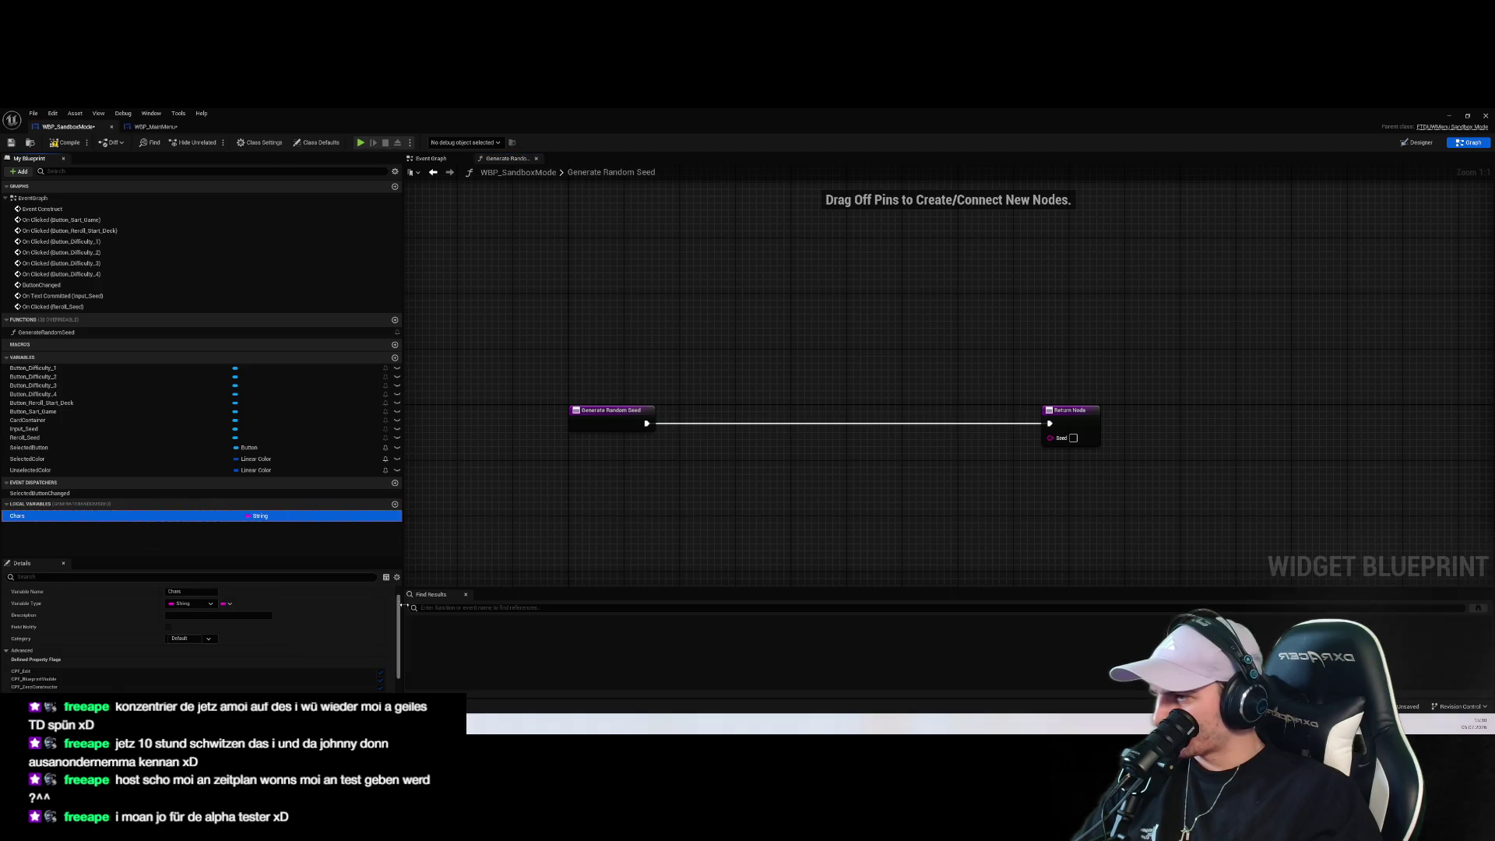
scroll(400, 623, down, 2)
click(249, 691)
key(ctrl+v)
click(651, 539)
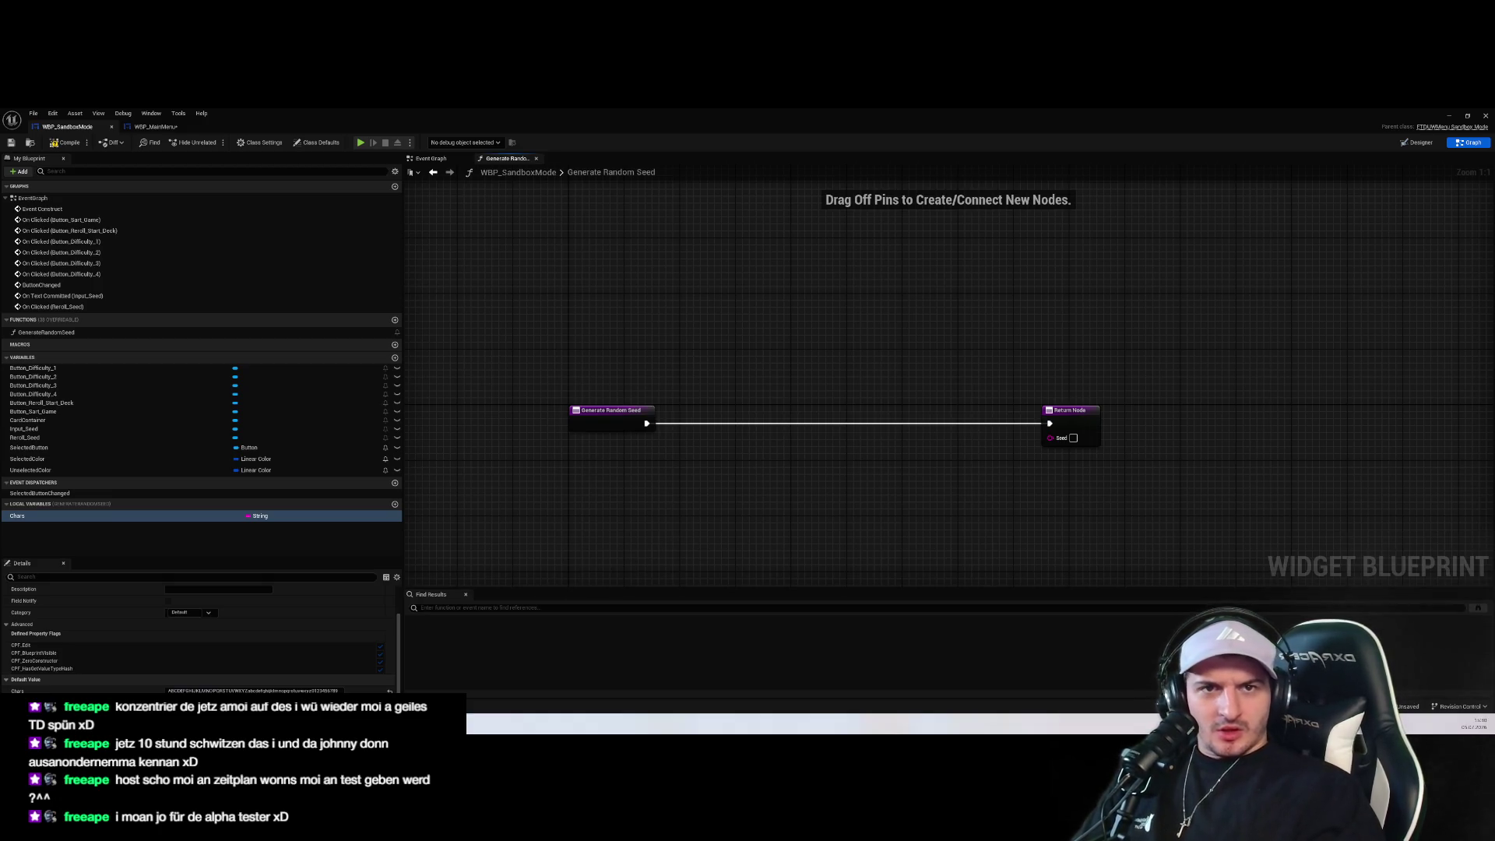
mouse_move(832, 479)
mouse_down()
mouse_move(828, 457)
mouse_move(872, 478)
mouse_up()
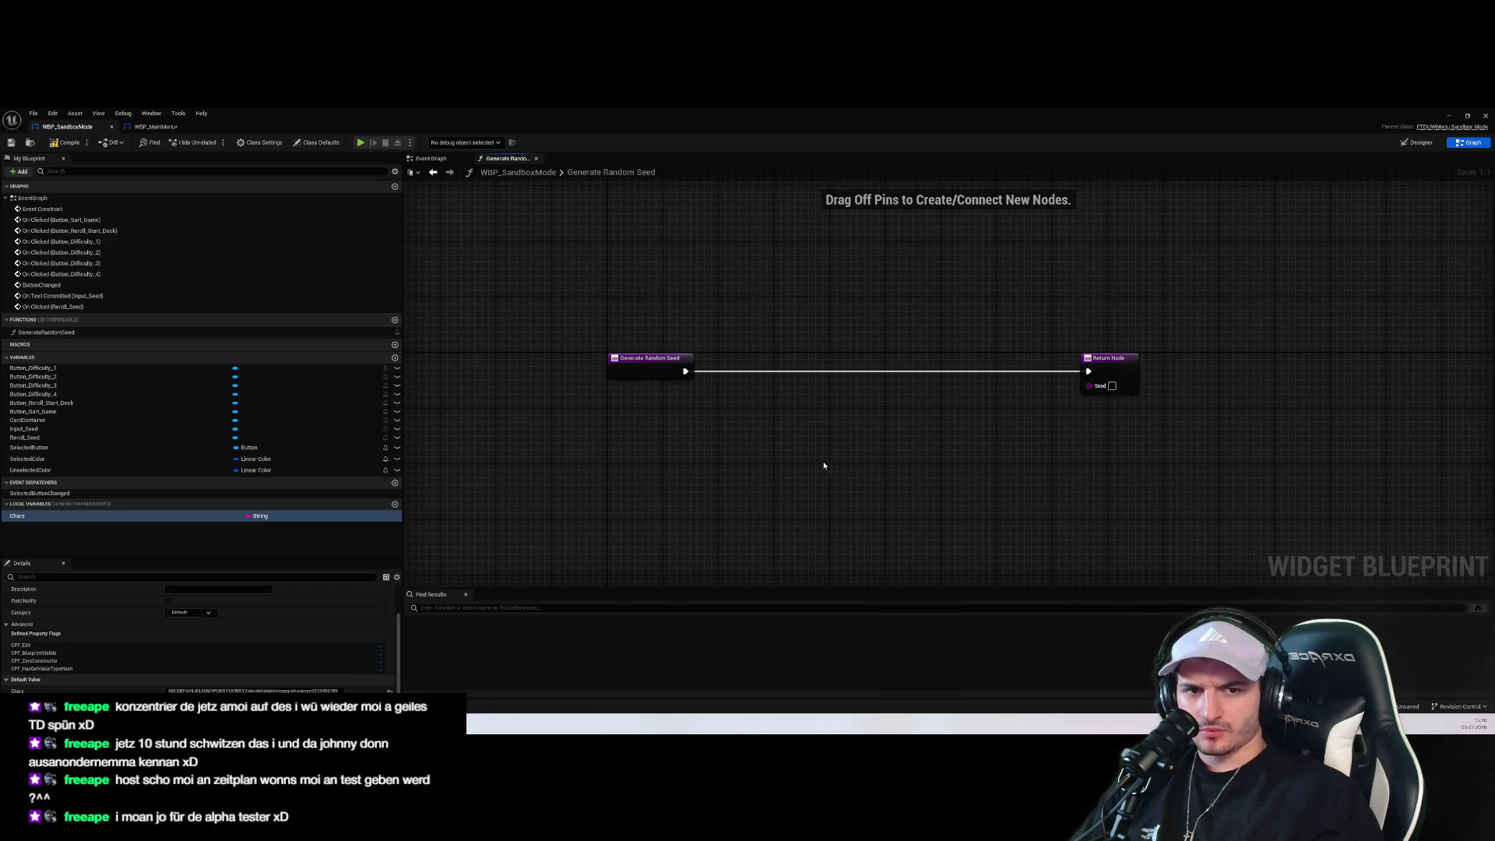
drag(779, 473, 791, 519)
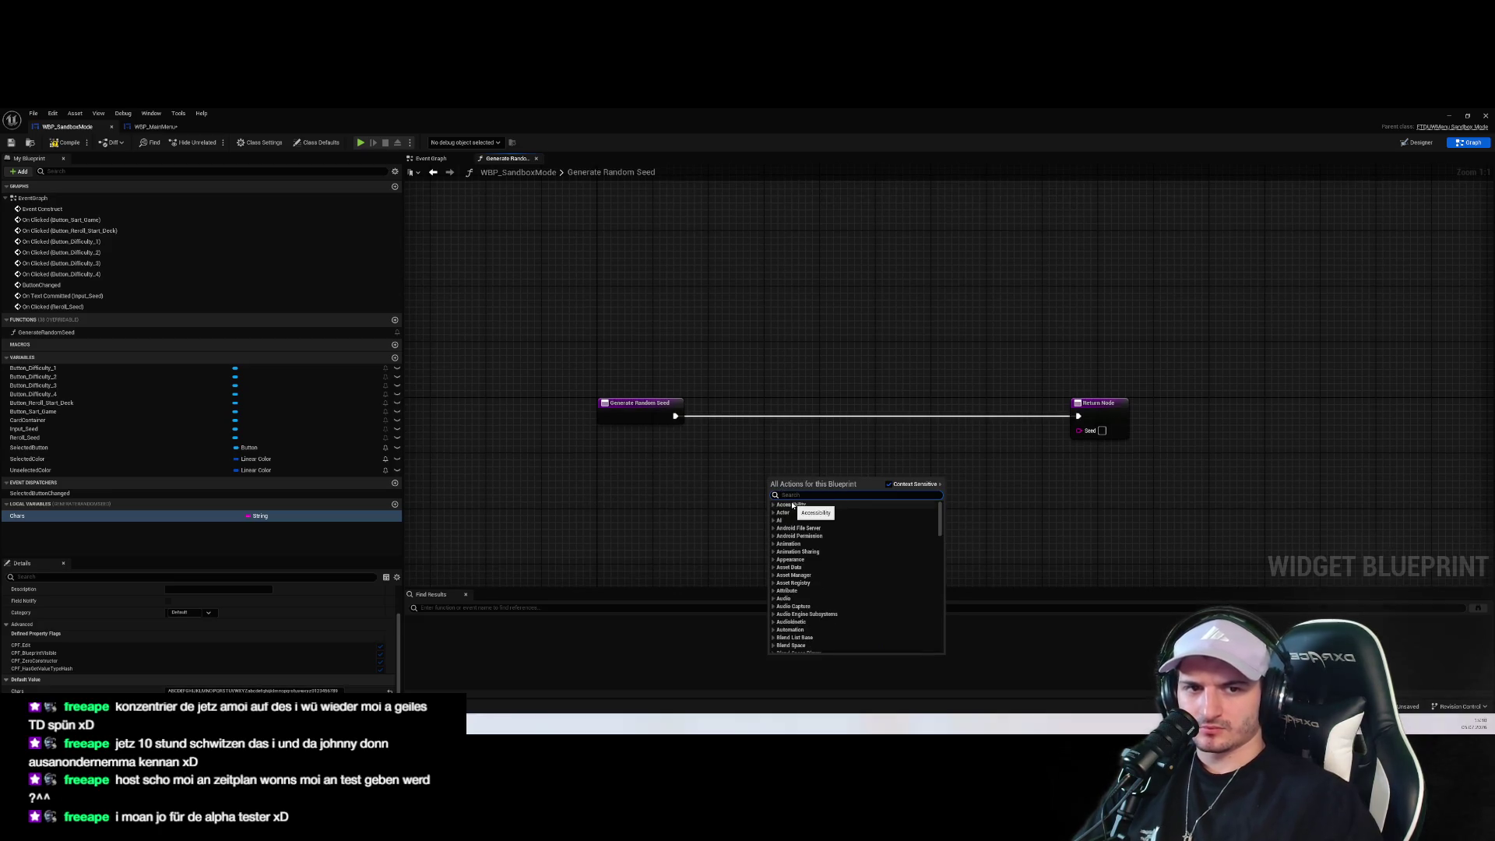
text(randR)
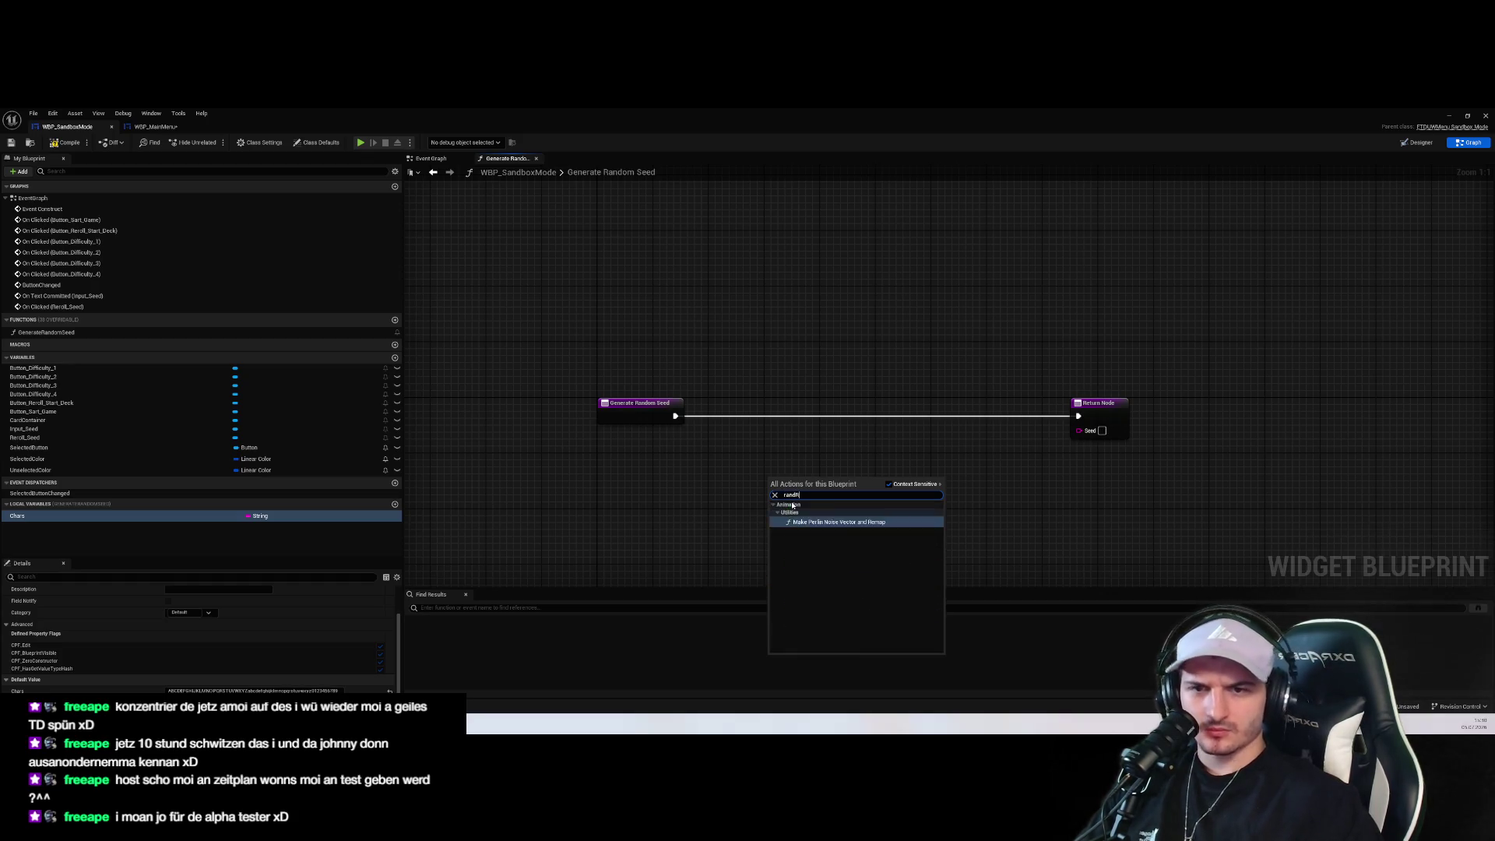
key(BackSpace)
key(BackSpace)
key(BackSpace)
text(Math)
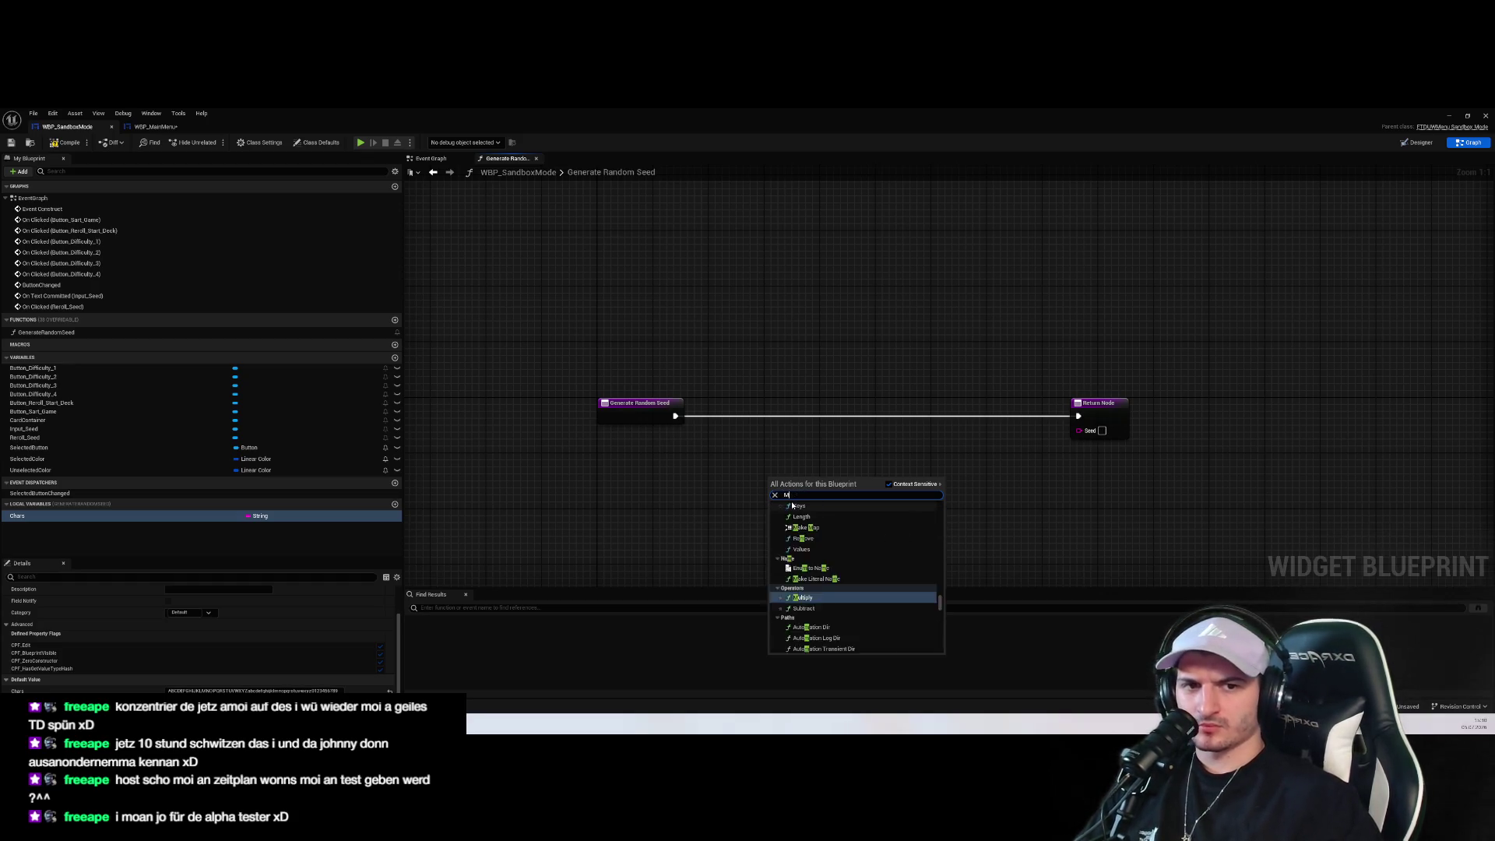
key(BackSpace)
key(BackSpace)
key(BackSpace)
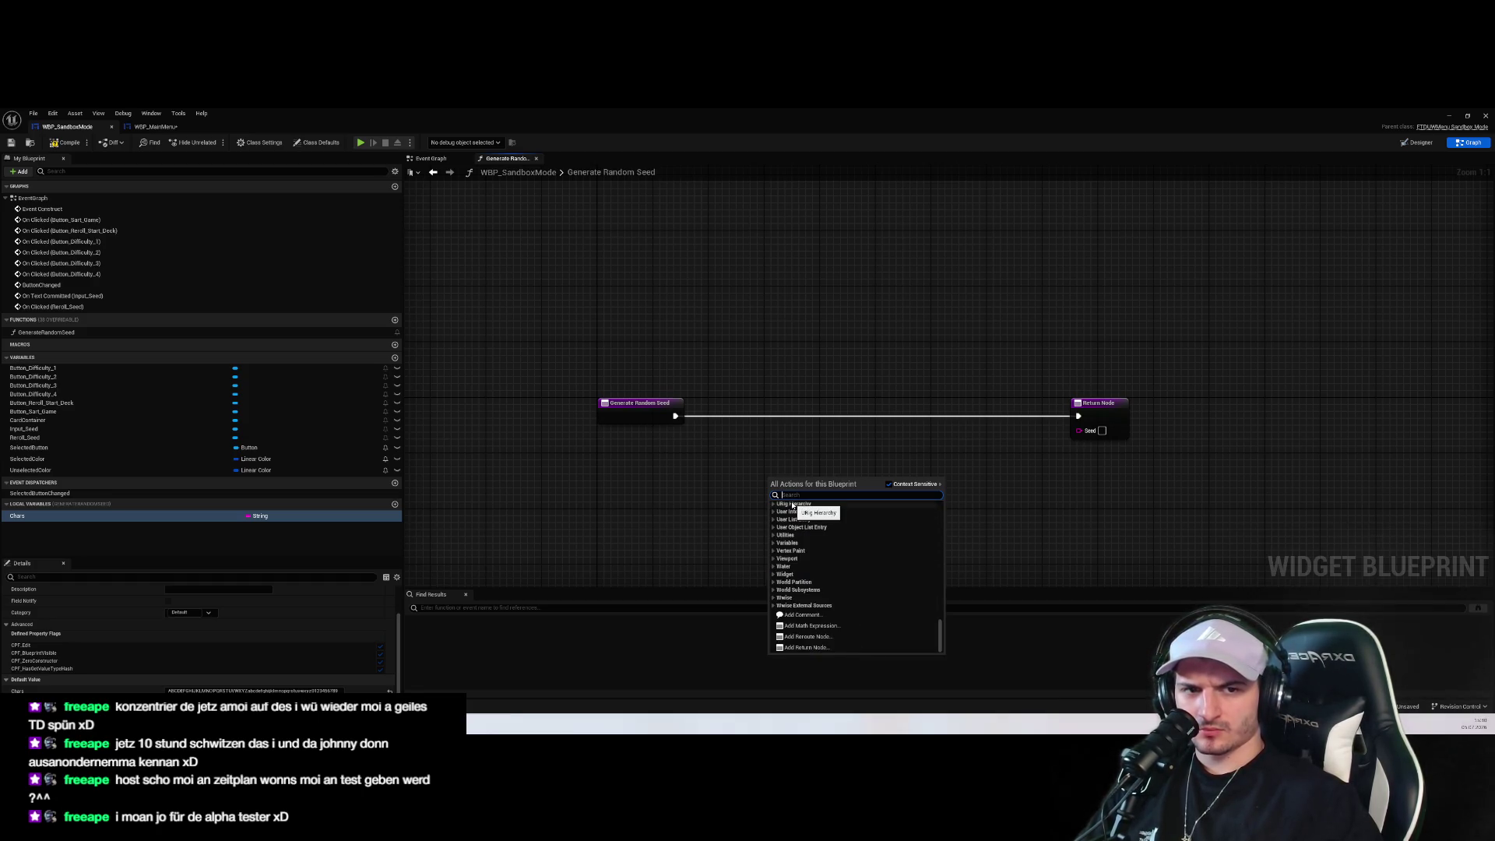
text(rand)
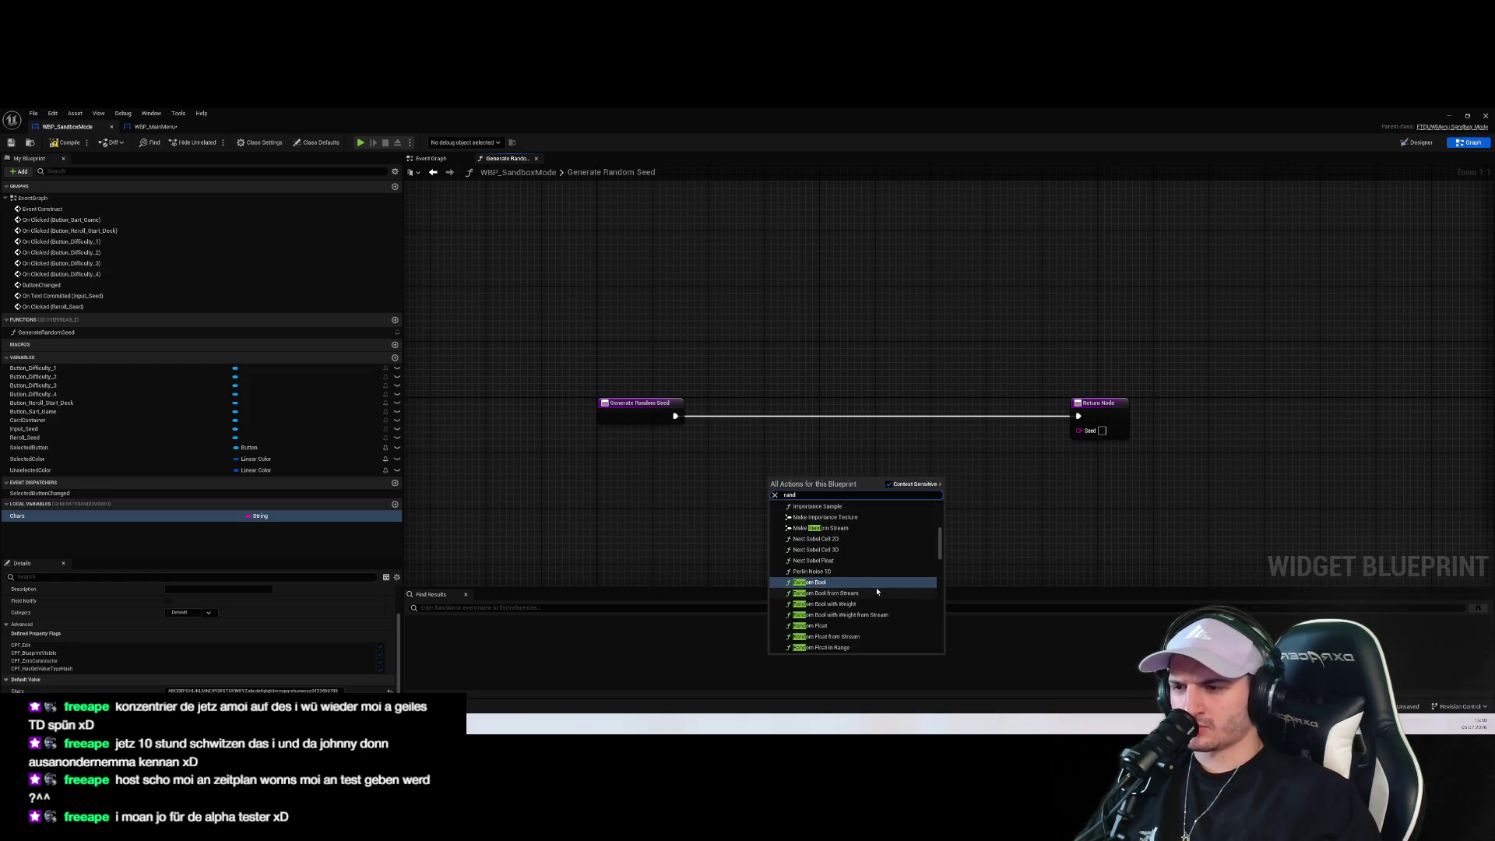
key(BackSpace)
key(BackSpace)
key(BackSpace)
text(range)
scroll(879, 588, up, 5)
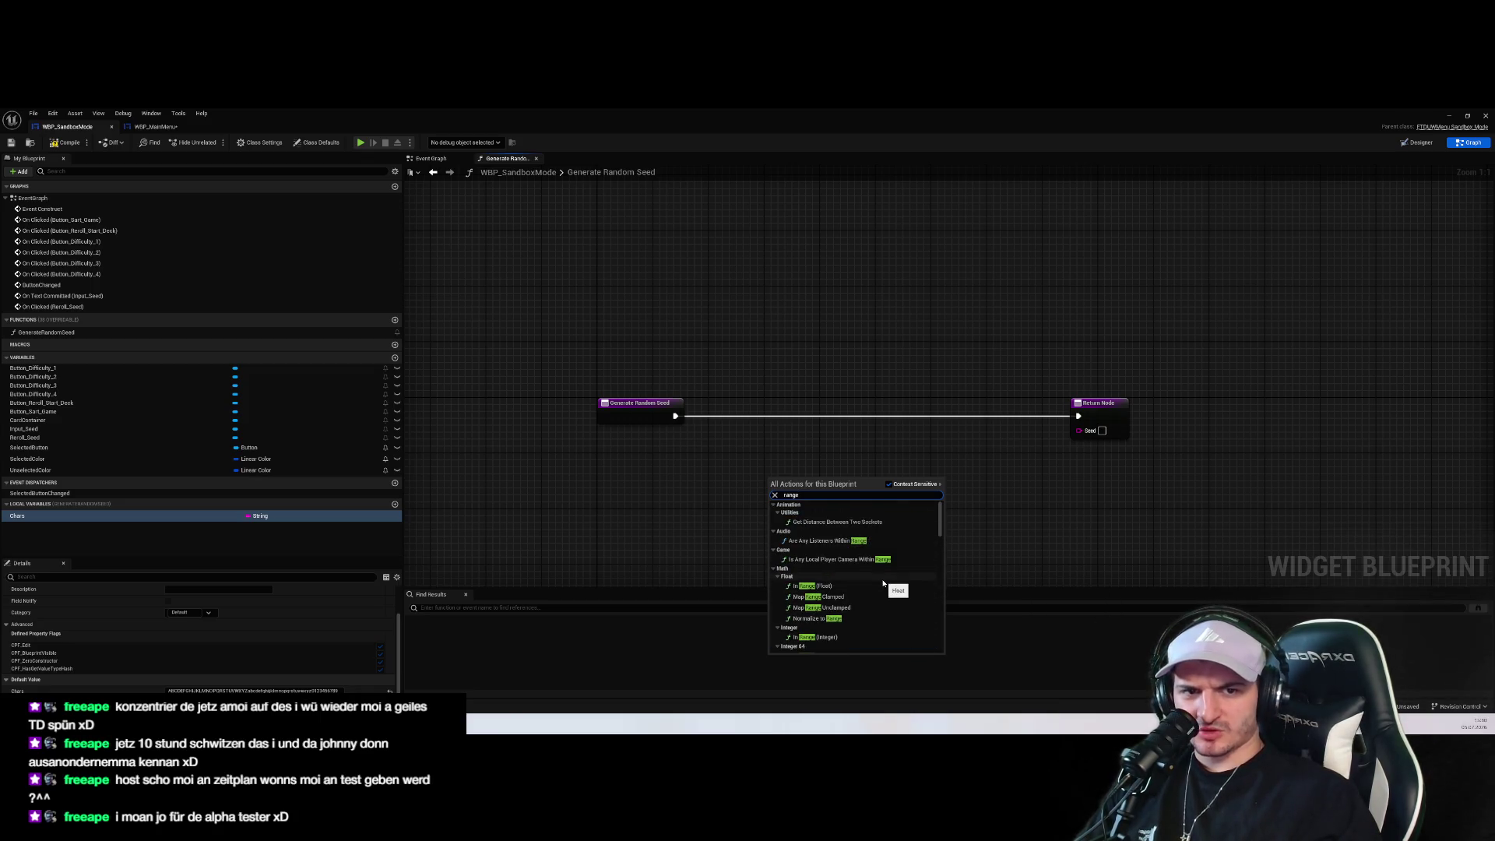
scroll(847, 546, down, 3)
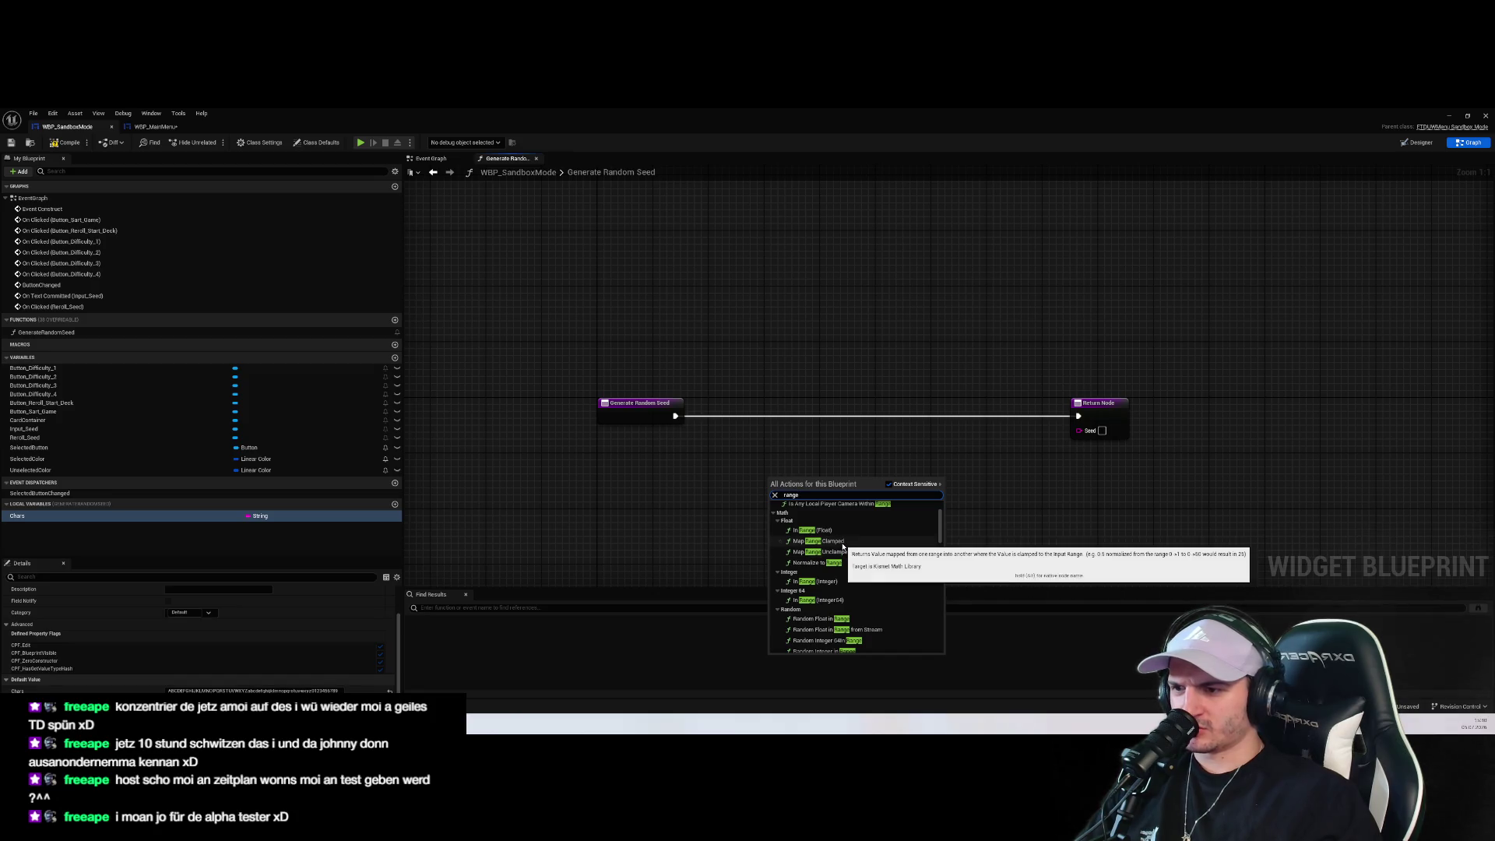
scroll(842, 539, down, 5)
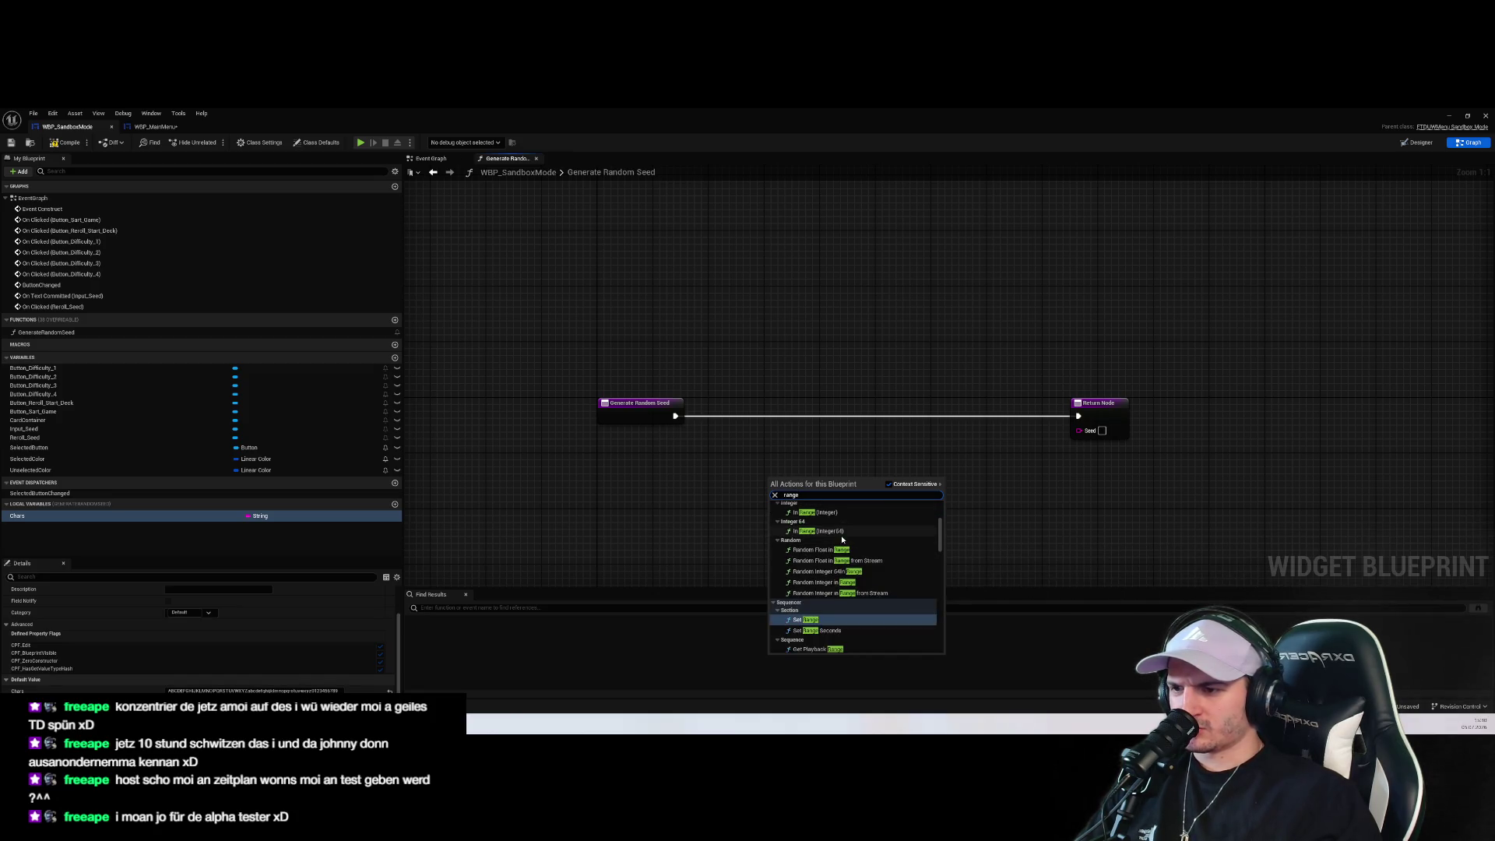
scroll(845, 545, down, 5)
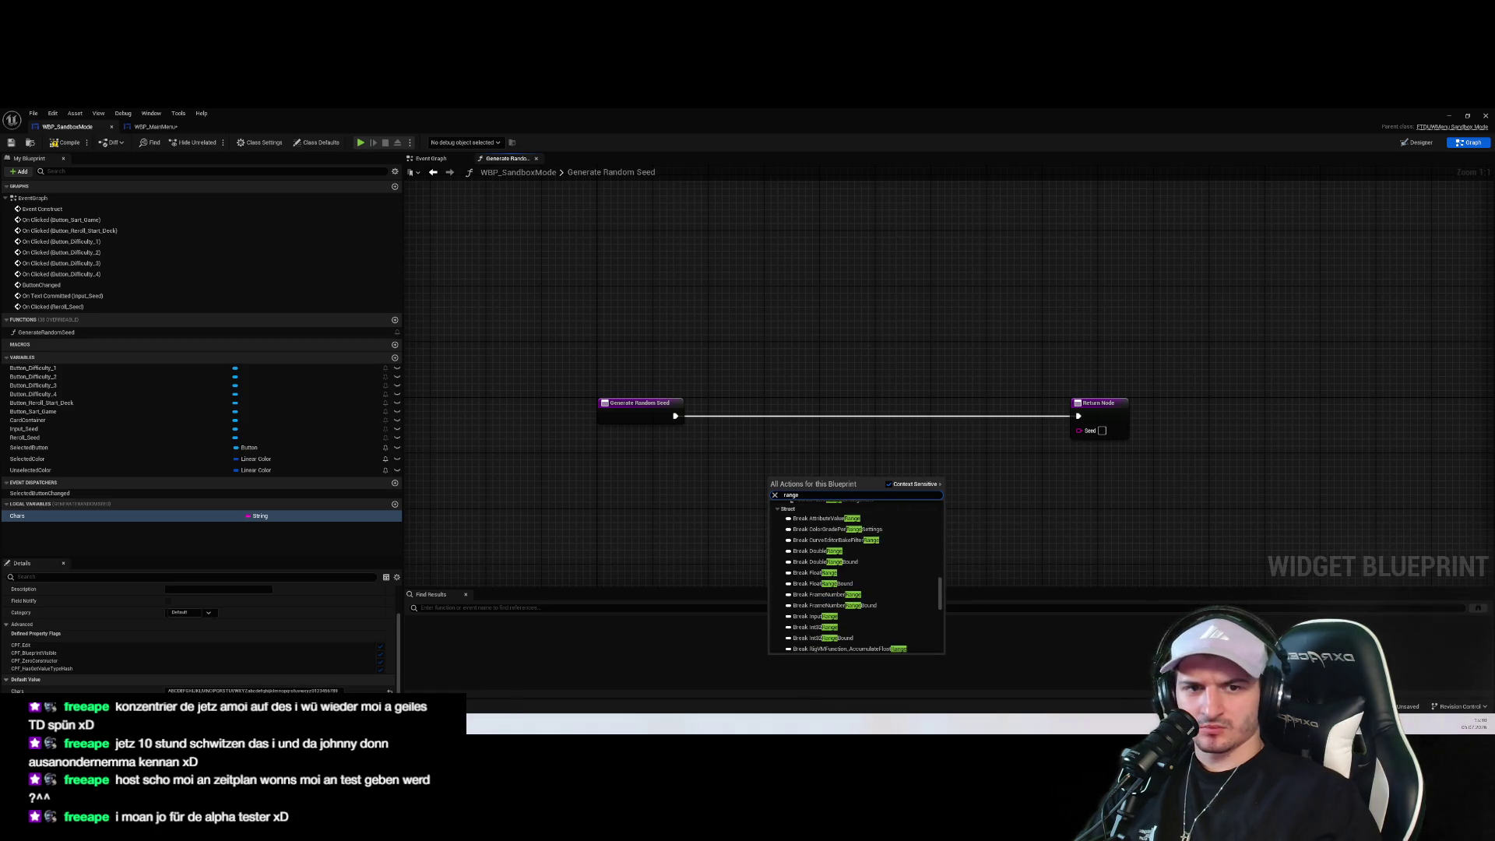
key(Escape)
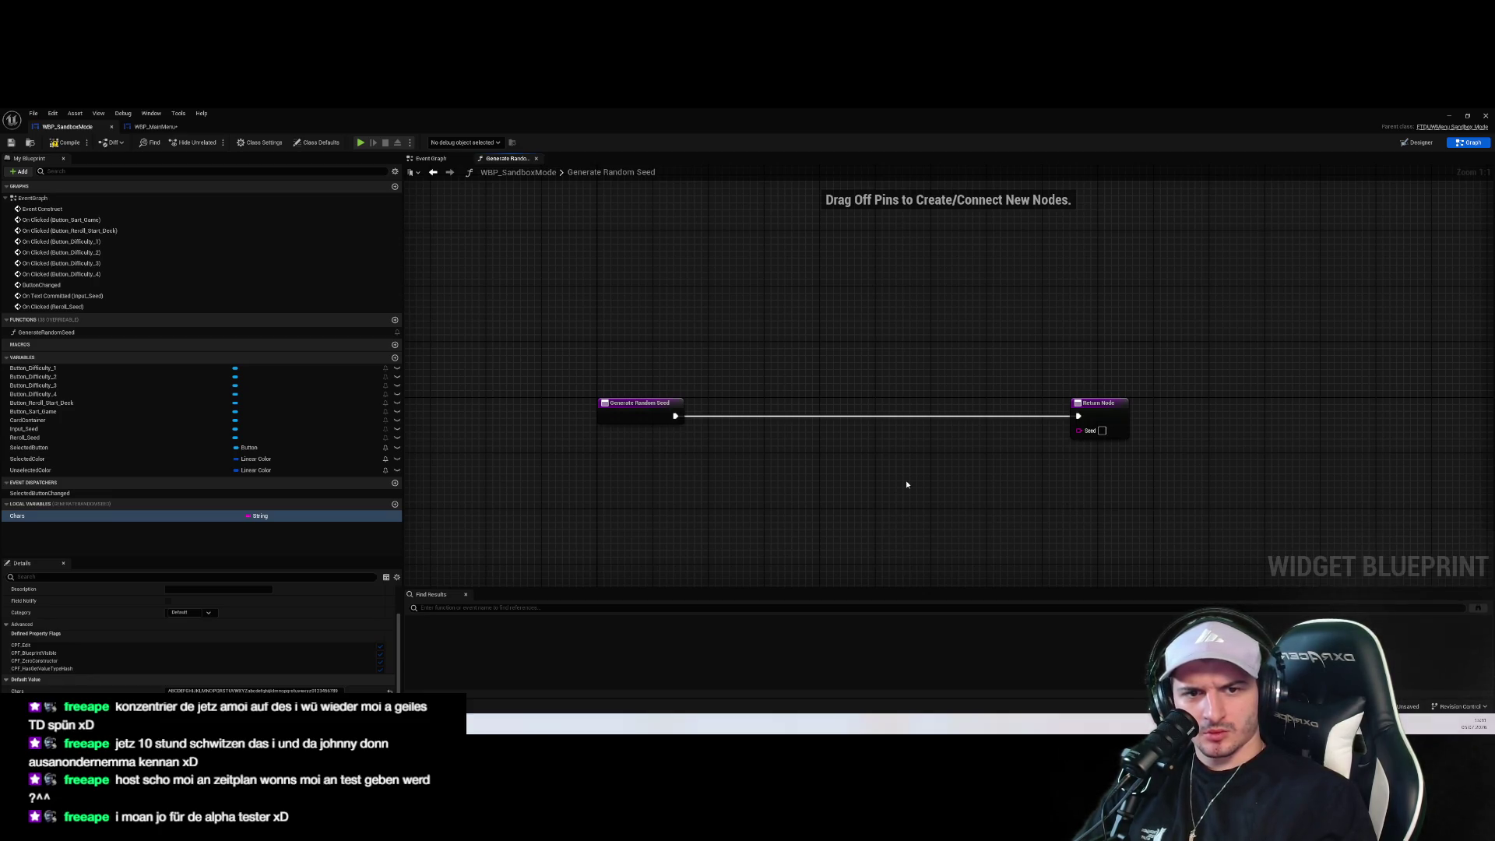
Add and then delete a Random Integer 64 node and a Random Integer from Stream node
right_click(868, 505)
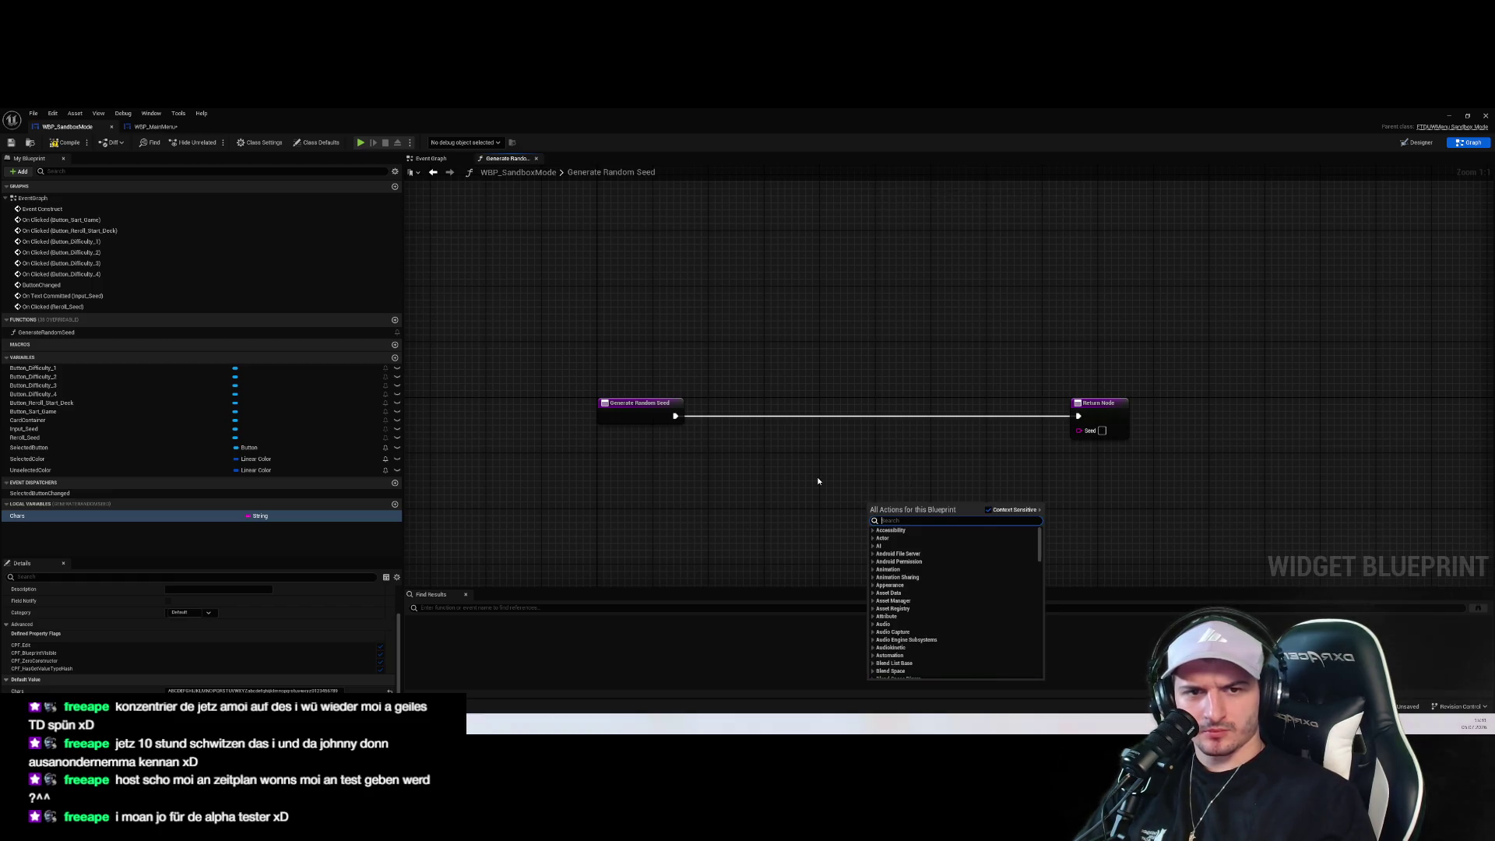
text(random)
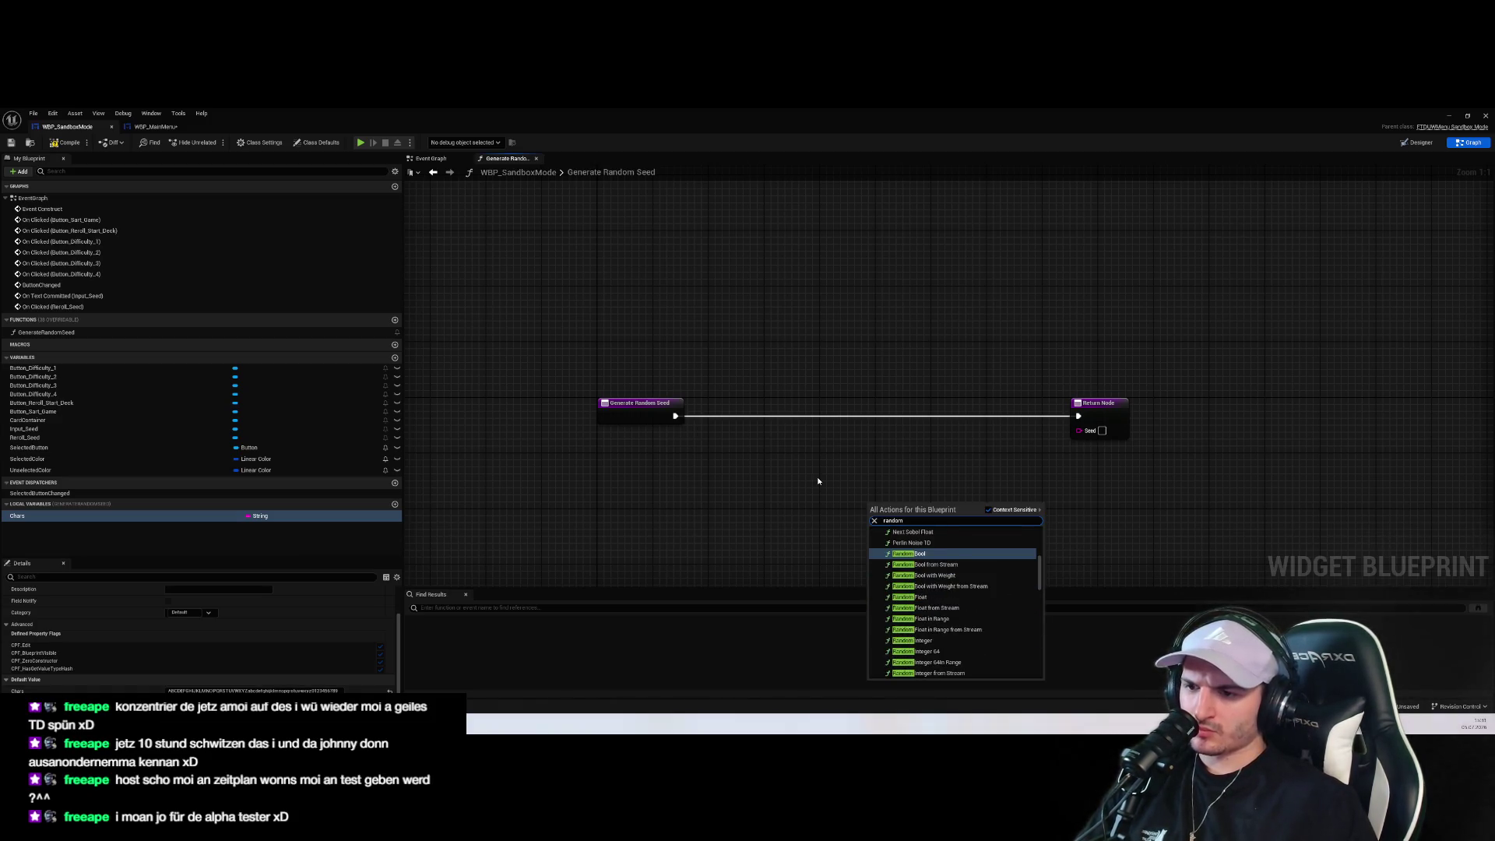
key(Down)
key(Down)
key(Down)
key(Return)
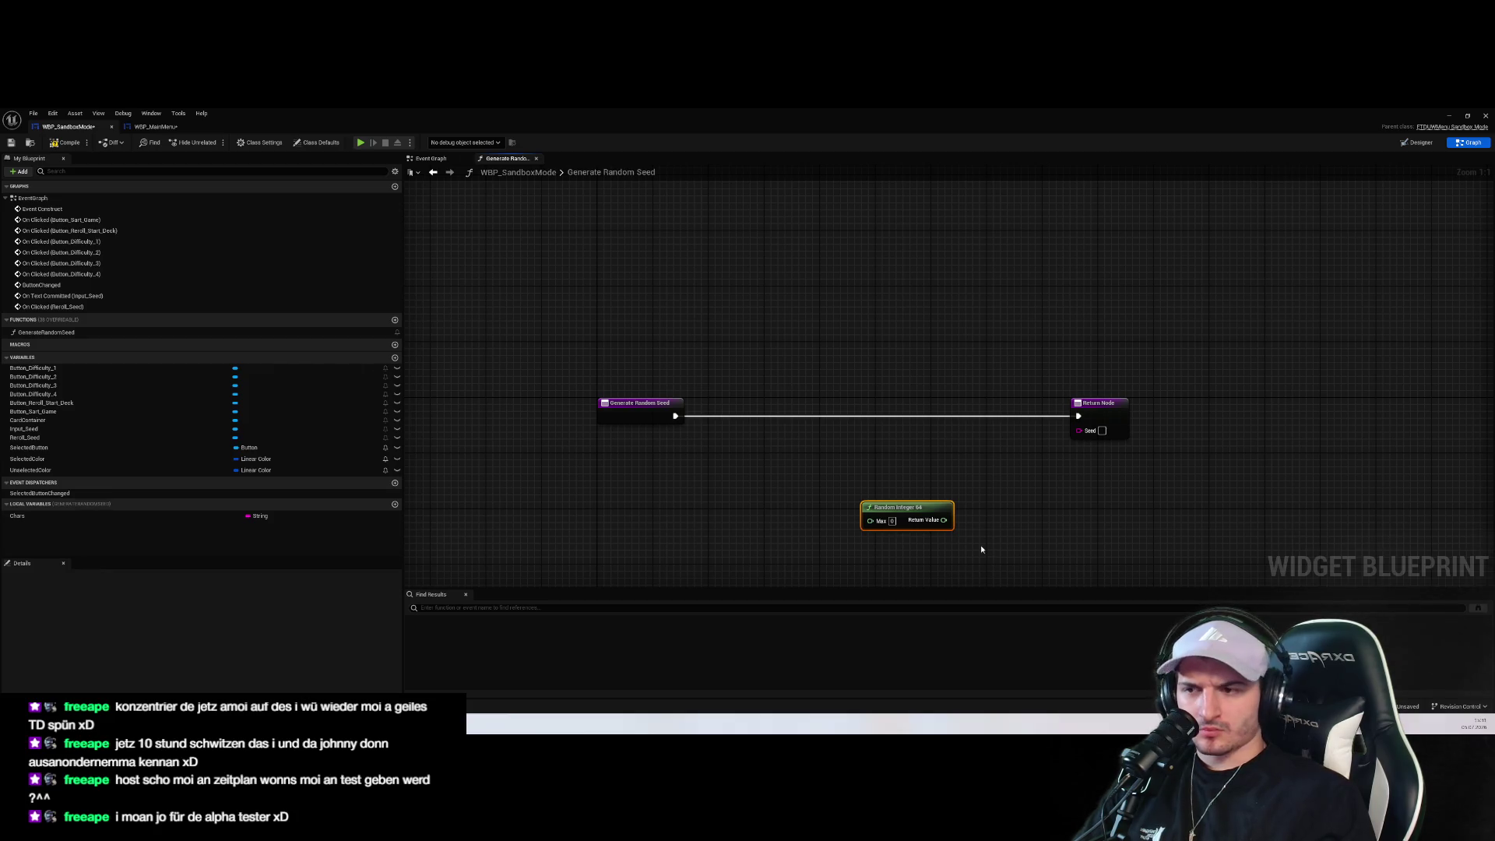
key(Delete)
right_click(818, 499)
text(random int)
key(Down)
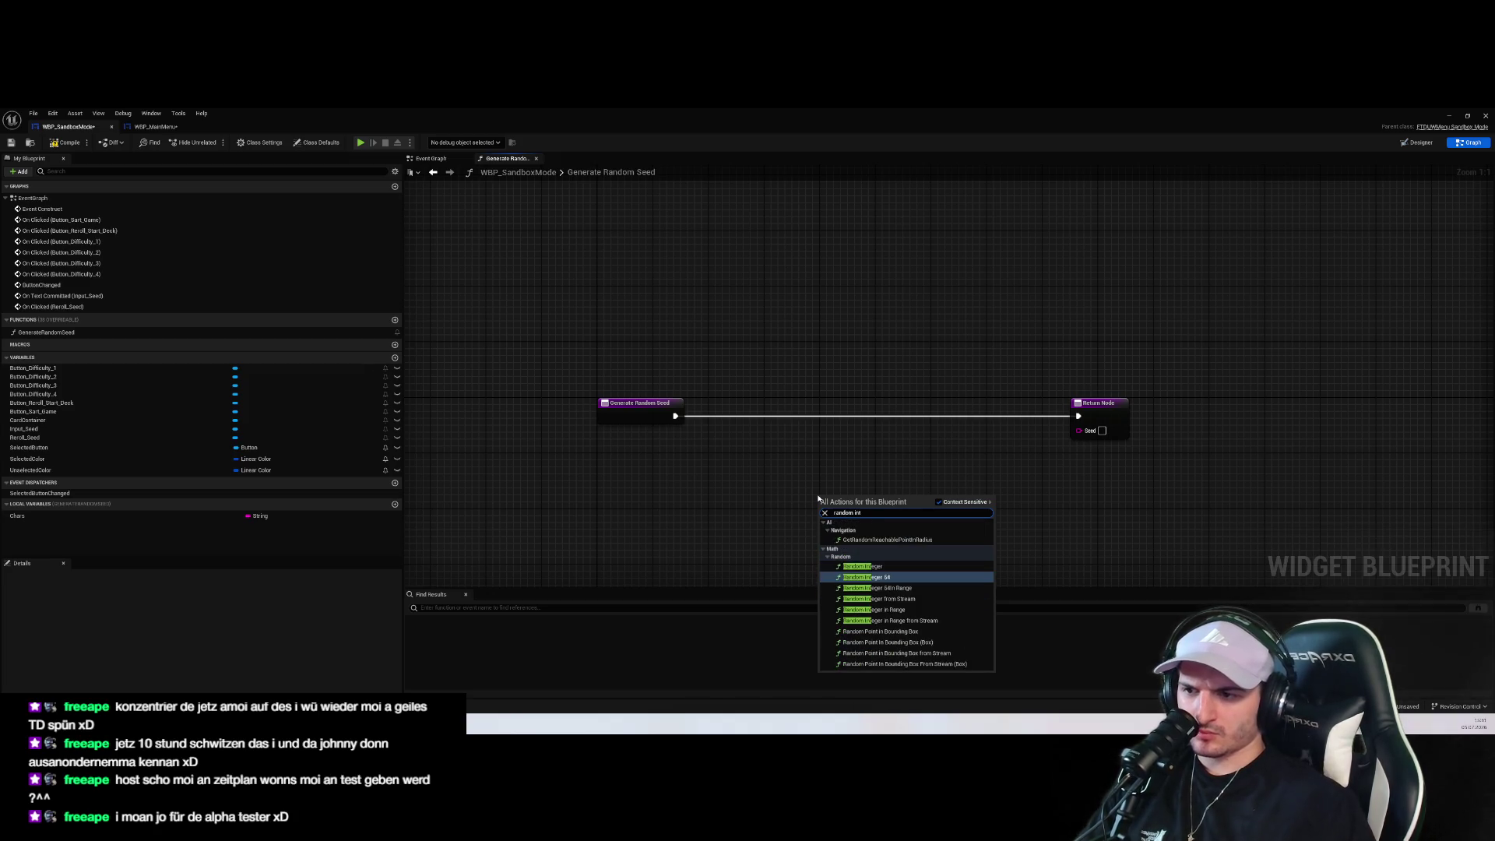
text(eger)
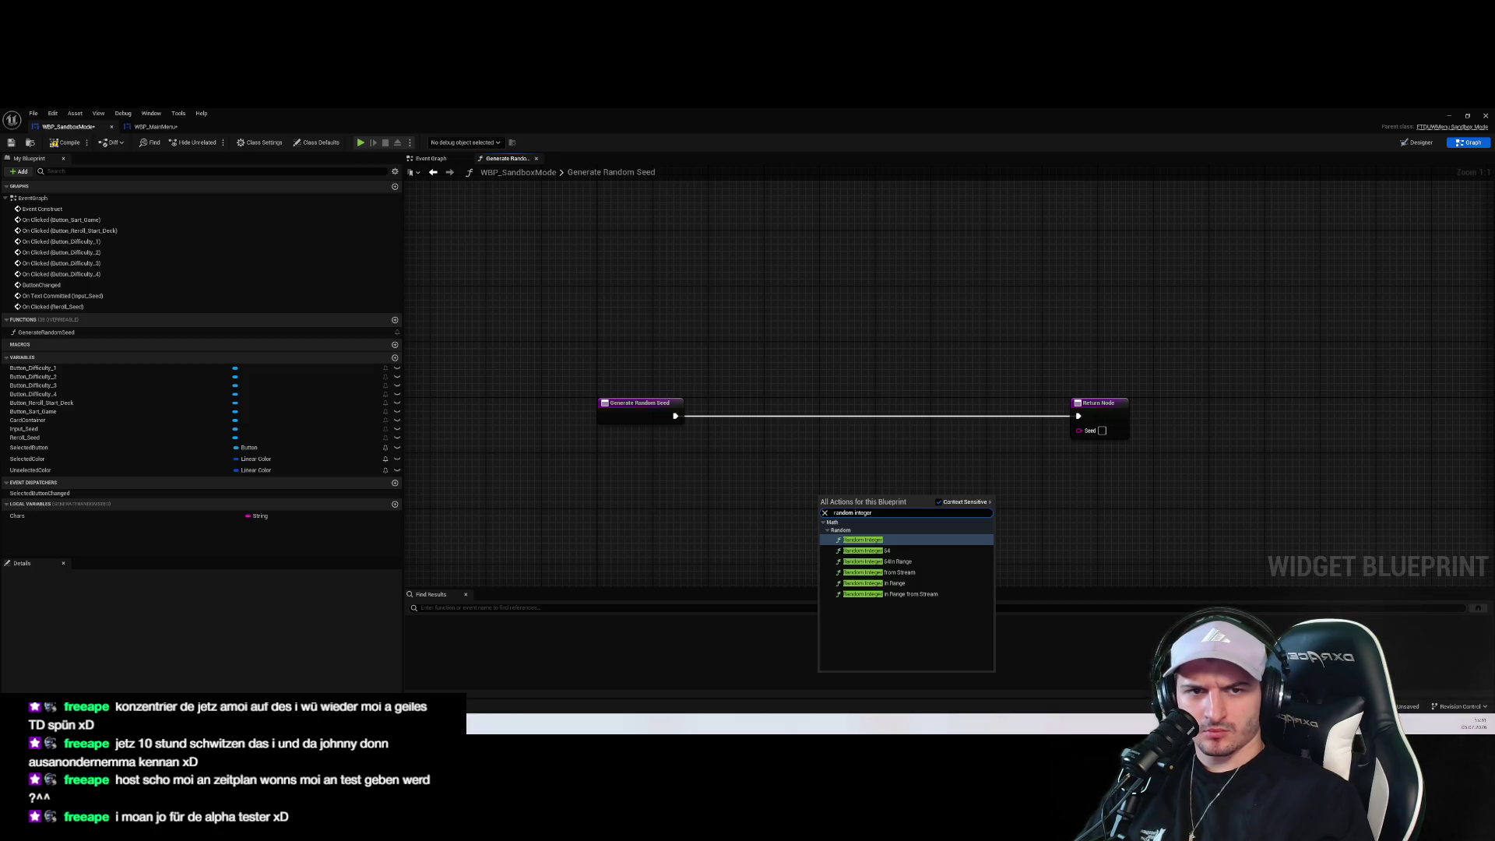
click(912, 572)
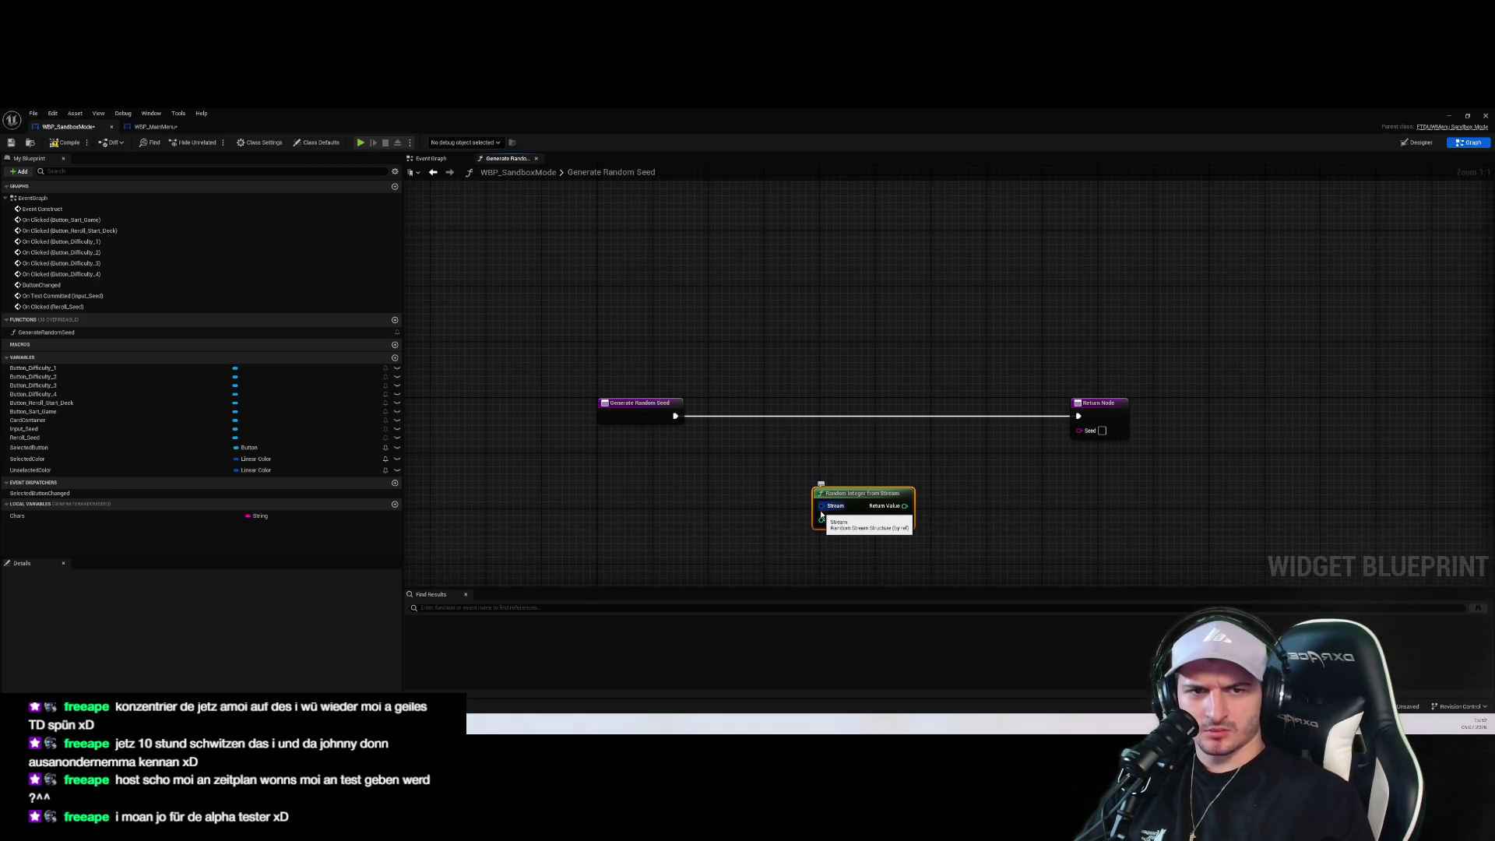
key(Delete)
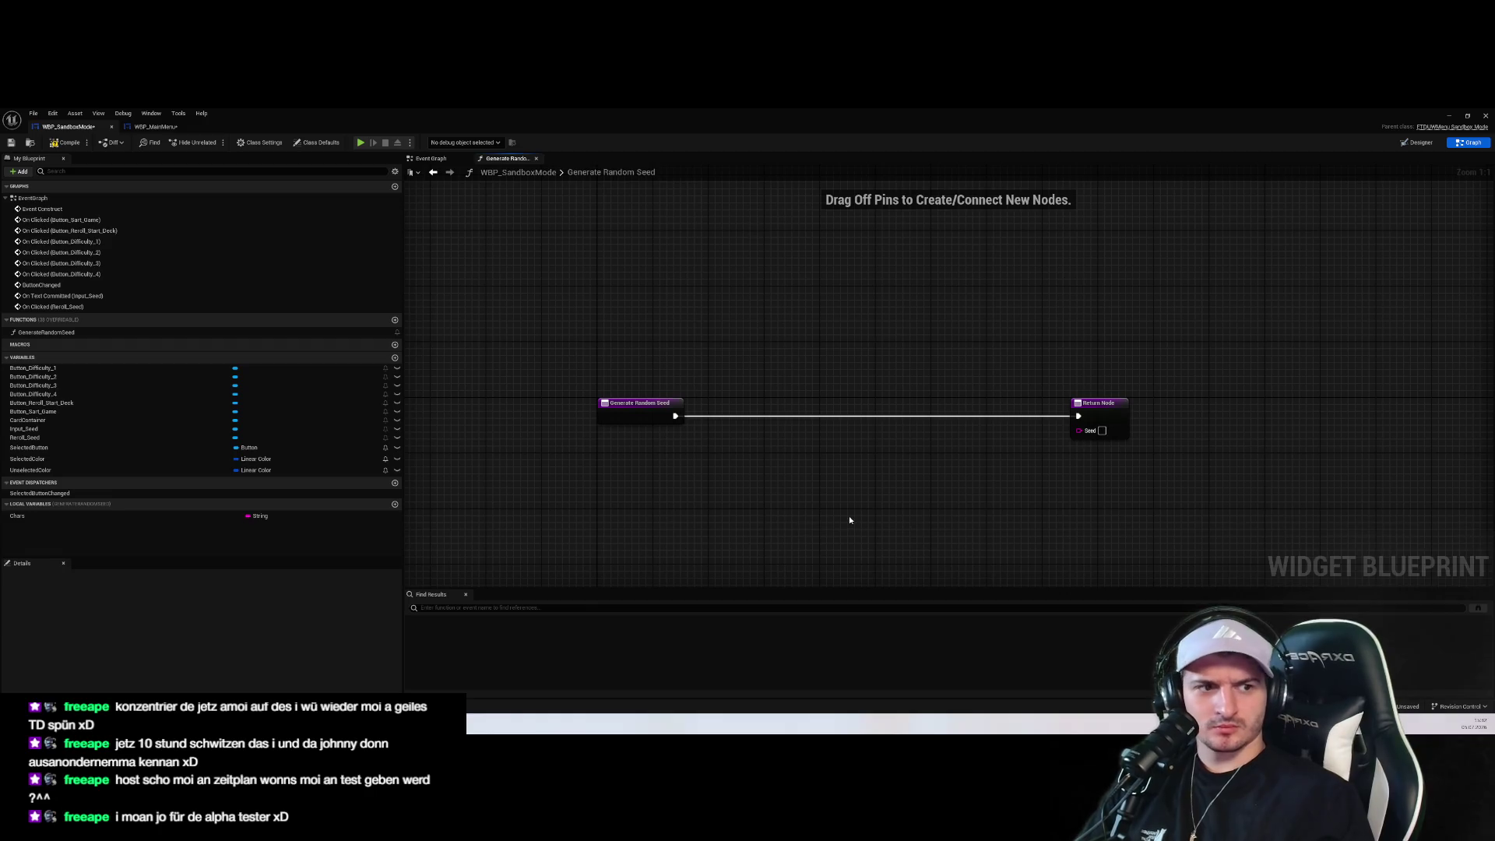
Add a Random Integer in Range node with Max set to 12
right_click(850, 519)
text(random in)
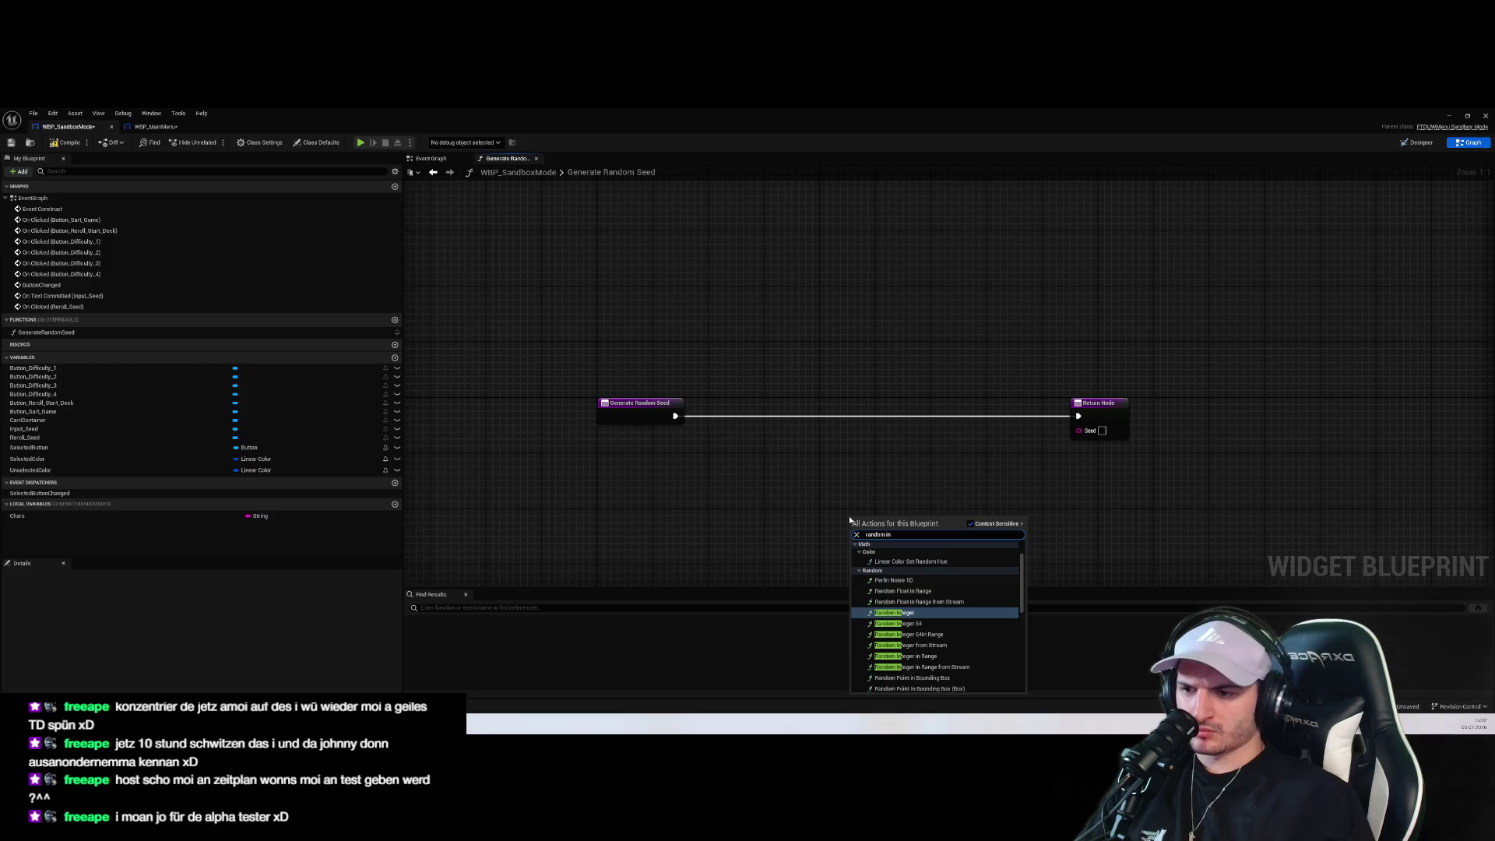
click(905, 655)
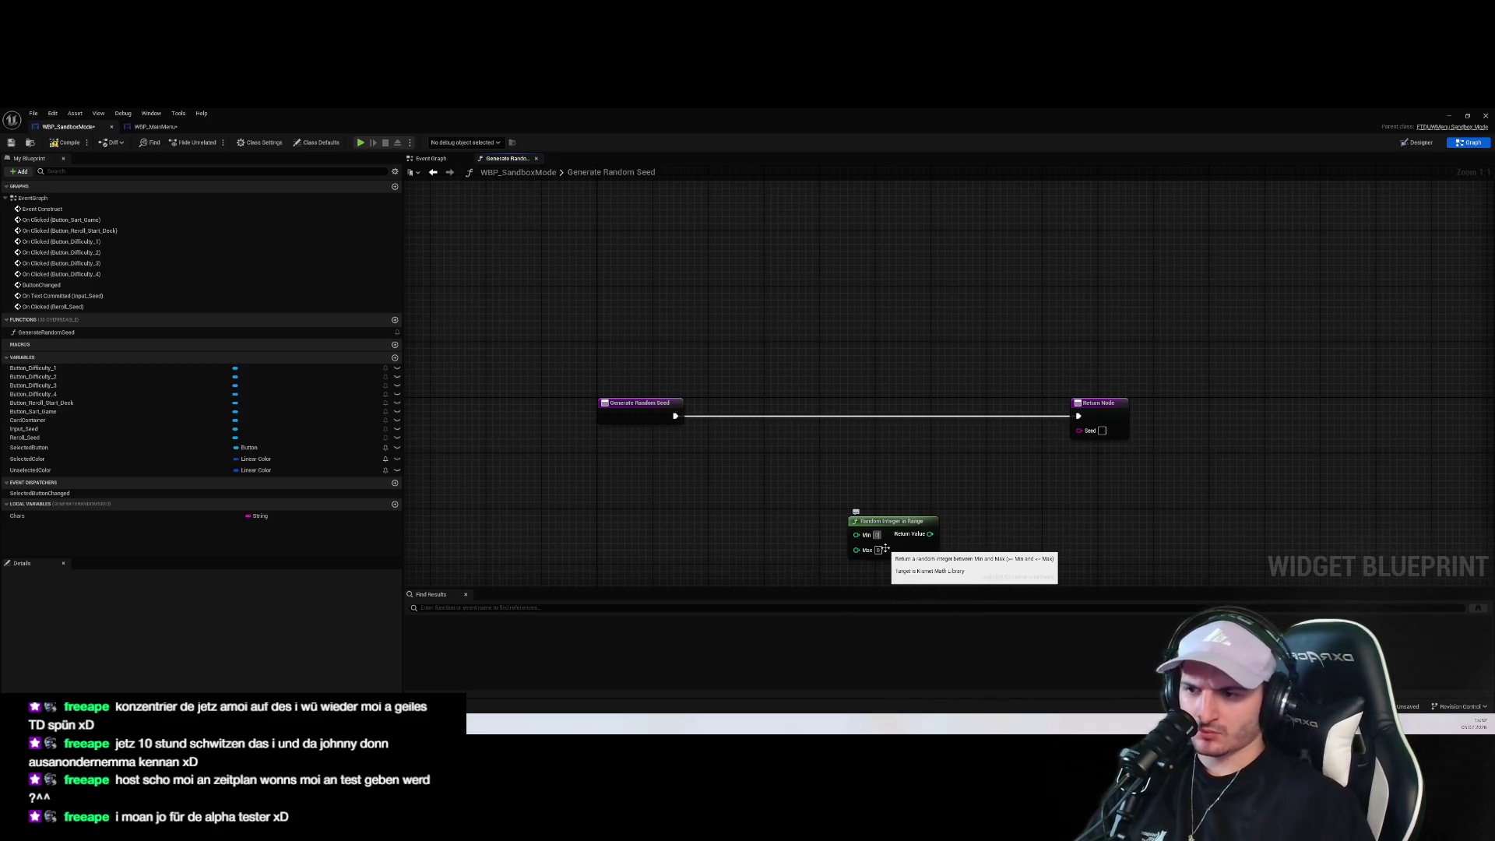
text(12)
mouse_move(951, 507)
mouse_down()
mouse_move(904, 437)
mouse_move(948, 464)
mouse_up()
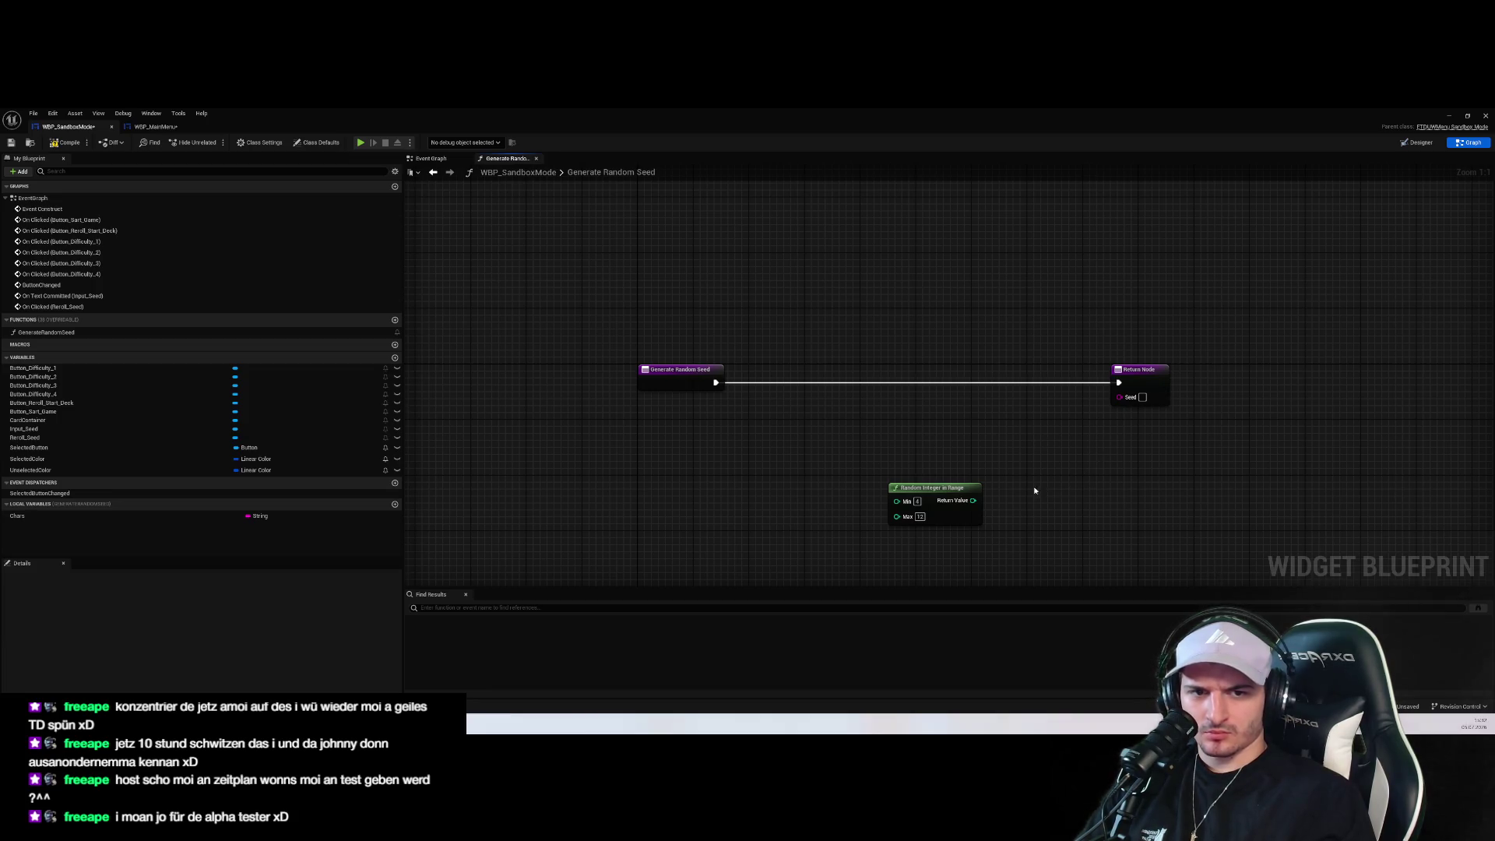
Add a For Loop node and drop it onto the execution wire after the entry
right_click(844, 427)
click(777, 427)
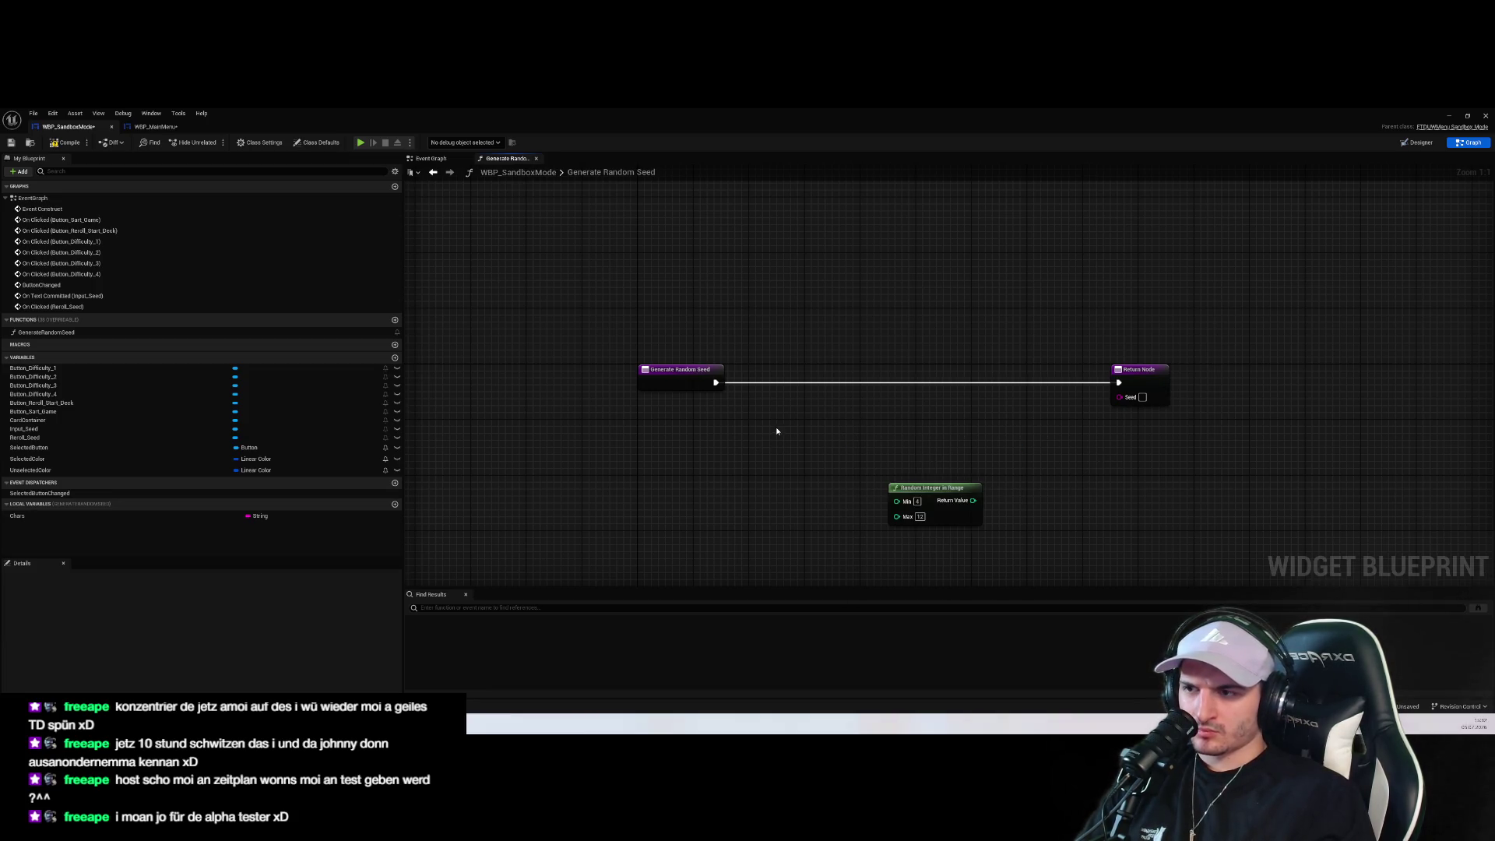
right_click(873, 431)
text(for)
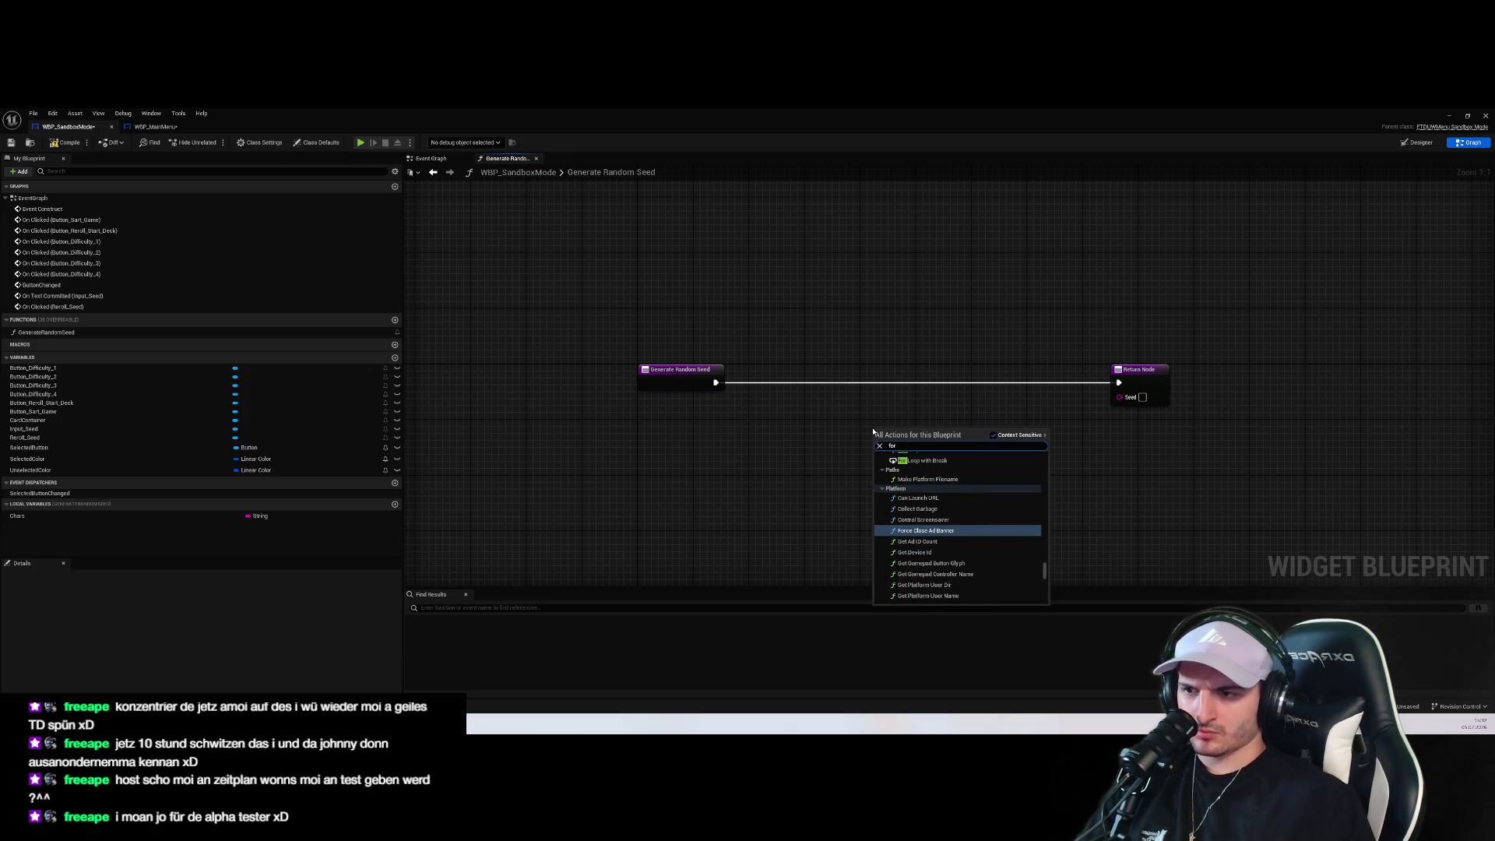
click(936, 471)
drag(923, 443, 966, 340)
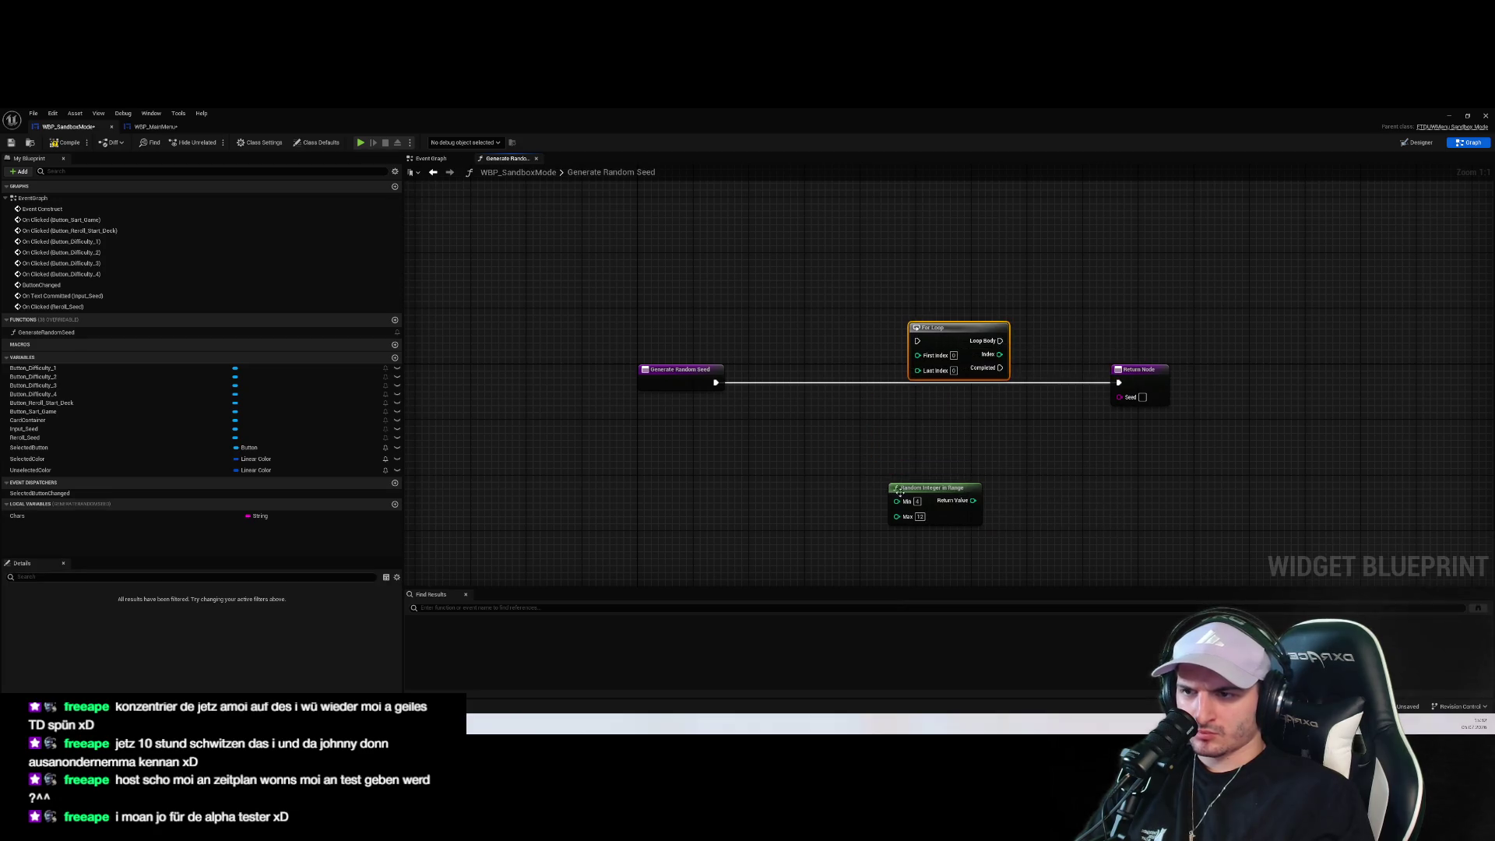
drag(931, 488, 763, 433)
drag(966, 340, 932, 381)
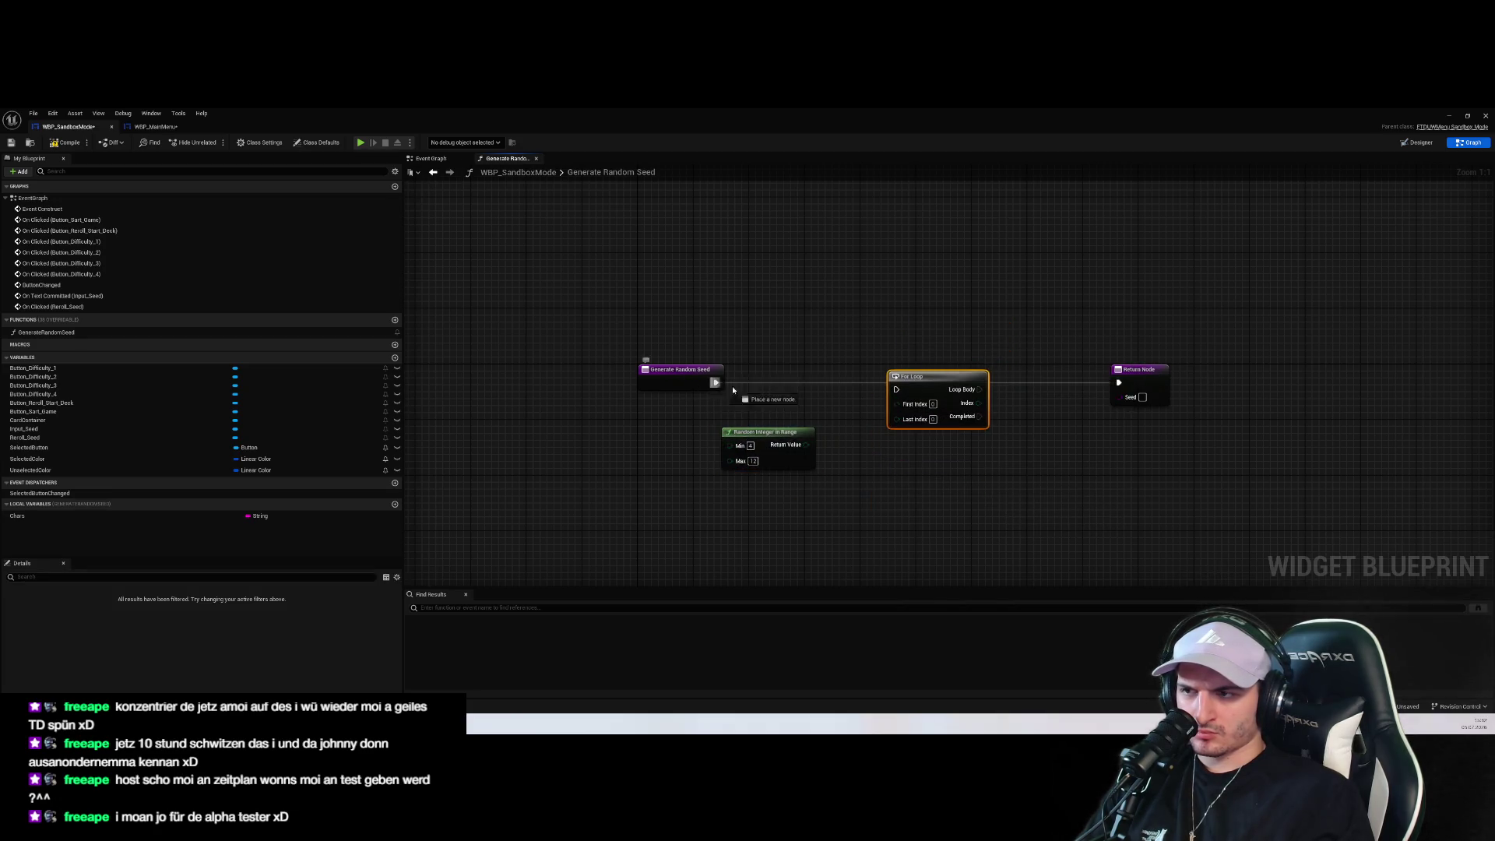
click(1007, 467)
Edit the For Loop's Last Index and add a second local variable
mouse_move(1008, 468)
mouse_down()
mouse_move(991, 534)
mouse_move(1001, 447)
mouse_up()
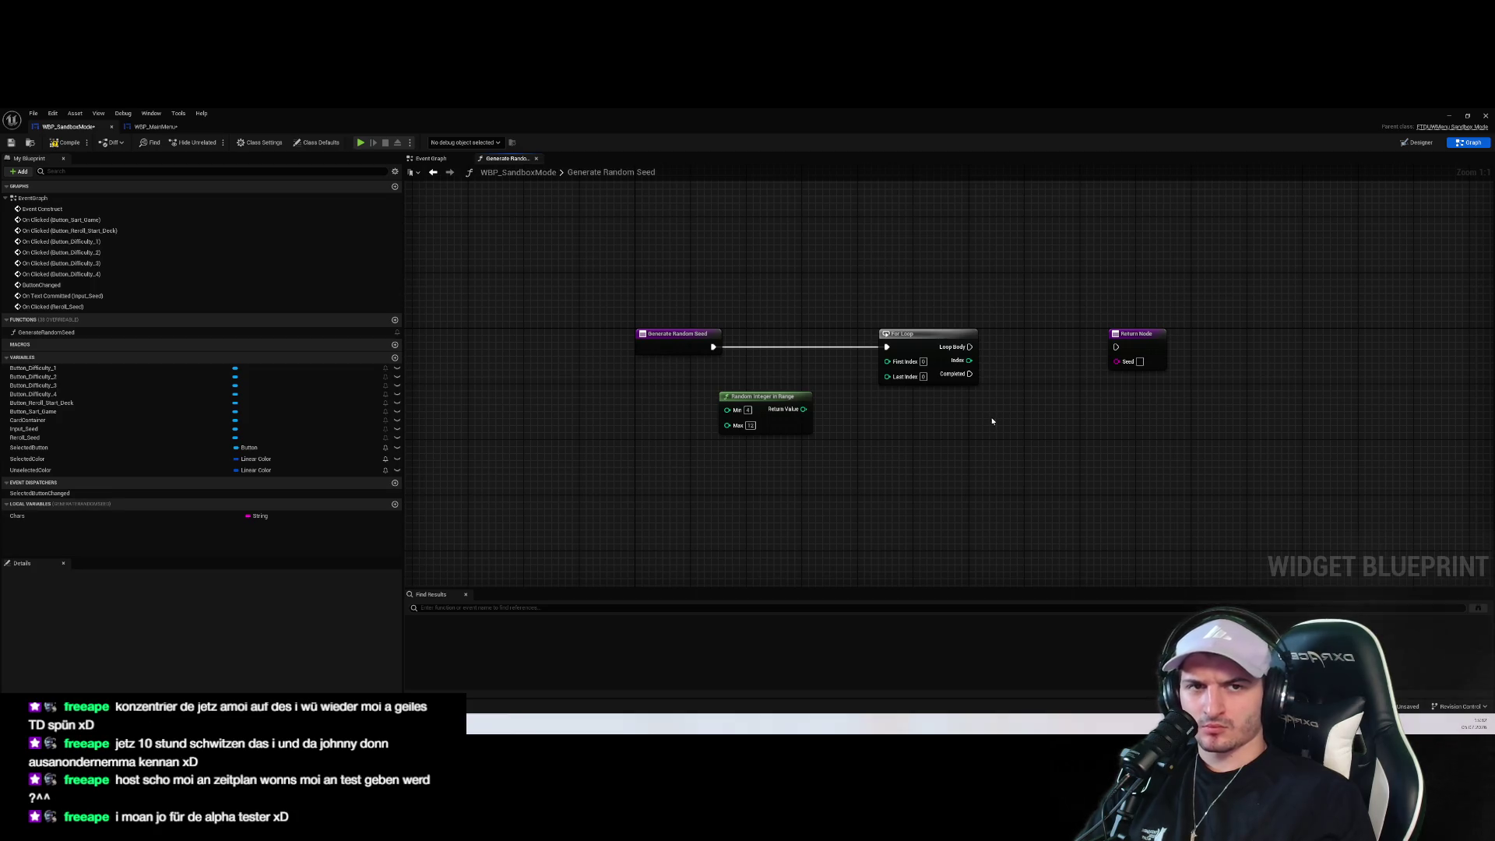
click(923, 376)
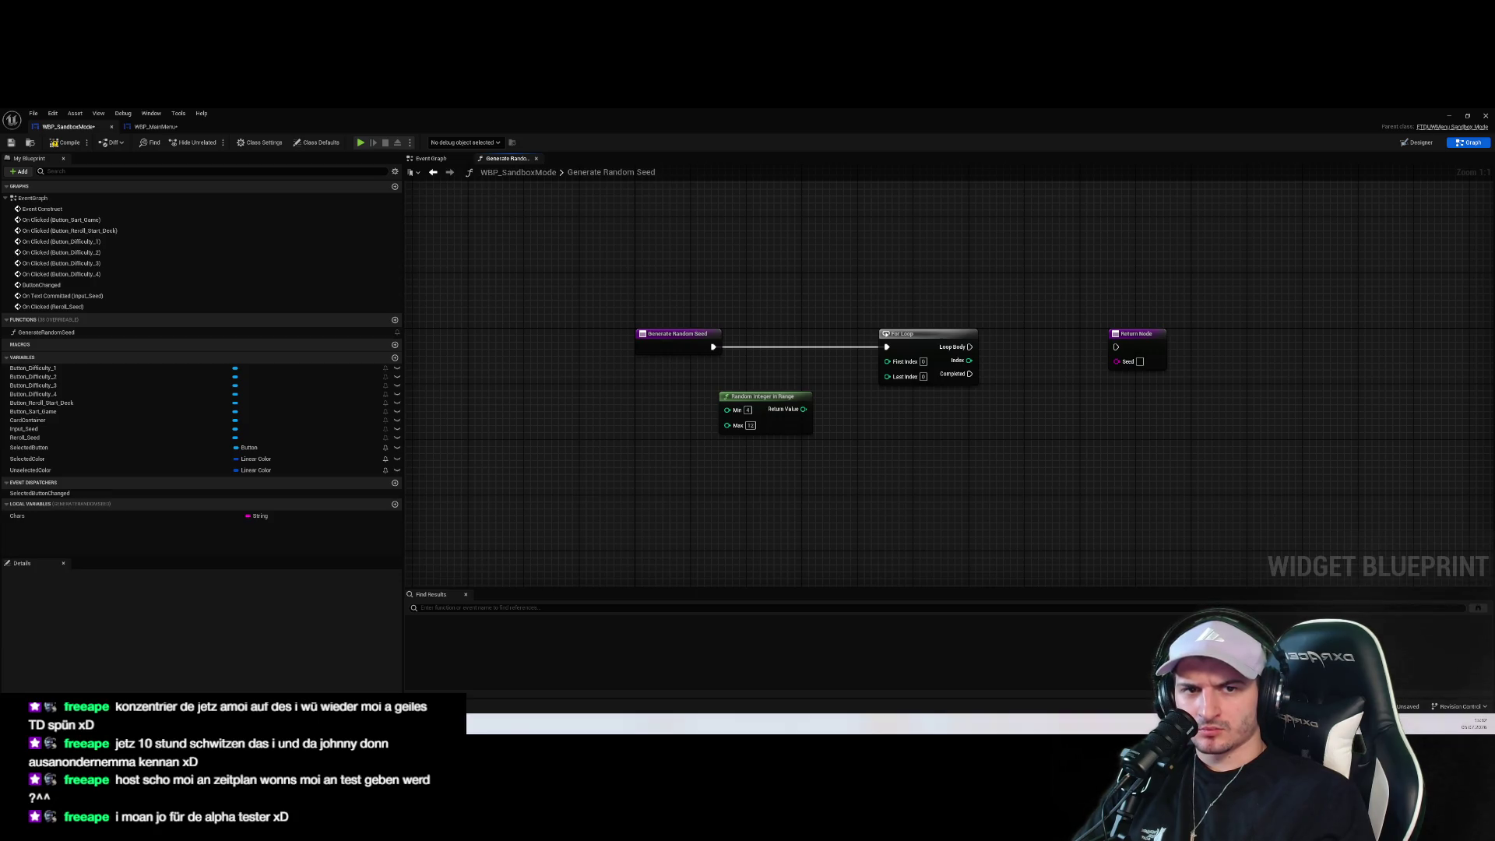
drag(771, 399, 698, 424)
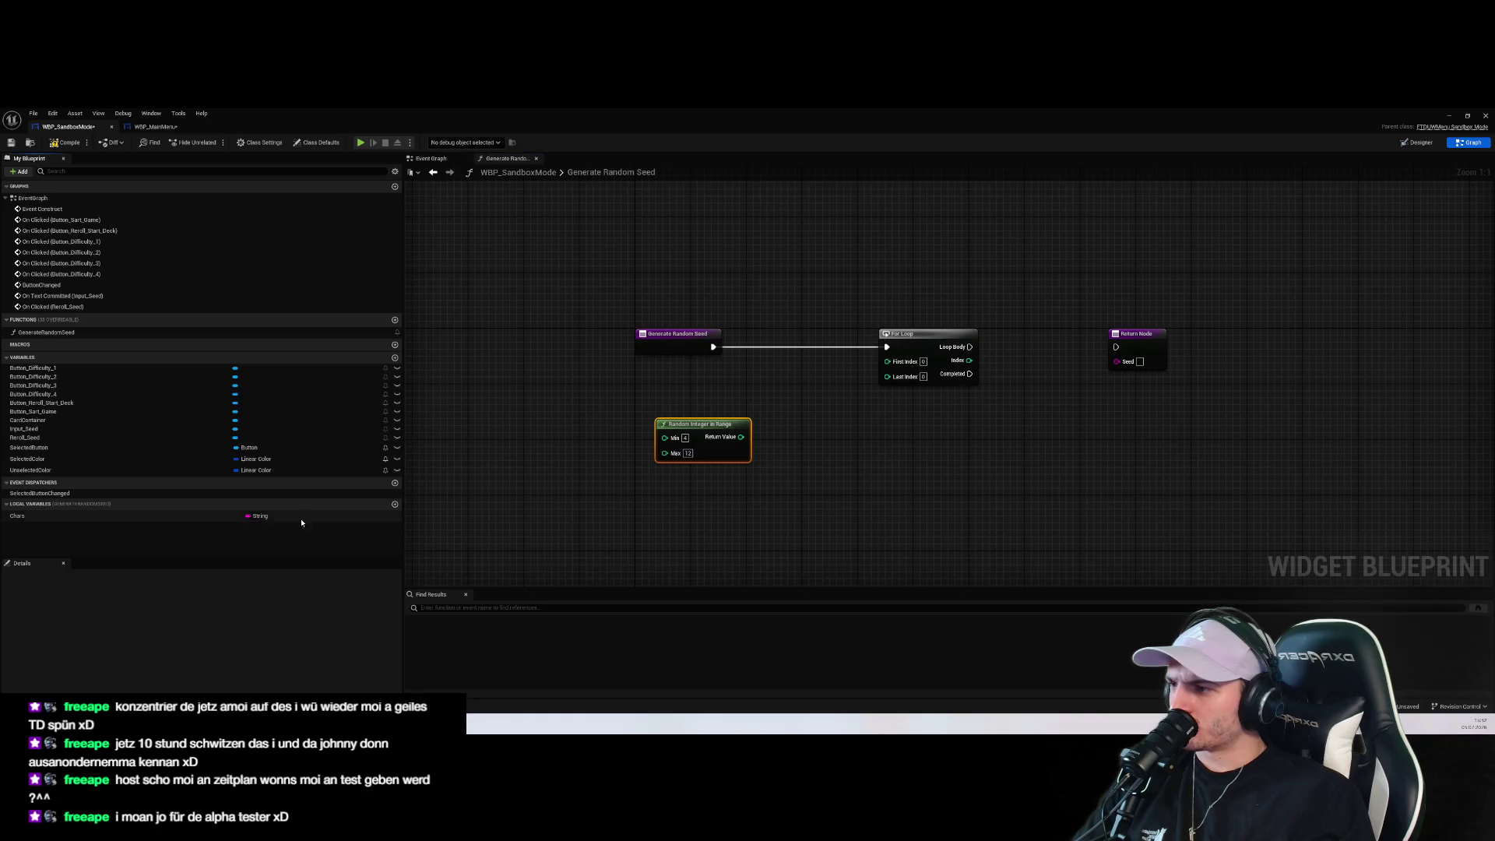
click(395, 504)
Name the new local variable Length and make it an Integer
text(Length)
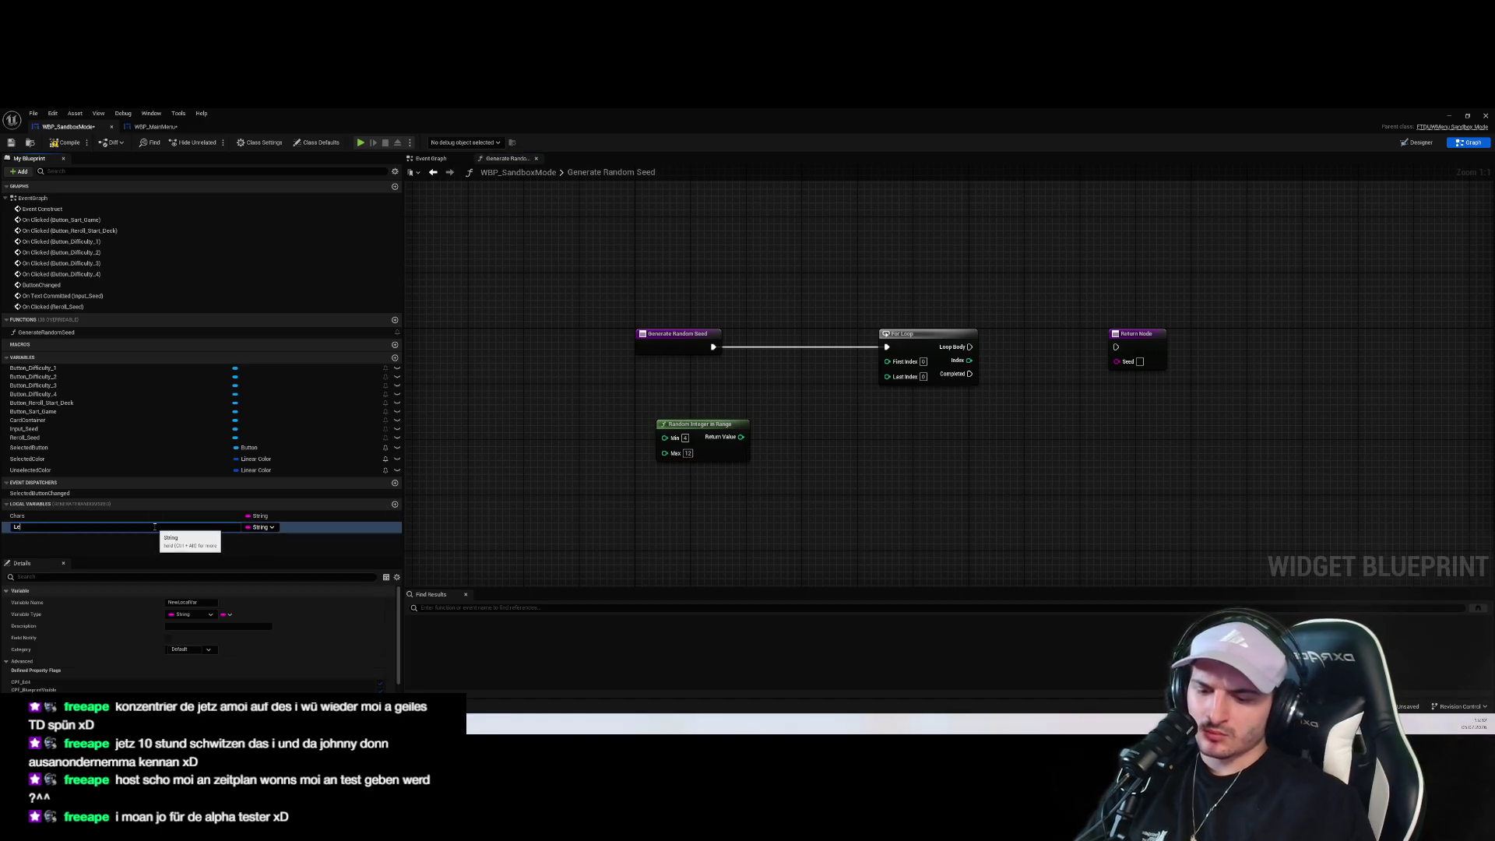
key(Return)
click(257, 528)
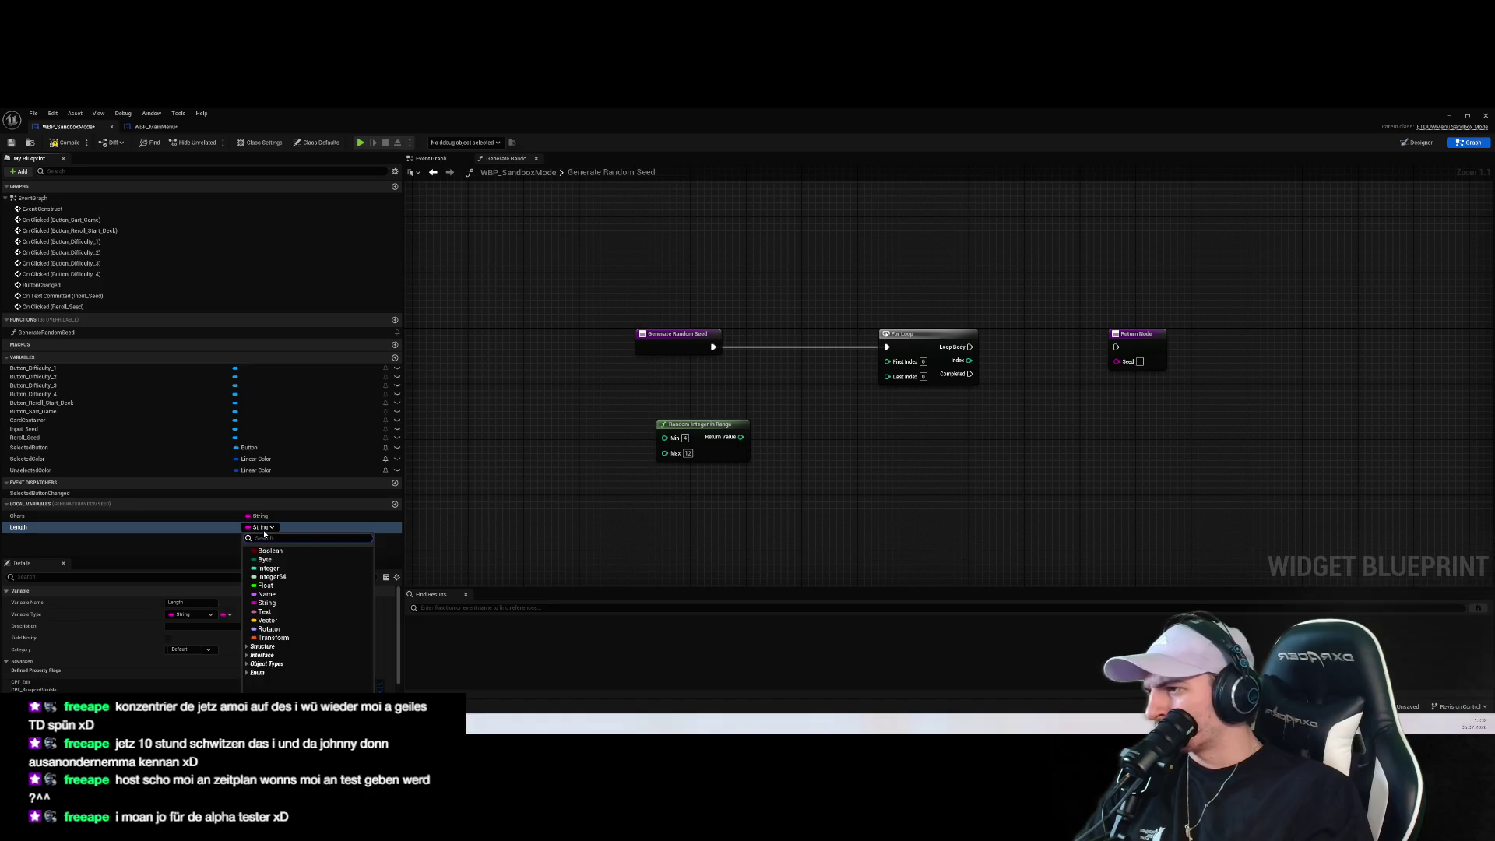
text(numb)
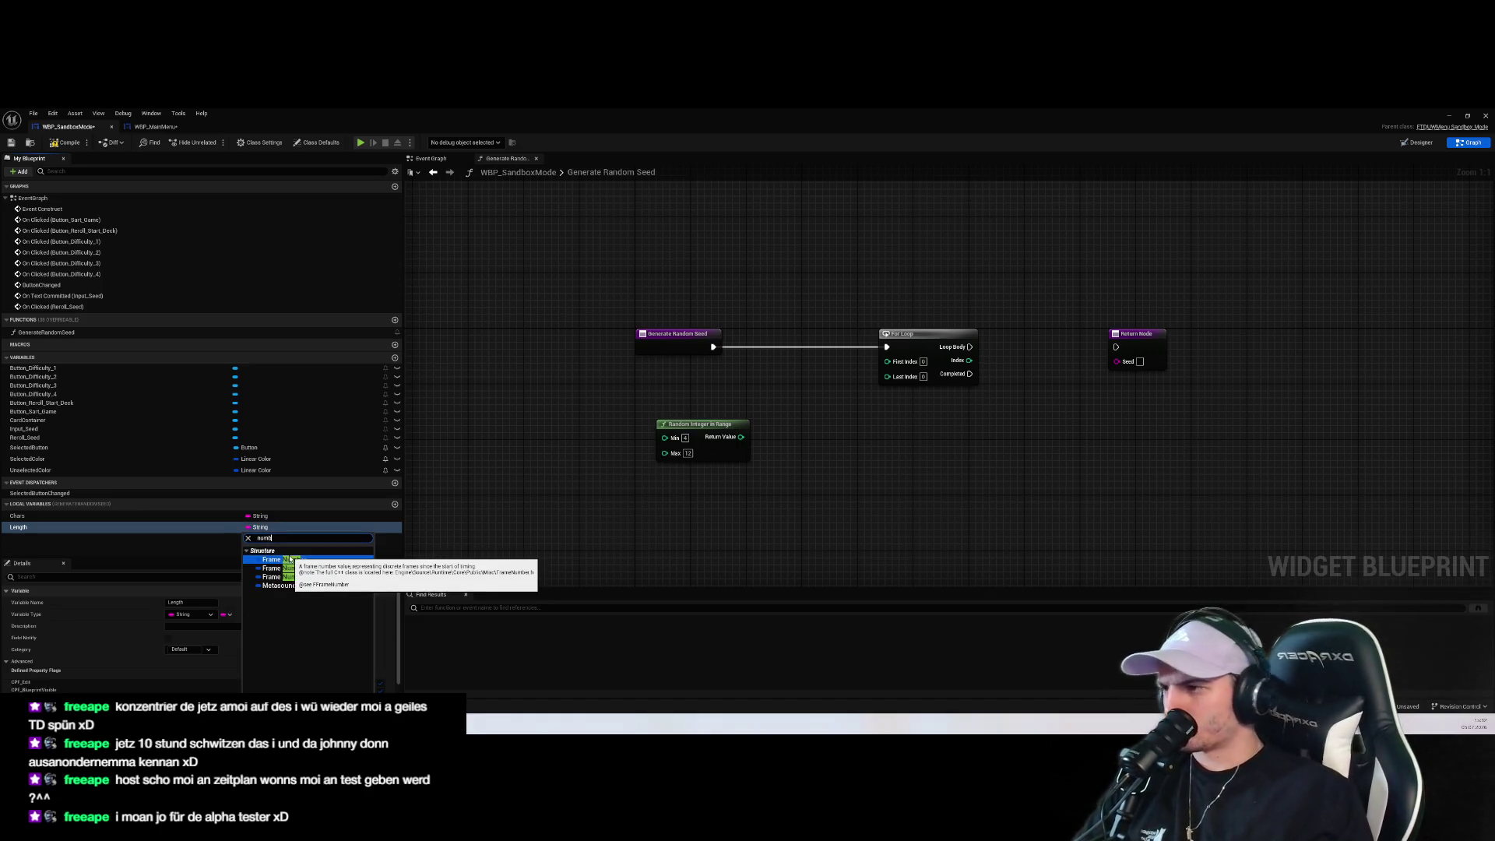
key(BackSpace)
key(BackSpace)
key(BackSpace)
text(int)
scroll(315, 619, up, 10)
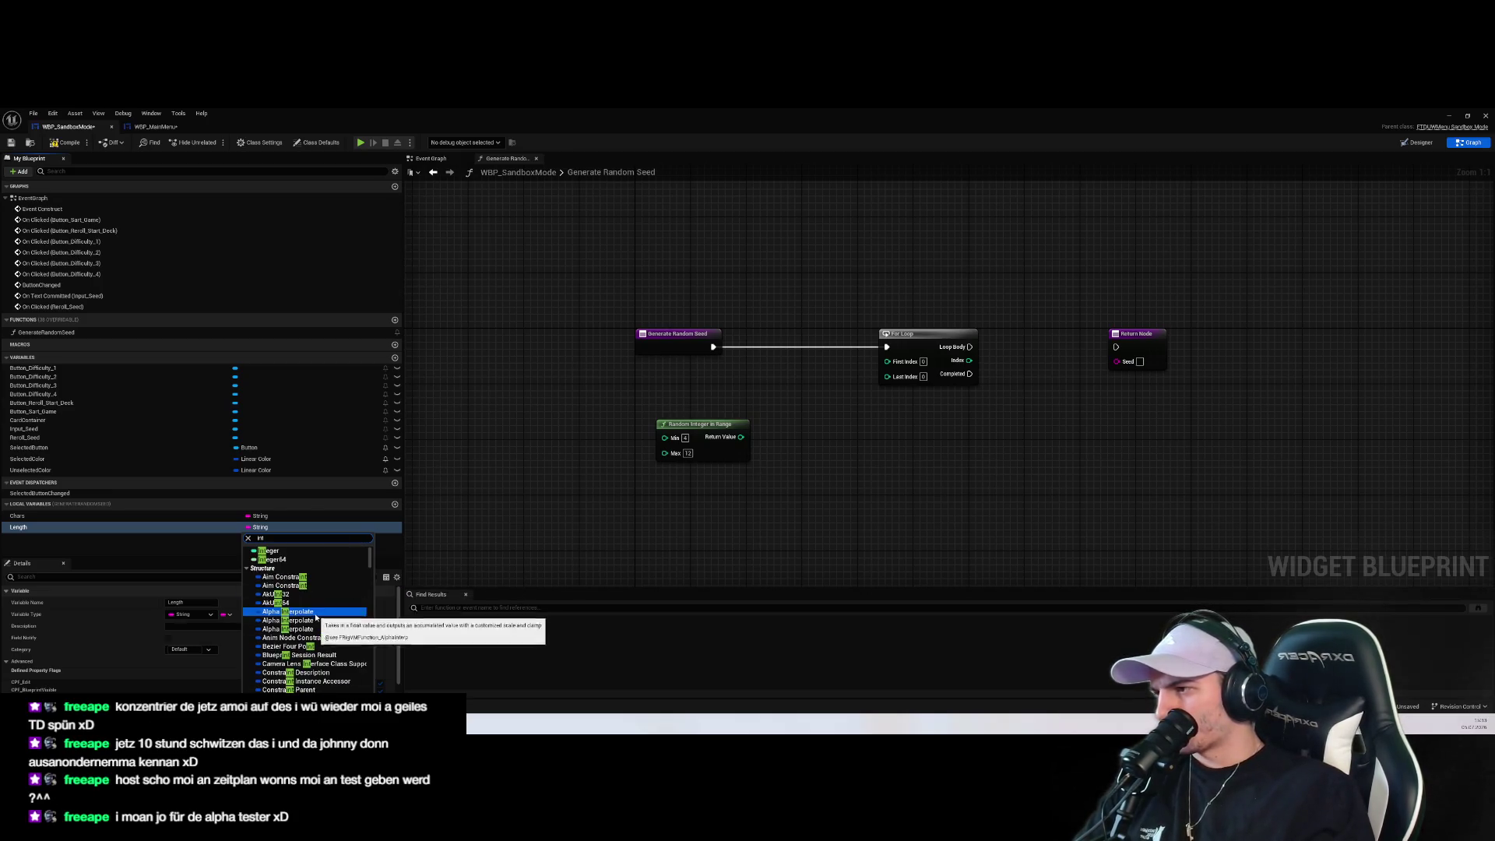
click(290, 555)
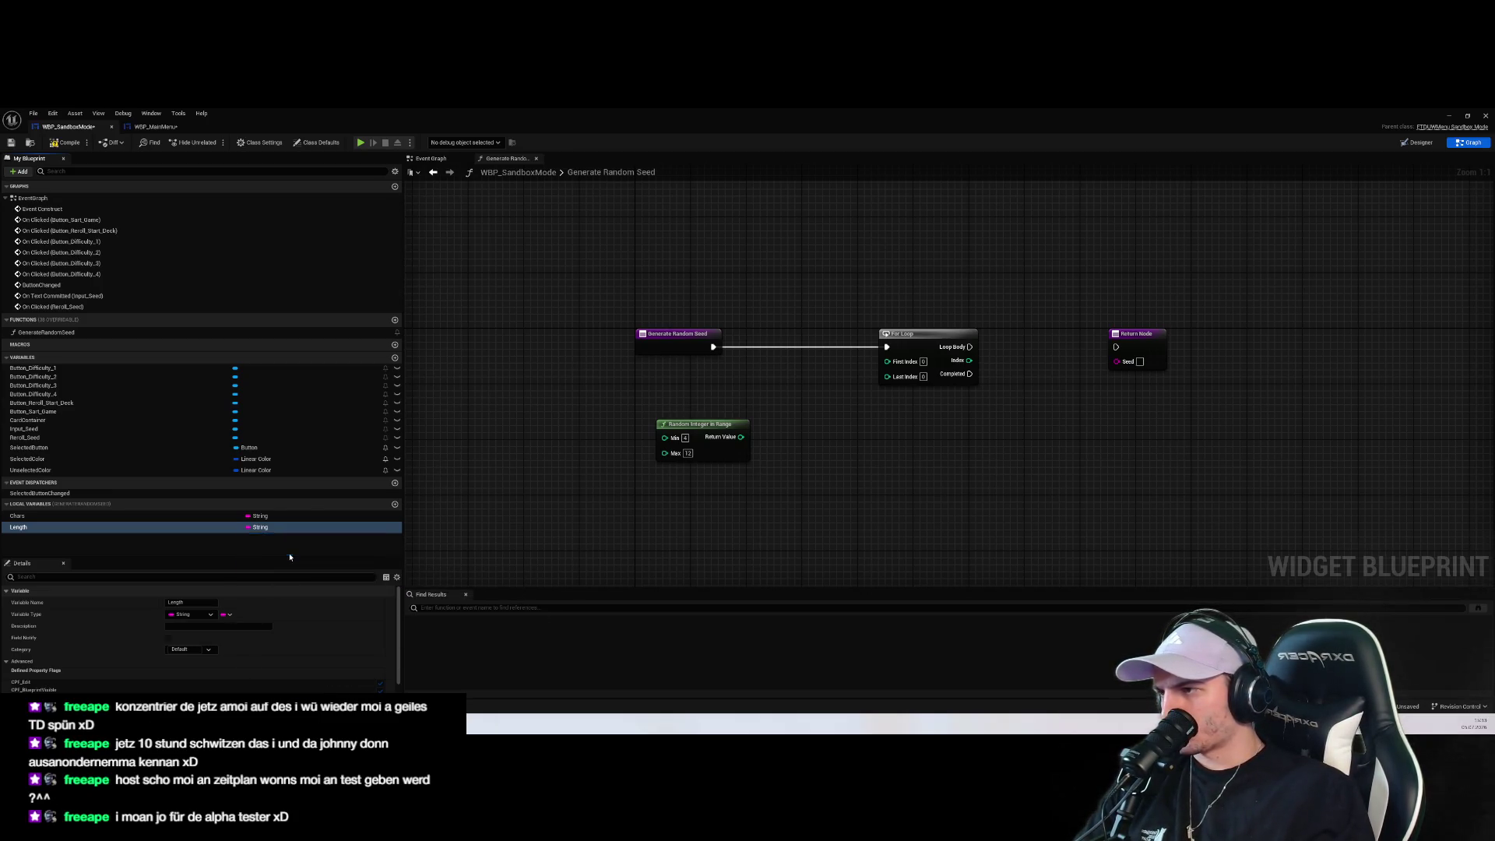
Set Length from the random integer before the For Loop, then add a subtract node from Length
drag(257, 528, 799, 491)
click(822, 513)
mouse_move(741, 437)
mouse_down()
mouse_move(810, 489)
mouse_move(804, 465)
mouse_up()
mouse_move(717, 350)
mouse_down()
mouse_move(805, 451)
mouse_move(808, 390)
mouse_up()
drag(938, 472, 952, 502)
mouse_move(823, 408)
mouse_down()
mouse_move(888, 382)
mouse_move(801, 368)
mouse_move(884, 405)
mouse_move(827, 425)
mouse_up()
text(-)
key(Return)
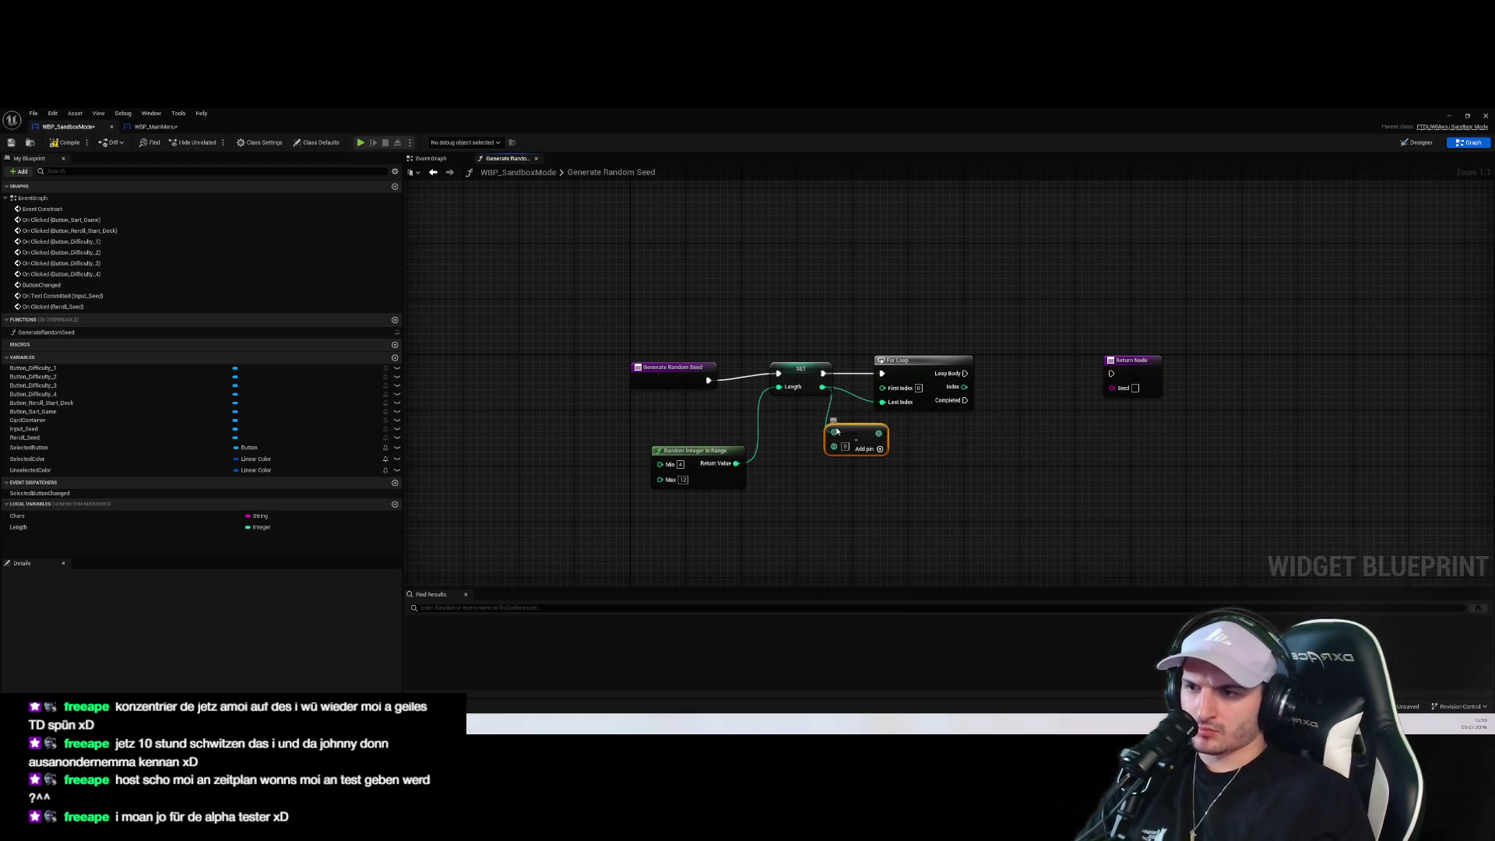
Wire Length minus 1 into the For Loop's Last Index
click(875, 493)
mouse_move(879, 433)
mouse_down()
mouse_move(883, 402)
mouse_move(936, 354)
mouse_up()
drag(1059, 462, 936, 497)
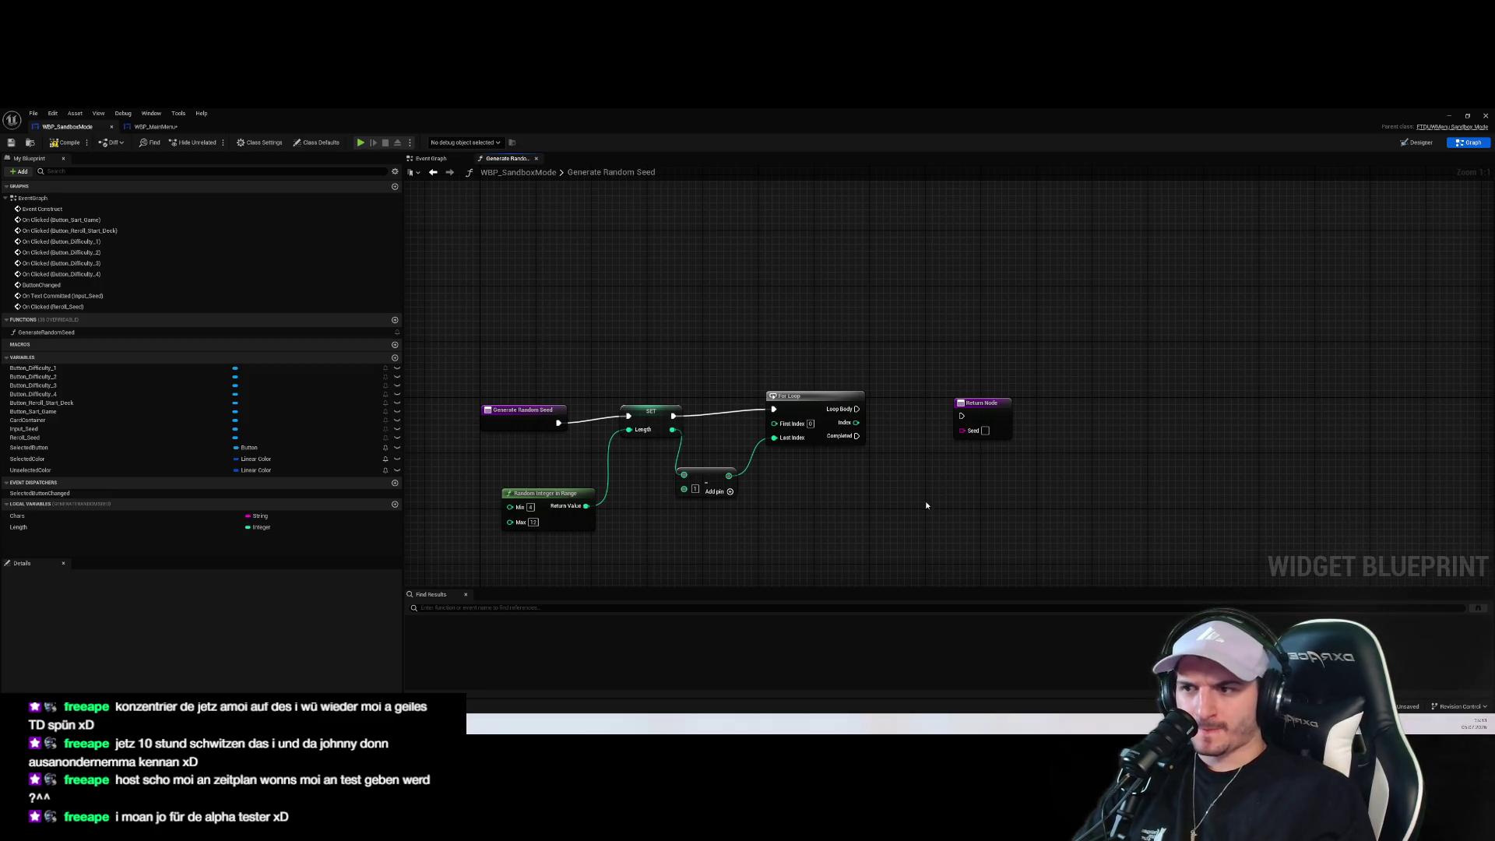
drag(925, 502, 990, 503)
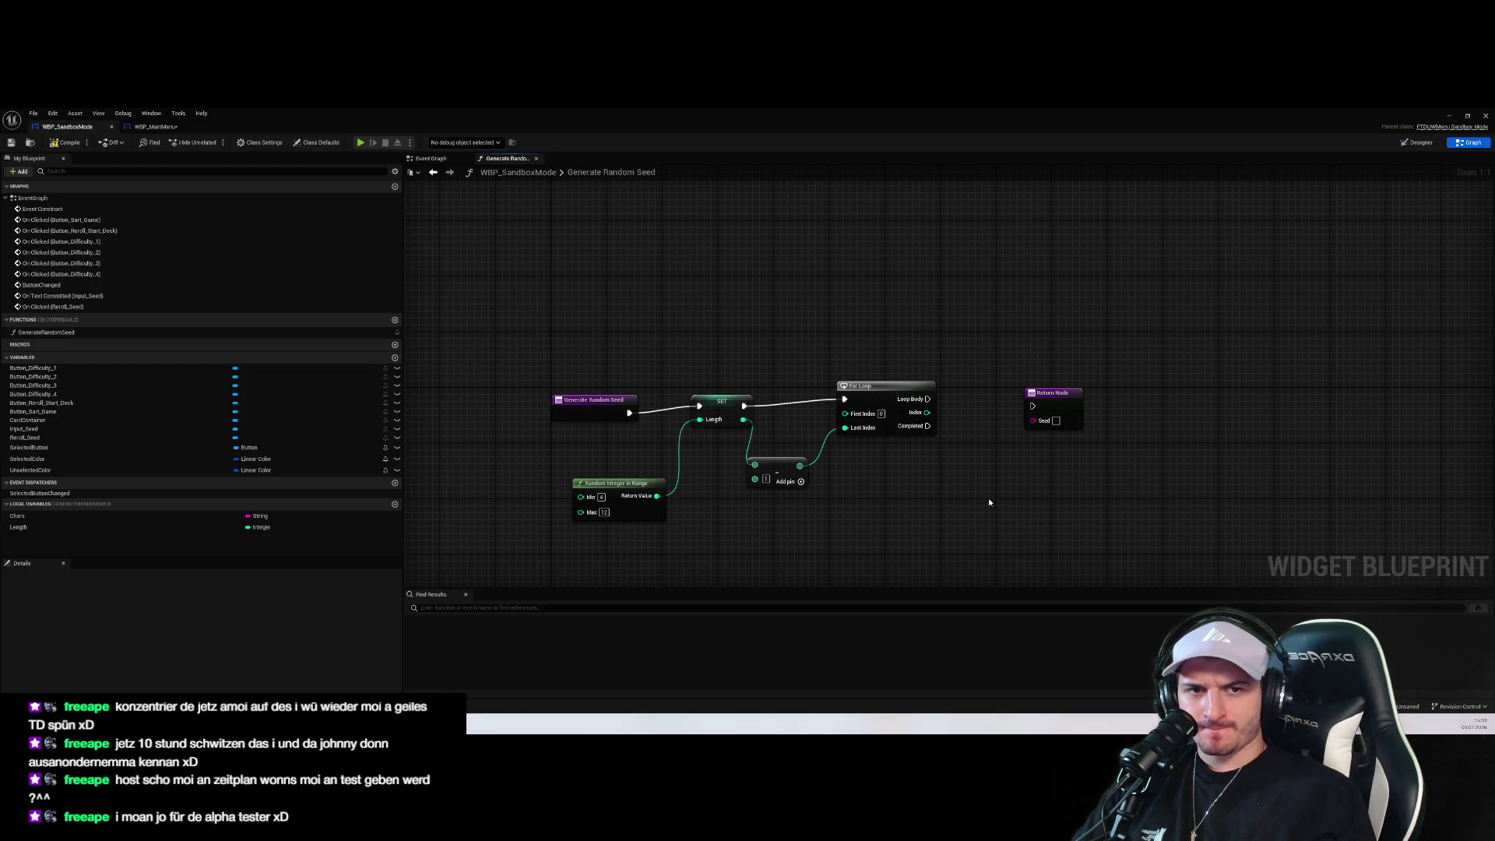
drag(989, 502, 960, 513)
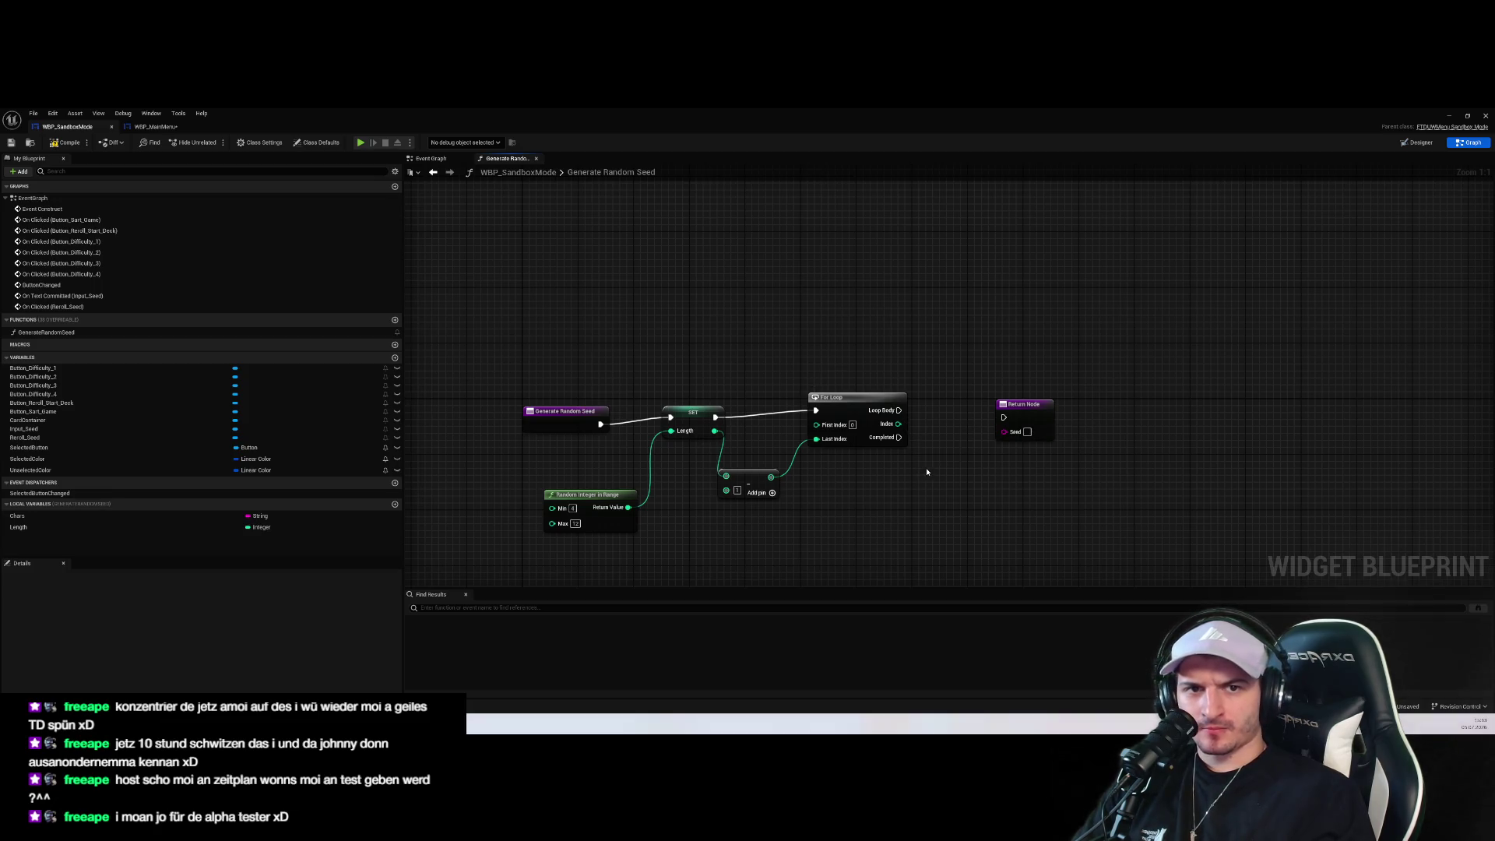
Duplicate the Random Integer in Range node and add a Chars getter feeding a LEN node
click(609, 525)
key(ctrl+c)
key(ctrl+v)
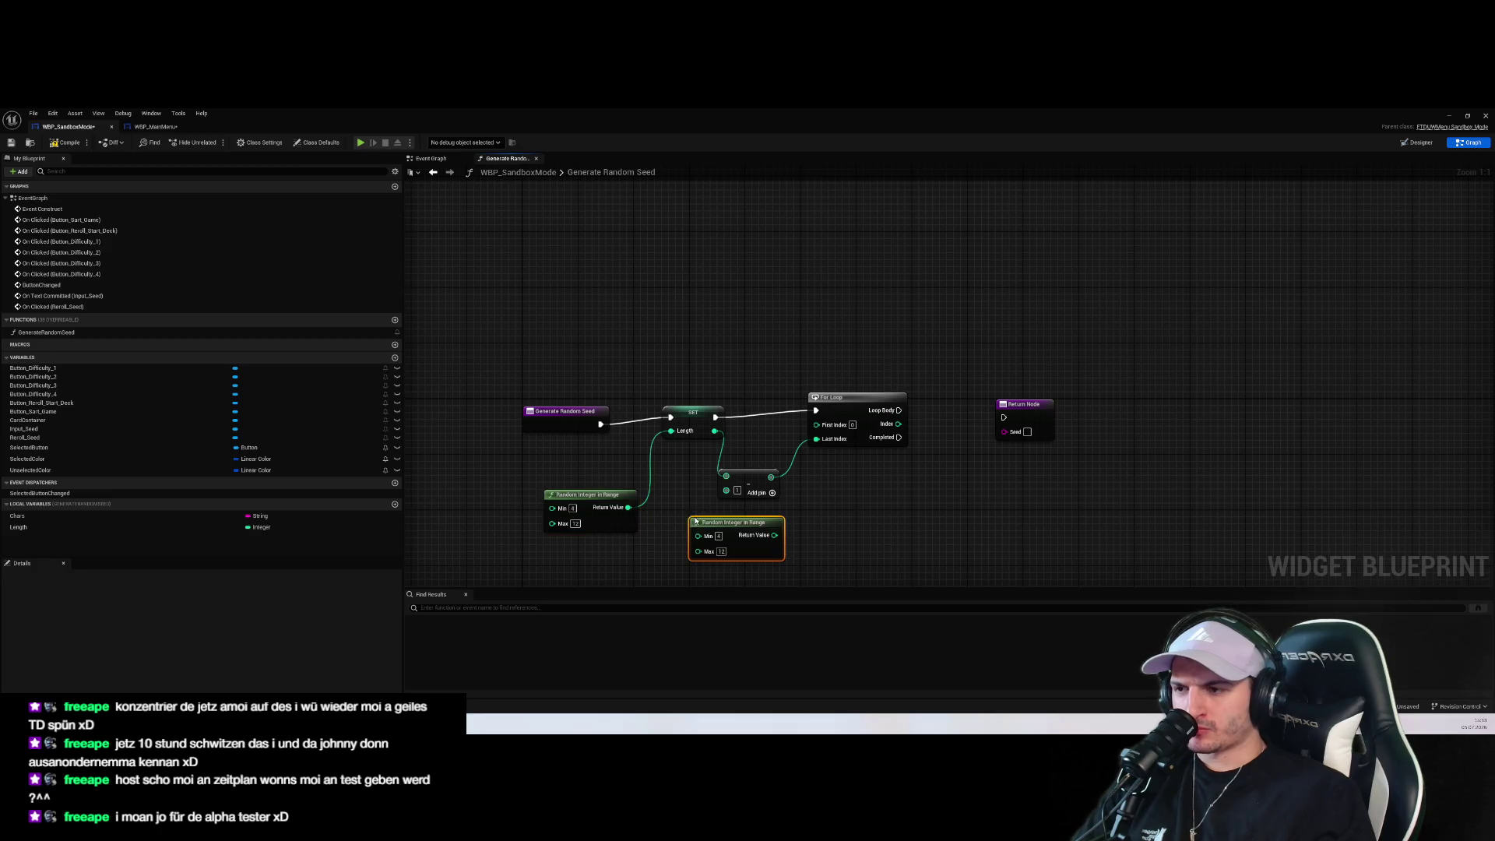
drag(697, 518, 948, 461)
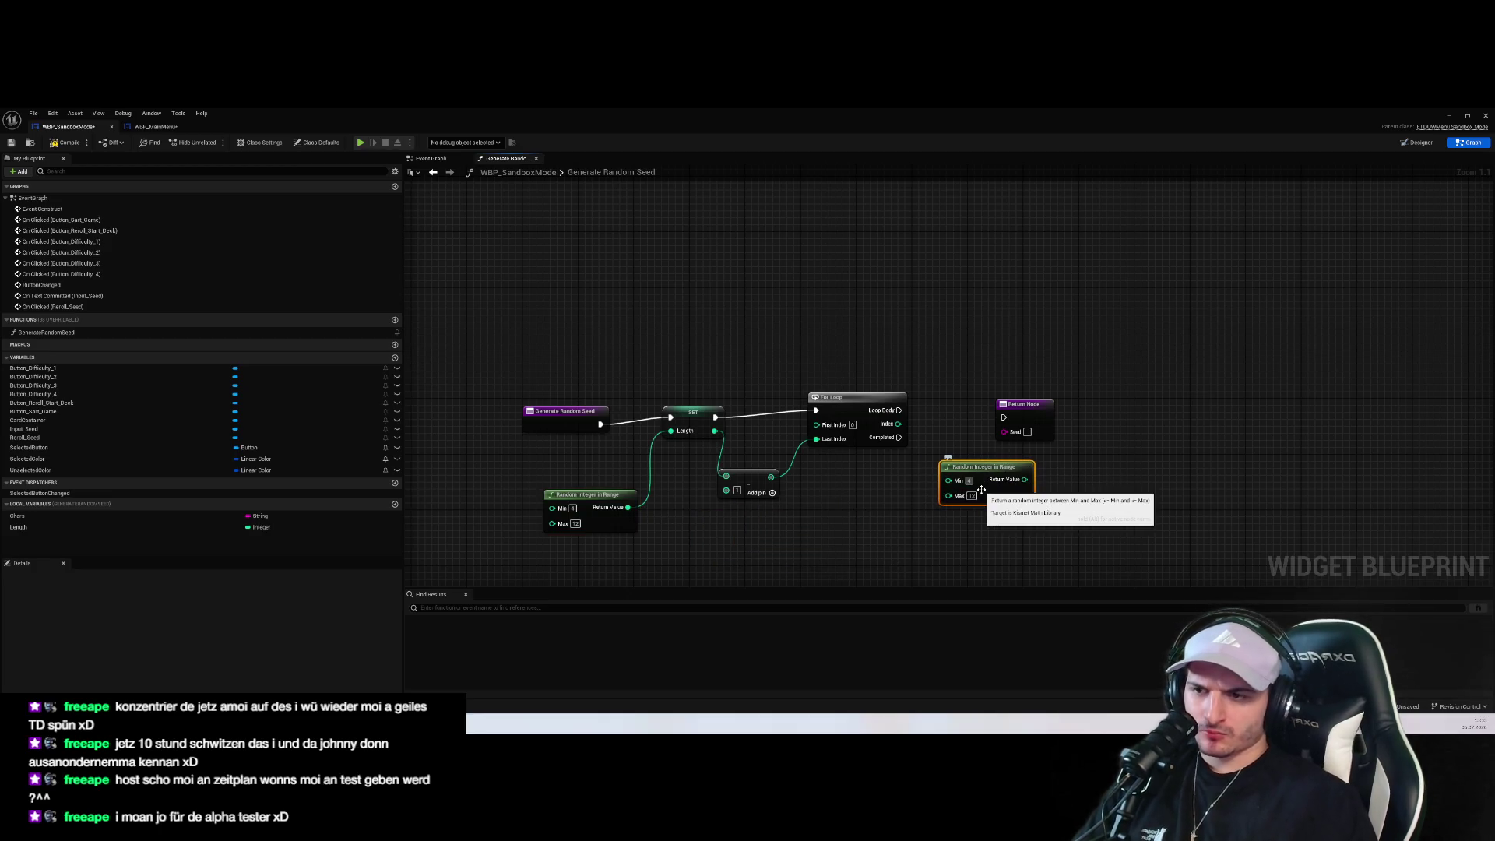
click(876, 466)
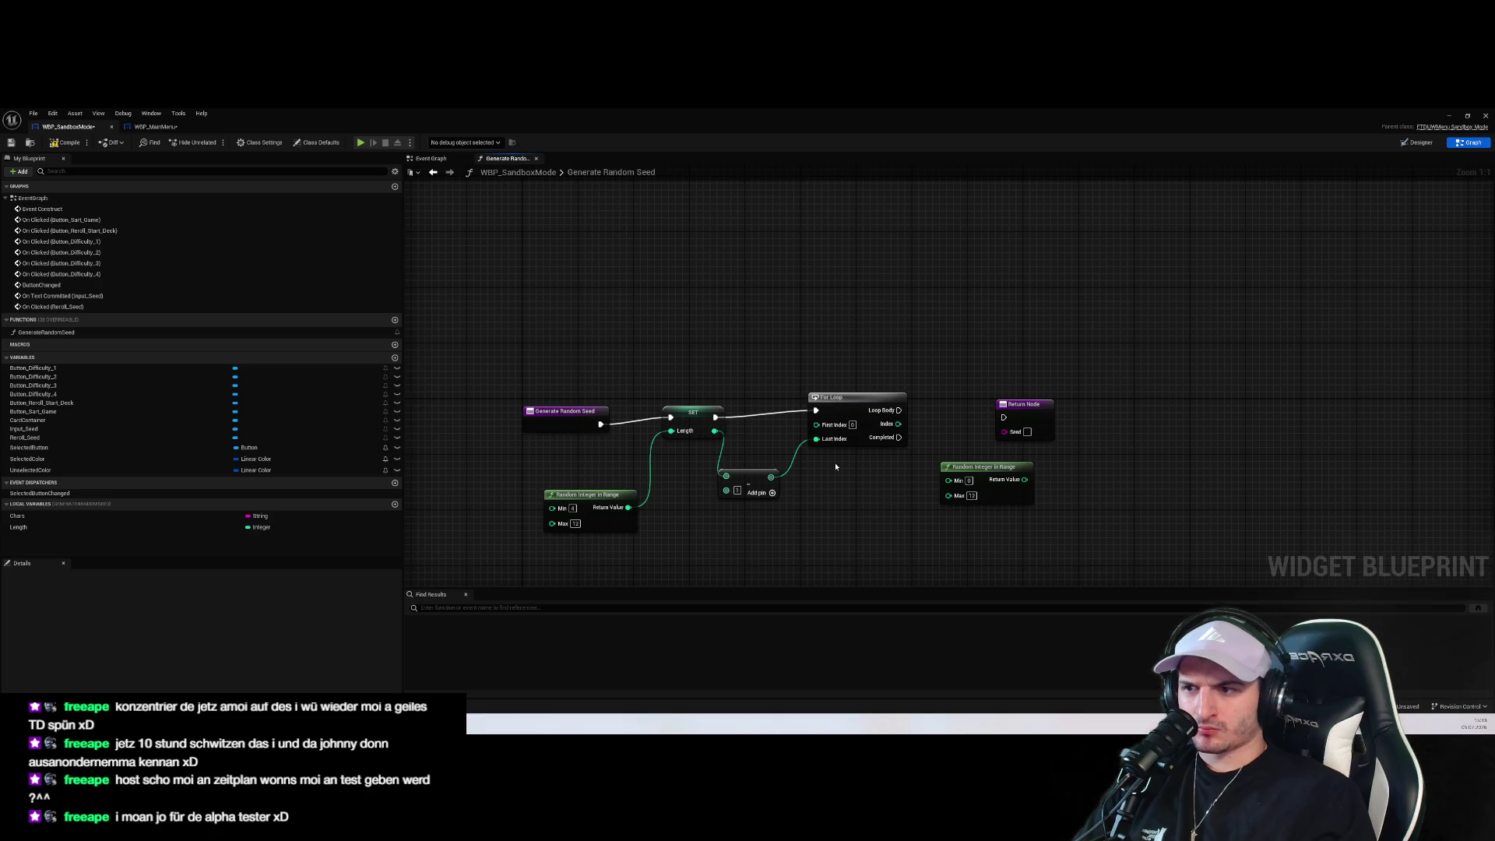
mouse_move(43, 516)
mouse_down()
mouse_move(831, 536)
mouse_move(930, 510)
mouse_move(923, 534)
mouse_up()
click(769, 545)
text(leng)
key(Return)
key(Return)
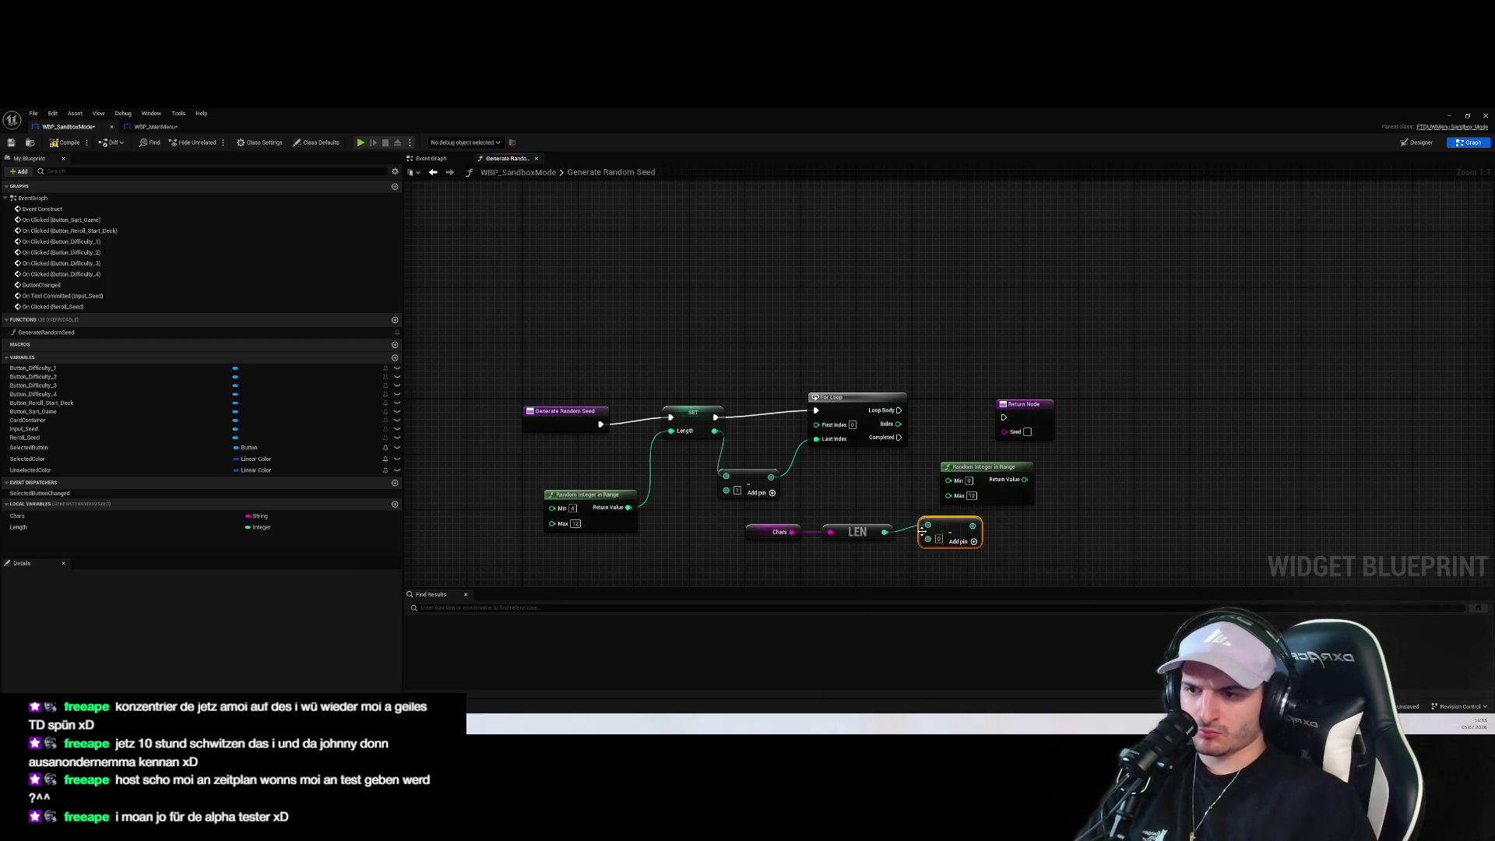
Feed Chars' length minus 1 into the duplicate's Max and group the nodes together
mouse_move(973, 525)
mouse_down()
mouse_move(1024, 518)
mouse_move(948, 495)
mouse_move(957, 440)
mouse_move(1002, 490)
mouse_up()
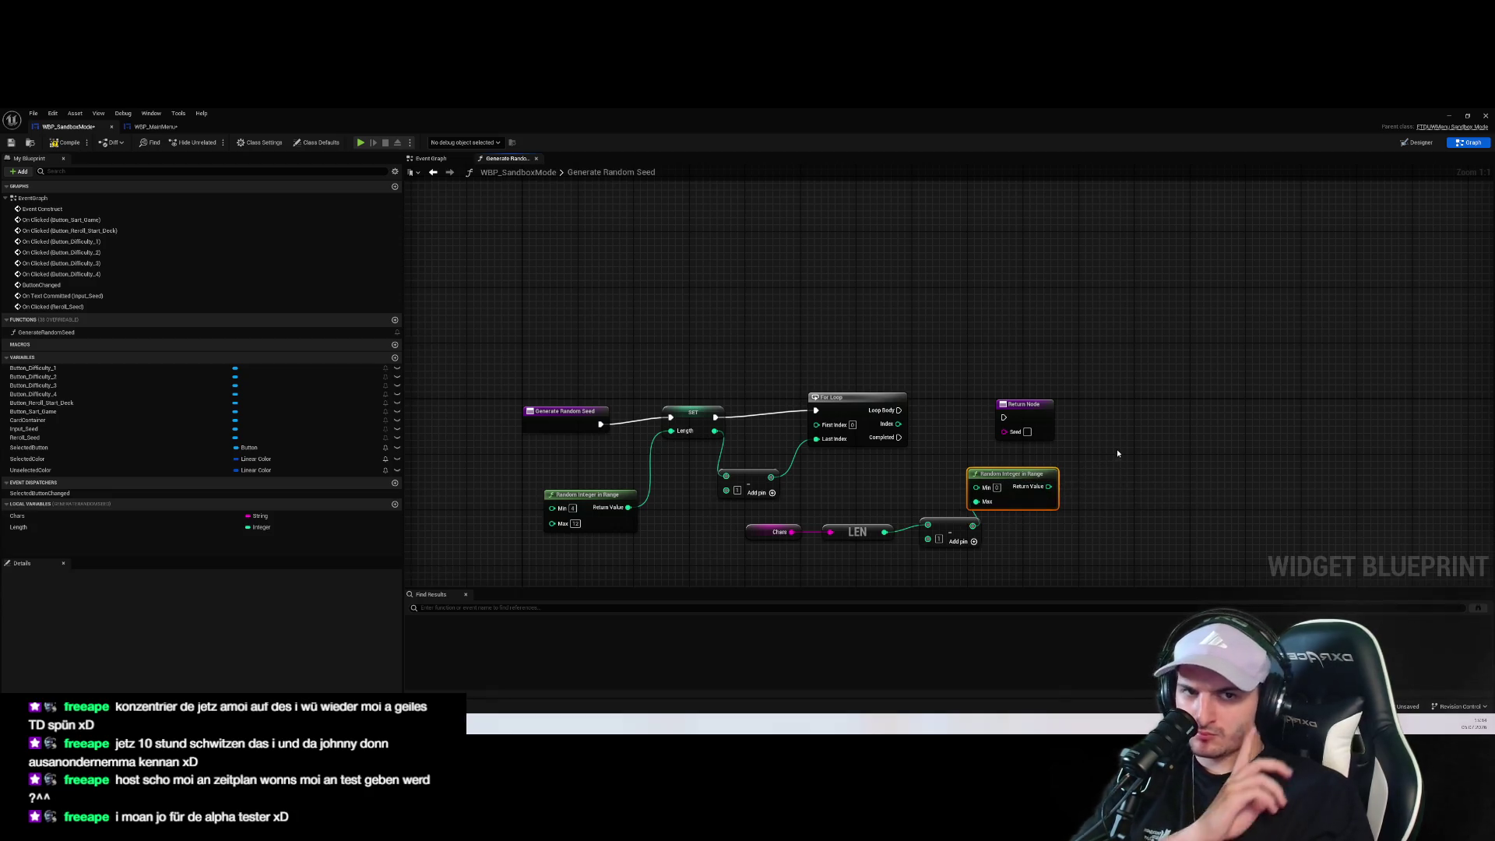
mouse_move(1020, 482)
mouse_down()
mouse_move(952, 468)
mouse_move(901, 489)
mouse_up()
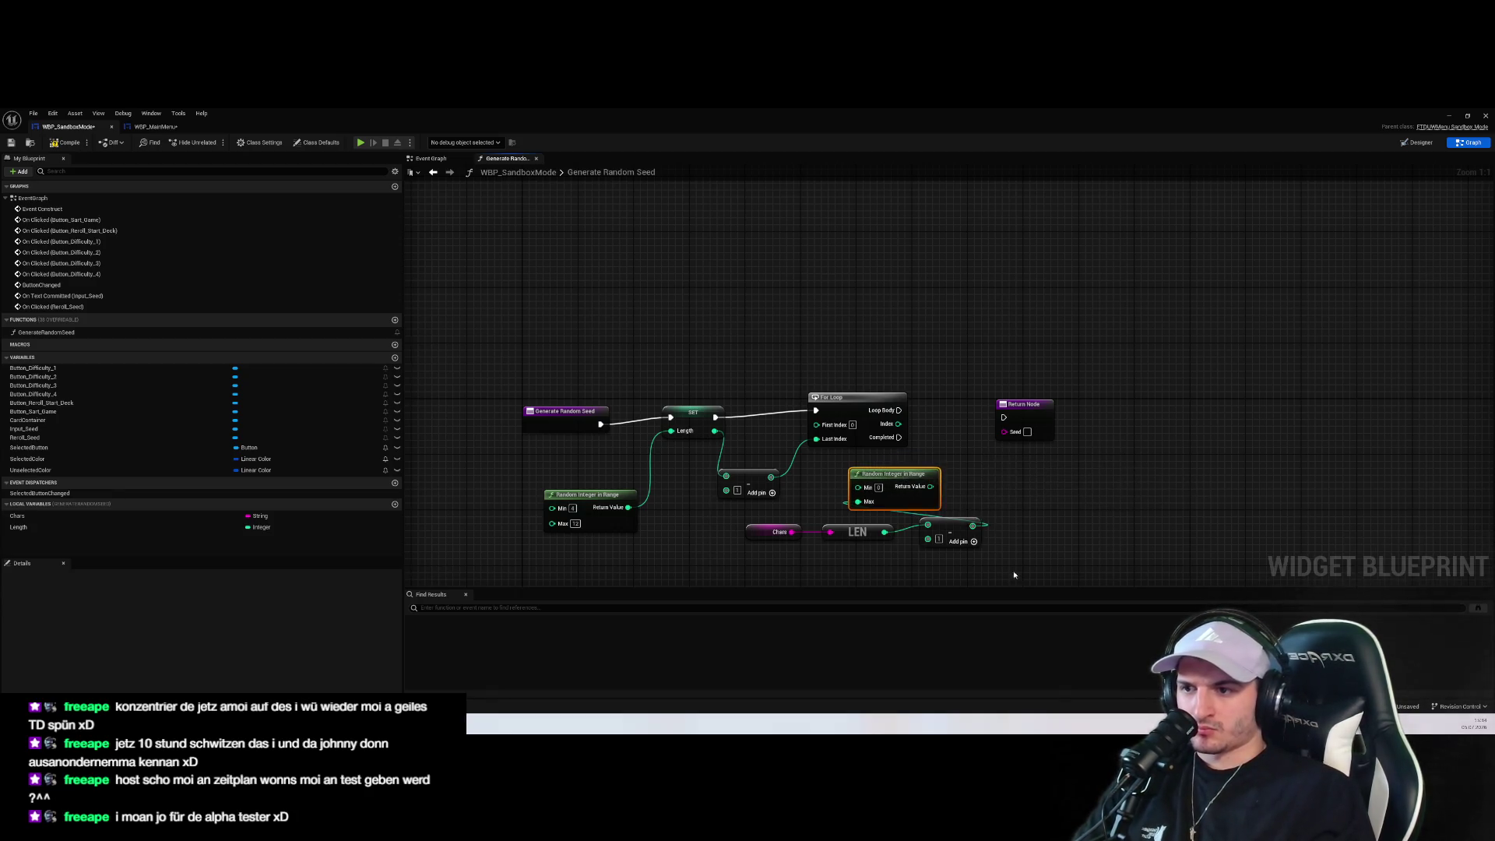
drag(1013, 573, 795, 486)
drag(894, 488, 902, 517)
click(983, 488)
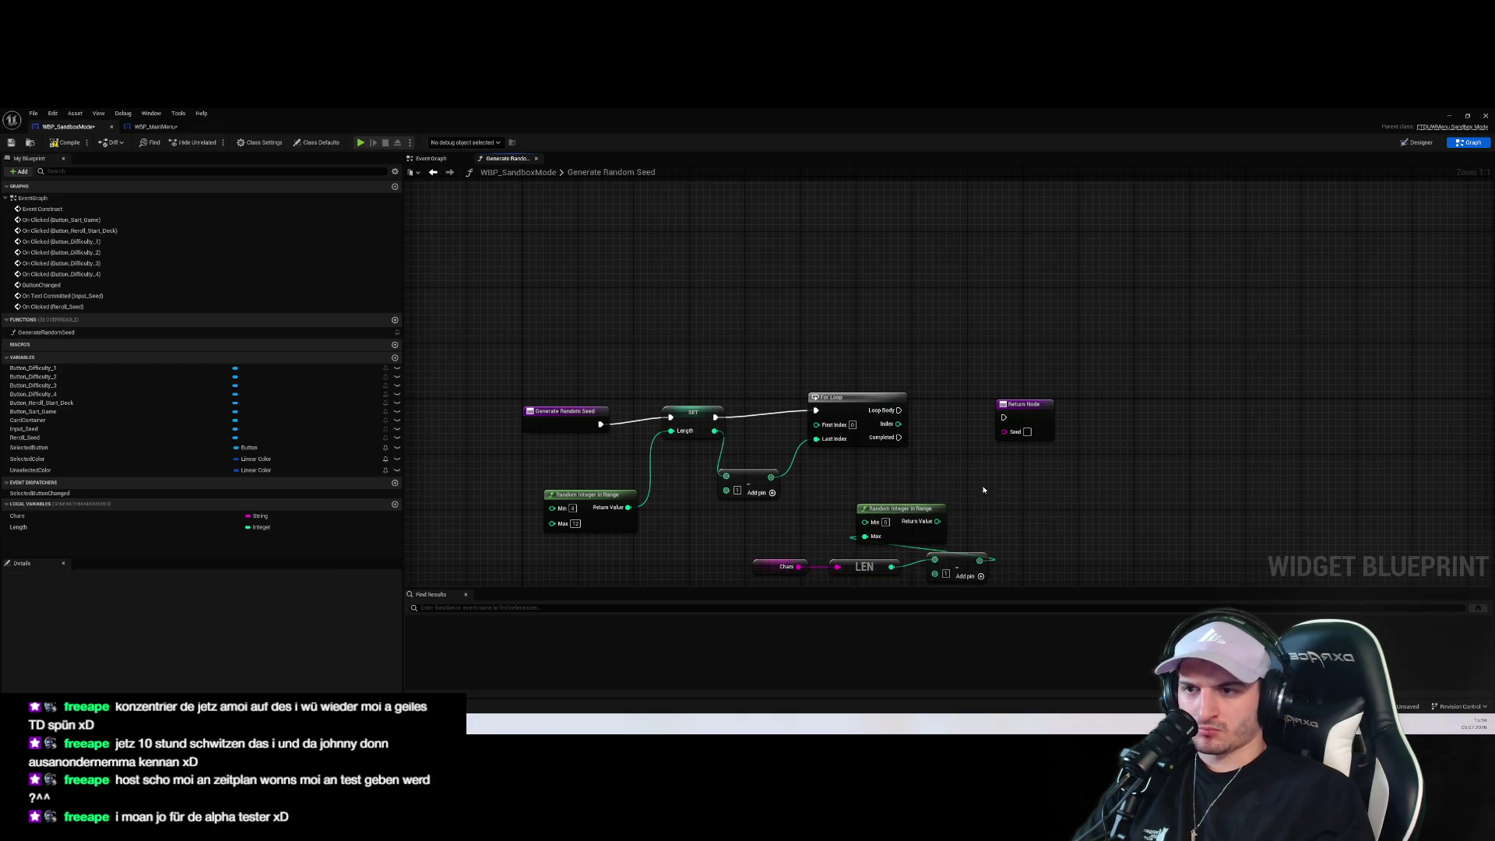
Save the WBP_SandboxMode blueprint
key(ctrl+s)
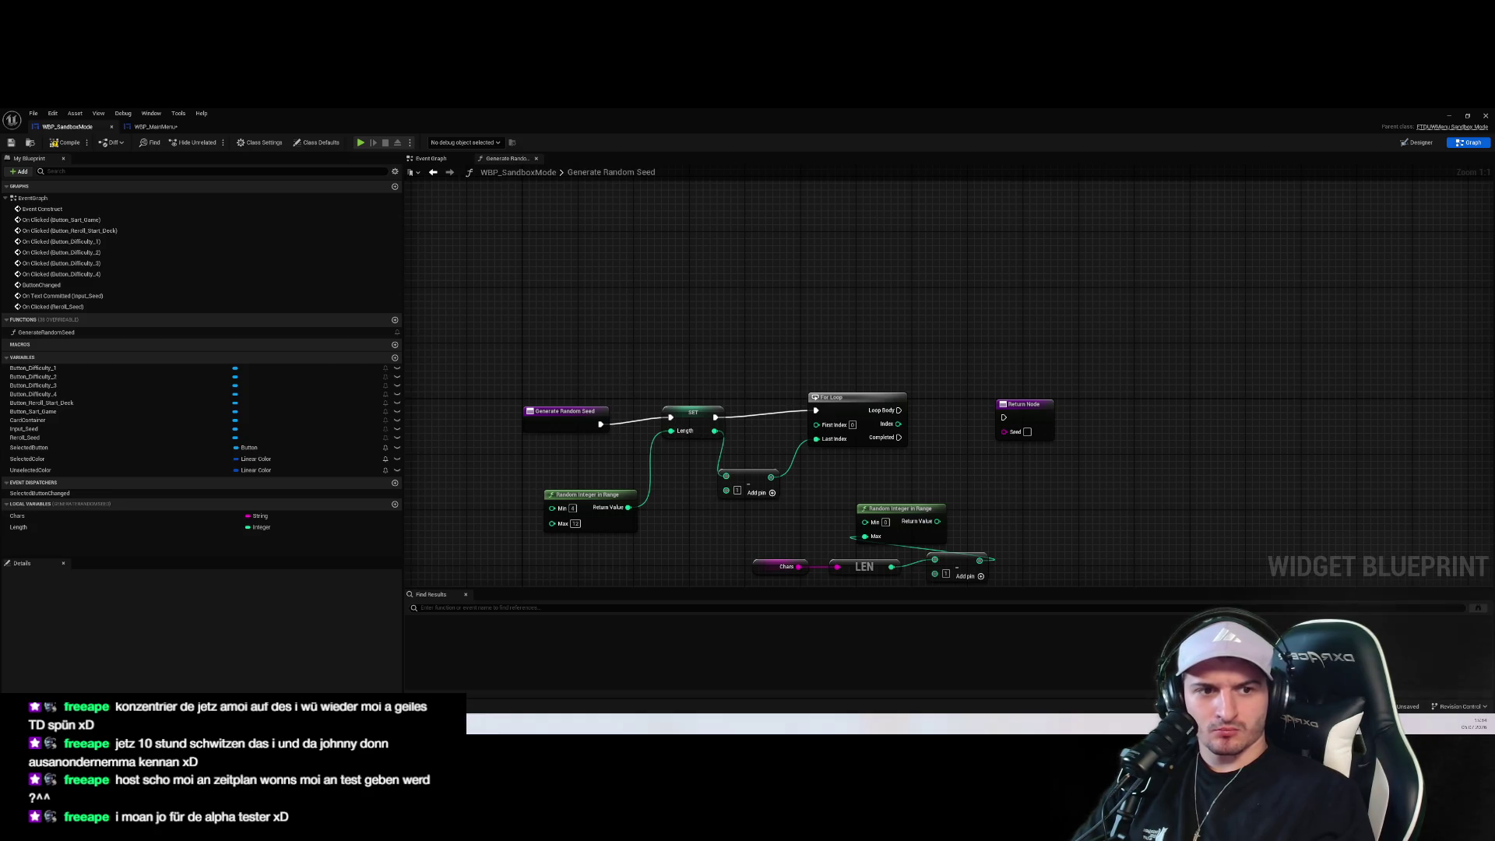
scroll(1083, 518, down, 1)
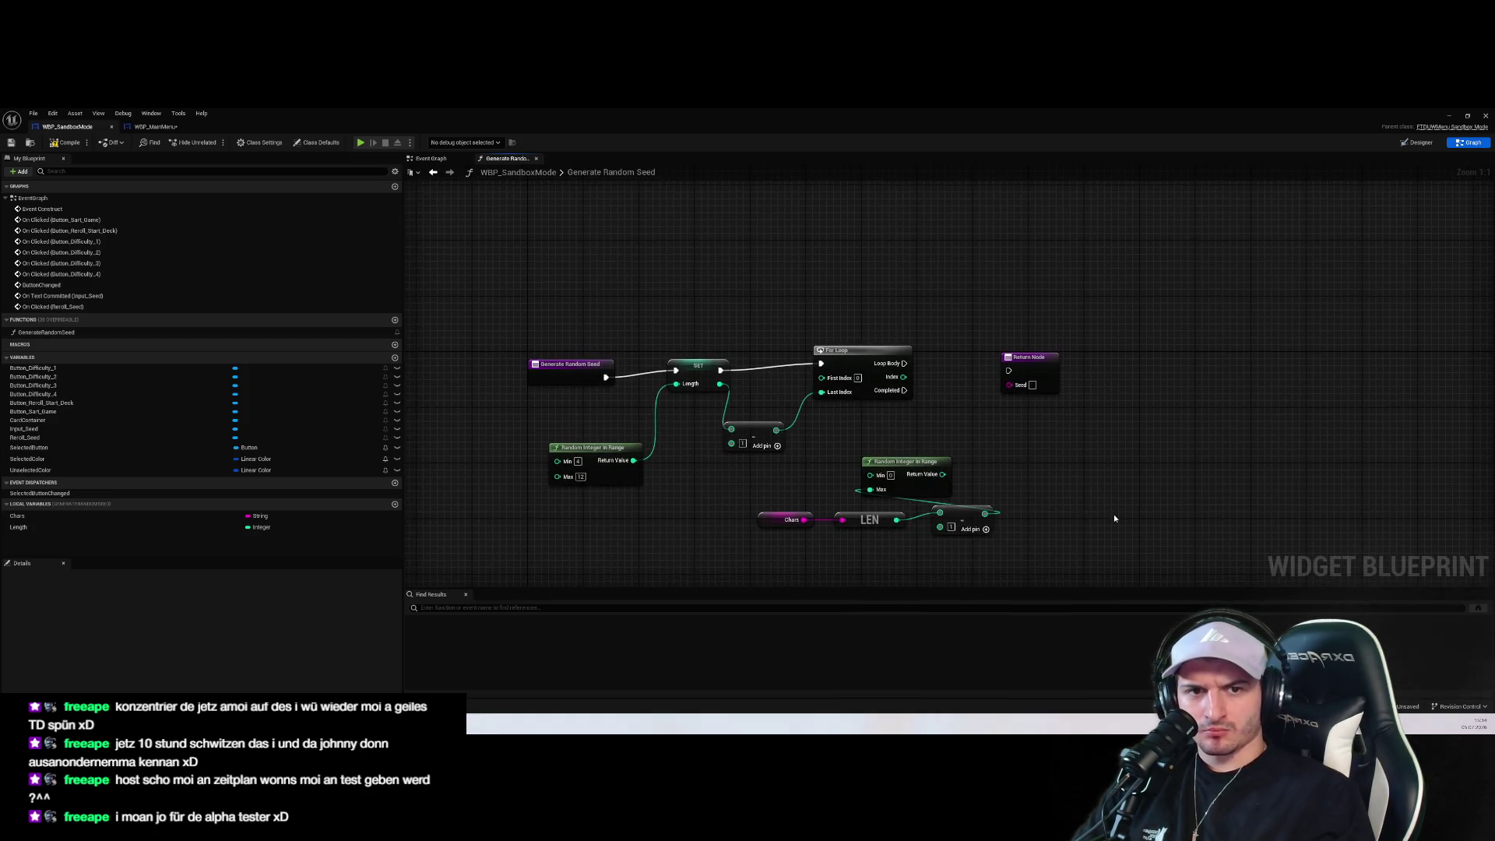
drag(1133, 485, 1133, 466)
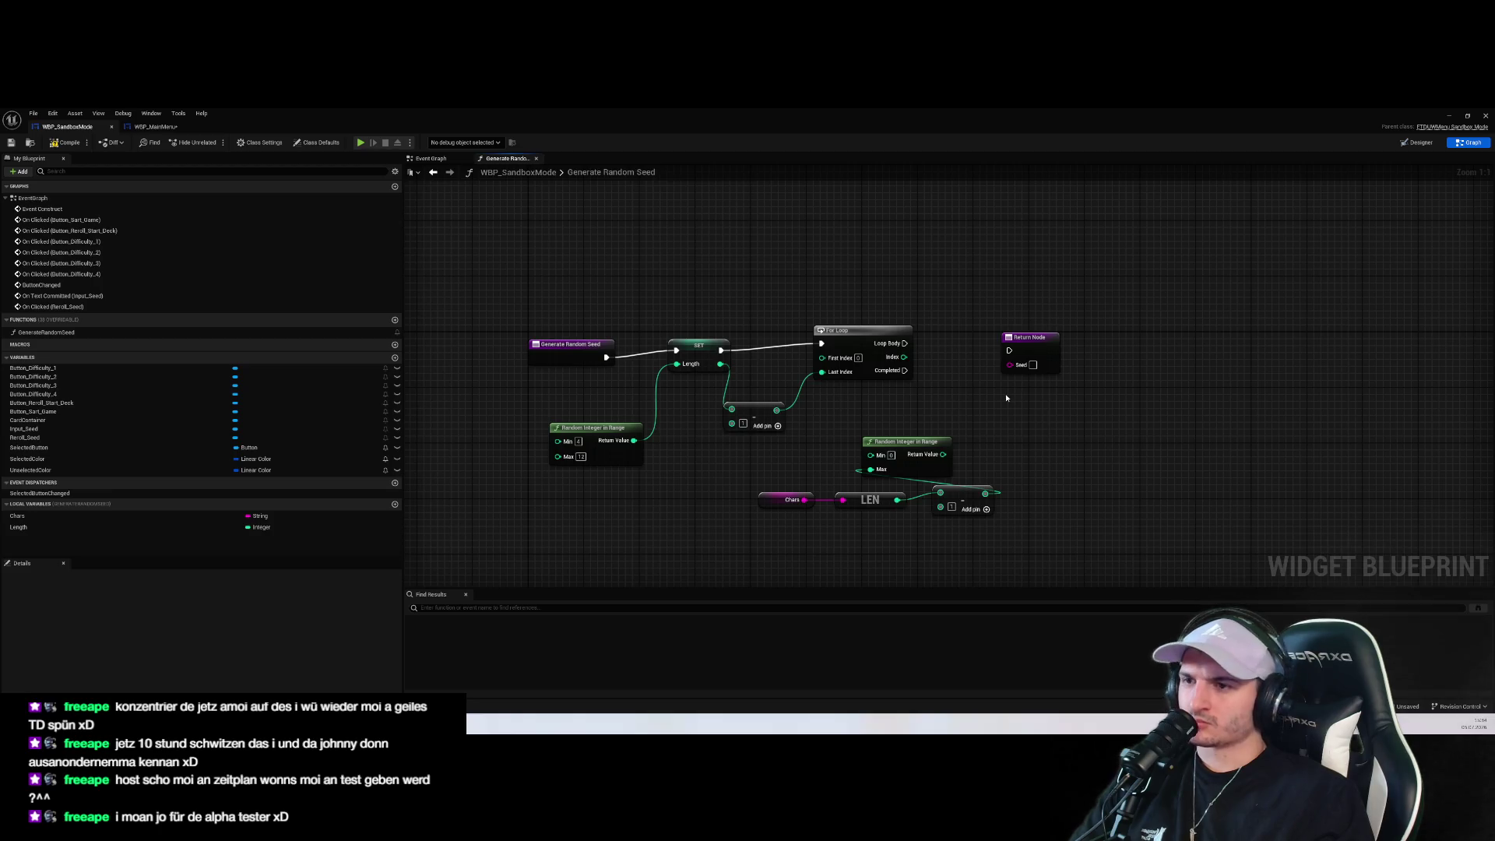
drag(1000, 398, 1003, 444)
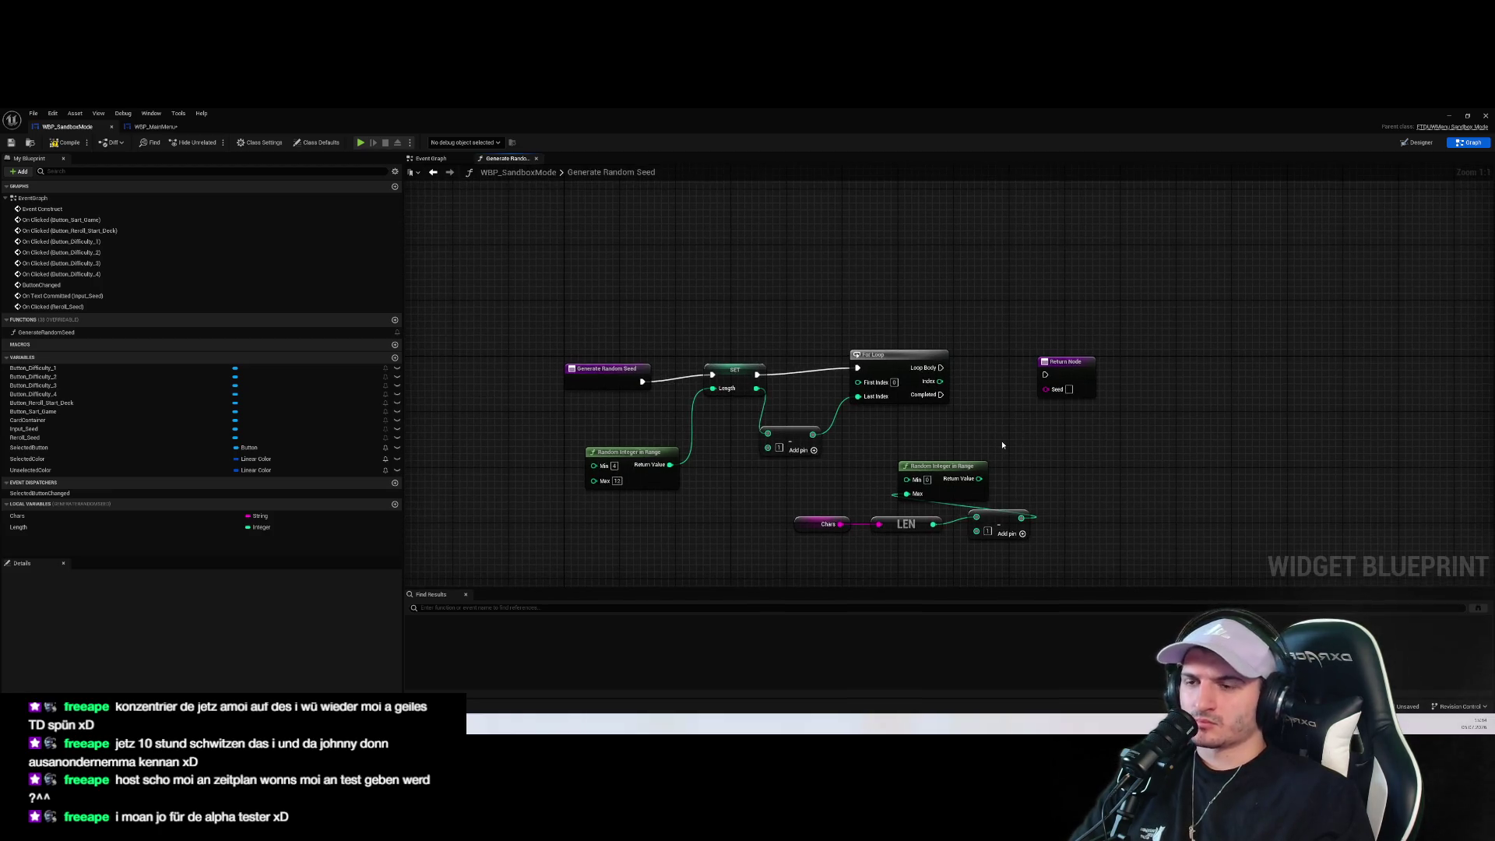
Place and then remove a wrong Append node from the graph
right_click(998, 427)
text(append)
key(Return)
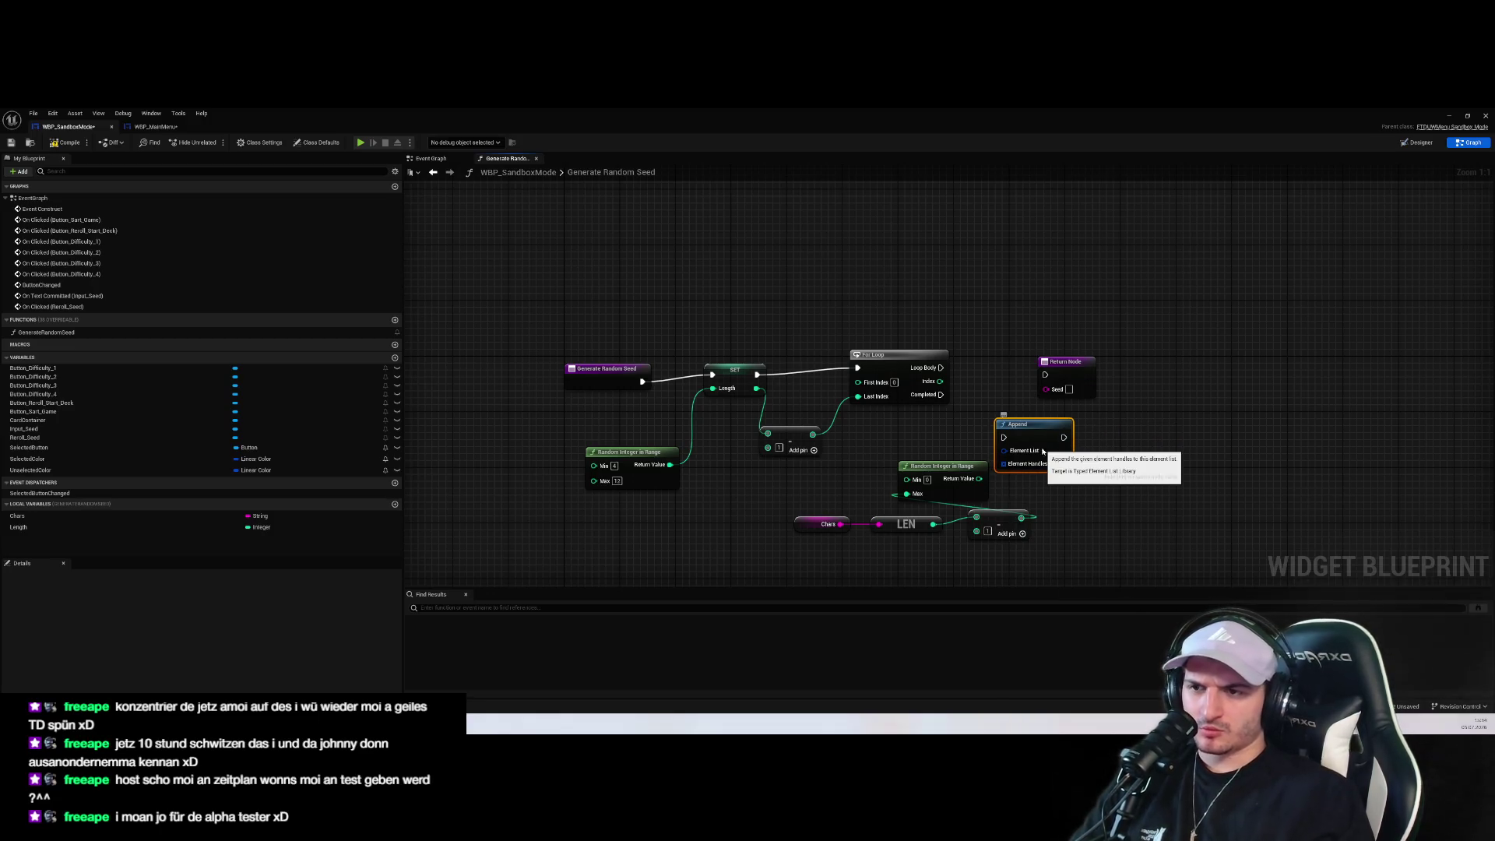
key(Delete)
right_click(1129, 475)
key(Escape)
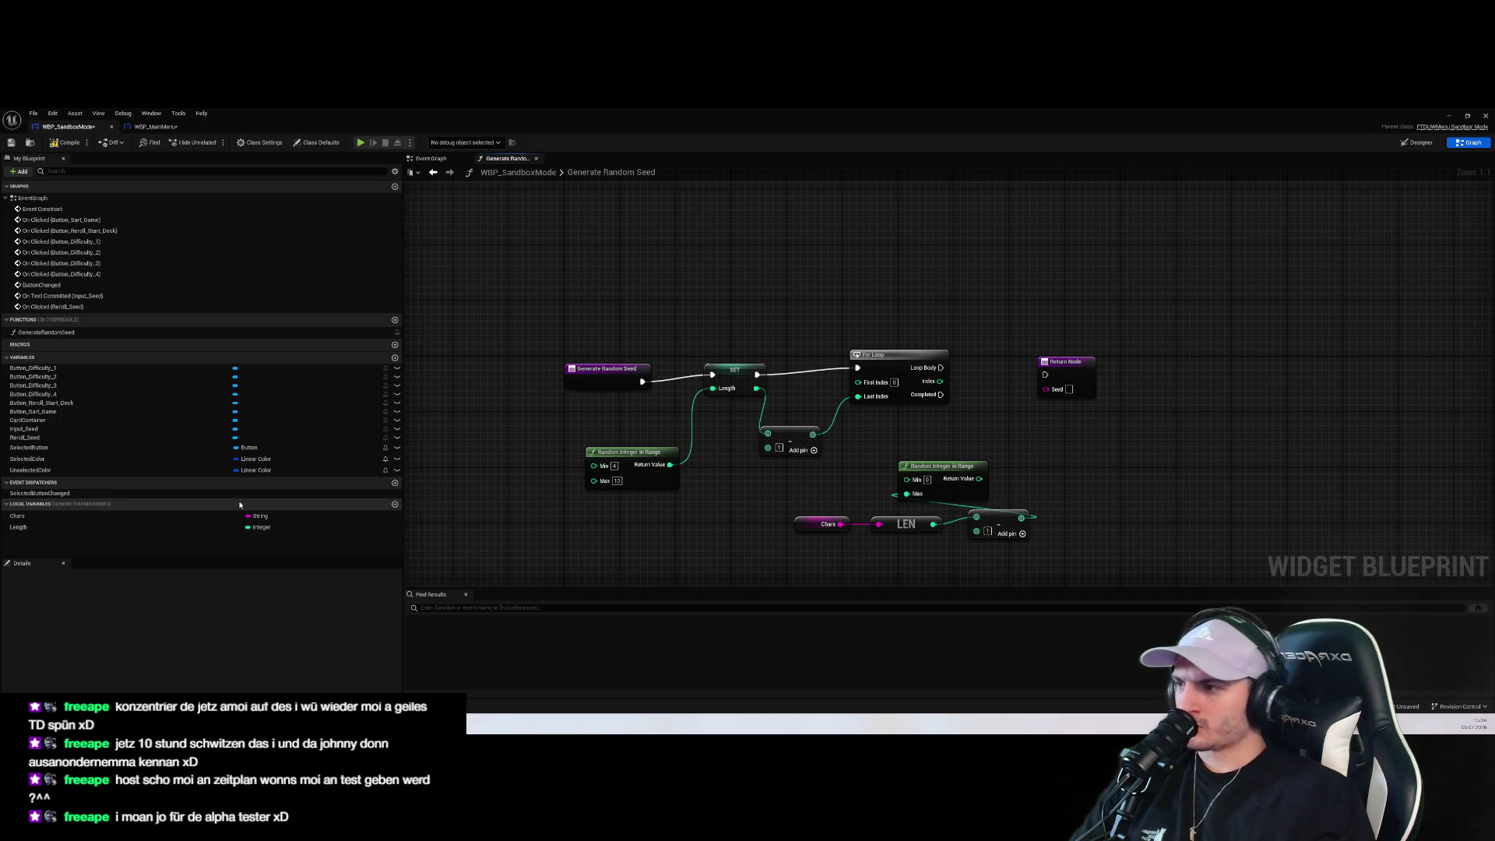
Add a String local variable named Result
click(395, 505)
text(f)
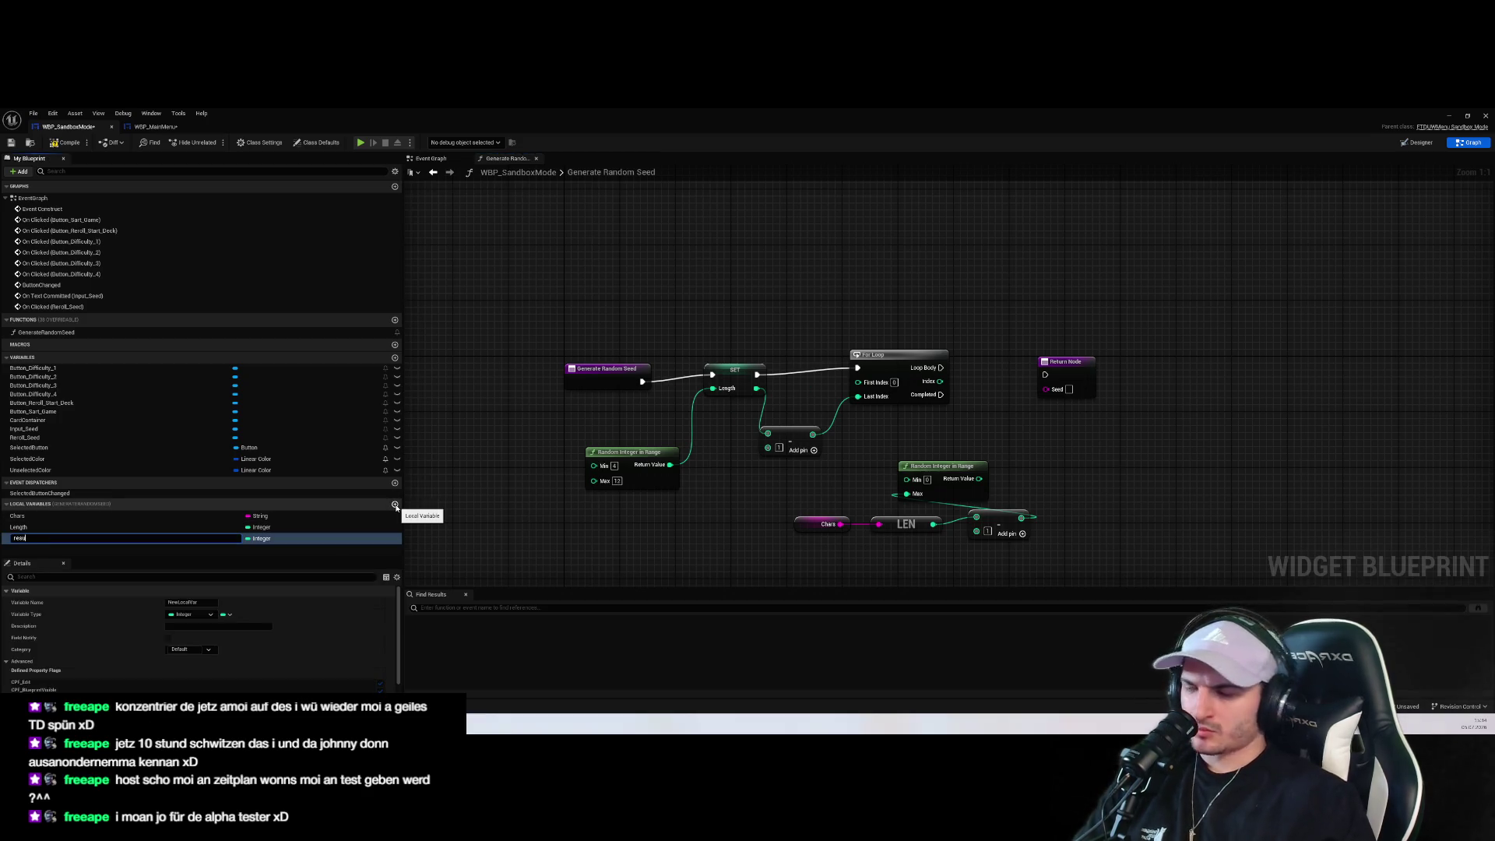
key(BackSpace)
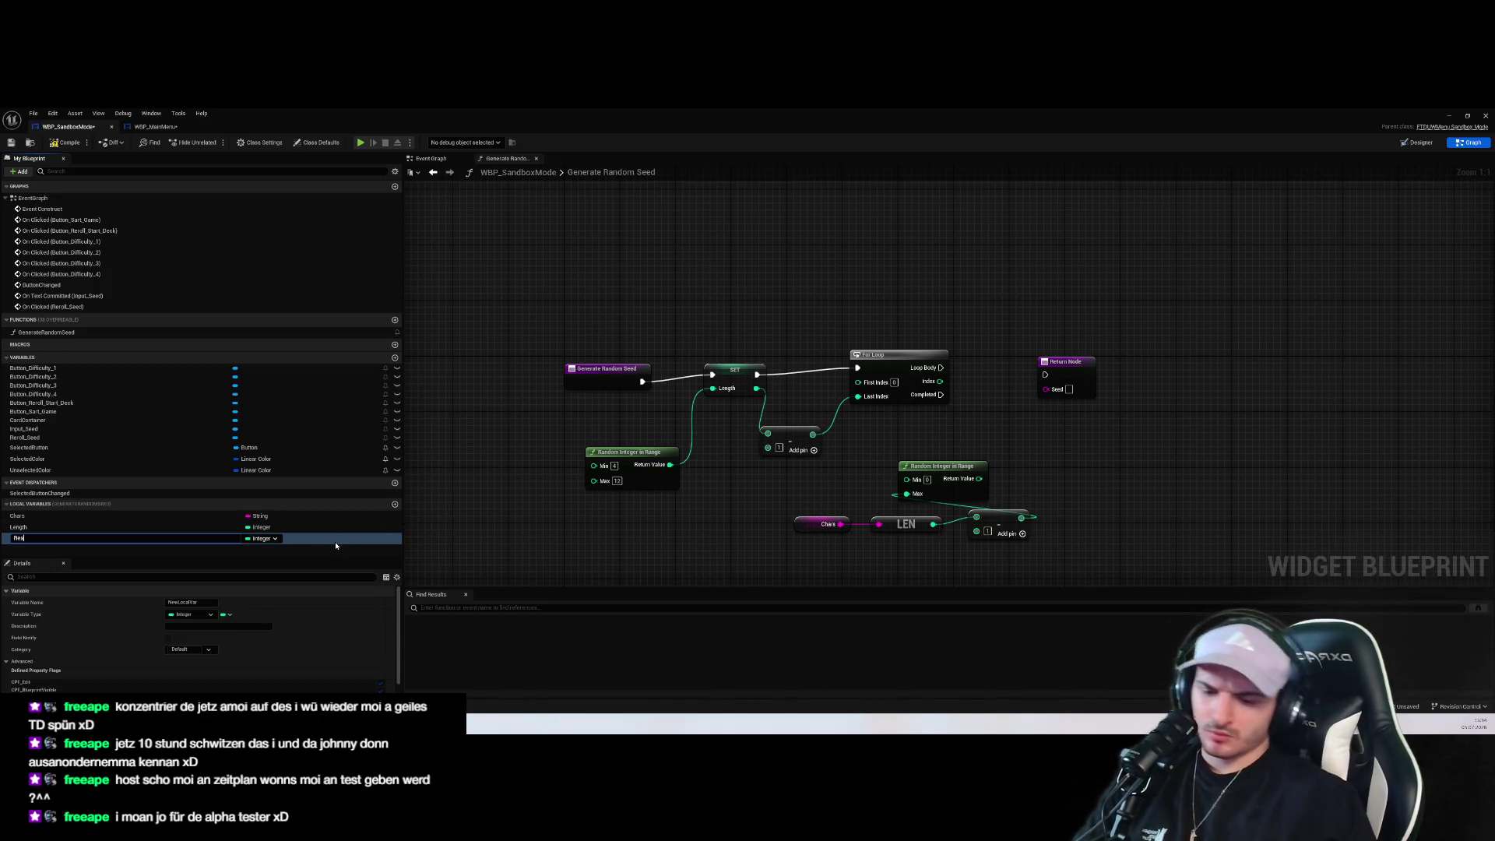
key(Return)
click(262, 538)
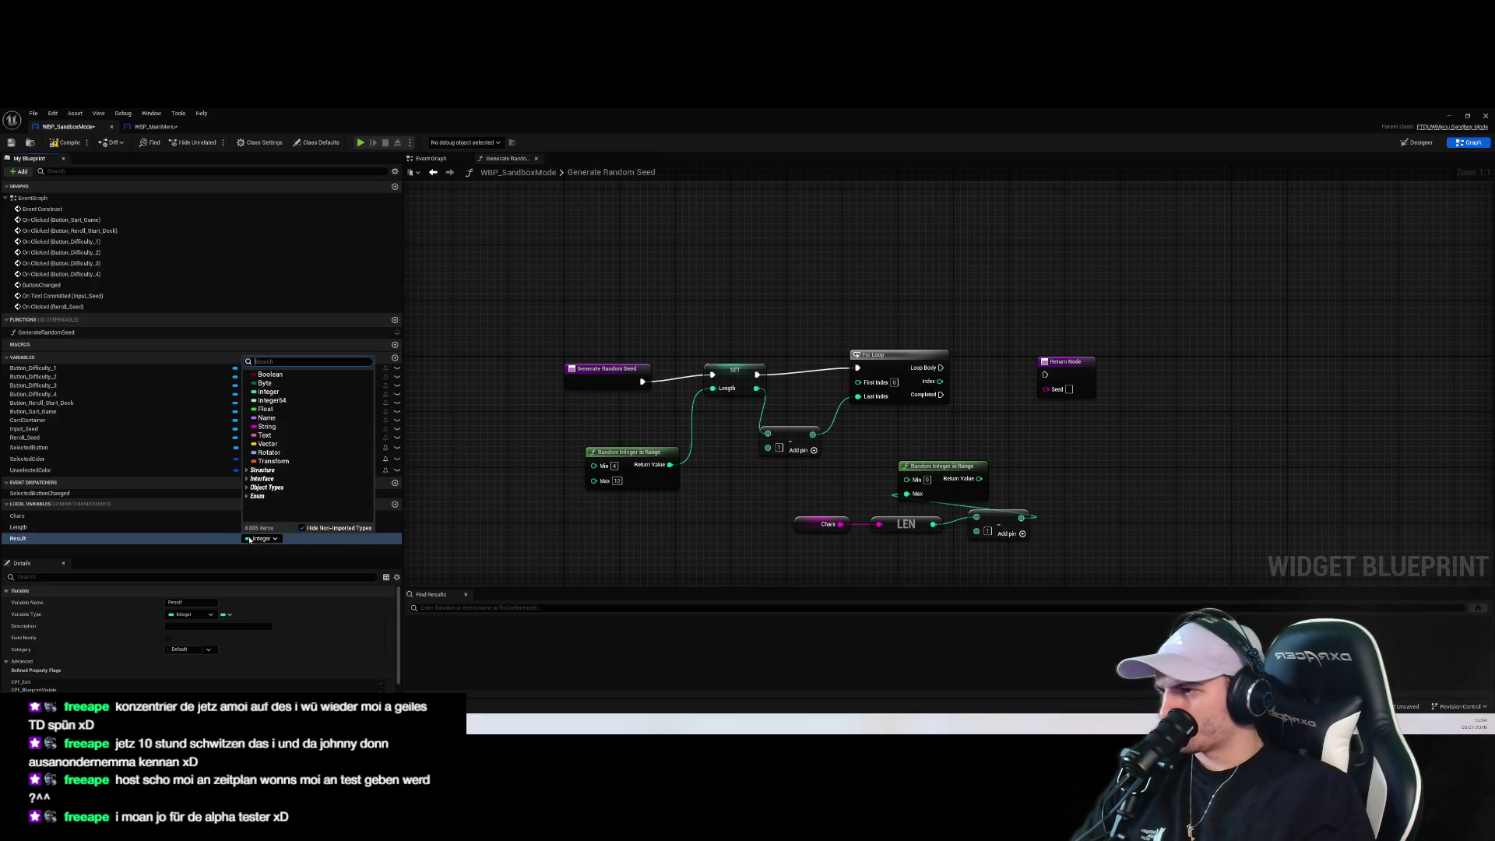
click(267, 426)
Place a Get Result node and pull a string Append node from its pin
mouse_move(31, 538)
mouse_down()
mouse_move(962, 549)
mouse_move(1063, 469)
mouse_up()
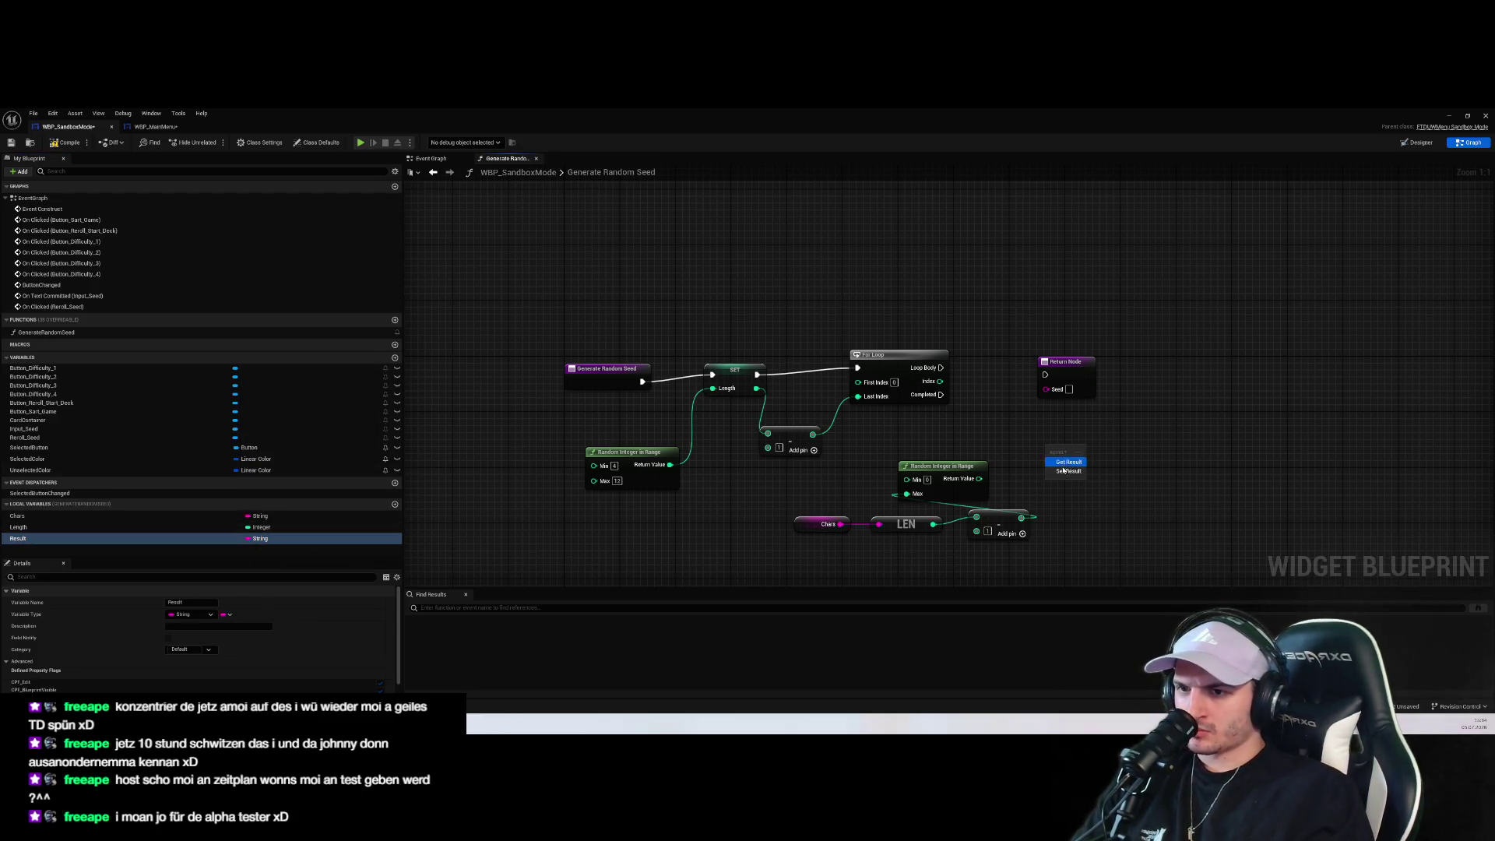
click(1068, 471)
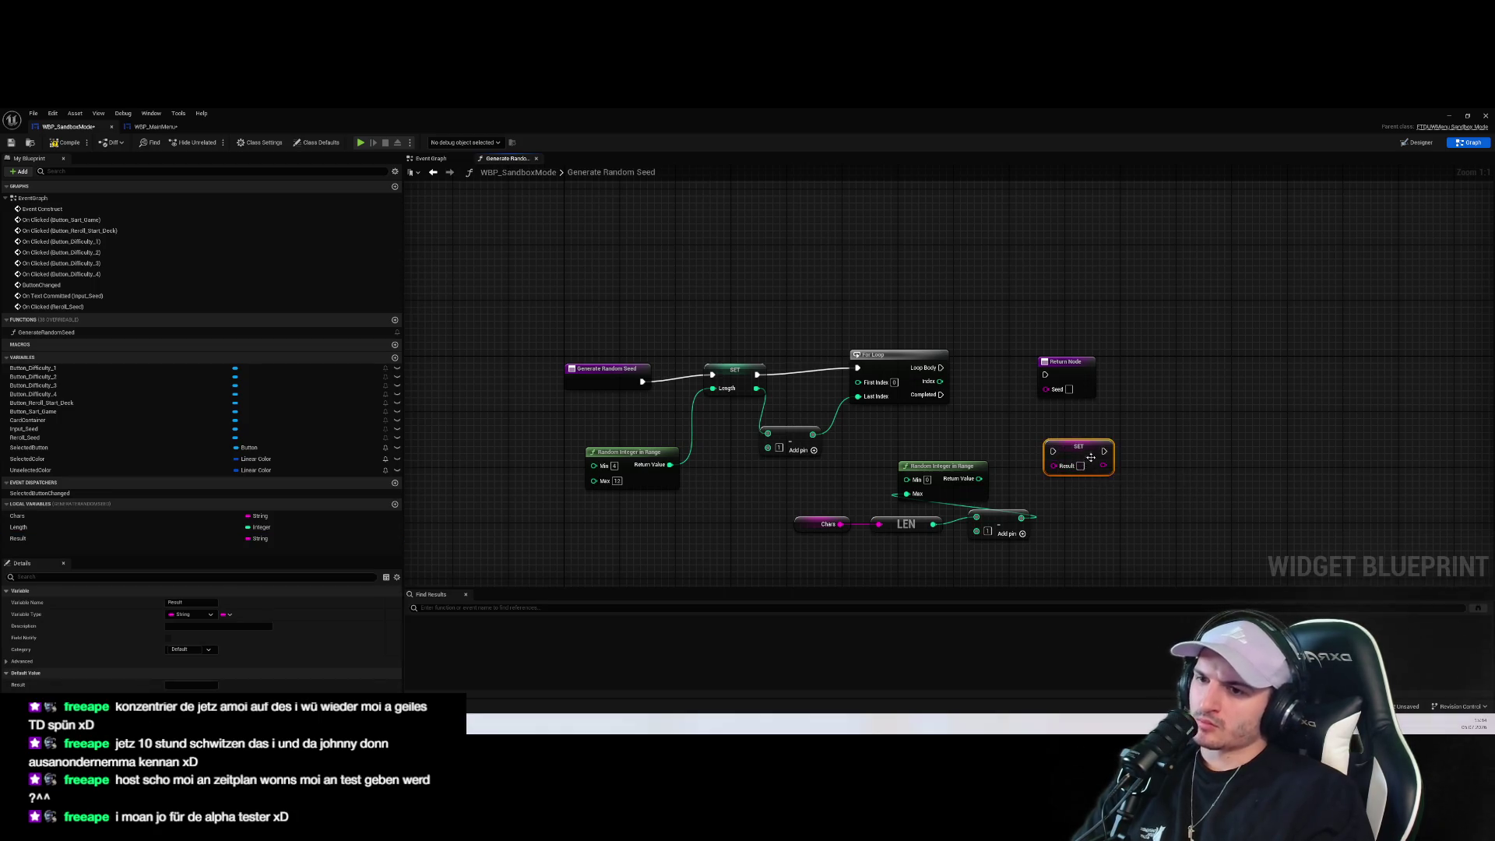
drag(1106, 458, 986, 467)
key(Delete)
mouse_move(185, 539)
mouse_down()
mouse_move(919, 468)
mouse_move(1000, 446)
mouse_up()
click(958, 492)
text(append)
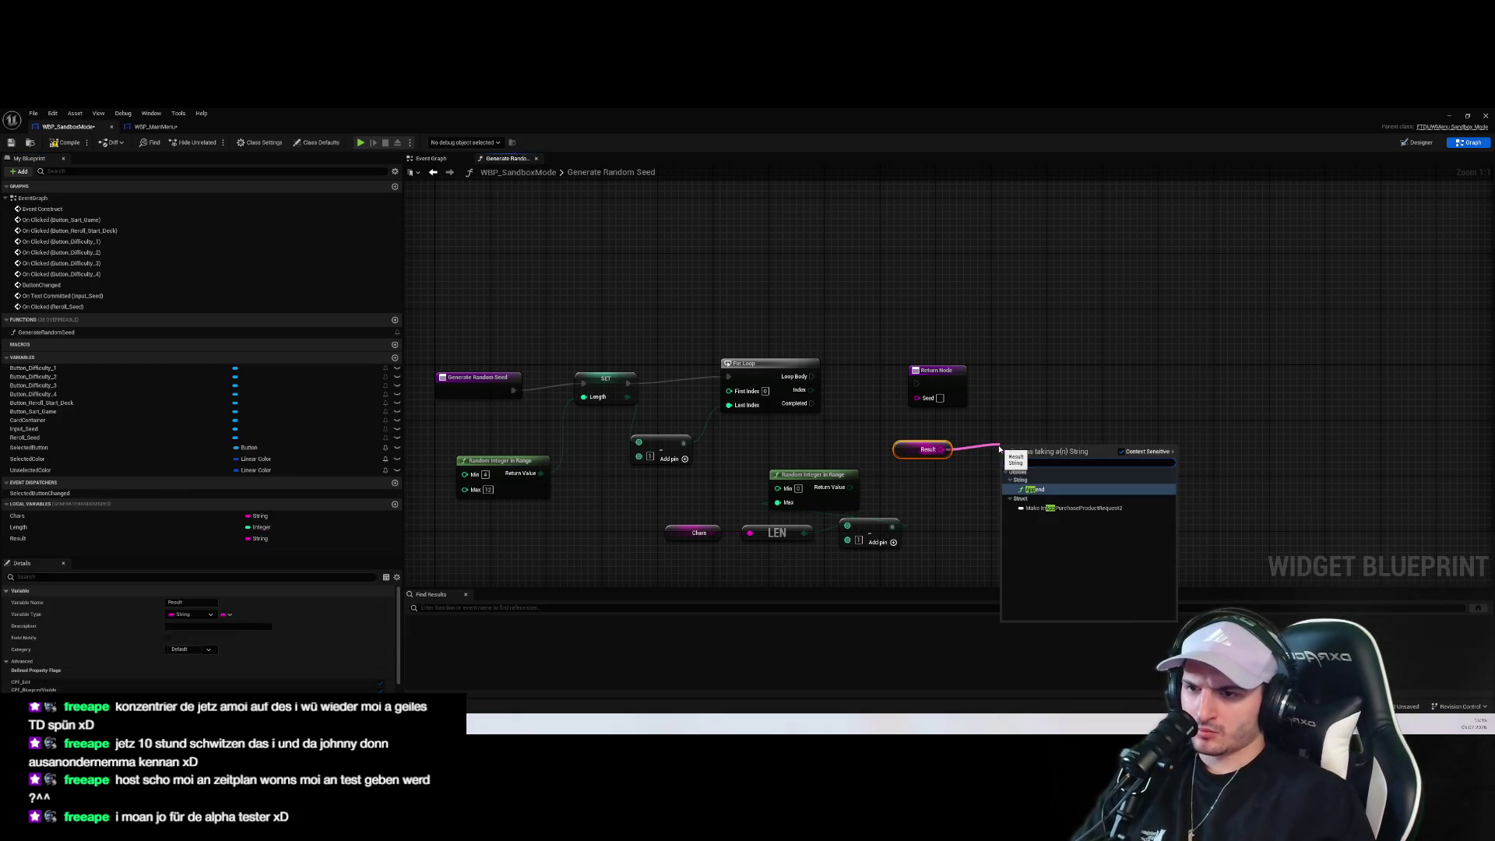
key(Return)
click(840, 409)
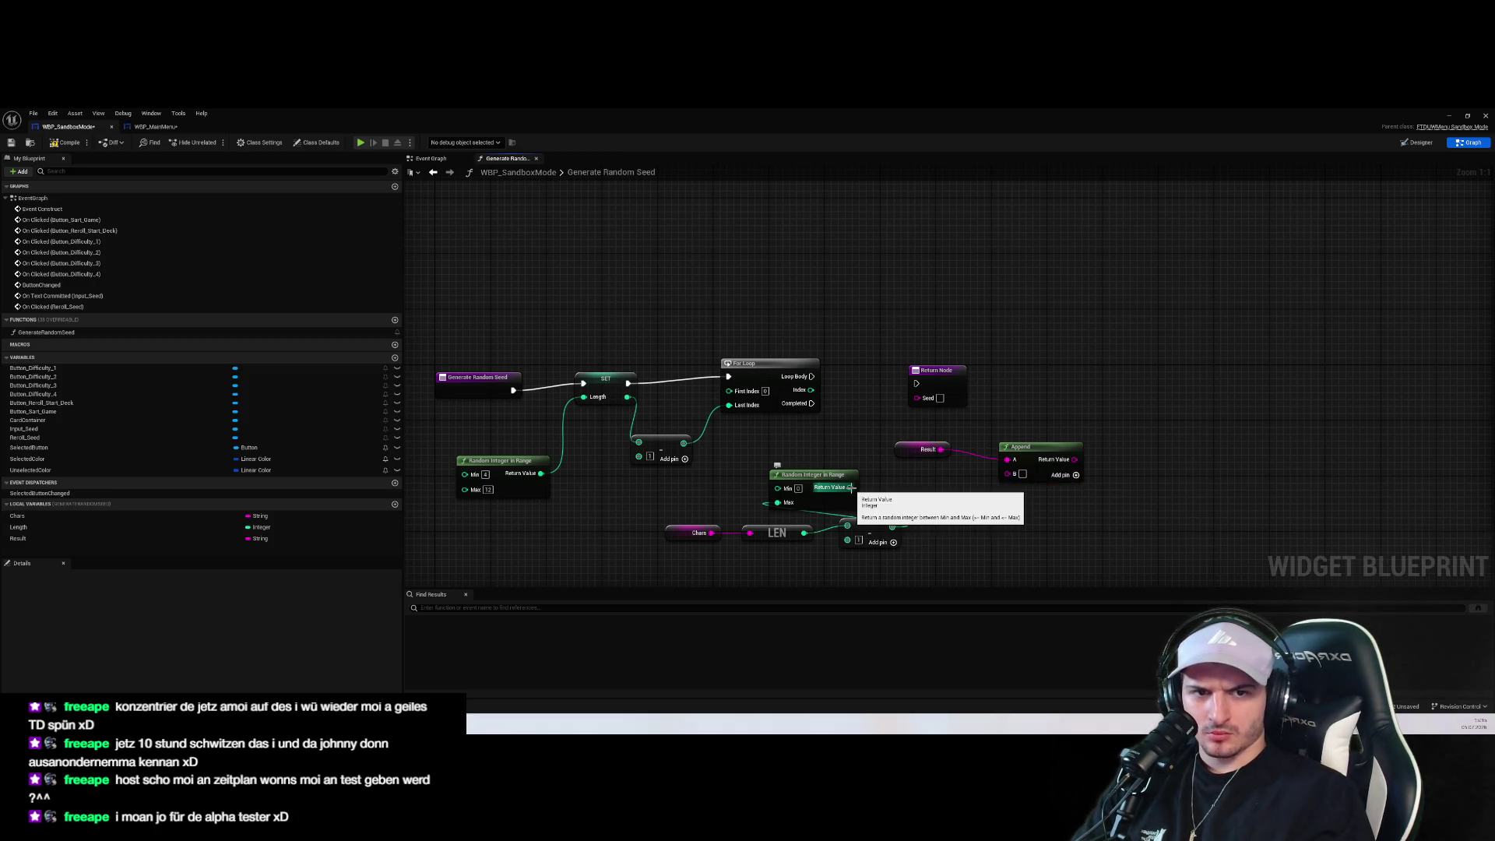
mouse_move(728, 475)
mouse_down()
mouse_move(1001, 534)
mouse_move(1077, 532)
mouse_up()
click(994, 550)
key(ctrl+z)
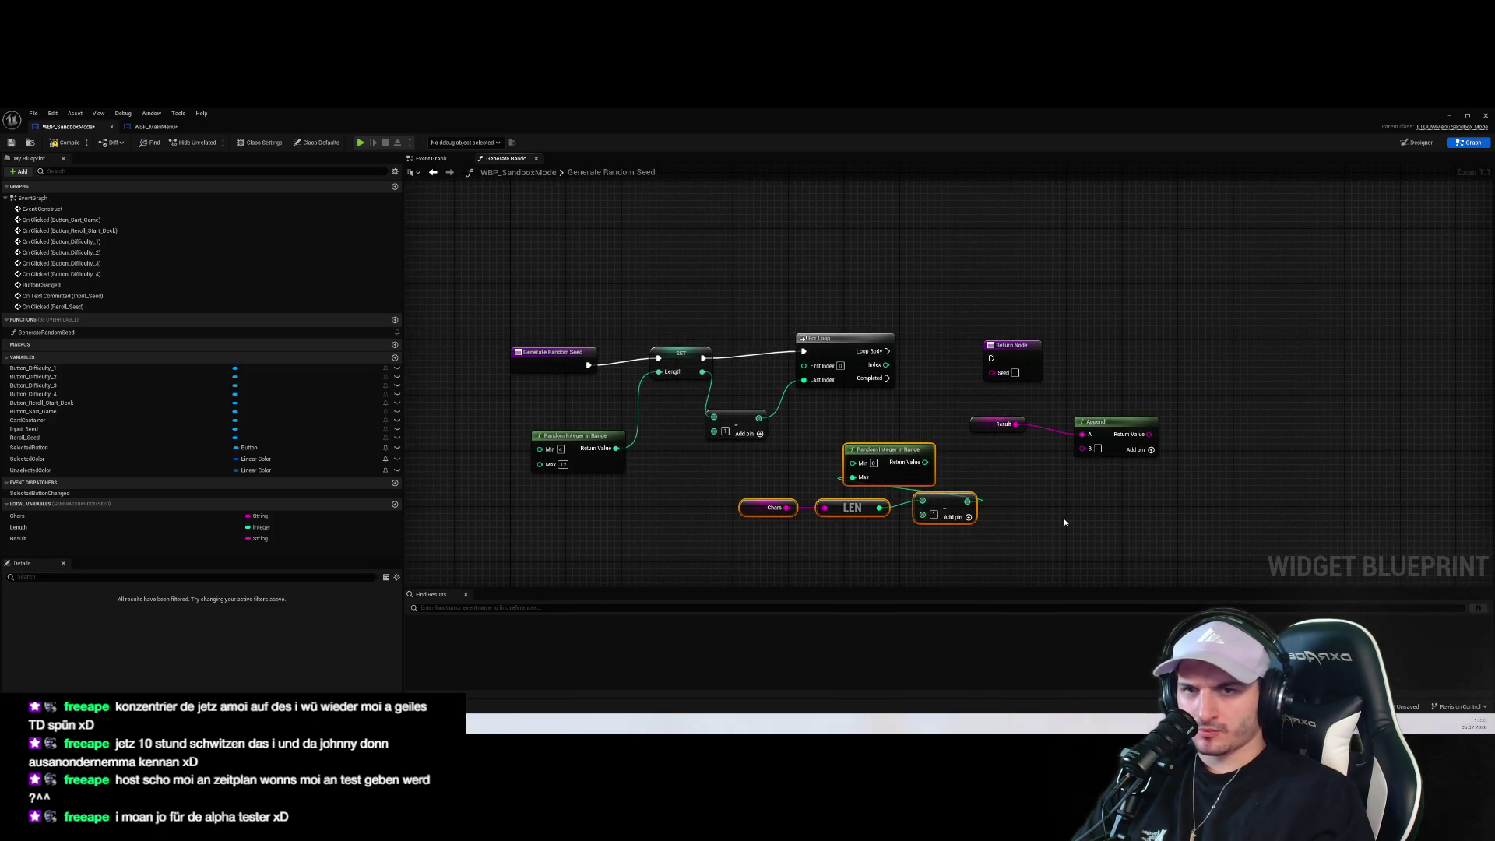
Move the Chars, LEN and subtract nodes to the left
click(994, 550)
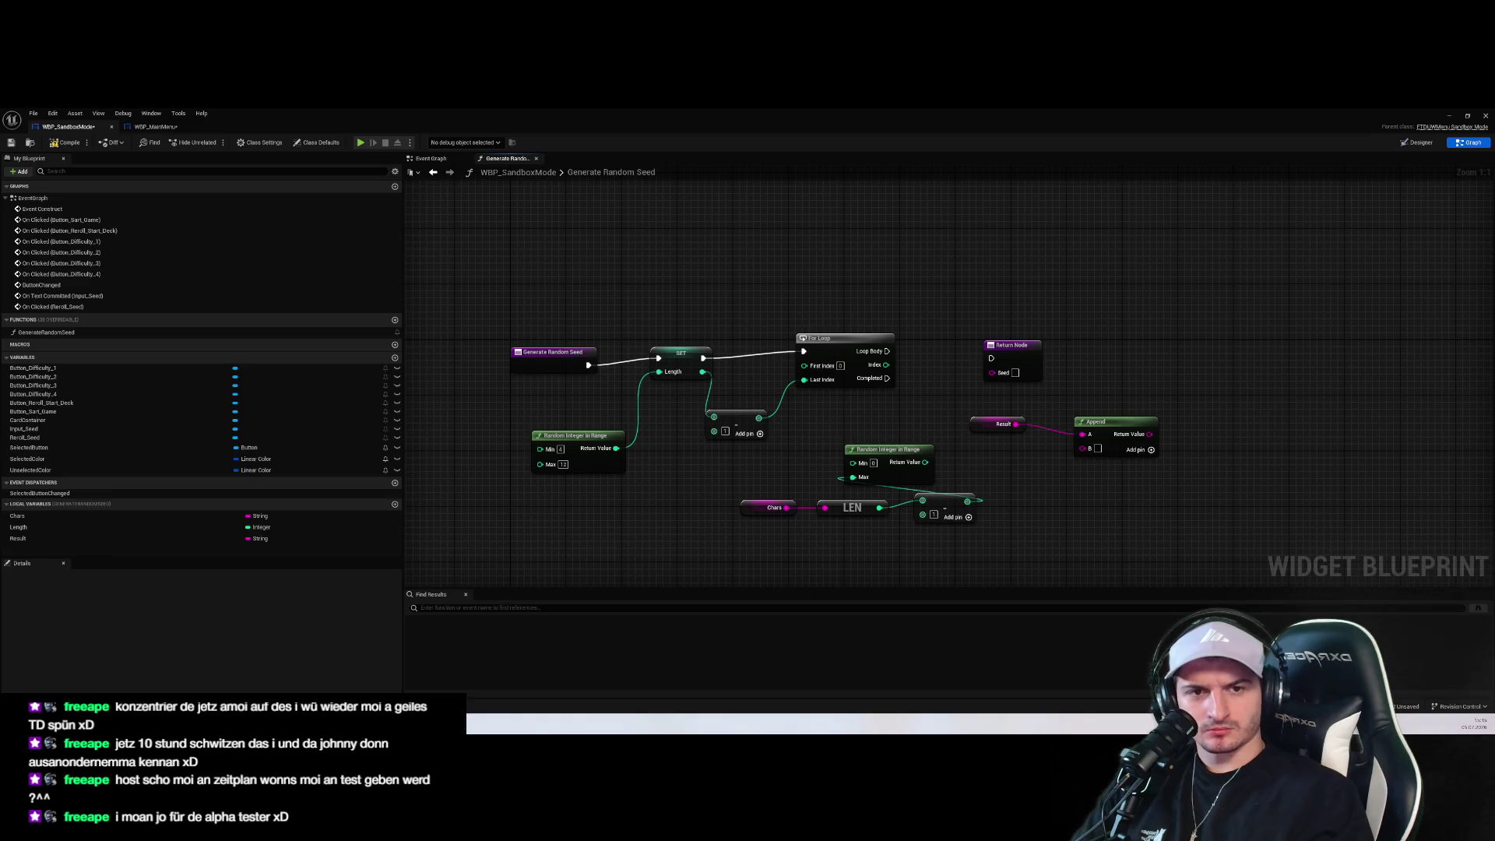
mouse_move(1124, 516)
mouse_down()
mouse_move(1134, 464)
mouse_move(1016, 427)
mouse_up()
scroll(1099, 497, up, 1)
drag(1130, 502, 1105, 507)
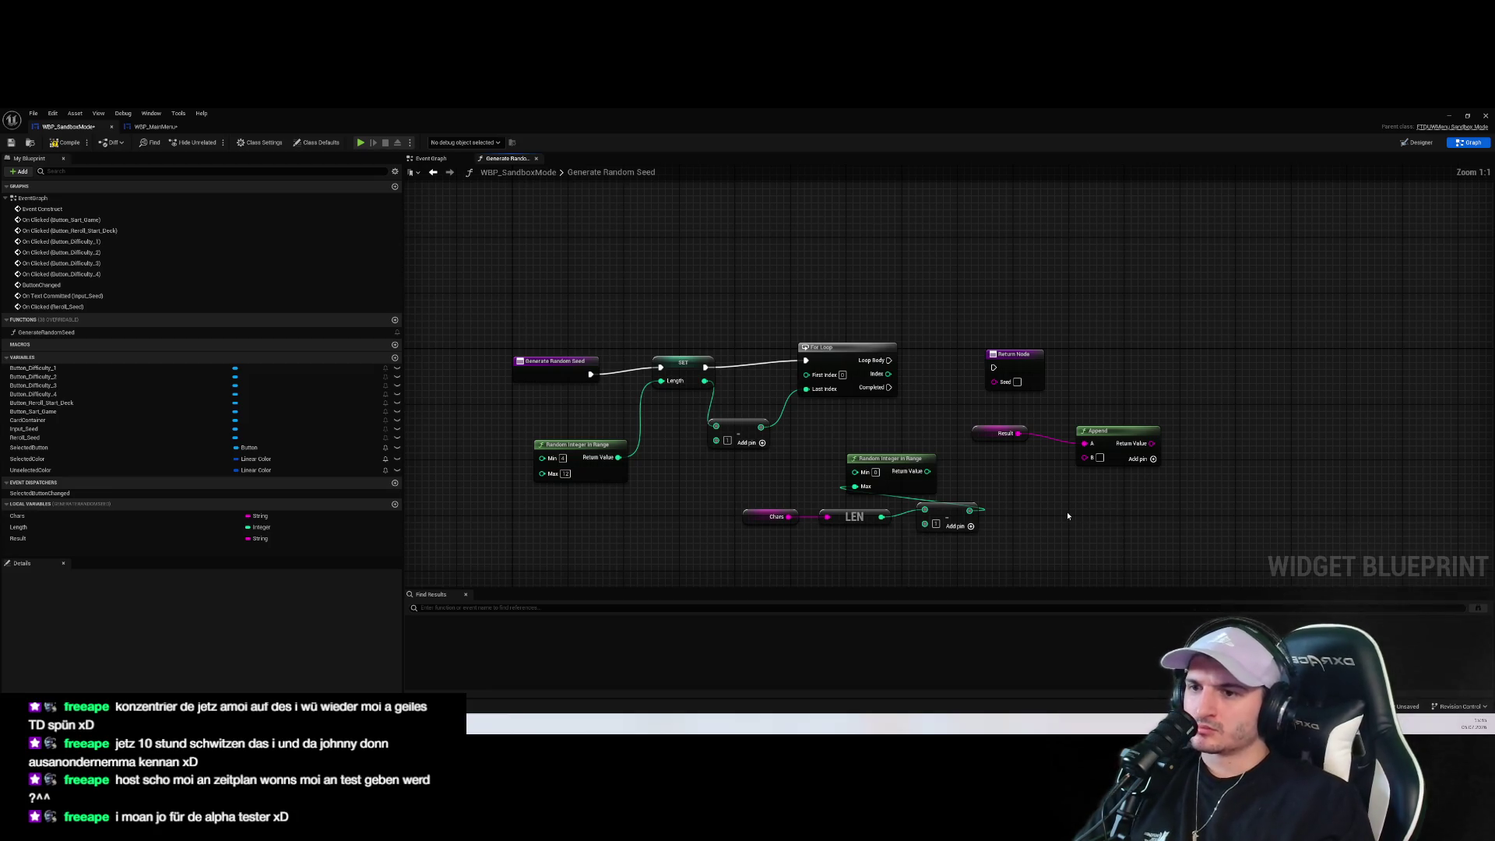
drag(1039, 495, 978, 469)
drag(930, 554, 677, 481)
drag(894, 482, 767, 503)
click(872, 500)
drag(854, 460, 826, 459)
Push the Return Node far right and place Result and Append beside the For Loop
drag(827, 335, 903, 351)
mouse_move(1062, 408)
mouse_down()
mouse_move(1028, 443)
mouse_move(985, 409)
mouse_up()
drag(952, 327, 1140, 334)
drag(1057, 477, 894, 356)
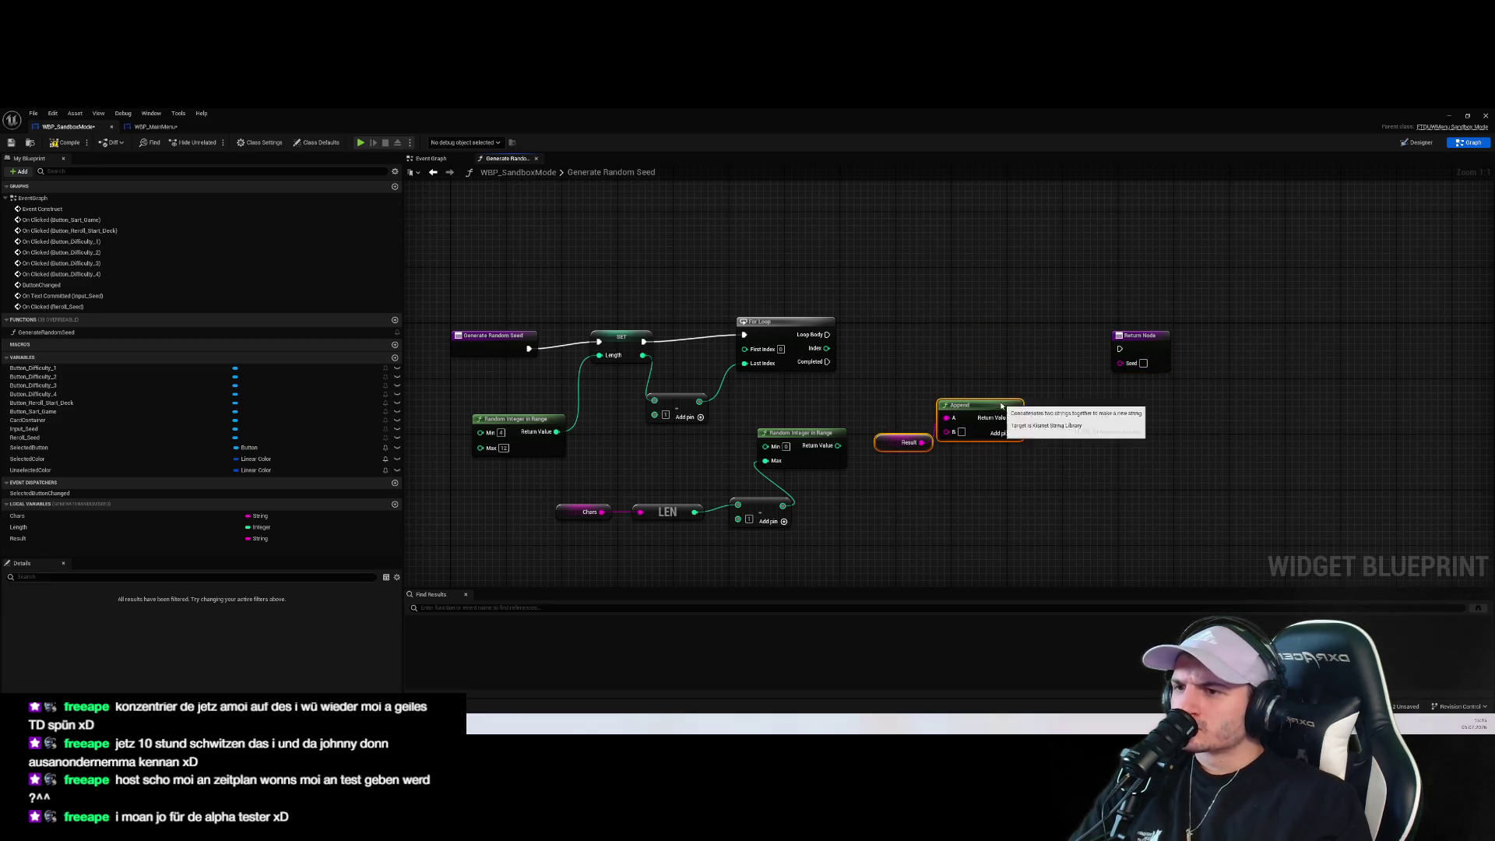
drag(1000, 424, 1021, 354)
click(1002, 438)
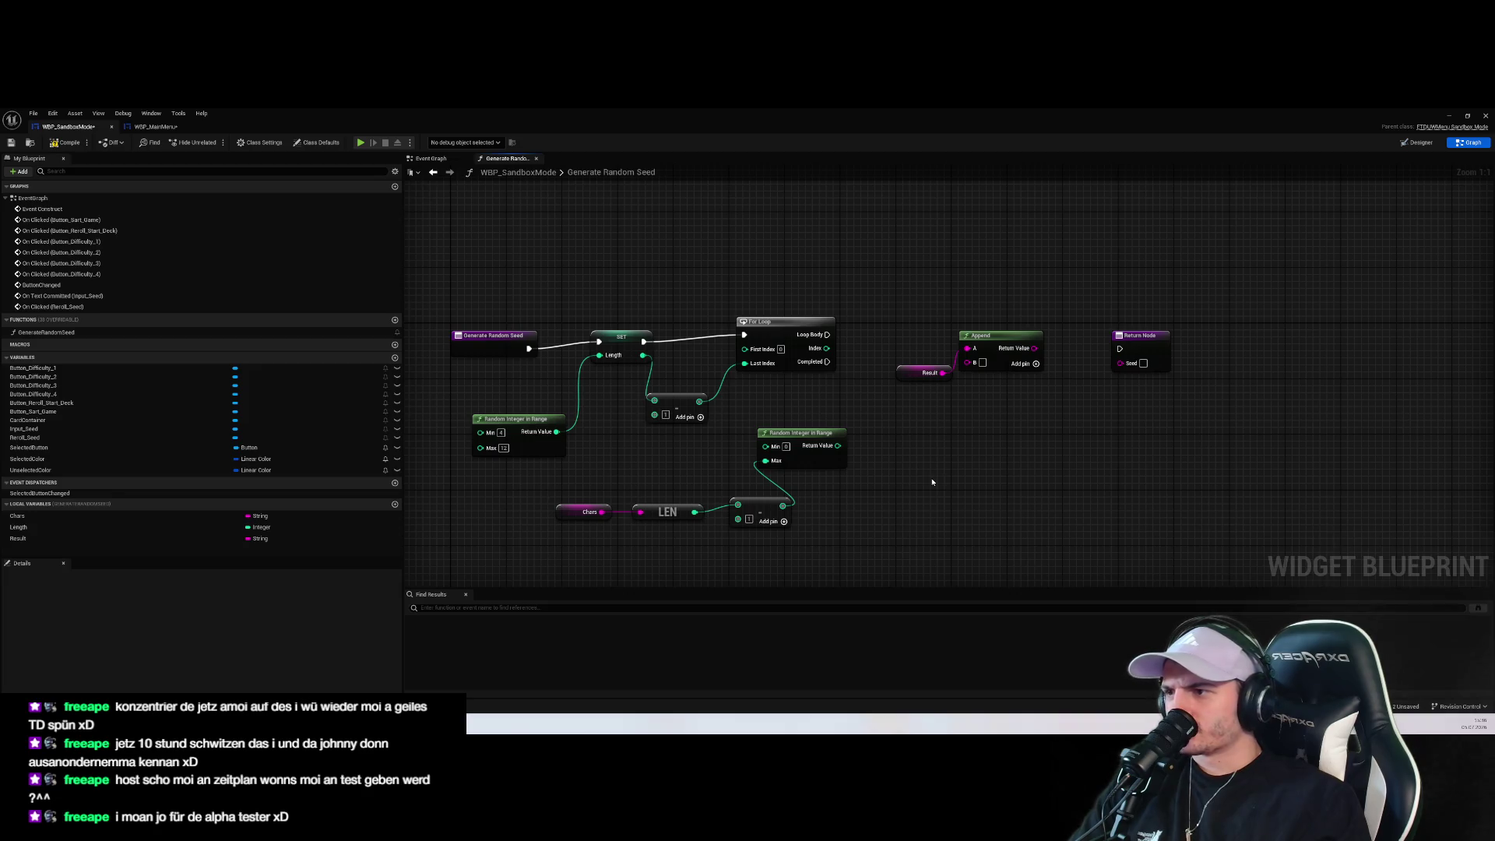
mouse_move(925, 480)
mouse_down()
mouse_move(596, 441)
mouse_move(880, 501)
mouse_up()
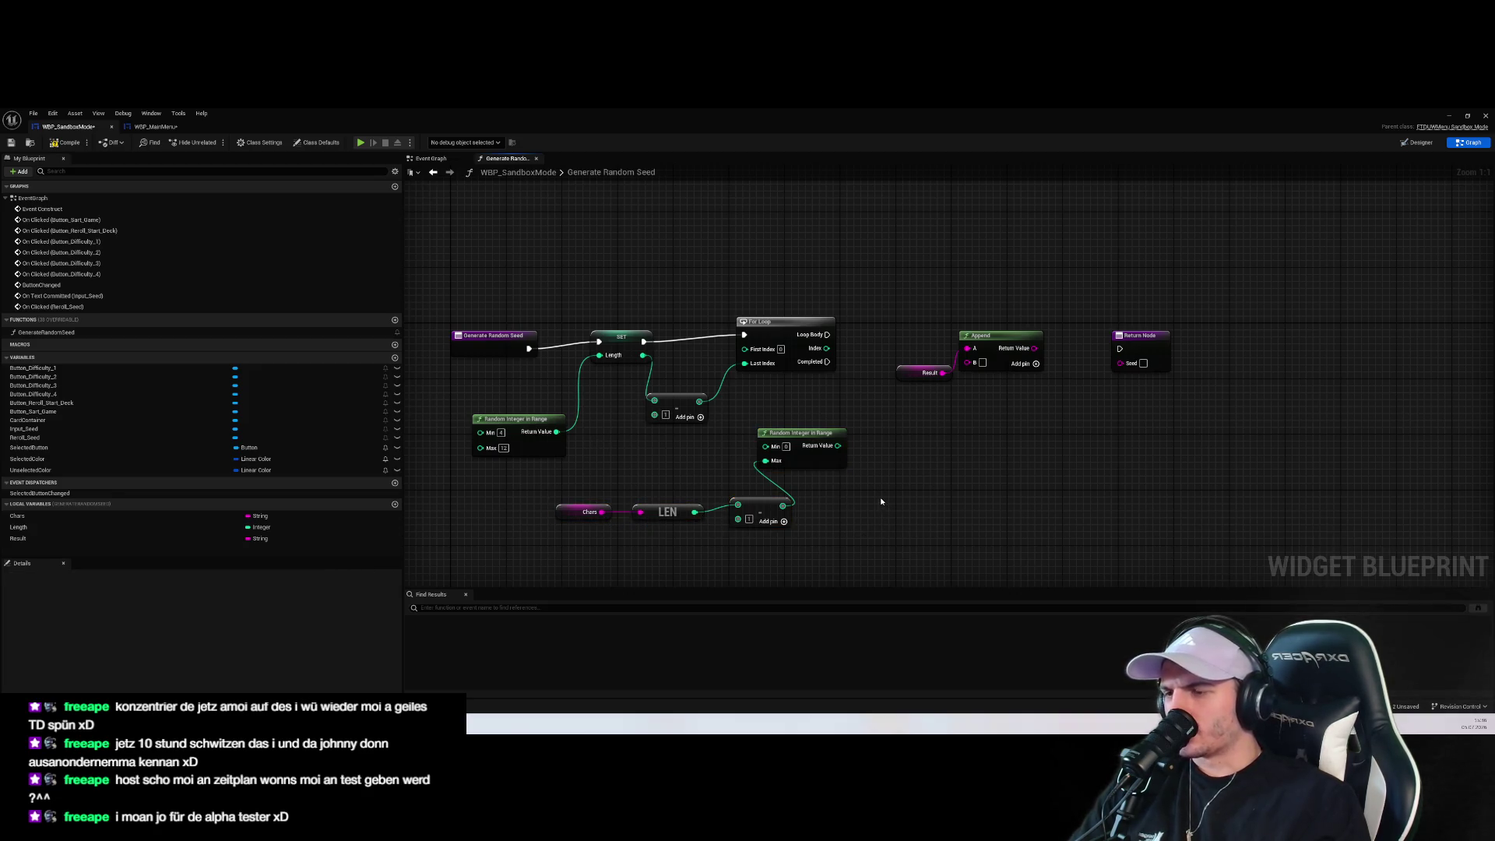
drag(615, 491, 832, 529)
click(832, 529)
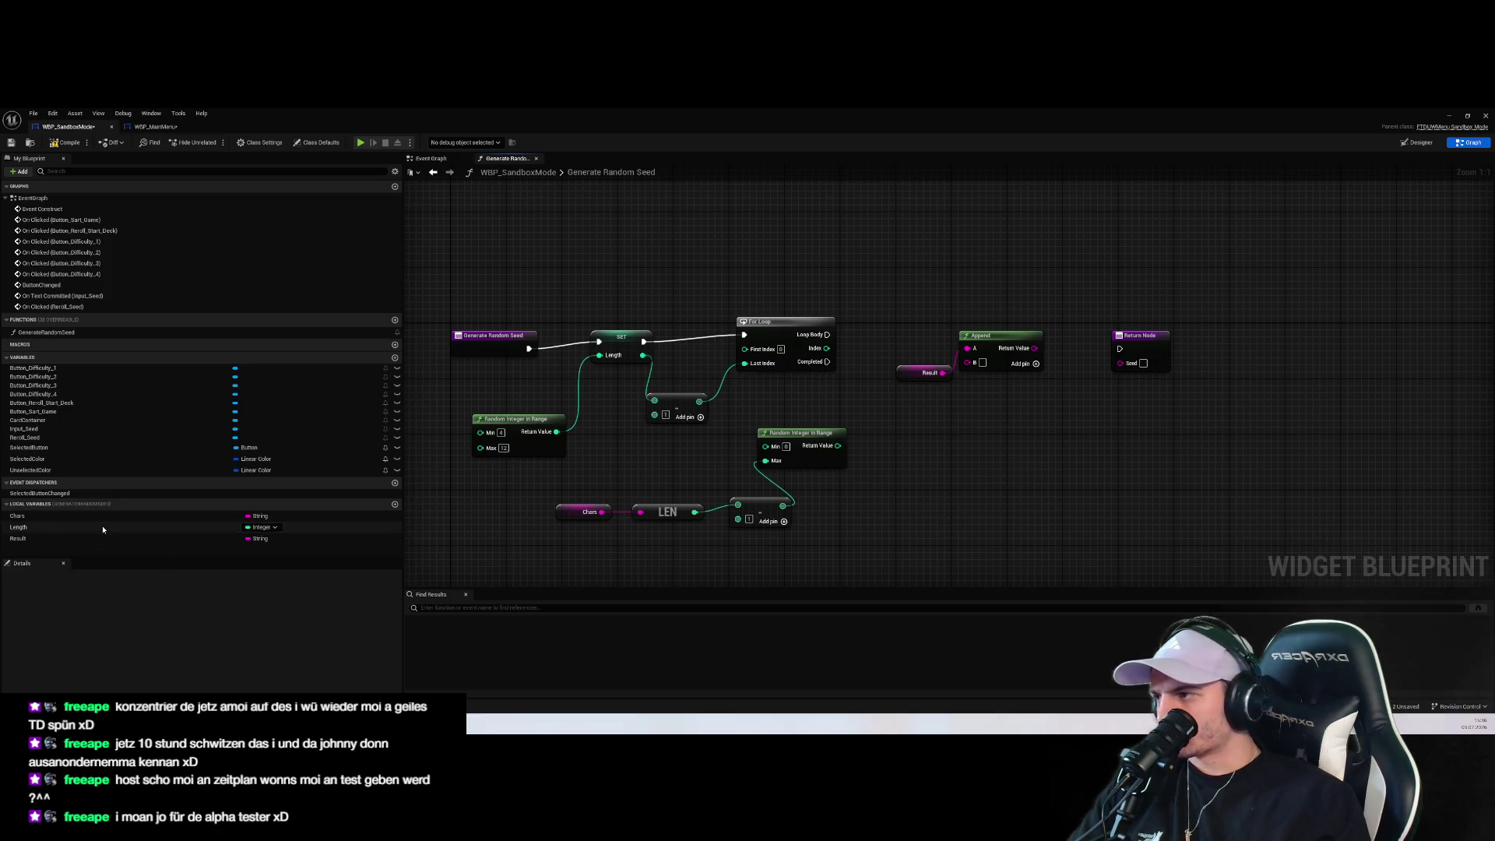
Feed a Chars getter into Get Substring and wire the second random integer to Start Index
mouse_move(17, 516)
mouse_down()
mouse_move(928, 525)
mouse_move(1000, 487)
mouse_move(981, 483)
mouse_up()
click(916, 519)
text(get)
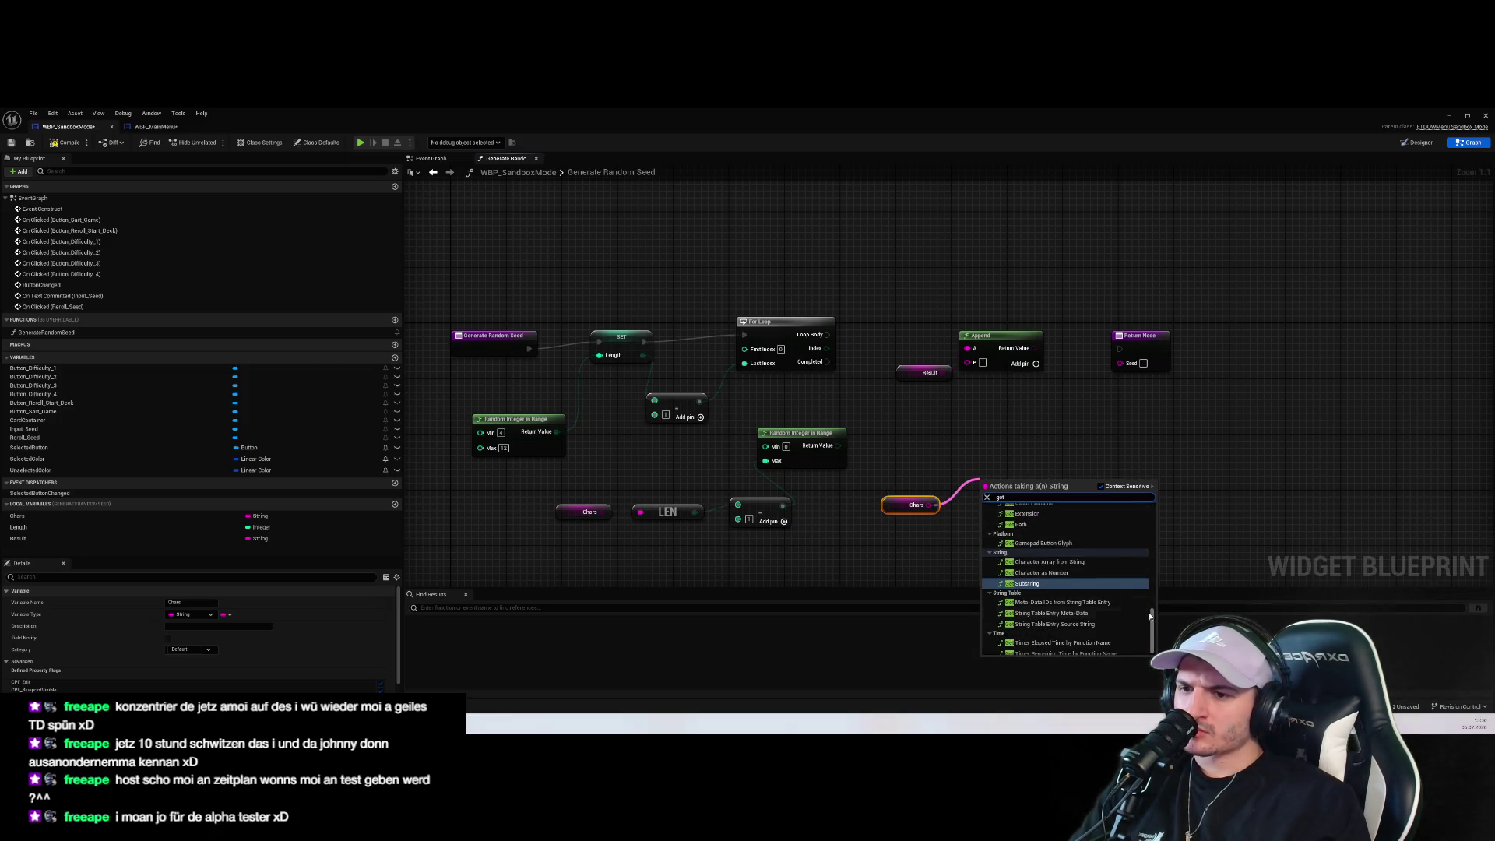
click(1027, 583)
drag(1013, 484, 1001, 419)
click(1122, 499)
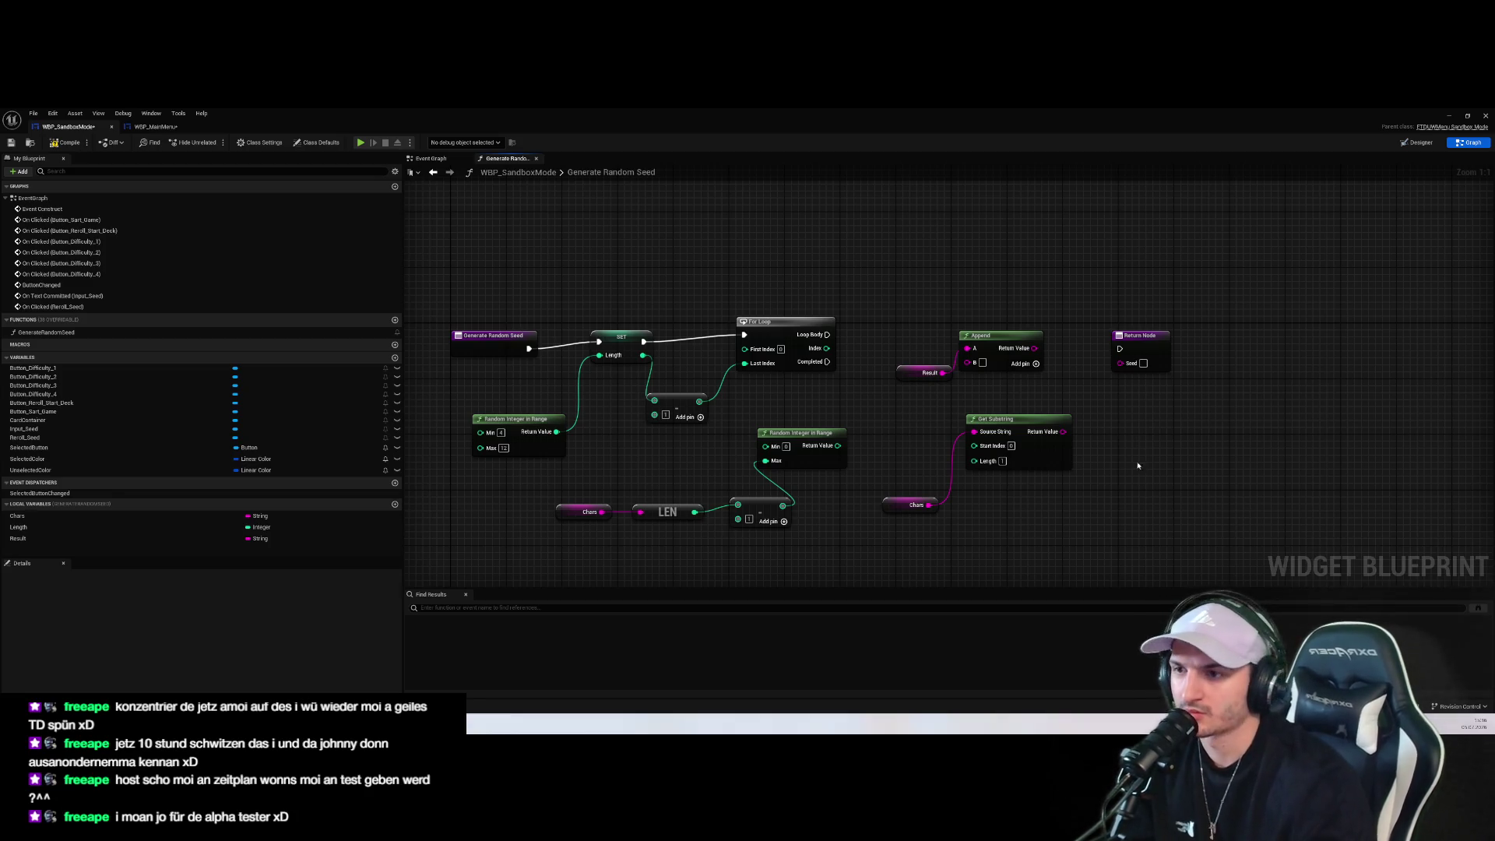
drag(907, 504, 864, 511)
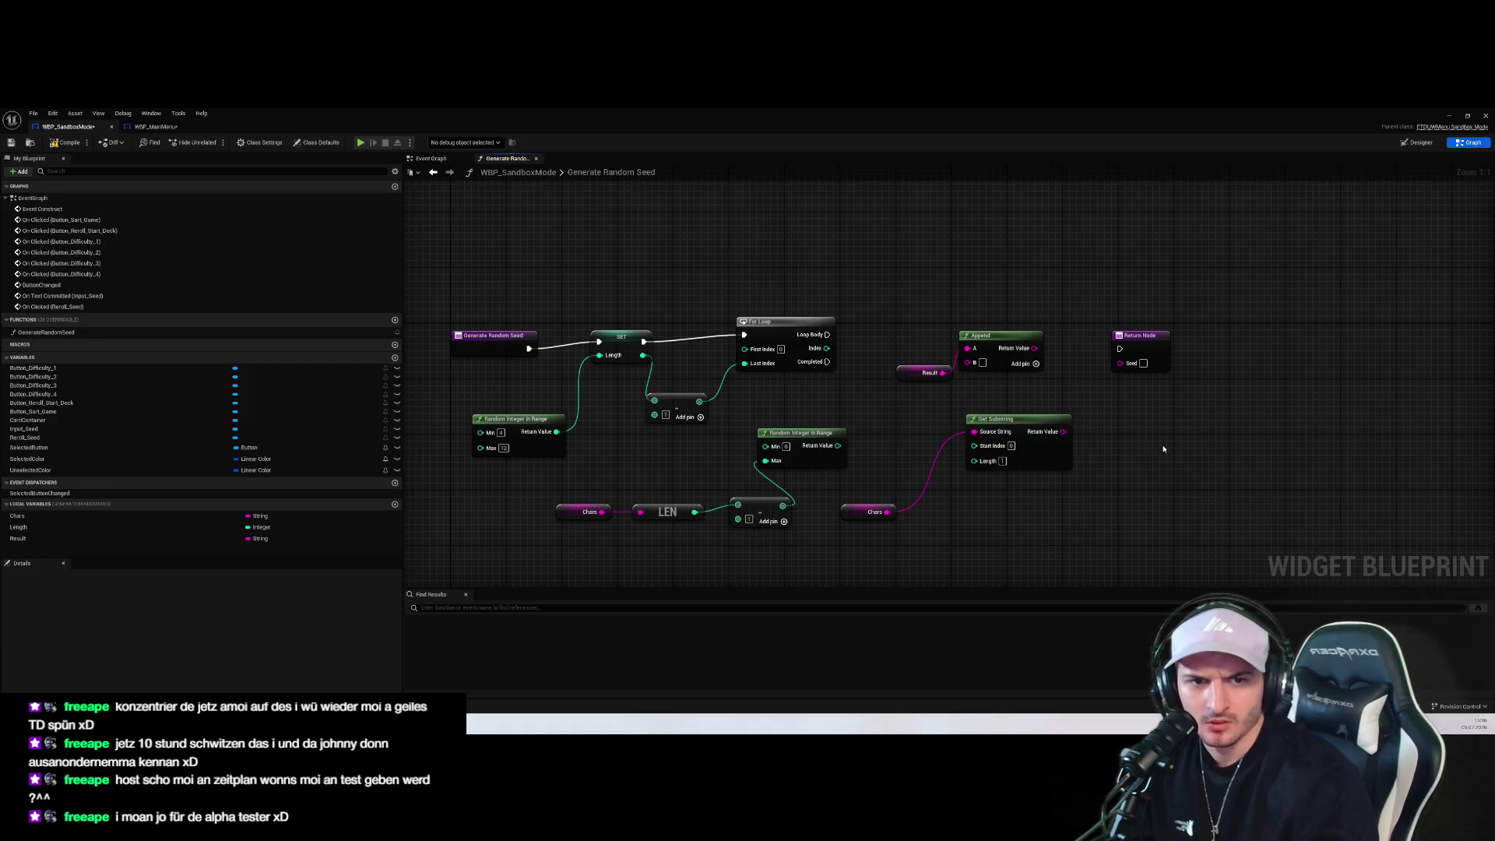
drag(837, 445, 990, 448)
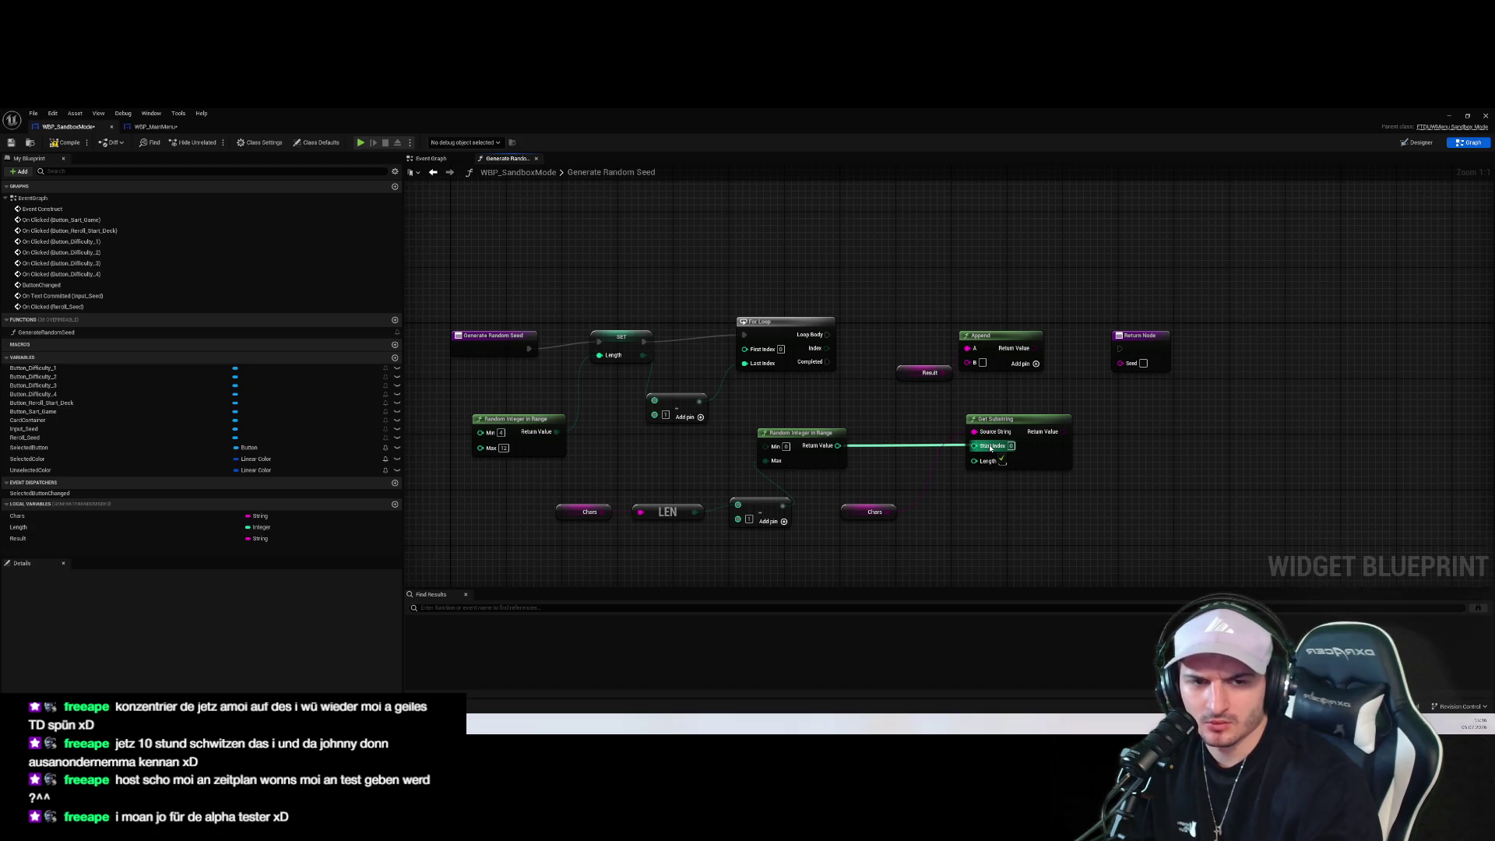
drag(990, 447, 977, 460)
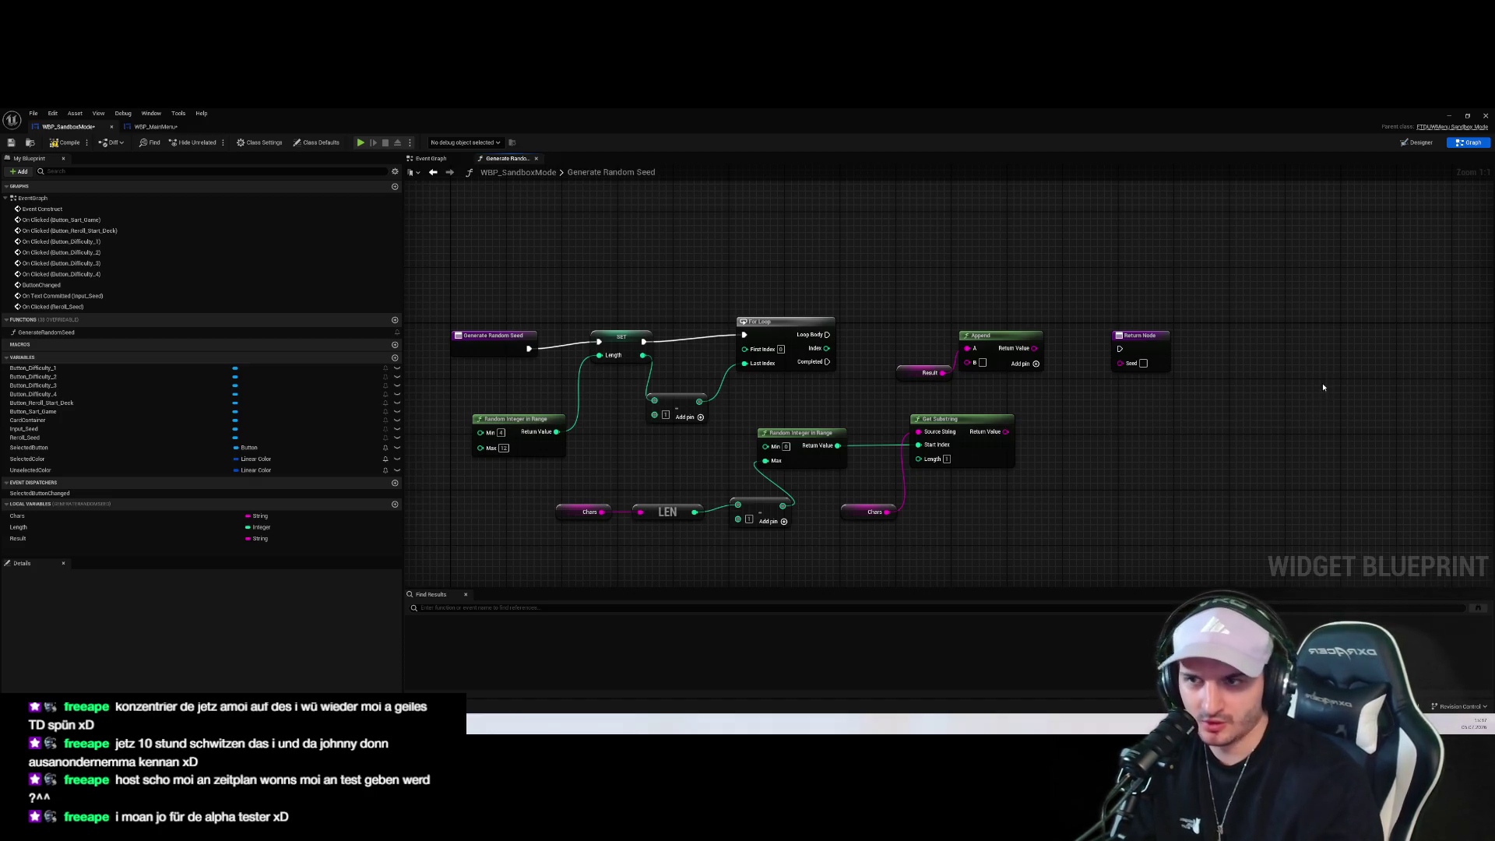
Connect Loop Body to the Return Node, Get Substring to Append B, and Append to Seed
mouse_move(1135, 406)
mouse_down()
mouse_move(961, 324)
mouse_move(1035, 288)
mouse_up()
mouse_move(827, 334)
mouse_down()
mouse_move(1238, 360)
mouse_move(1120, 348)
mouse_up()
mouse_move(1028, 288)
mouse_down()
mouse_move(1024, 331)
mouse_move(1000, 350)
mouse_up()
mouse_move(1004, 432)
mouse_down()
mouse_move(981, 376)
mouse_move(995, 300)
mouse_up()
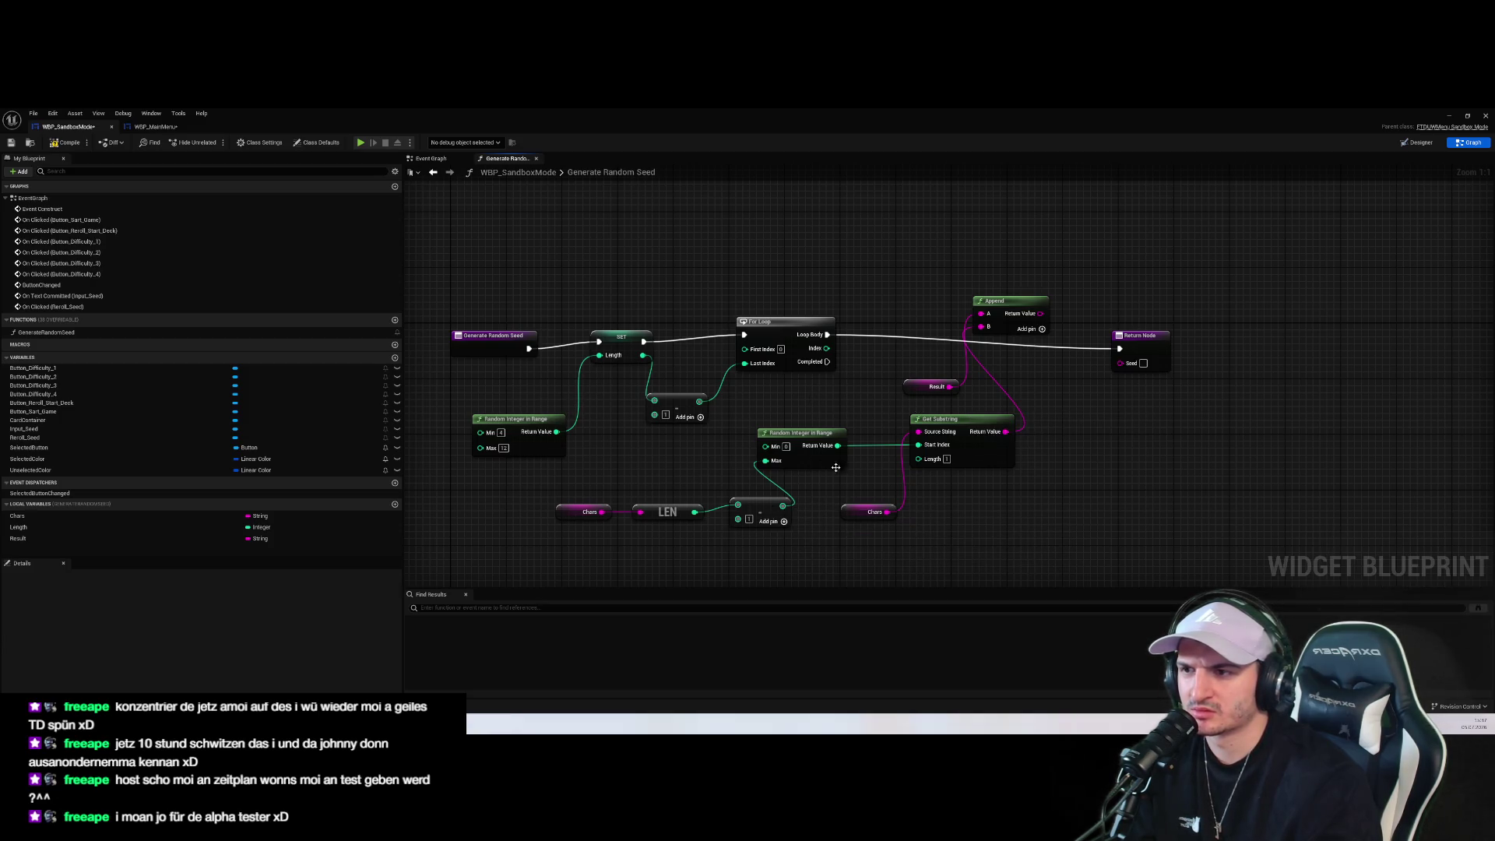
drag(1041, 313, 1120, 363)
Tidy the Append and Return Node positions in the Generate Random Seed function
drag(1021, 313, 1090, 410)
key(ctrl+z)
mouse_move(1018, 528)
mouse_down()
mouse_move(779, 451)
mouse_move(966, 369)
mouse_move(904, 381)
mouse_move(1075, 395)
mouse_up()
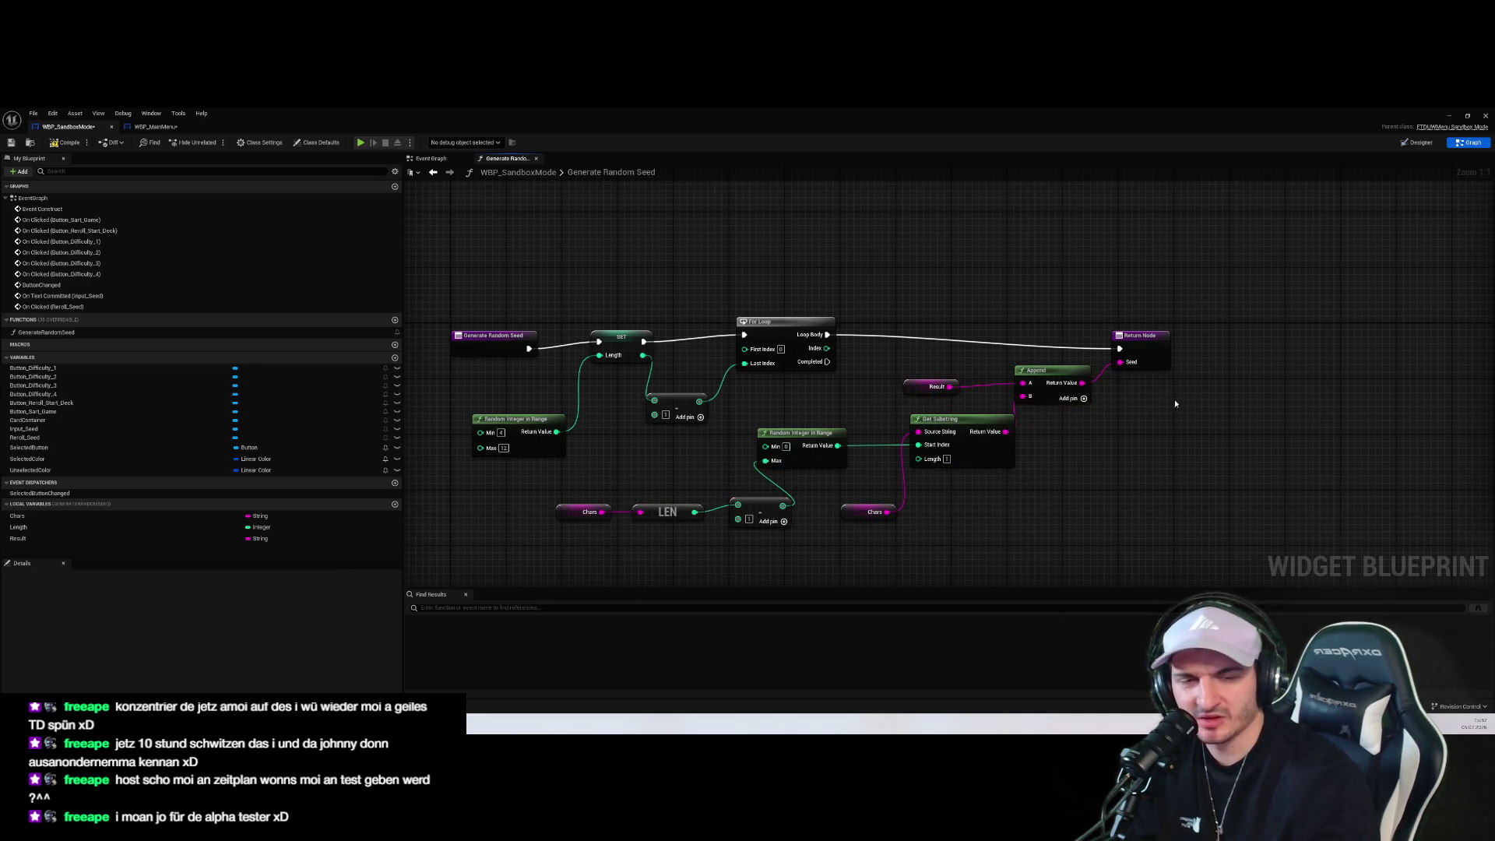
drag(1203, 406, 1036, 357)
drag(1136, 343, 1184, 343)
click(1091, 463)
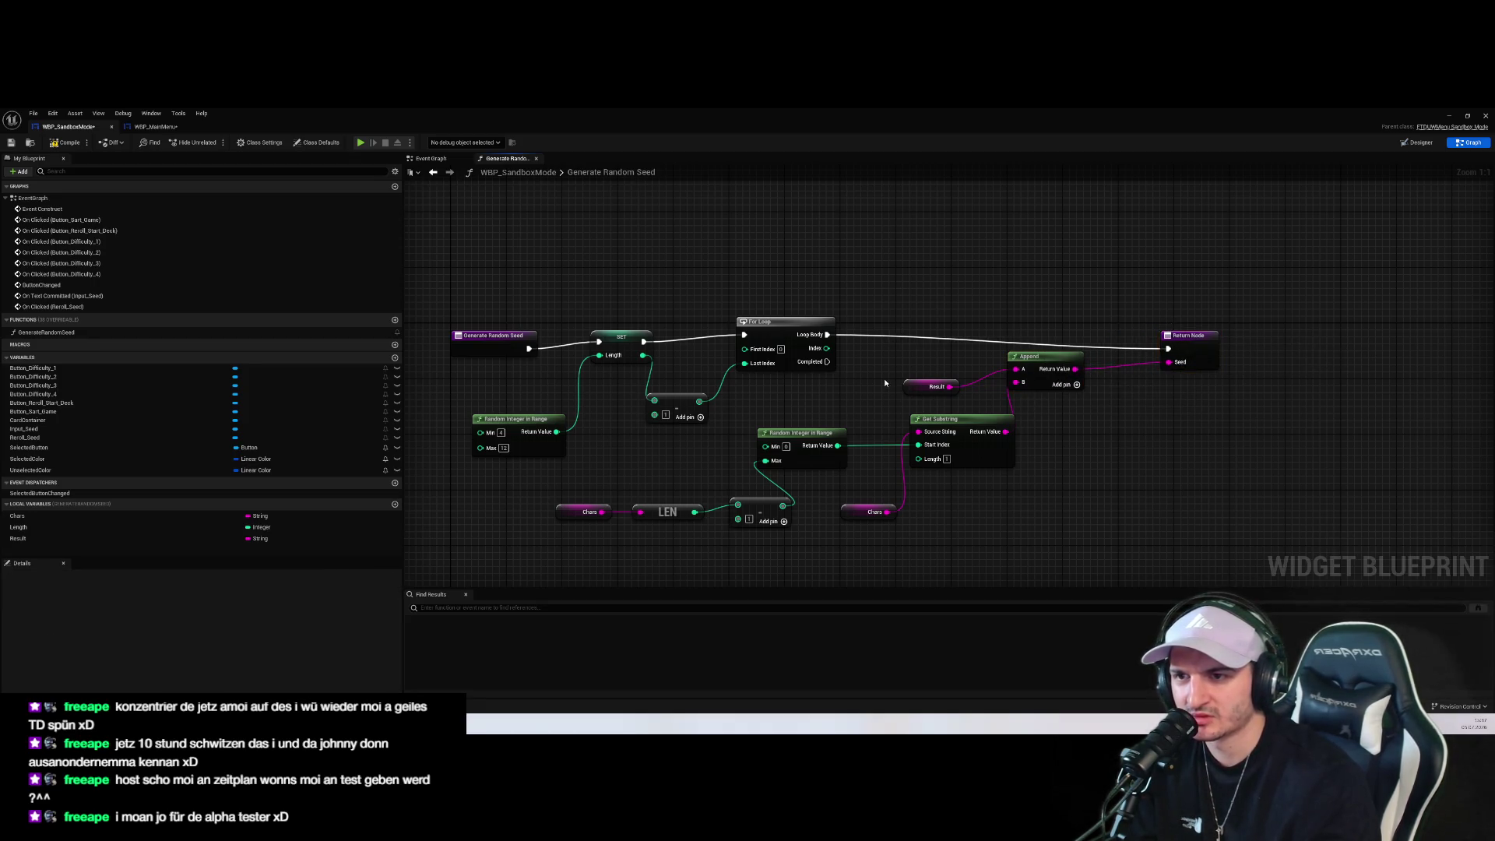
key(ctrl+z)
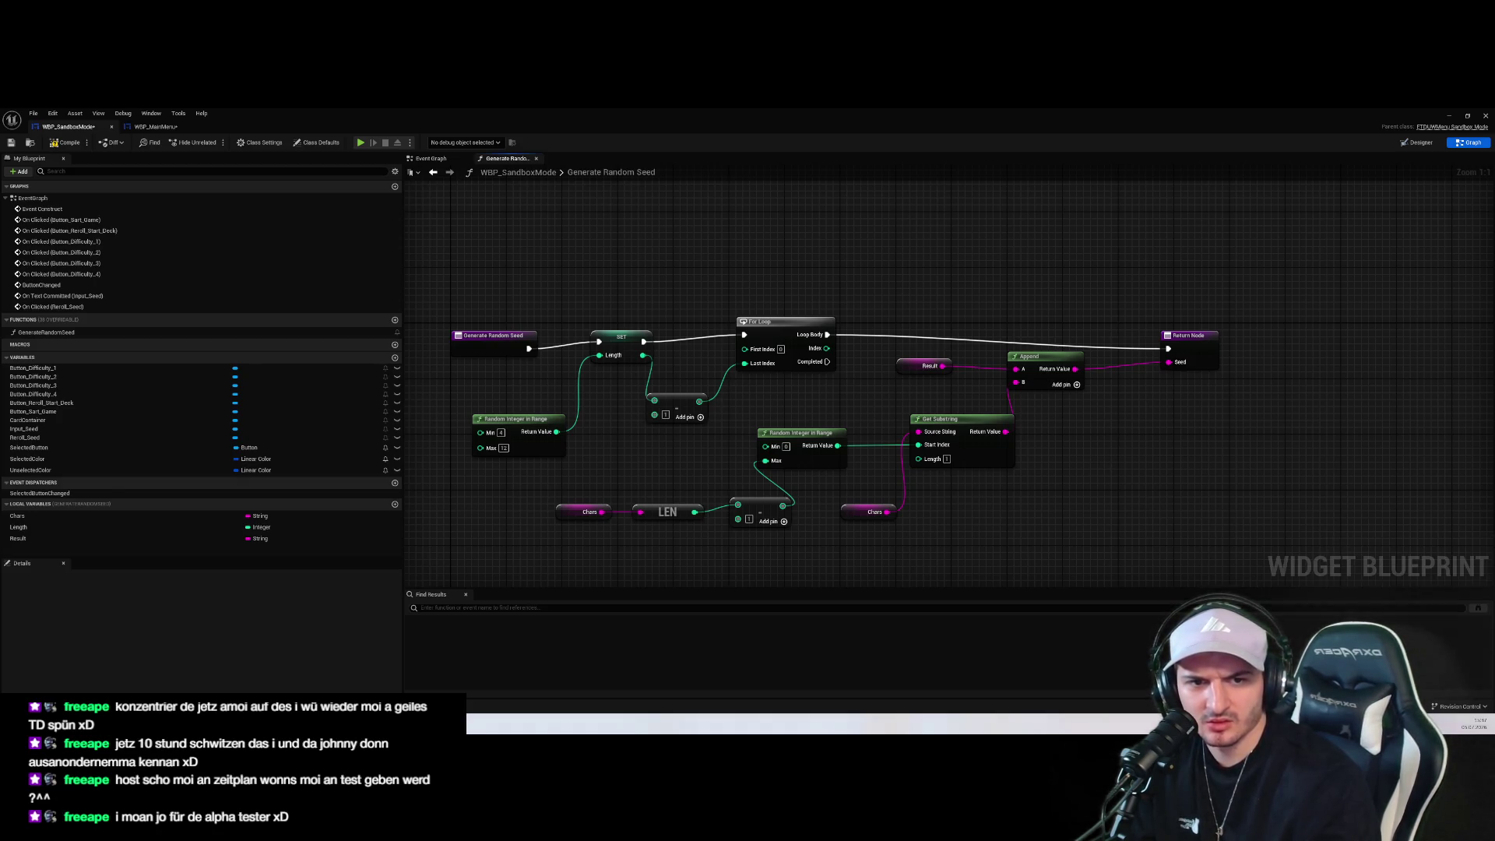
drag(1188, 336, 1195, 329)
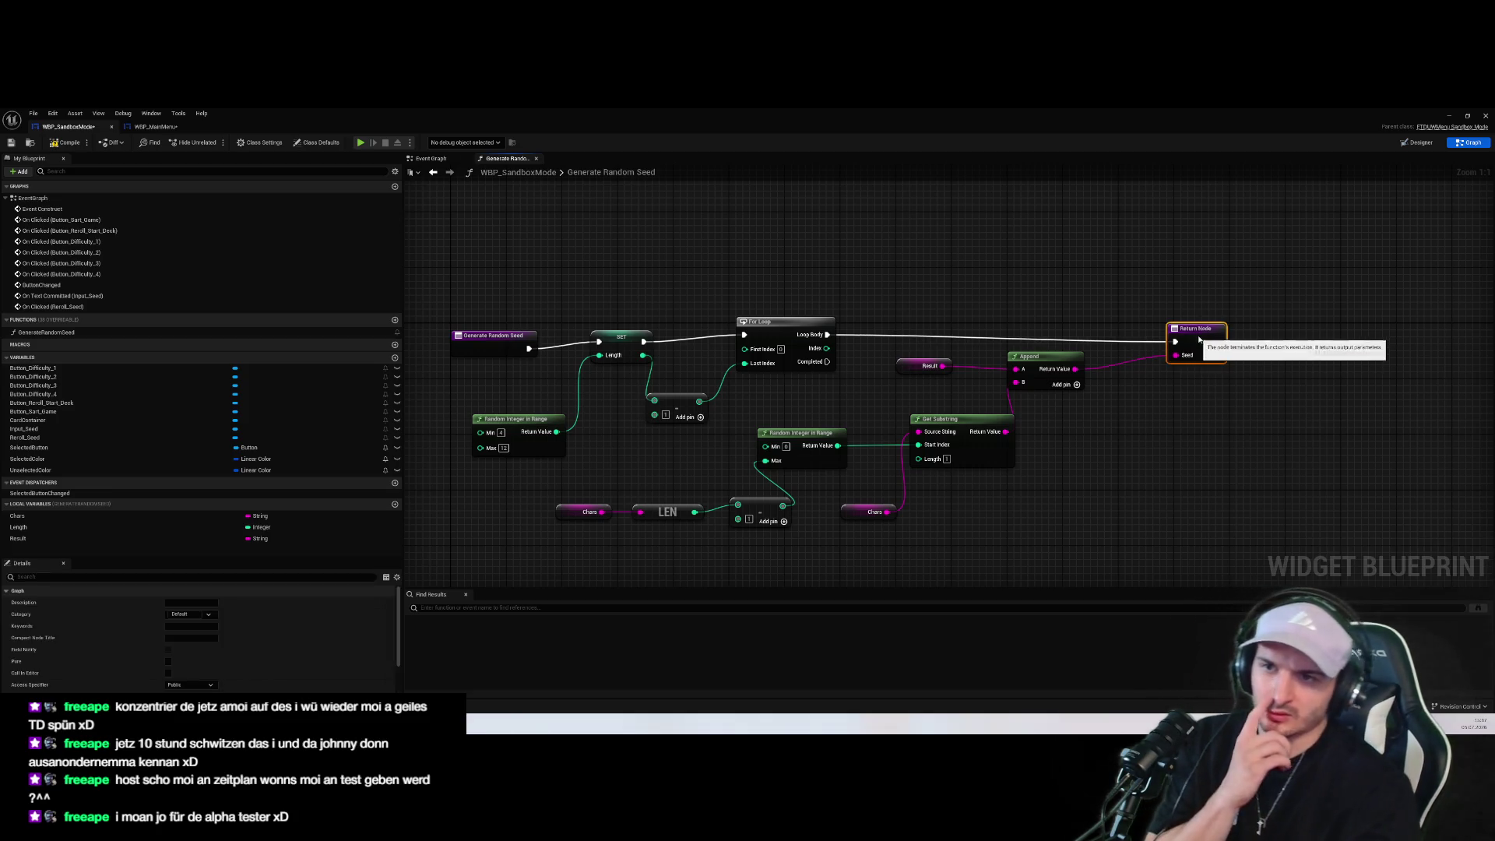
drag(1245, 438, 867, 277)
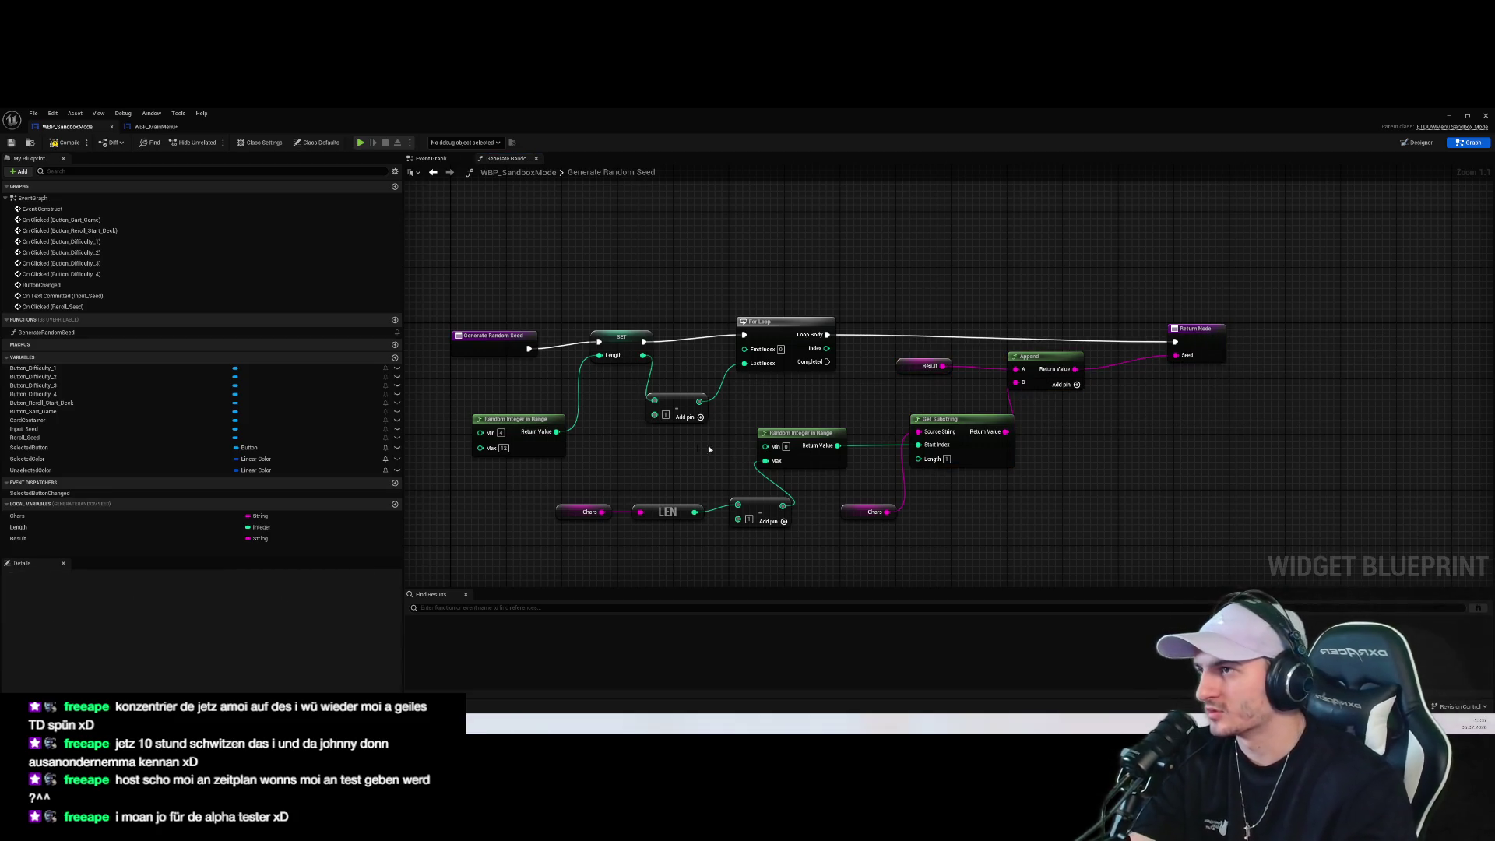
Paste a copy of the SET Random Seed node beside the On Clicked (Reroll_Seed) event
click(432, 158)
click(1107, 226)
key(ctrl+c)
key(ctrl+v)
drag(1168, 304, 1037, 488)
mouse_move(913, 433)
mouse_down()
mouse_move(857, 296)
mouse_move(794, 234)
mouse_up()
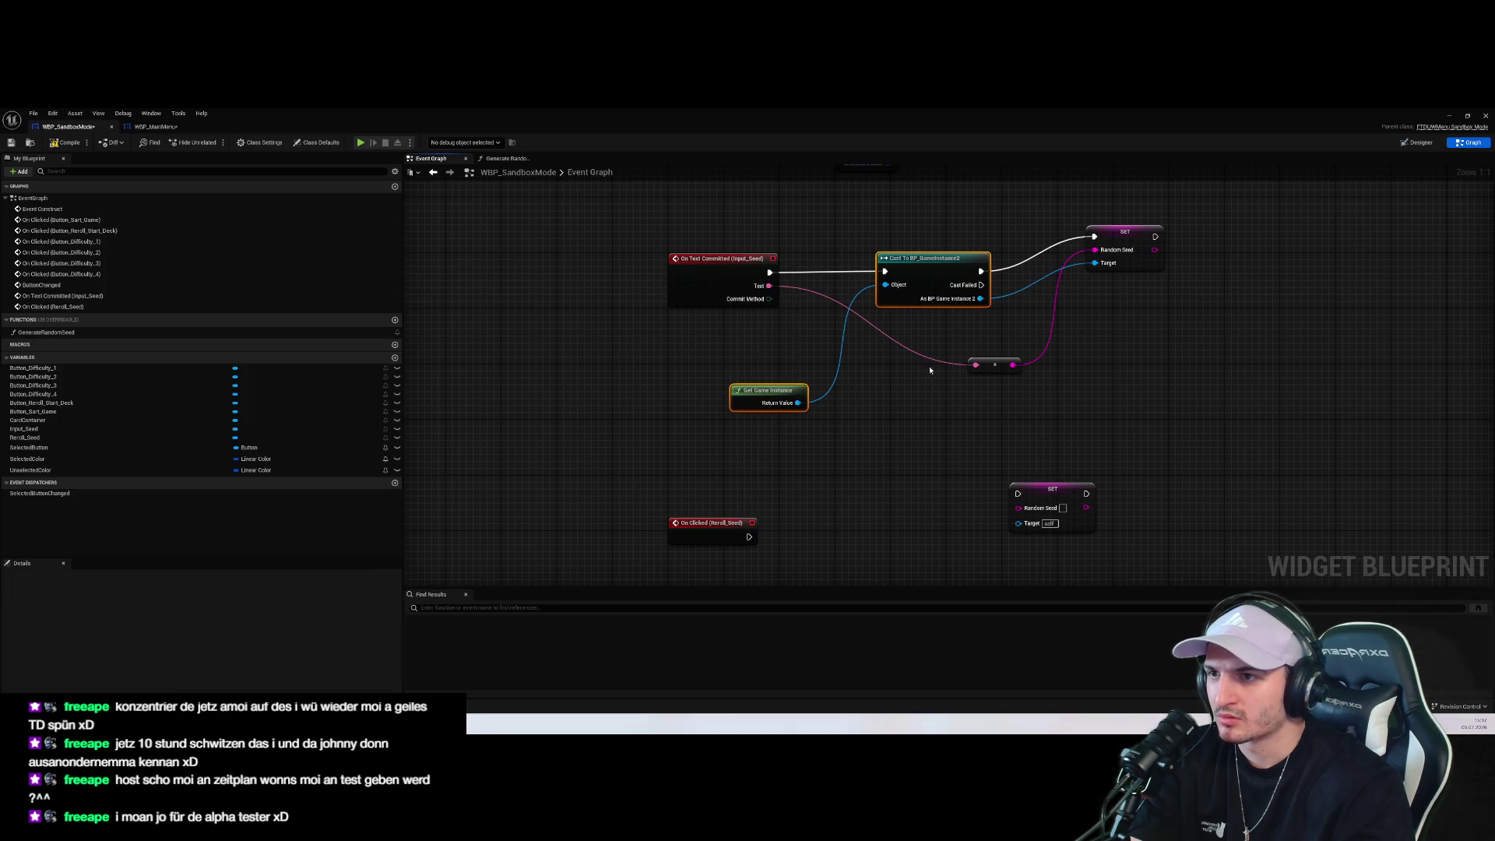
Duplicate the Cast To BP_GameInstance2 and Get Game Instance nodes and wire Reroll Seed's click into the cast
key(ctrl+c)
key(ctrl+v)
click(1170, 316)
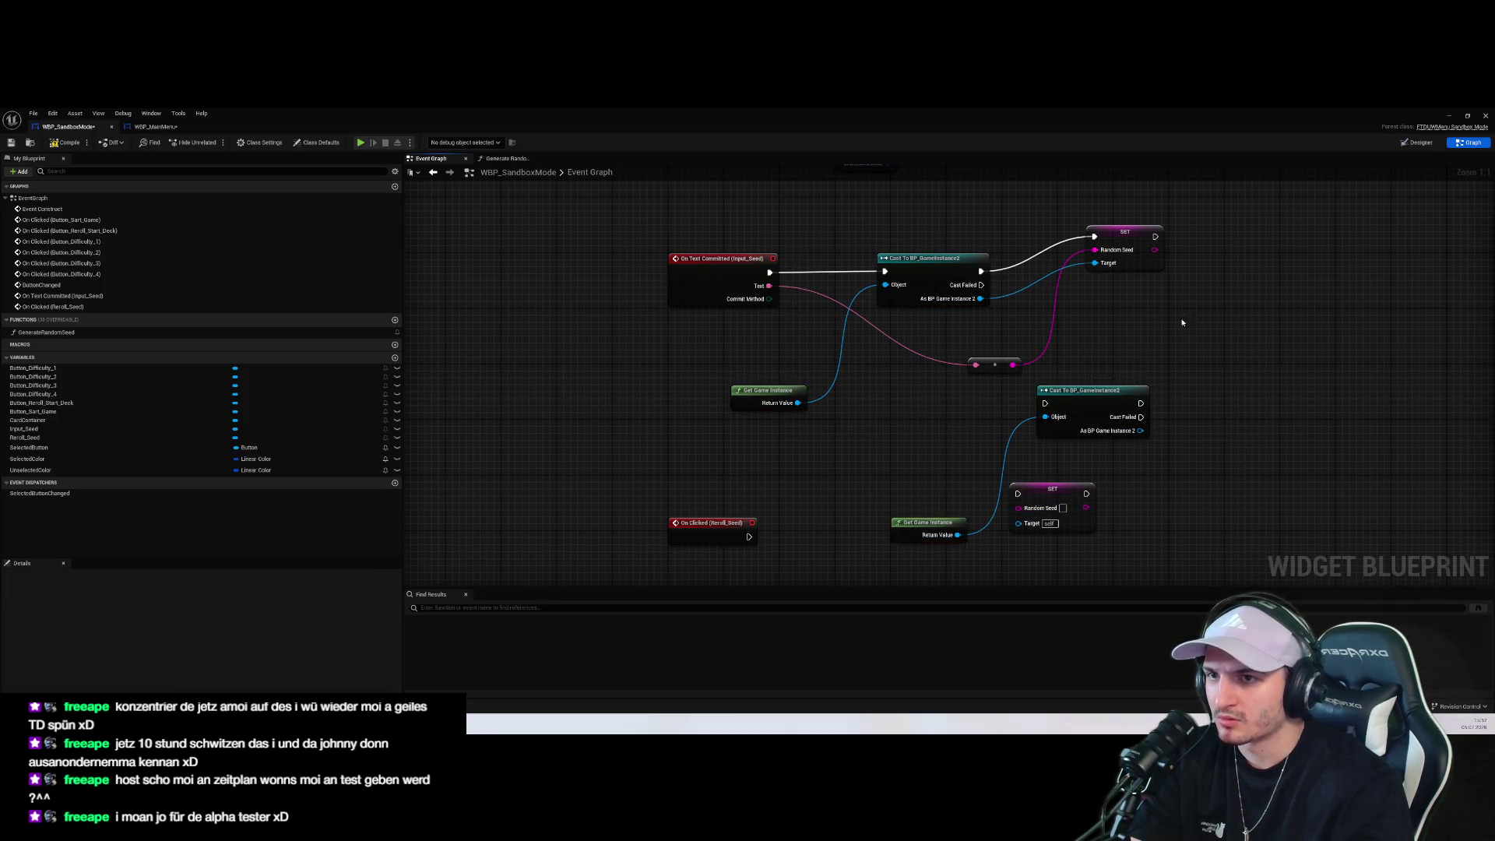
drag(1189, 355, 888, 549)
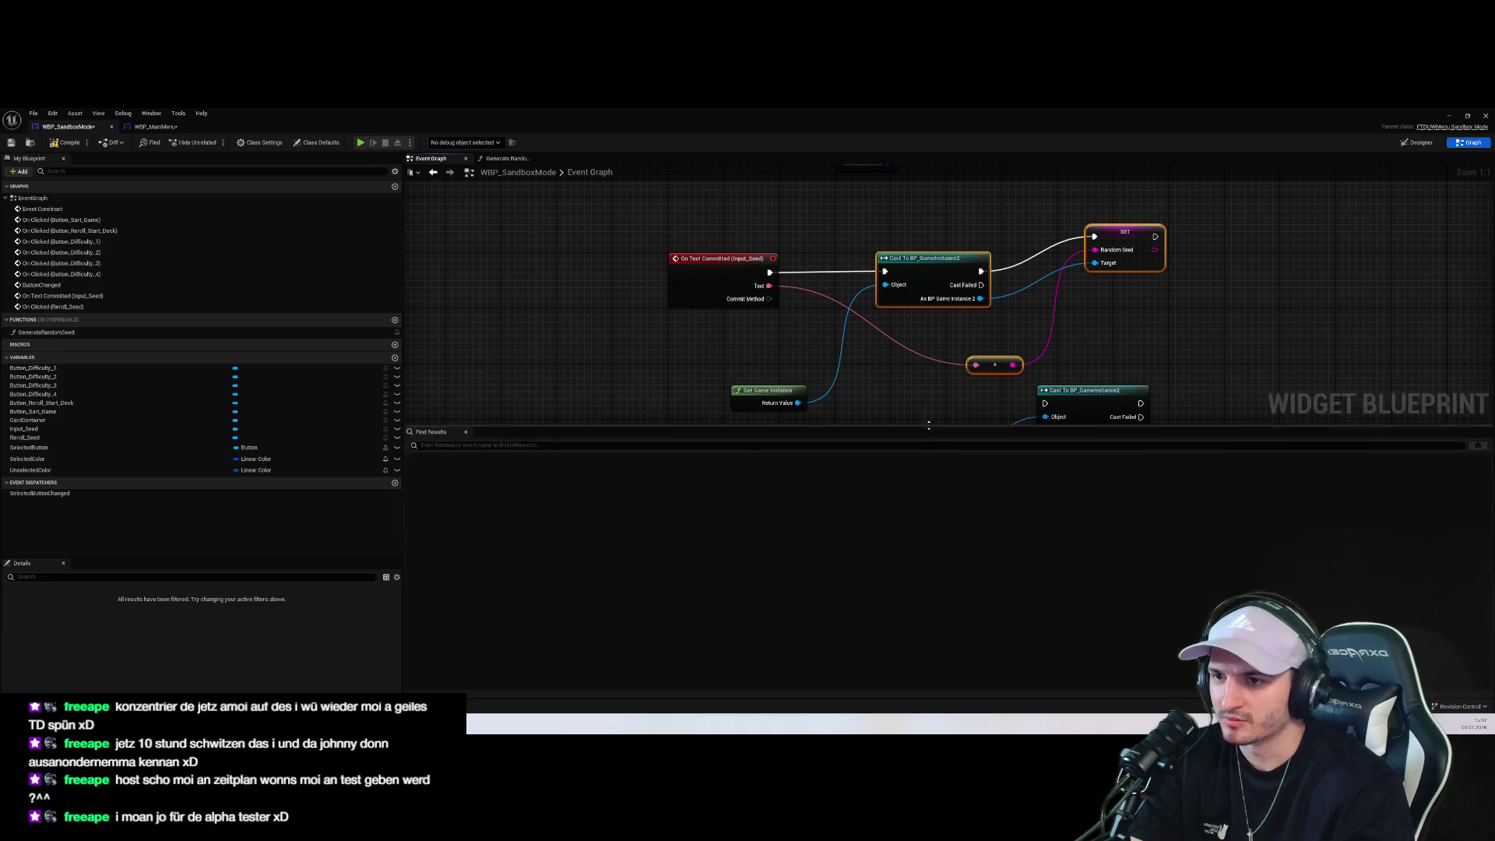
key(Delete)
mouse_move(724, 451)
mouse_down()
mouse_move(1184, 244)
mouse_move(1283, 436)
mouse_up()
key(ctrl+z)
key(ctrl+z)
key(ctrl+z)
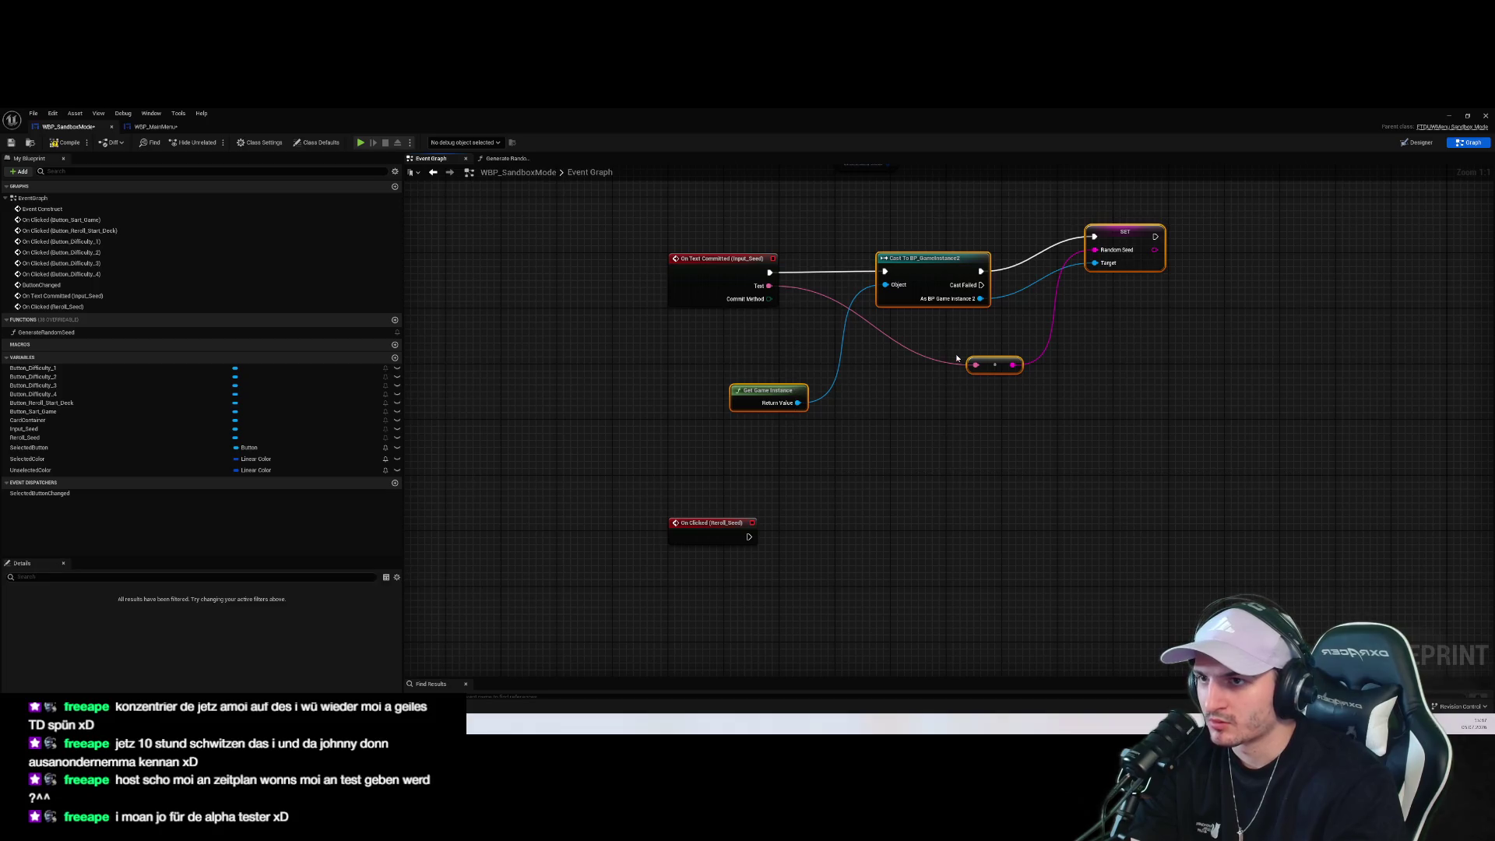
drag(969, 329, 990, 579)
drag(749, 536, 941, 573)
mouse_move(827, 626)
mouse_down()
mouse_move(807, 502)
mouse_move(777, 514)
mouse_up()
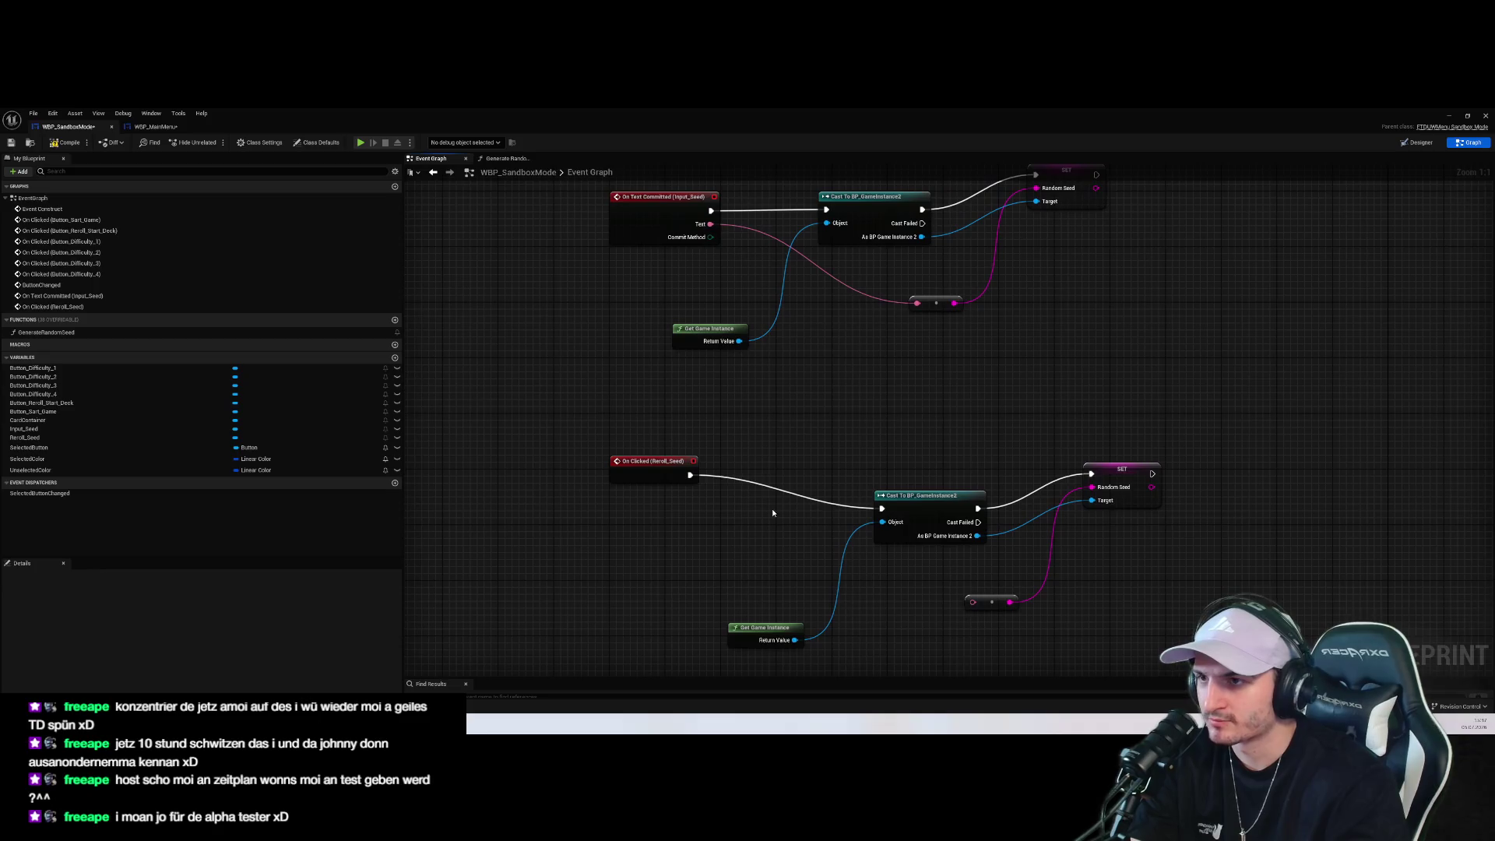
Run Generate Random Seed after the click, feed its seed to the setter, drop the reroute, and compile
mouse_move(47, 332)
mouse_down()
mouse_move(711, 584)
mouse_move(787, 475)
mouse_up()
mouse_move(690, 475)
mouse_down()
mouse_move(881, 509)
mouse_move(1092, 487)
mouse_up()
click(1090, 588)
click(992, 602)
key(Delete)
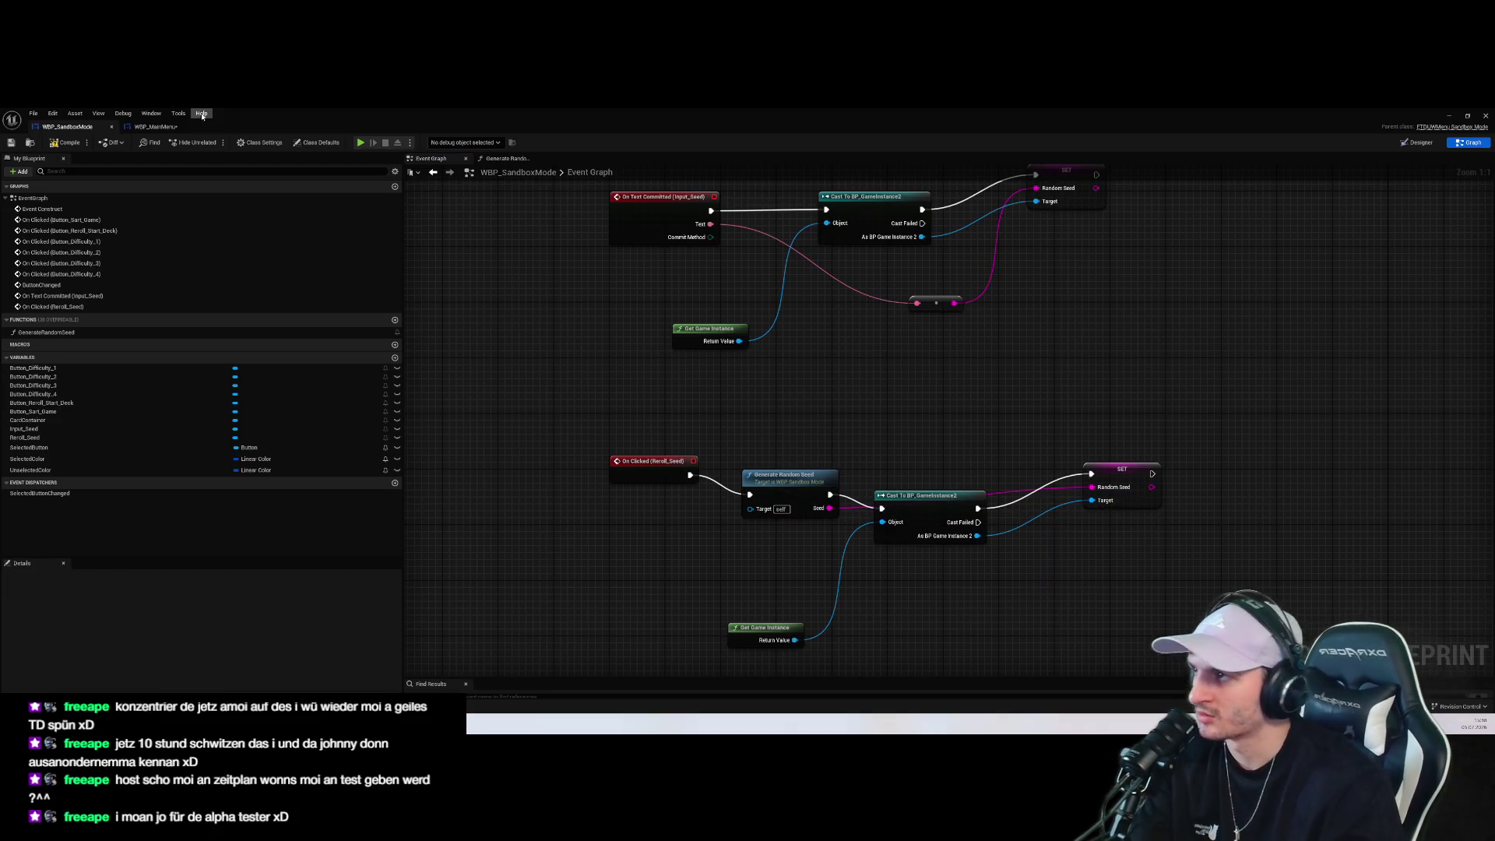
click(70, 142)
click(1486, 115)
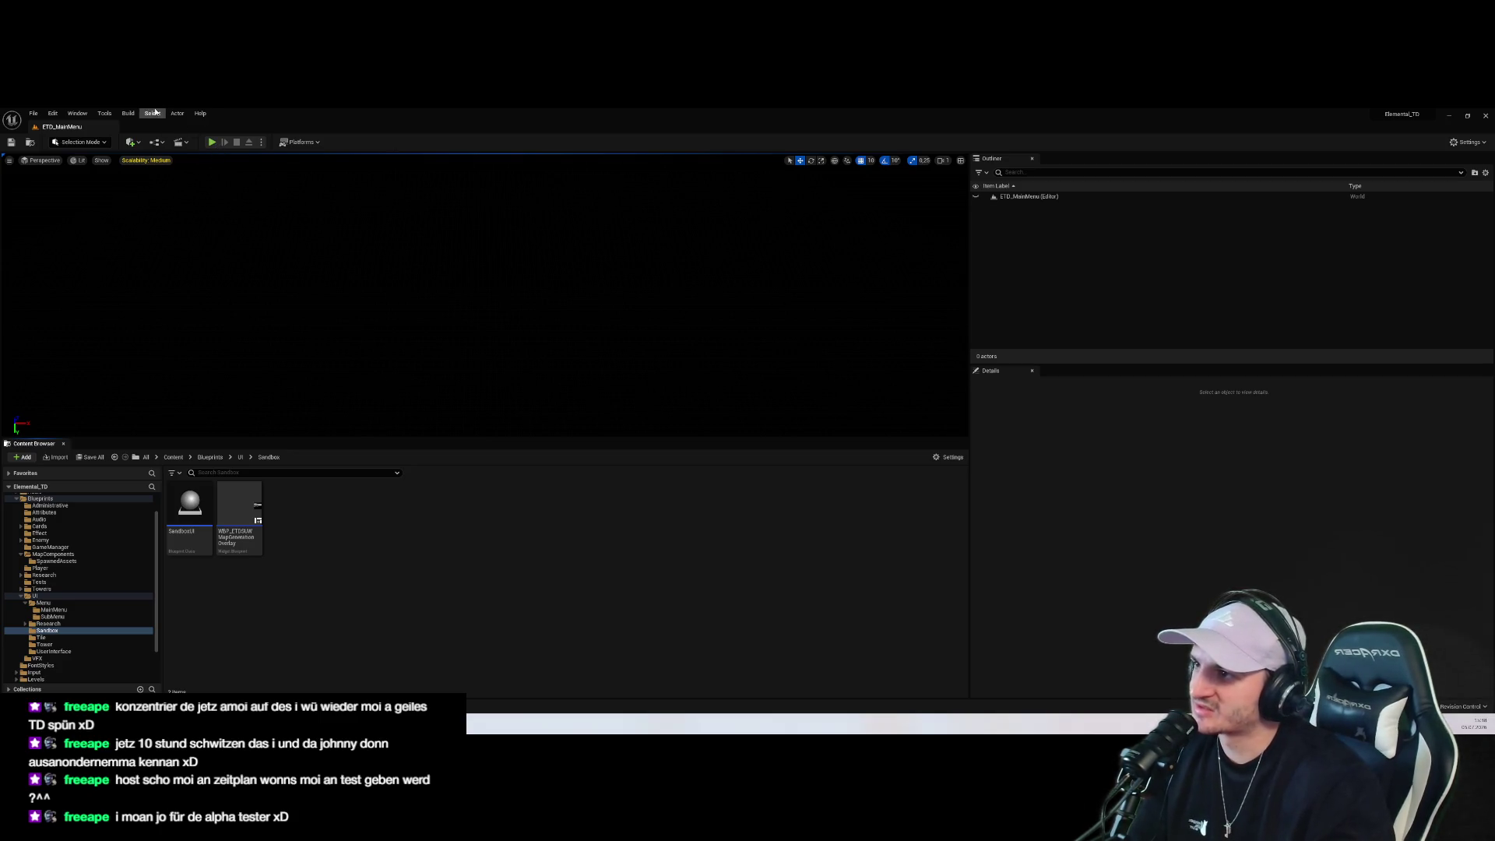
Play-test the main menu by opening the Endless Mode sandbox setup menu, then stop
click(210, 142)
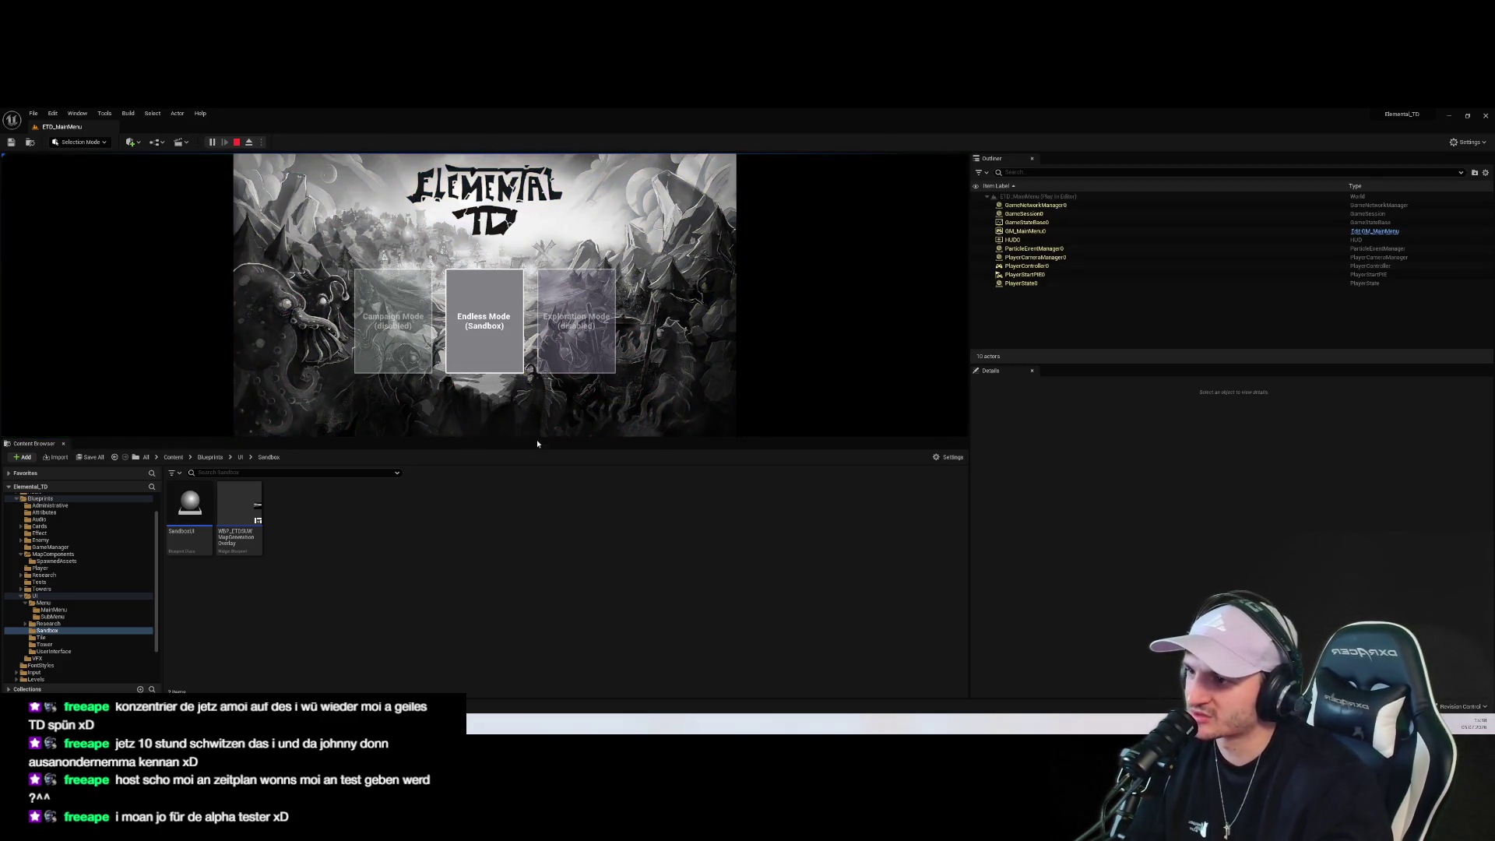
drag(538, 444, 537, 634)
click(445, 360)
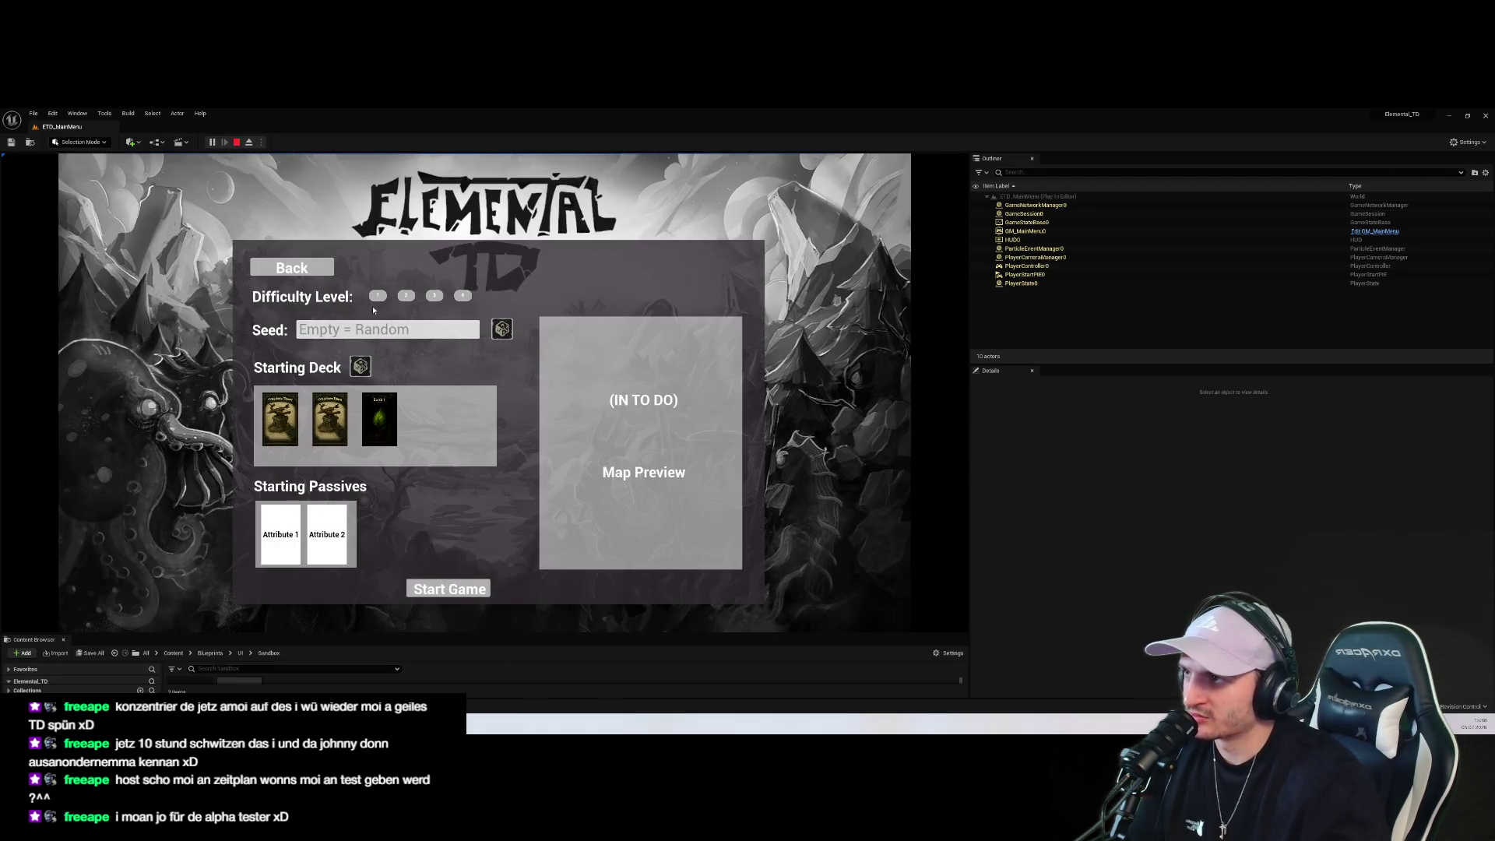
click(235, 143)
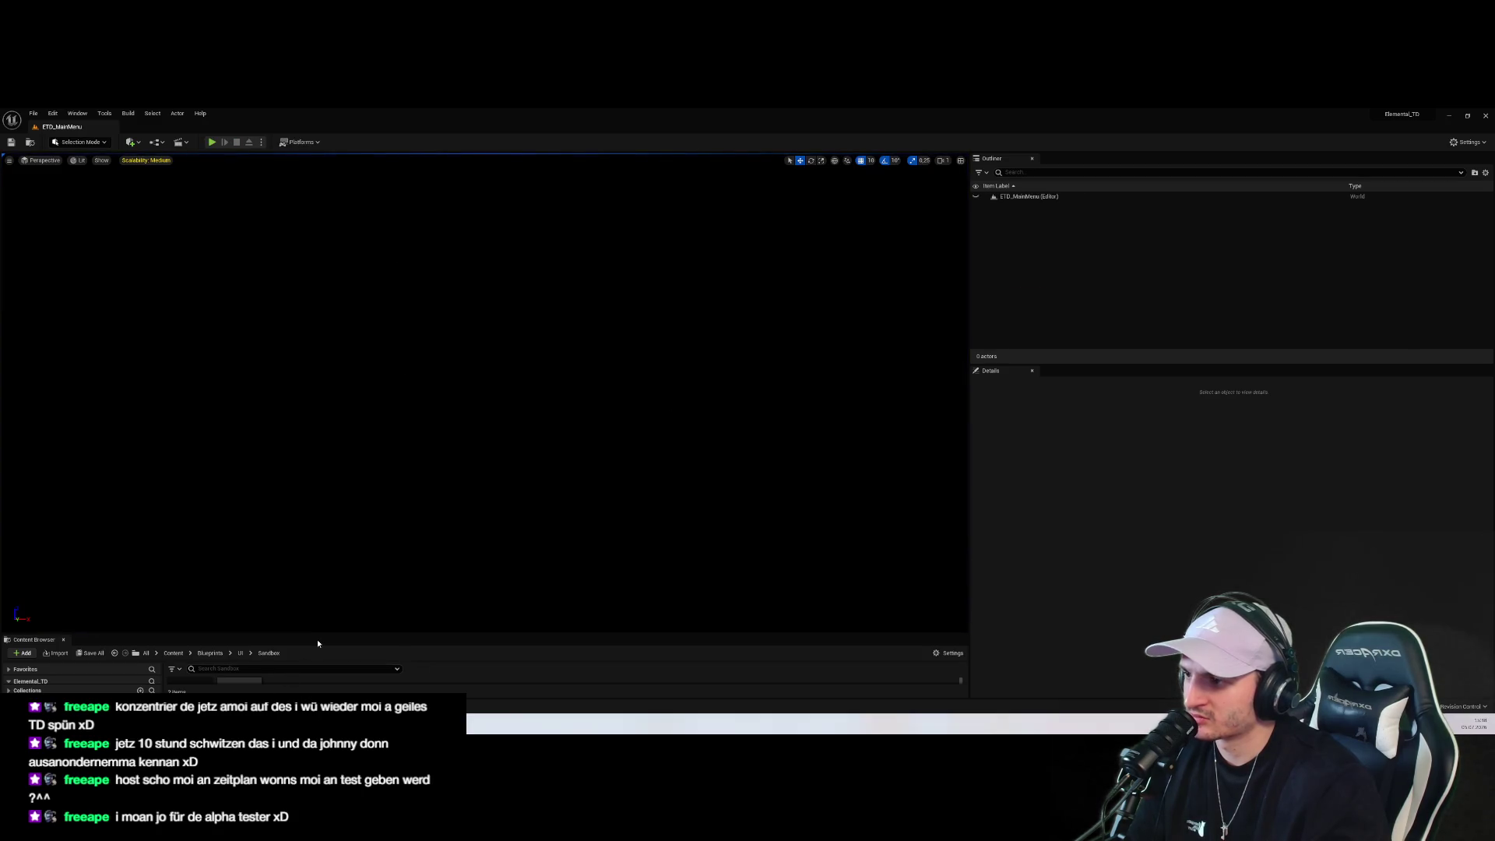
Reopen the Sandbox Mode event graph and select the Generate Random Seed node
drag(323, 635, 319, 352)
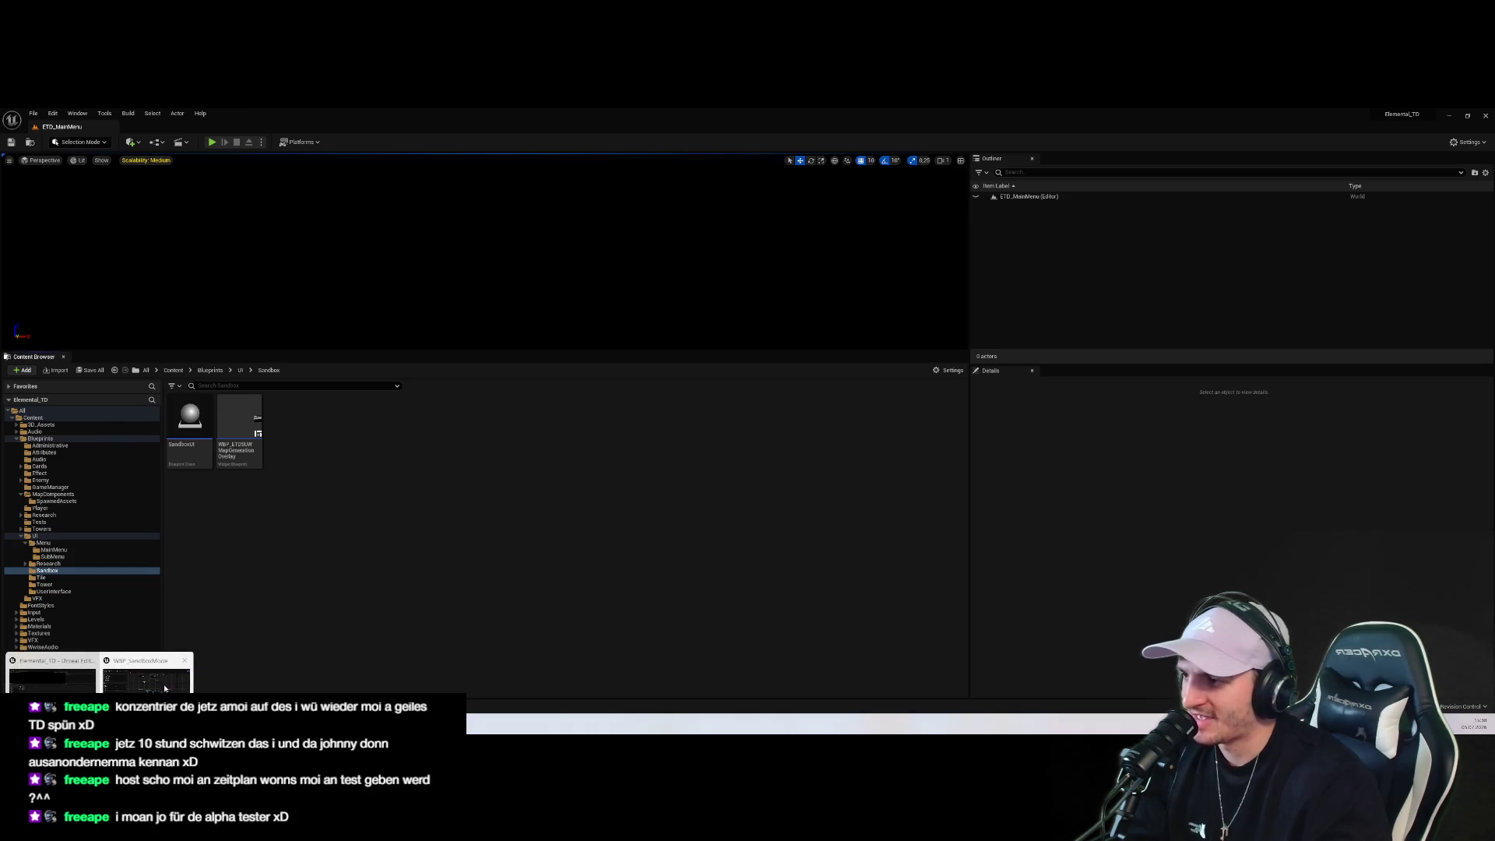
click(101, 673)
mouse_move(834, 499)
mouse_down()
mouse_move(841, 430)
mouse_move(826, 550)
mouse_move(834, 478)
mouse_up()
click(681, 461)
Add a Print String node right after Generate Random Seed in the Reroll Seed logic
click(500, 160)
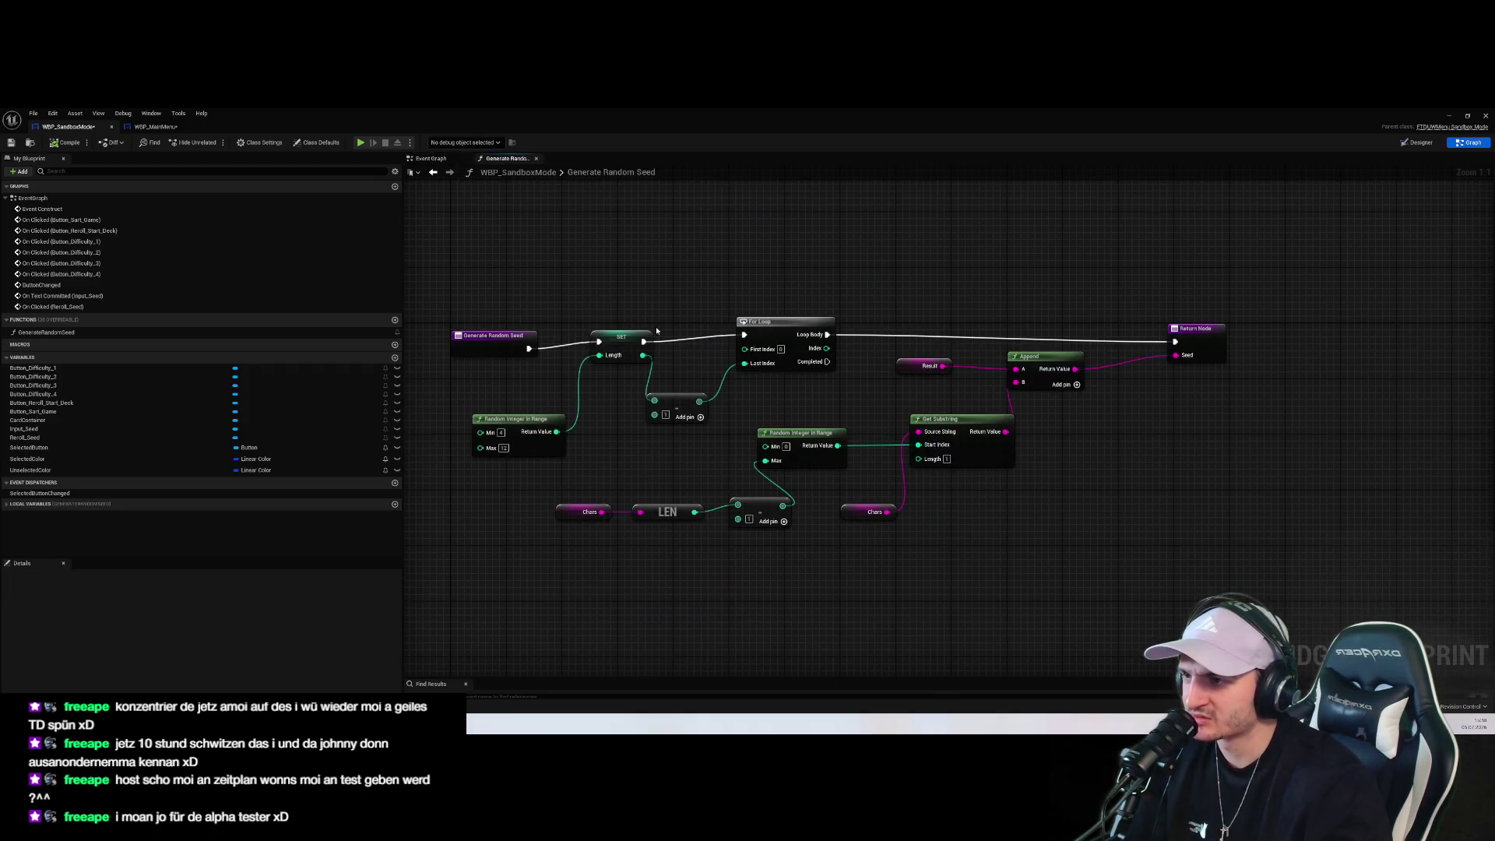
click(431, 158)
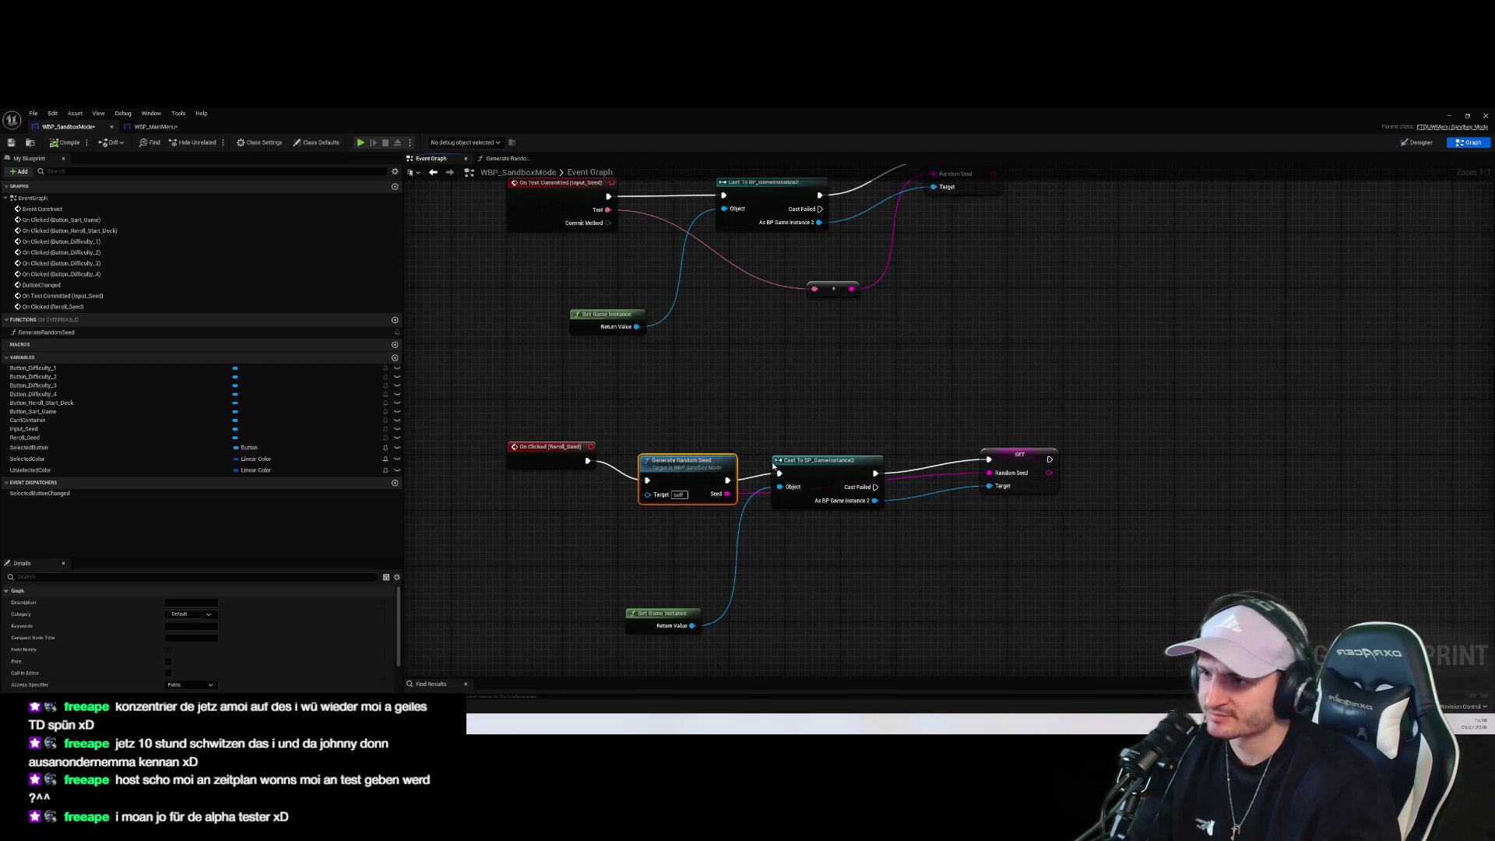
drag(779, 461, 869, 384)
mouse_move(727, 493)
mouse_down()
mouse_move(767, 499)
mouse_move(740, 462)
mouse_move(777, 450)
mouse_move(767, 476)
mouse_move(780, 474)
mouse_up()
click(727, 476)
text(print string)
key(Return)
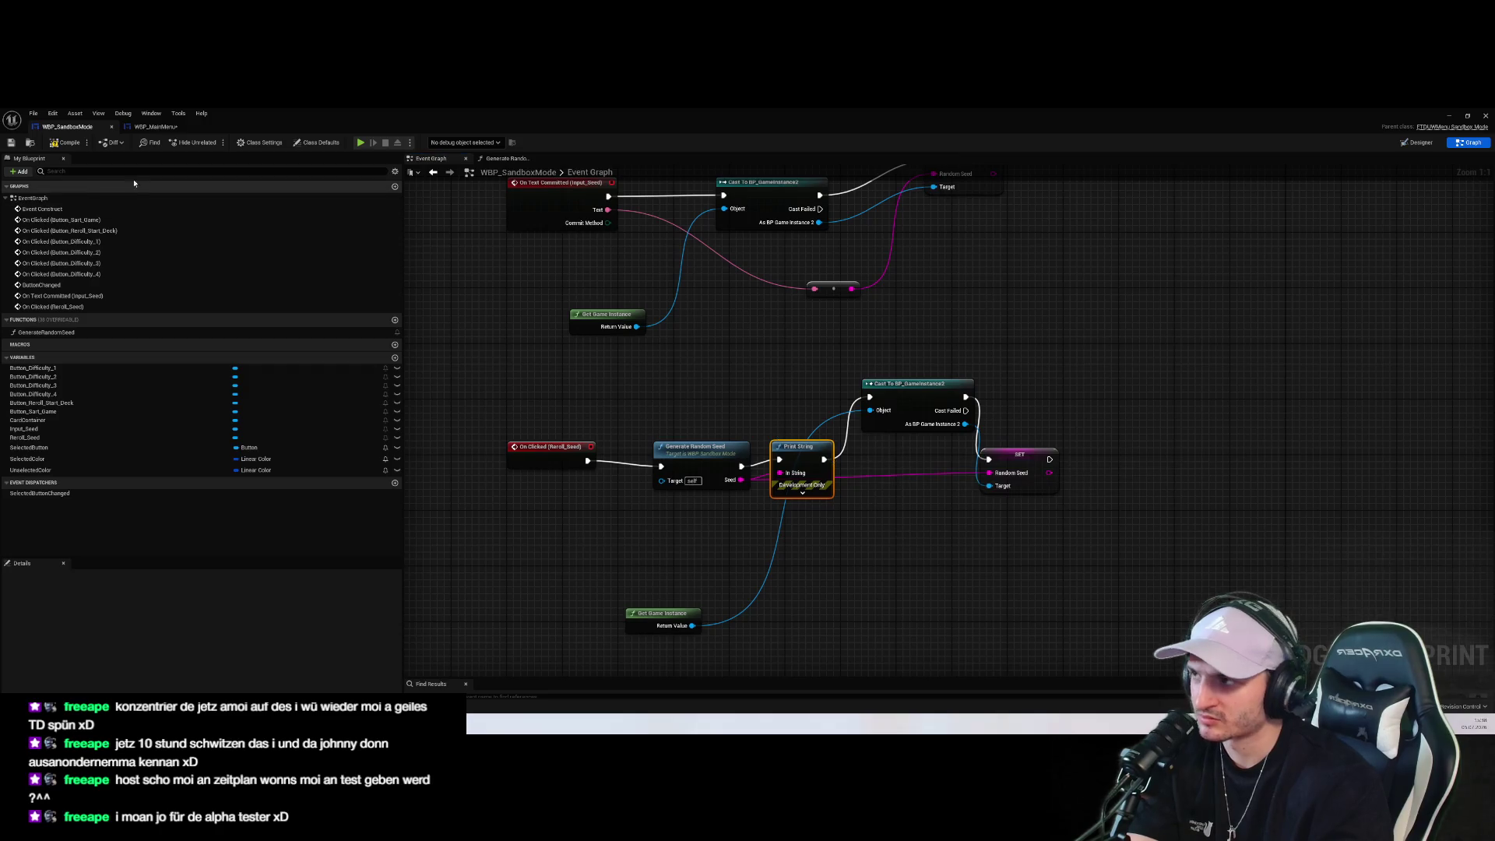
click(1447, 116)
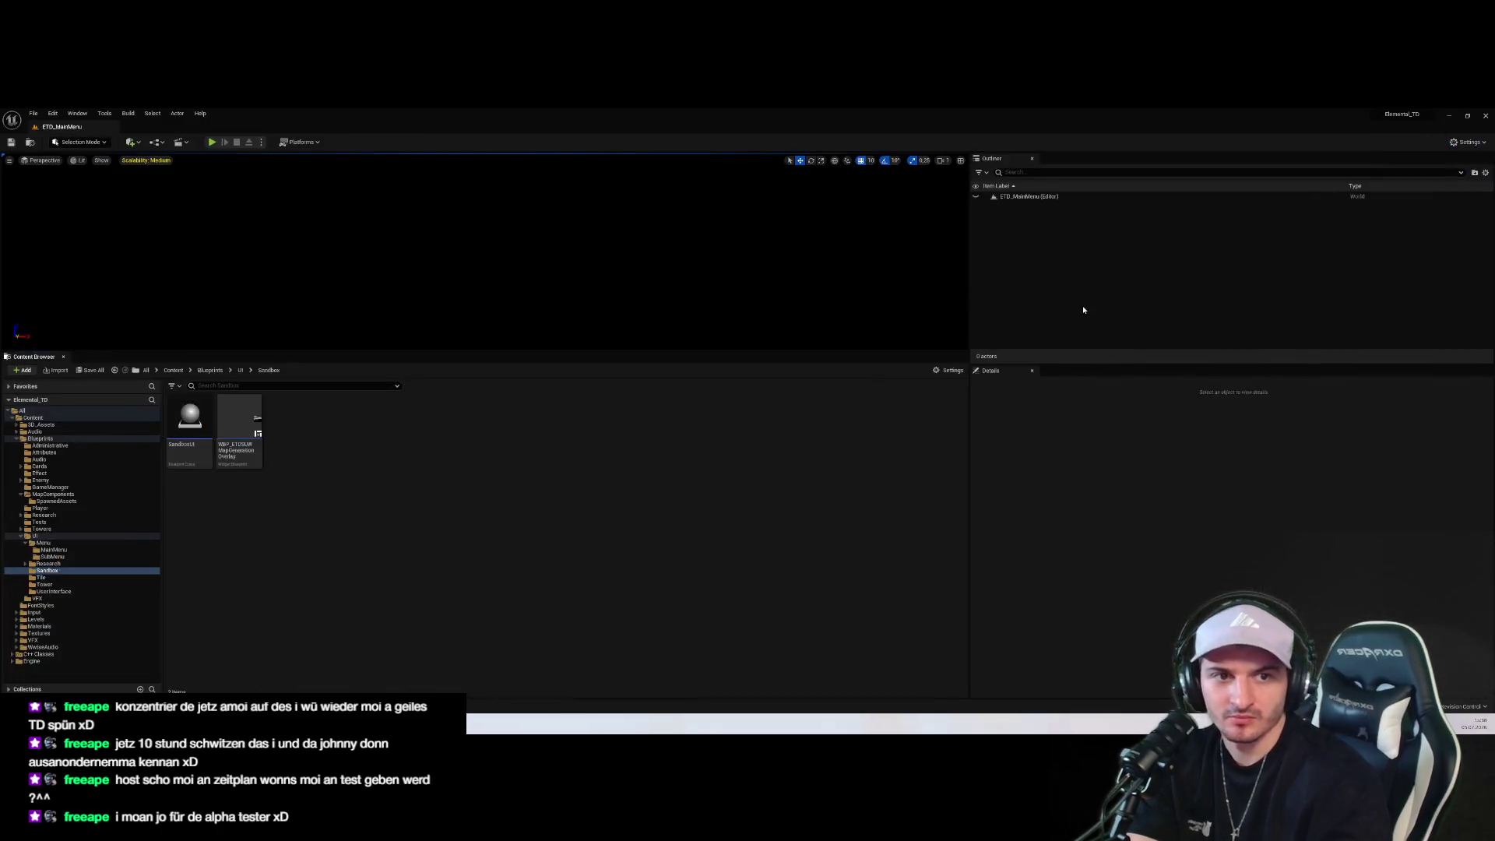
Play-test the sandbox setup screen, then bring back the WBP_SandboxMode editor from the MainMenu folder
click(211, 142)
click(491, 324)
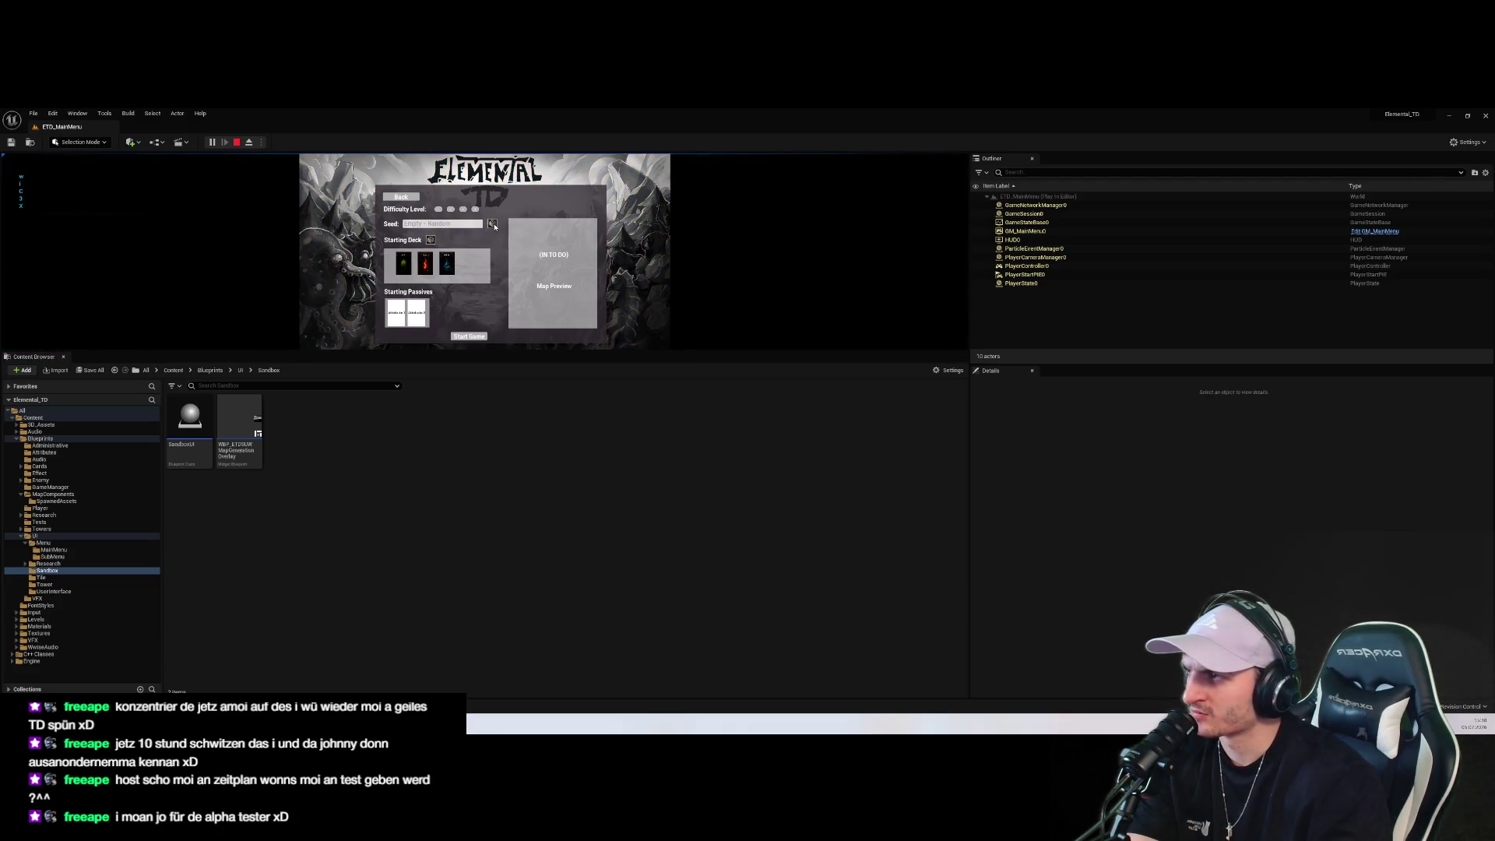
click(236, 142)
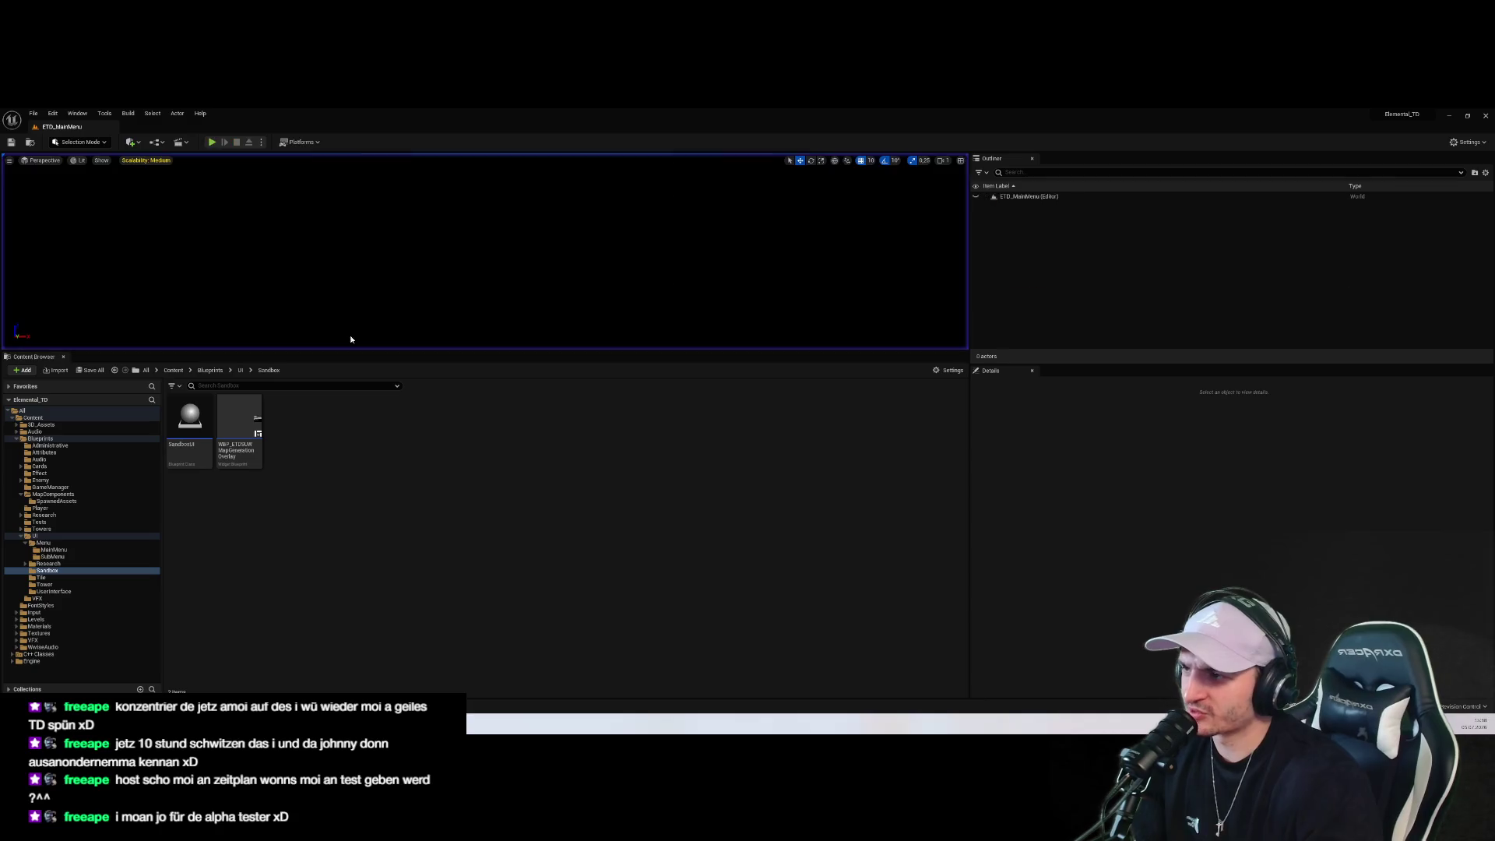
mouse_move(427, 350)
mouse_down()
mouse_move(311, 562)
mouse_move(287, 377)
mouse_up()
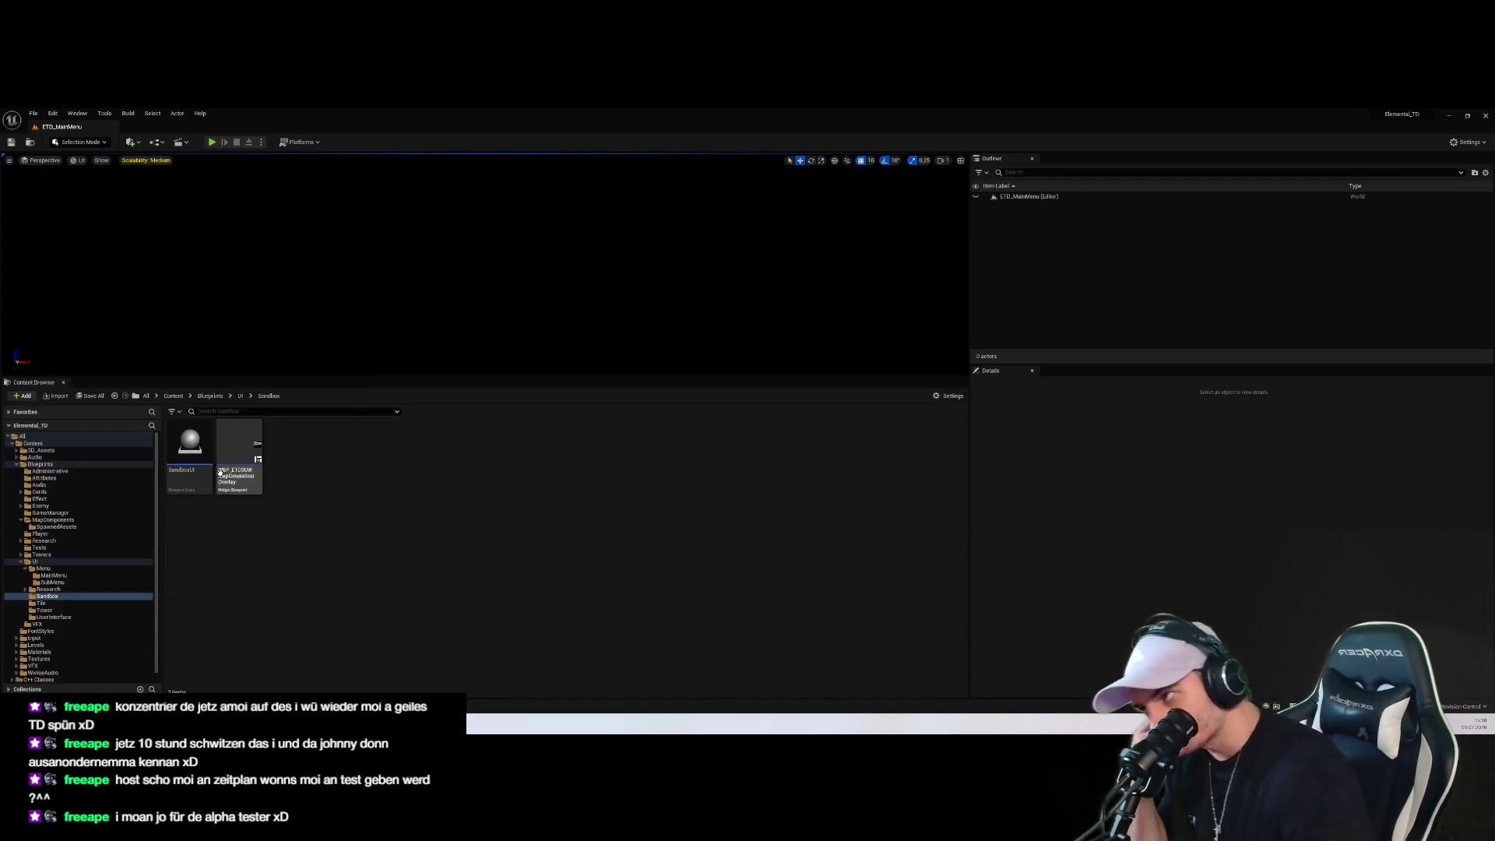
click(55, 575)
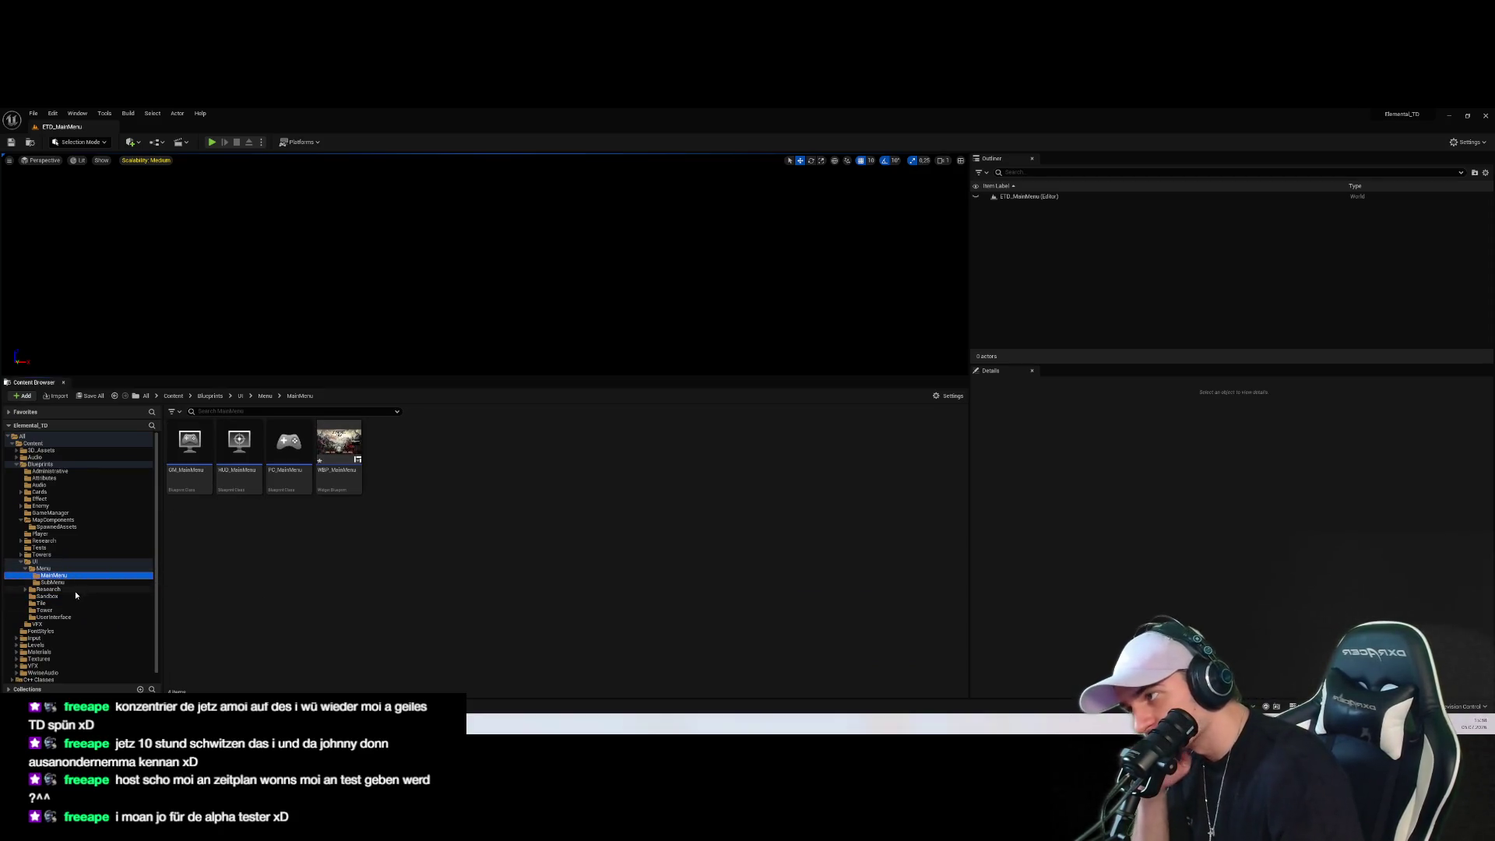
click(175, 668)
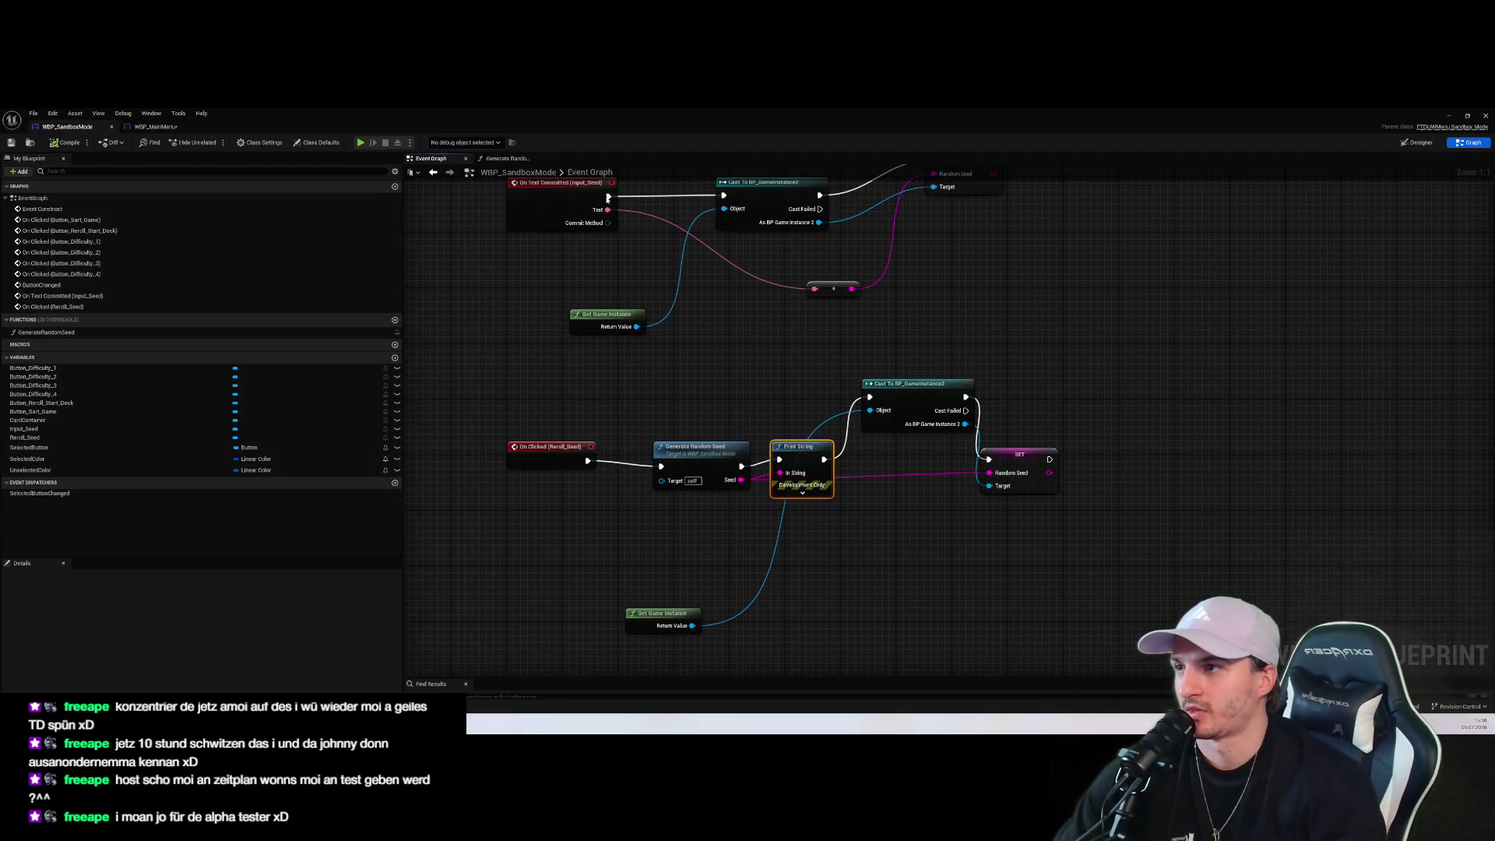
In the Generate Random Seed graph, reposition the Return Node beside the Append node
click(506, 158)
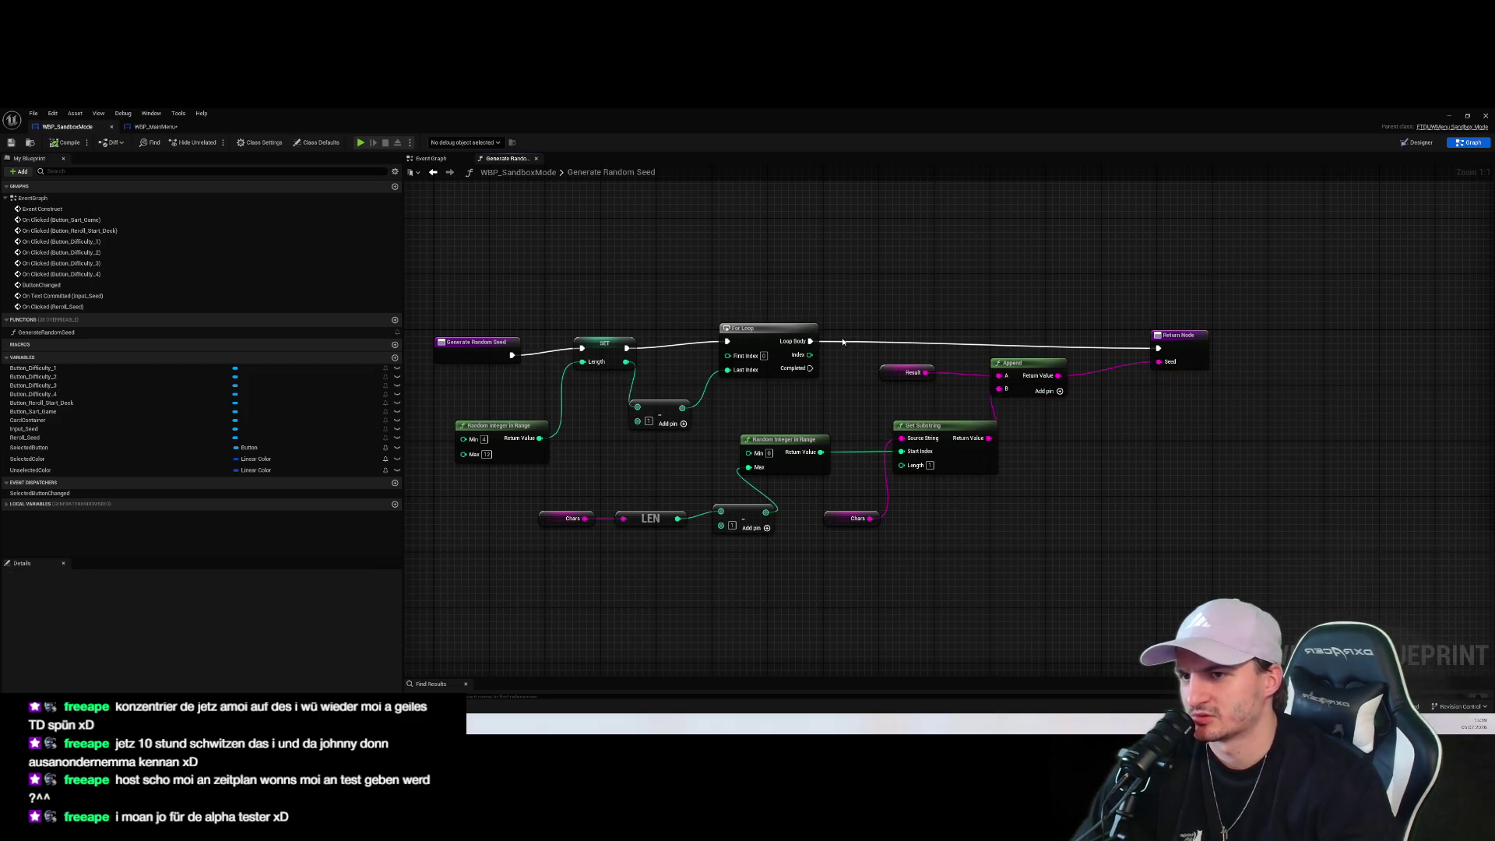
click(1025, 376)
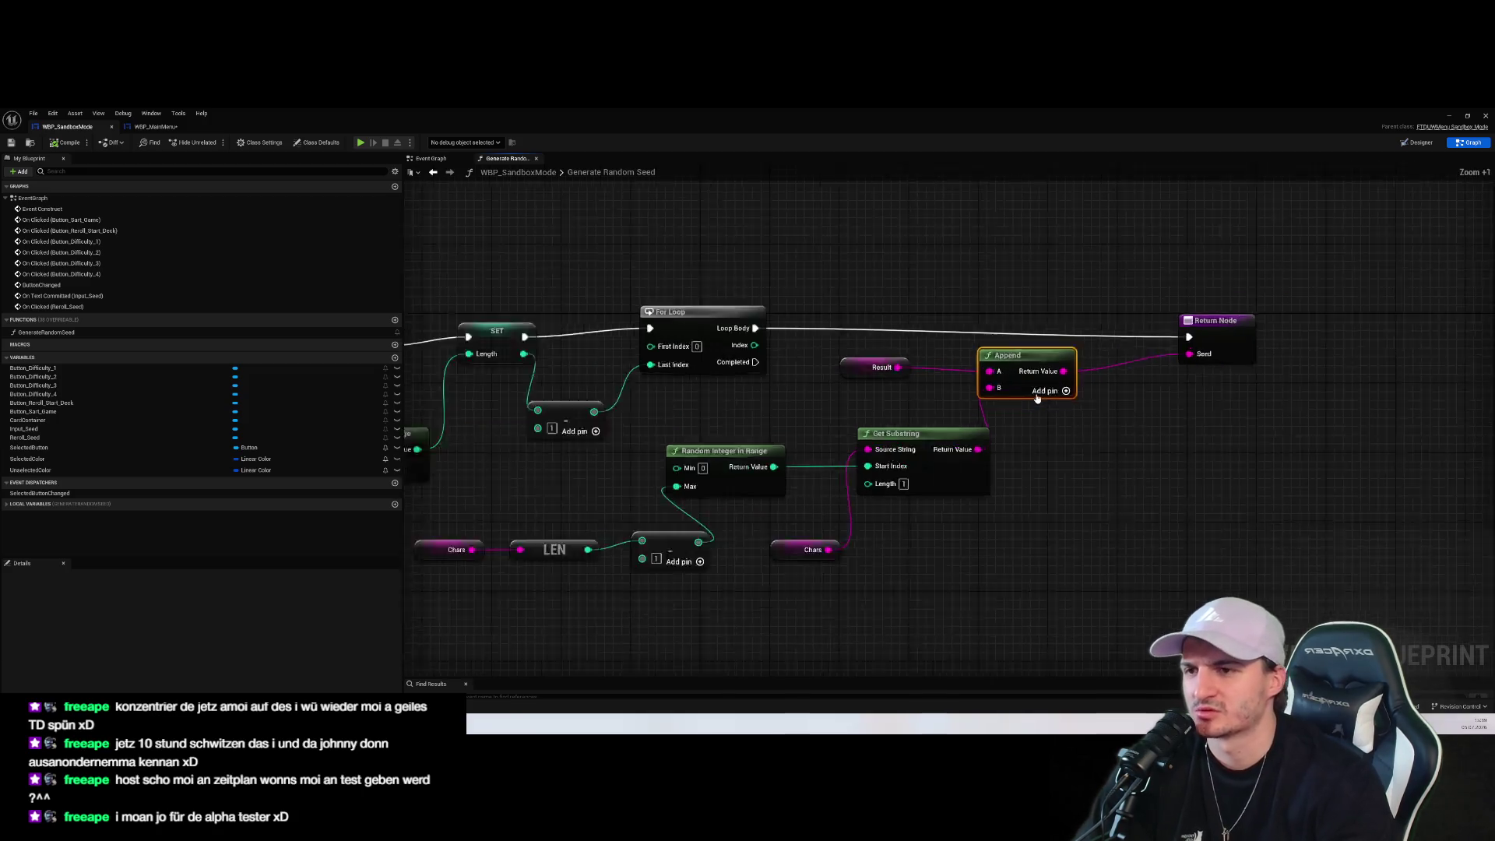
scroll(1031, 391, up, 6)
scroll(1028, 390, down, 3)
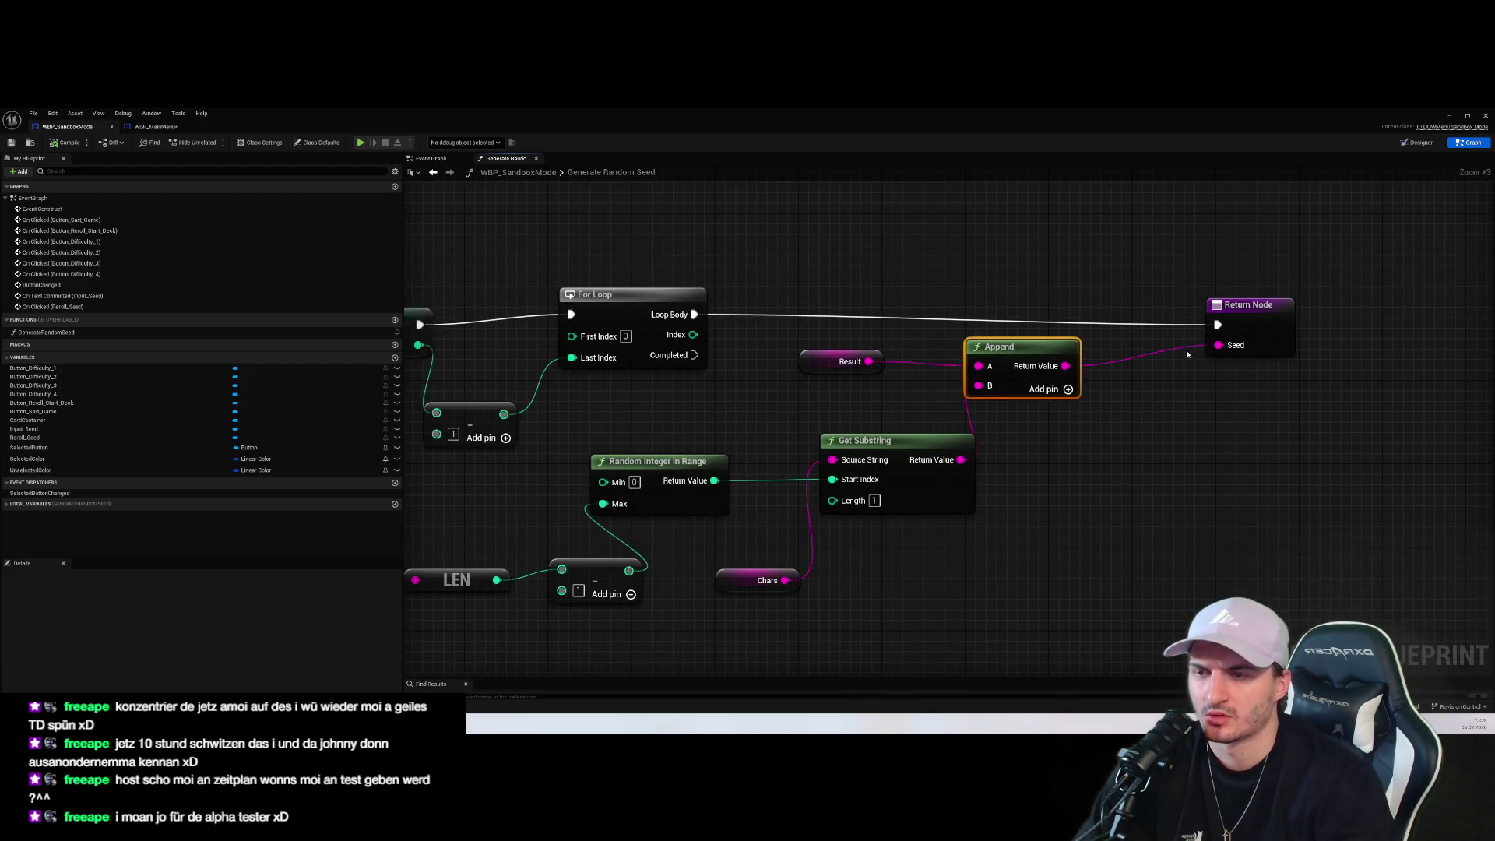
drag(1235, 316, 1266, 285)
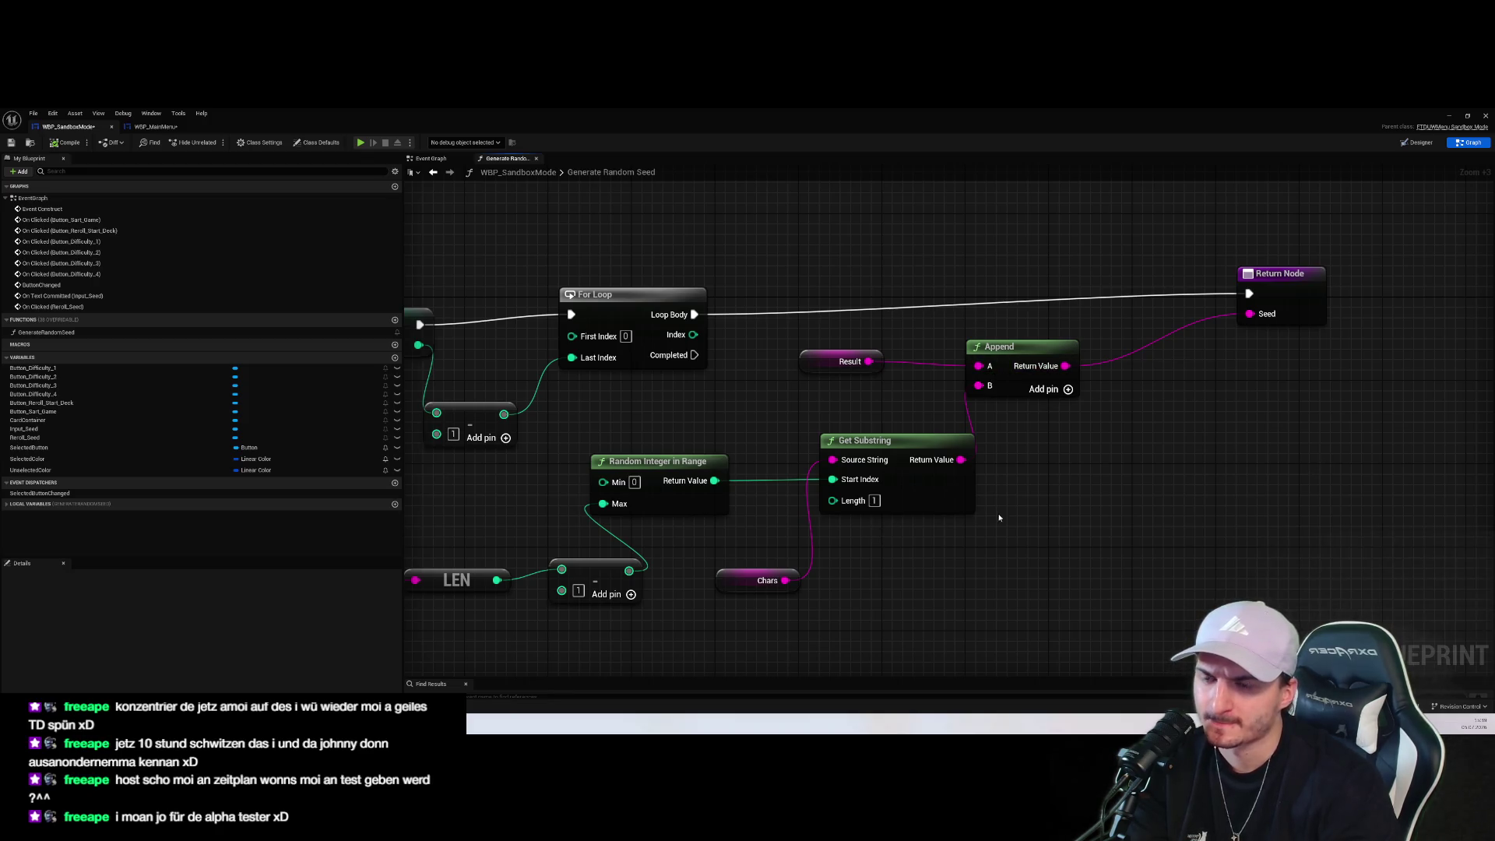
click(1030, 393)
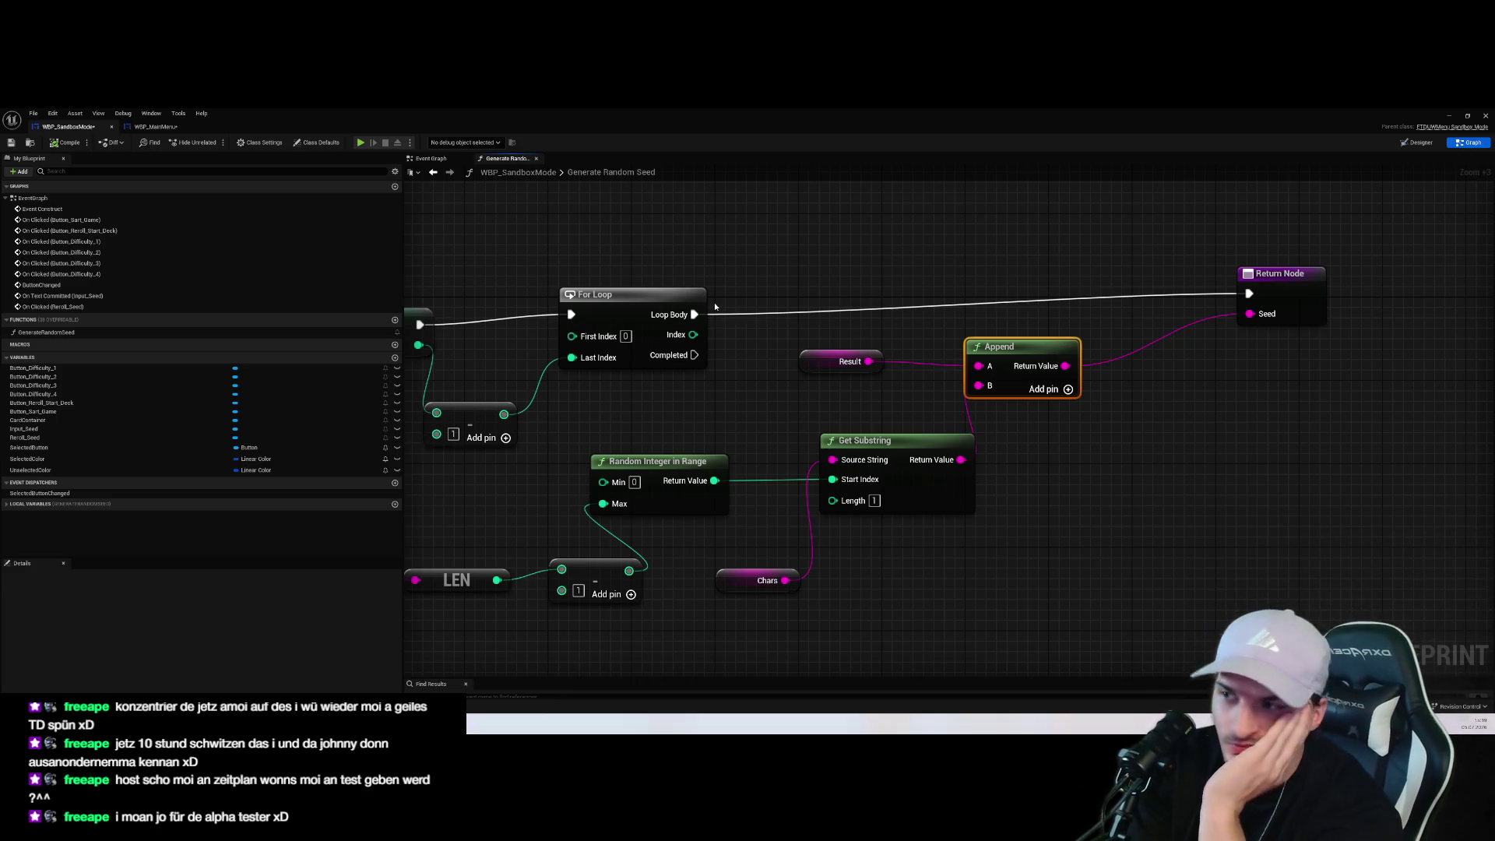
scroll(771, 273, down, 4)
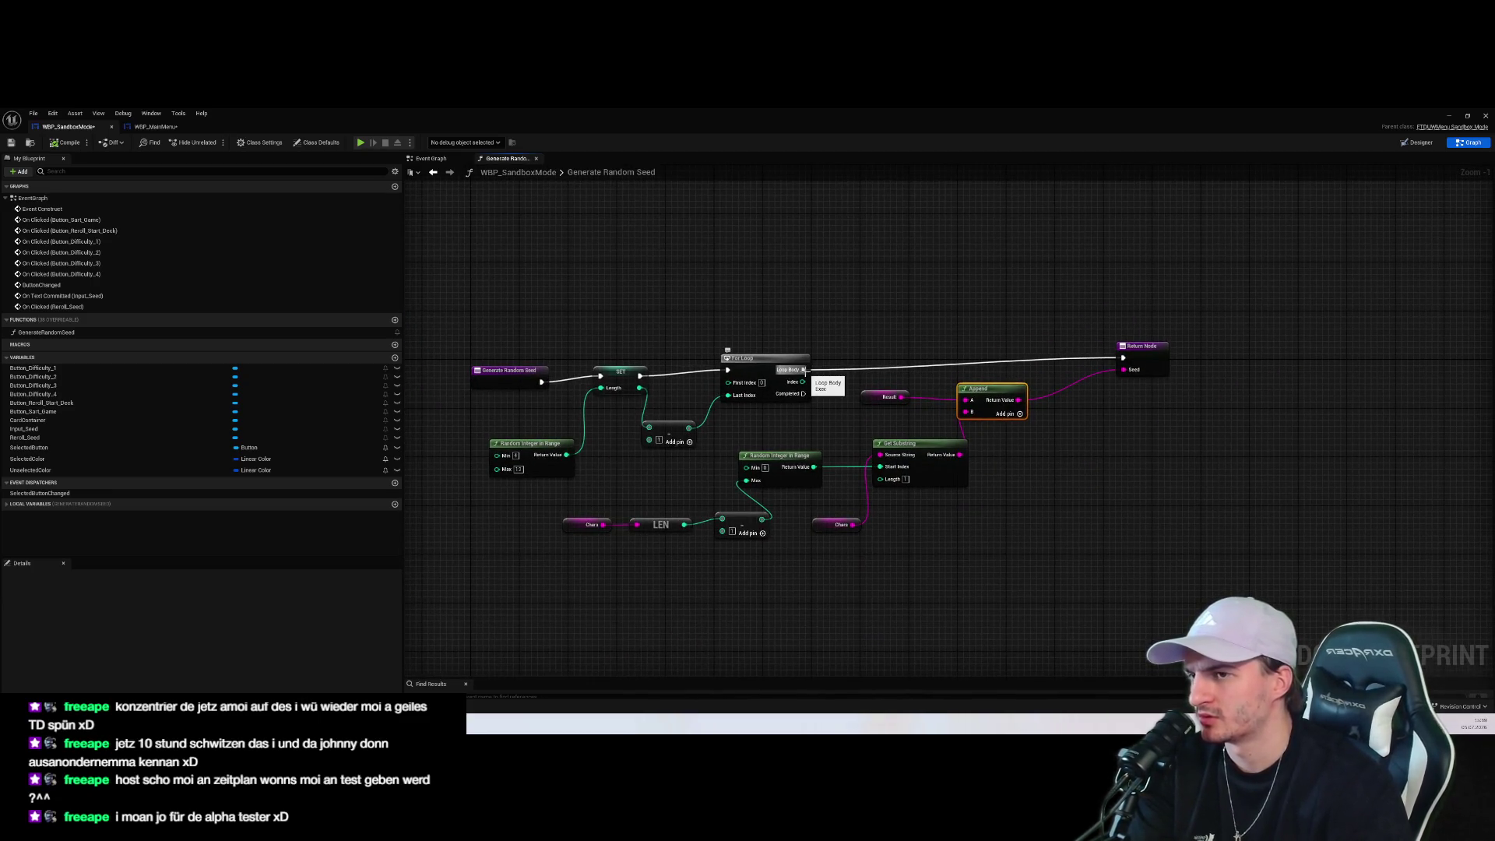
Browse actions for the loop body and the Result string without adding a node
drag(804, 370, 1005, 319)
click(253, 531)
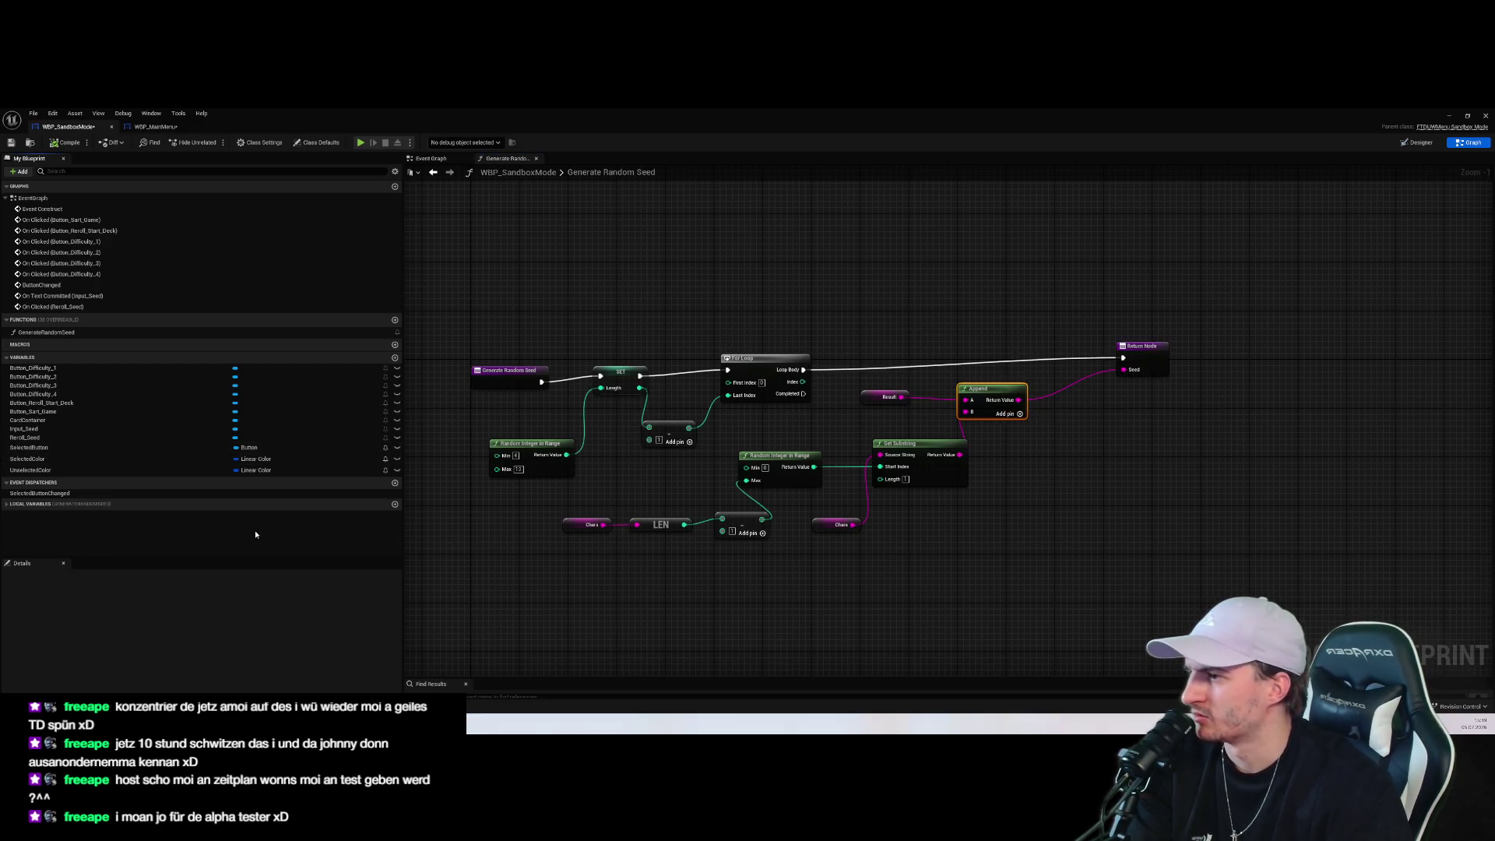
click(880, 397)
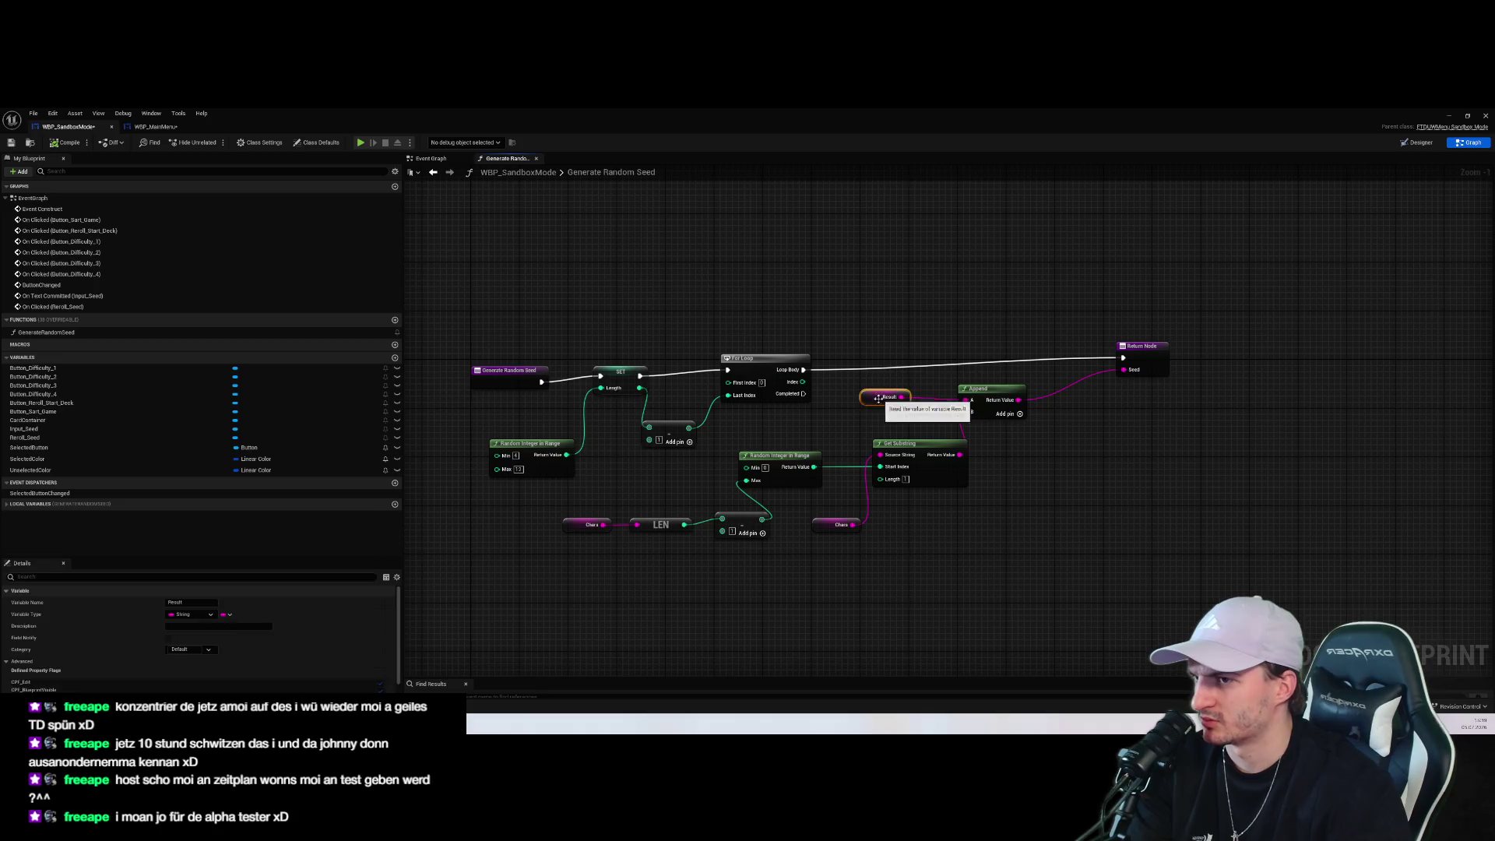
click(1035, 472)
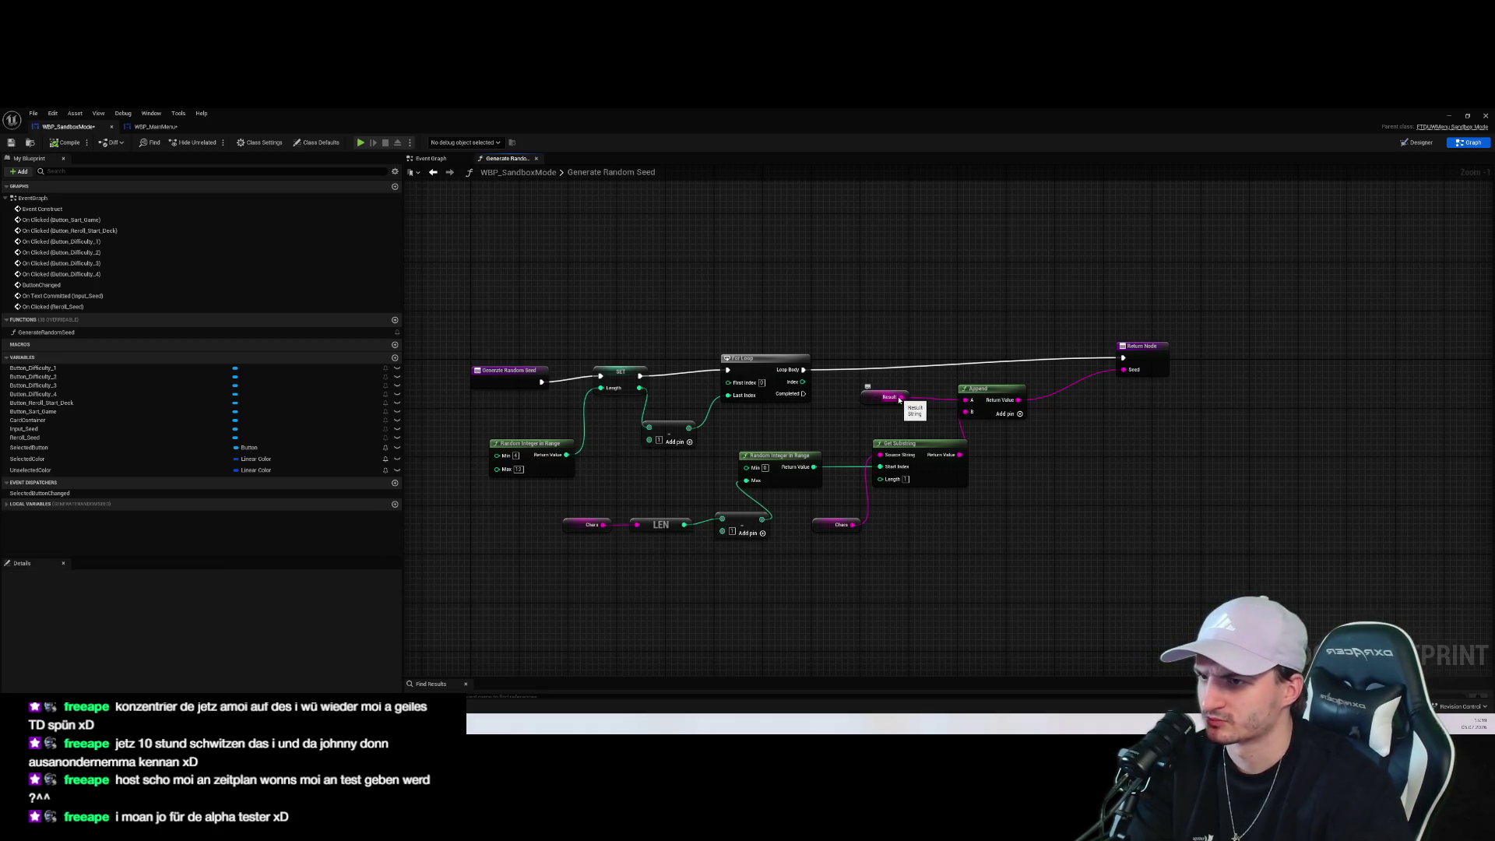
drag(901, 397, 948, 327)
Add a SET Result node to the Generate Random Seed graph
key(Escape)
drag(901, 397, 932, 337)
text(set)
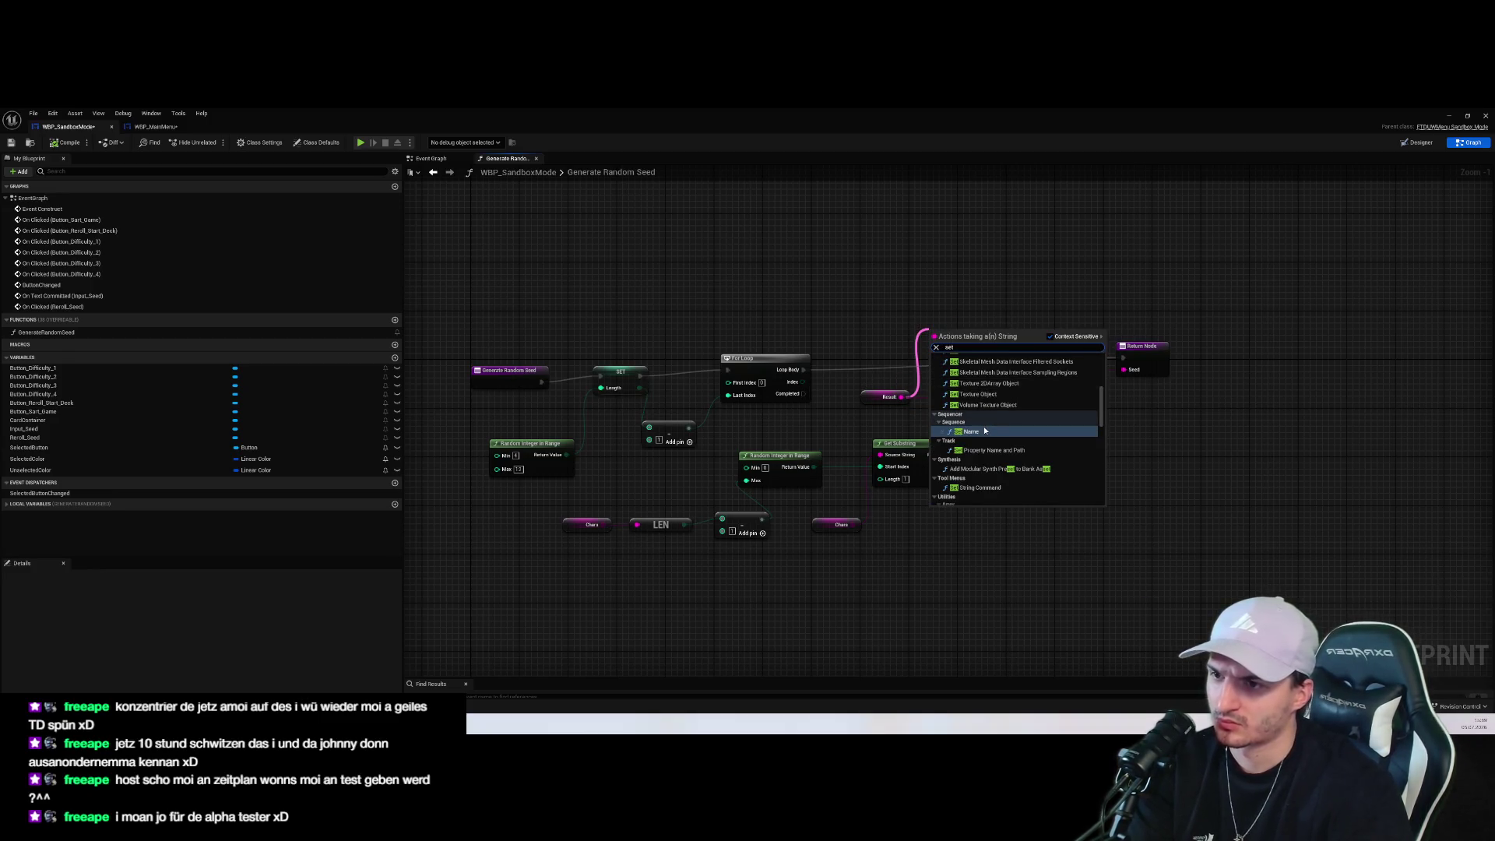
key(Escape)
right_click(882, 339)
text(se)
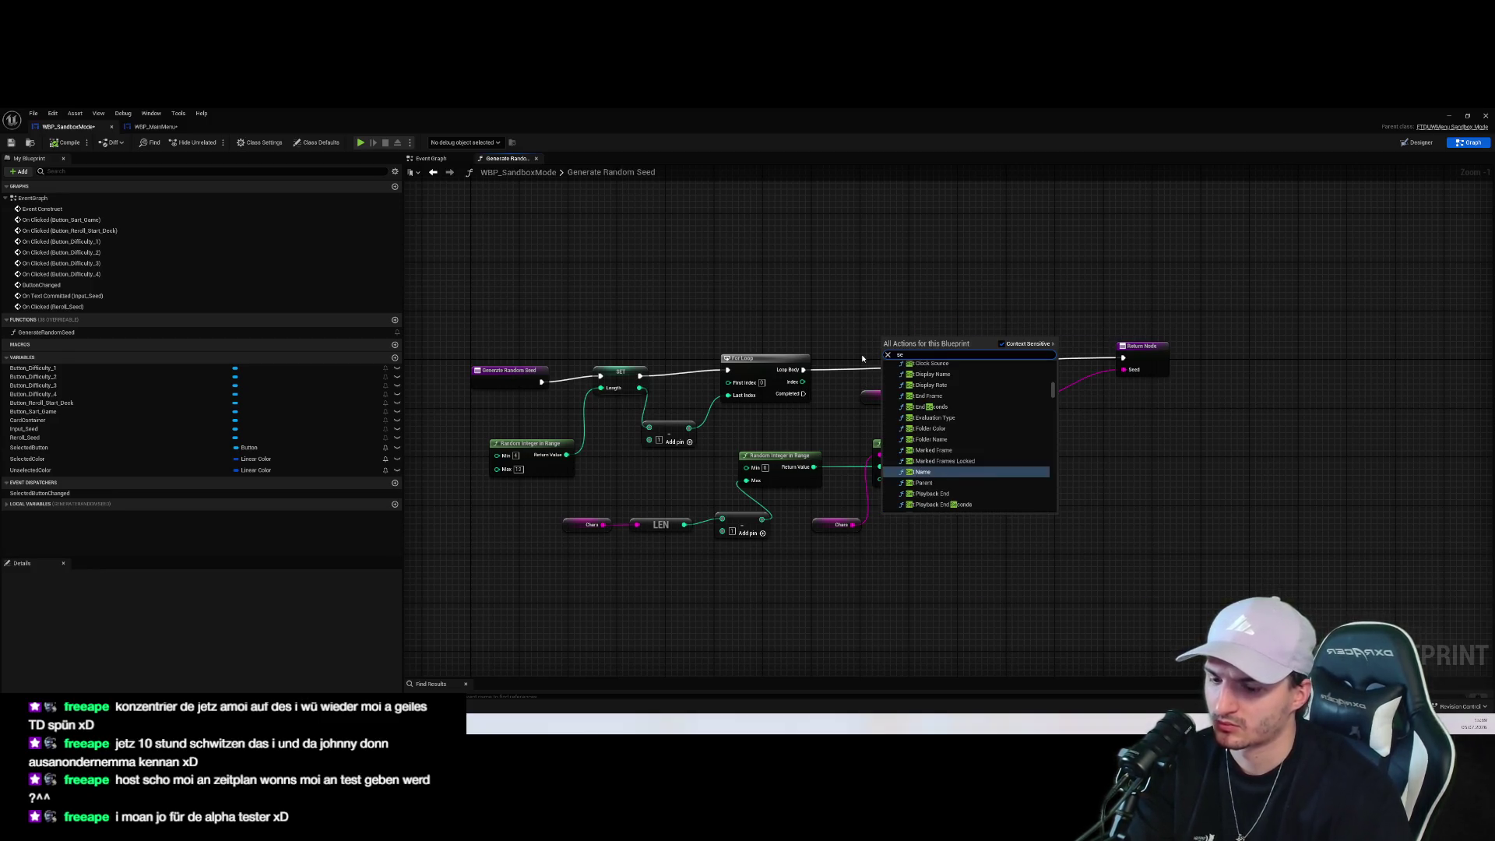
text(t result)
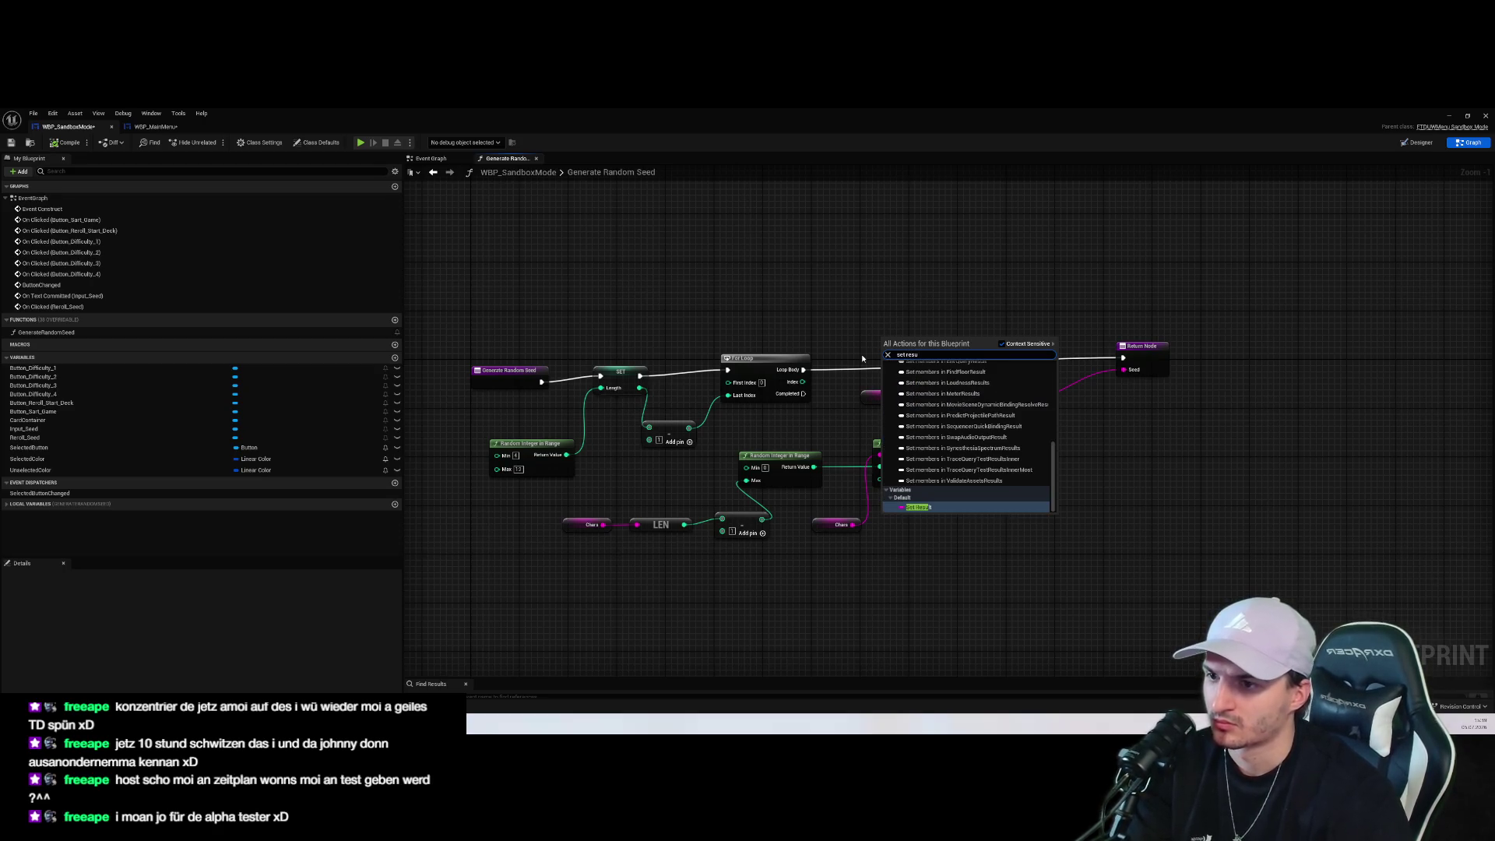
key(Return)
drag(895, 343, 983, 338)
Run SET Result on each Loop Body pass, return Result as Seed, and compile
scroll(1028, 439, up, 1)
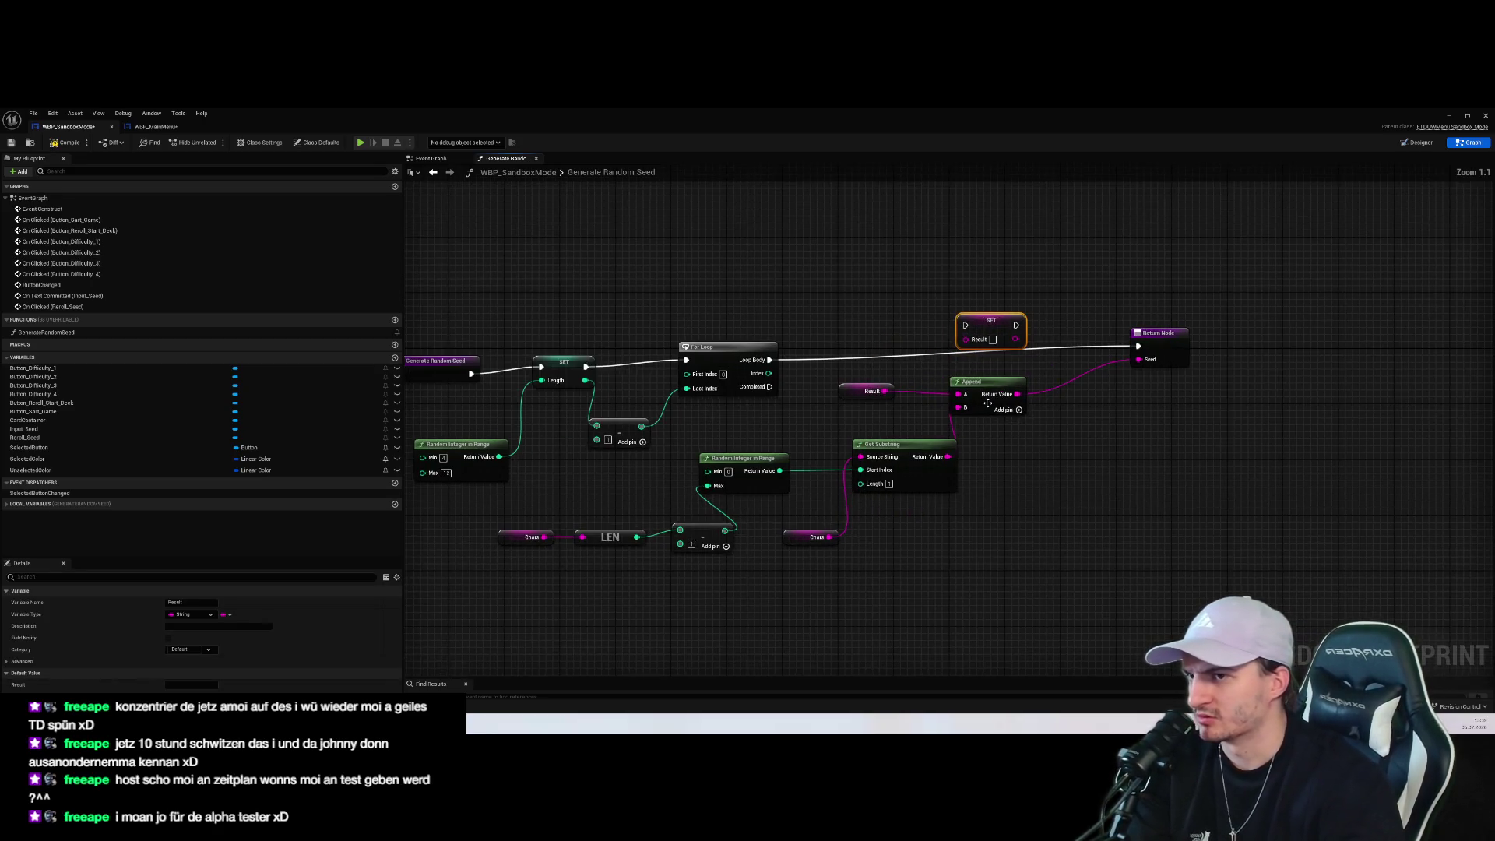
drag(769, 359, 965, 325)
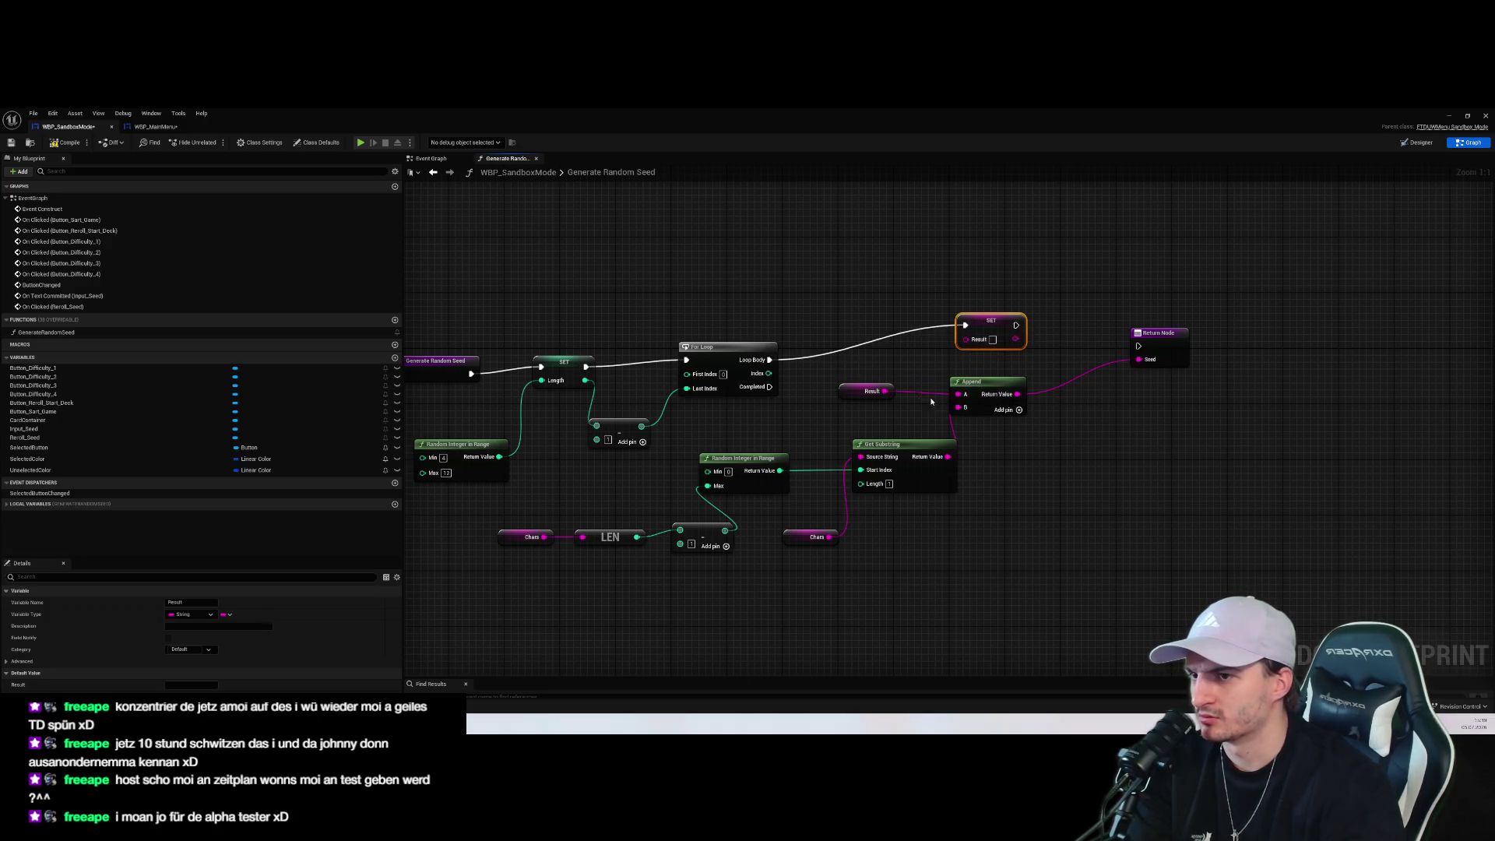
mouse_move(1014, 390)
mouse_down()
mouse_move(1007, 369)
mouse_move(988, 398)
mouse_move(966, 338)
mouse_move(1138, 346)
mouse_up()
drag(1008, 338, 1139, 359)
click(82, 147)
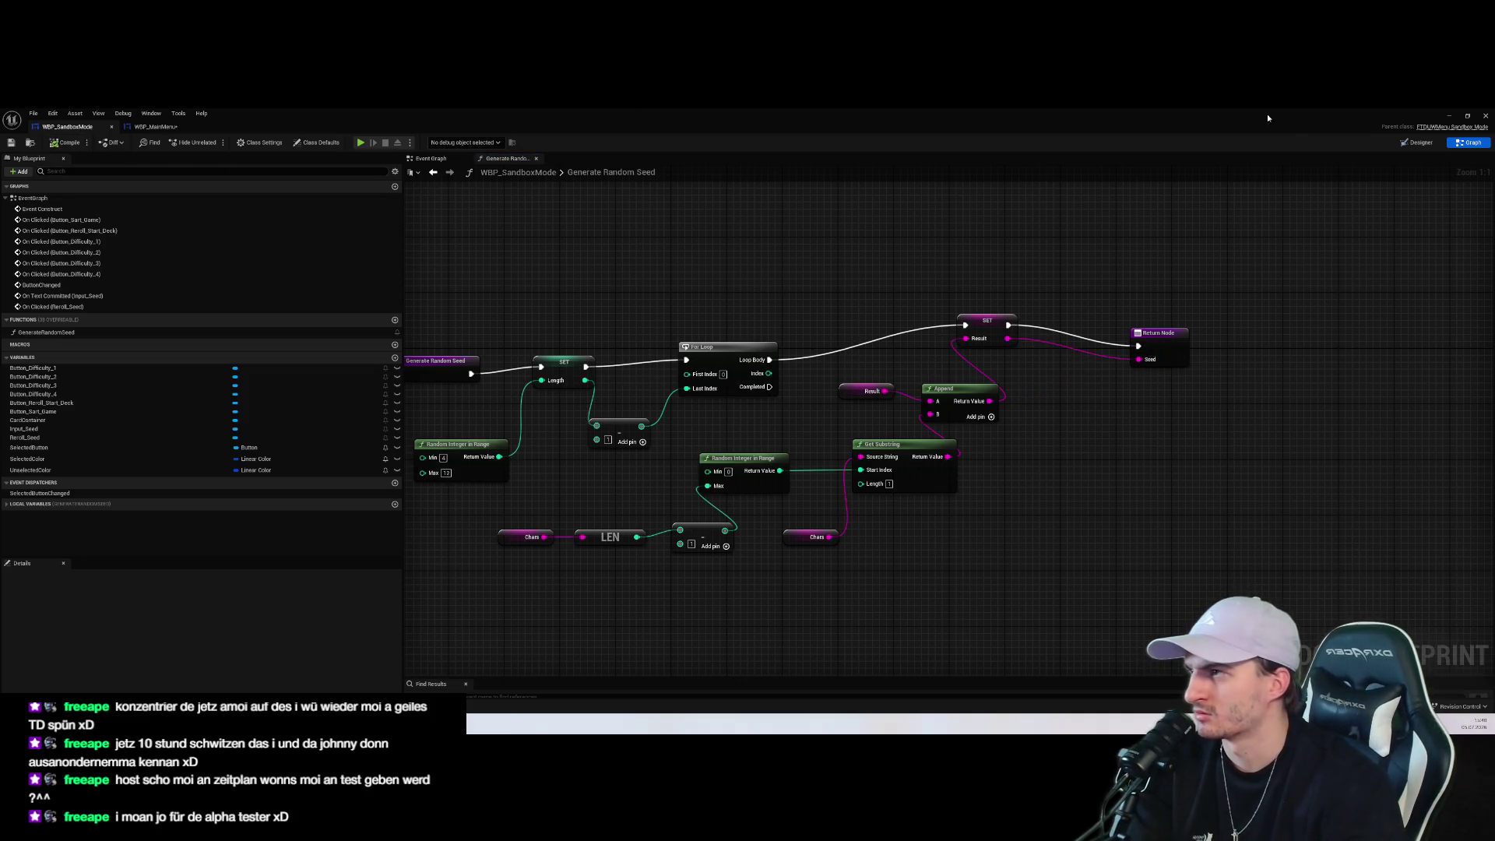
click(1451, 116)
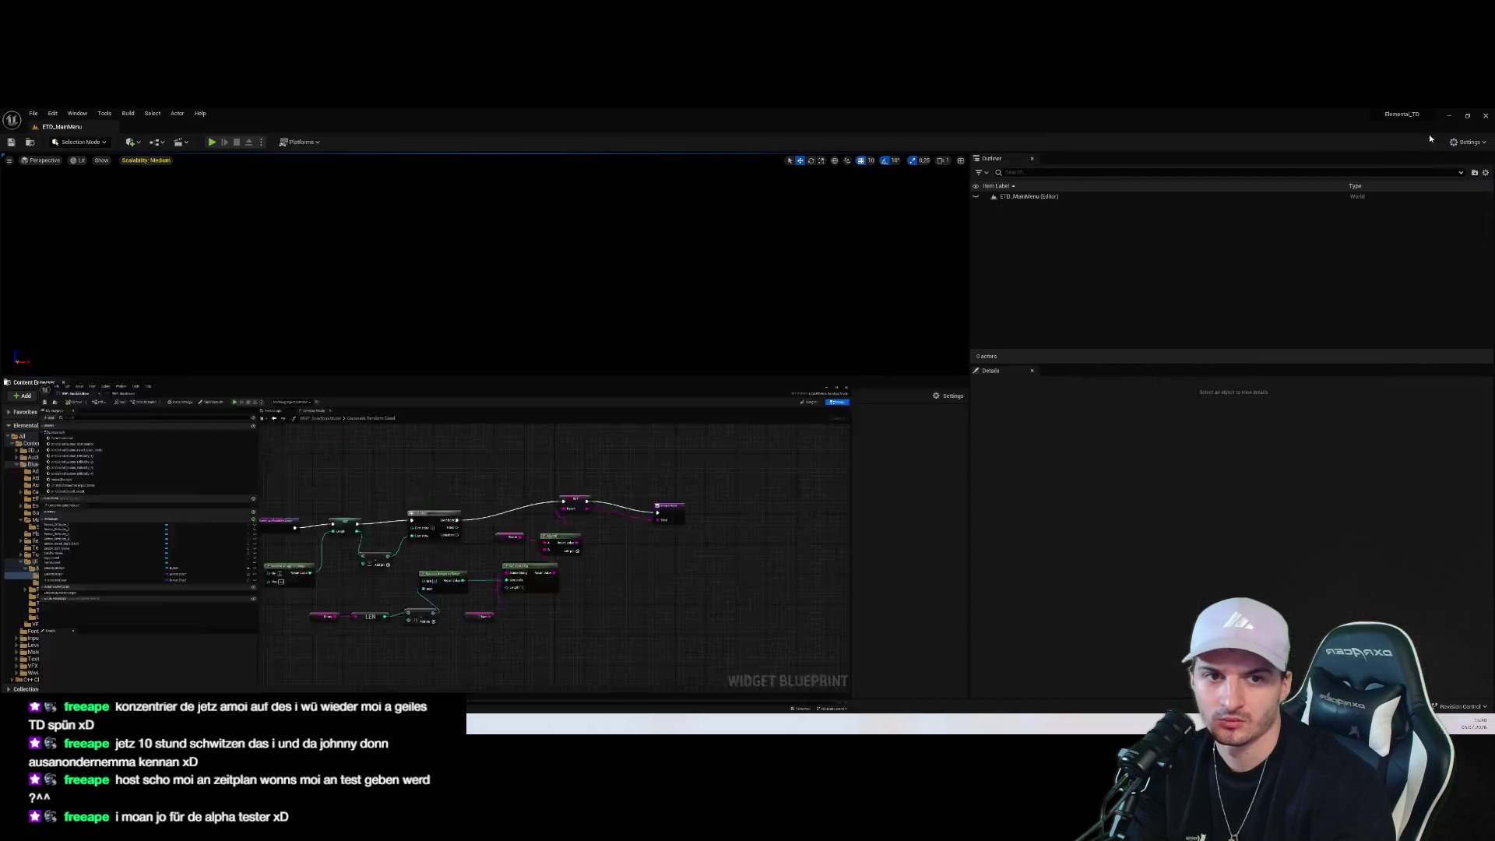
click(212, 142)
click(476, 346)
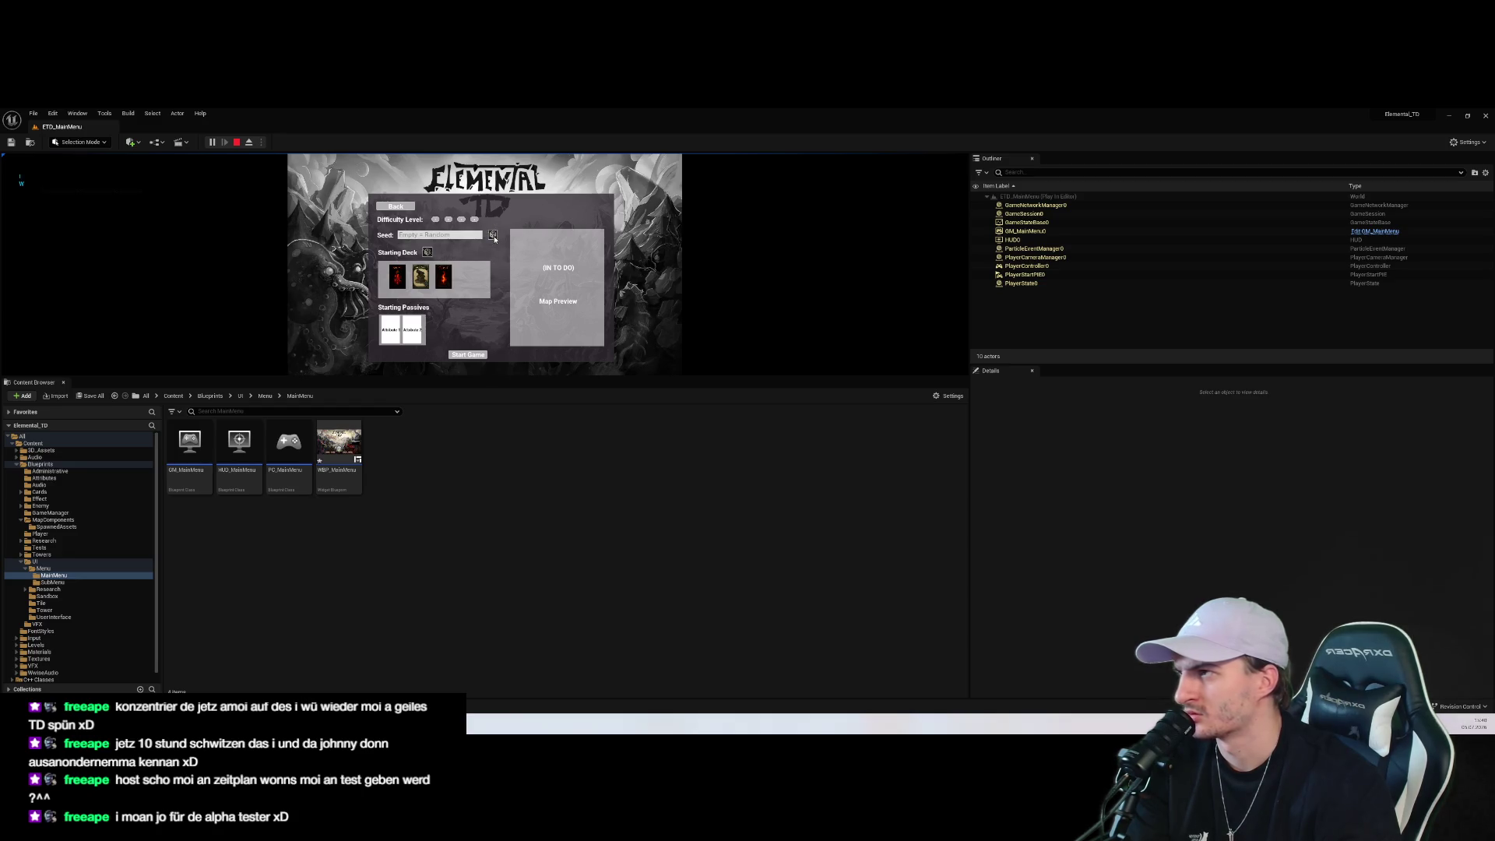
click(236, 142)
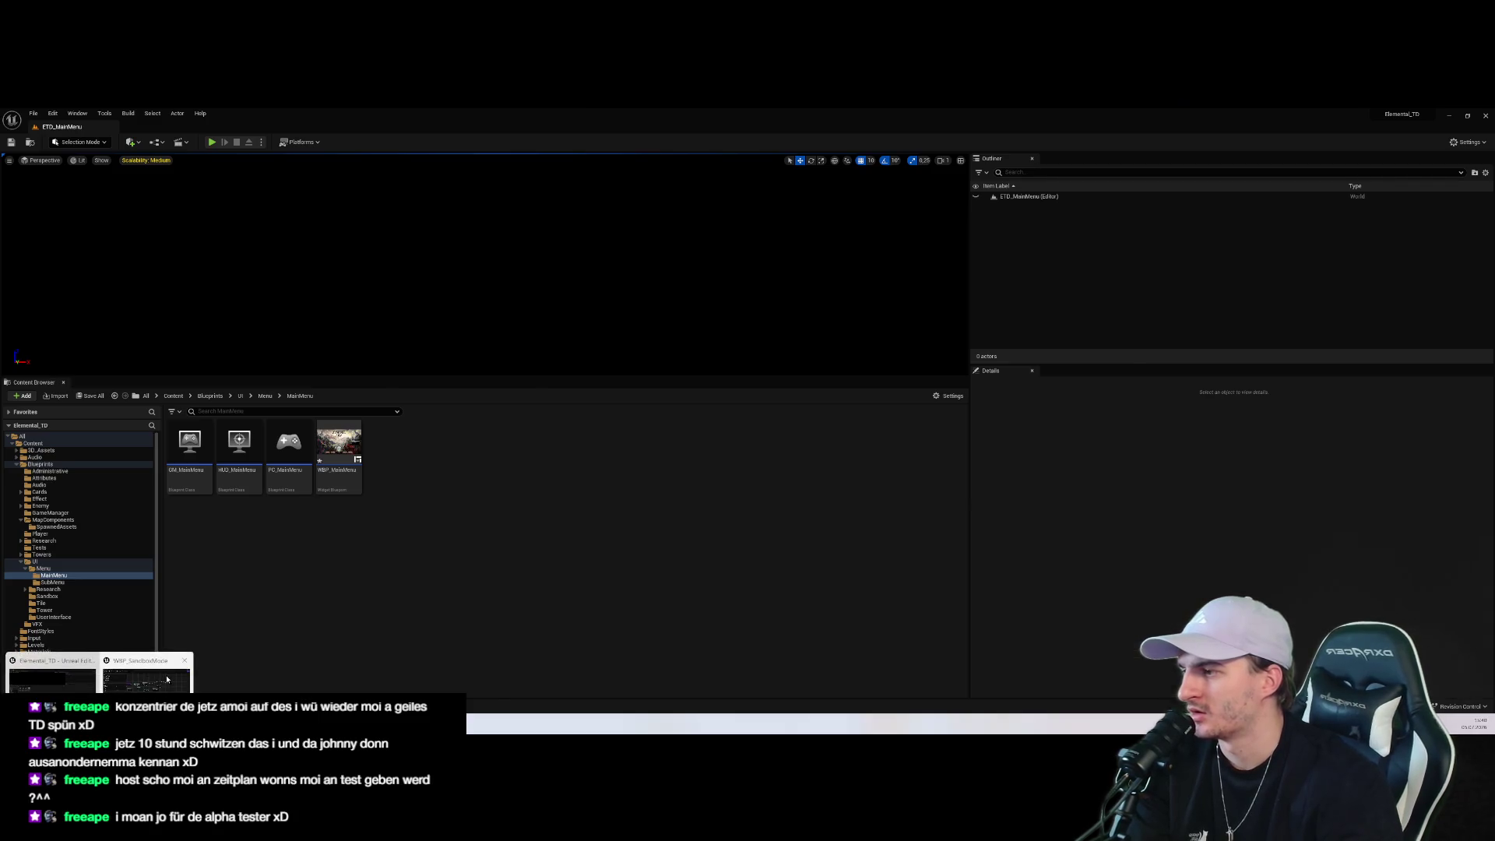
click(99, 671)
click(605, 468)
click(571, 478)
Drive the Return Node from the loop's Completed pin, unlink SET Result from it, and start Play
click(707, 471)
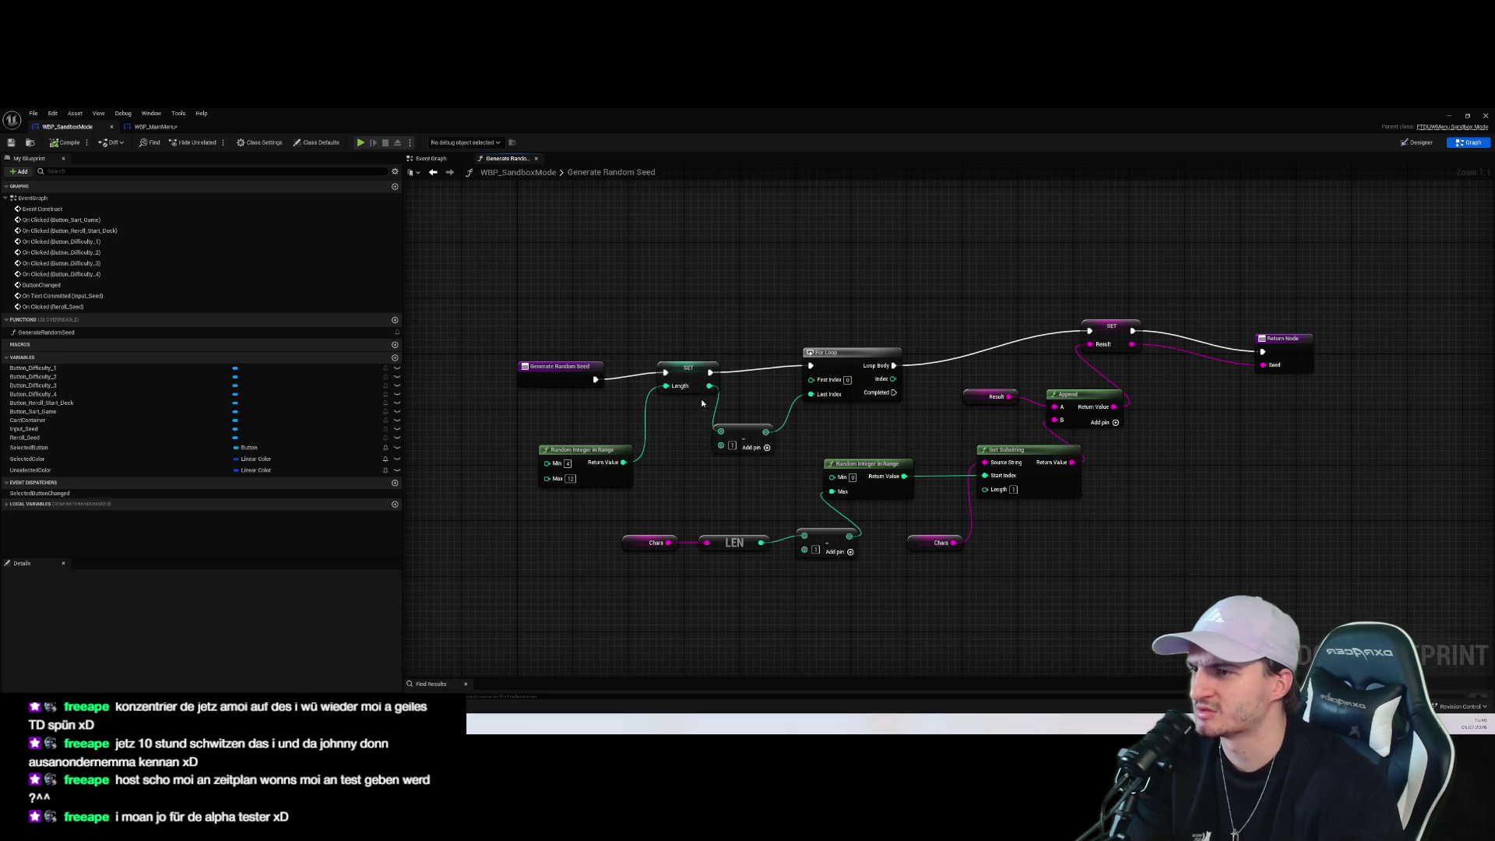
mouse_move(730, 459)
mouse_down()
mouse_move(820, 428)
mouse_move(770, 357)
mouse_up()
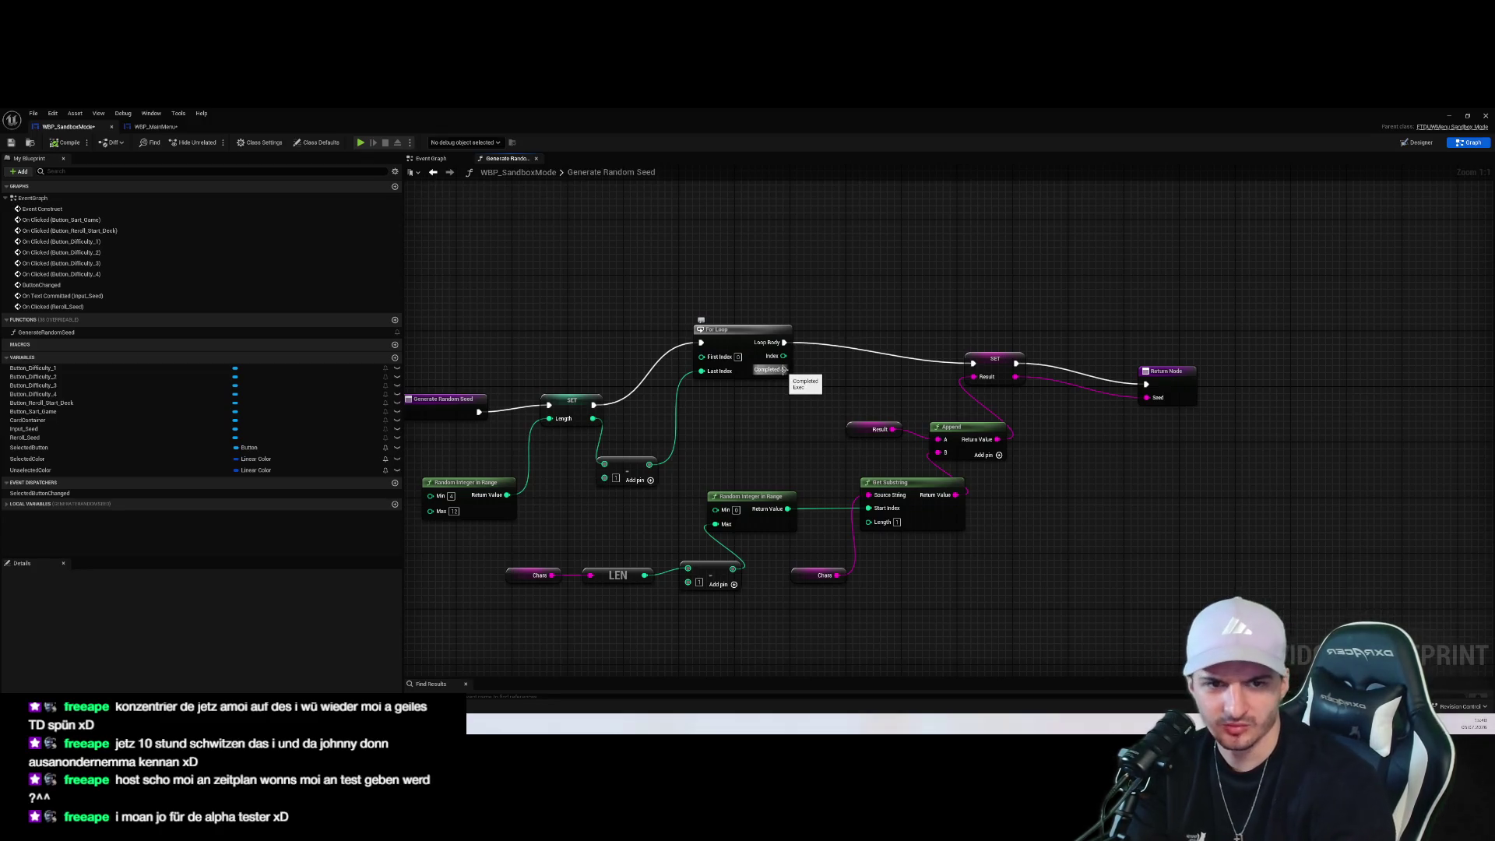
drag(784, 369, 1146, 384)
right_click(1015, 369)
click(1090, 366)
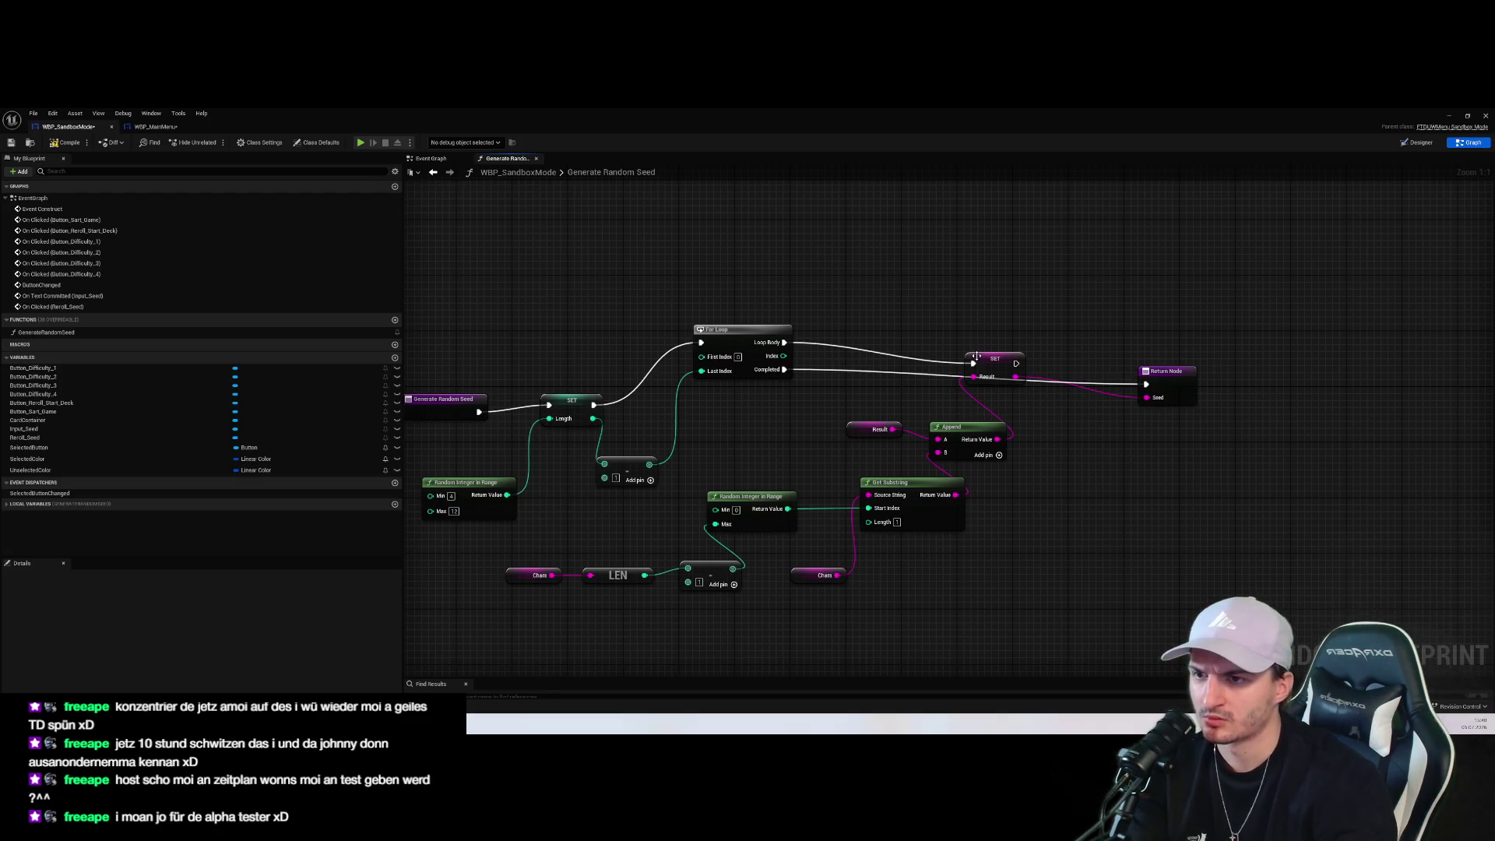
drag(983, 364, 948, 323)
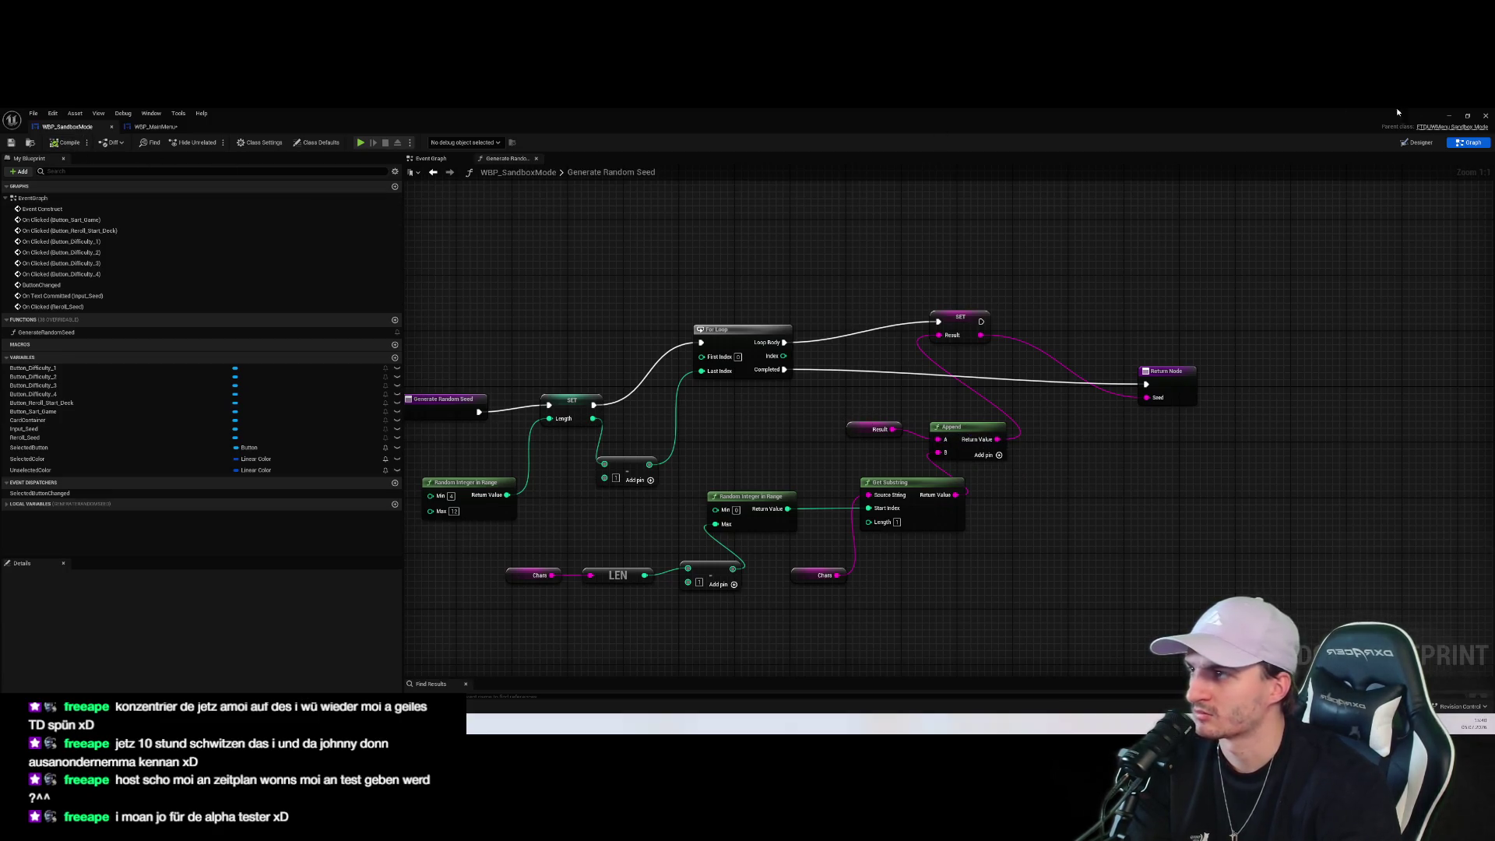
click(1449, 115)
click(211, 142)
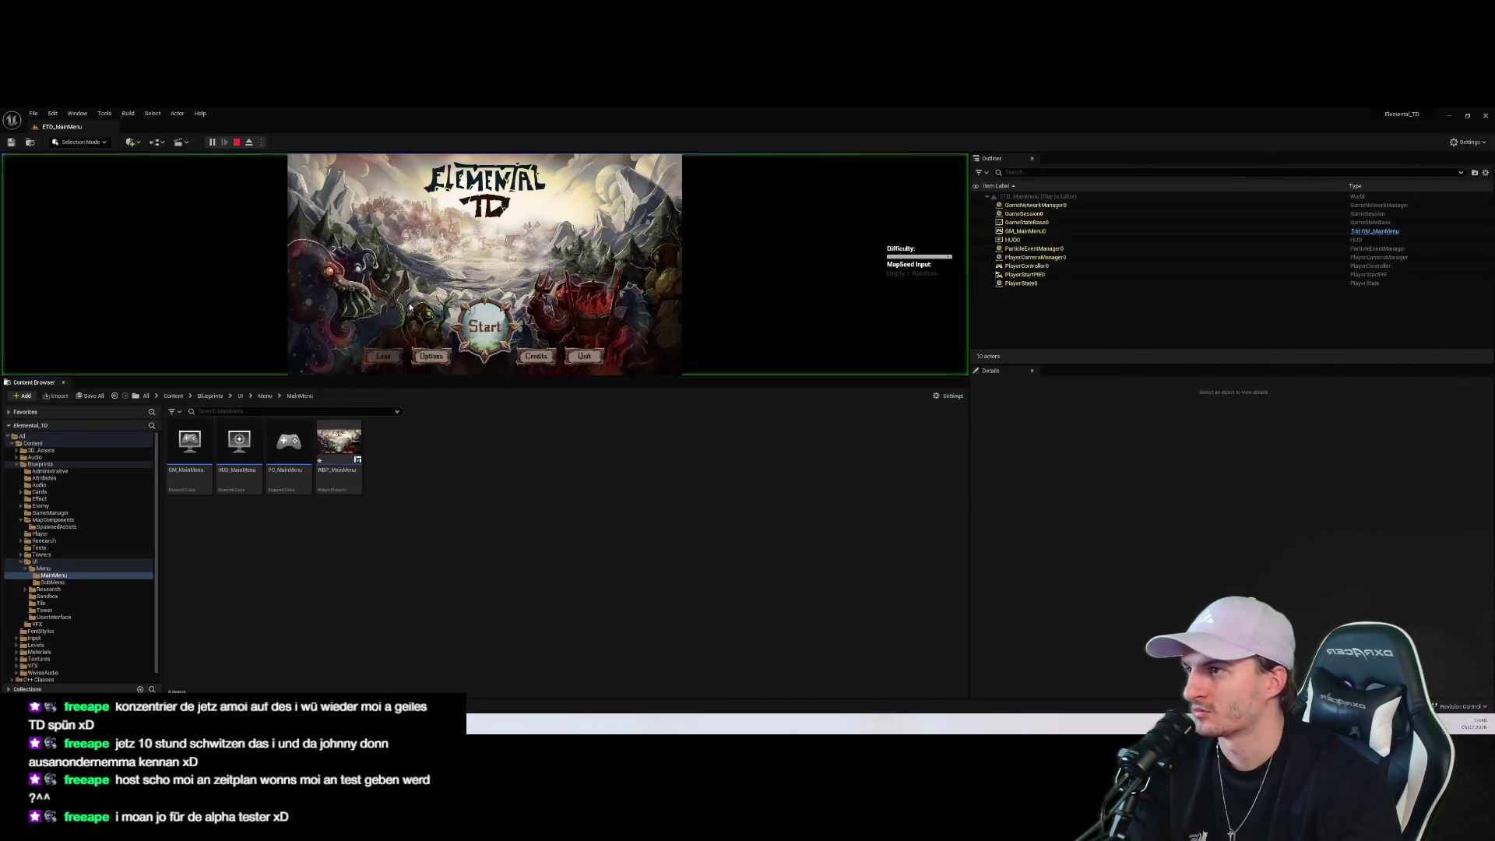
Open the setup screen, reroll the seed four times, stop, and open WBP_MainMenu
click(461, 262)
click(493, 235)
click(493, 235)
click(493, 235)
click(493, 236)
click(493, 235)
click(493, 235)
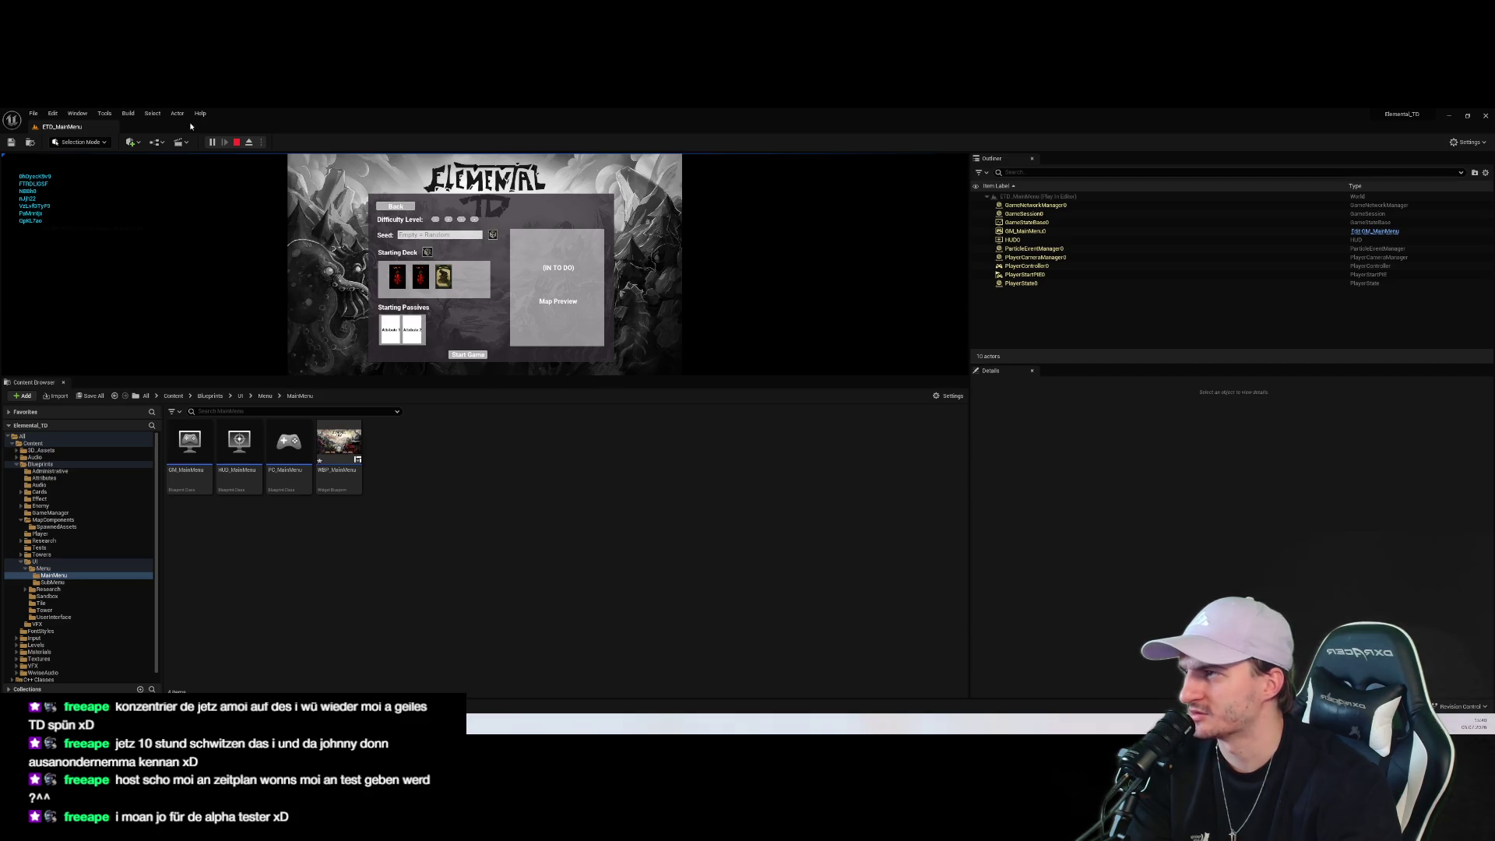
click(237, 142)
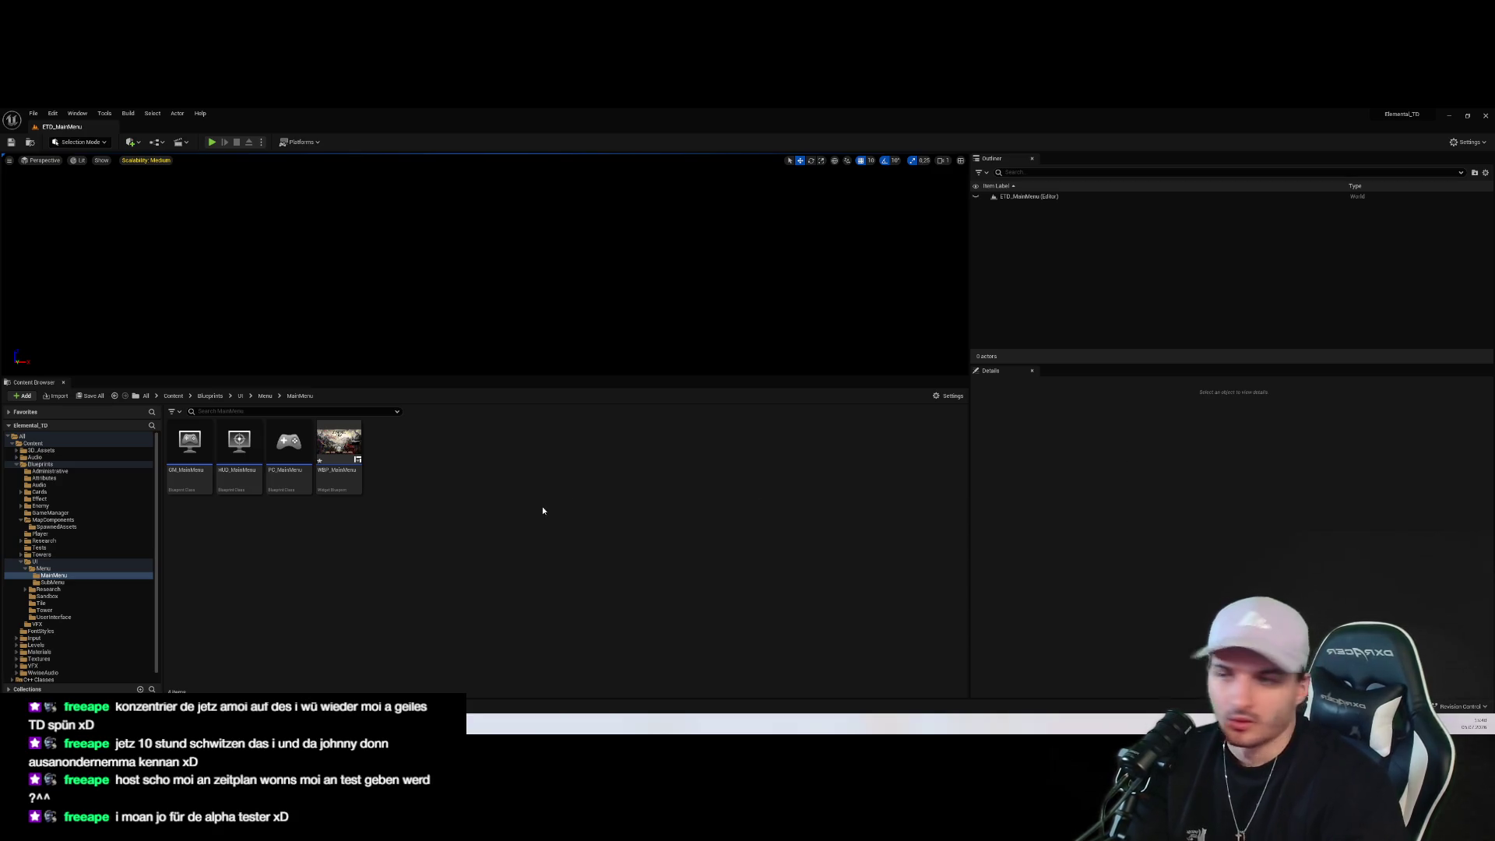
double_click(339, 444)
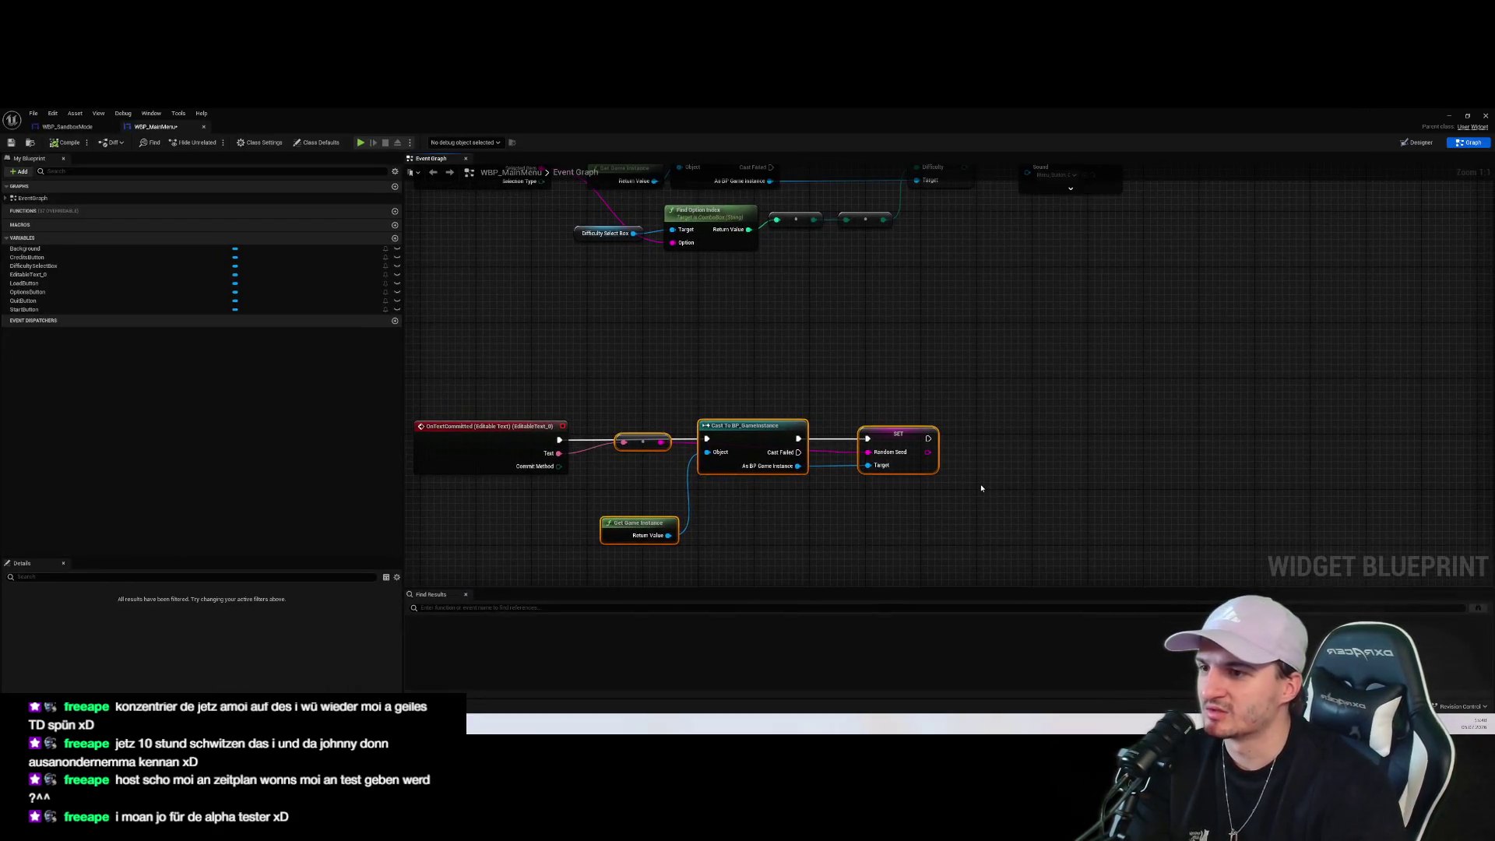
drag(637, 466, 656, 414)
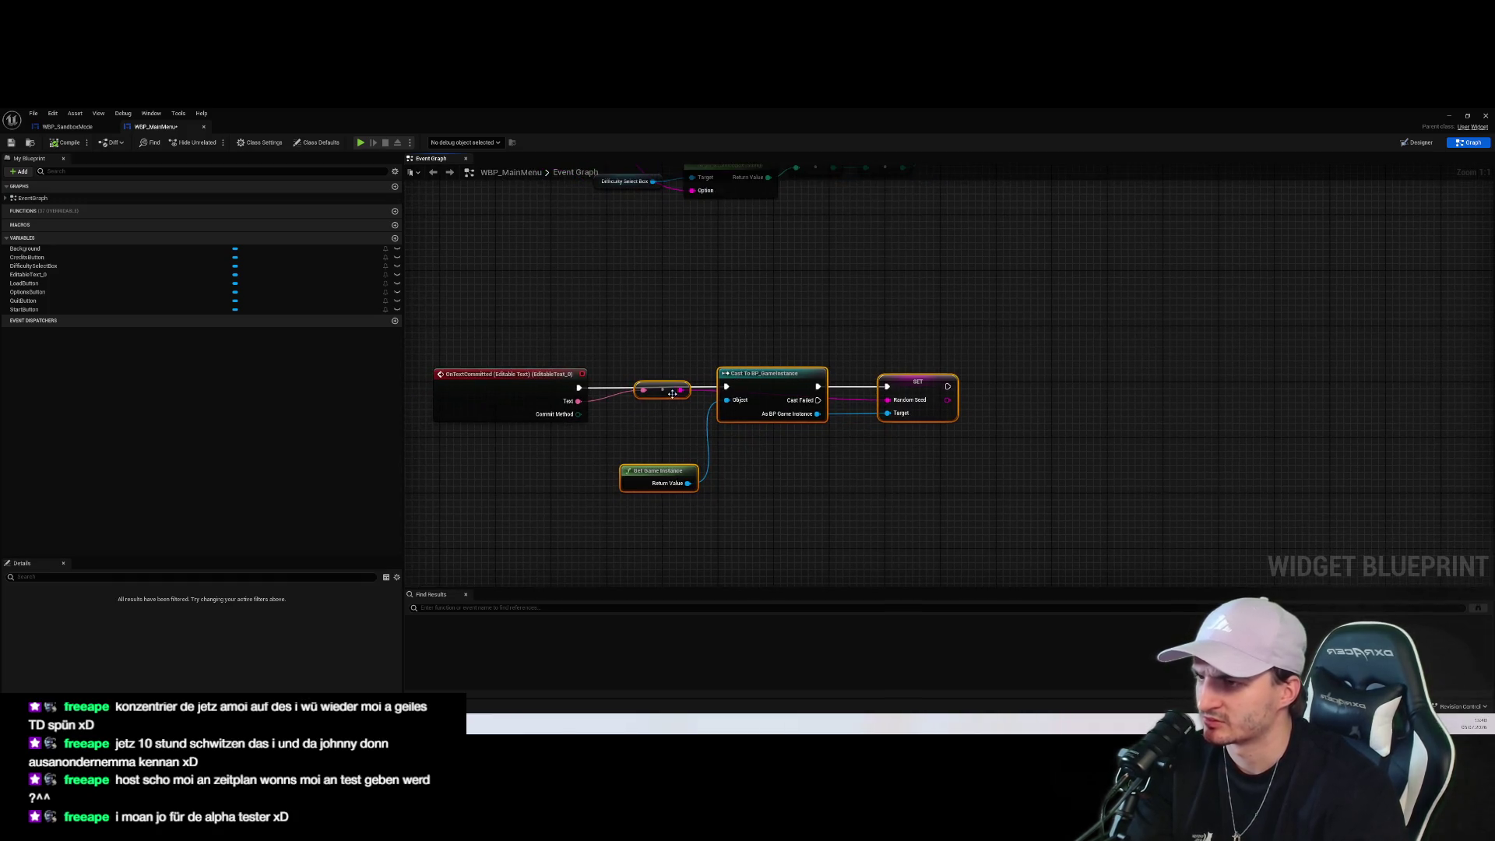
scroll(809, 428, down, 2)
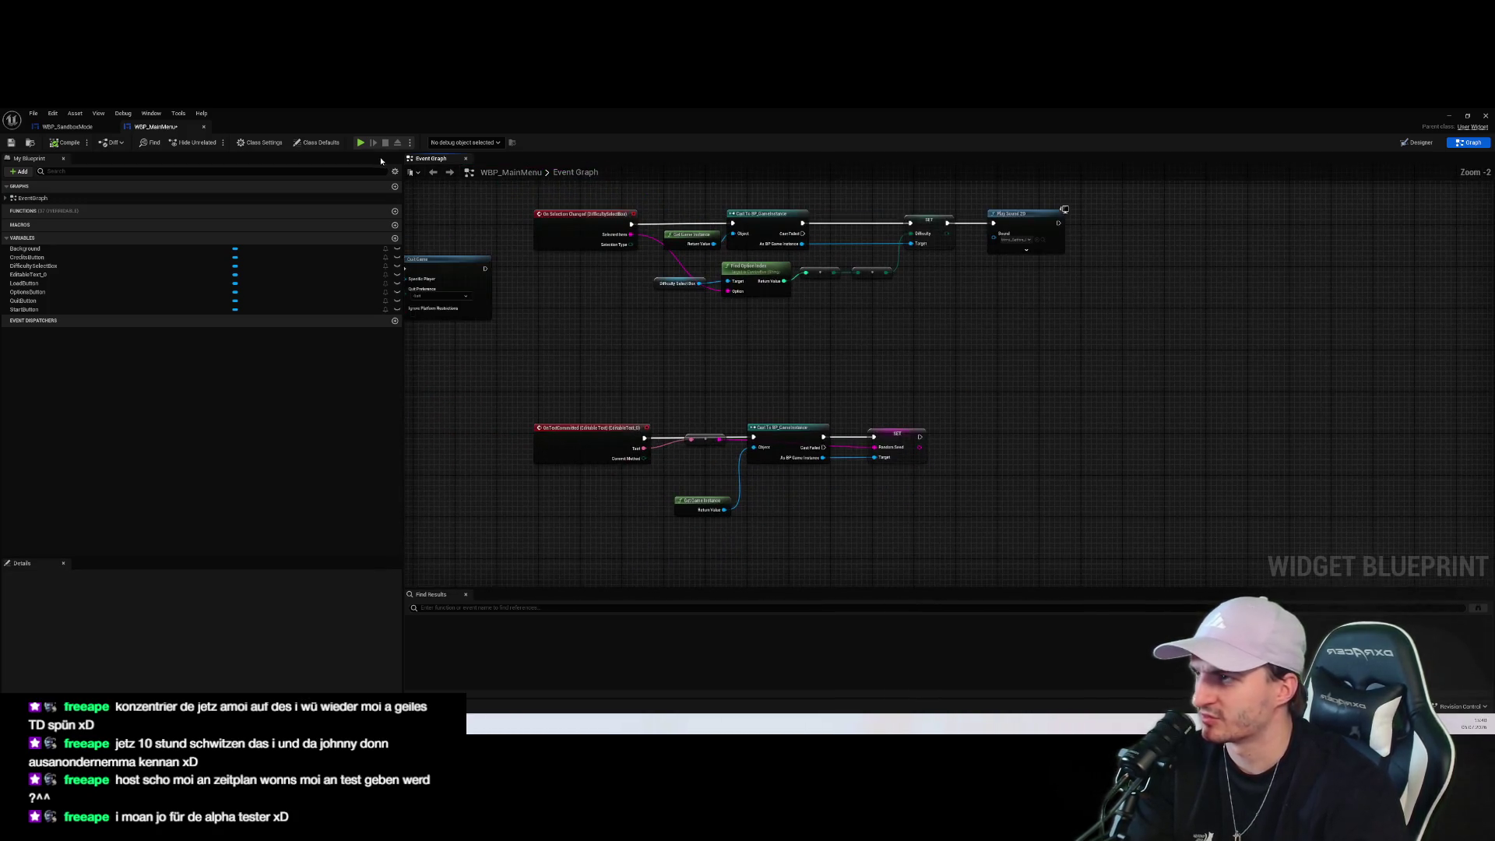
click(68, 126)
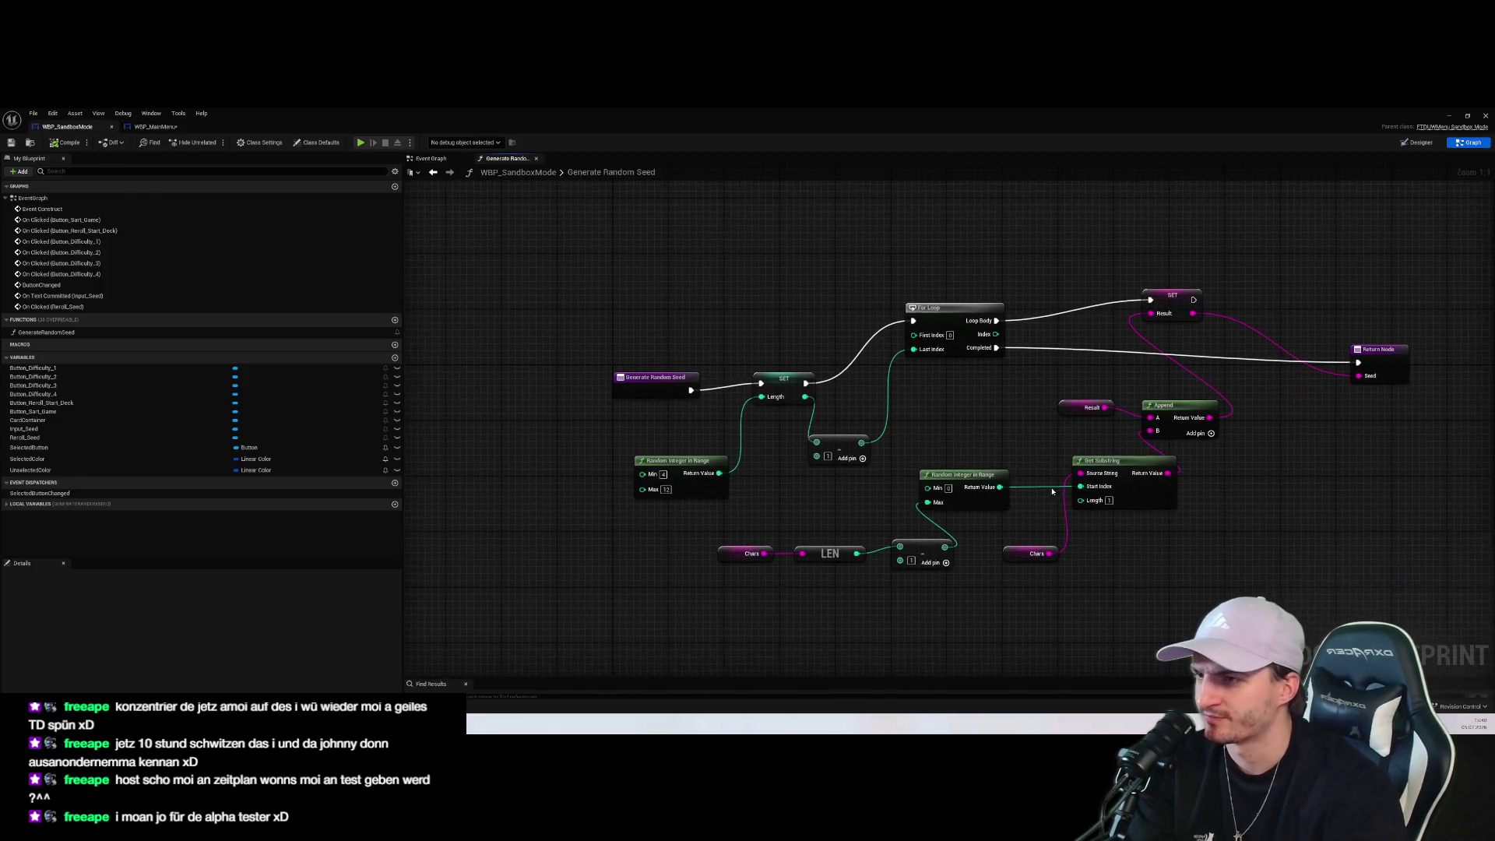
click(435, 160)
drag(697, 447, 661, 378)
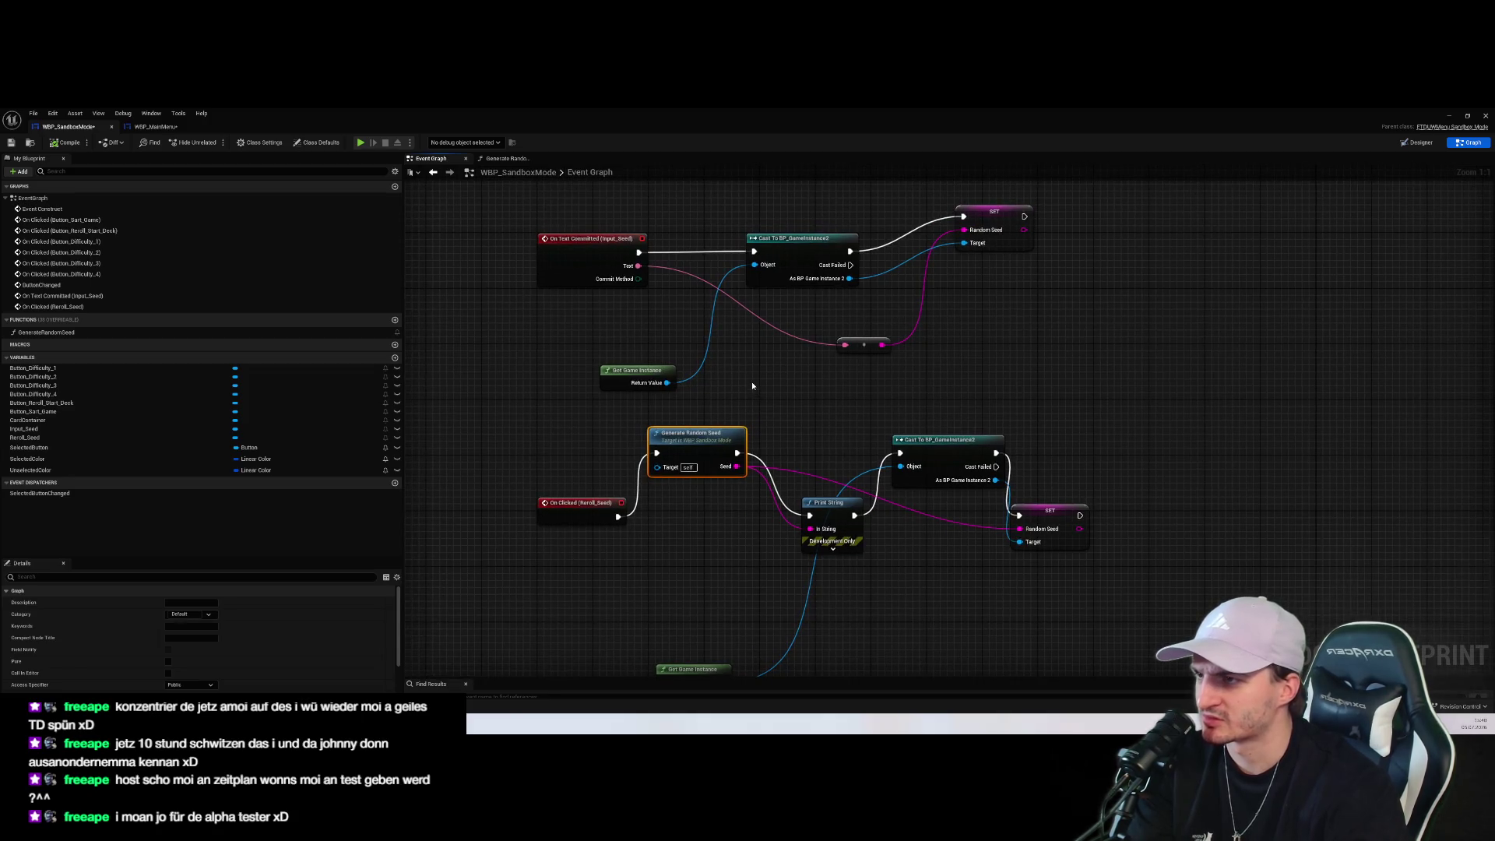
click(591, 261)
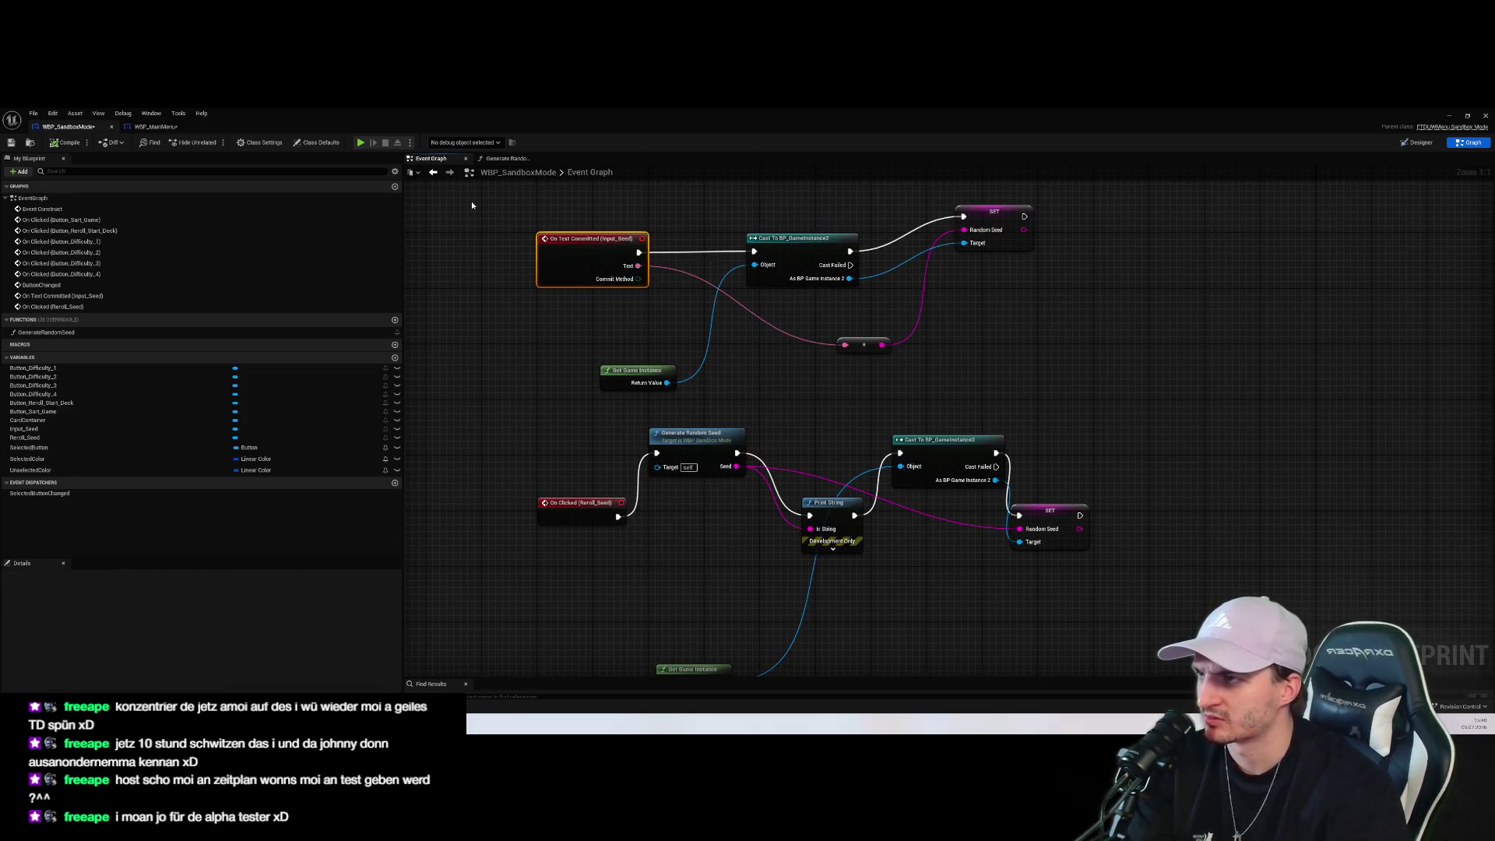
click(1047, 514)
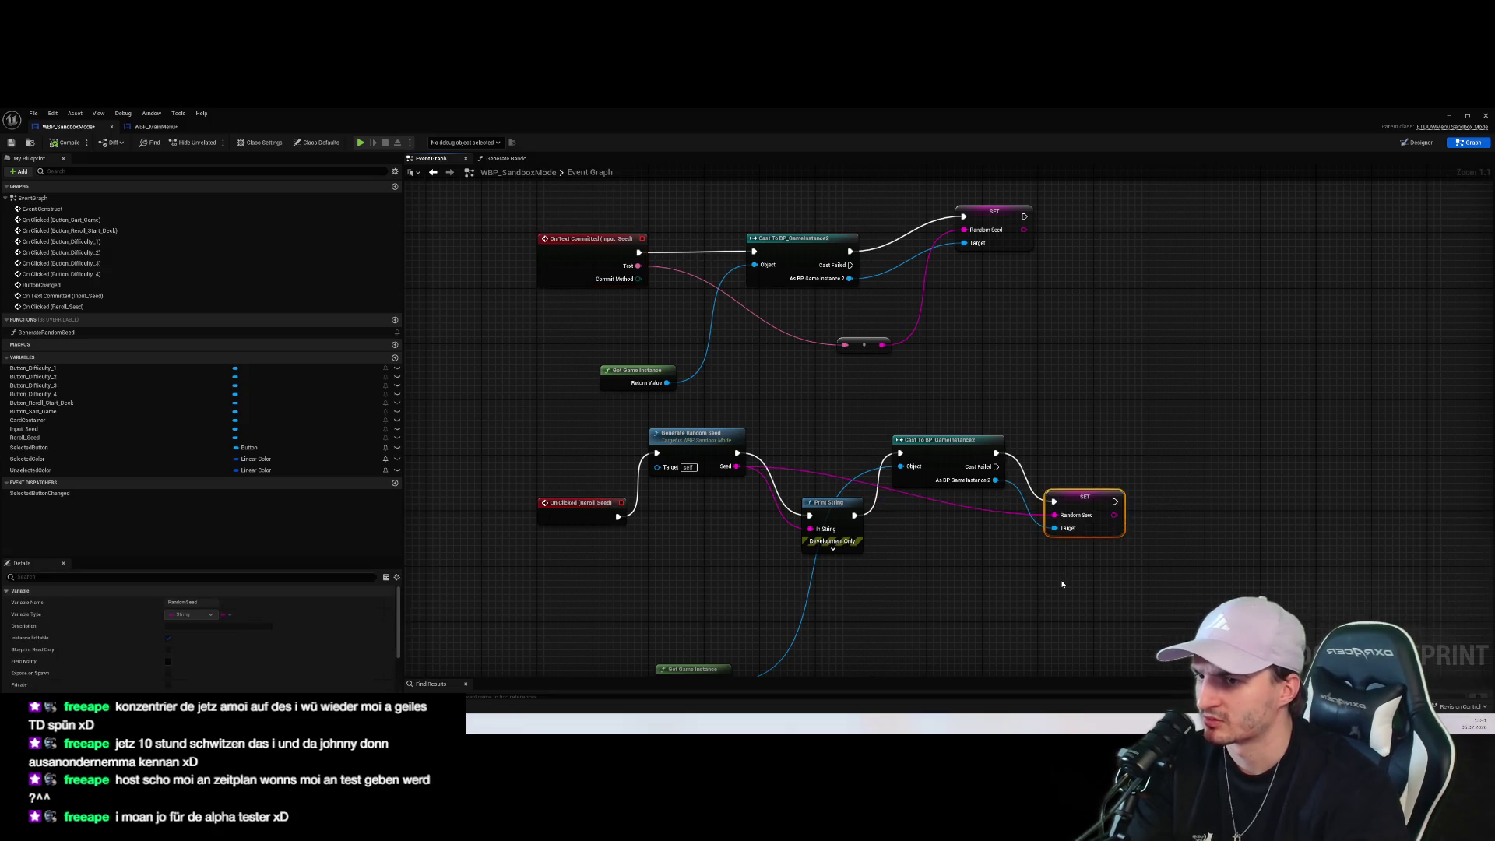
drag(1062, 581, 947, 554)
drag(965, 473, 965, 494)
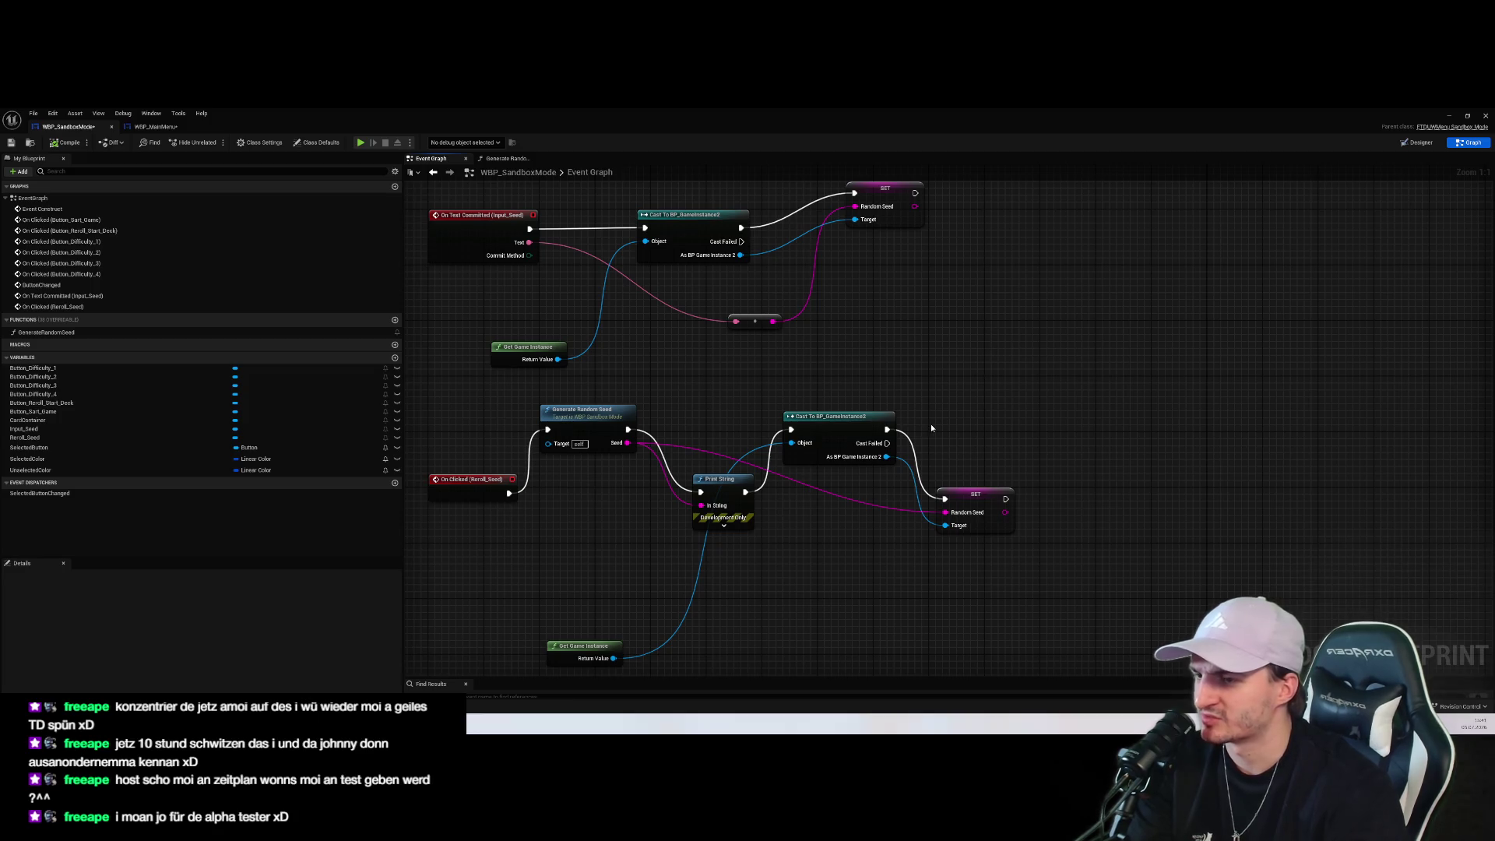
drag(848, 313, 922, 335)
click(572, 273)
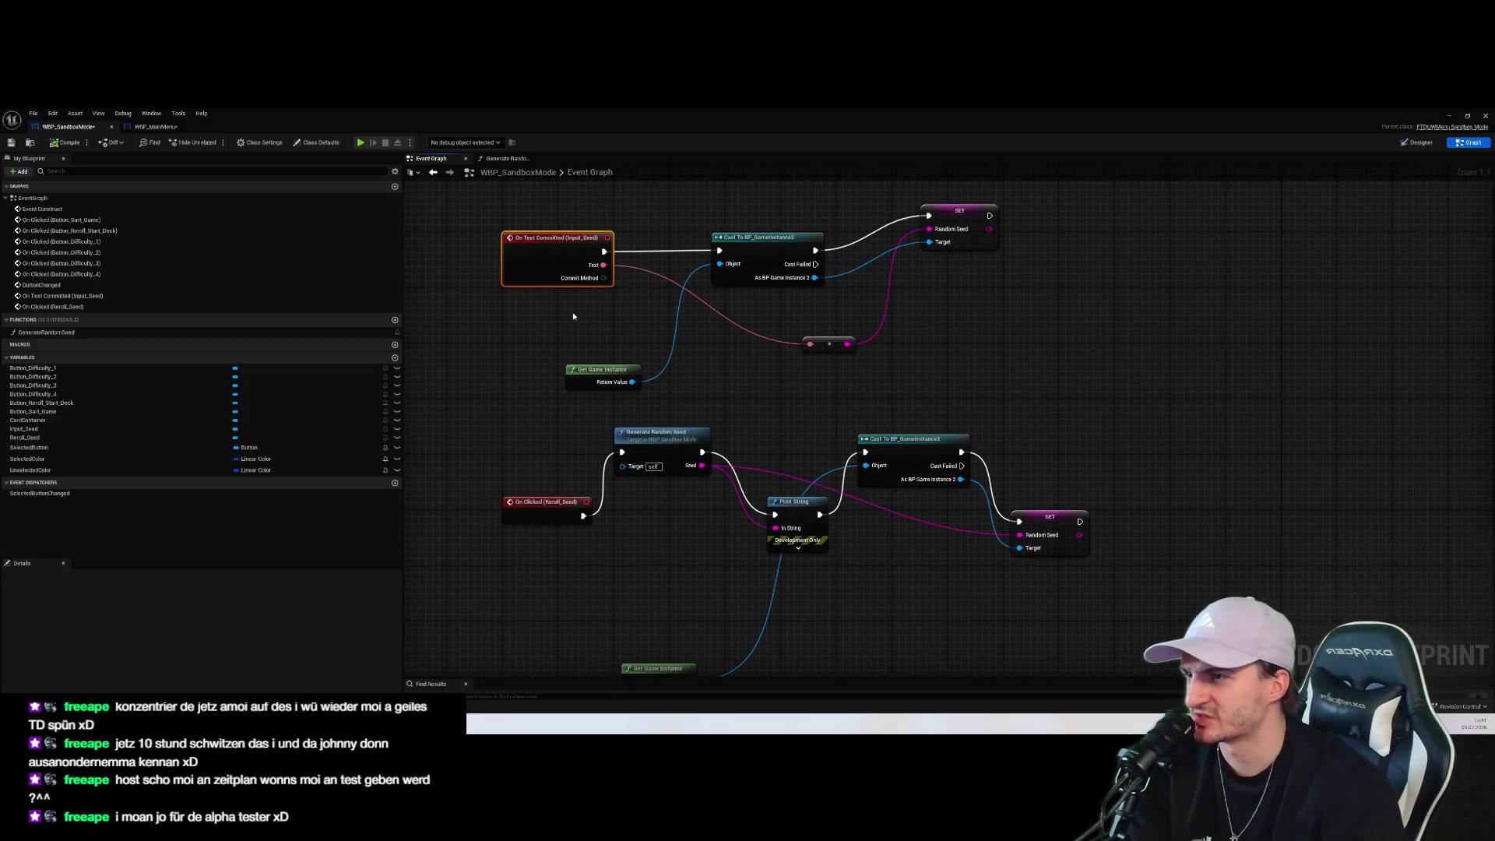
click(524, 333)
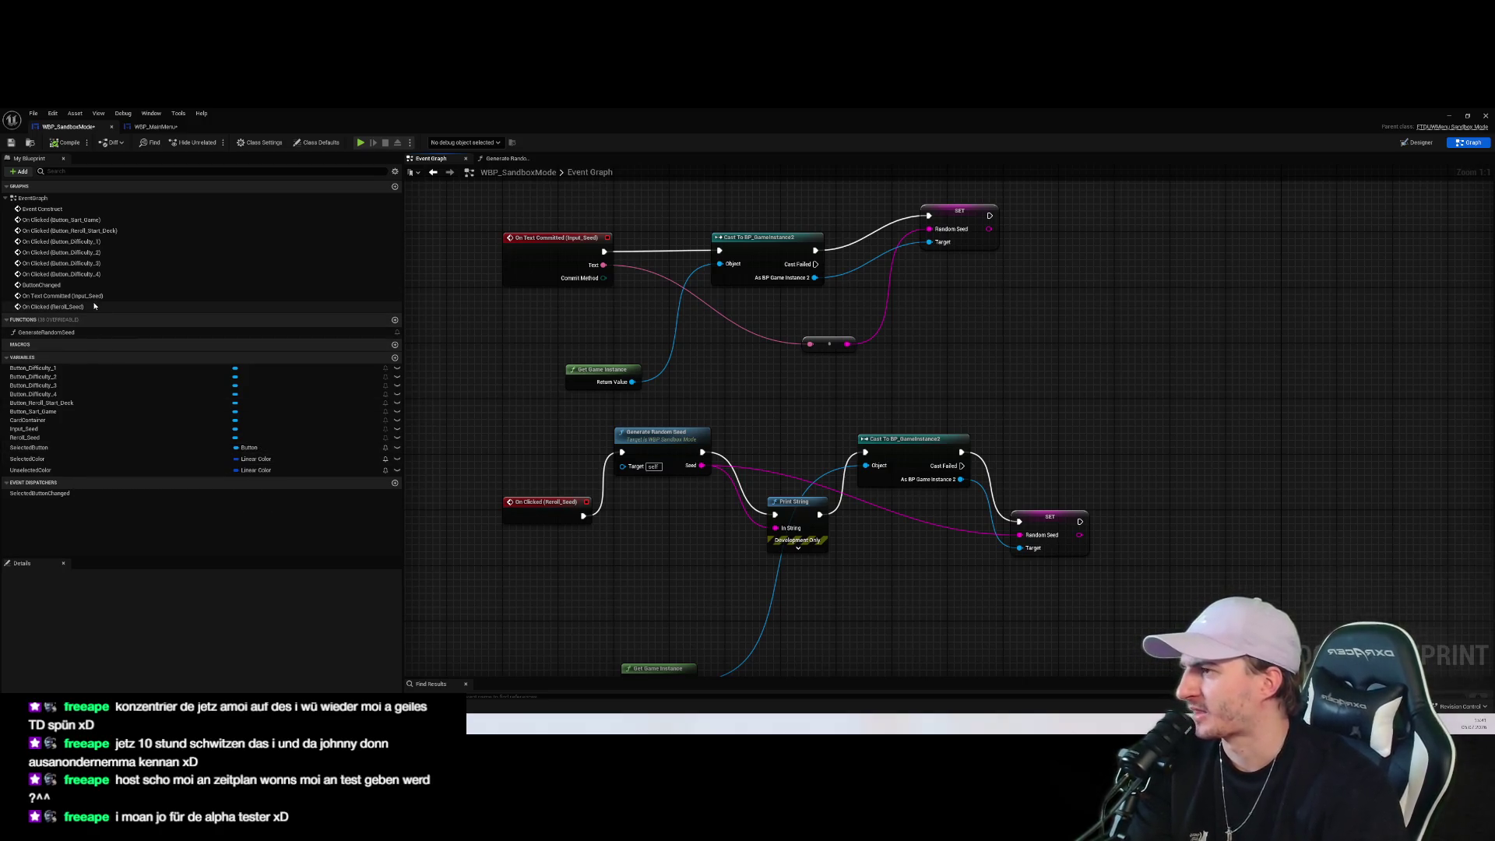
click(580, 266)
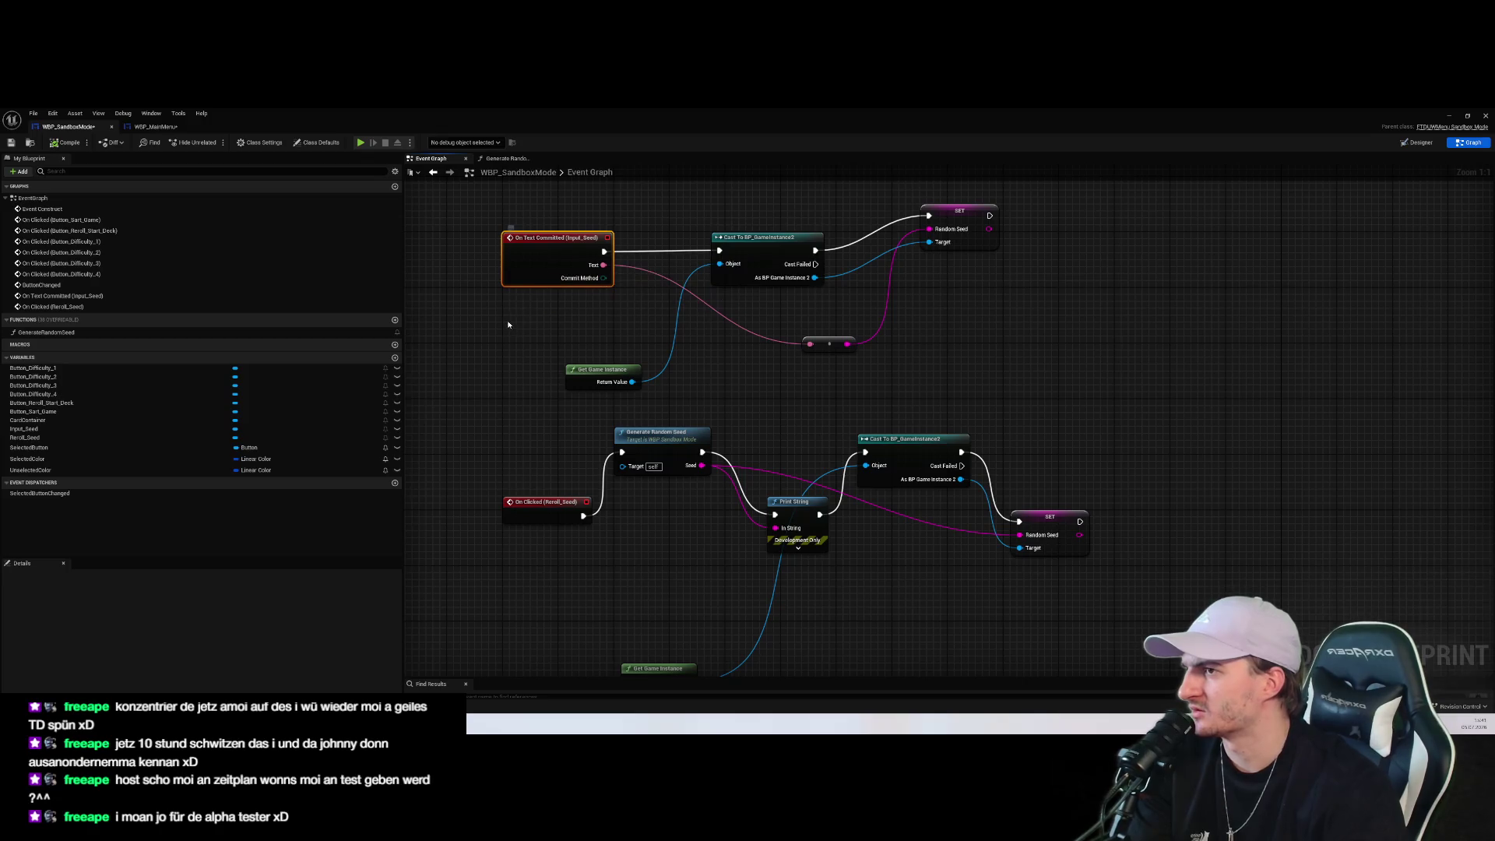
click(78, 386)
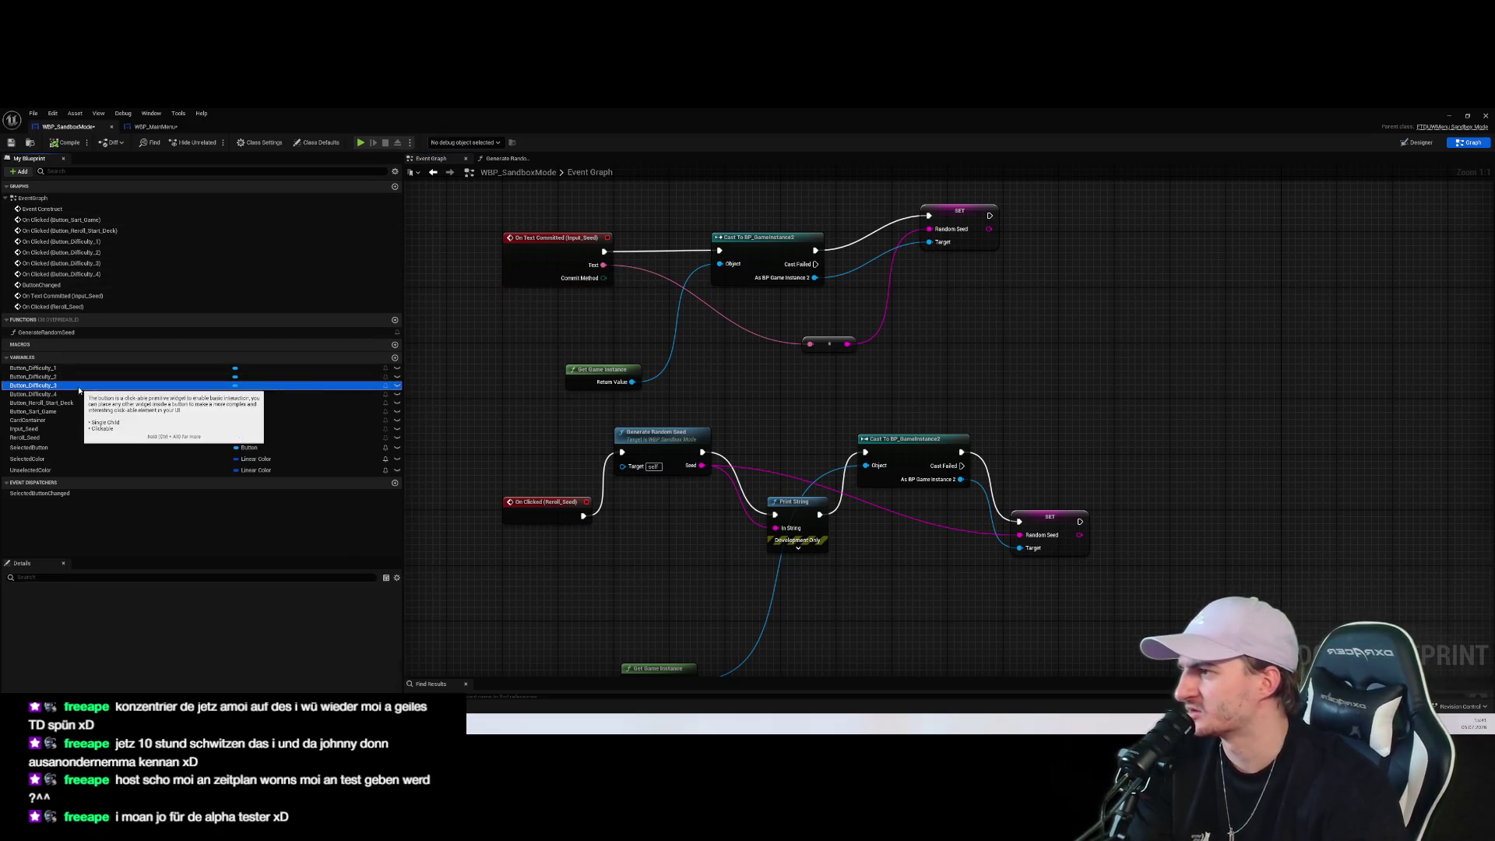
Add an Input_Seed getter with a SetText (Text Box) node beside the cast
mouse_move(24, 429)
mouse_down()
mouse_move(311, 463)
mouse_move(905, 598)
mouse_move(950, 581)
mouse_up()
click(903, 595)
text(set tex)
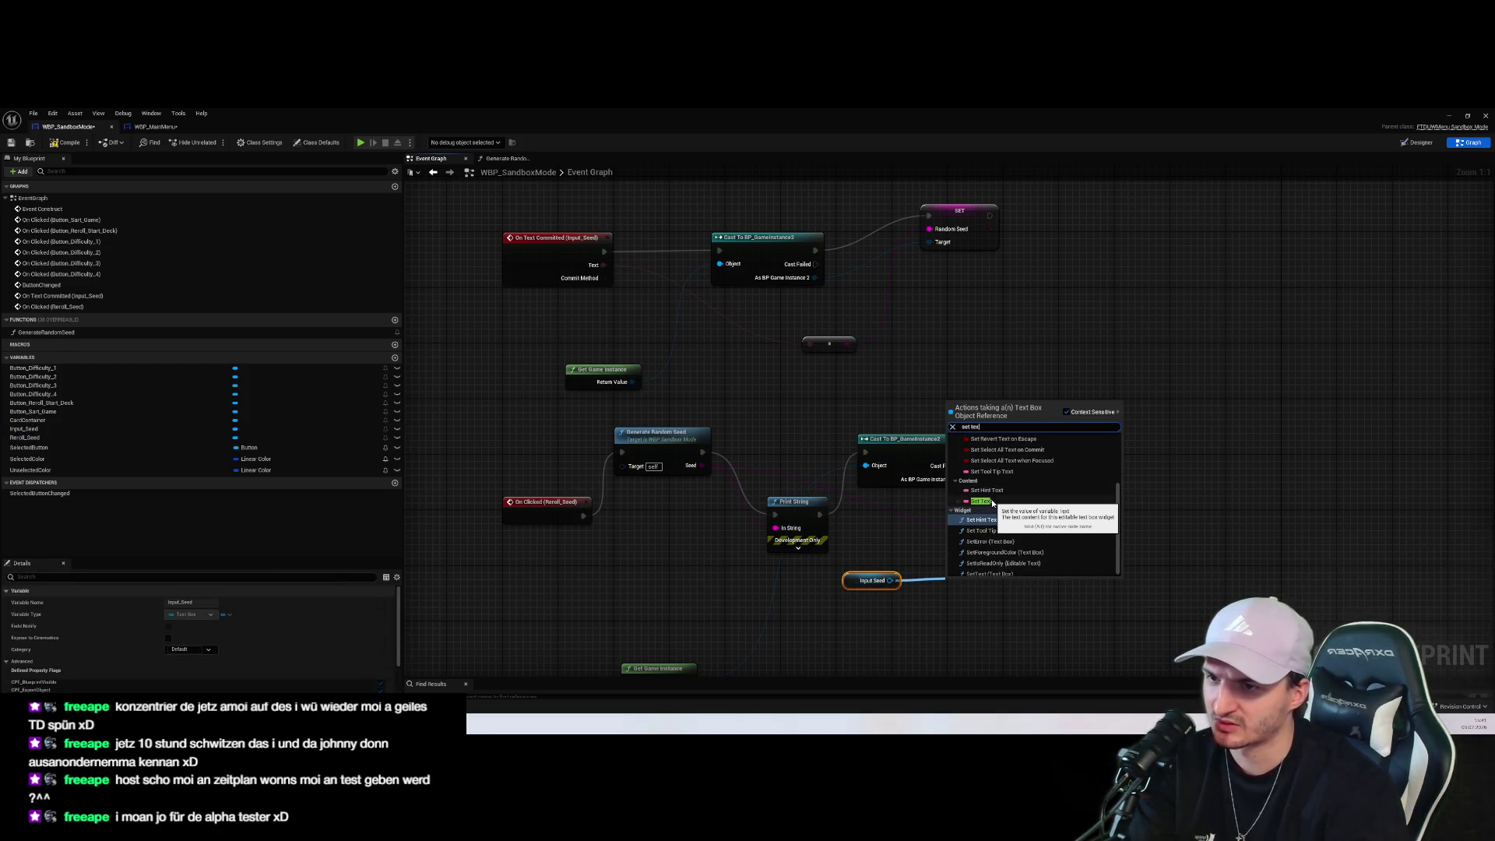
click(985, 501)
mouse_move(973, 575)
mouse_down()
mouse_move(1001, 477)
mouse_move(1138, 479)
mouse_up()
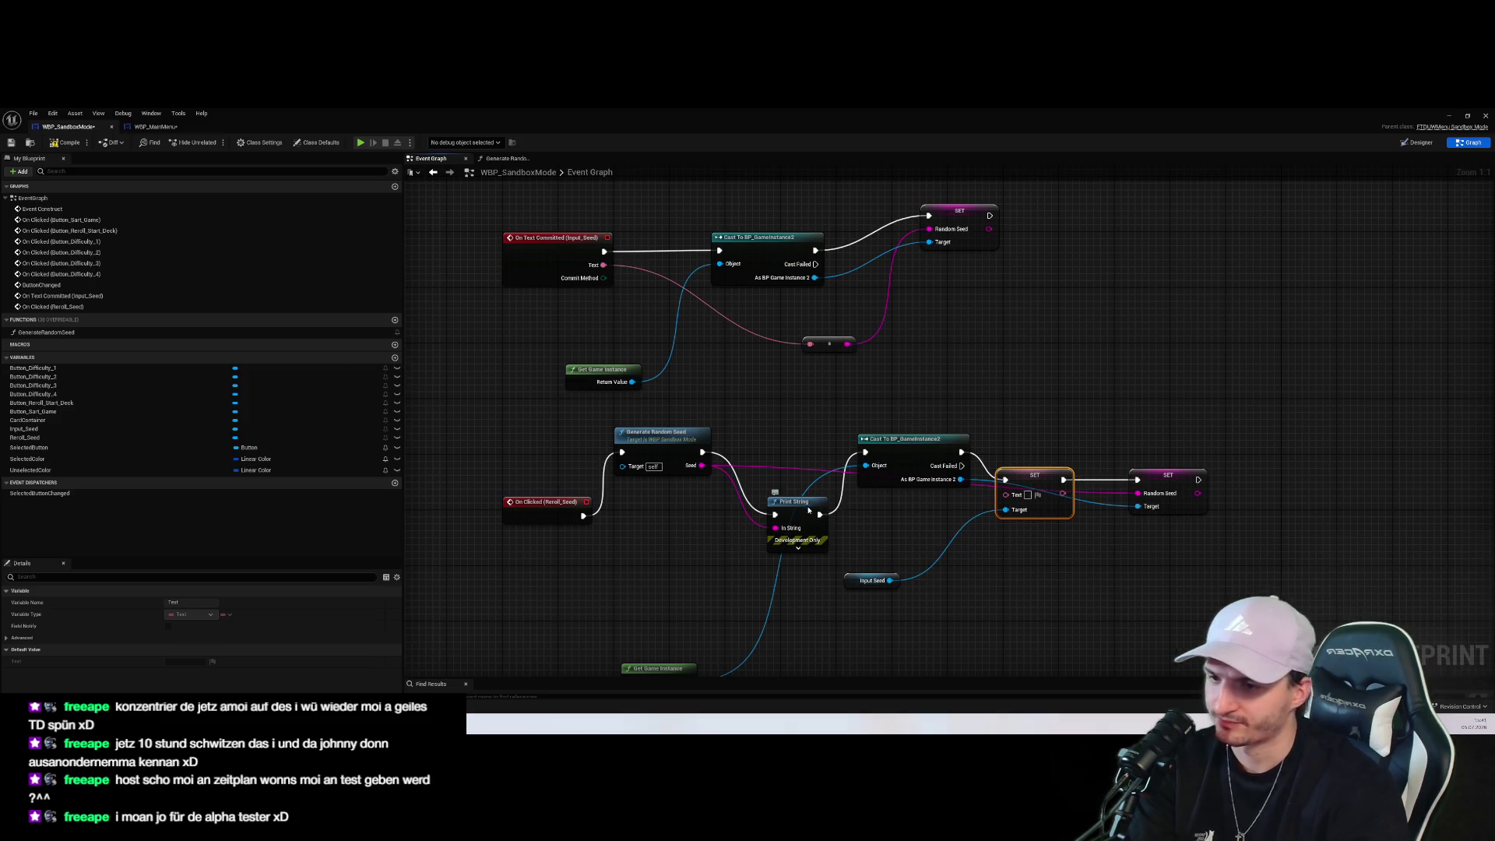
Delete the Print String, wire Generate Random Seed into the cast, and feed Seed into Text
click(809, 510)
key(Delete)
drag(703, 452, 865, 452)
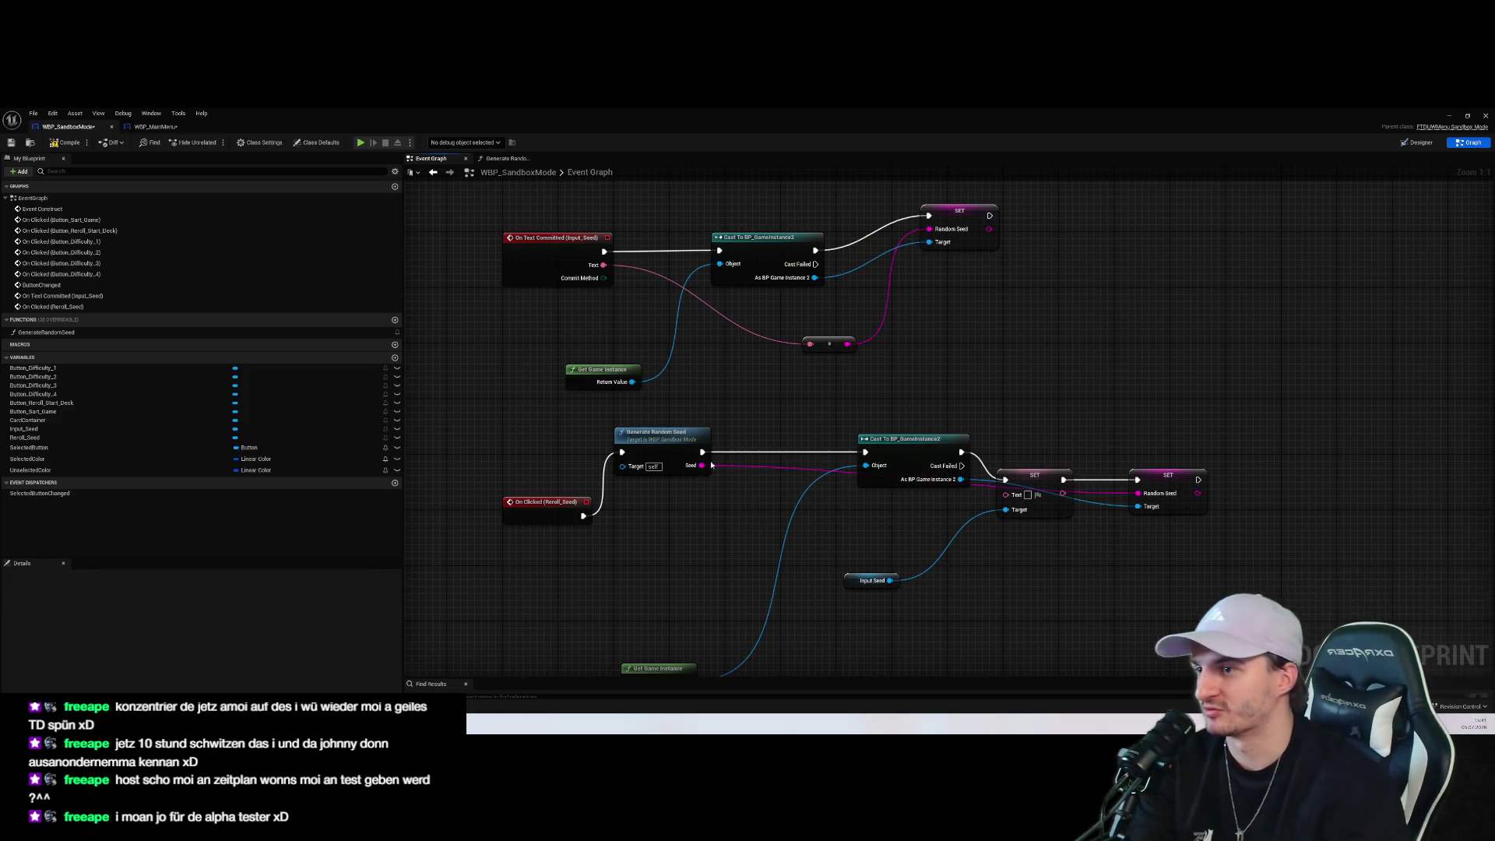
mouse_move(701, 465)
mouse_down()
mouse_move(1001, 499)
mouse_move(1137, 493)
mouse_move(1216, 426)
mouse_up()
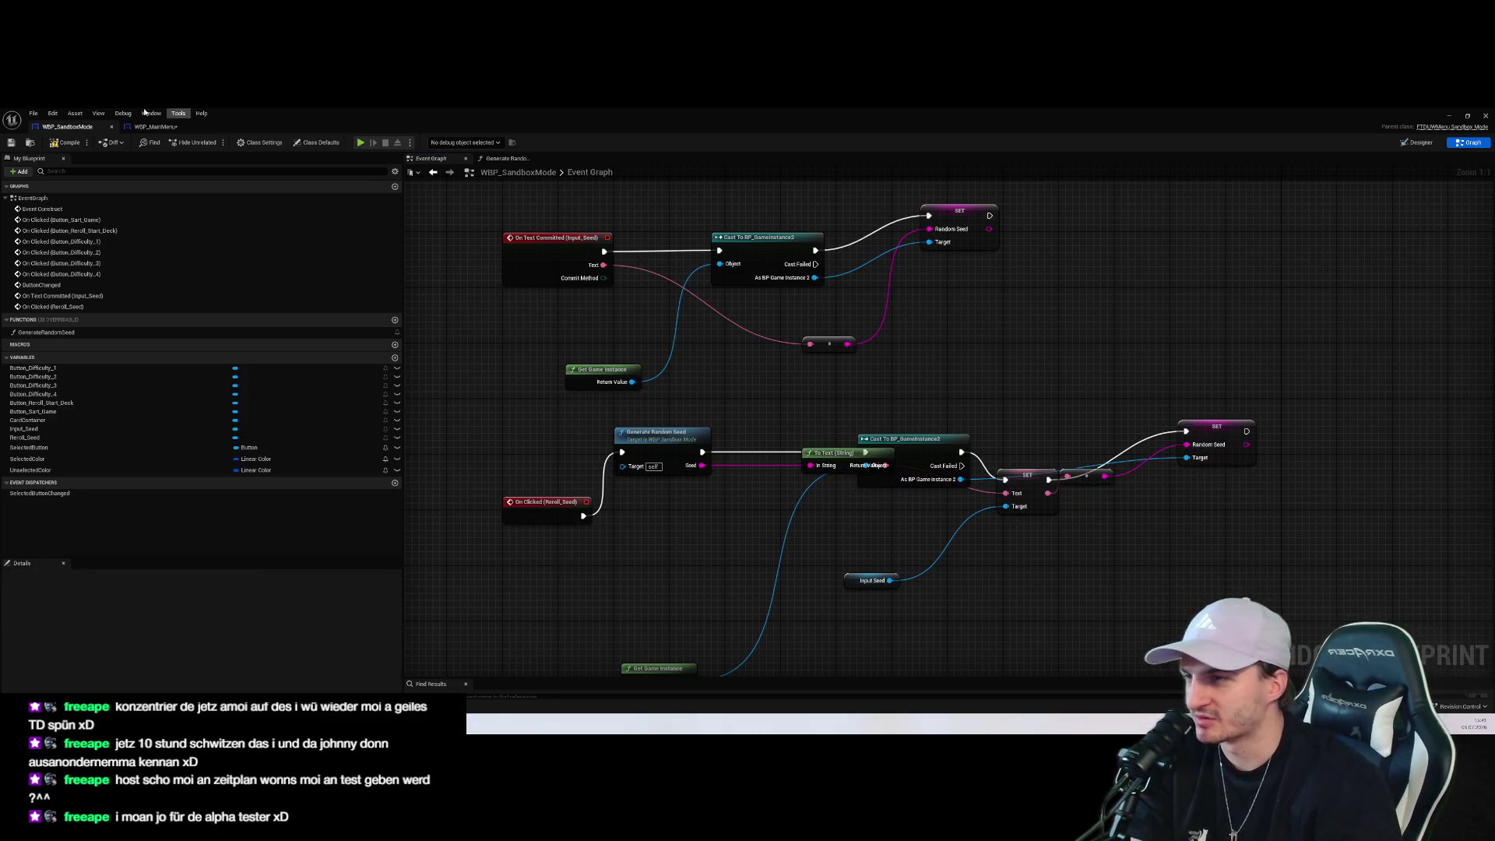
click(1449, 115)
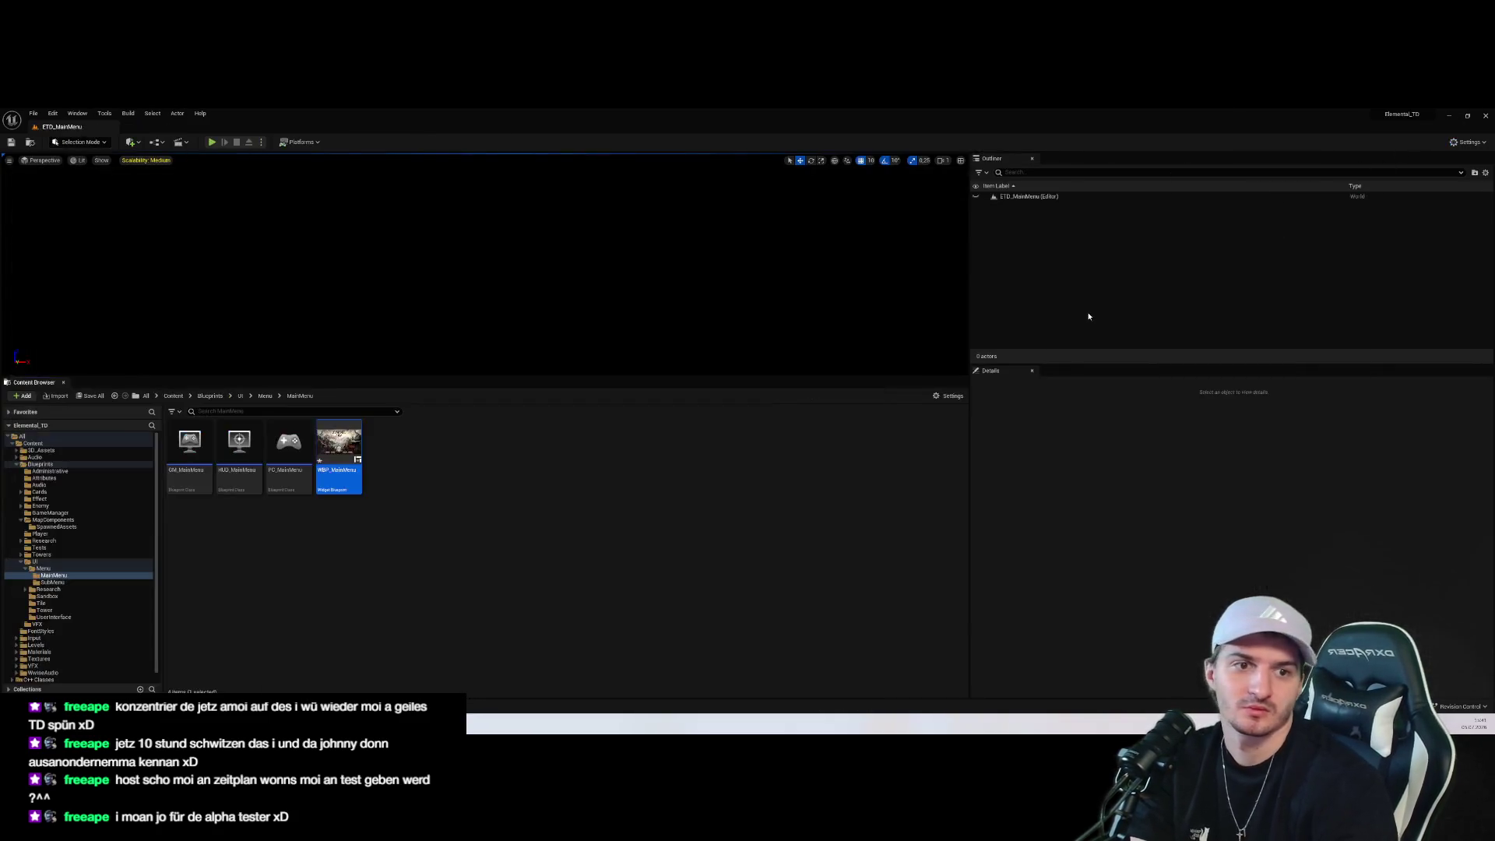
Start a play session, enlarge the game view and open the Endless Mode setup panel
key(alt+p)
click(499, 327)
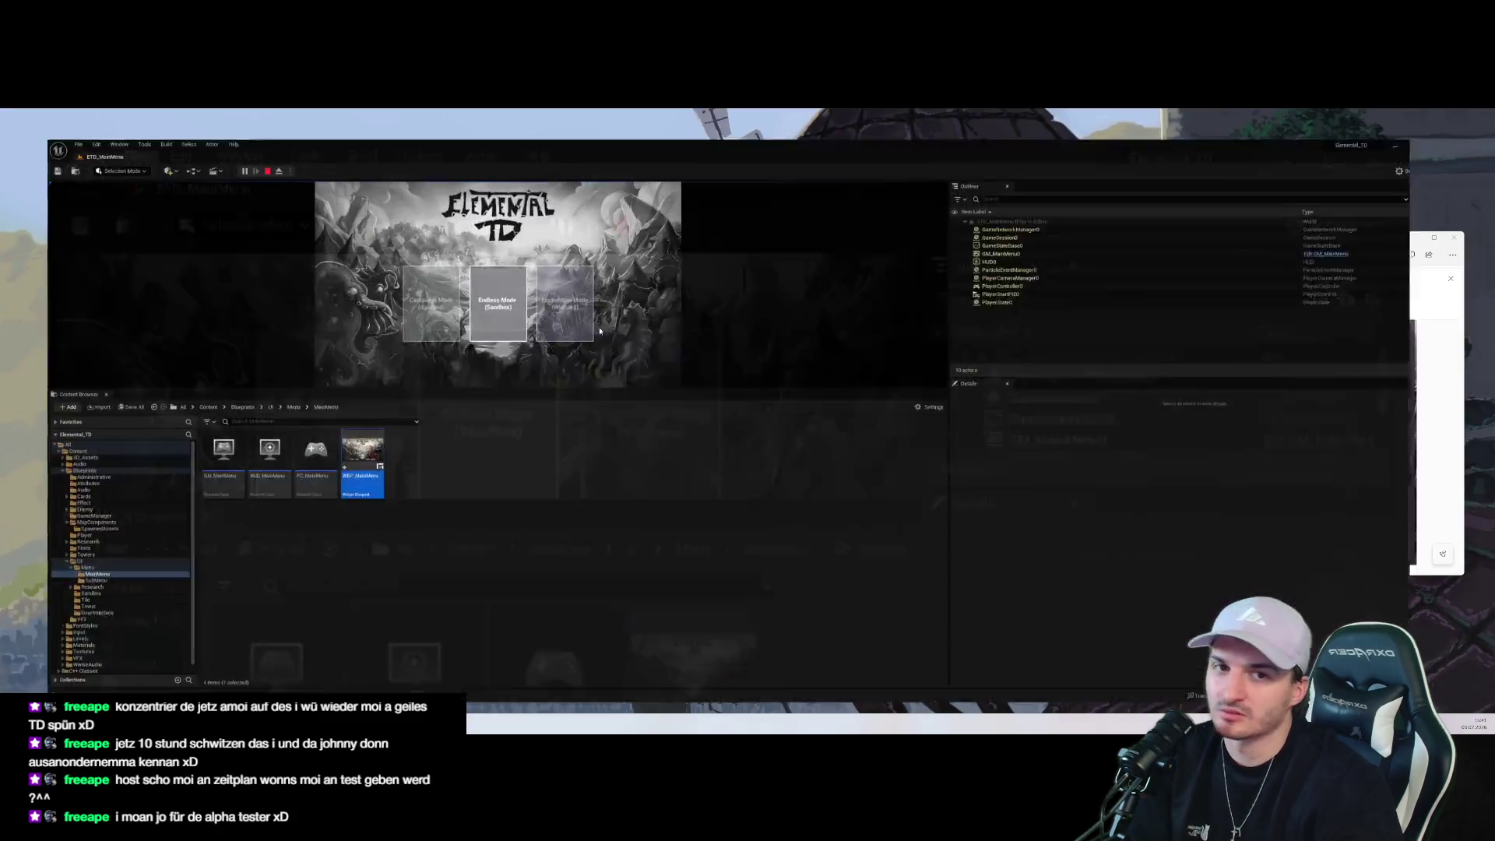
drag(583, 382, 545, 645)
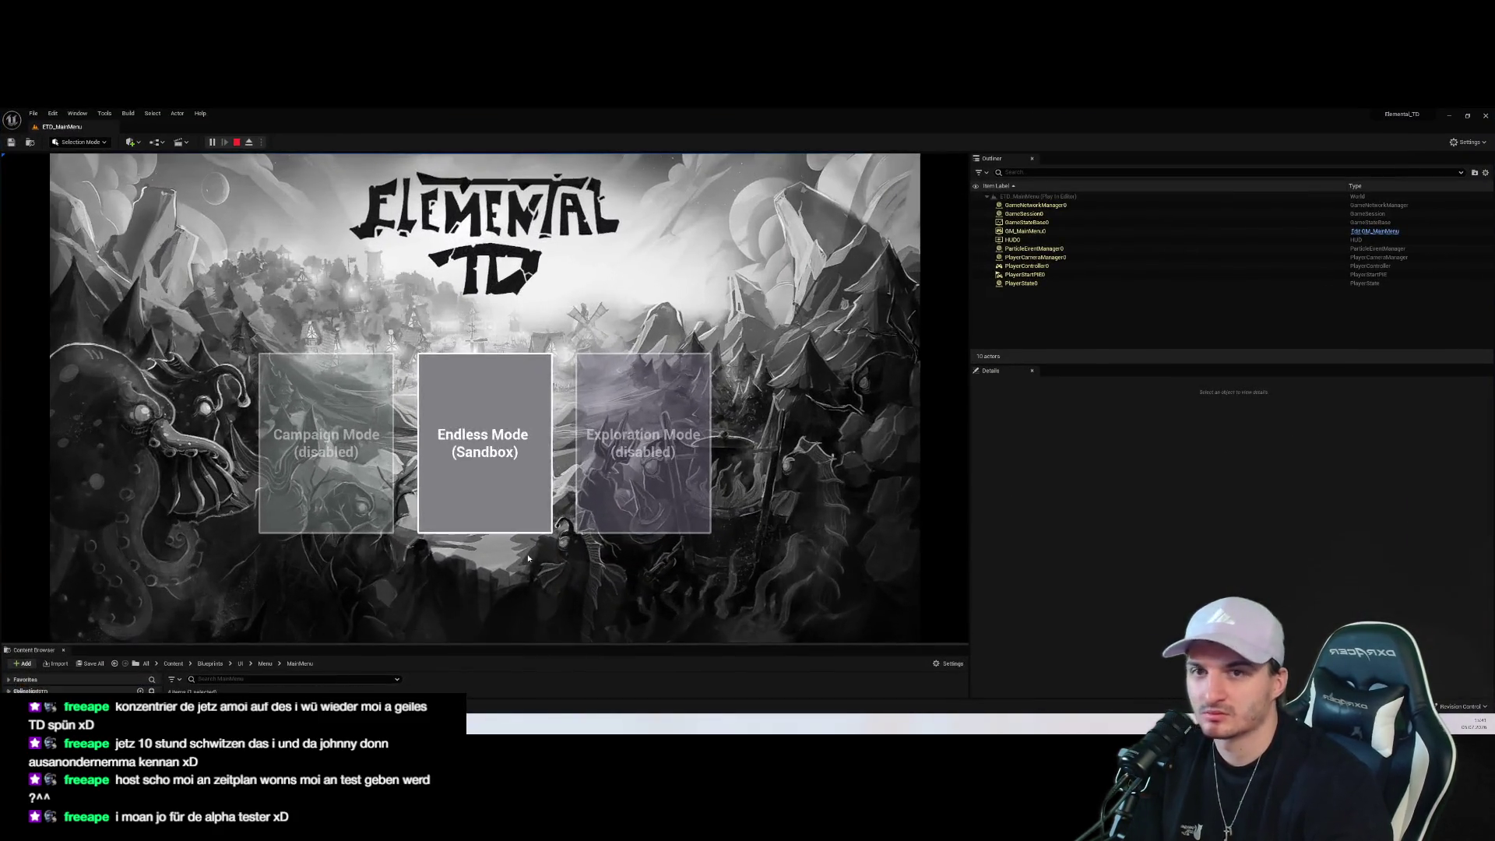
click(507, 514)
Roll several random seeds, then choose difficulty 1 and then difficulty 2
click(500, 334)
click(500, 335)
click(500, 335)
click(500, 335)
click(500, 334)
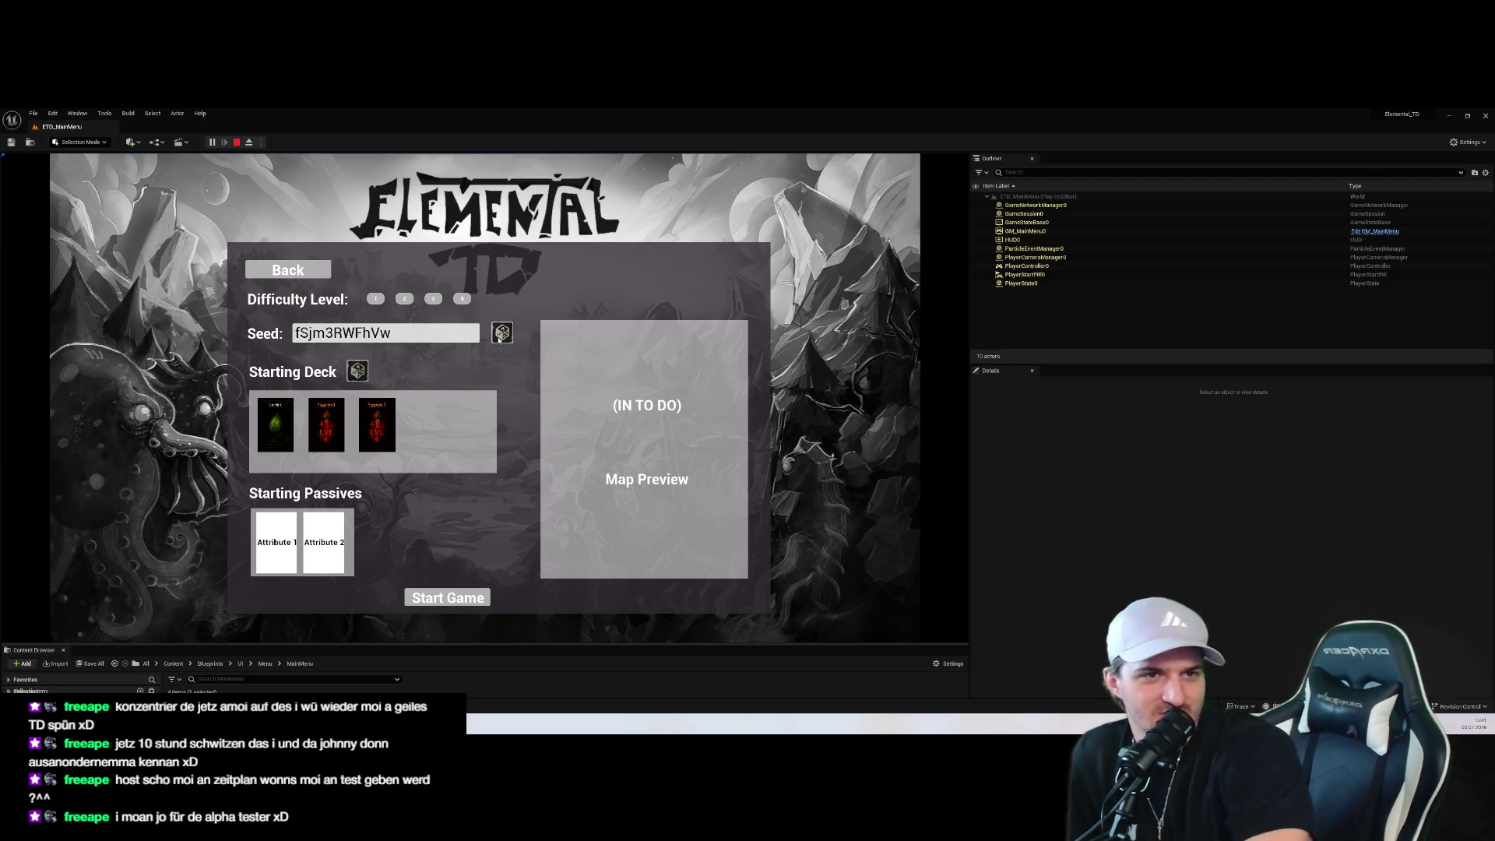
click(502, 333)
click(375, 298)
click(404, 300)
Roll ten more random seeds and reroll the starting deck twice
click(501, 334)
click(502, 333)
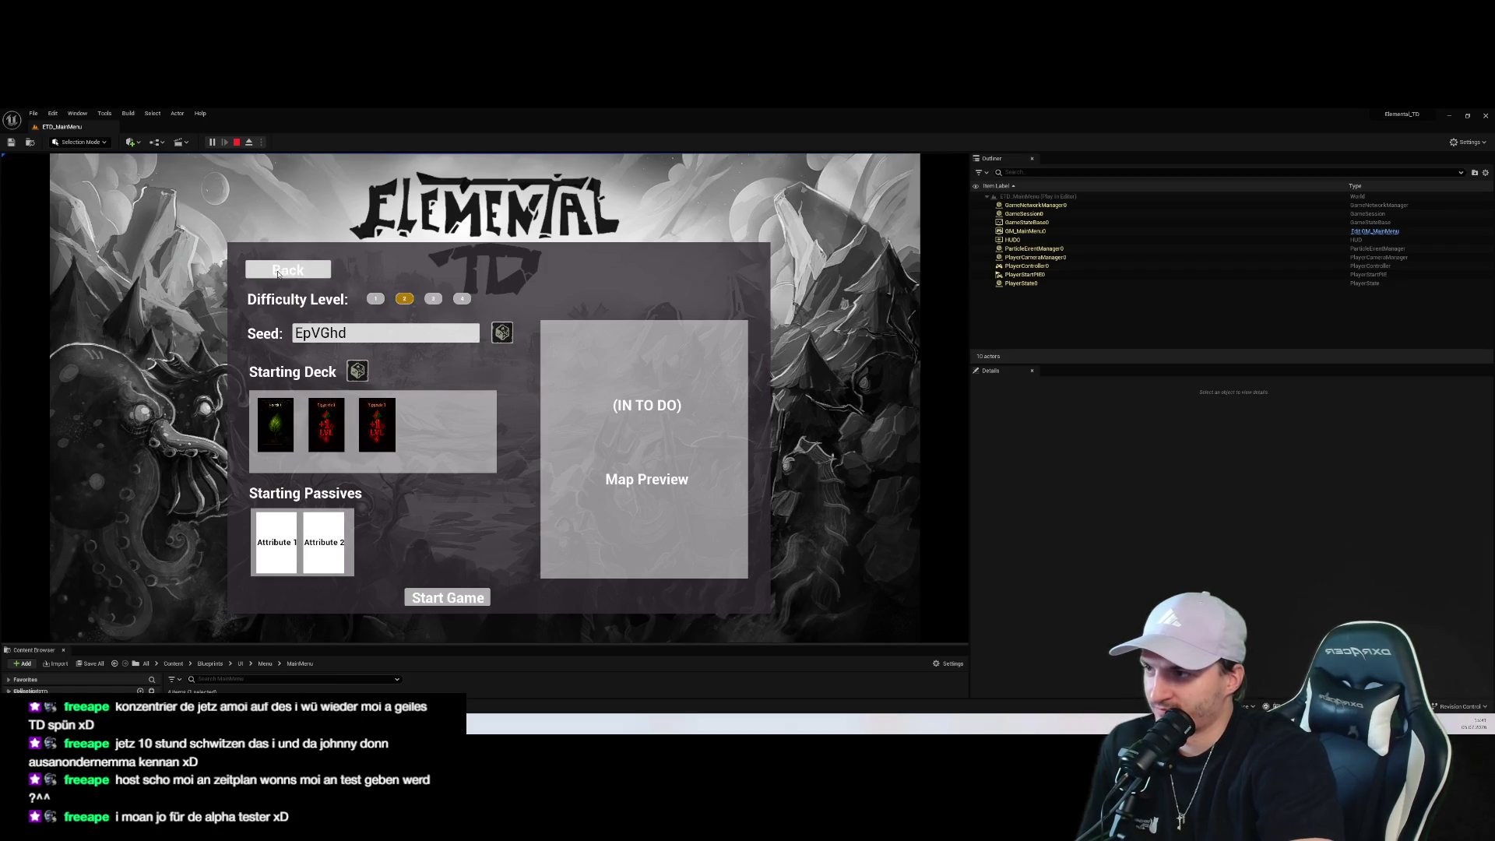
click(501, 333)
click(502, 334)
click(501, 334)
click(499, 335)
click(496, 339)
click(496, 338)
click(499, 336)
click(501, 336)
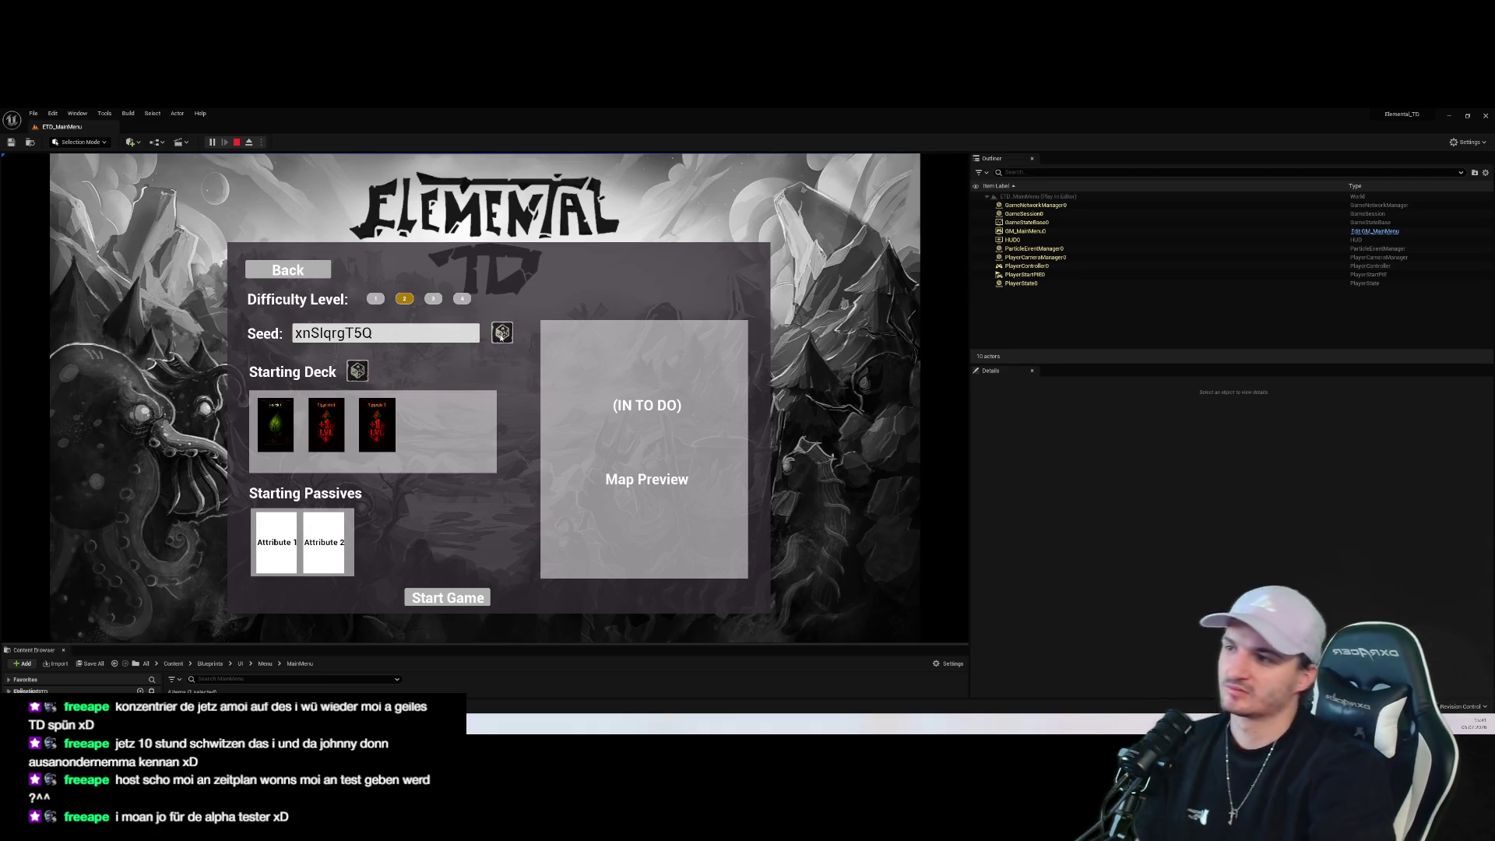
click(502, 335)
click(502, 335)
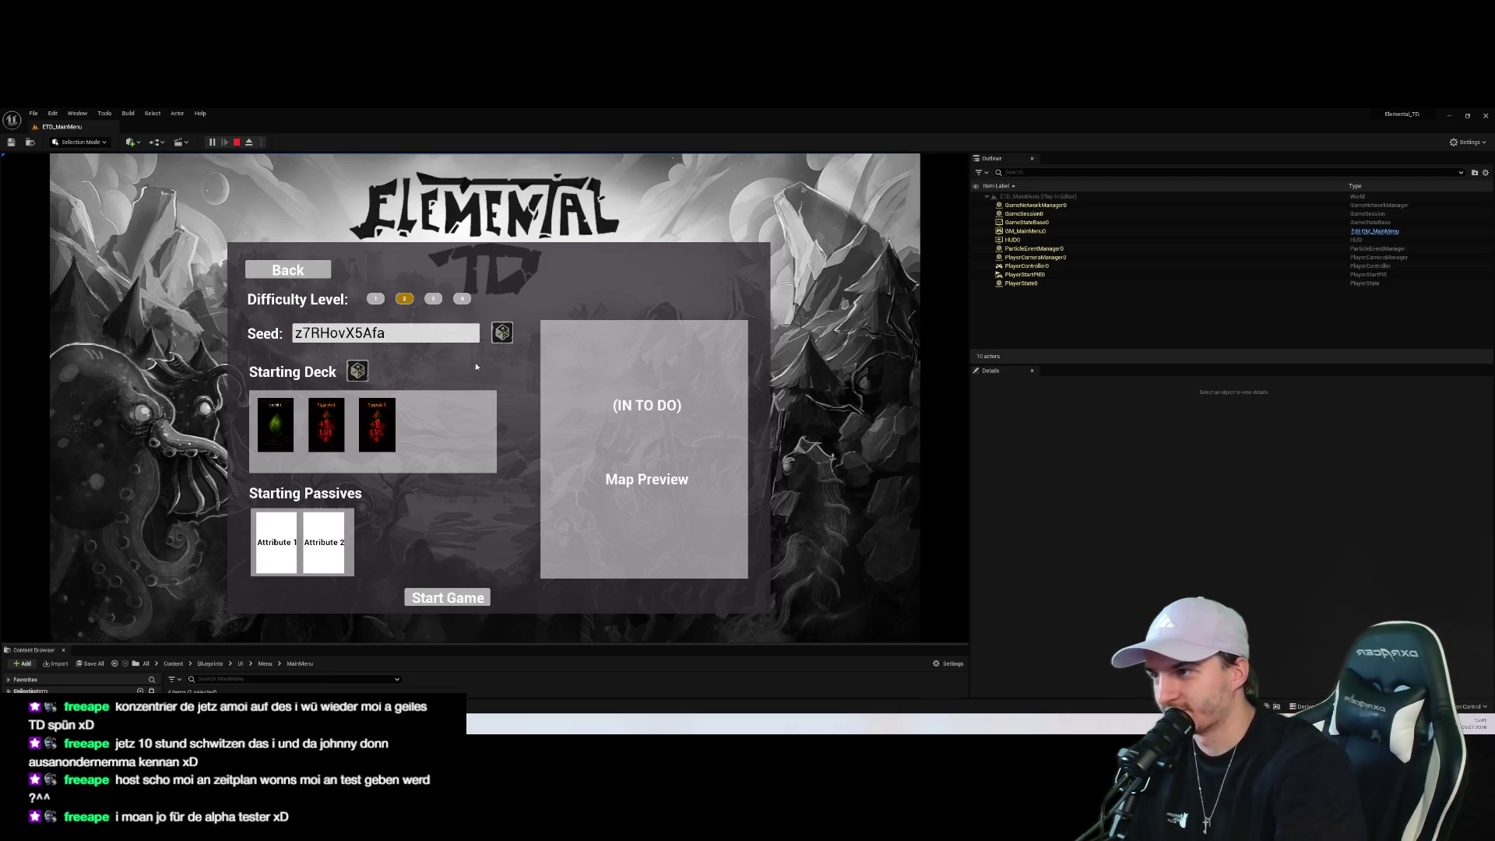
click(356, 373)
click(356, 375)
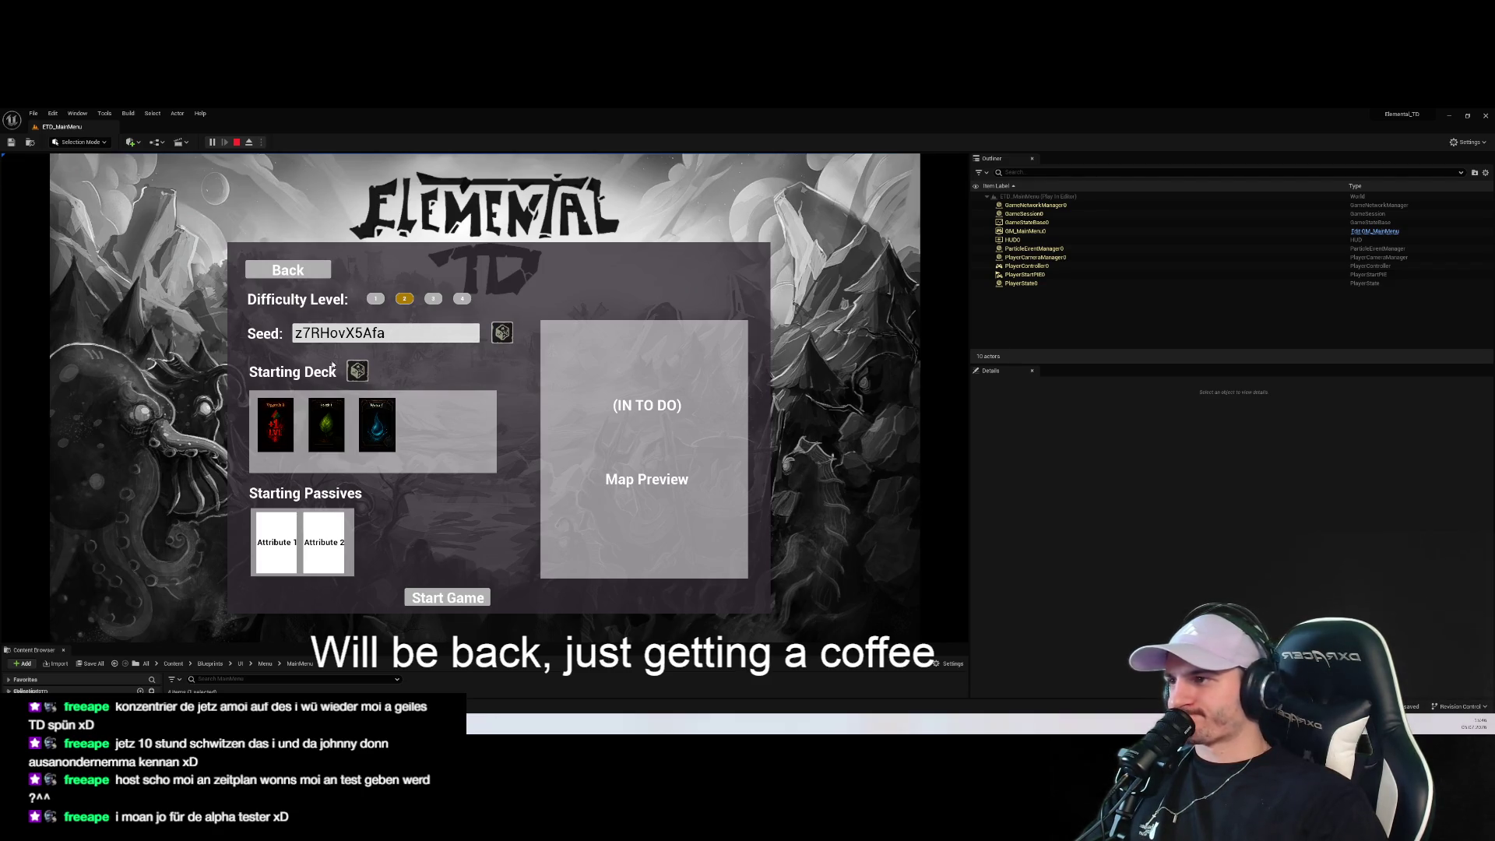
click(376, 298)
Roll two new seeds and cycle difficulty through 2, 1 and 2, settling on 4
click(502, 333)
click(503, 333)
click(404, 299)
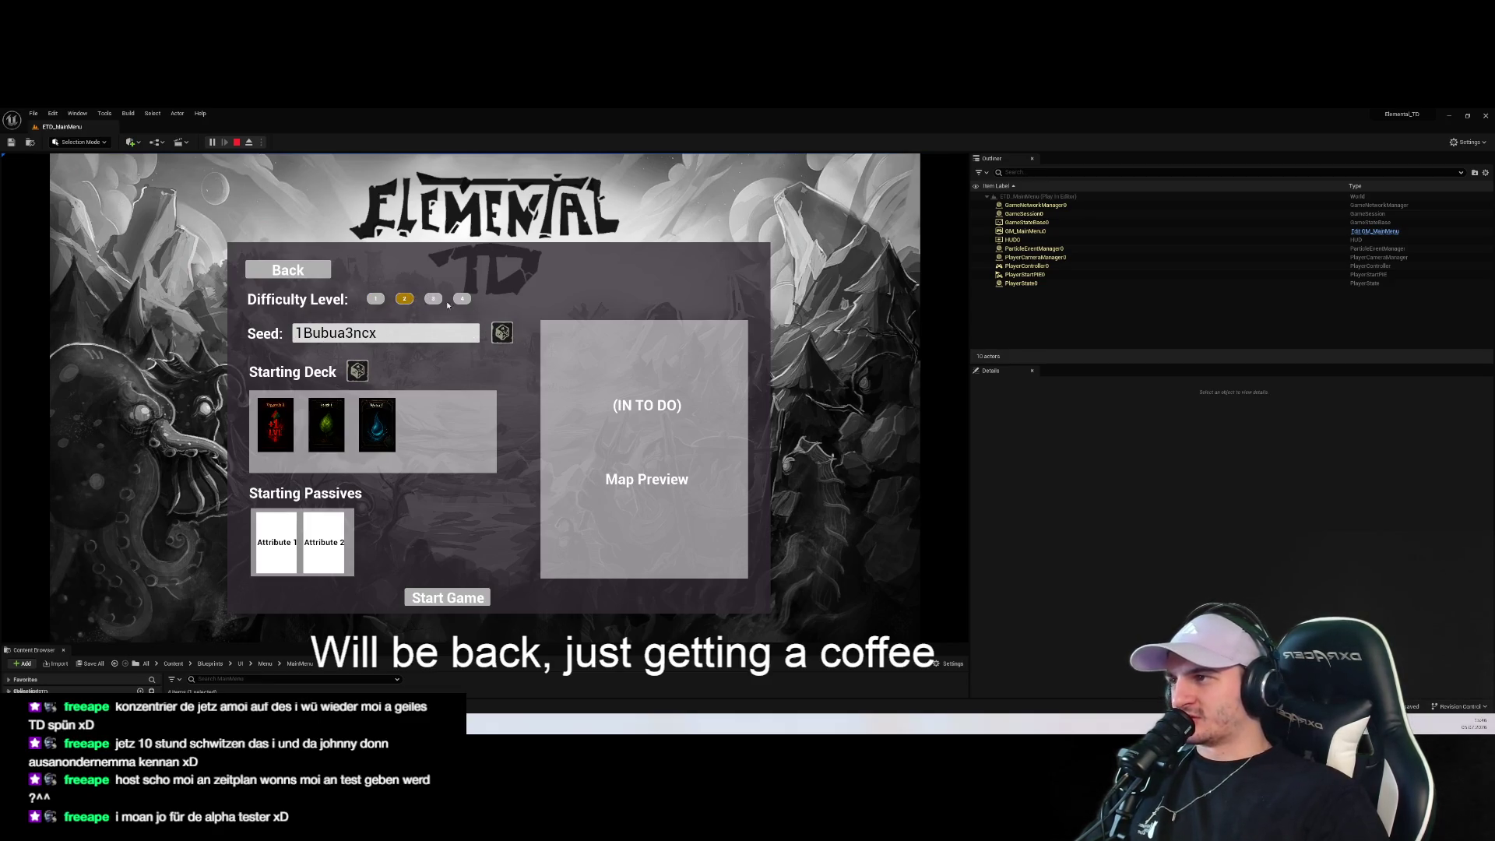
click(375, 298)
click(404, 298)
click(433, 298)
Roll the seed TJTdjKIZc, reroll the starting deck and enlarge the content browser
click(462, 298)
click(503, 333)
click(358, 371)
click(358, 370)
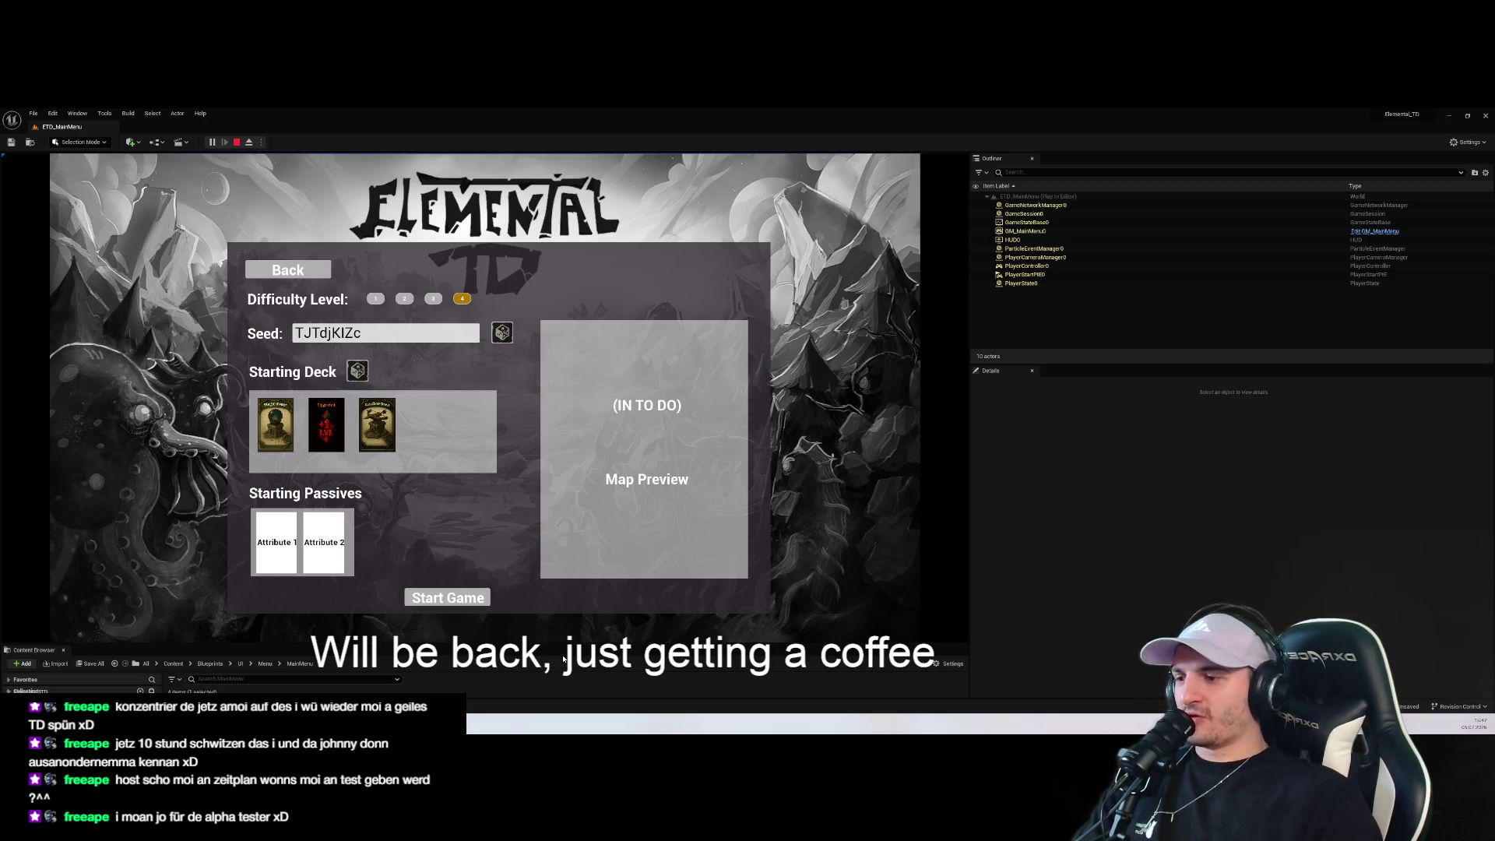
mouse_move(567, 643)
mouse_down()
mouse_move(576, 537)
mouse_move(581, 605)
mouse_up()
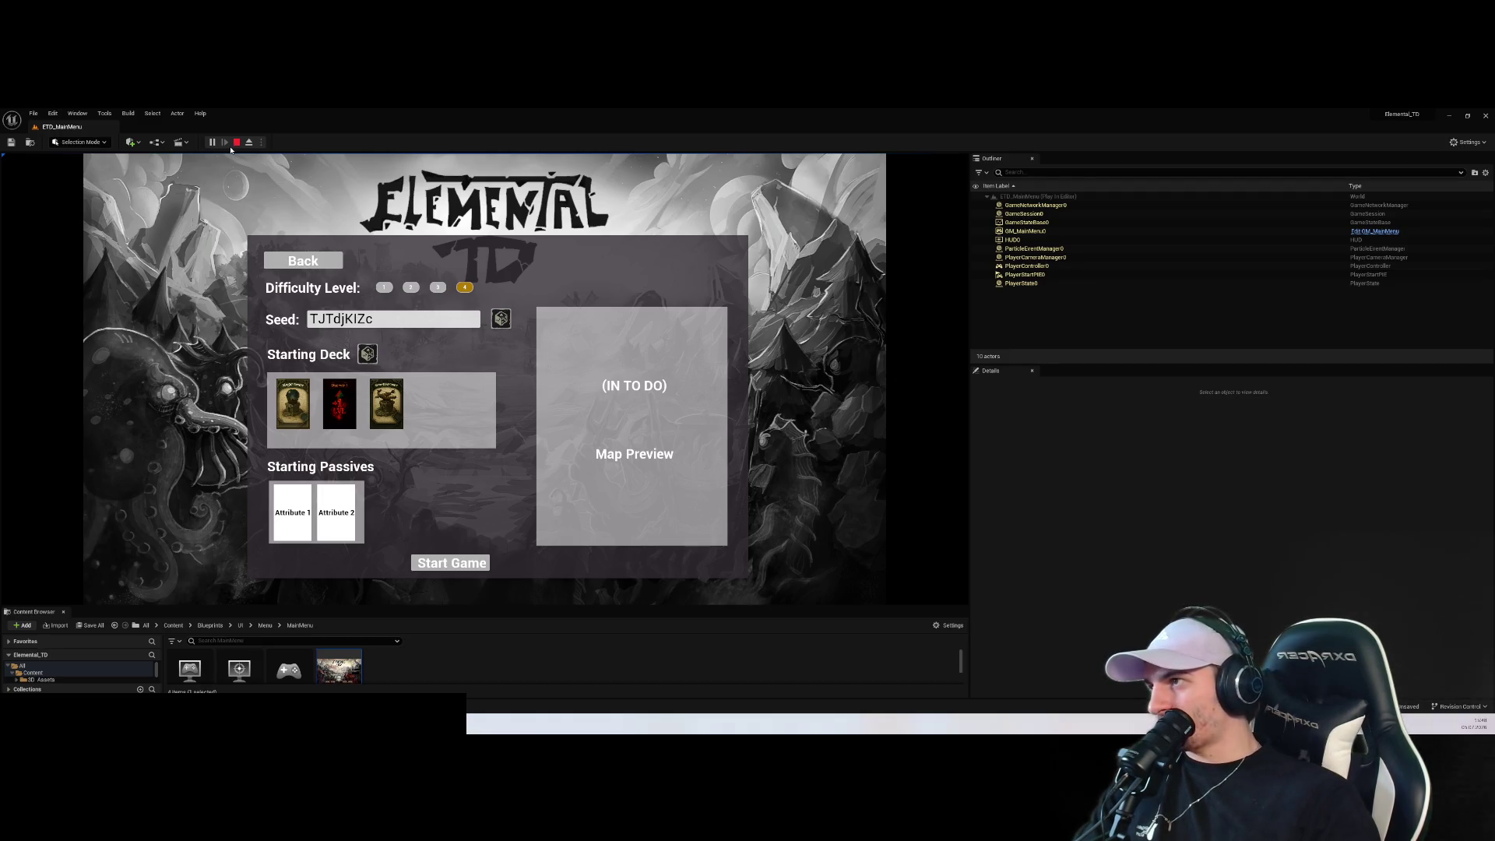
Stop the play-test and open the WBP_MainMenu widget blueprint
click(237, 142)
drag(302, 606, 336, 372)
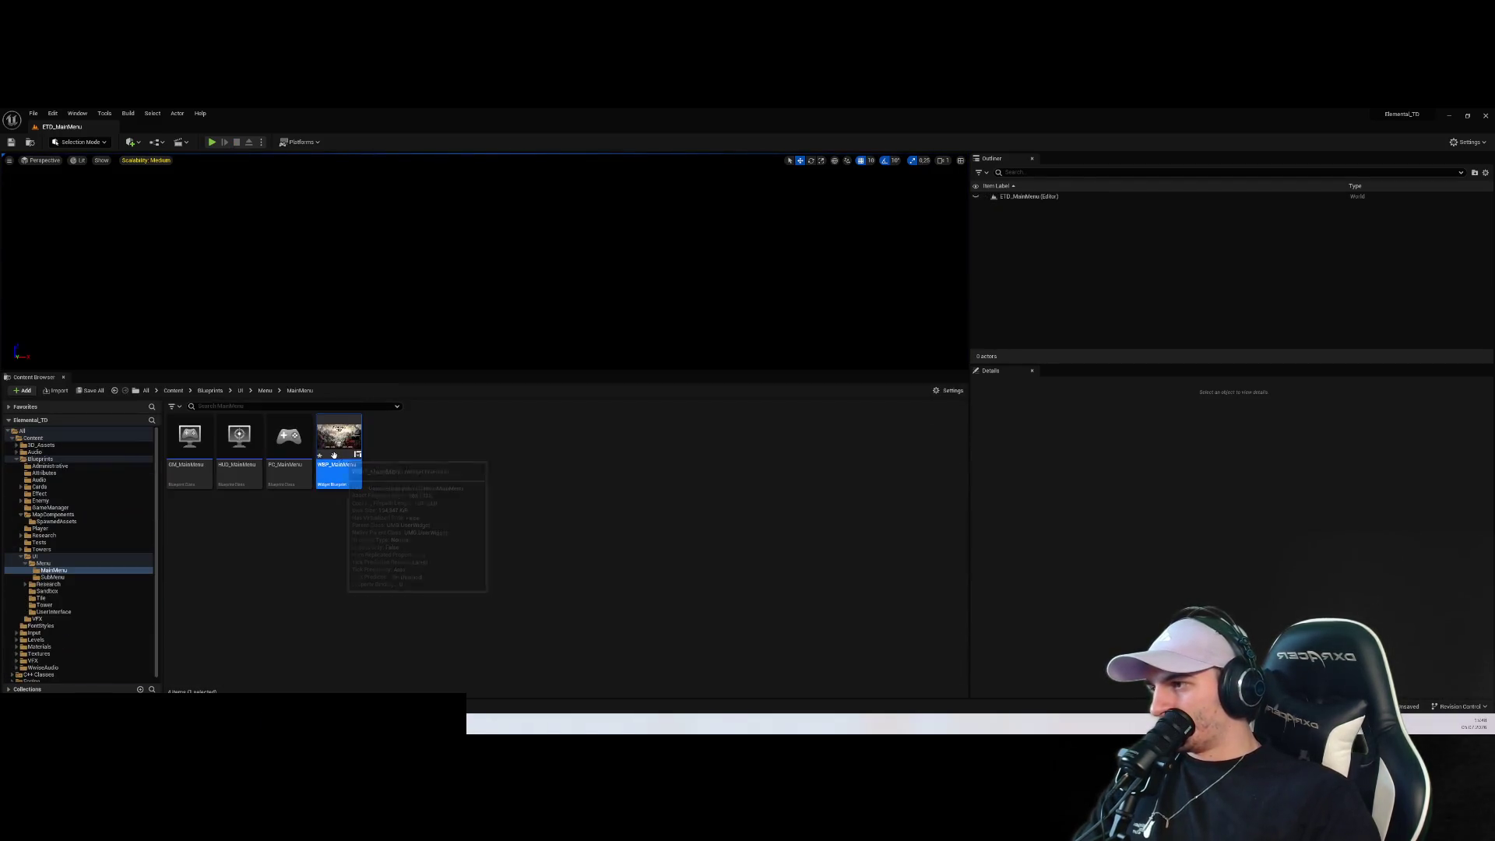
double_click(336, 456)
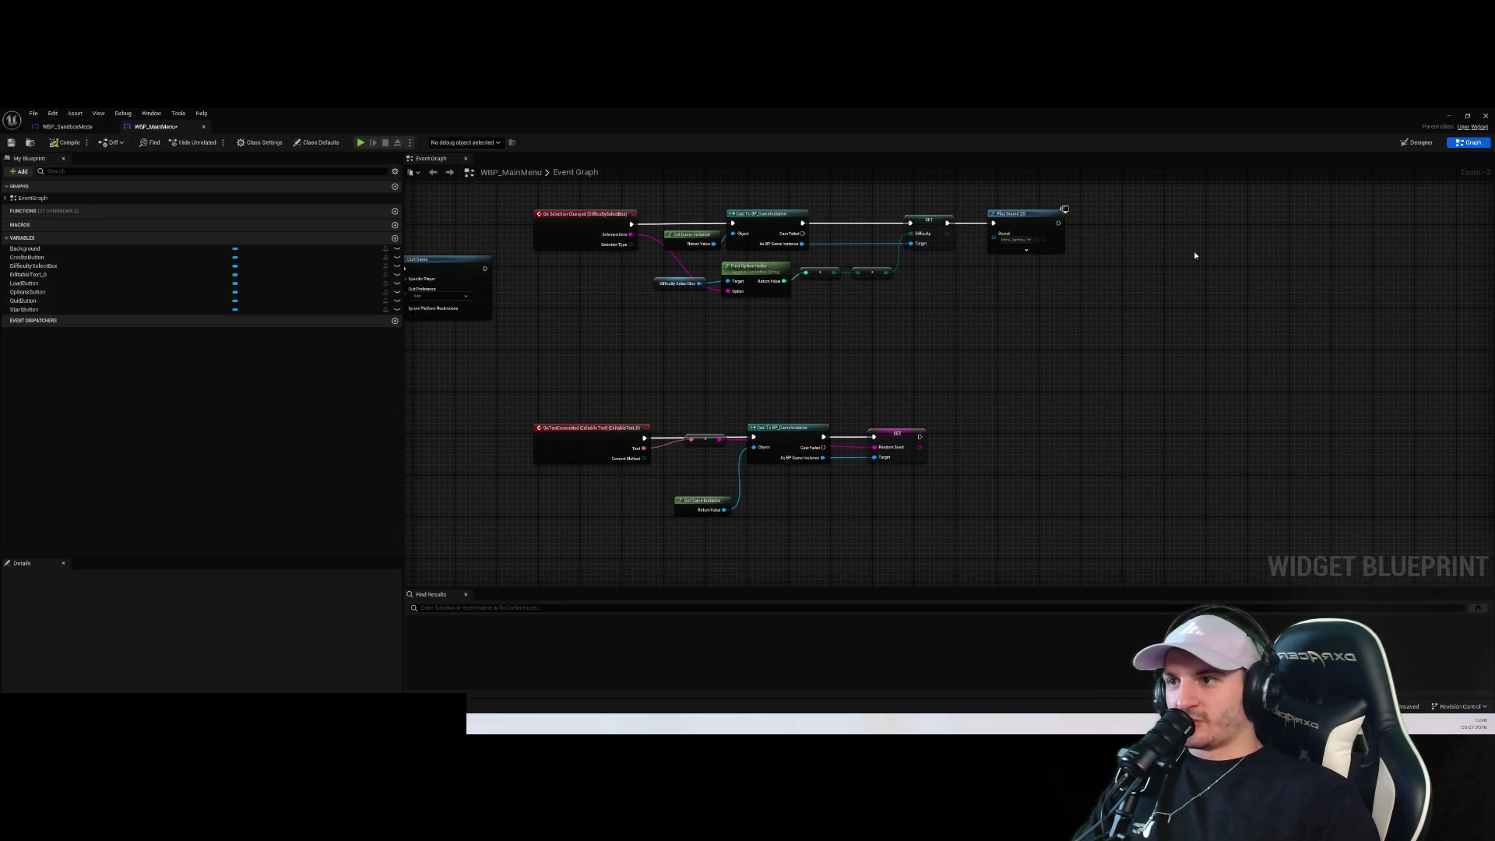
Delete the old difficulty/map seed panel, black image and empty canvas panels from the layout, then compile
click(1416, 143)
scroll(927, 454, up, 5)
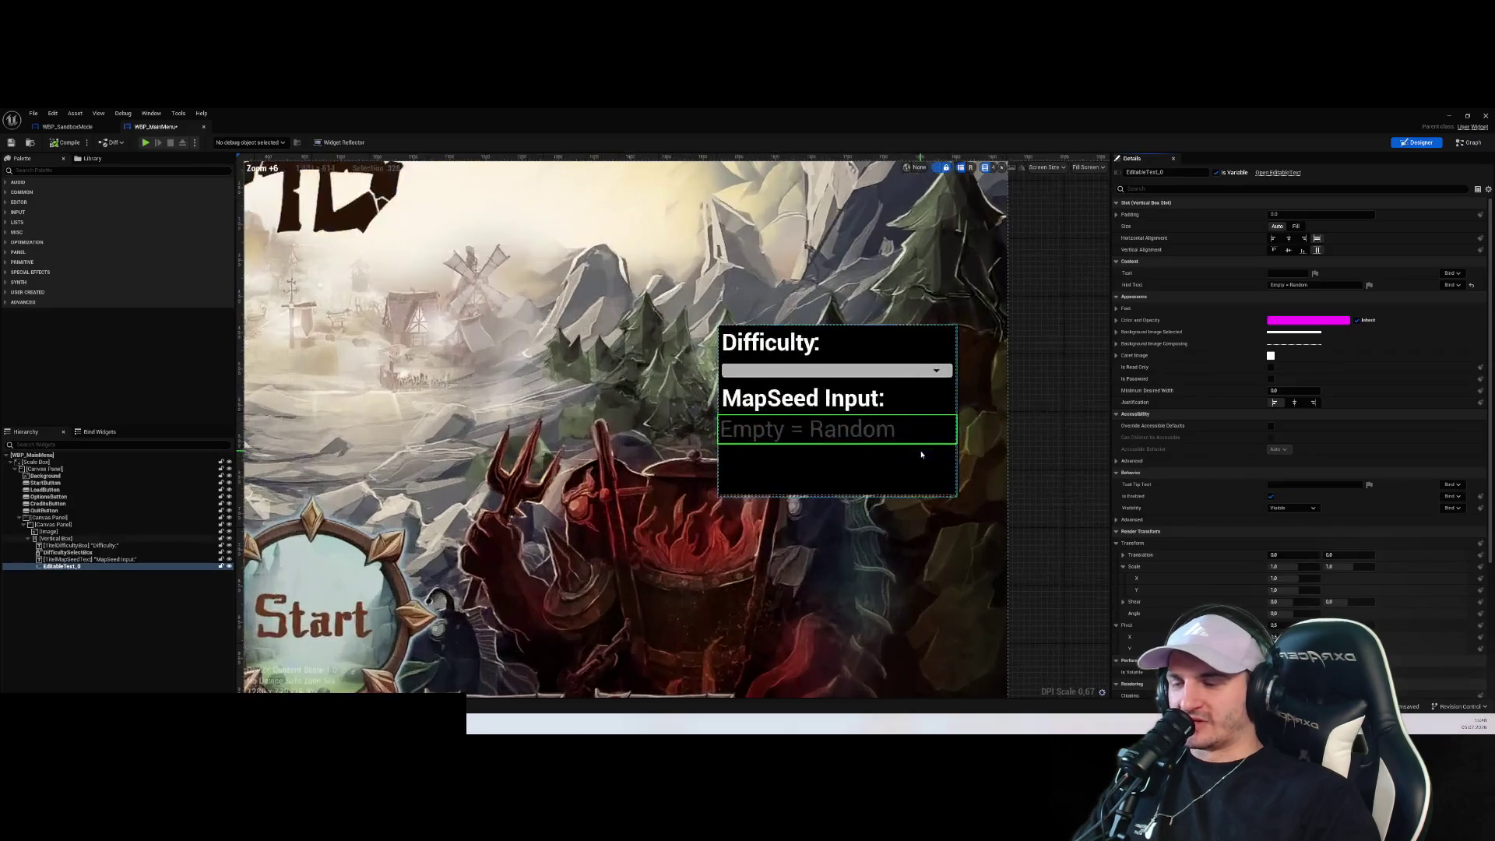
key(Delete)
click(883, 447)
key(Delete)
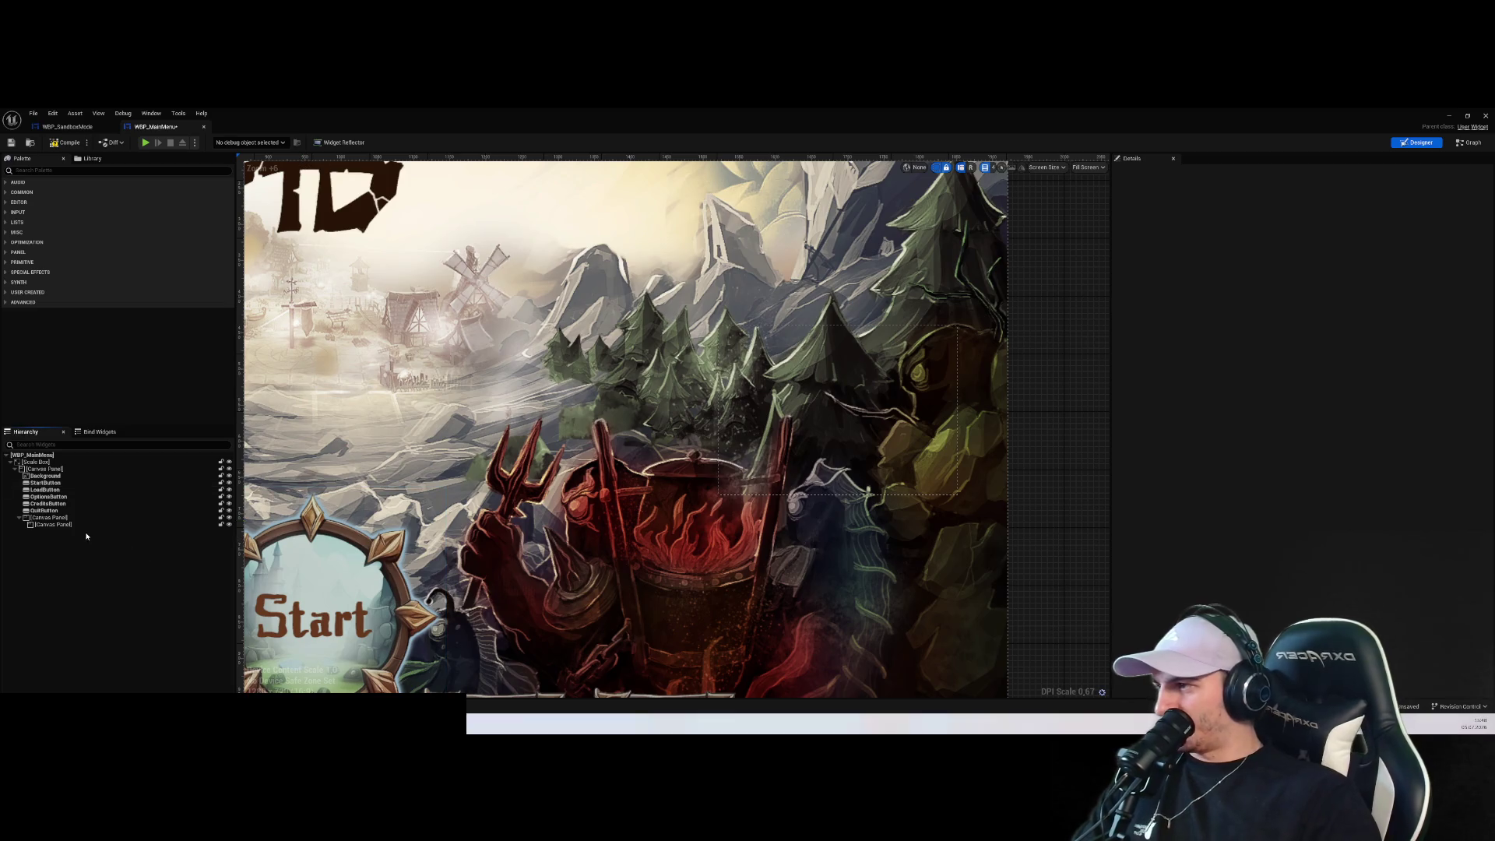
click(87, 525)
ctrl+click(88, 518)
key(Delete)
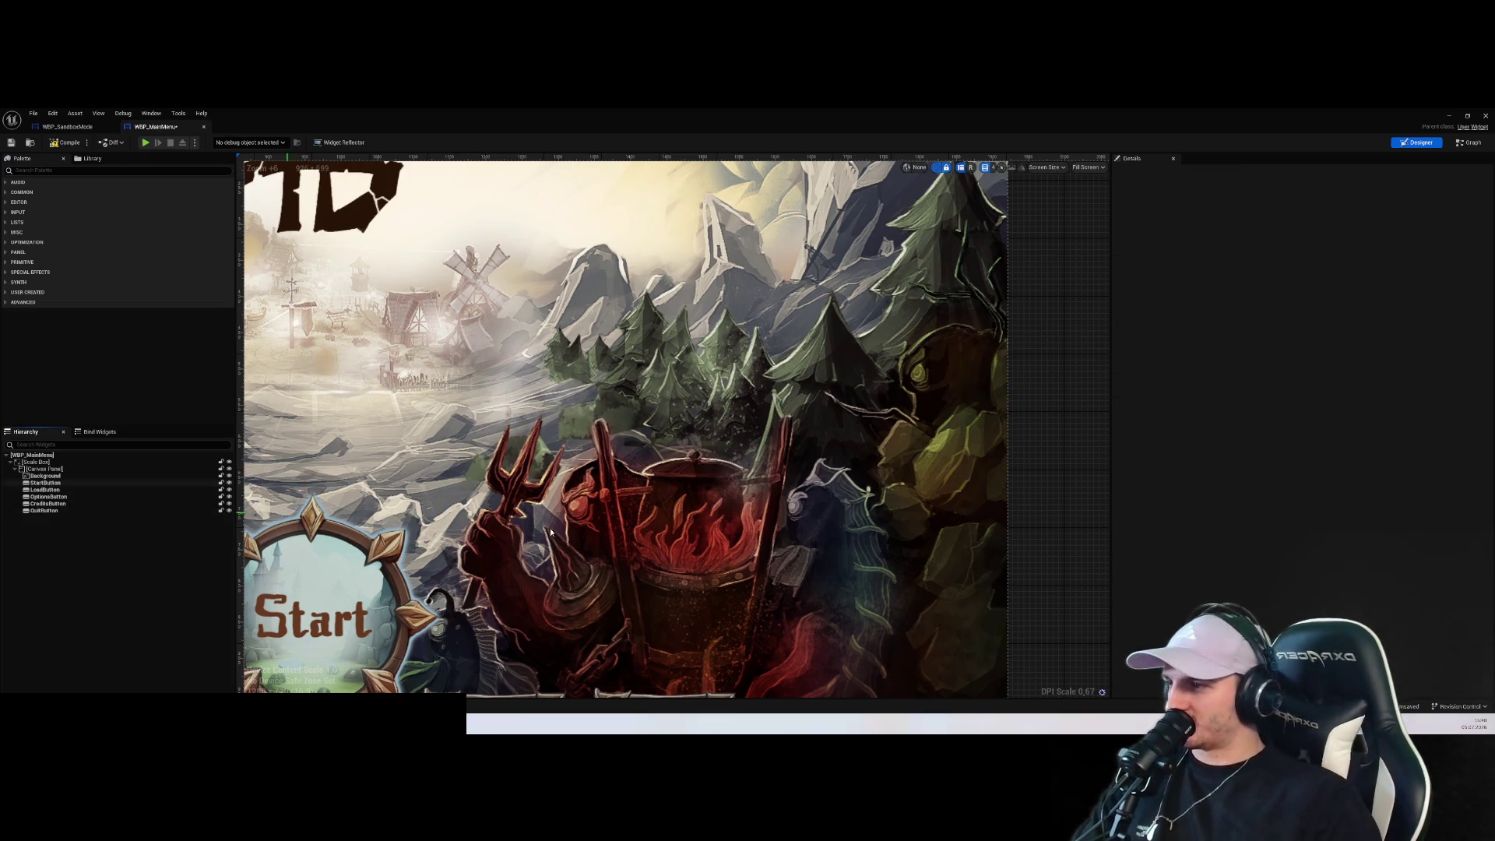
scroll(688, 531, down, 6)
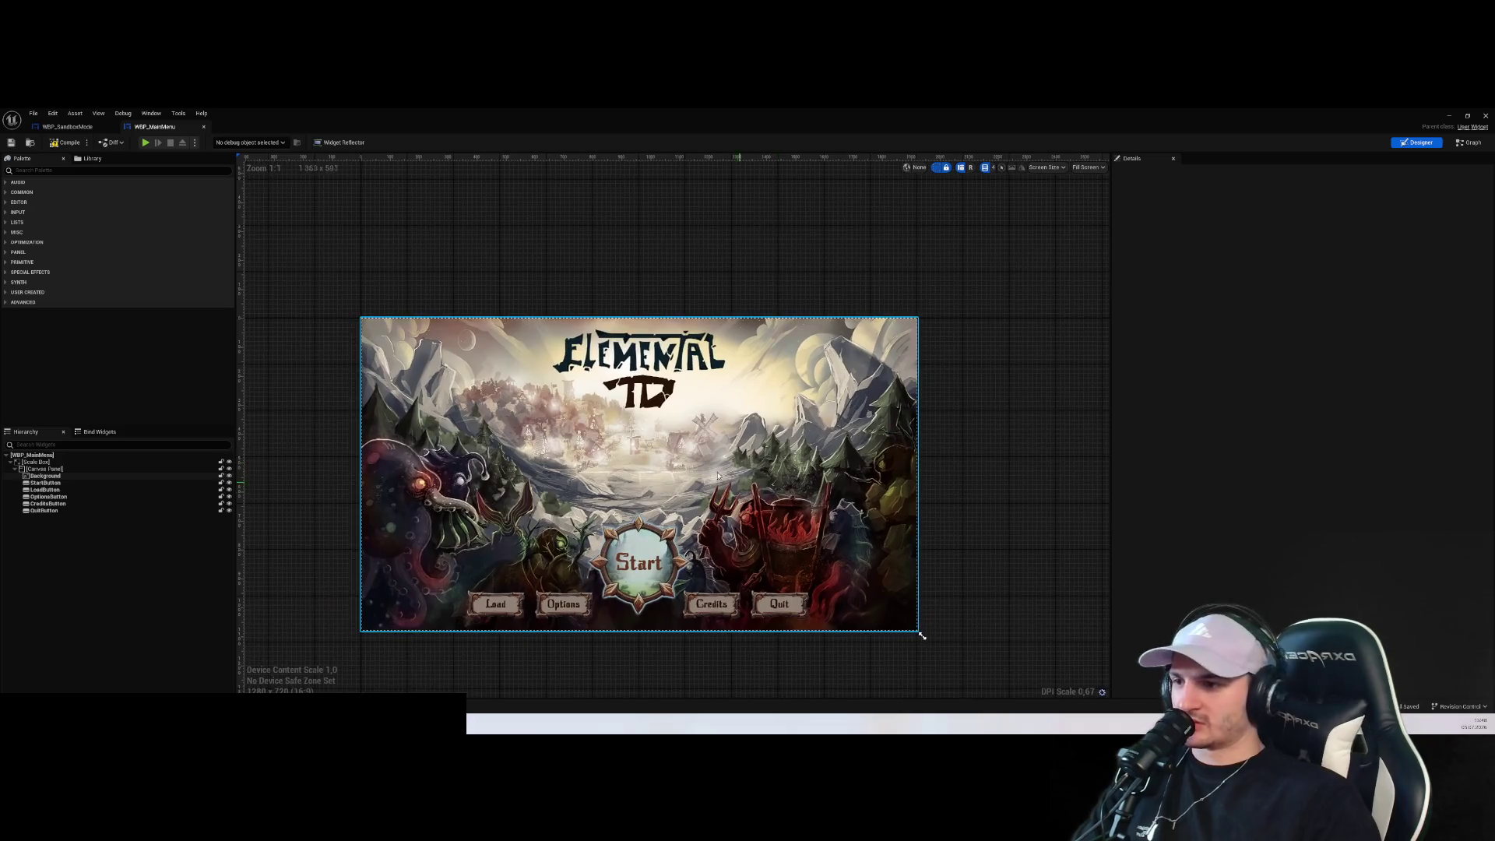
click(78, 146)
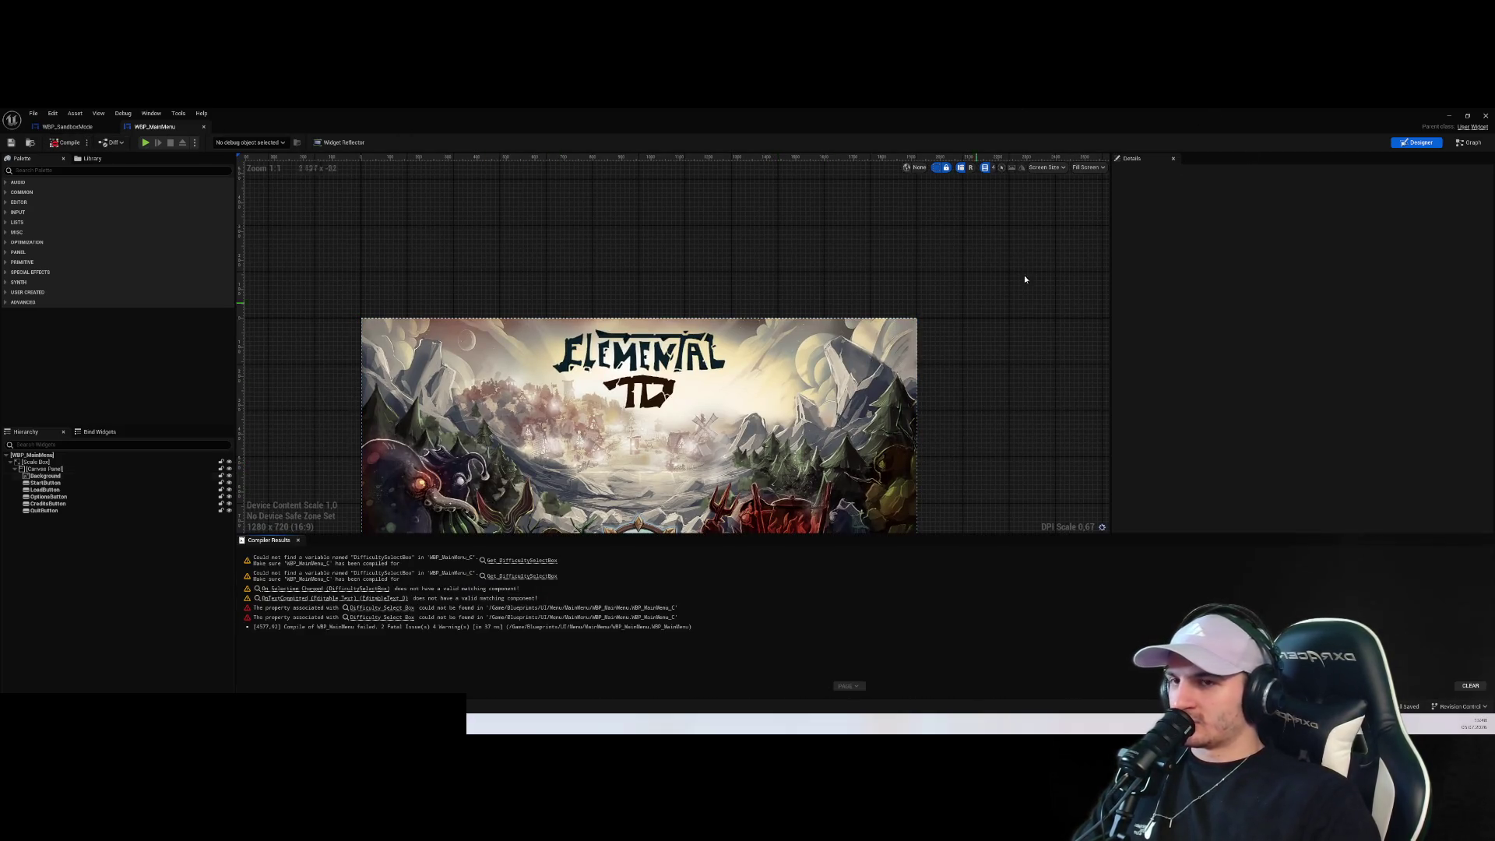
Delete the obsolete text-committed node group from the Event Graph and recompile
click(1470, 143)
drag(1002, 477, 522, 413)
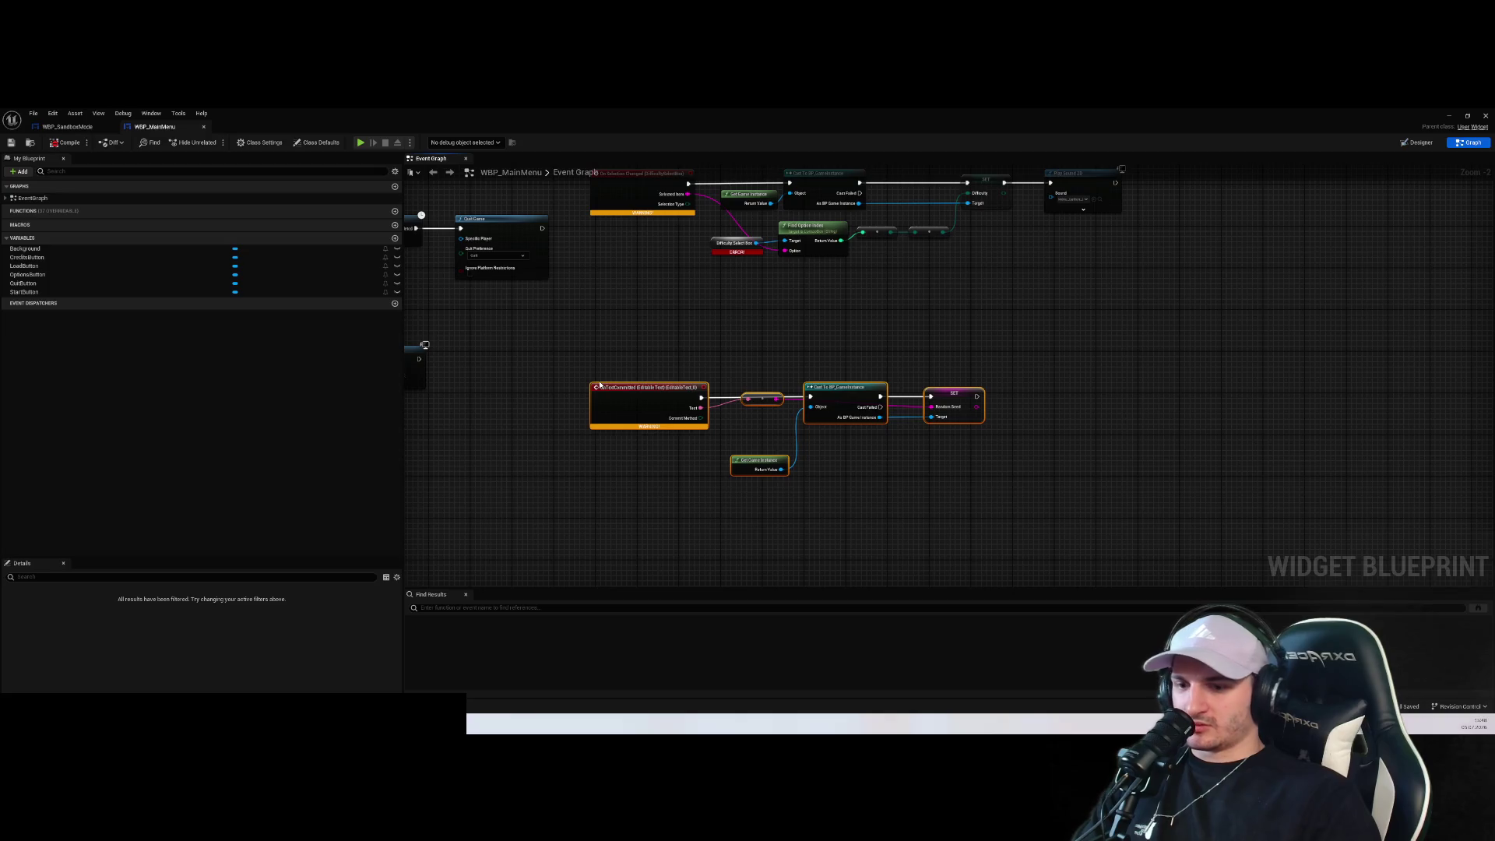
key(Delete)
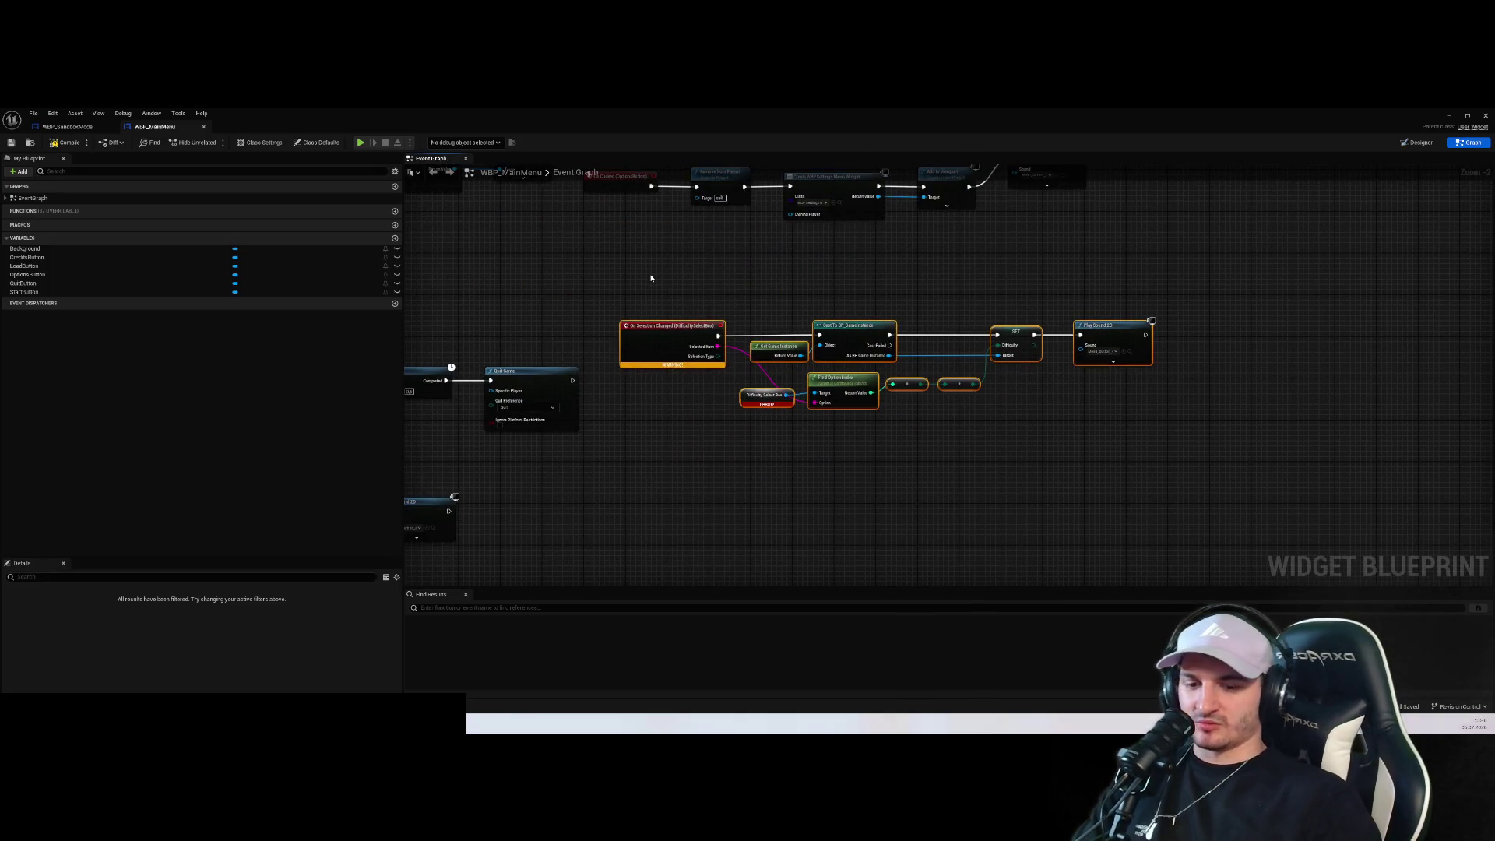
scroll(684, 285, down, 5)
scroll(755, 363, up, 3)
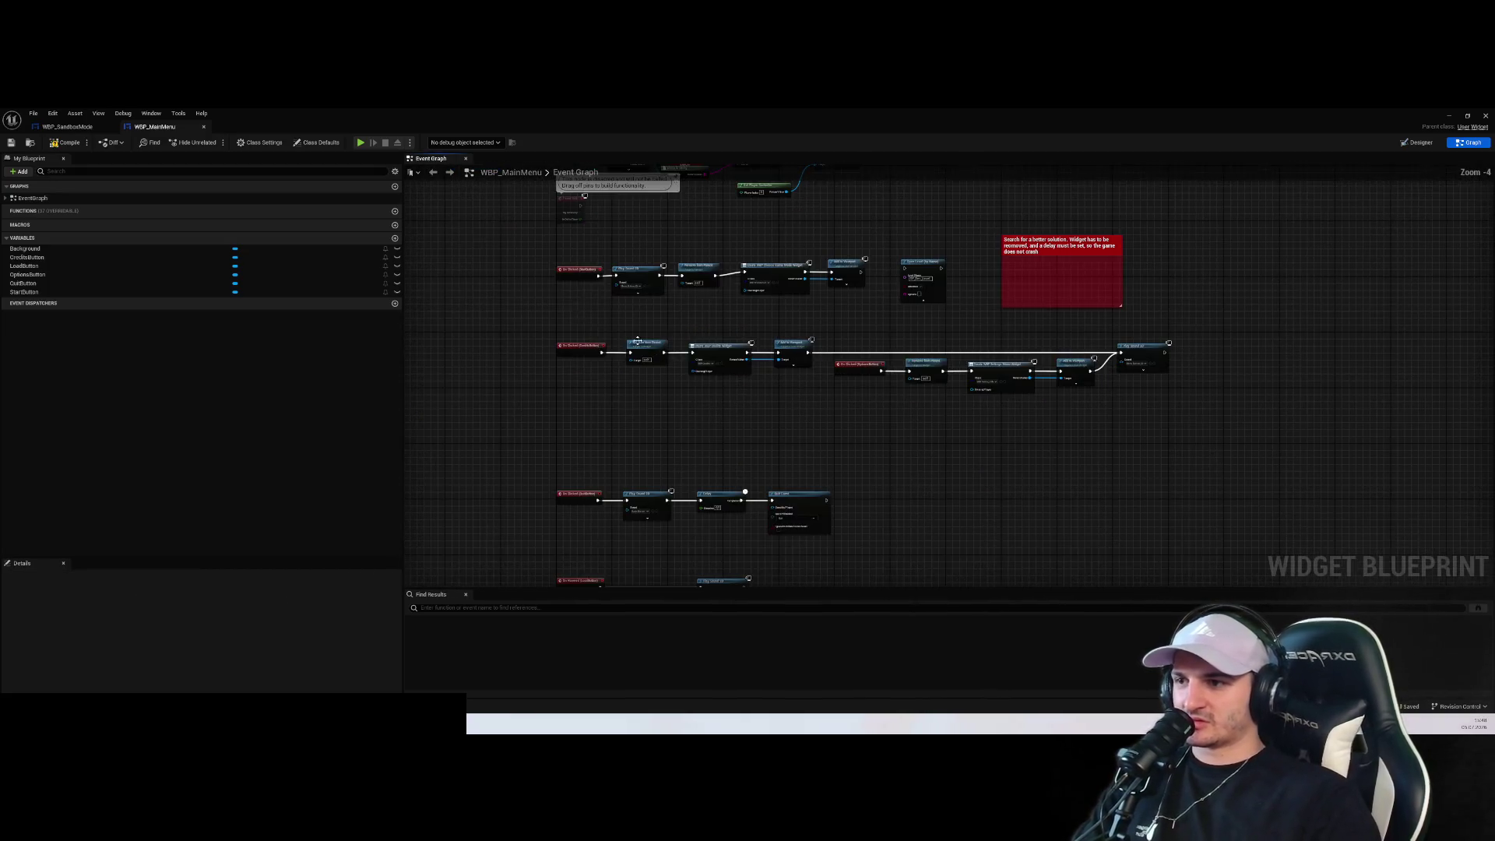
click(69, 142)
Delete the Difficulty Select Box, Add Option, Enum to String and ForEach EDifficulty nodes
scroll(820, 523, down, 1)
scroll(812, 458, down, 2)
scroll(813, 354, up, 6)
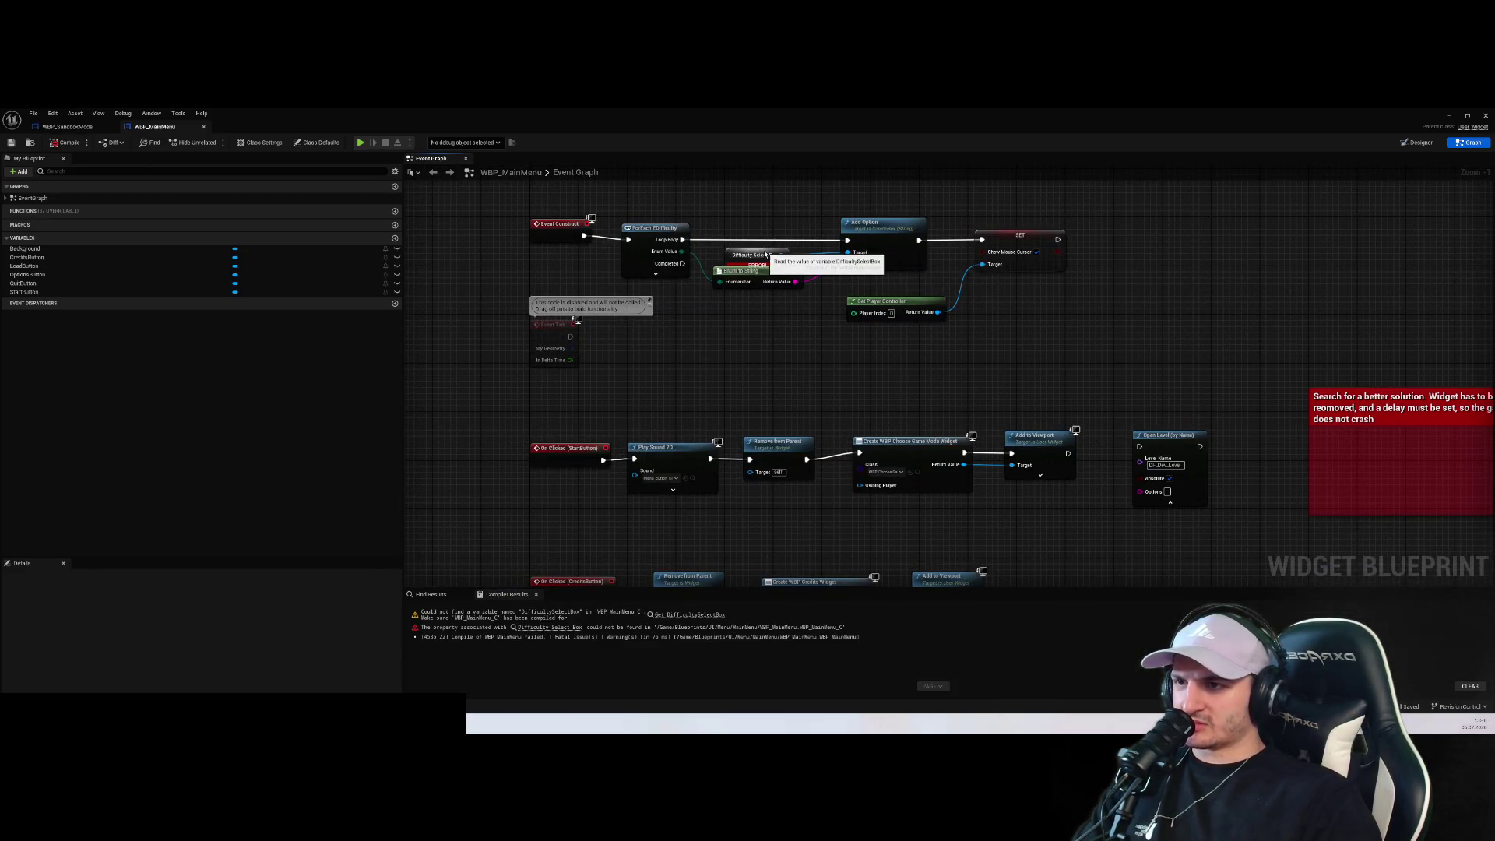
drag(754, 256, 755, 372)
key(Delete)
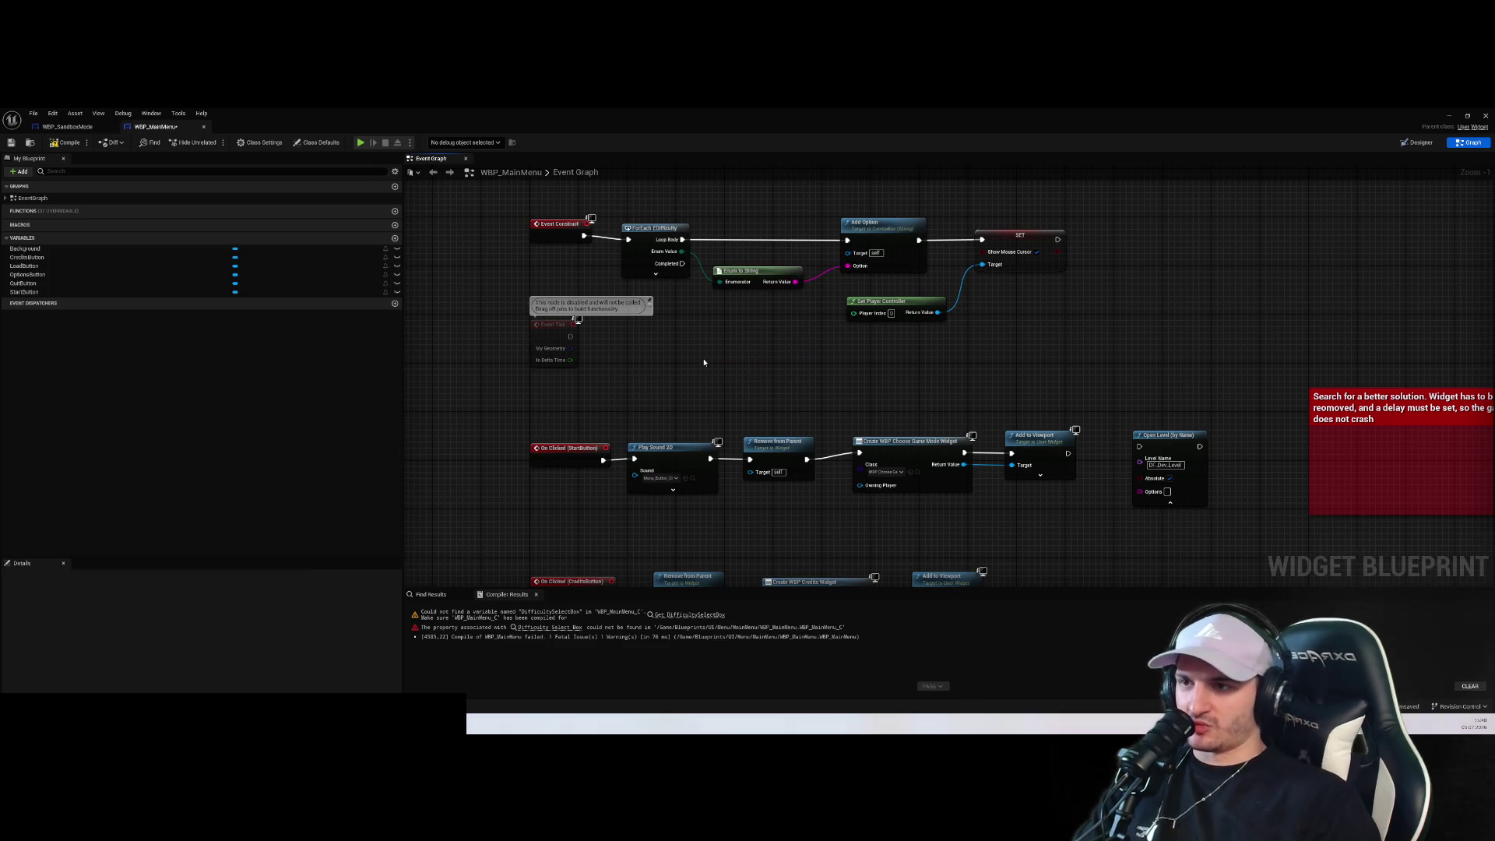
click(889, 233)
key(Delete)
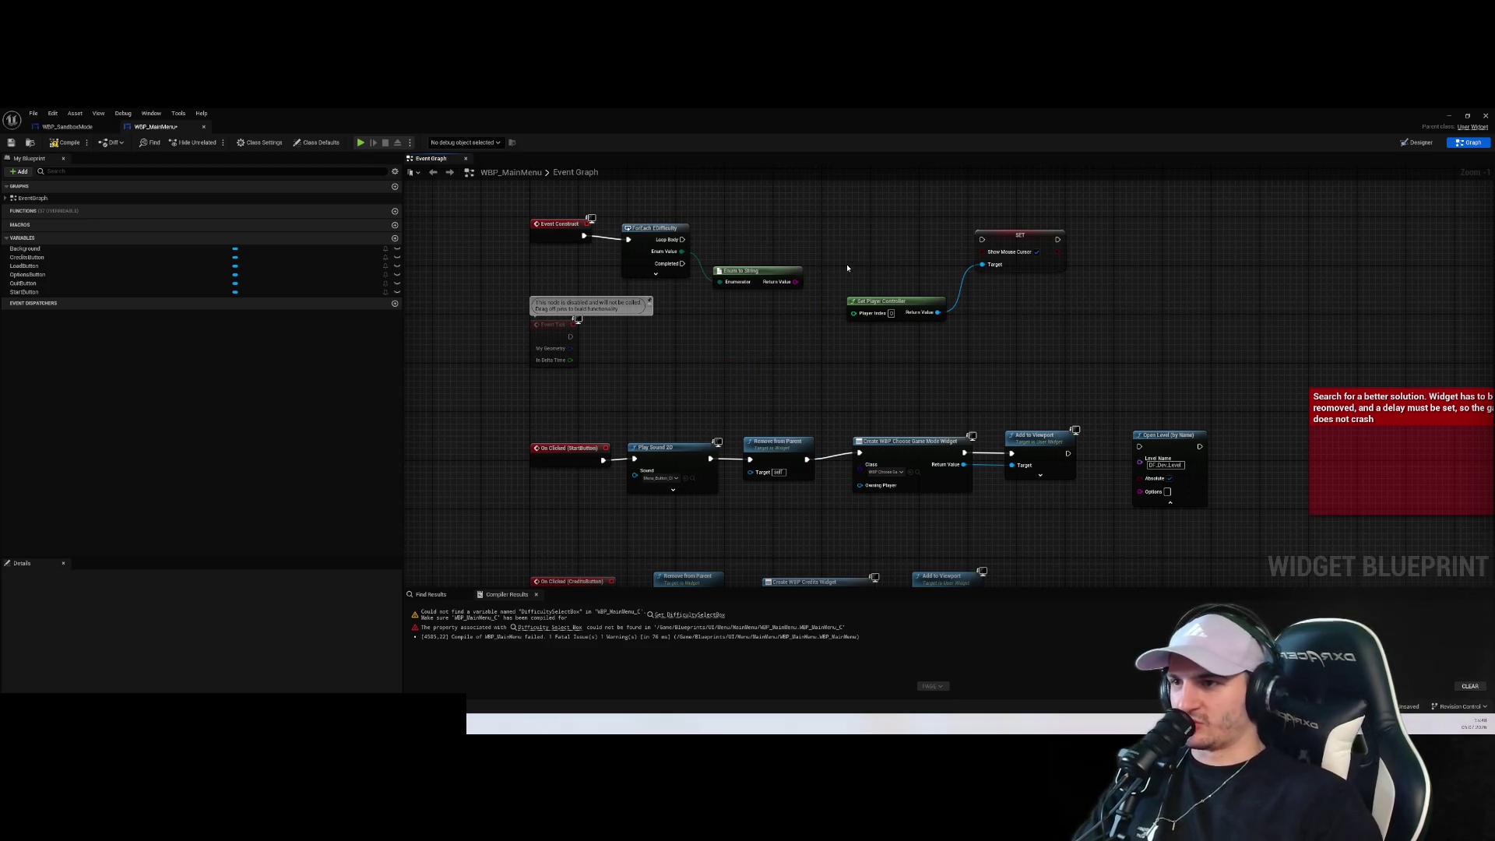
click(755, 273)
ctrl+click(689, 224)
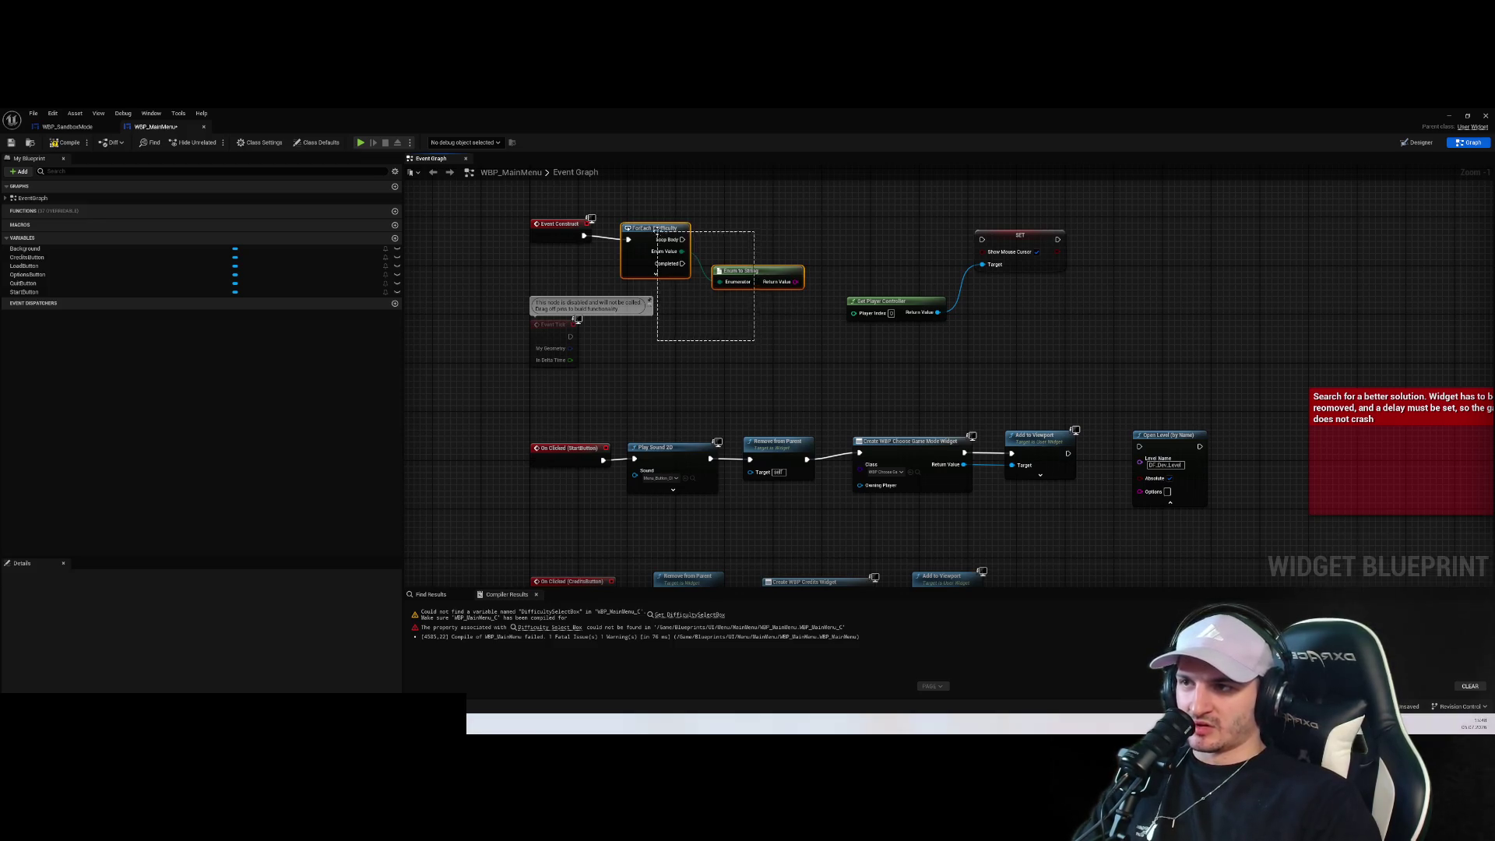
key(Delete)
Wire Event Construct directly into SET Show Mouse Cursor, then save and compile
drag(1182, 367, 858, 234)
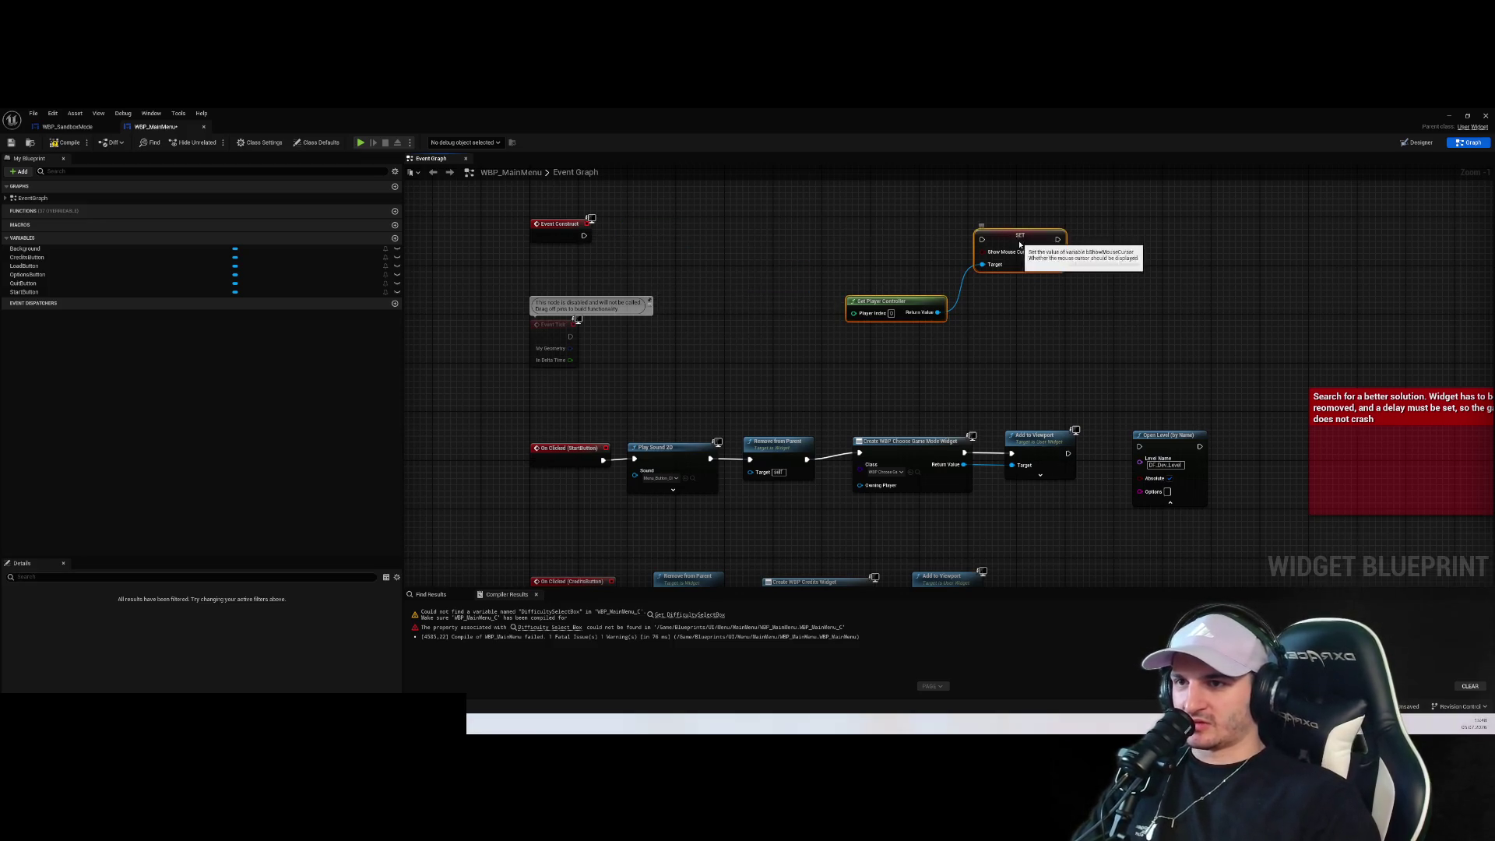
drag(1013, 236, 779, 211)
drag(779, 294, 861, 367)
scroll(861, 367, up, 1)
click(863, 363)
click(874, 304)
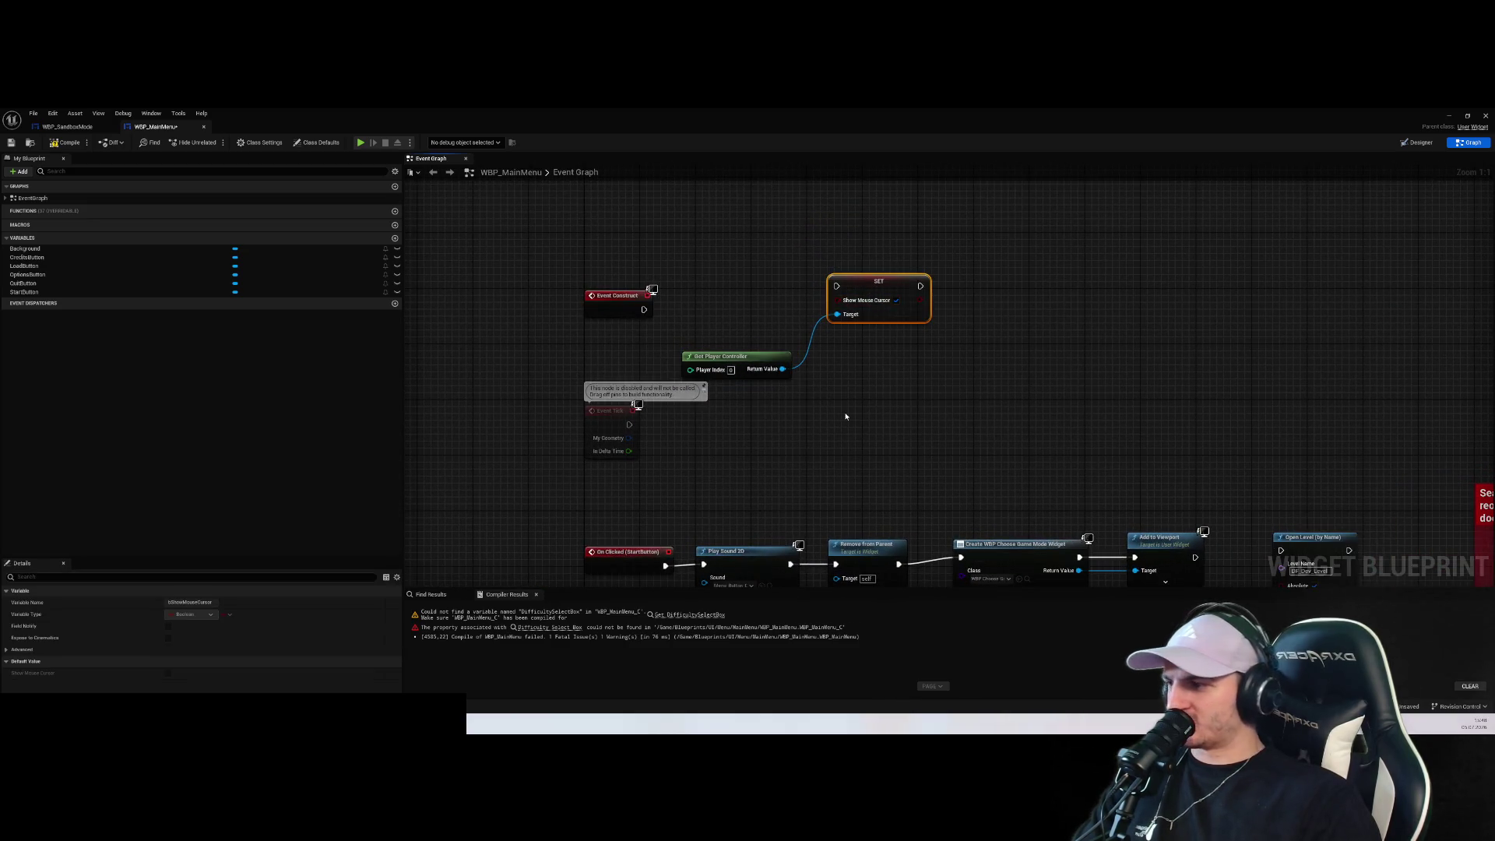
drag(644, 309, 836, 288)
click(939, 442)
key(ctrl+s)
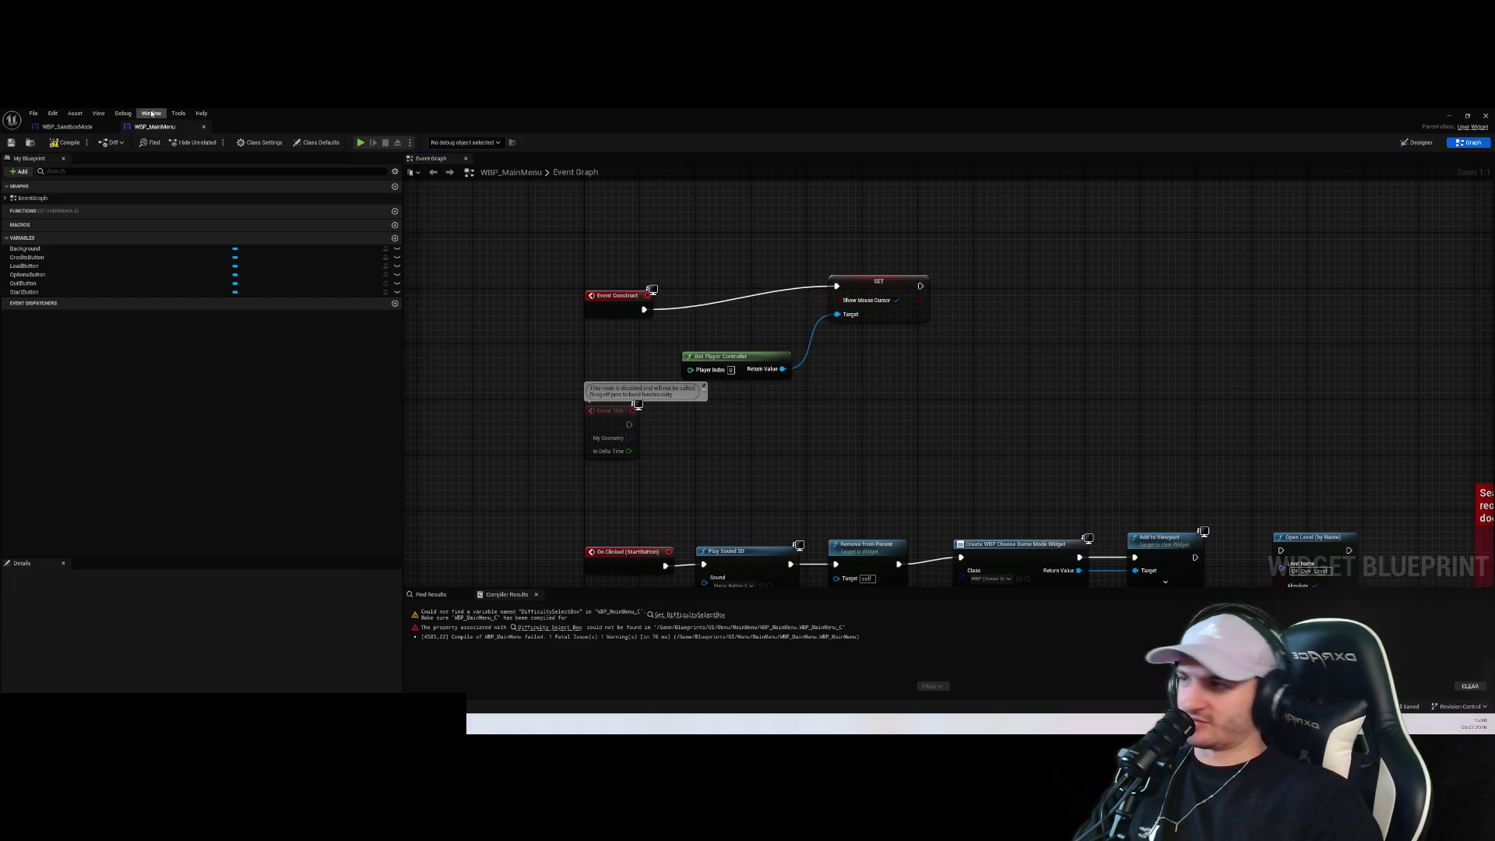
click(67, 143)
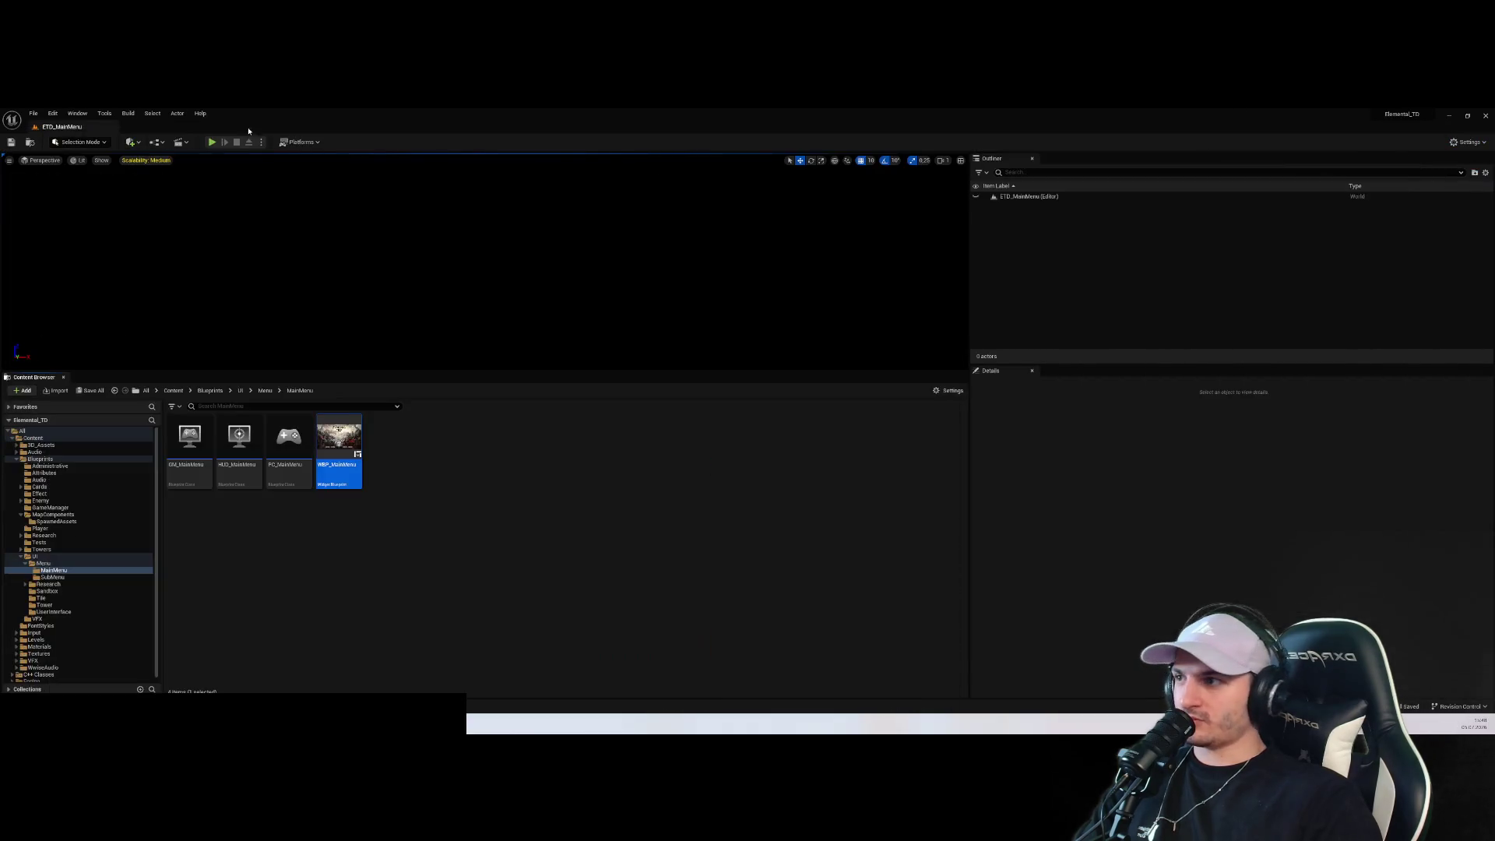
Play from the main menu into sandbox setup, pick difficulty 1, roll seed and deck, start
click(211, 142)
click(491, 502)
click(493, 491)
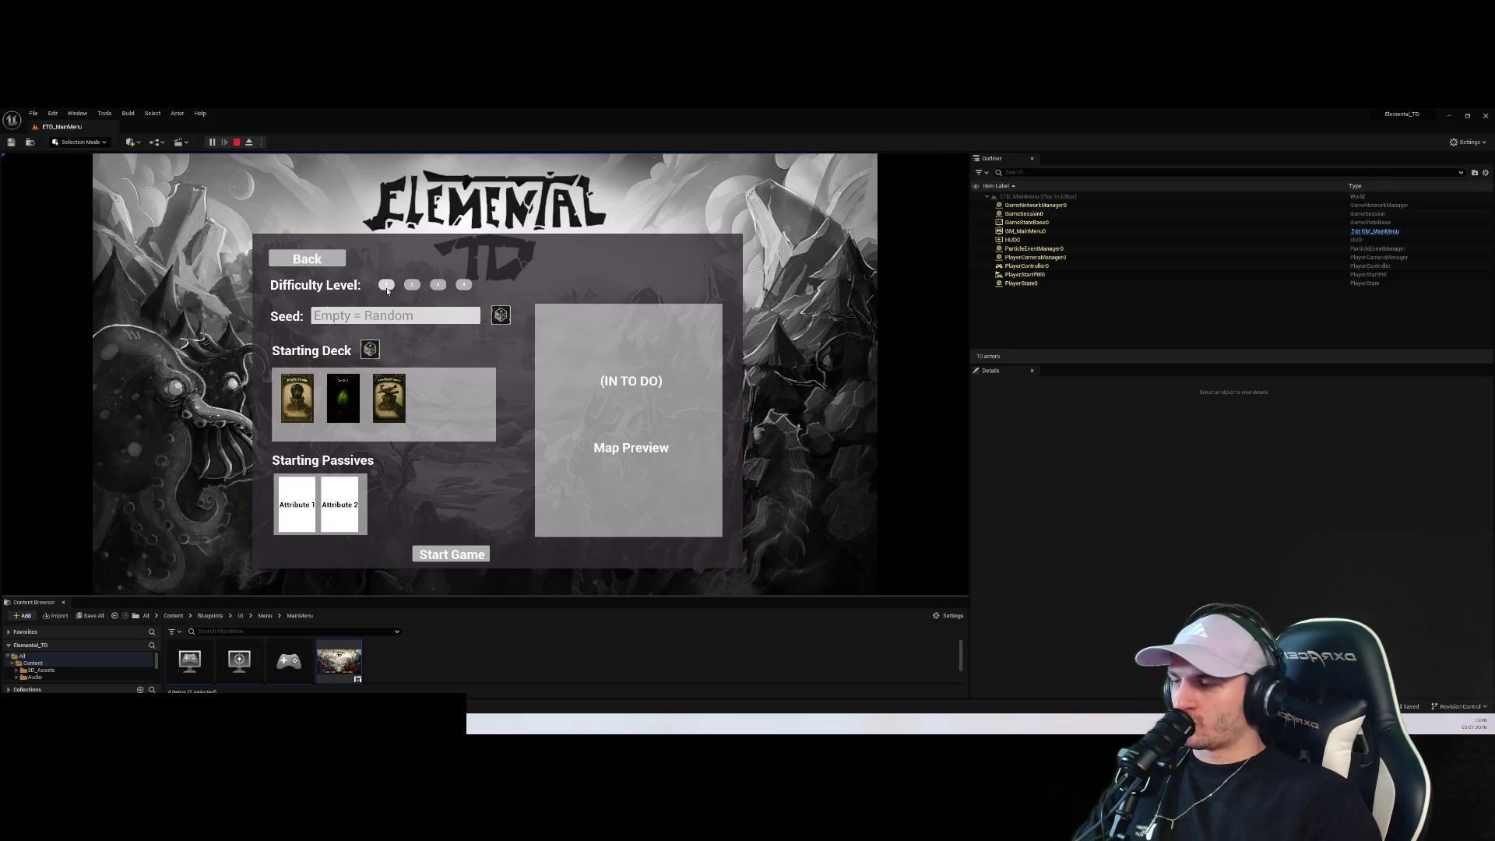
click(412, 285)
click(386, 284)
click(501, 315)
click(371, 349)
click(452, 555)
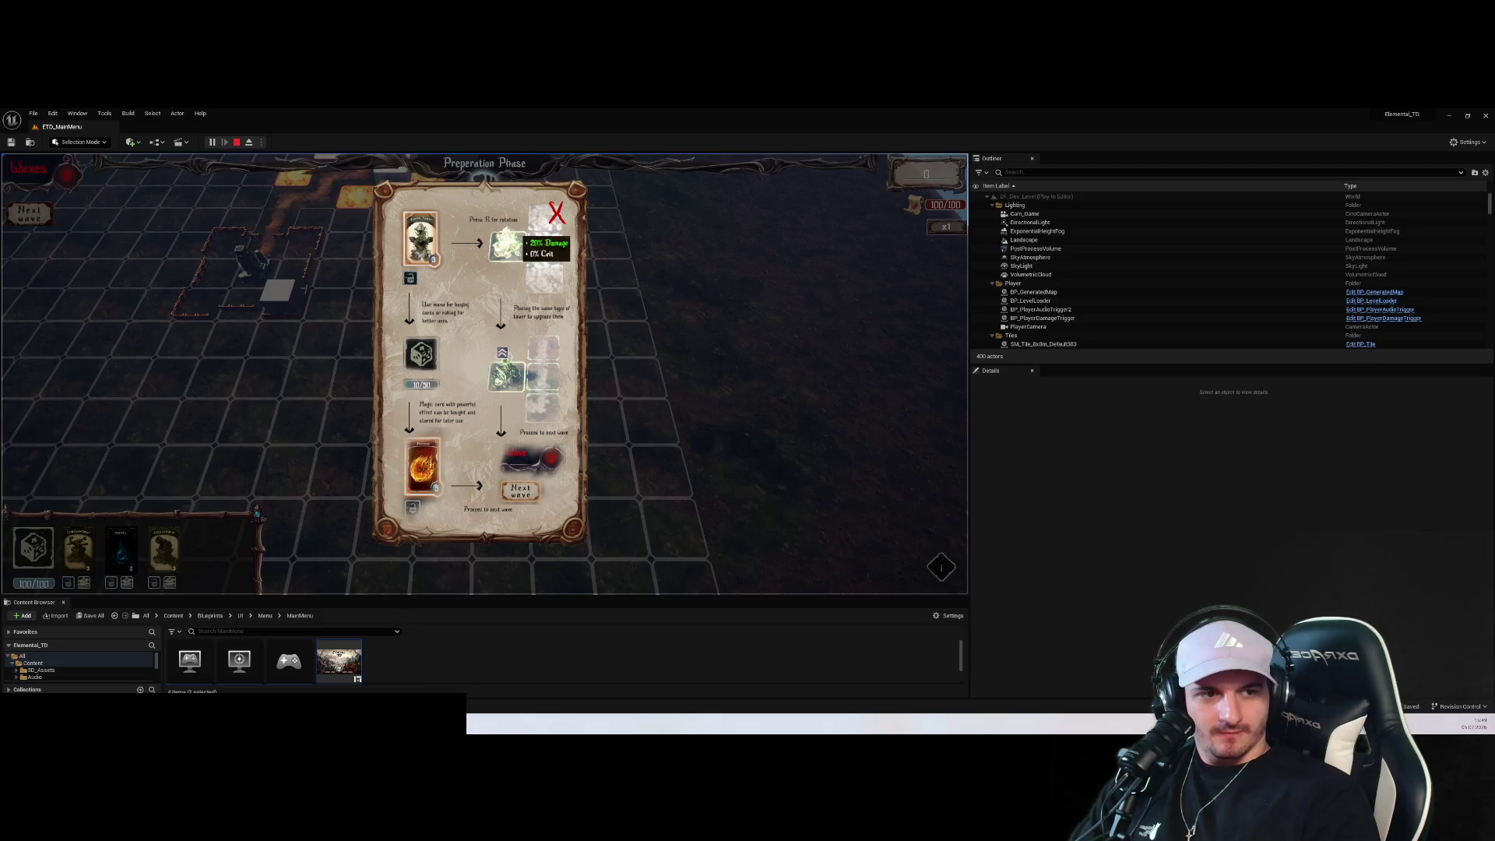
Place a Cannon-Tower and a centre tower, apply Water 1 to it, then stop the session
click(556, 213)
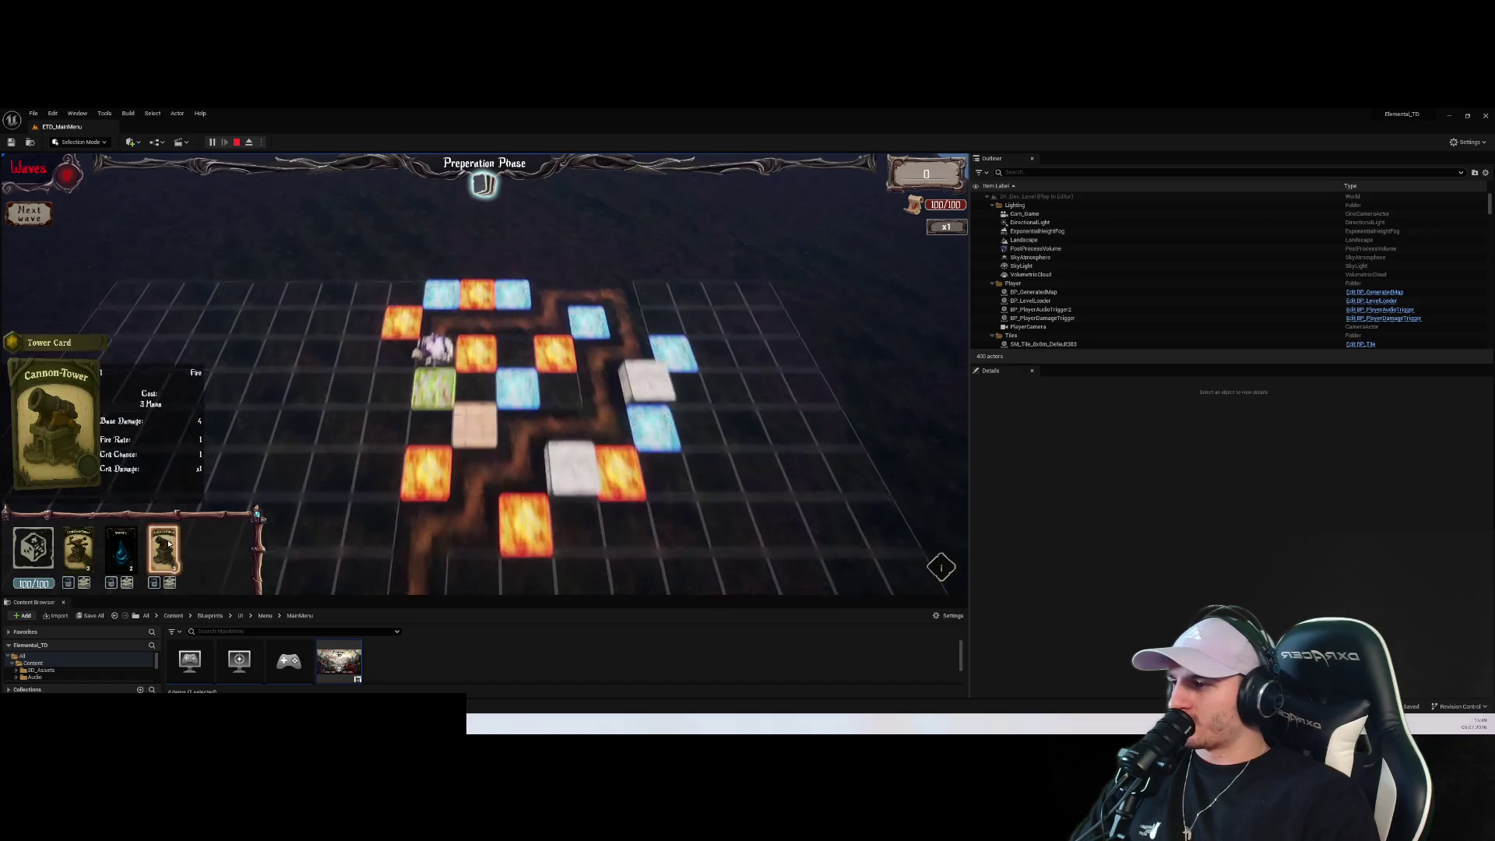
click(121, 549)
click(589, 321)
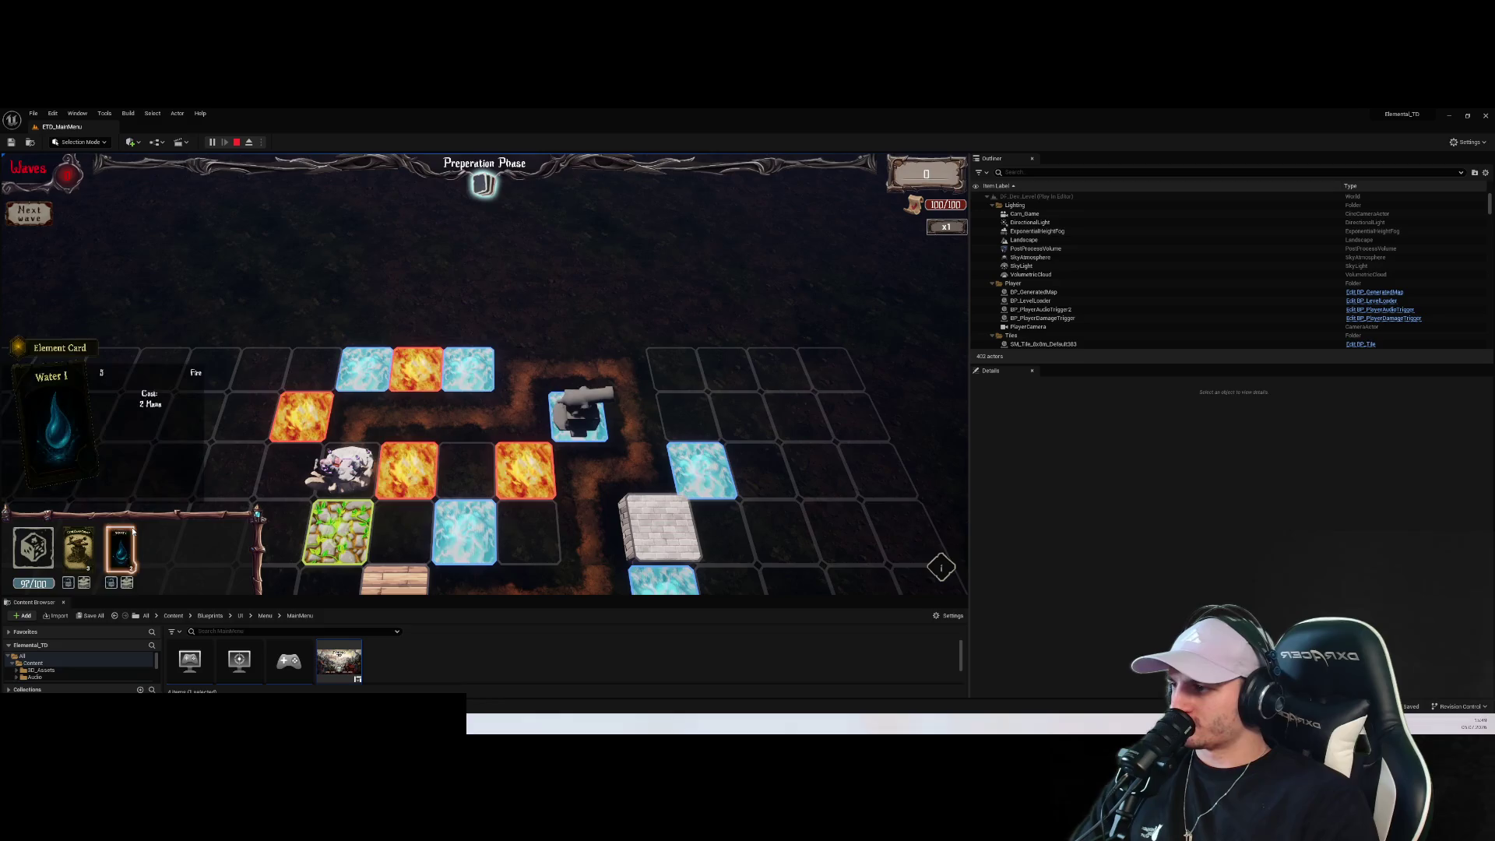
scroll(288, 429, down, 2)
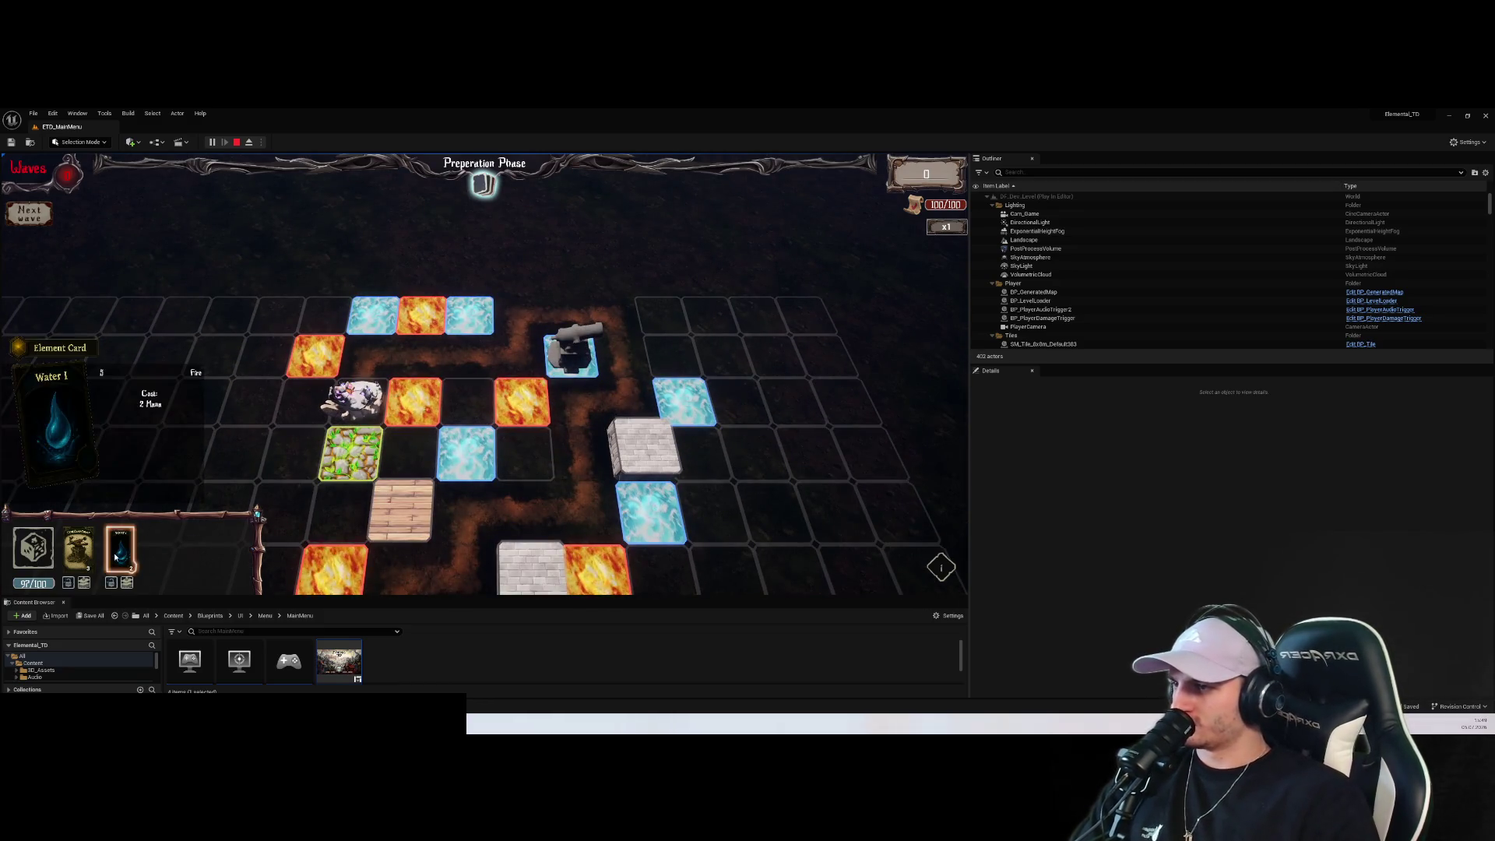
click(120, 549)
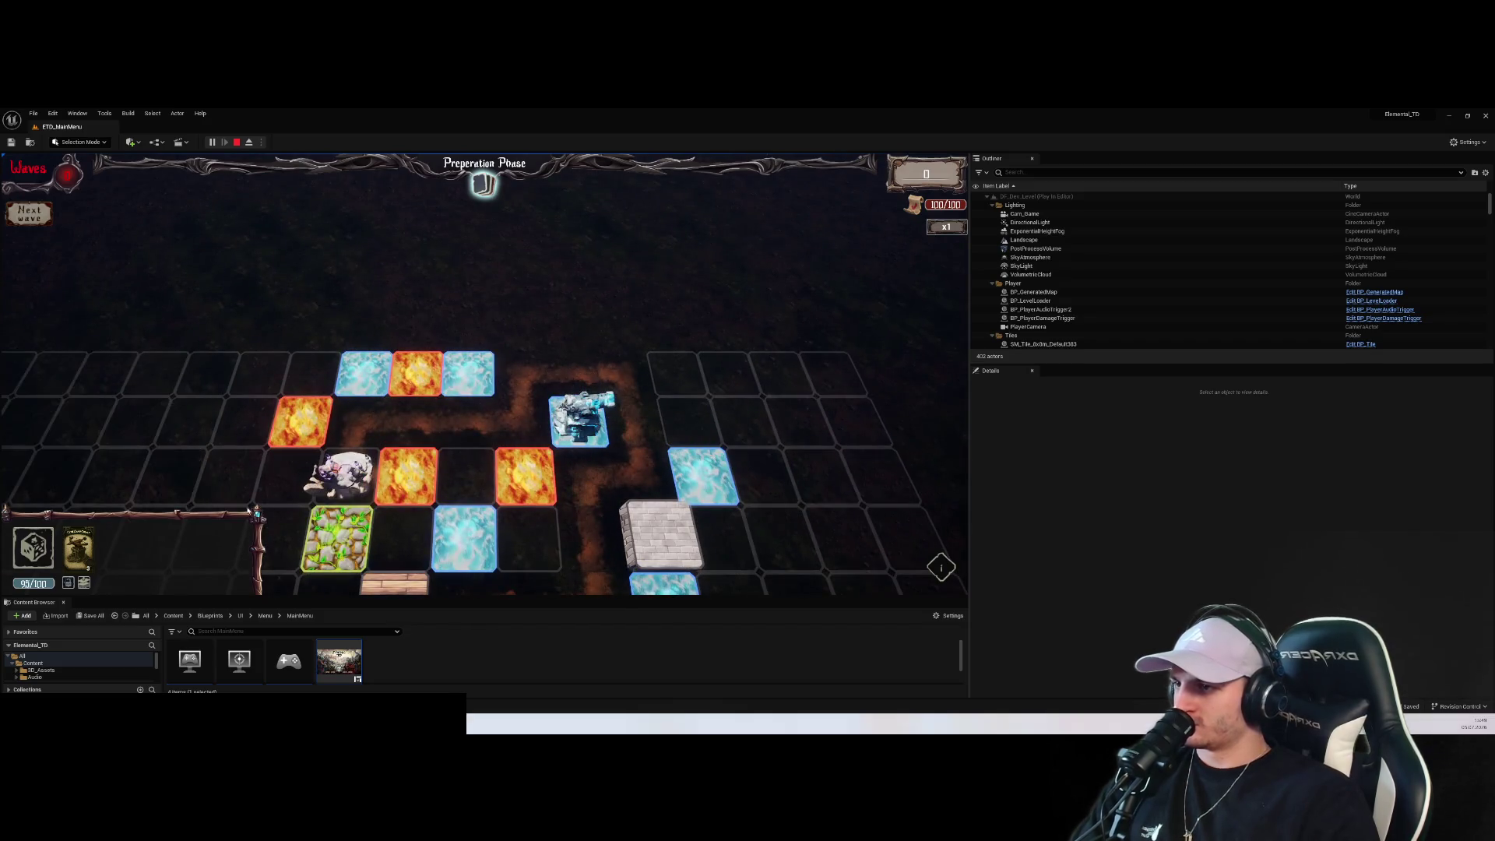
click(78, 549)
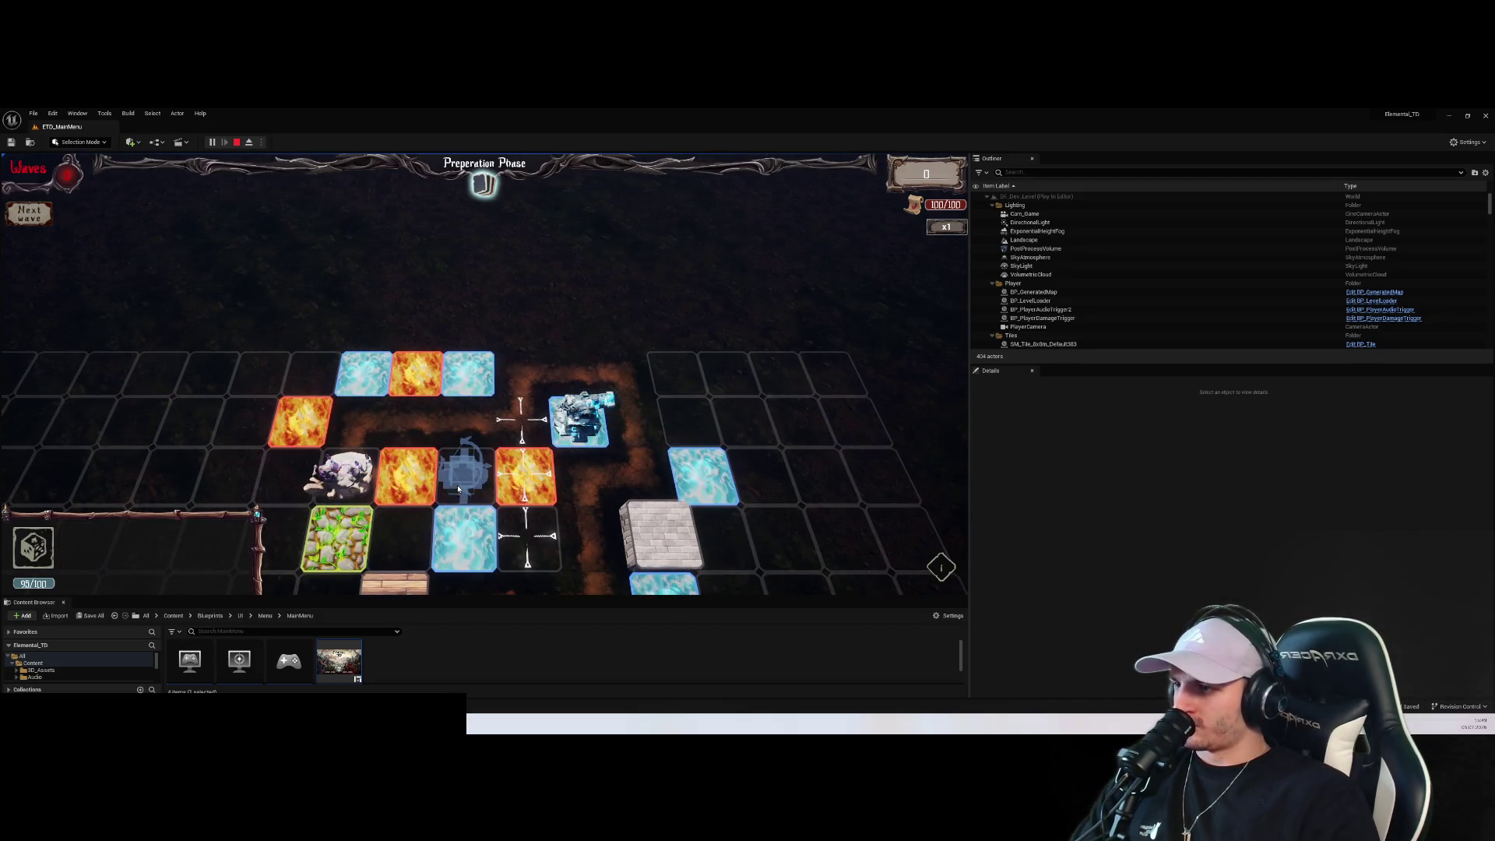
click(32, 548)
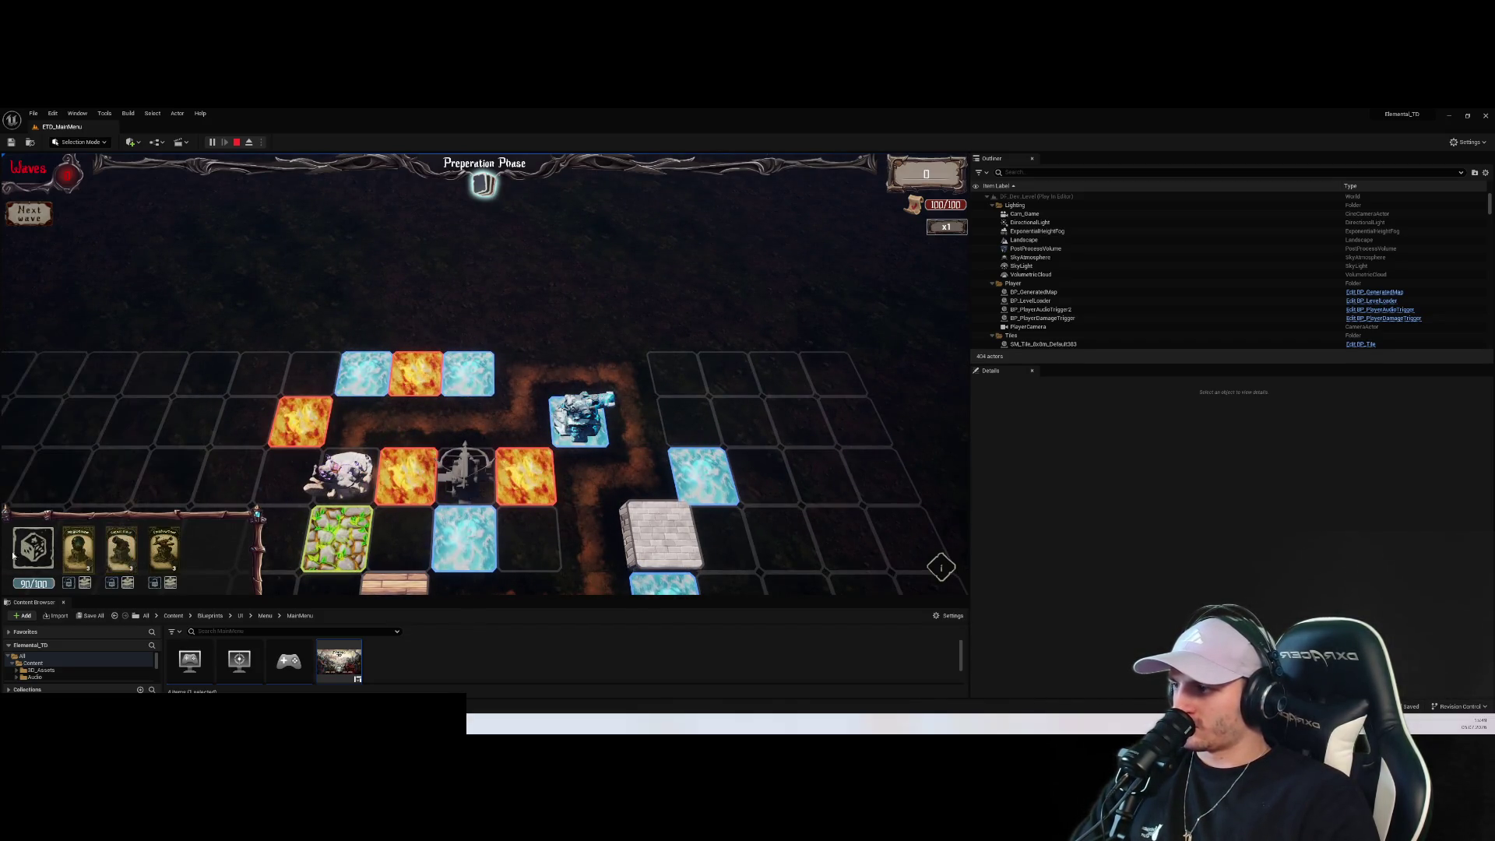
click(79, 558)
click(465, 468)
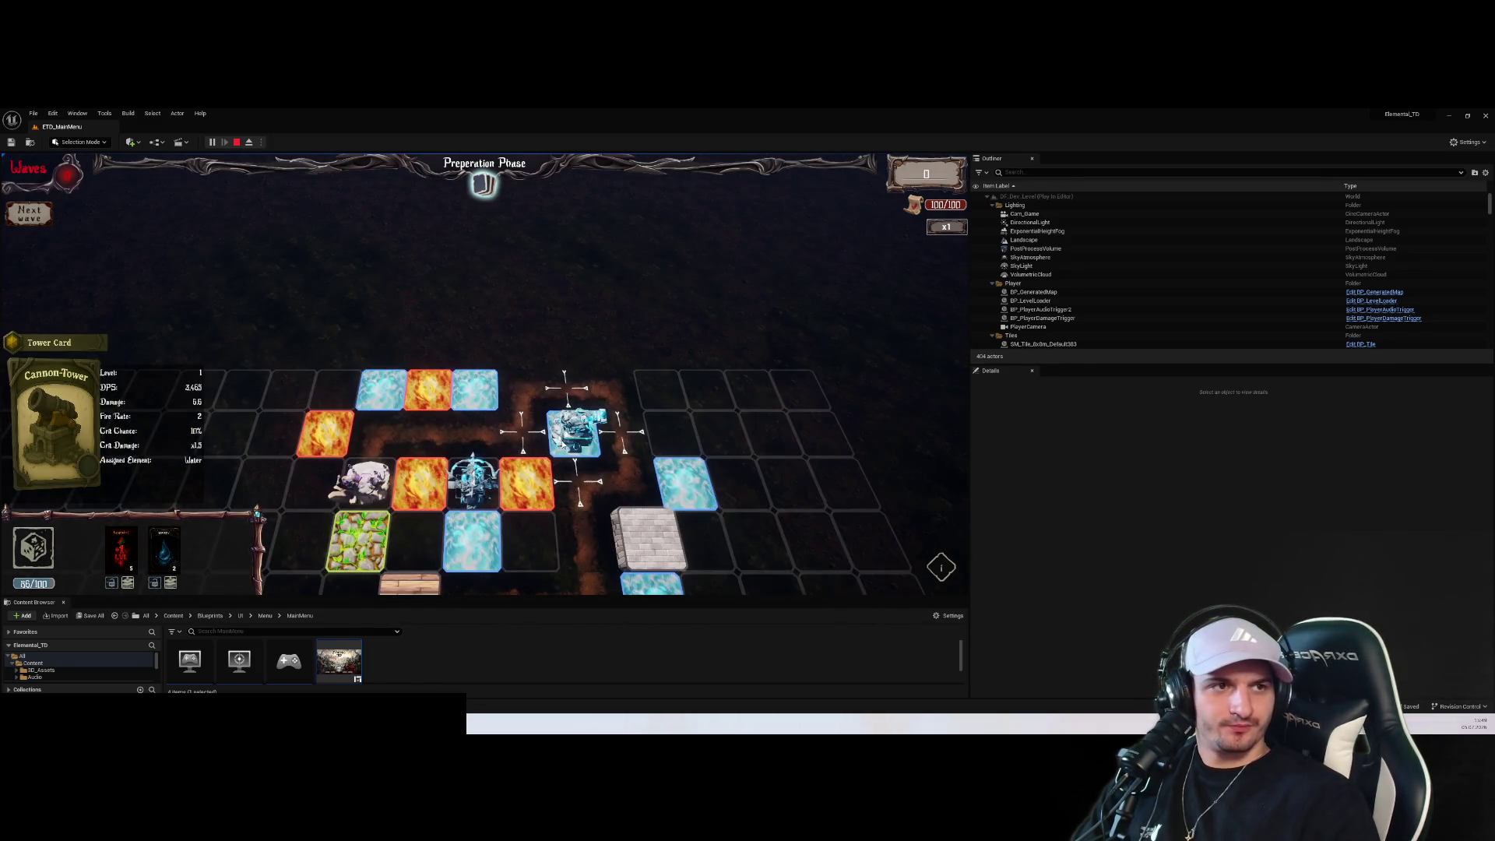
key(Escape)
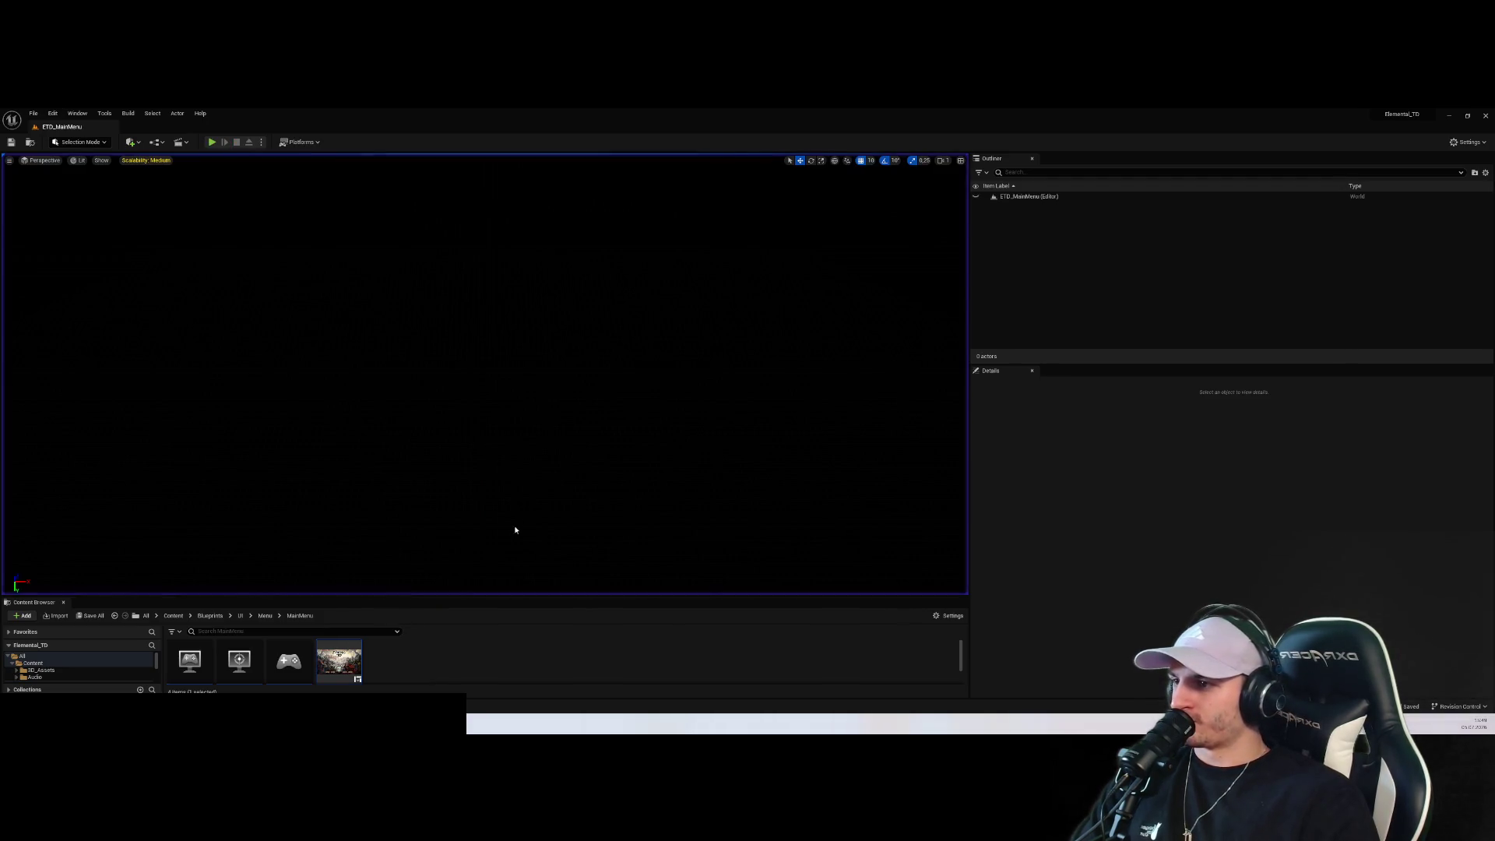
Compare WBP_MainMenu's Event Graph with WBP_SandboxMode's graph, ending on WBP_SandboxMode
drag(509, 595, 509, 368)
double_click(338, 460)
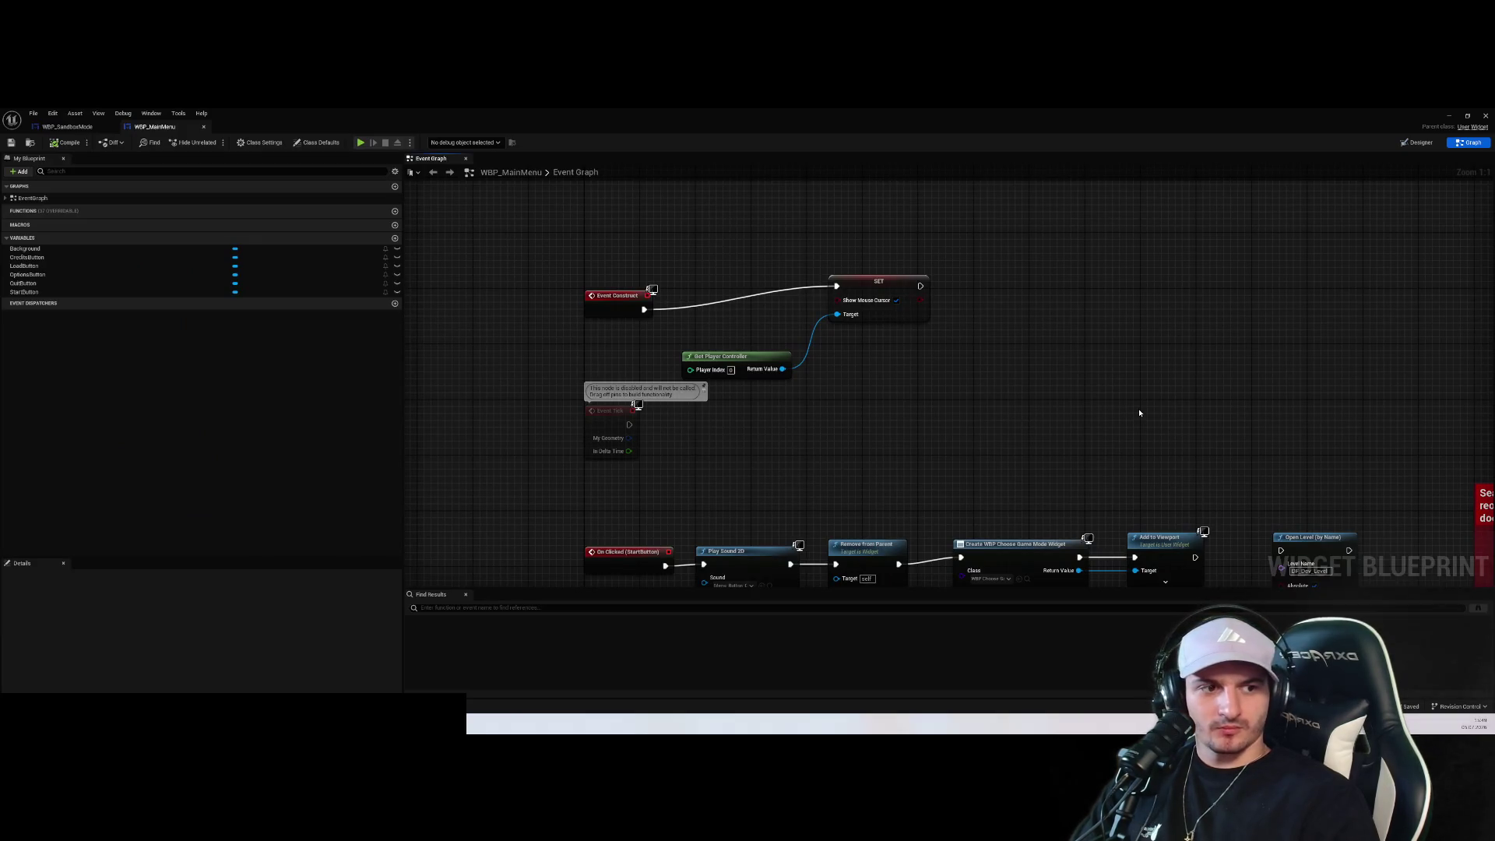
scroll(1140, 413, down, 4)
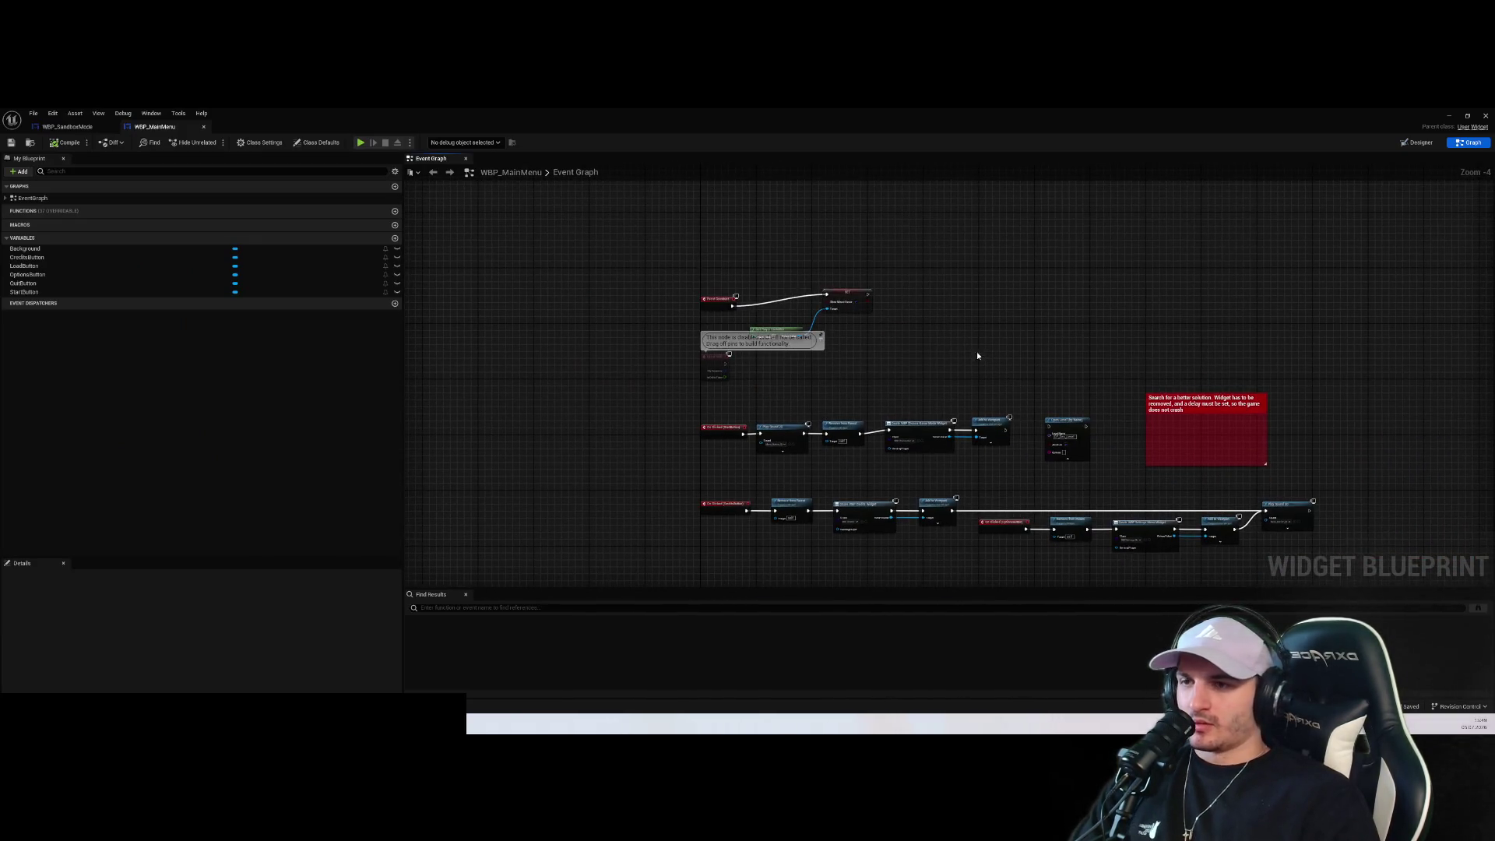
click(71, 126)
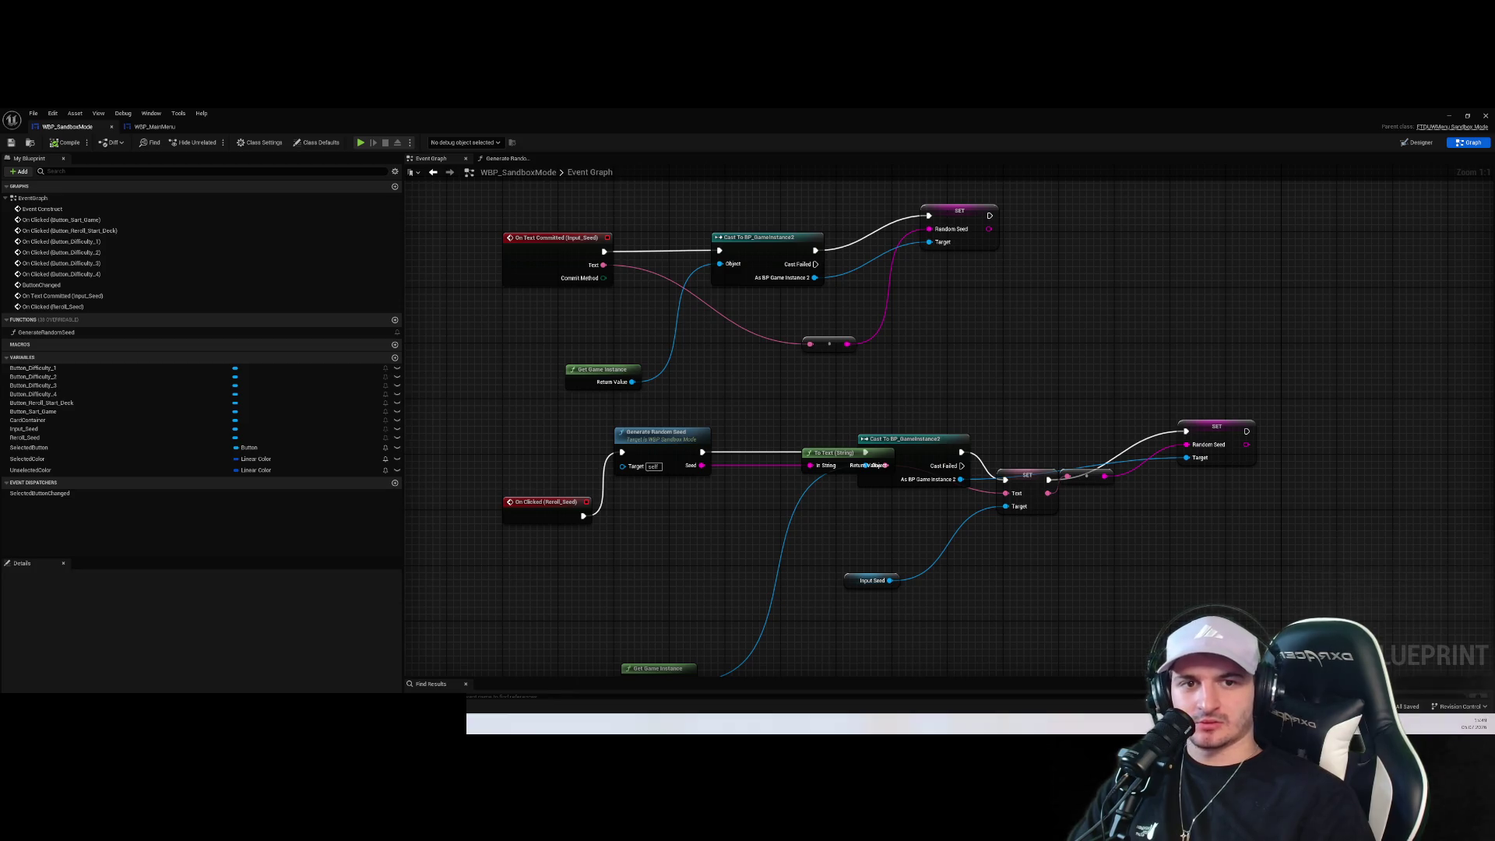
click(1163, 315)
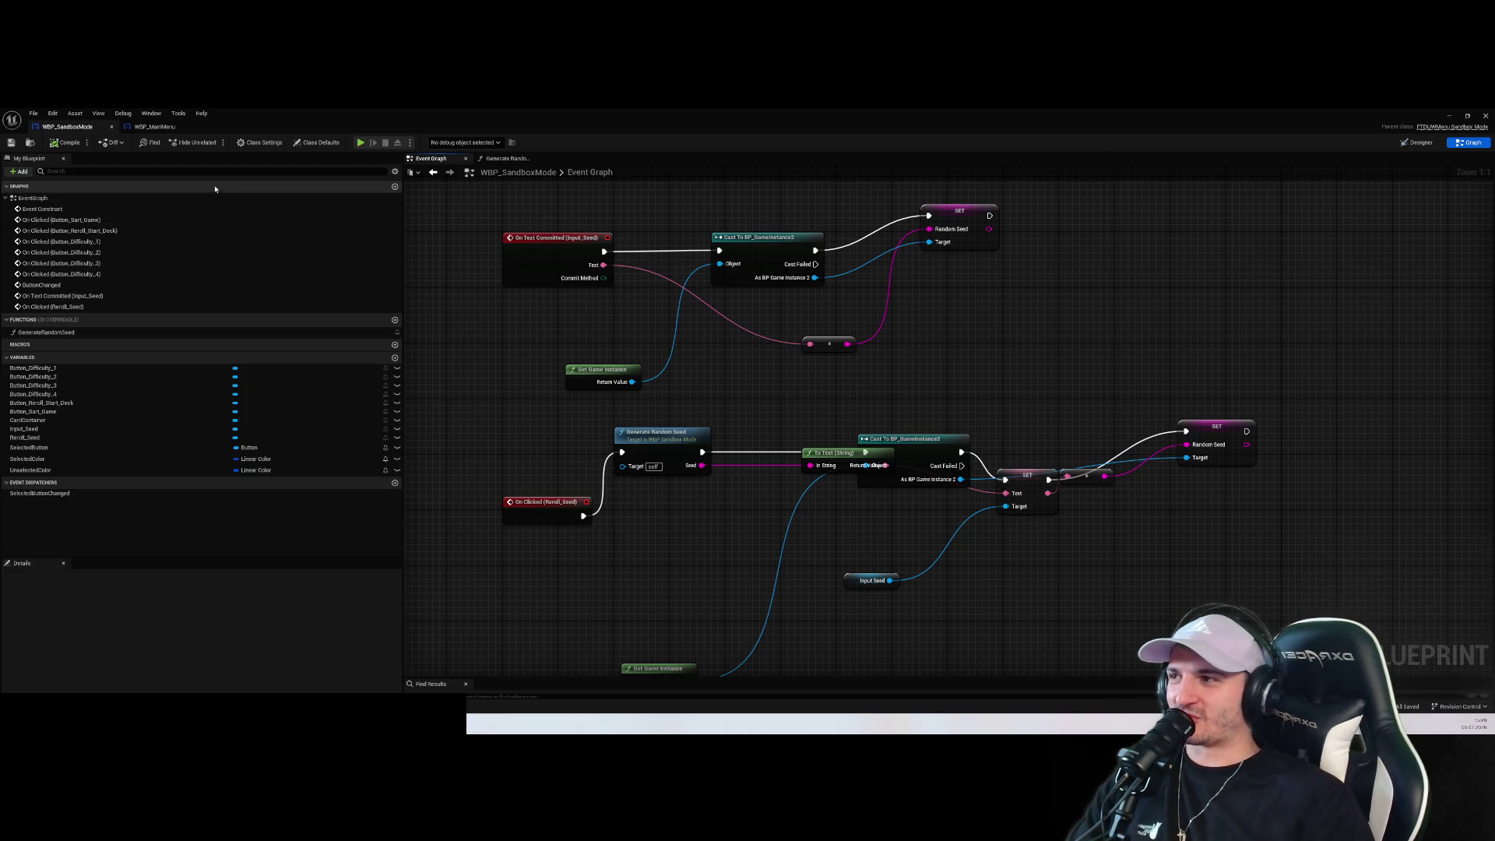
click(156, 126)
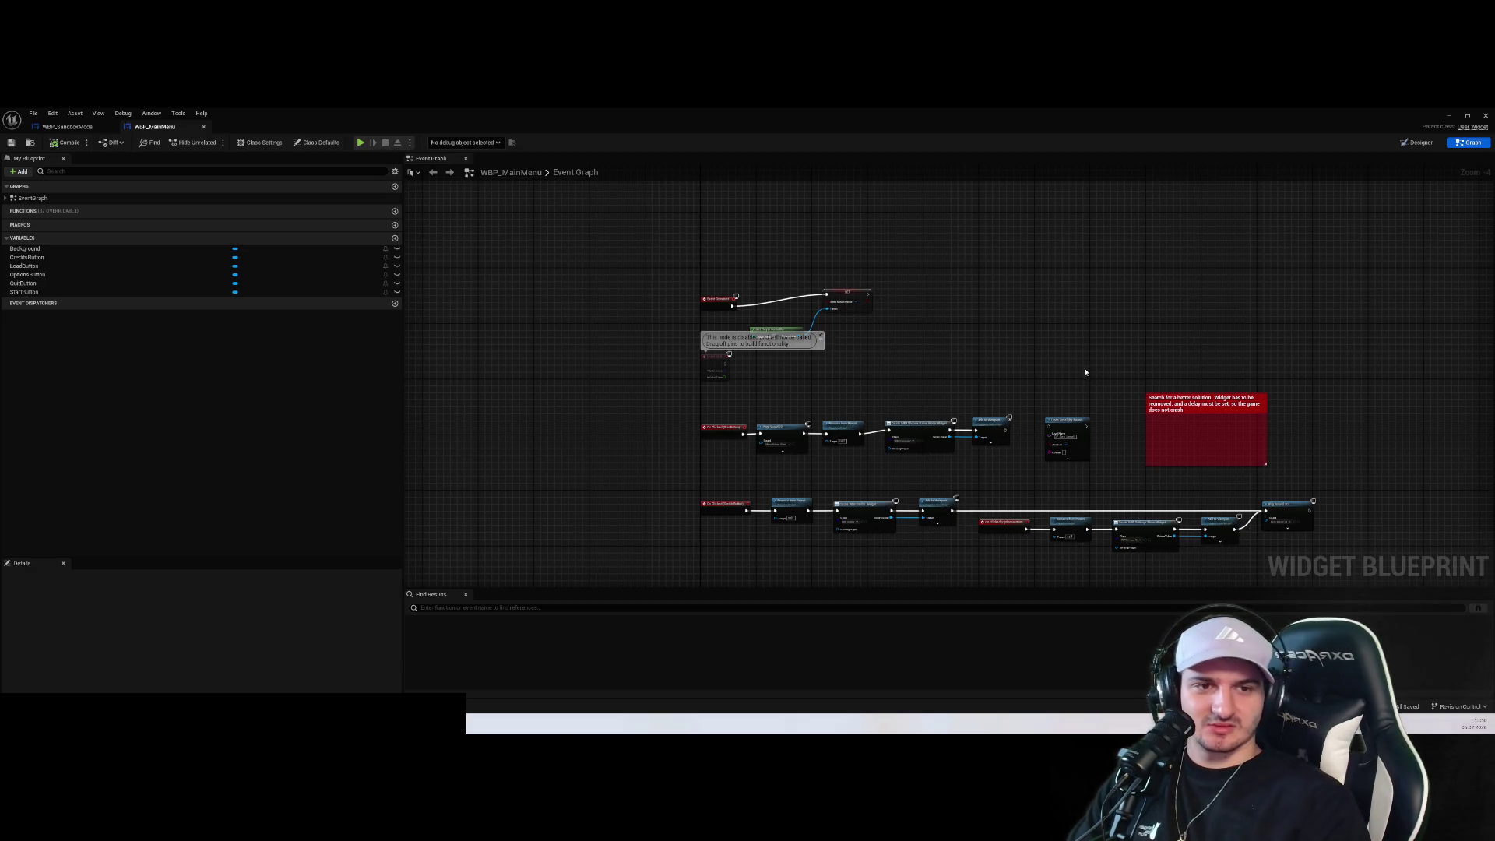
mouse_move(1141, 379)
mouse_down()
mouse_move(895, 340)
mouse_move(905, 363)
mouse_up()
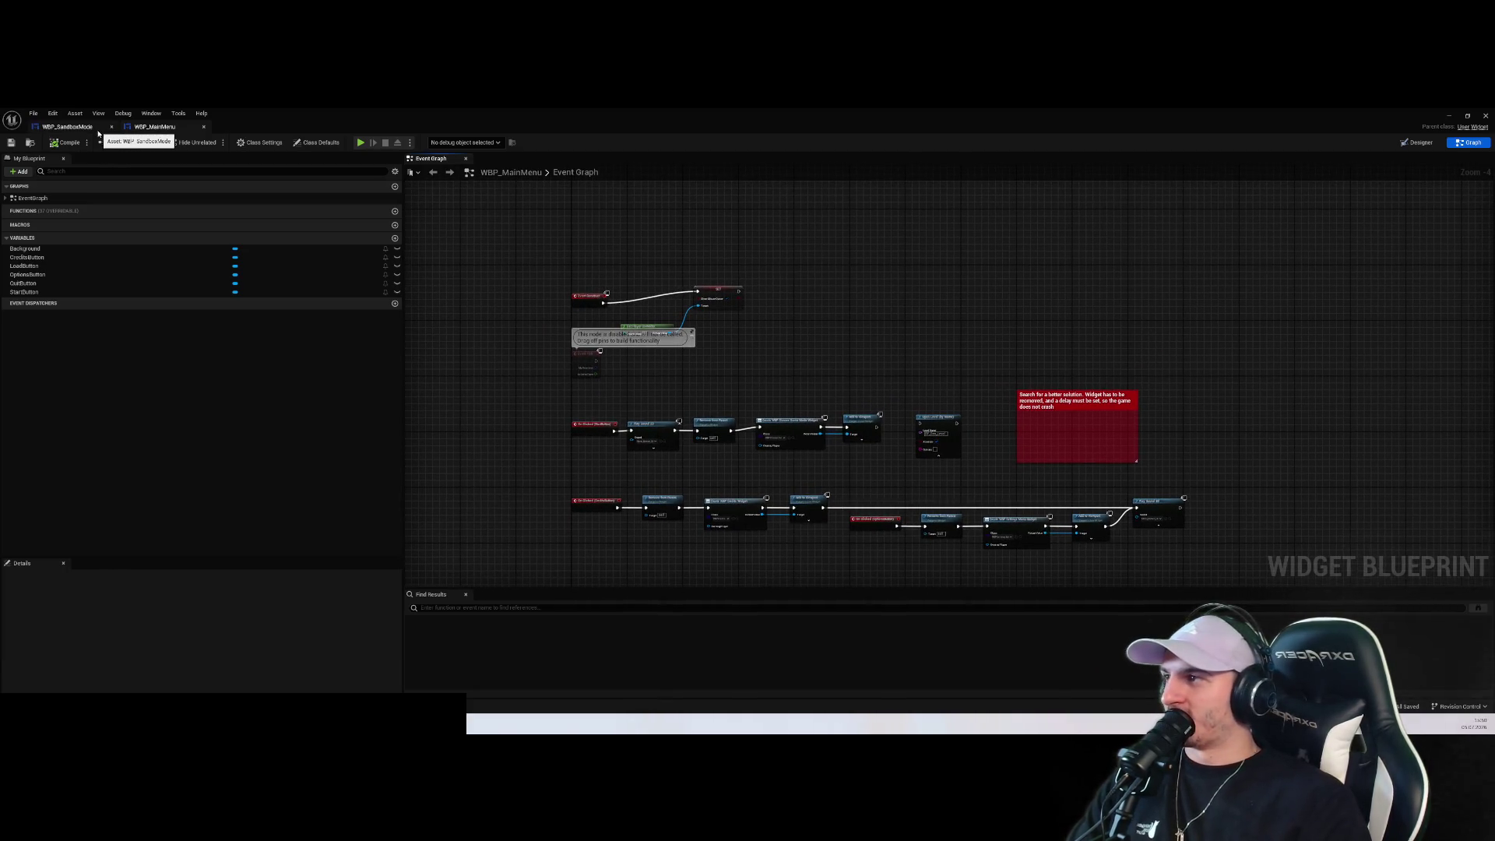
click(67, 126)
In the designer, hide the images behind the Attribute boxes and the Attribute 1 and 2 boxes
click(1421, 143)
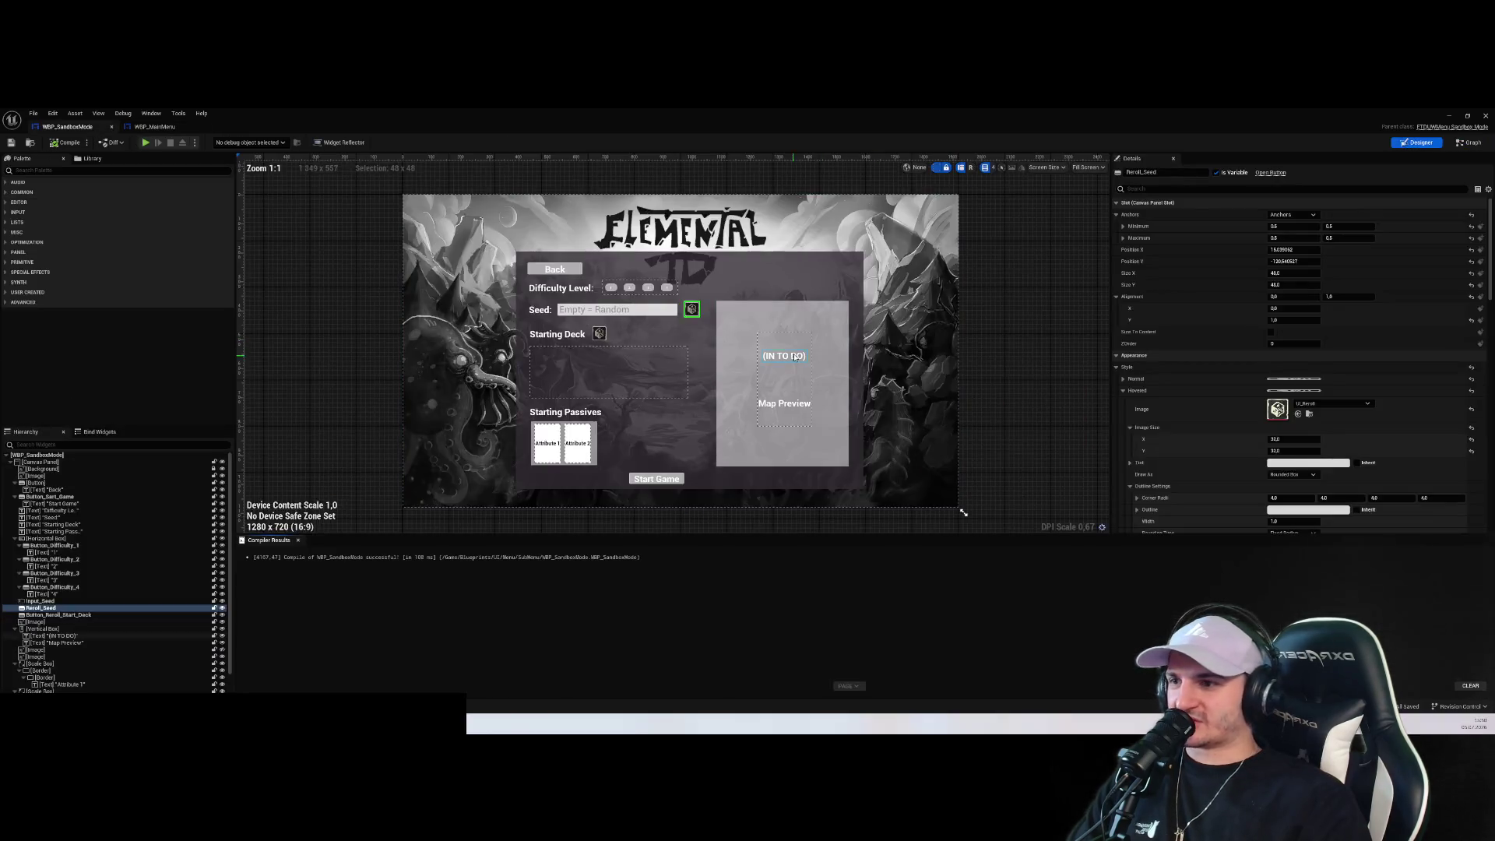
click(584, 465)
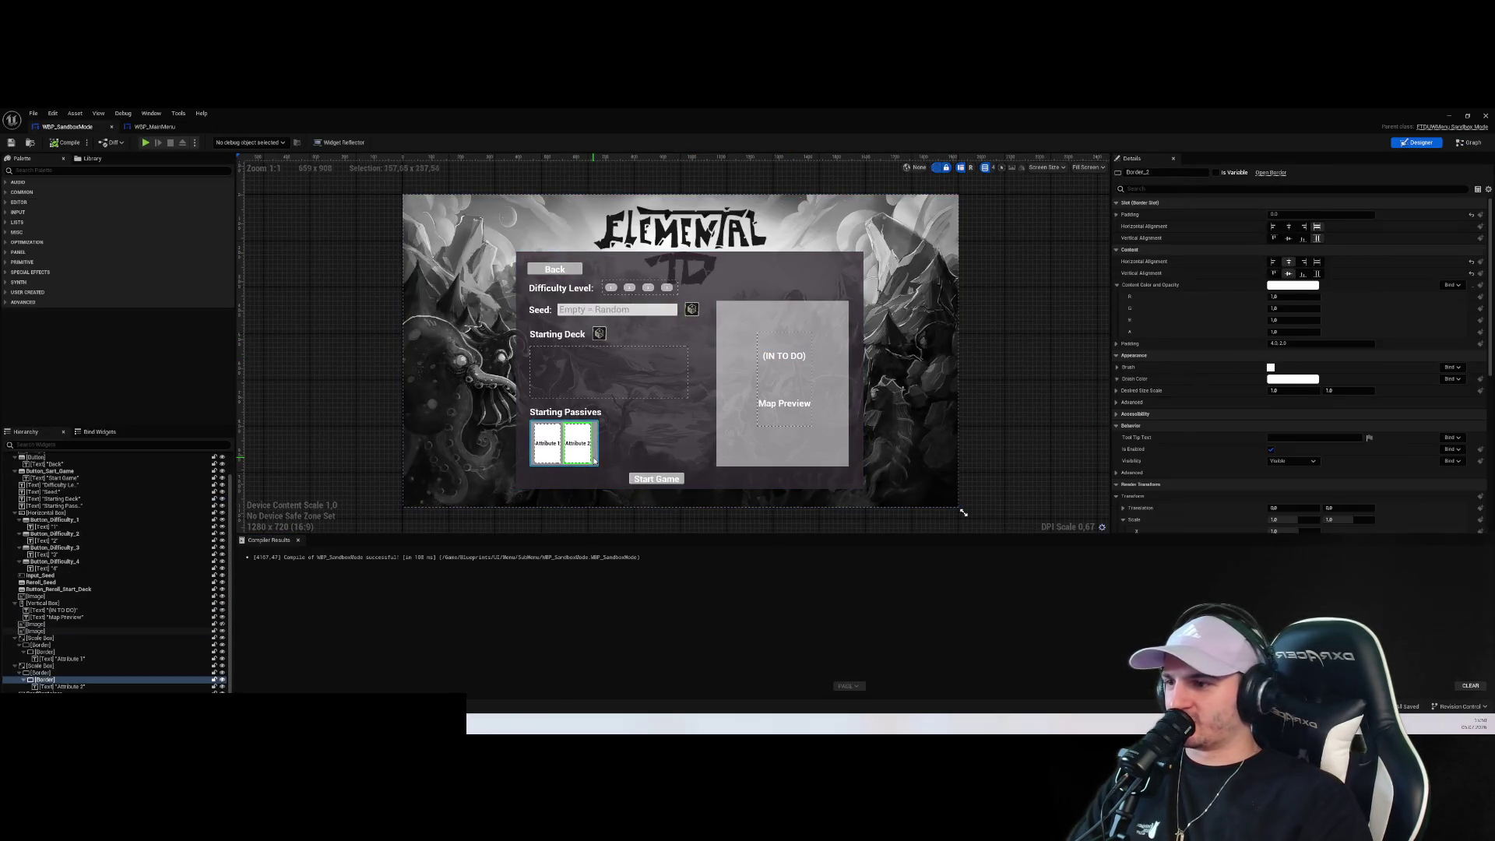
ctrl+click(63, 624)
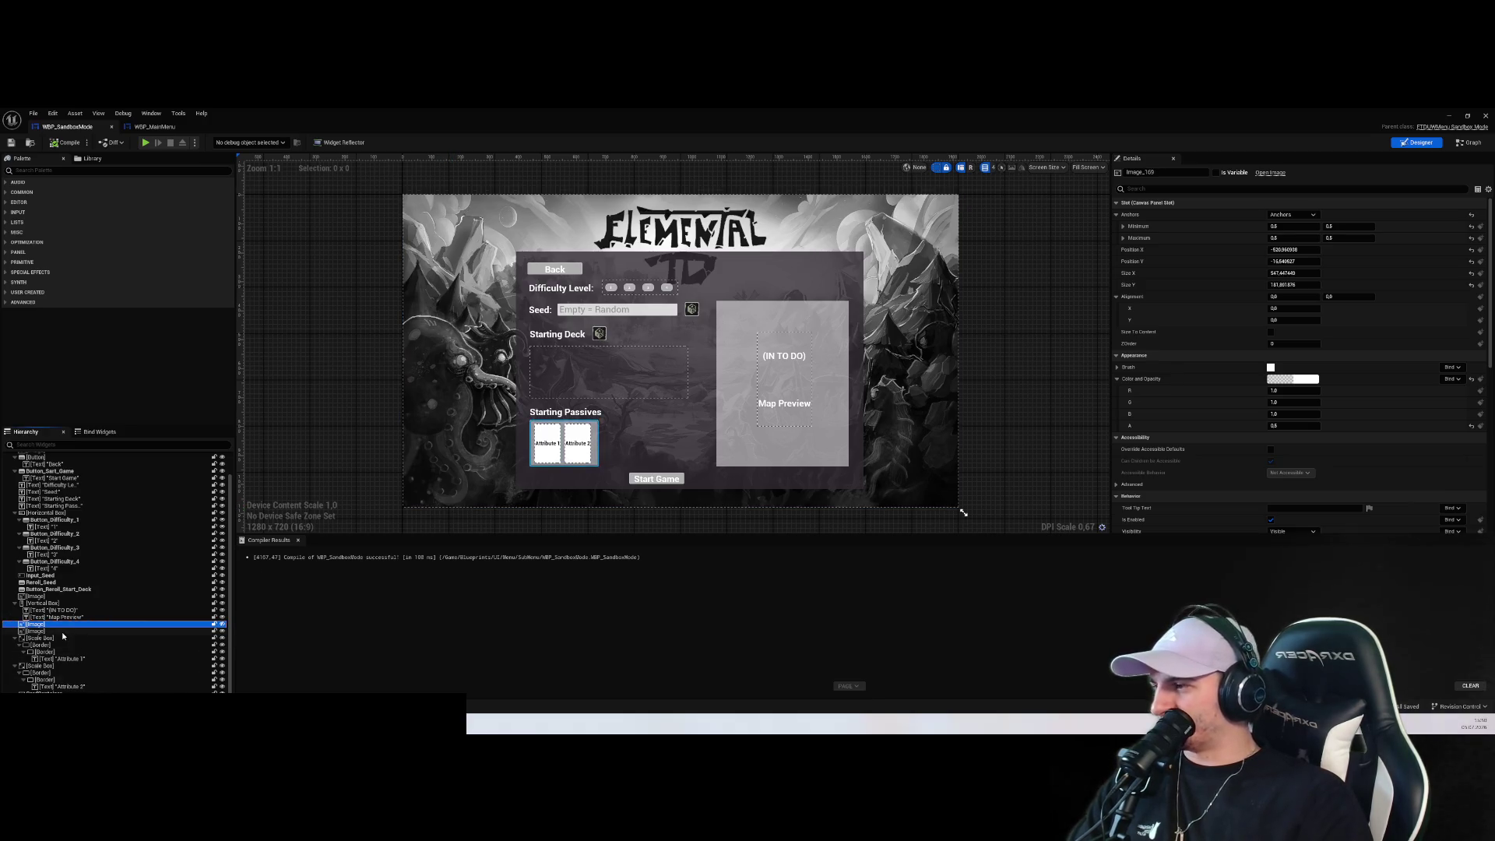
click(222, 631)
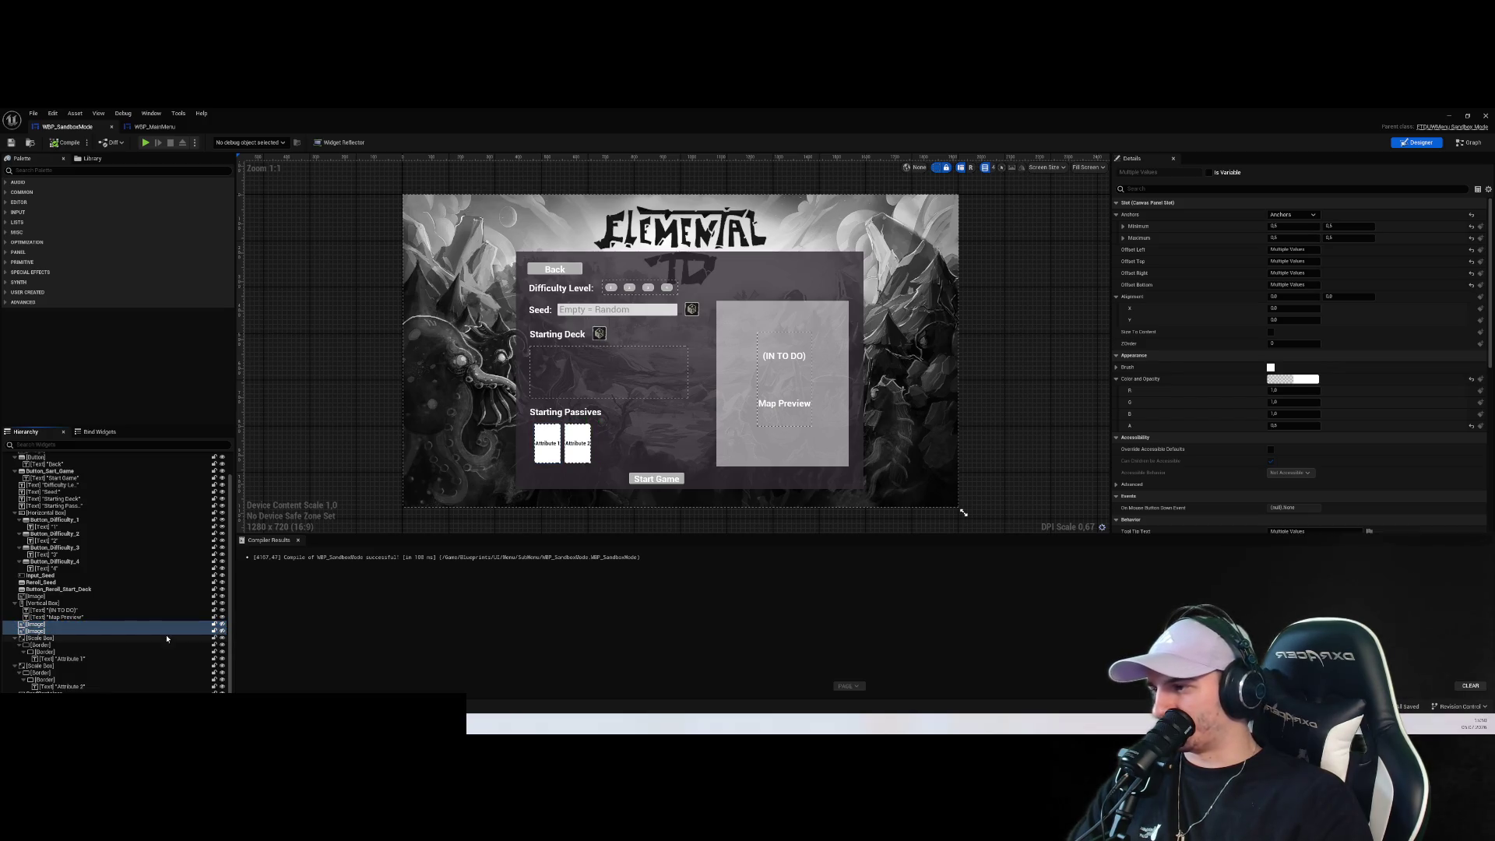
click(105, 640)
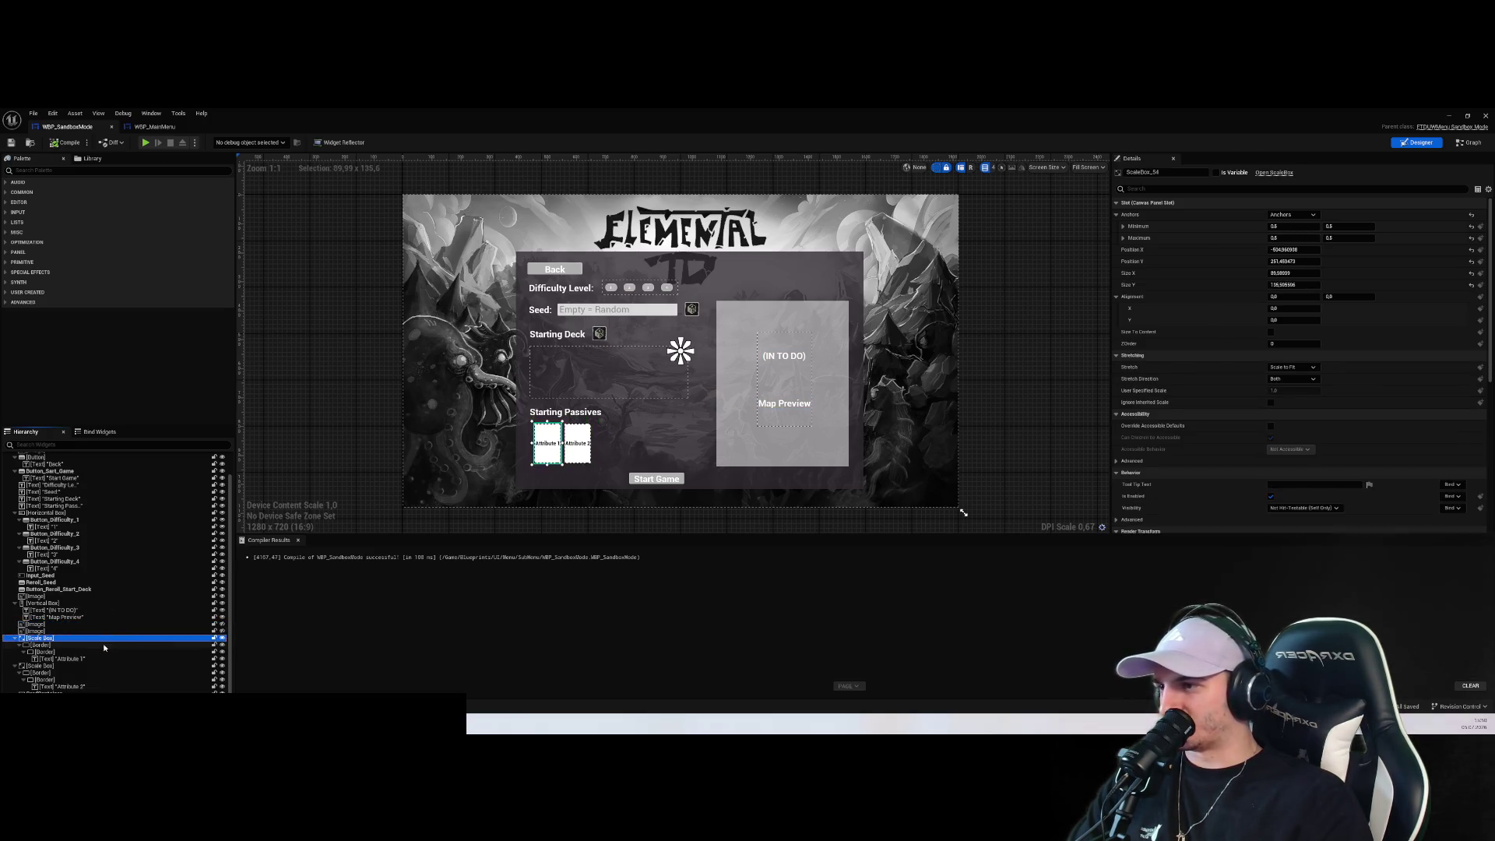
click(222, 639)
click(14, 638)
click(6, 666)
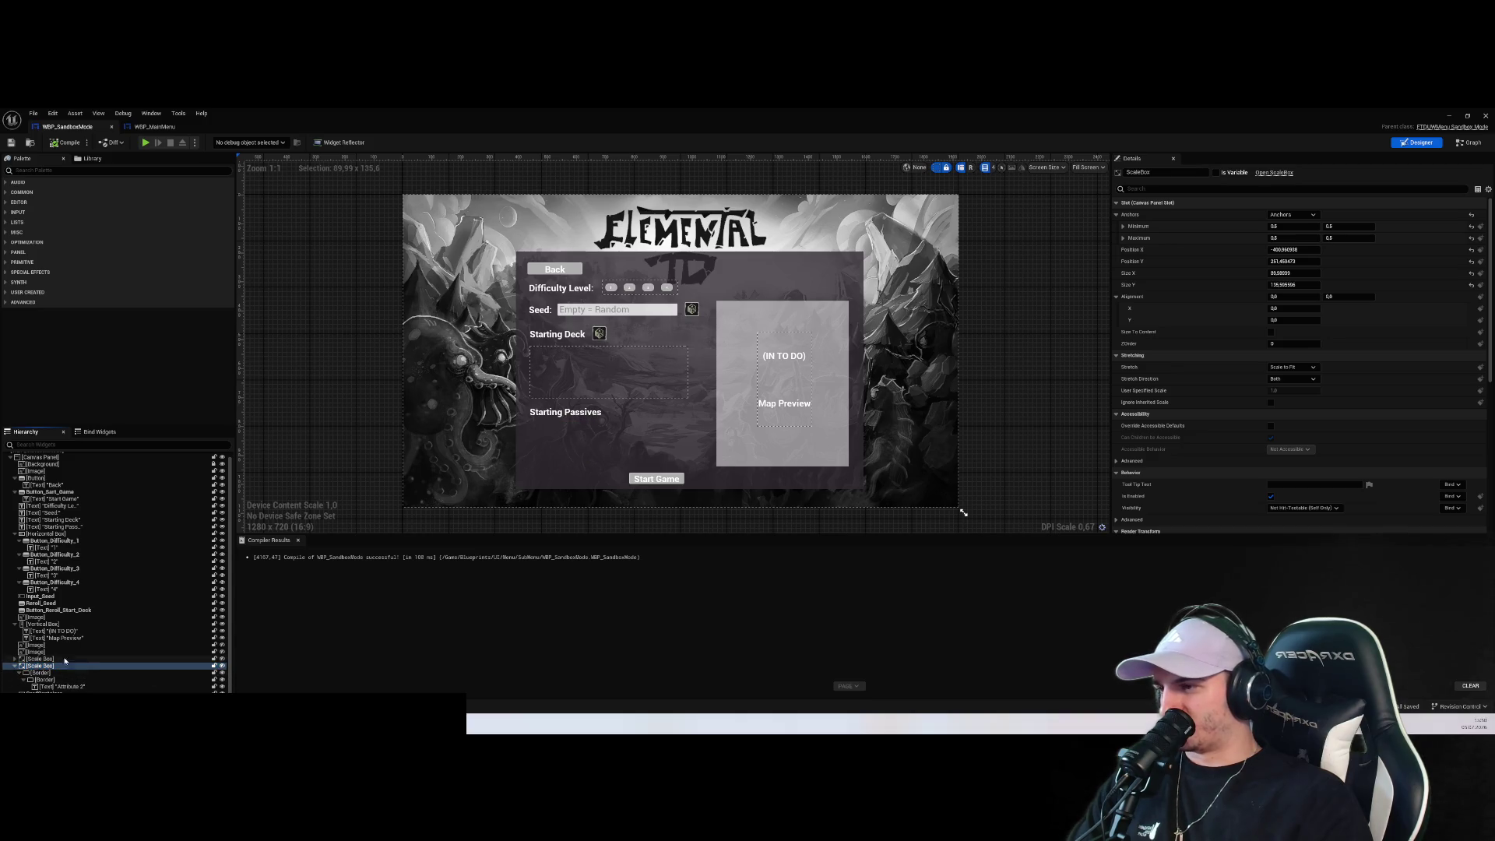
Hide the Starting Passives label in the sandbox menu layout
click(35, 645)
click(35, 617)
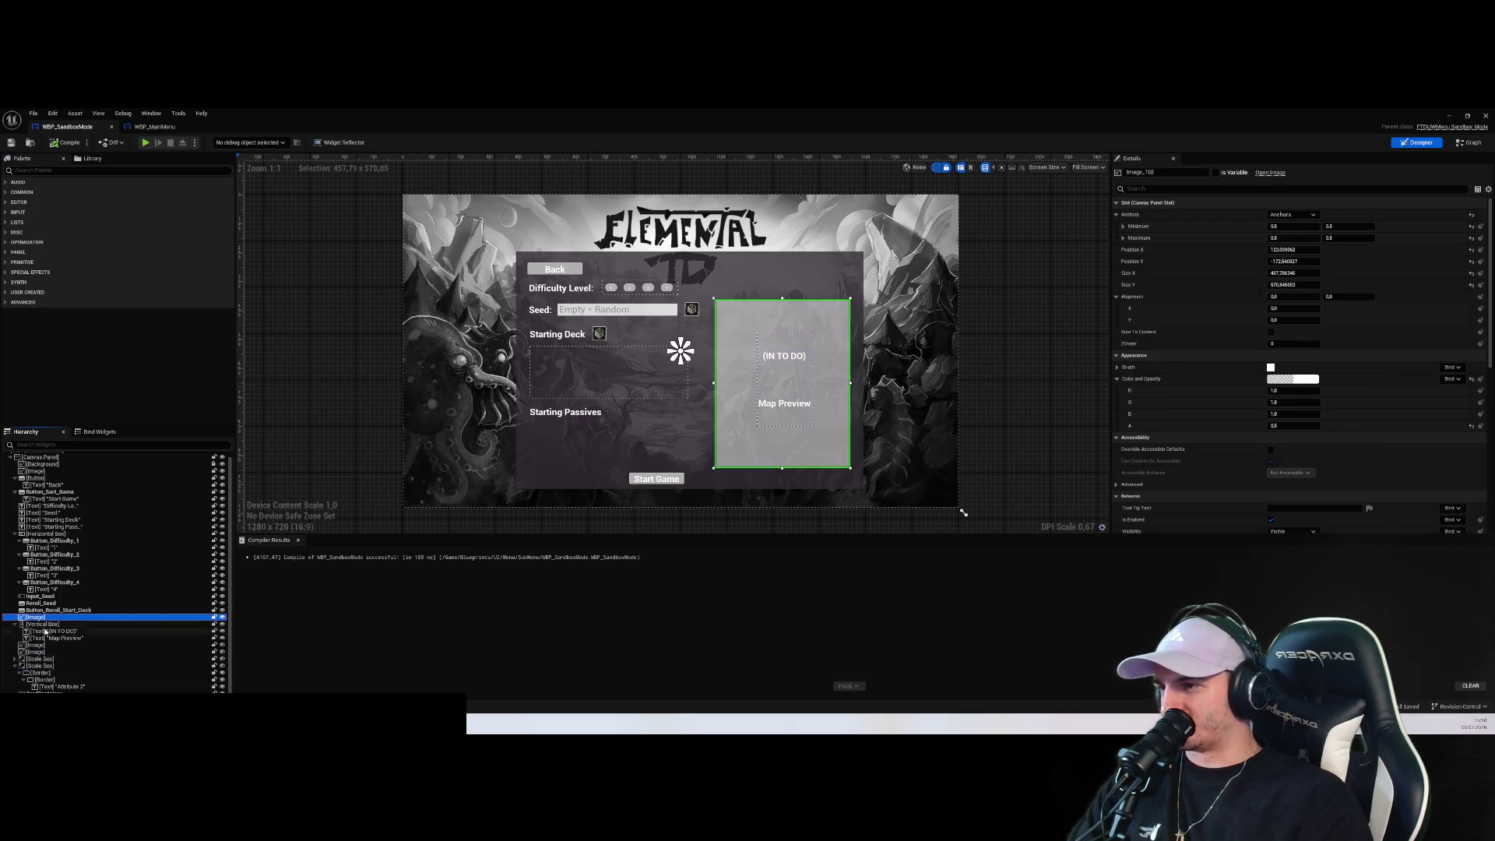
click(45, 632)
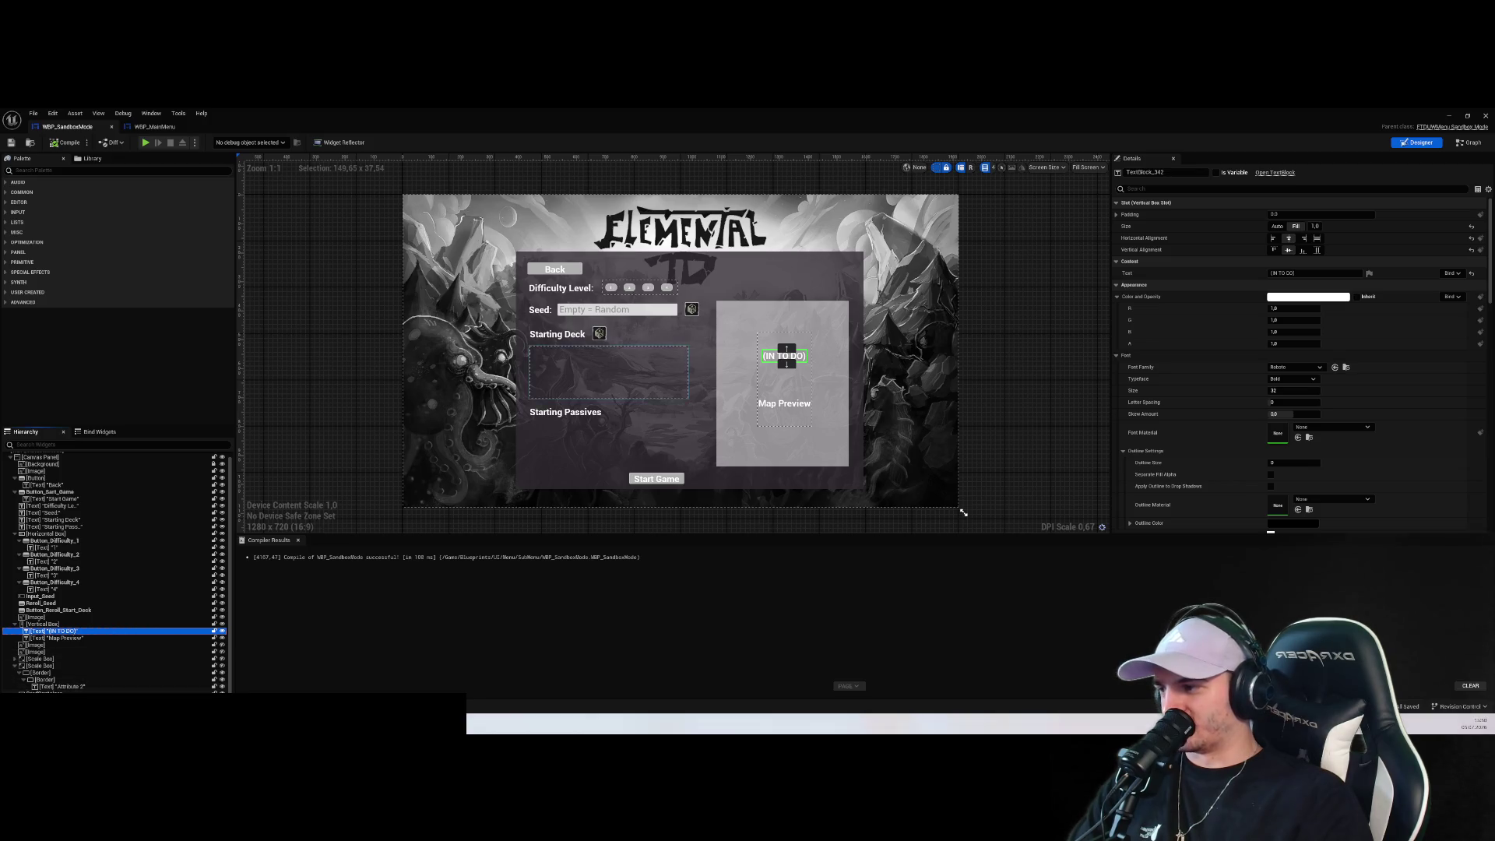
click(608, 373)
click(54, 526)
click(221, 527)
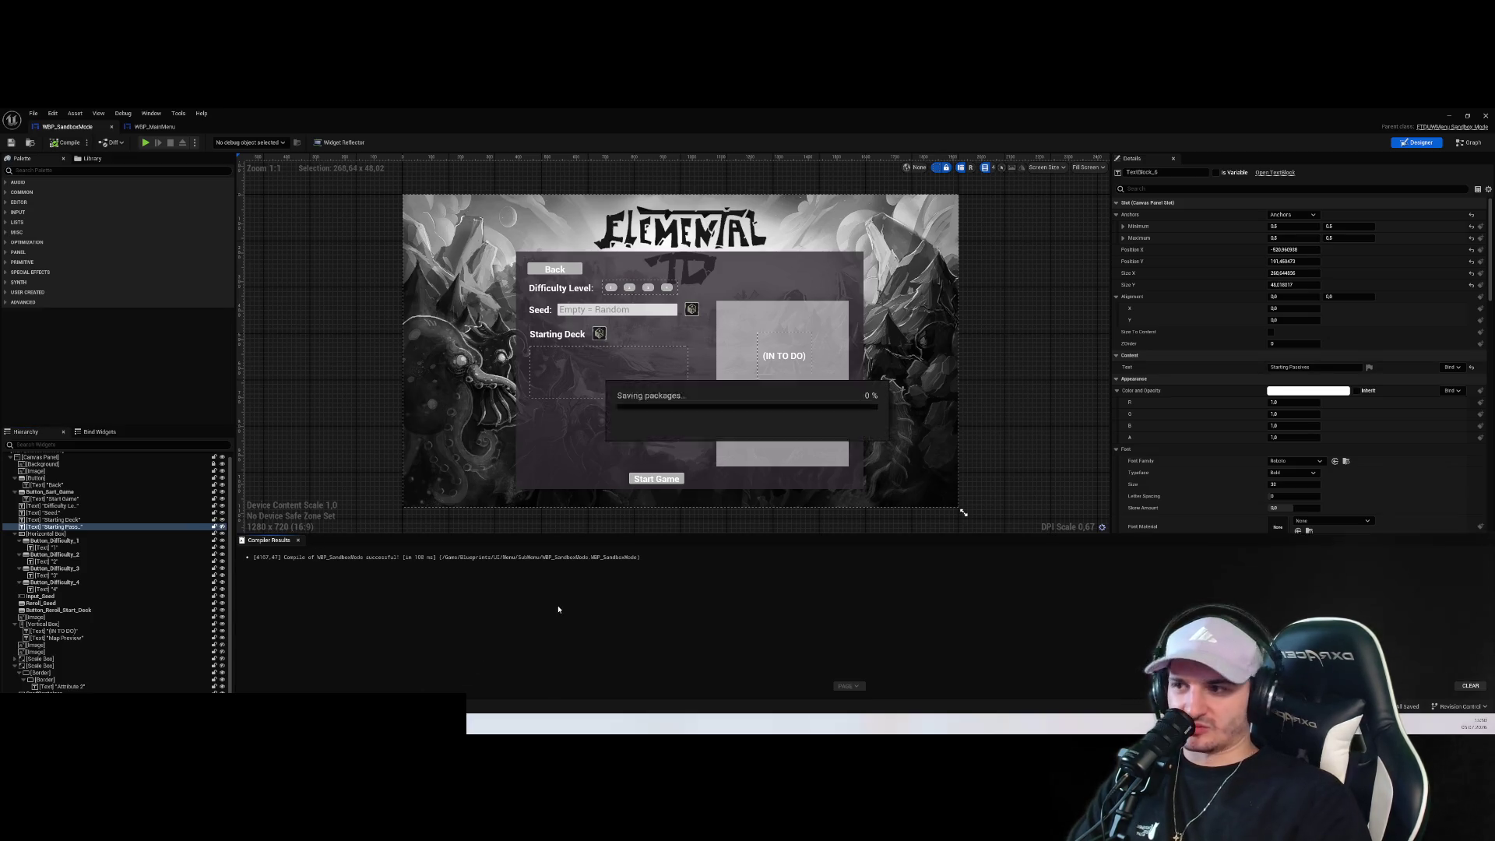
Inspect the map preview image, Map Preview text, placeholder text, card container and panel background
click(748, 437)
click(794, 378)
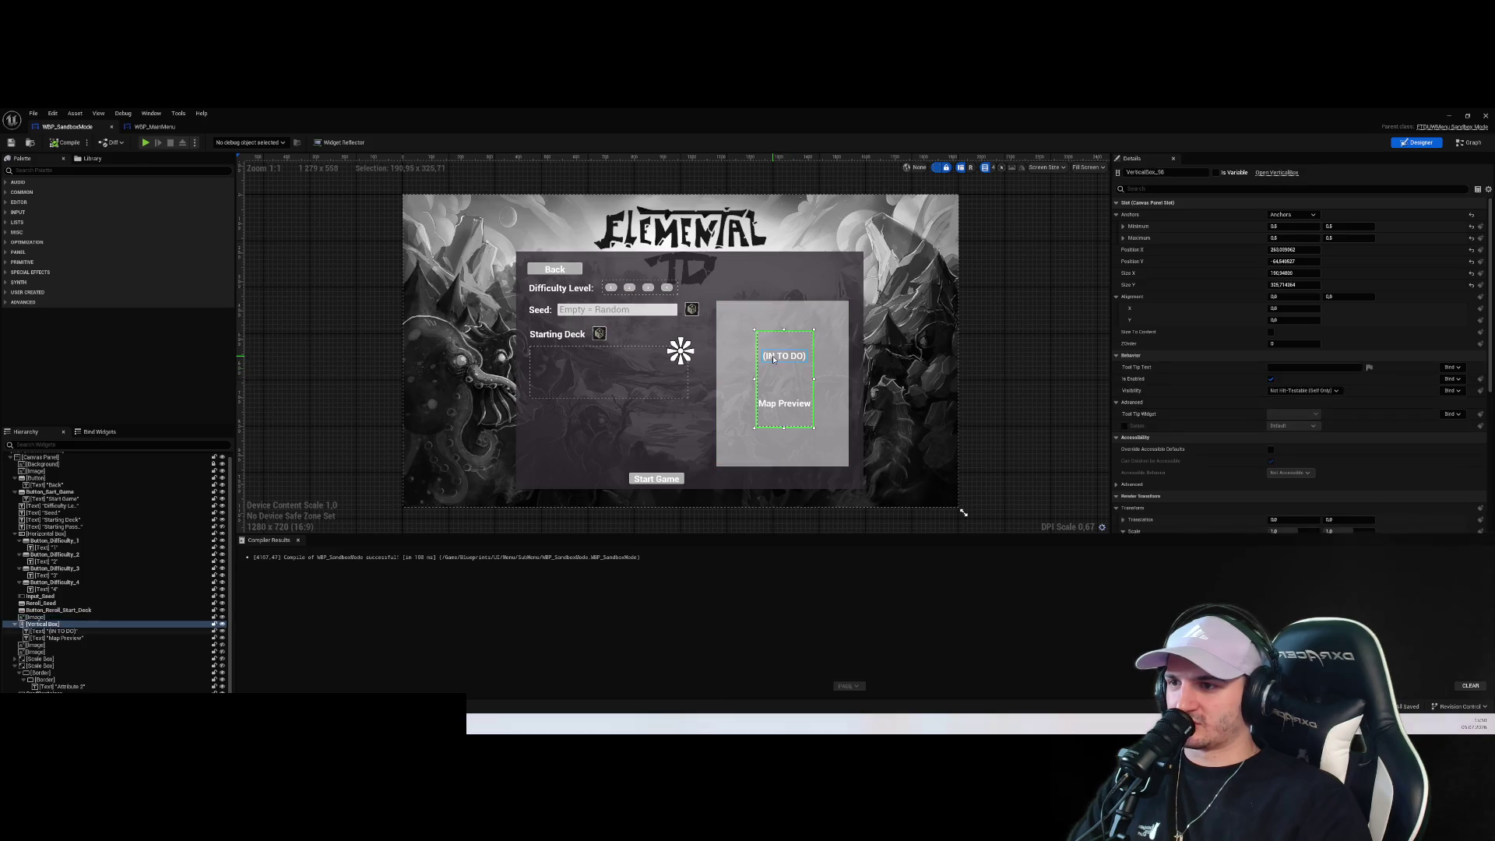
click(784, 355)
click(784, 403)
click(792, 374)
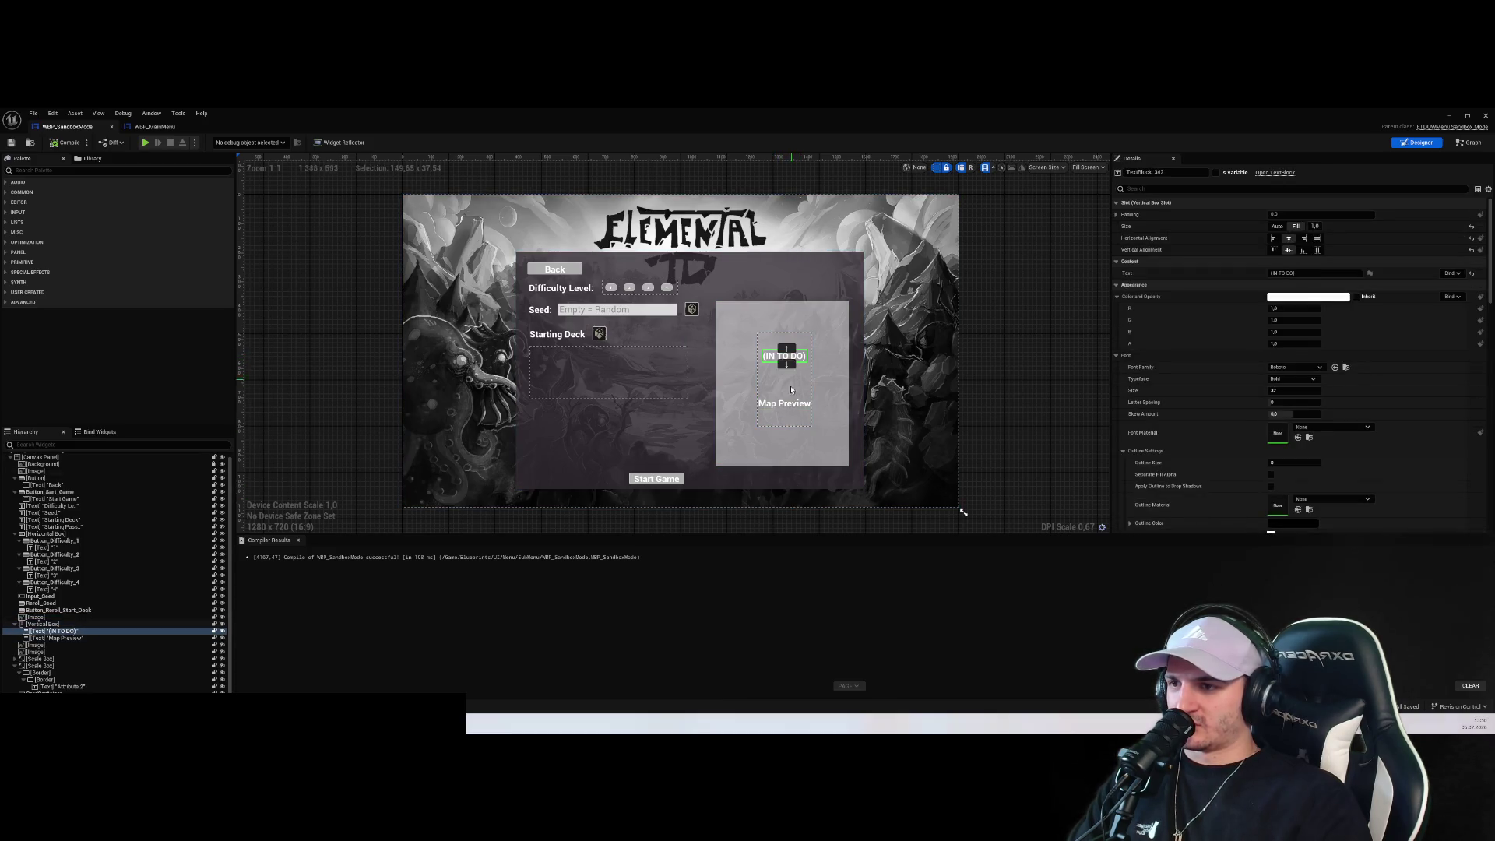
click(680, 350)
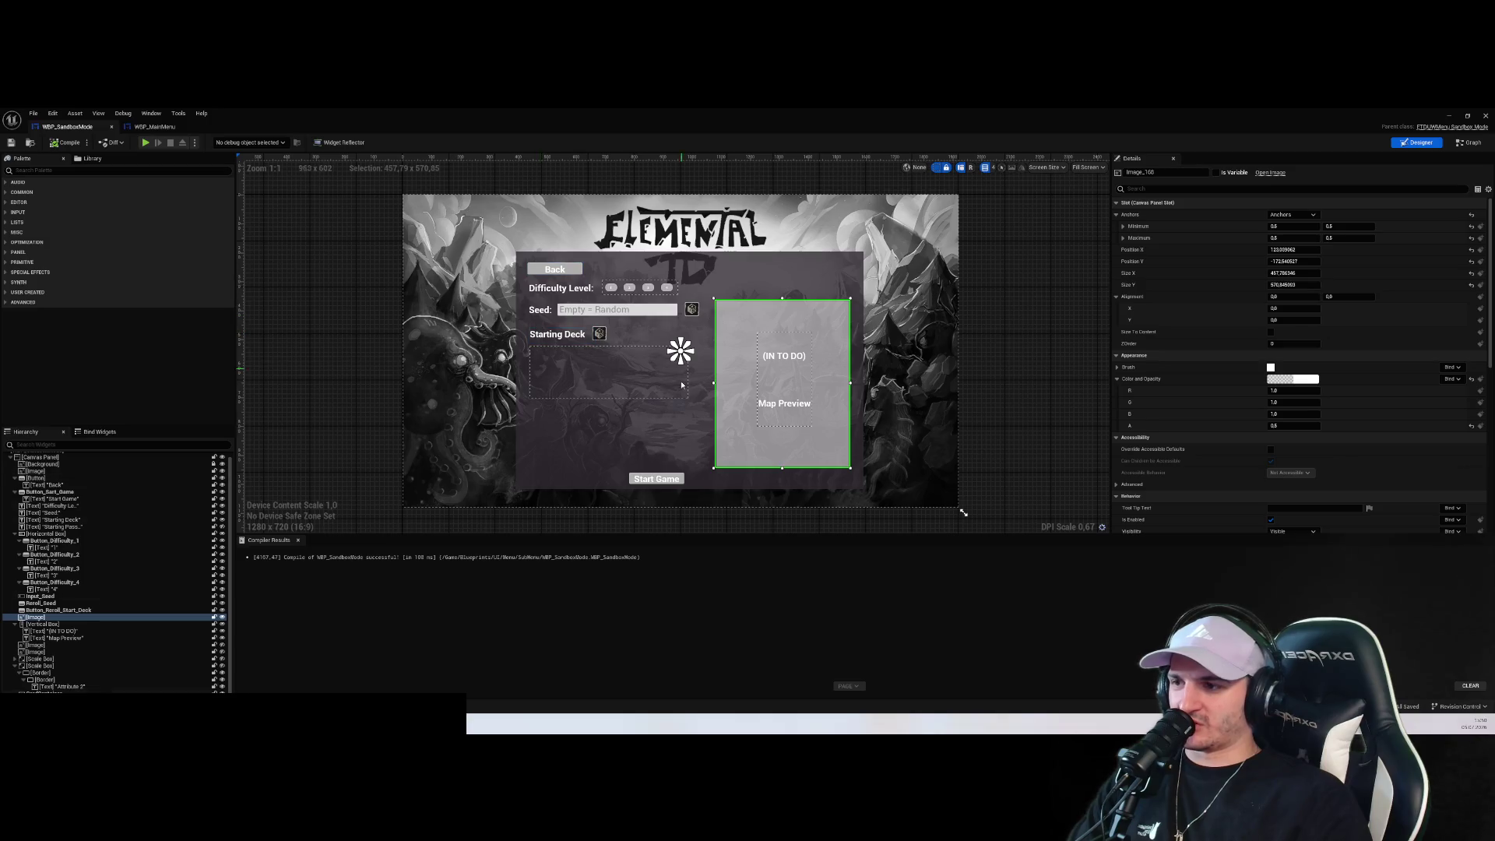
click(591, 366)
click(615, 330)
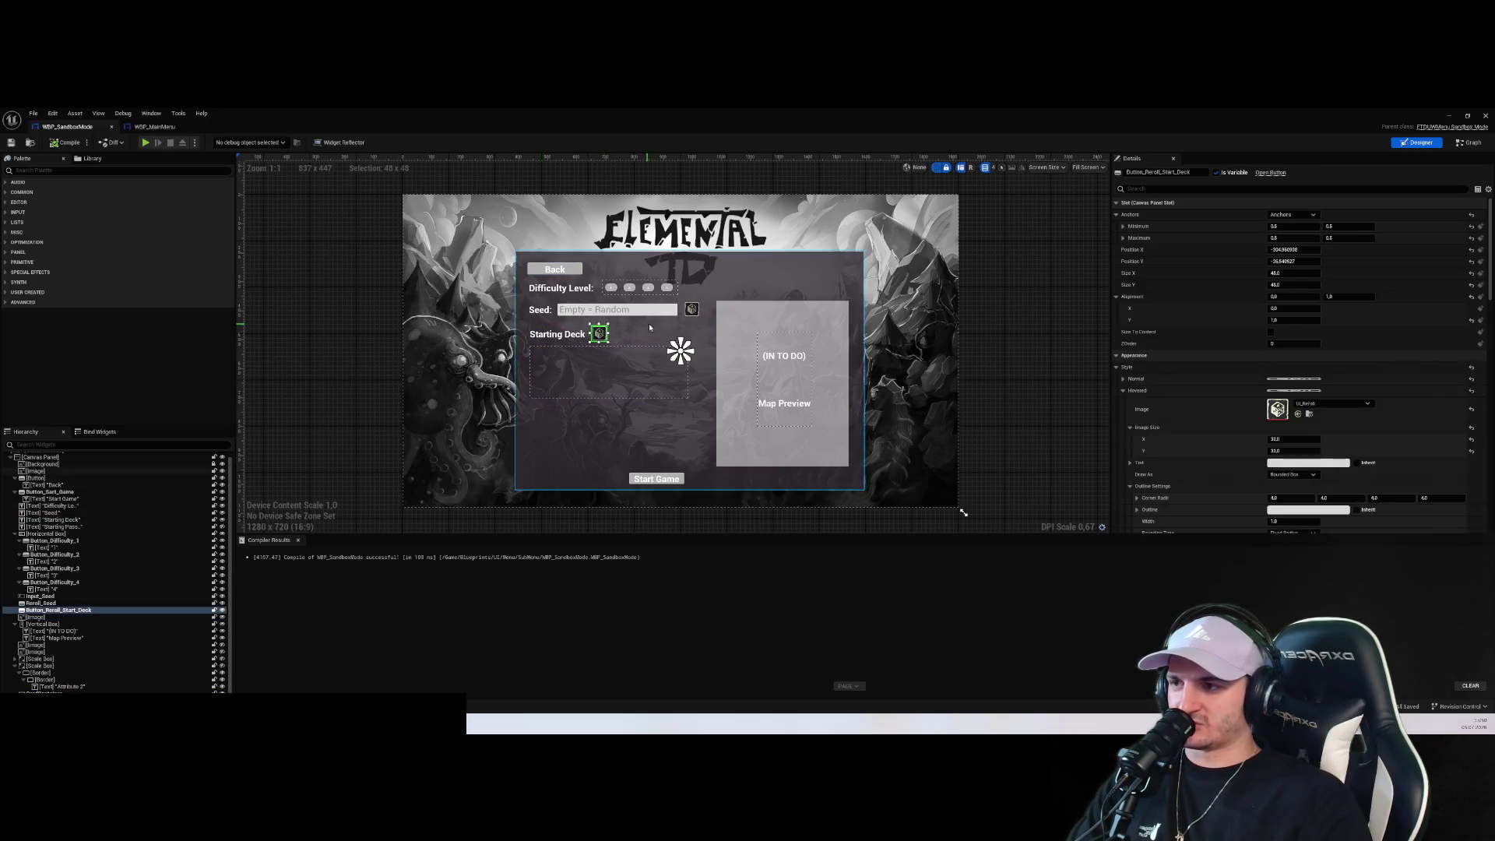
Mark Button_Back as a variable and add its On Clicked event to the graph
click(554, 269)
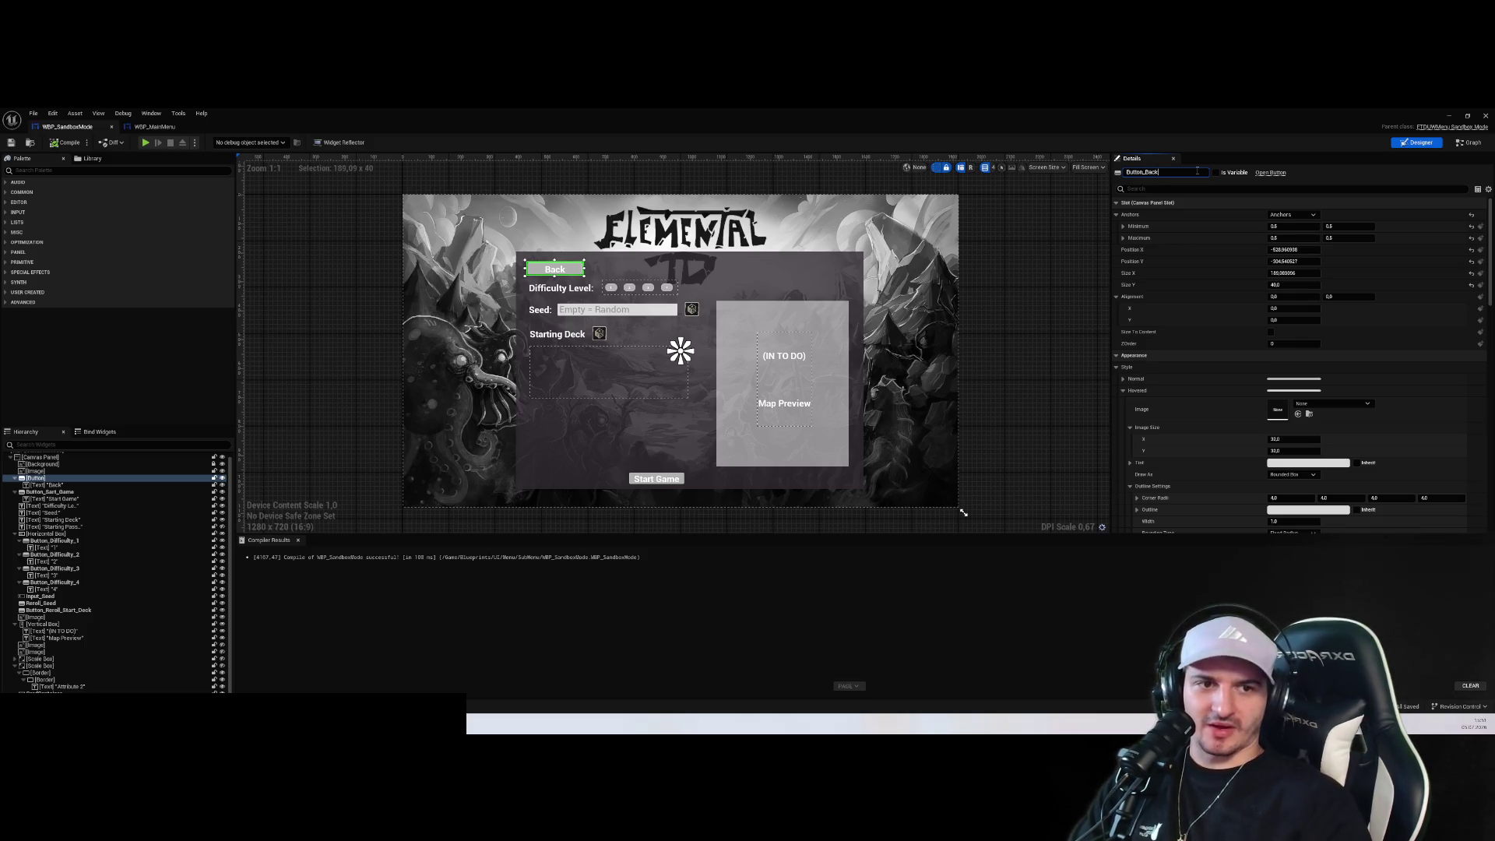
click(1218, 173)
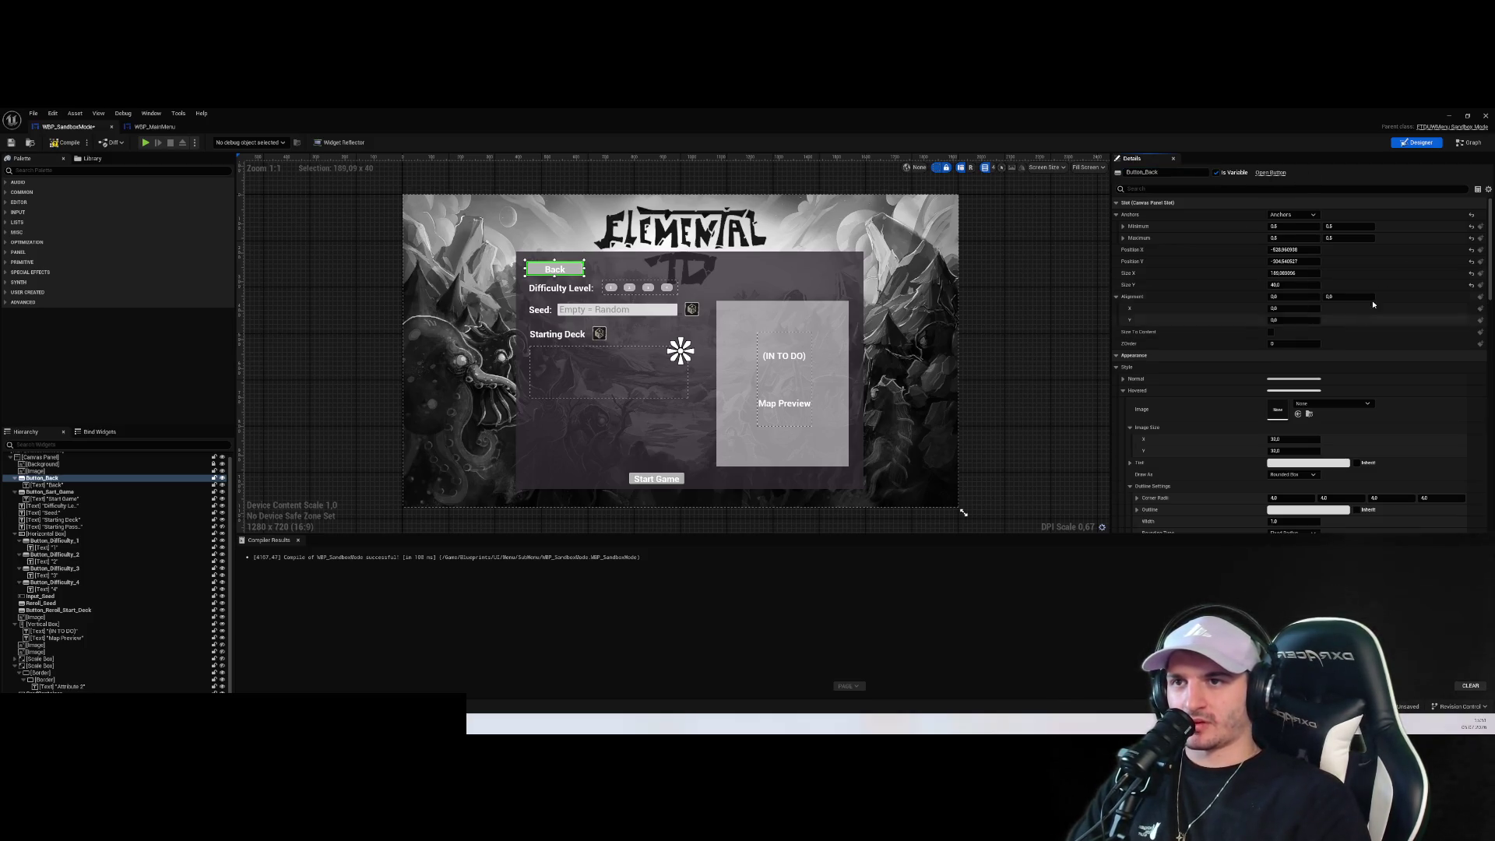
scroll(1453, 501, down, 10)
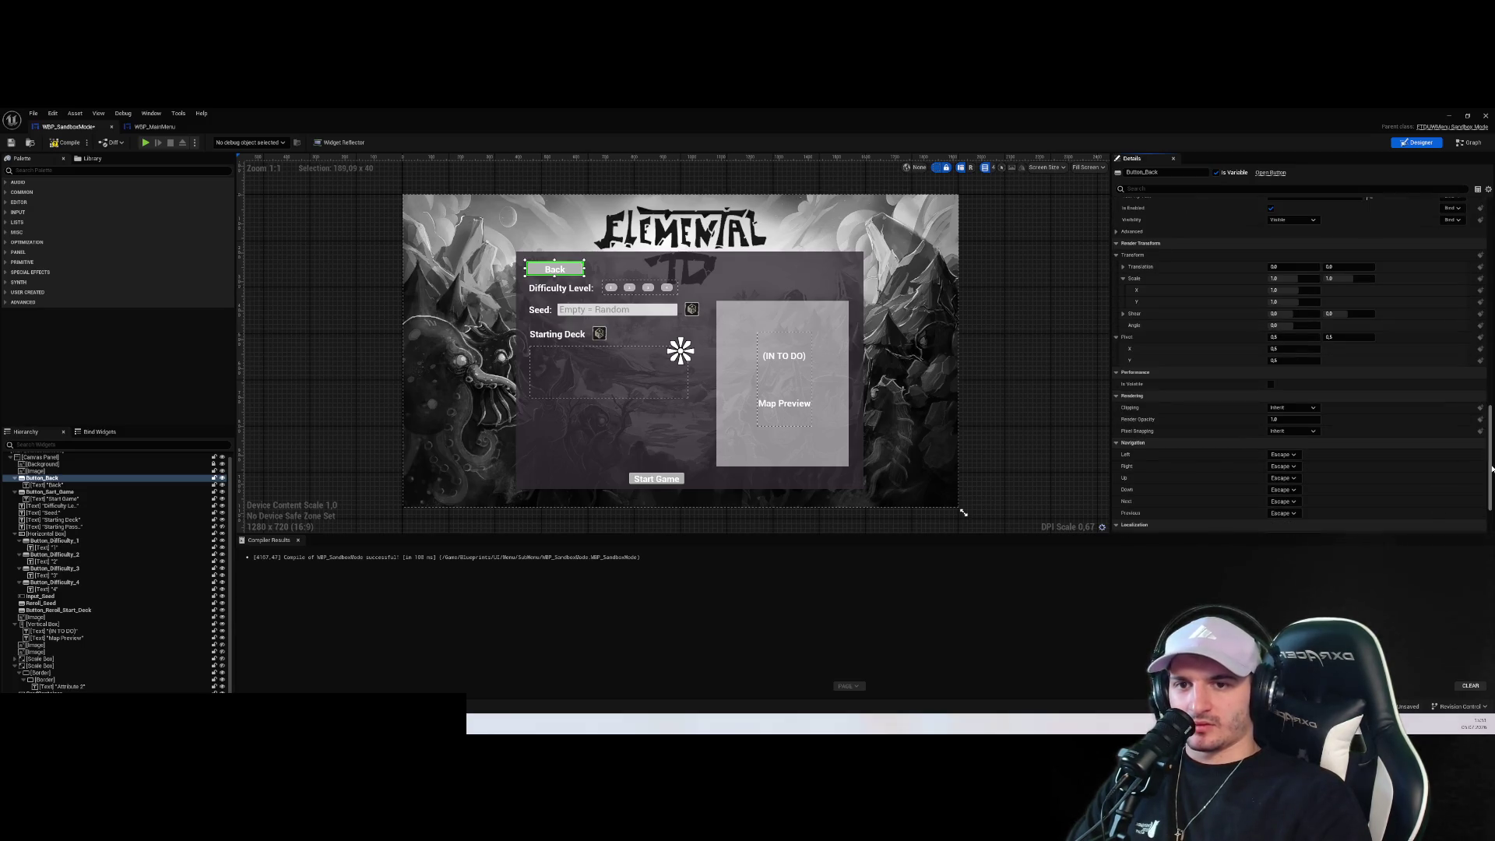
scroll(1453, 502, down, 3)
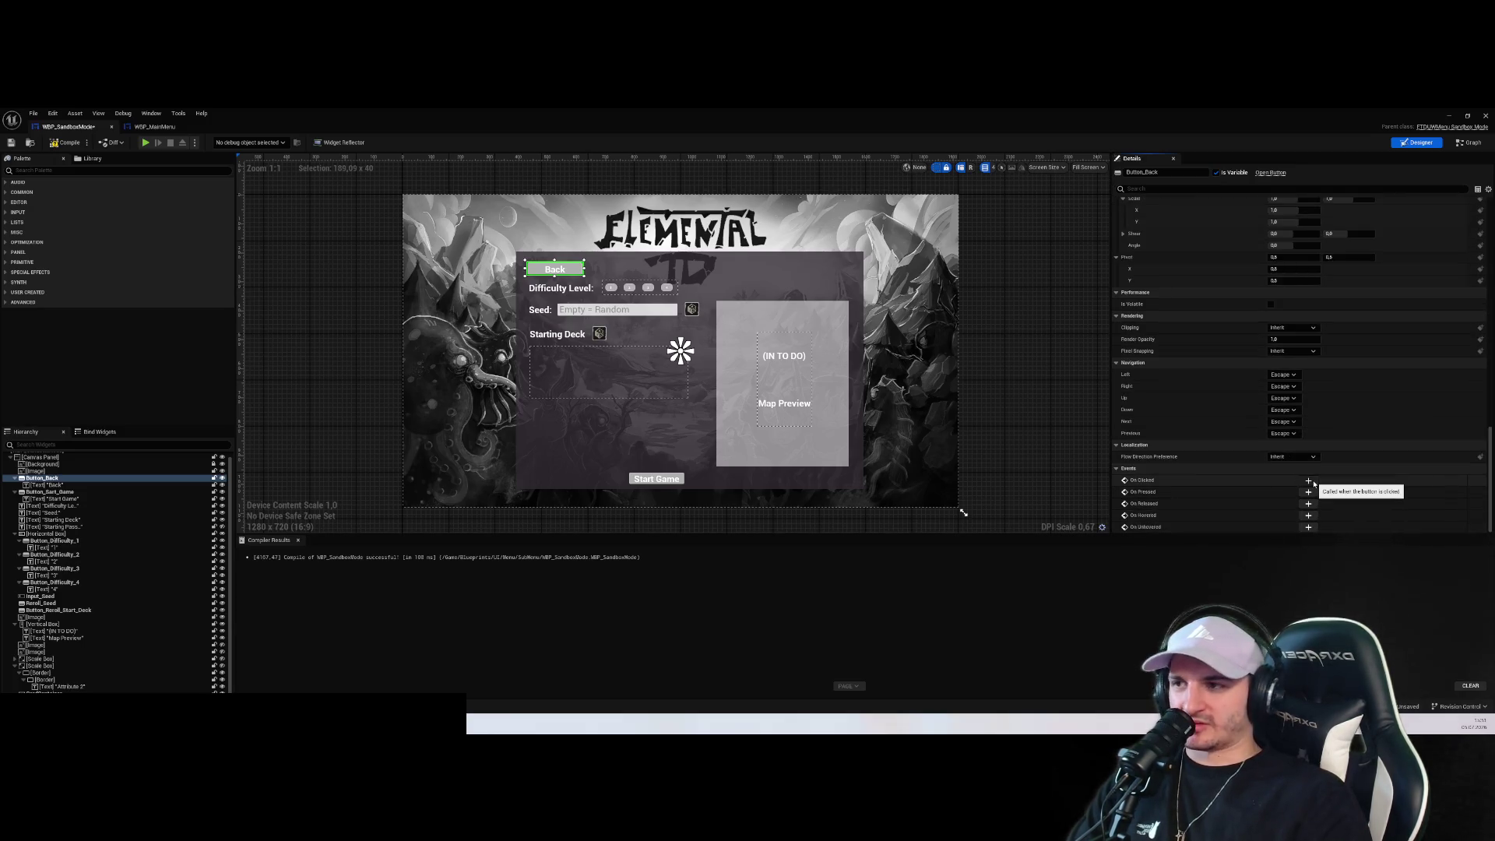
click(1309, 481)
drag(771, 468, 1033, 499)
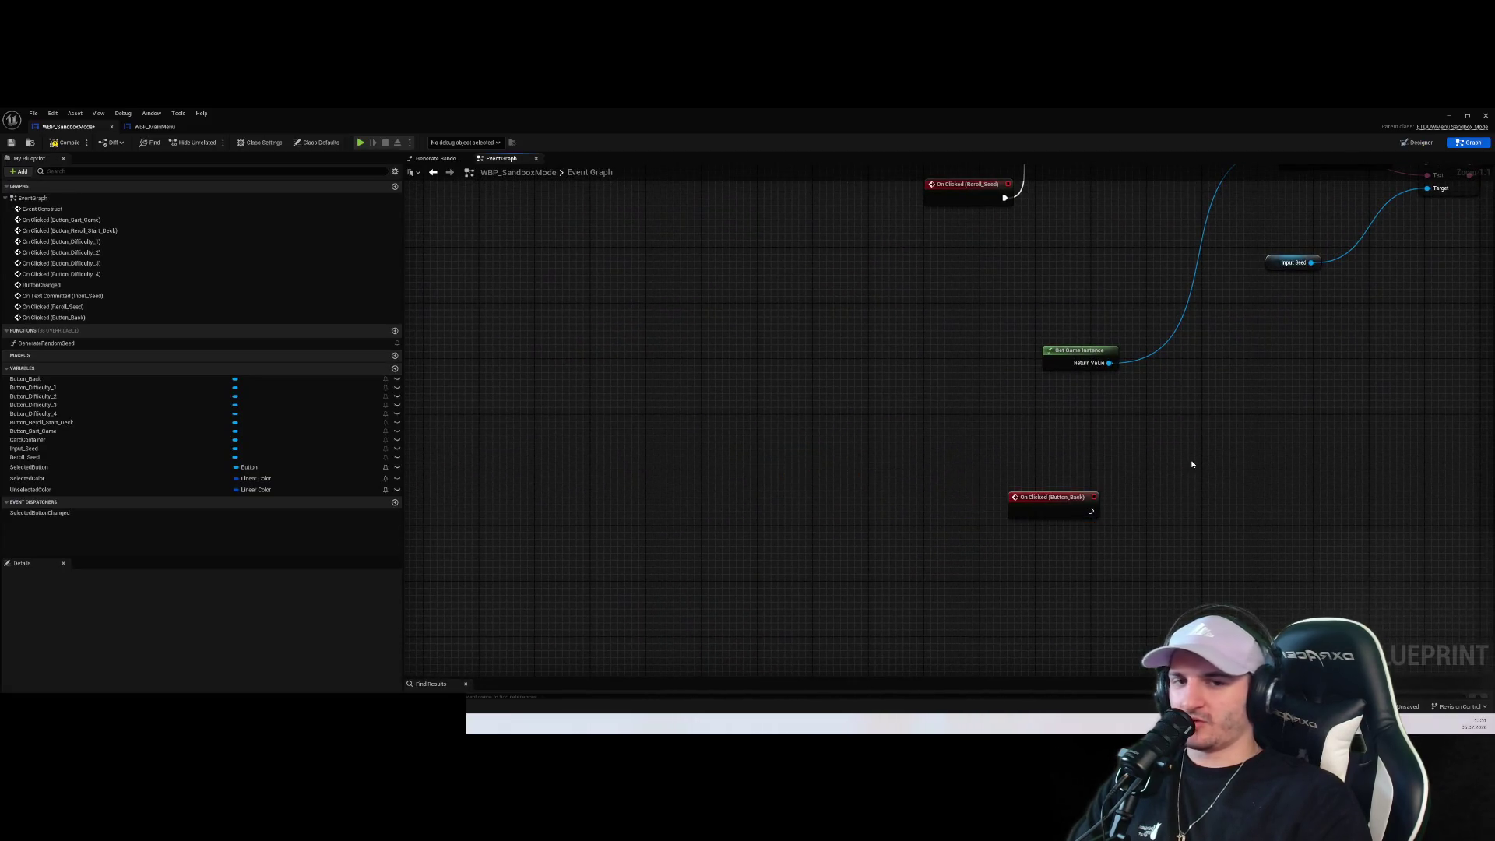
drag(841, 516, 801, 529)
key(ctrl+s)
click(968, 471)
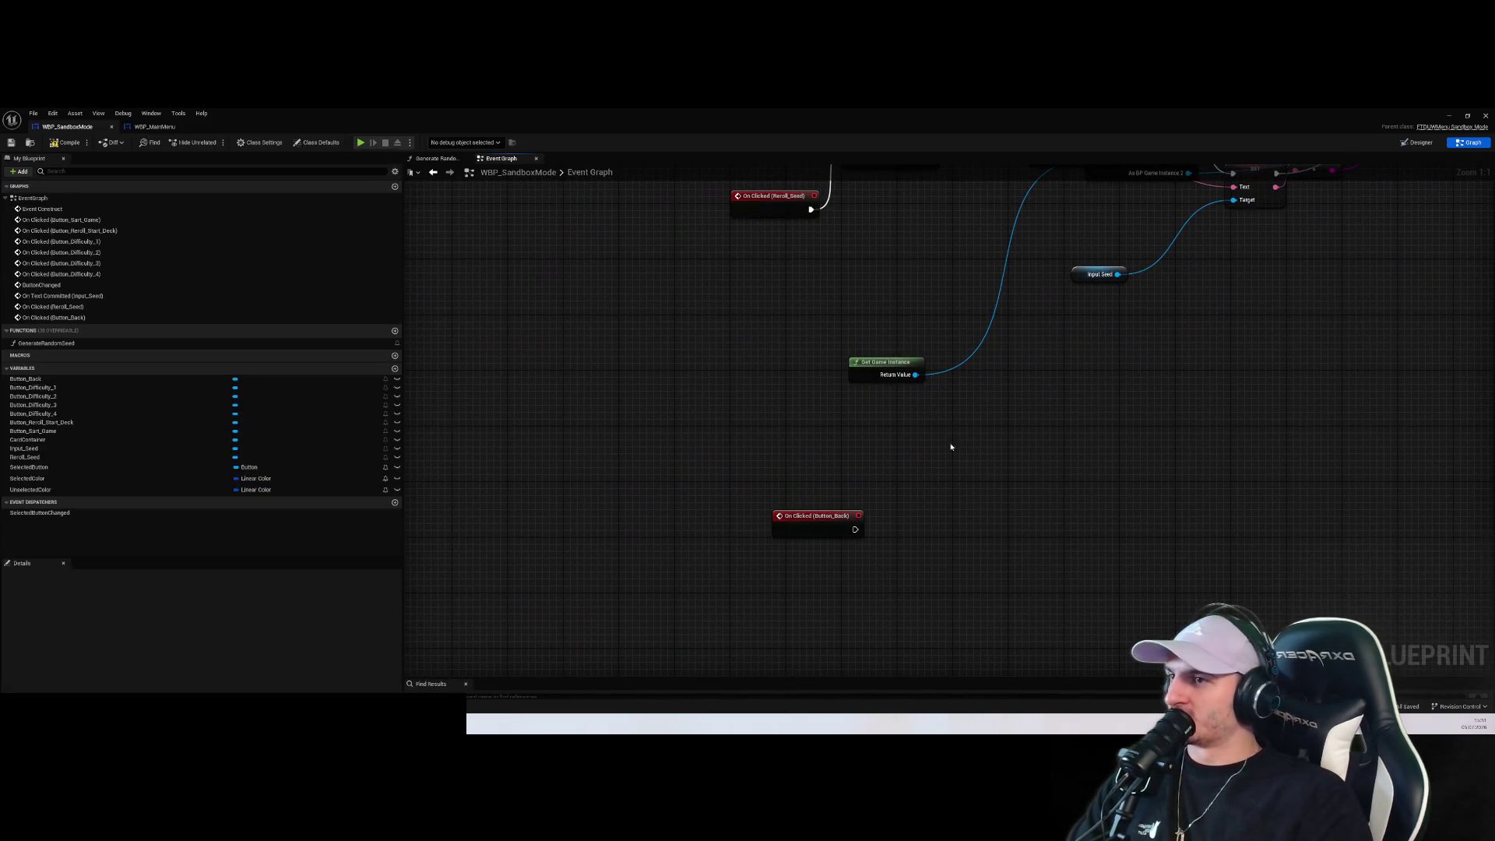
Wire a Remove from Parent node to the Back button's On Clicked event
drag(711, 537, 825, 521)
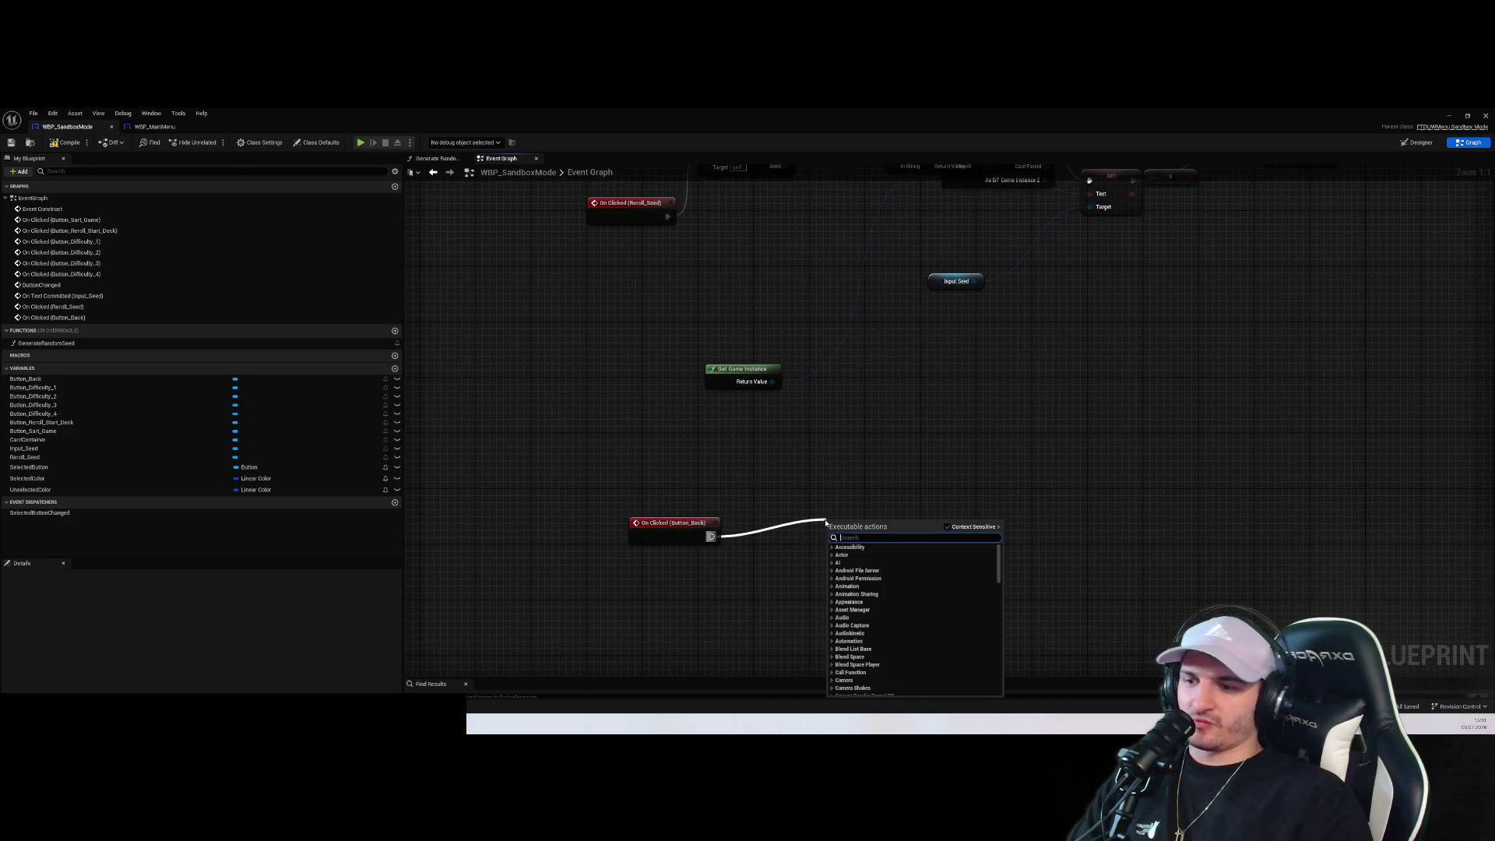
text(remove)
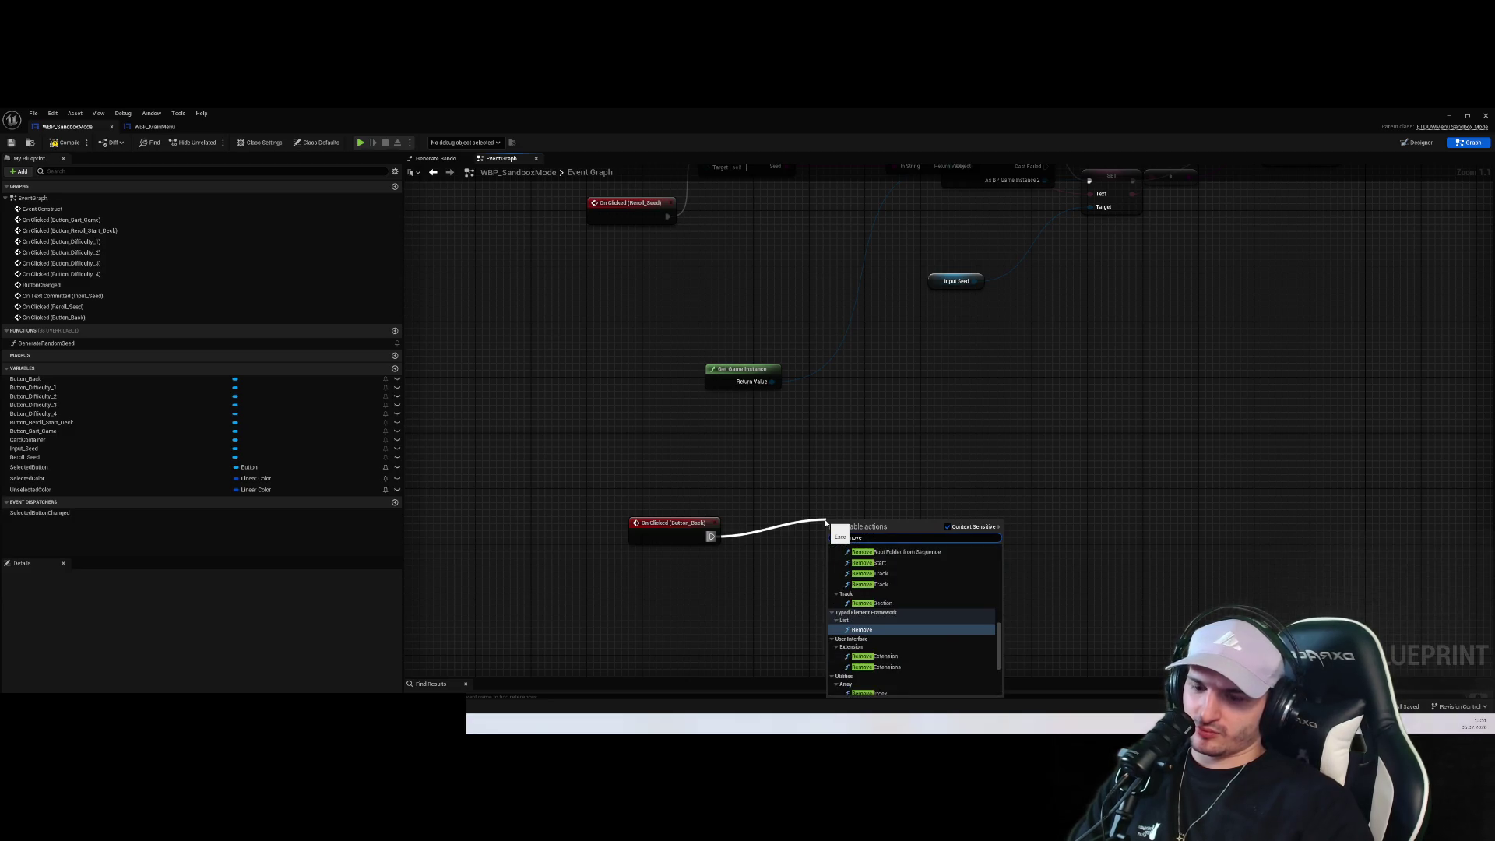
text( pare)
key(Return)
mouse_move(856, 515)
mouse_down()
mouse_move(804, 562)
mouse_move(798, 490)
mouse_move(871, 487)
mouse_up()
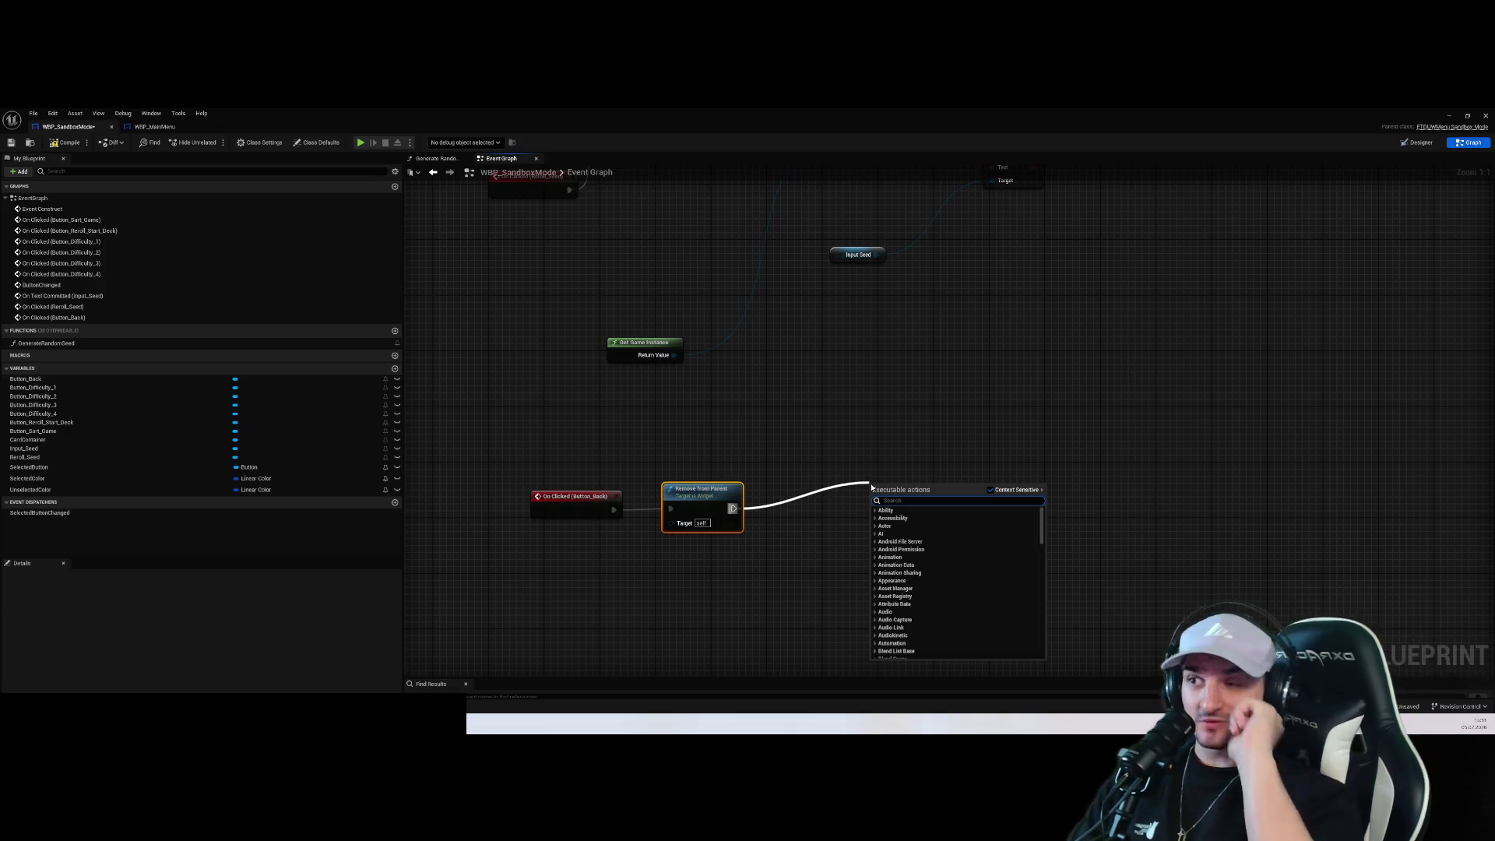
click(884, 441)
scroll(919, 362, down, 5)
scroll(892, 490, up, 5)
Bring WBP_MainMenu's Create Widget and Add to Viewport nodes into the sandbox graph
drag(465, 268, 662, 366)
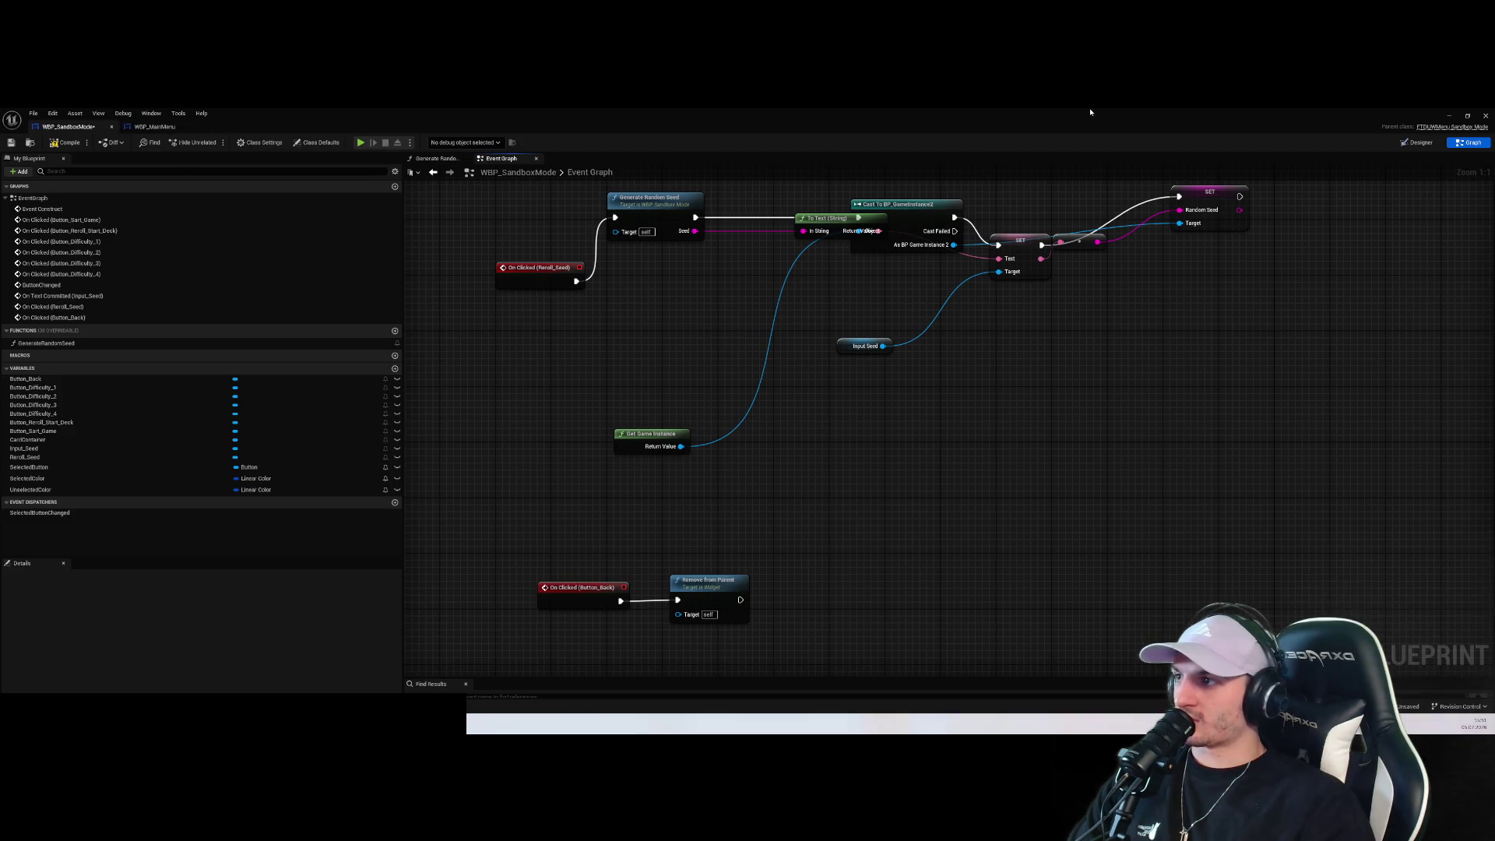
click(1450, 115)
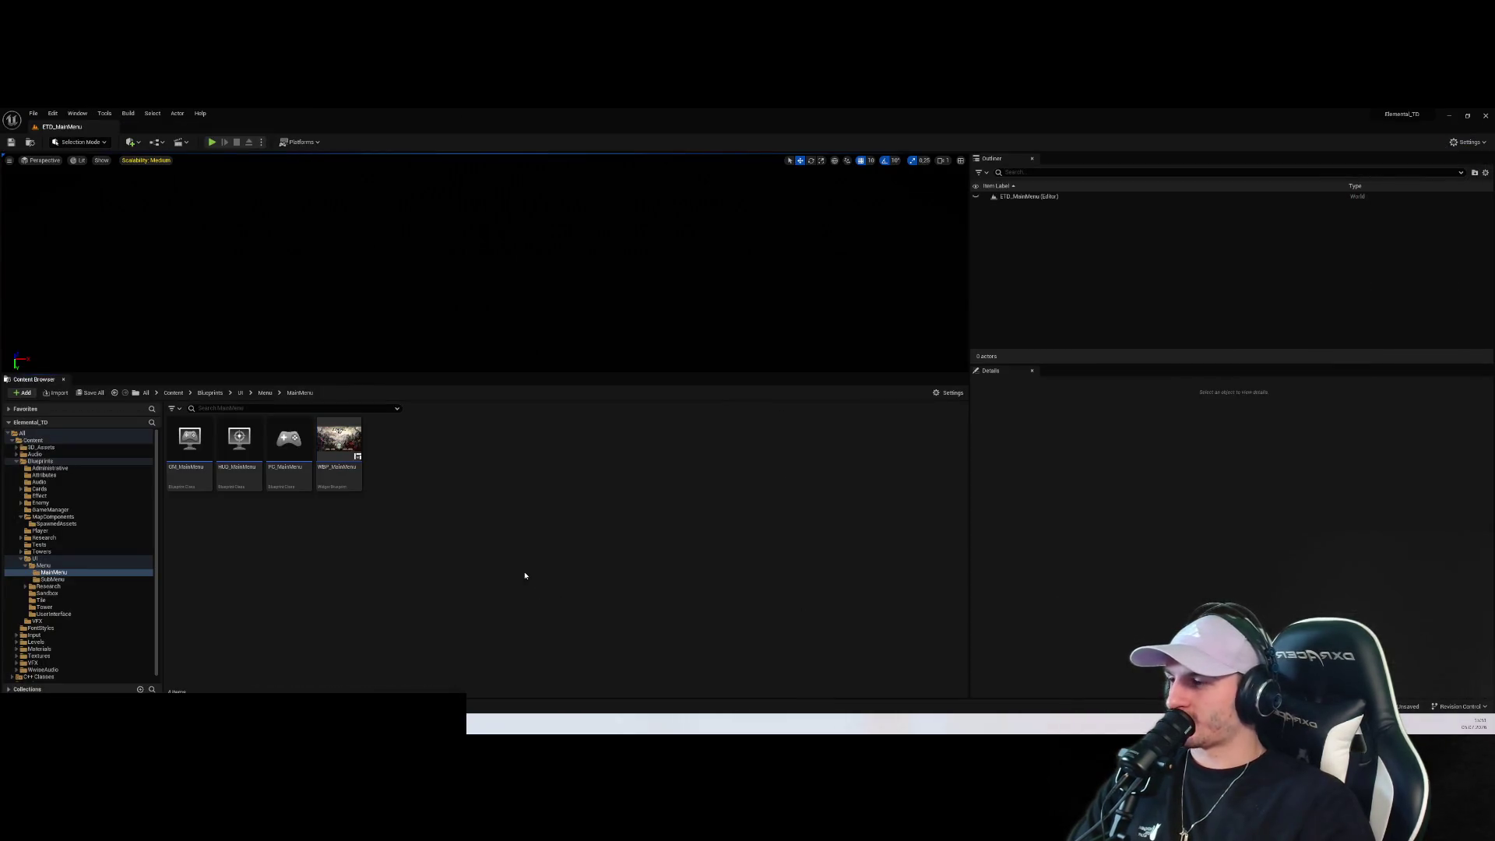
double_click(335, 440)
scroll(779, 379, up, 4)
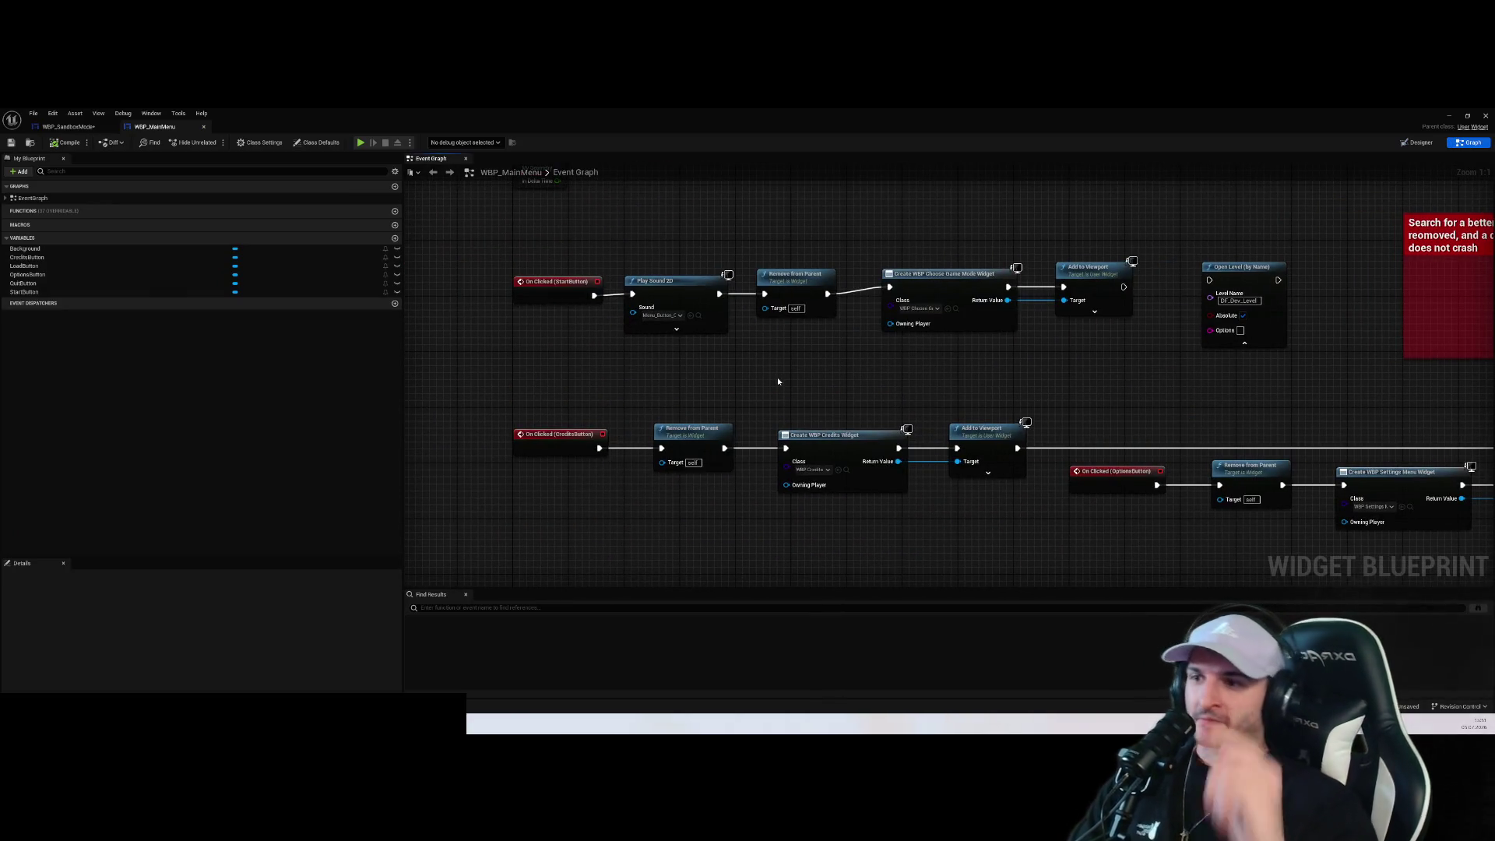
drag(987, 531, 793, 420)
click(69, 126)
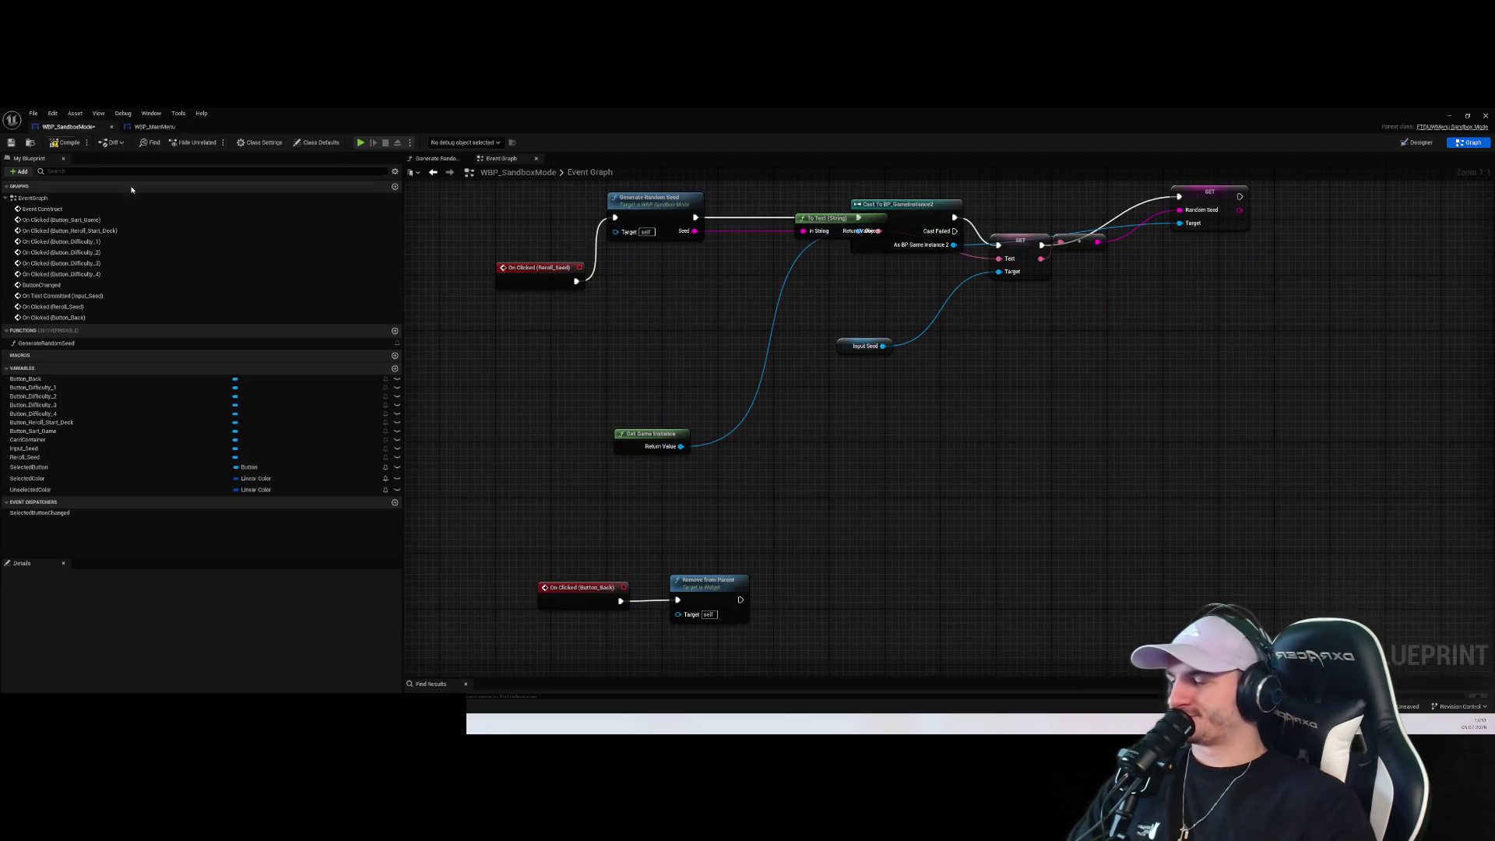
key(ctrl+v)
Chain Remove from Parent into Create Widget (WBP_ChooseGameMode), save, compile and play-test
drag(720, 485, 823, 502)
click(813, 493)
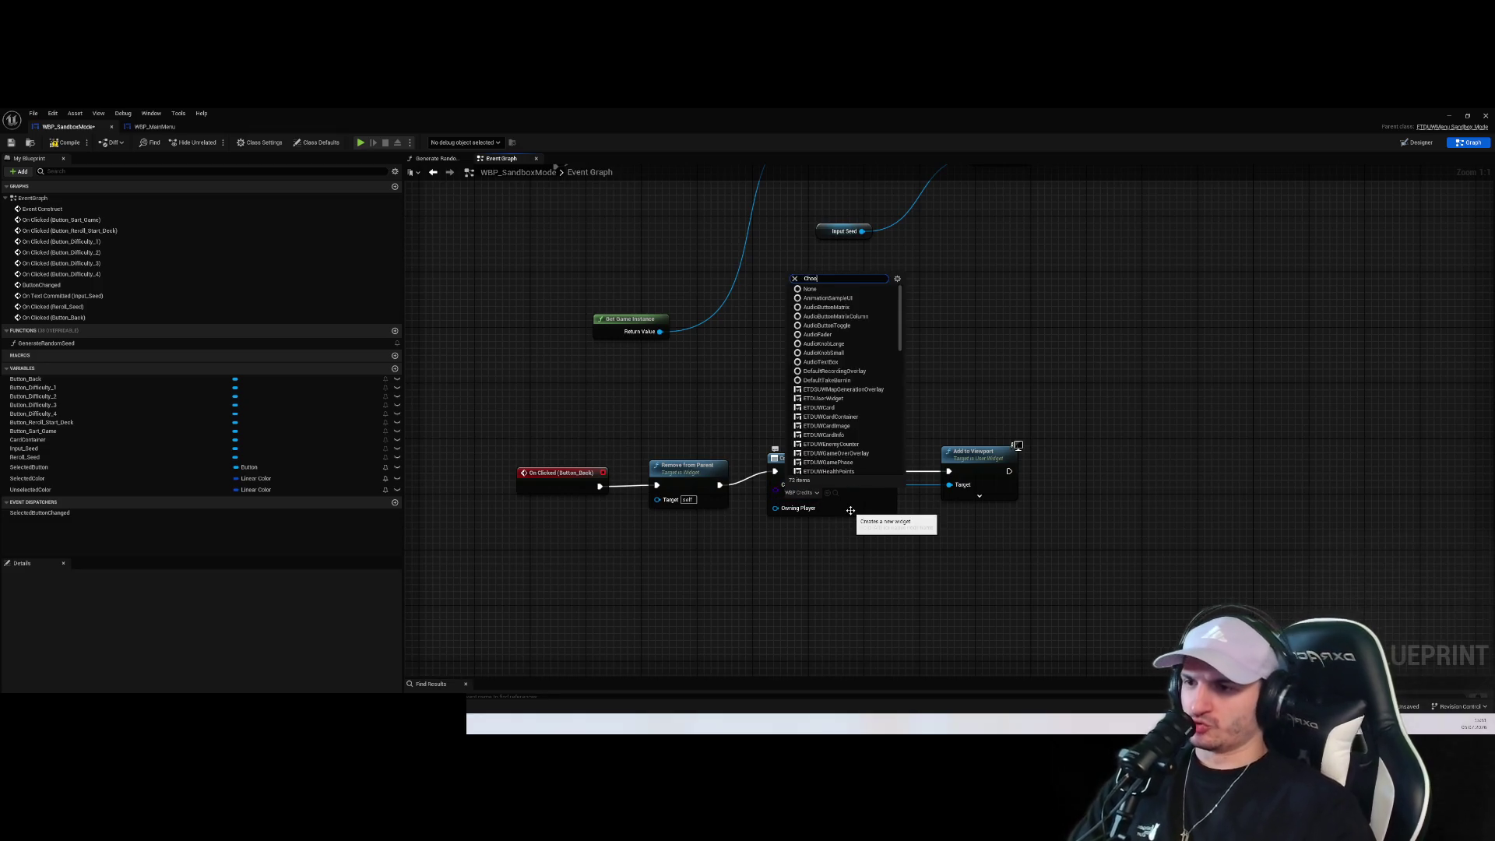
text(s)
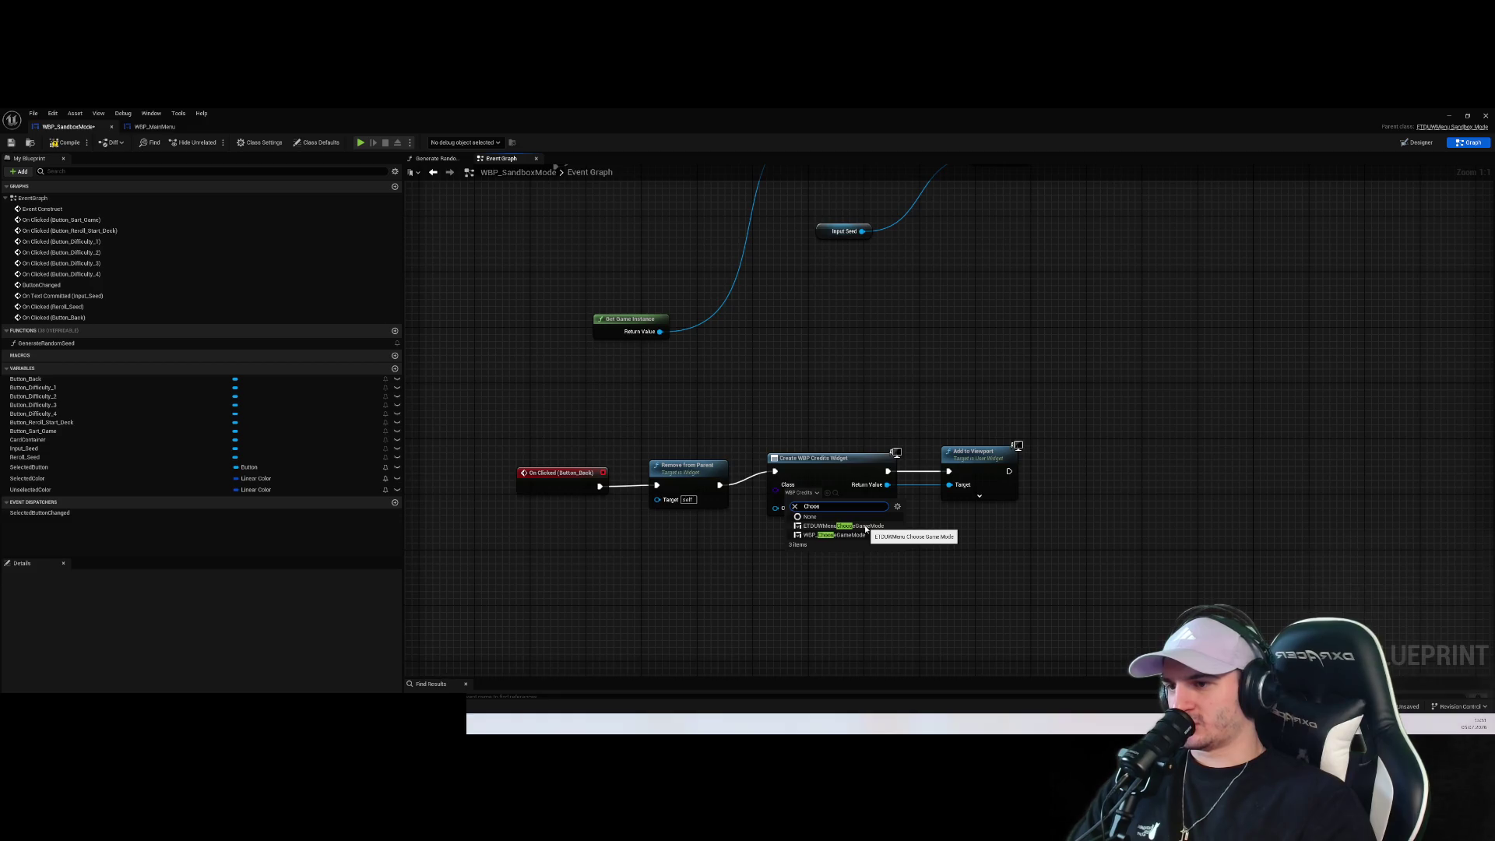
click(849, 535)
key(ctrl+s)
click(66, 143)
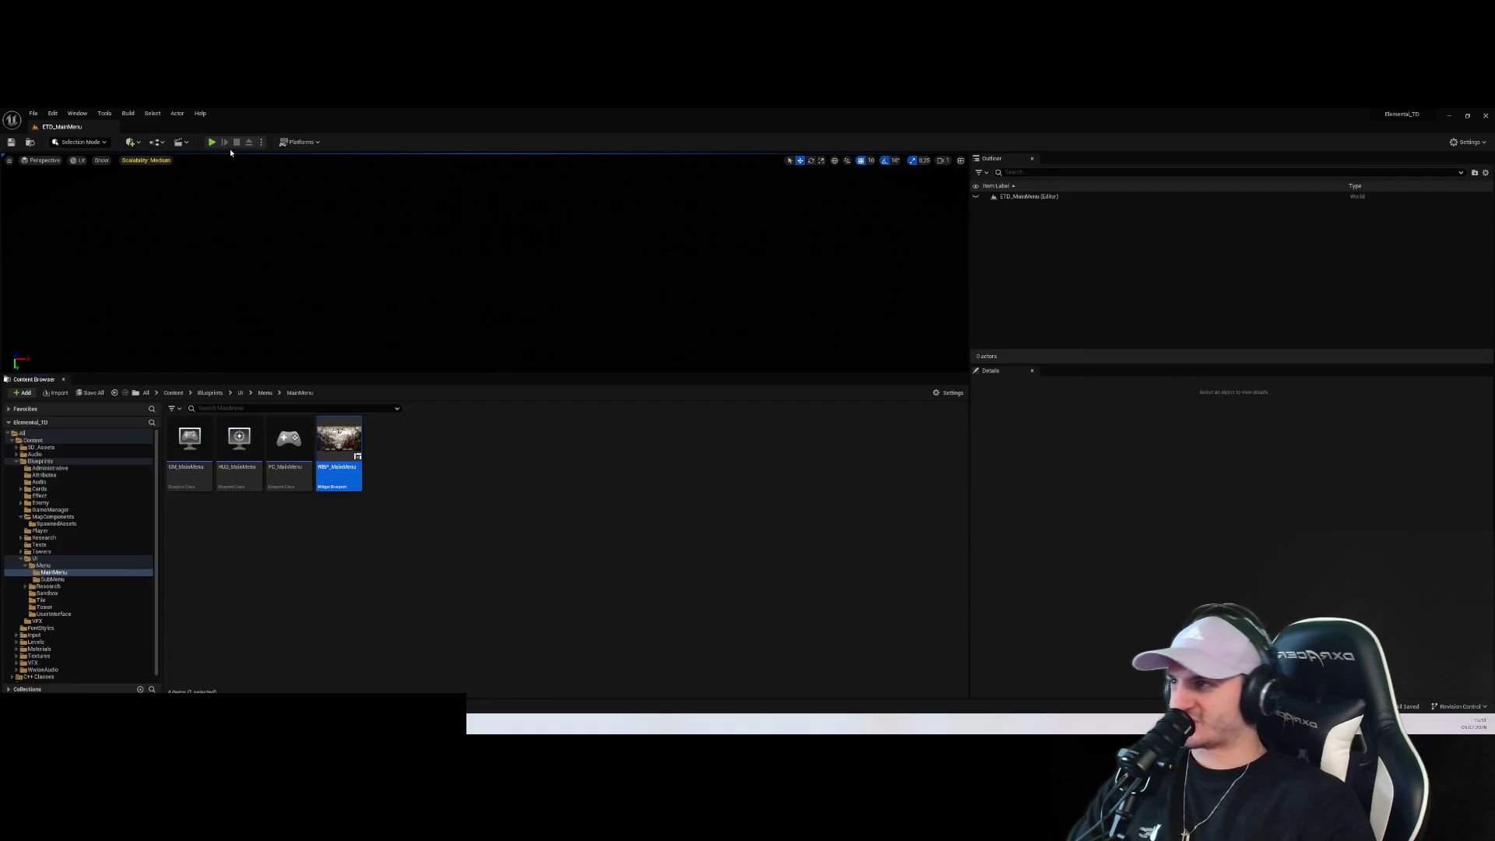
click(218, 143)
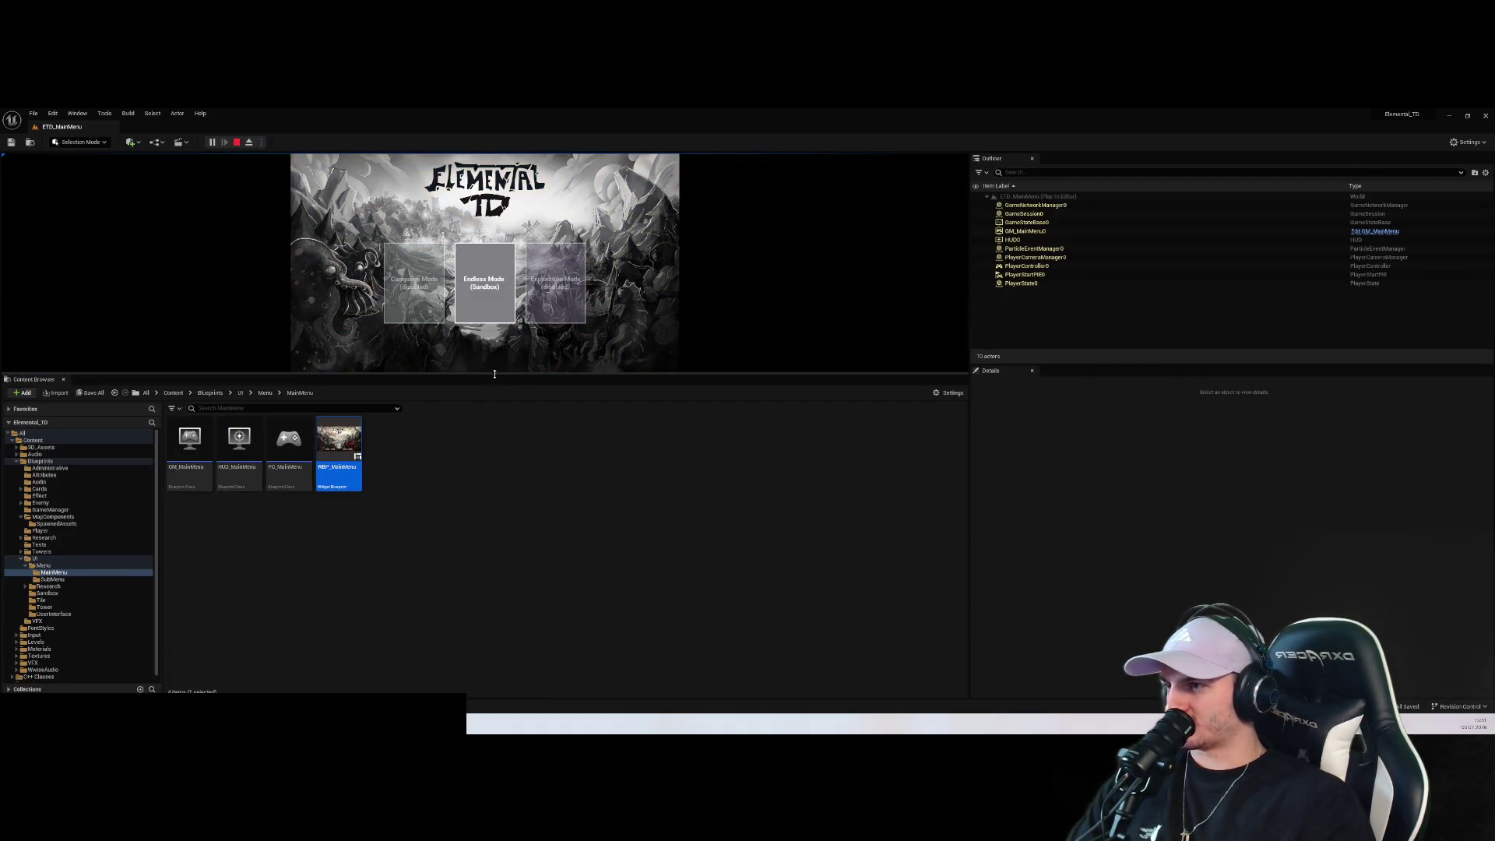
Test Endless Mode then Back three times, stop with Esc, and open WBP_MainMenu
drag(498, 379, 498, 586)
click(484, 436)
click(311, 255)
click(482, 461)
click(312, 256)
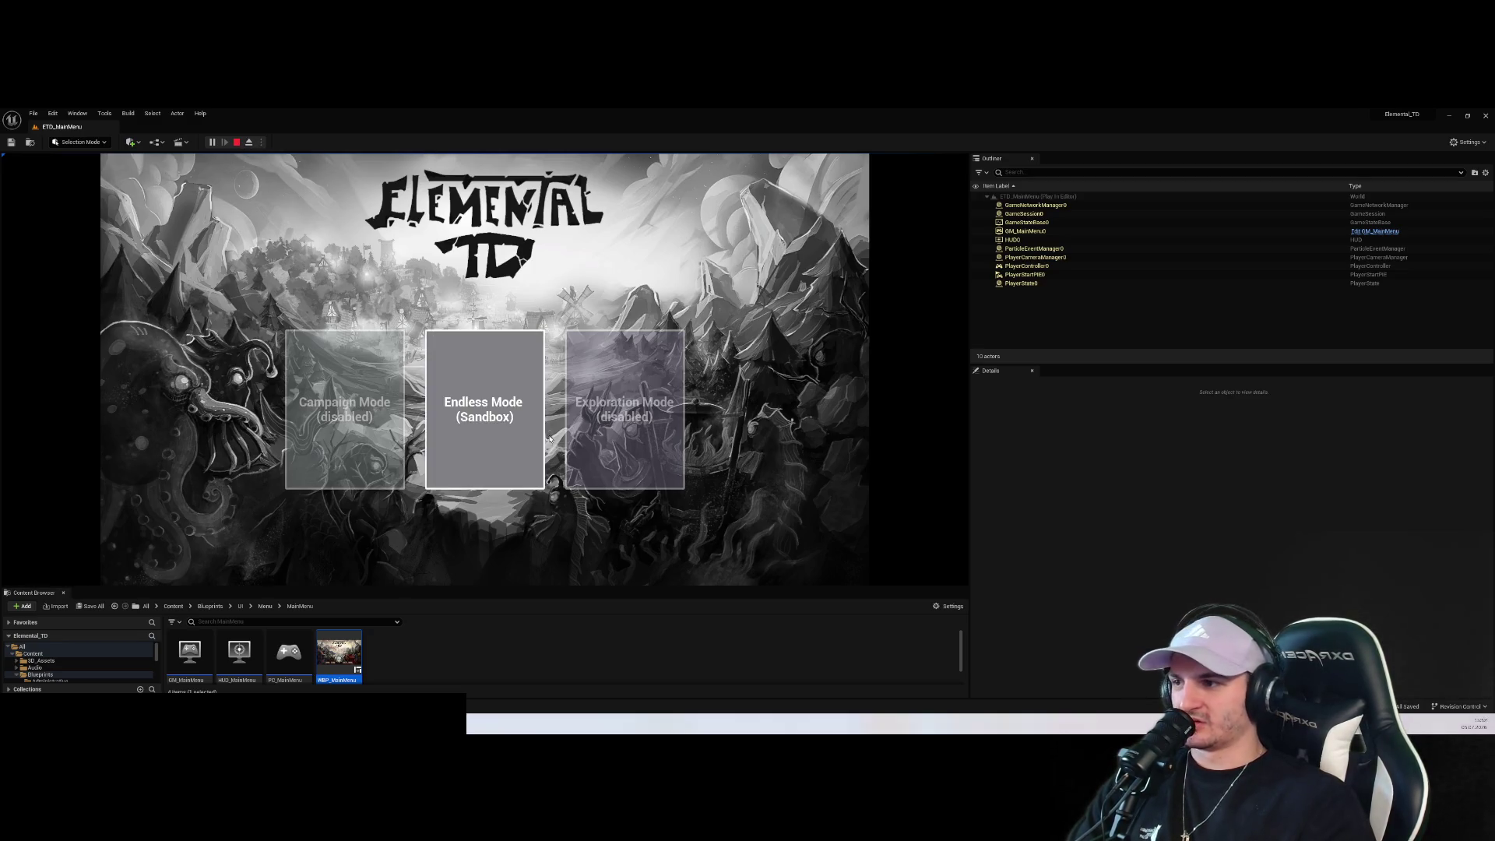
click(448, 350)
click(296, 252)
key(Escape)
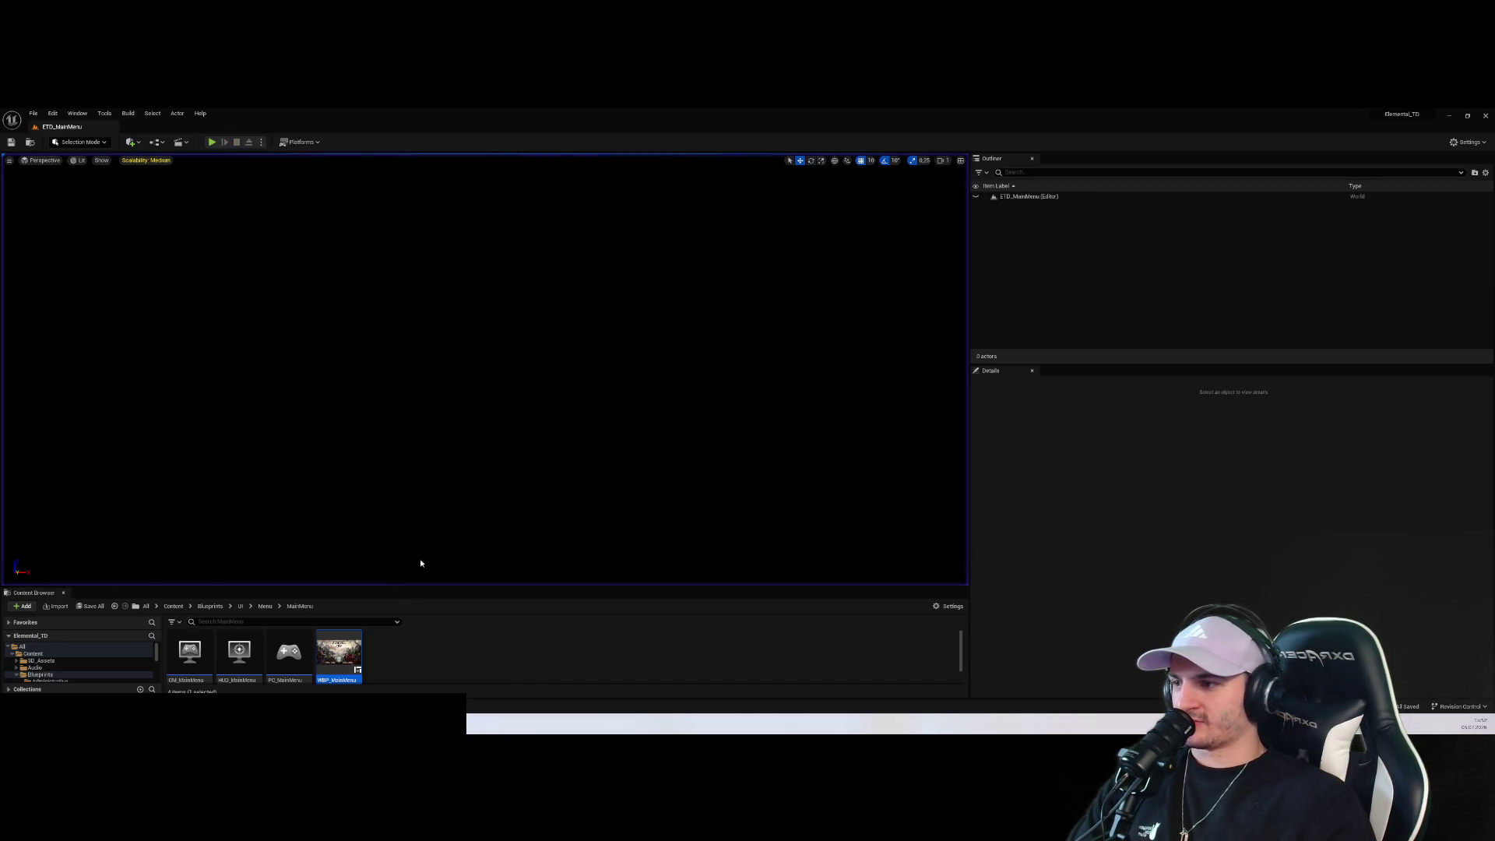
double_click(339, 654)
Open WBP_ChooseGameMode from the Menu > SubMenu folder
scroll(782, 507, down, 3)
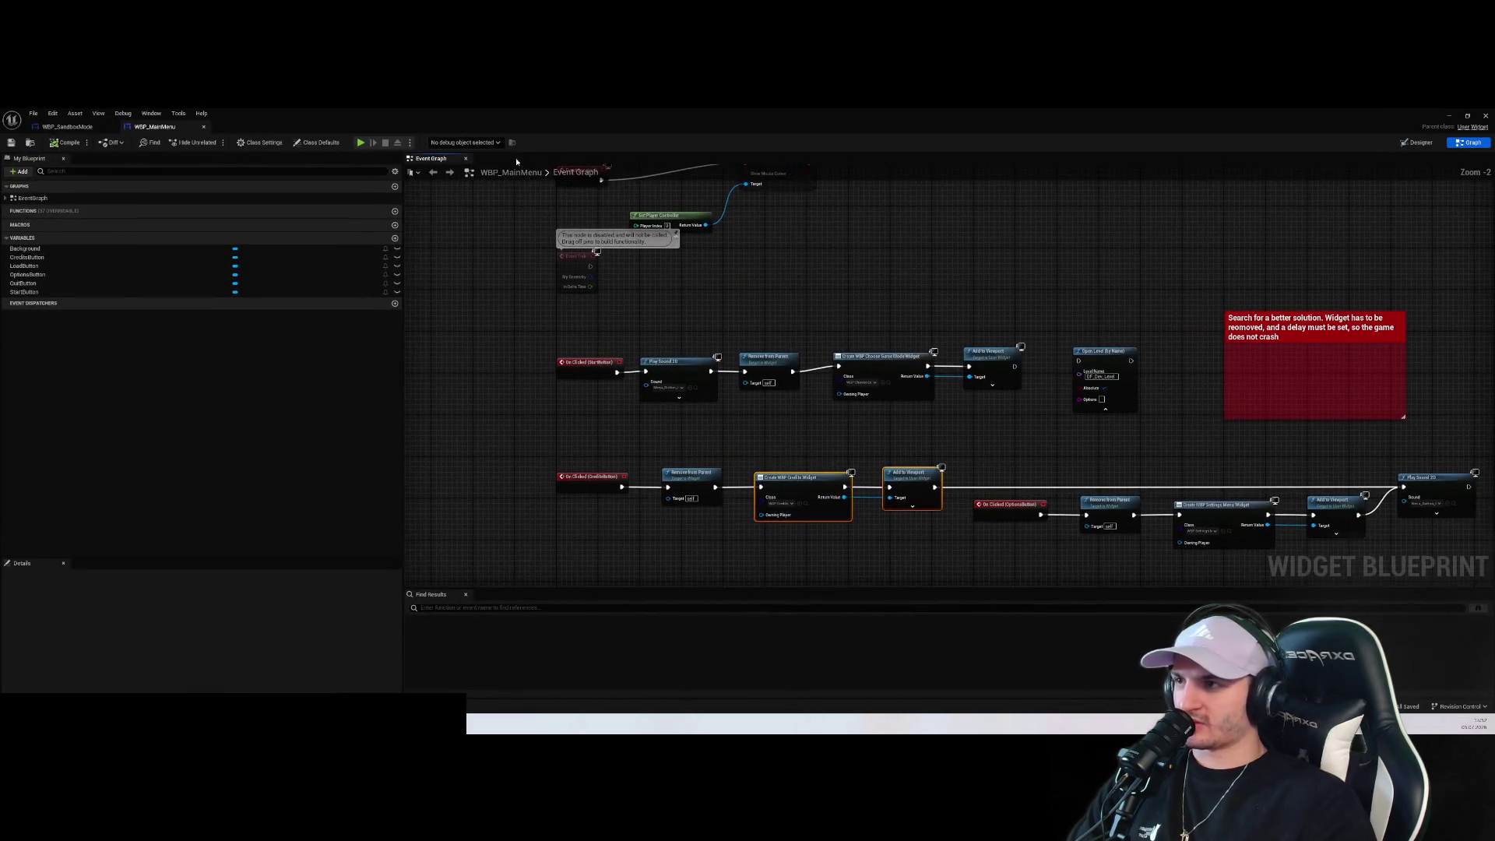
click(1418, 142)
click(1486, 116)
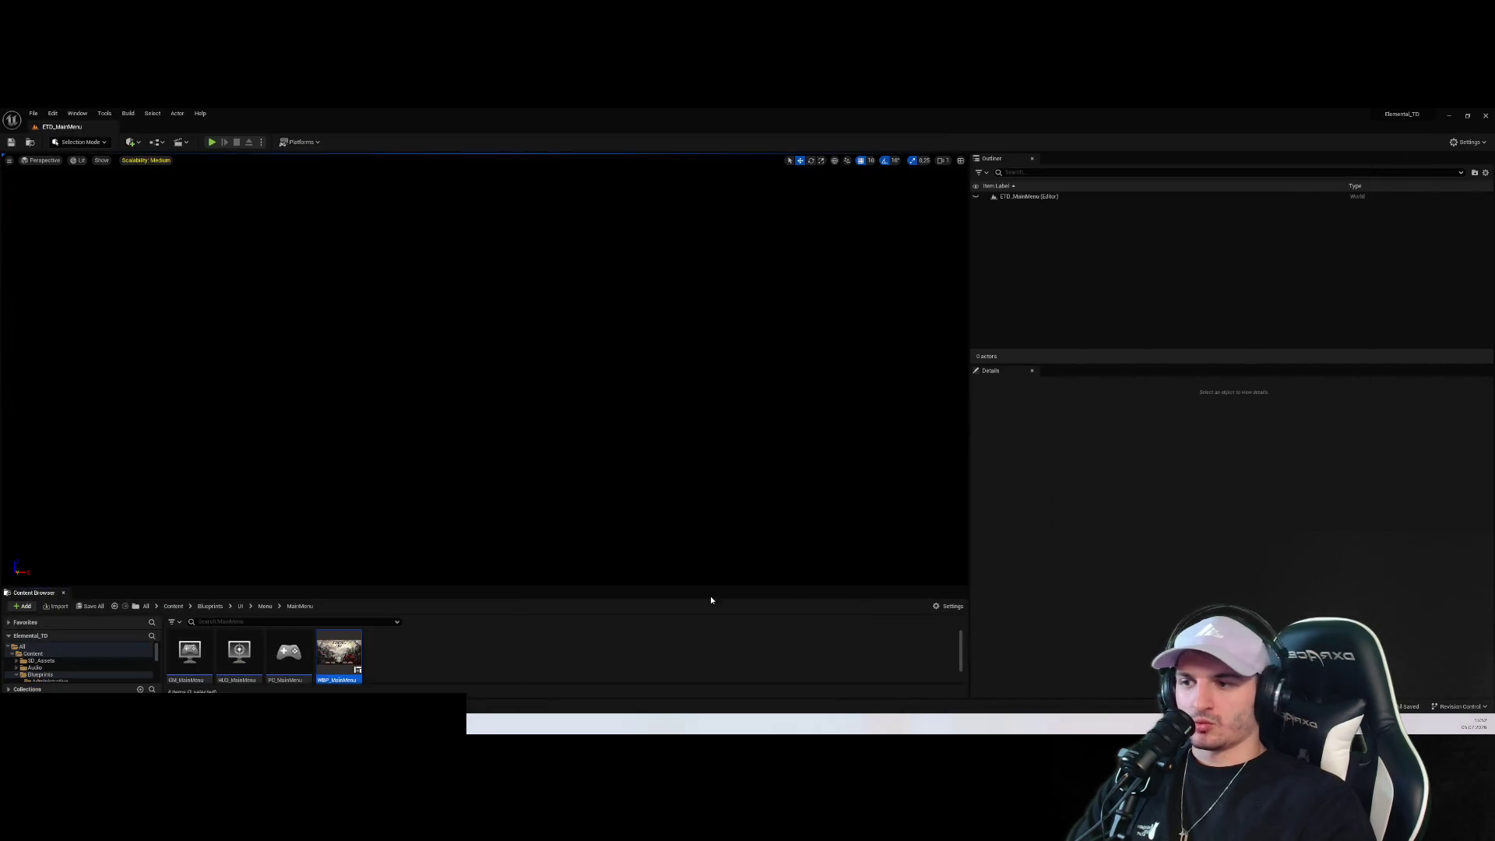
drag(715, 587, 759, 421)
click(745, 578)
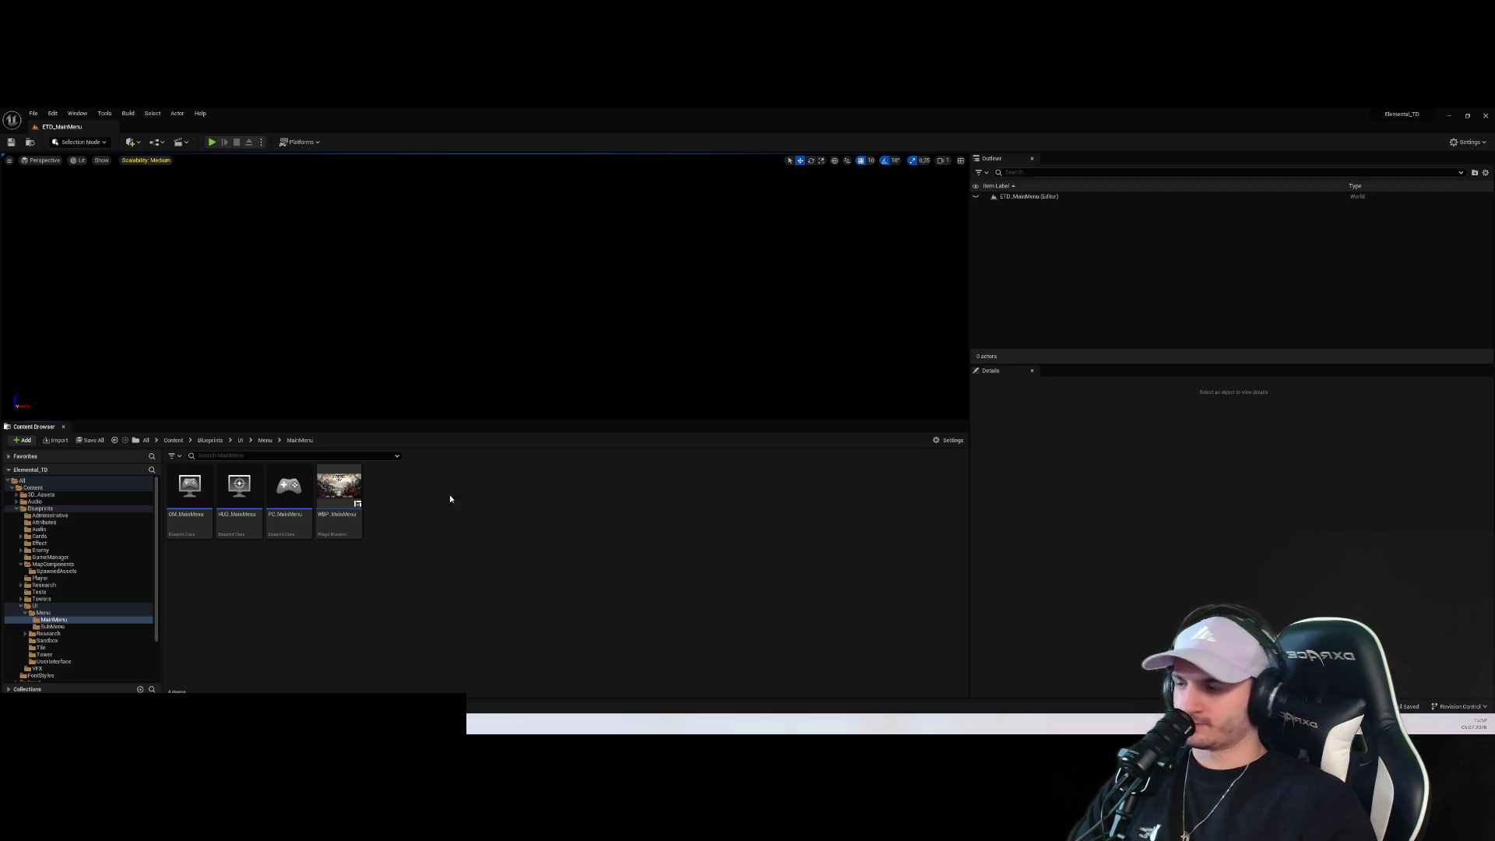
click(339, 489)
click(45, 614)
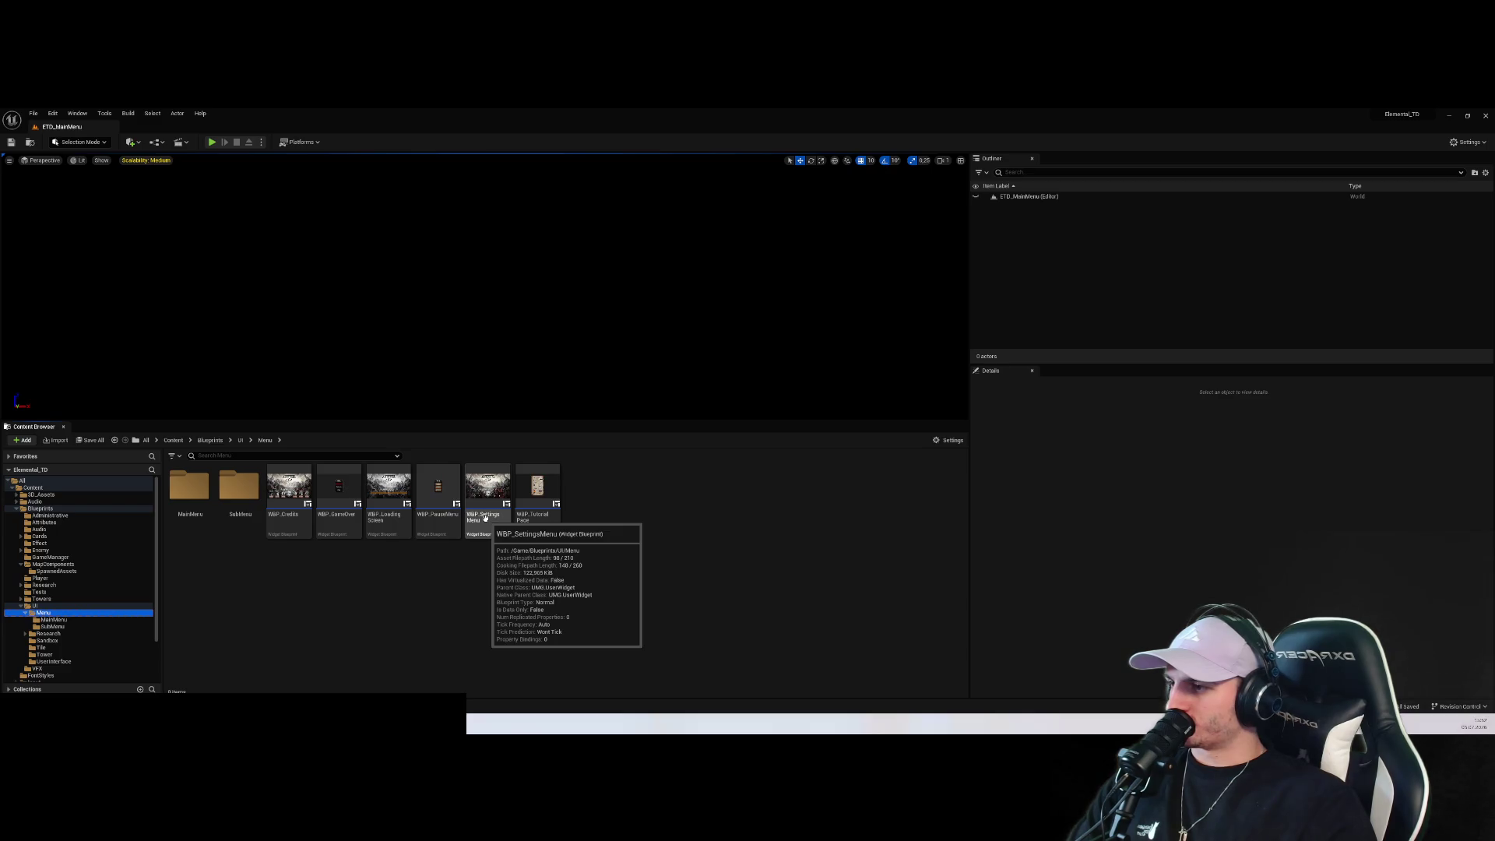
double_click(239, 489)
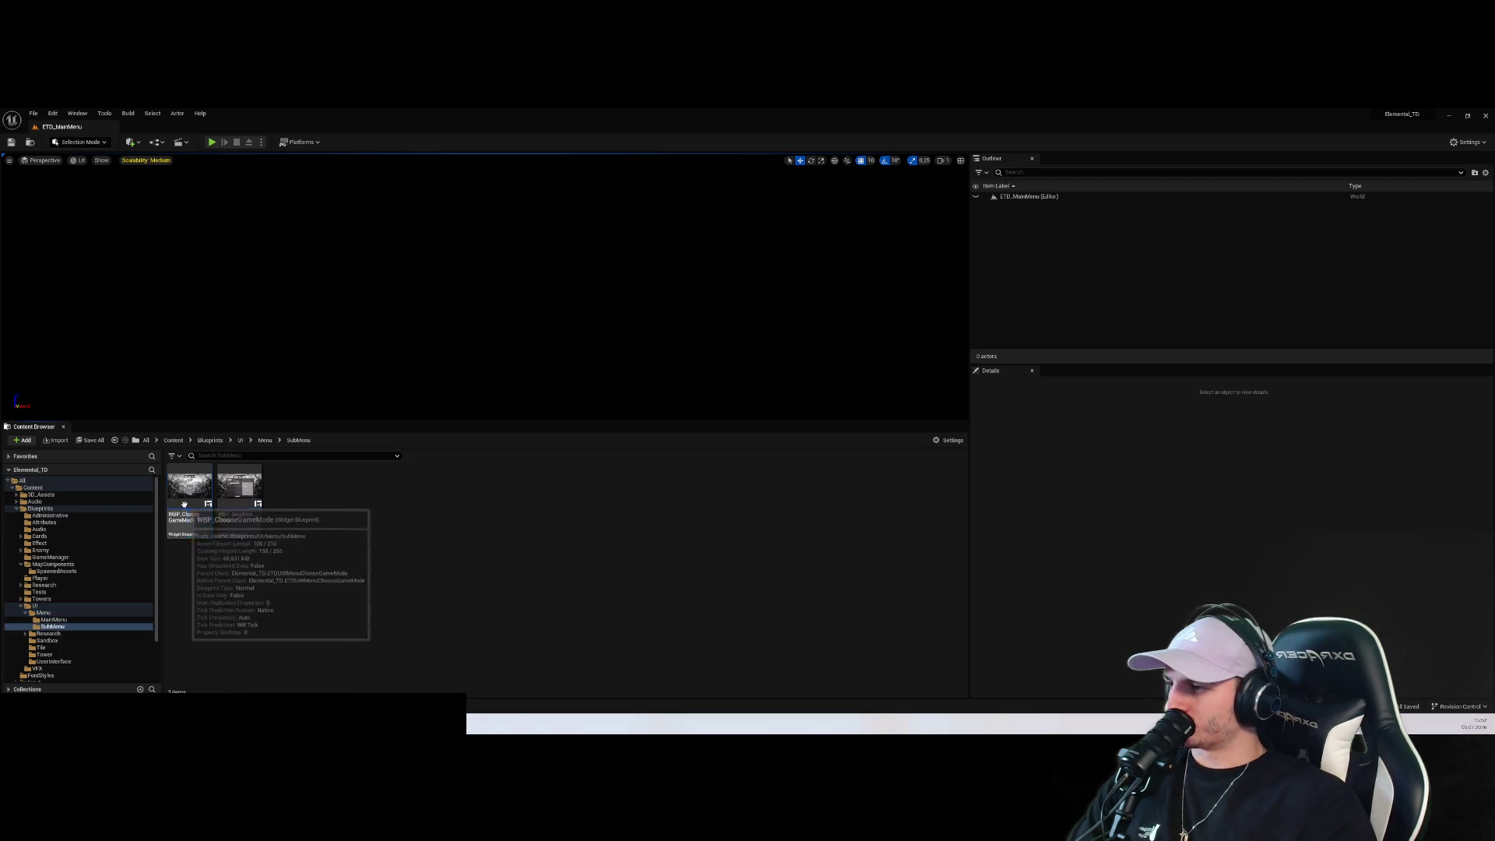
double_click(191, 489)
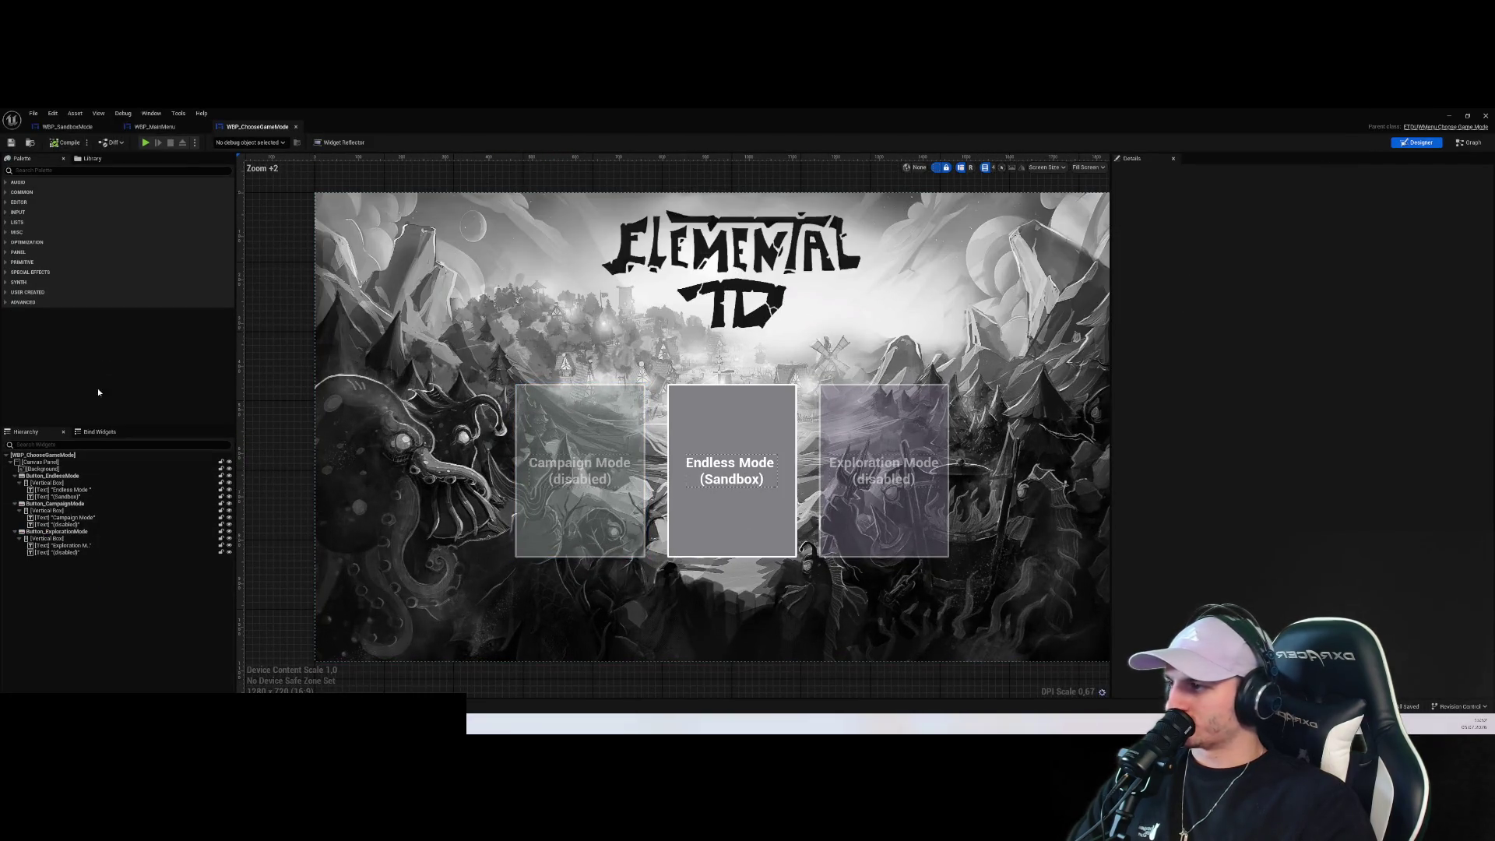
Add a Button from the palette and place it at the screen's top-left
click(48, 171)
text(Button)
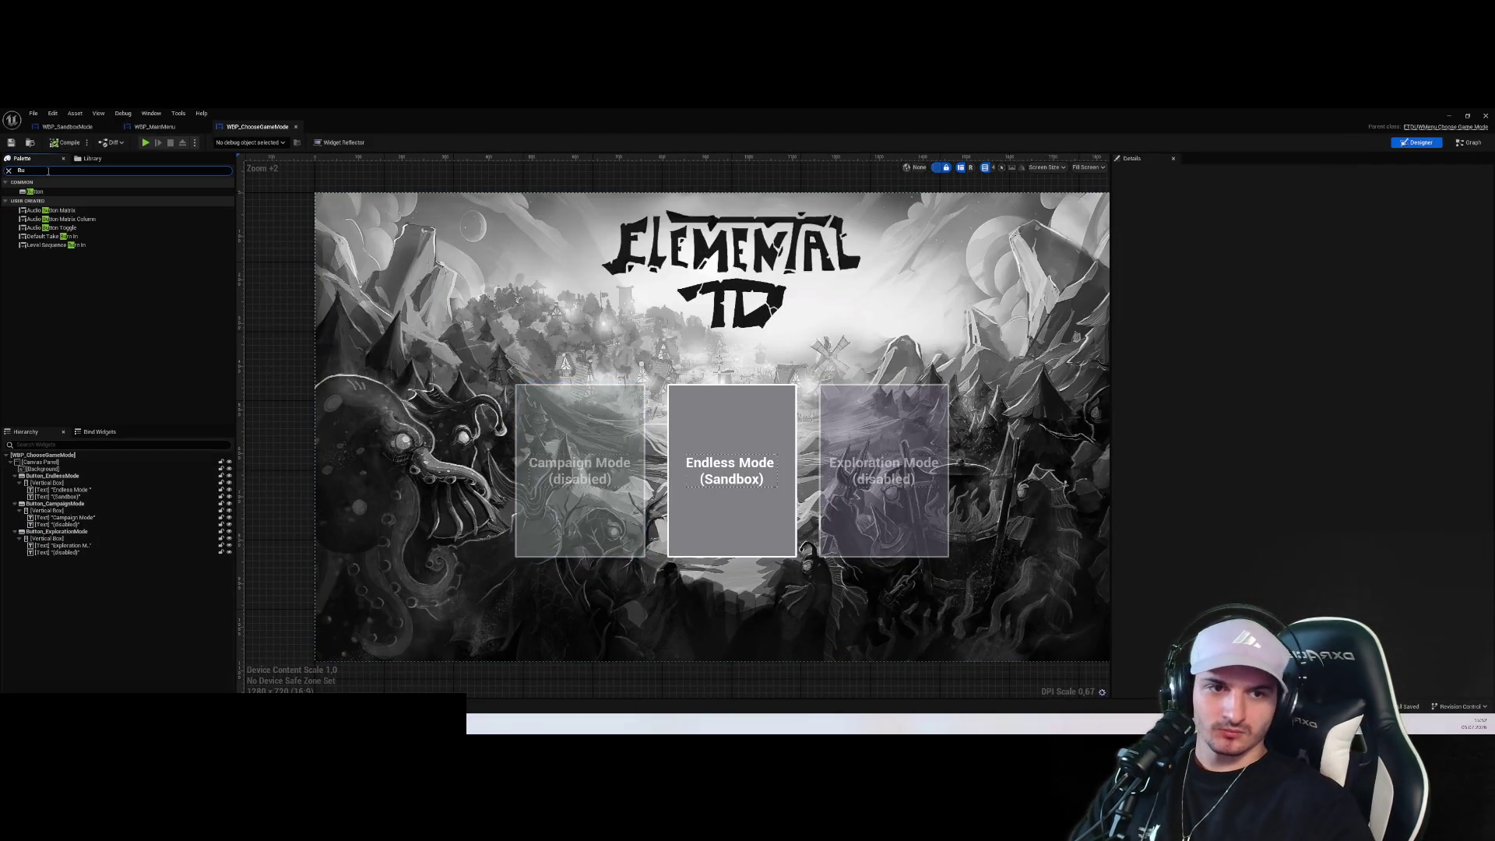
mouse_move(35, 192)
mouse_down()
mouse_move(520, 302)
mouse_move(519, 345)
mouse_up()
click(56, 531)
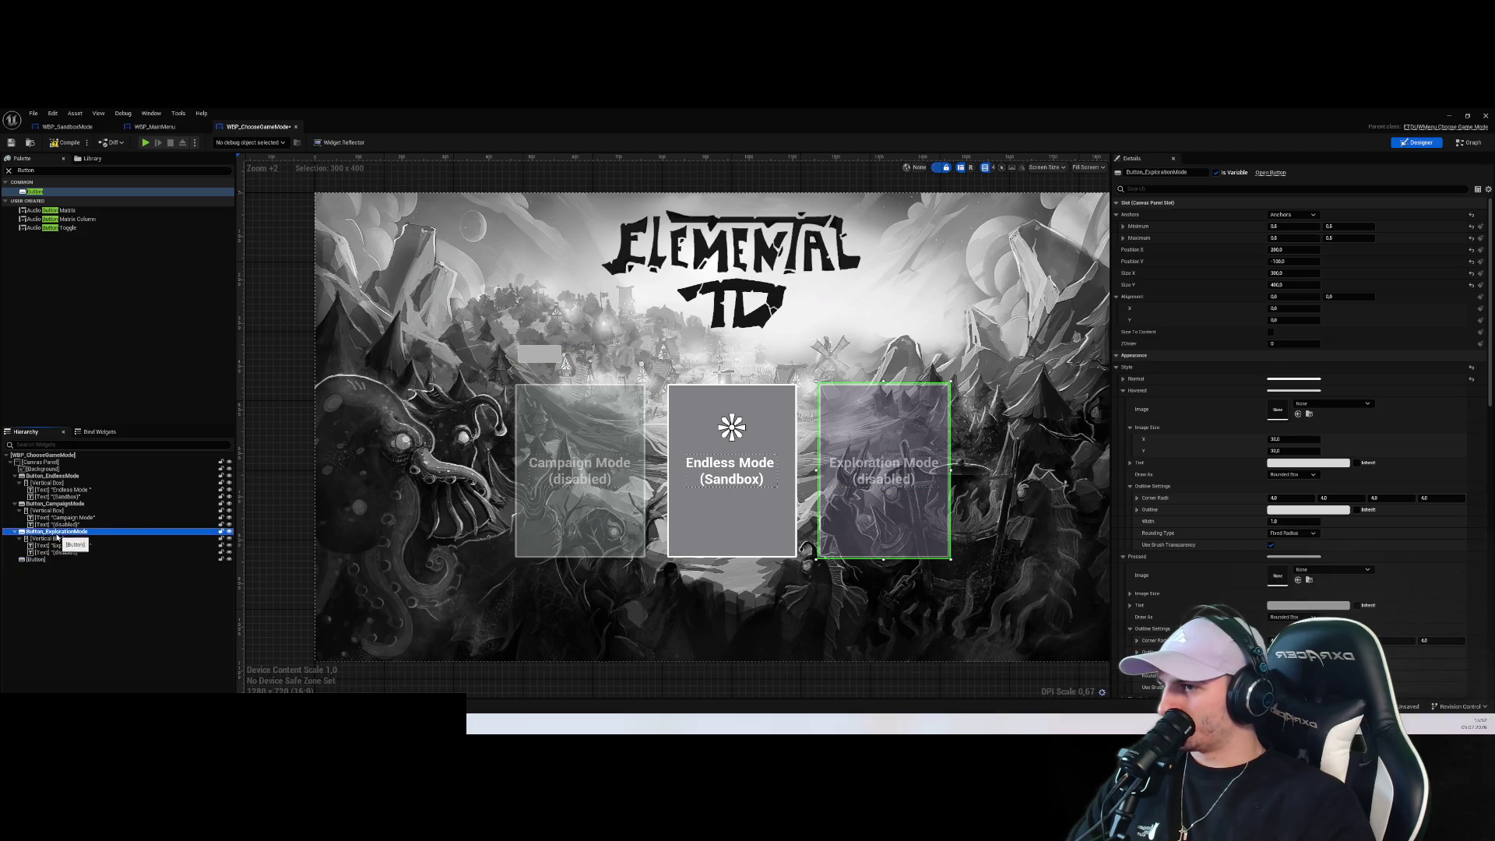
click(57, 560)
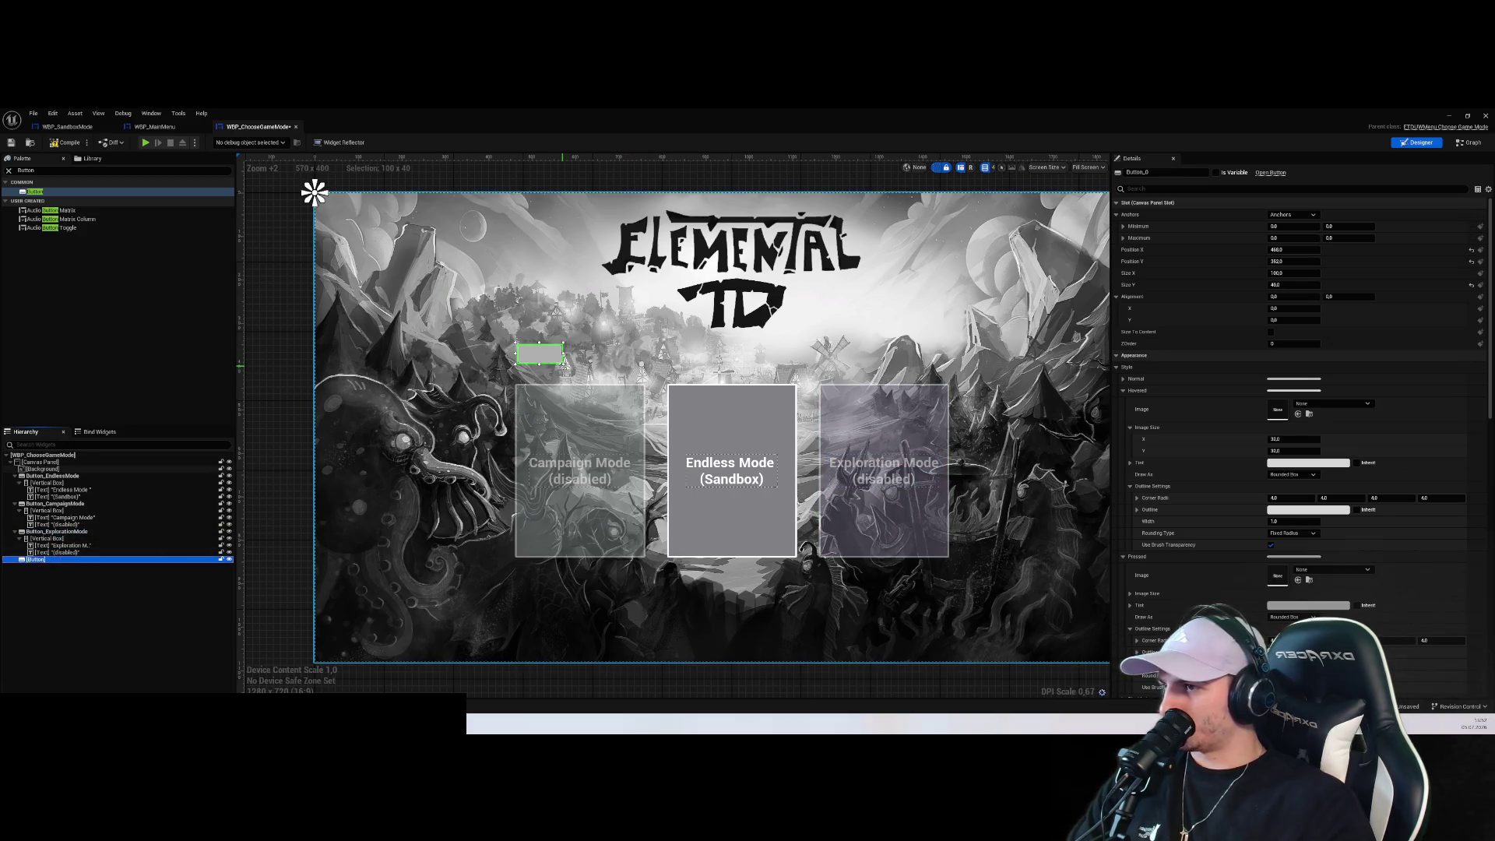
mouse_move(571, 370)
mouse_down()
mouse_move(634, 365)
mouse_move(426, 237)
mouse_move(733, 587)
mouse_move(614, 428)
mouse_move(604, 360)
mouse_move(418, 239)
mouse_move(389, 238)
mouse_up()
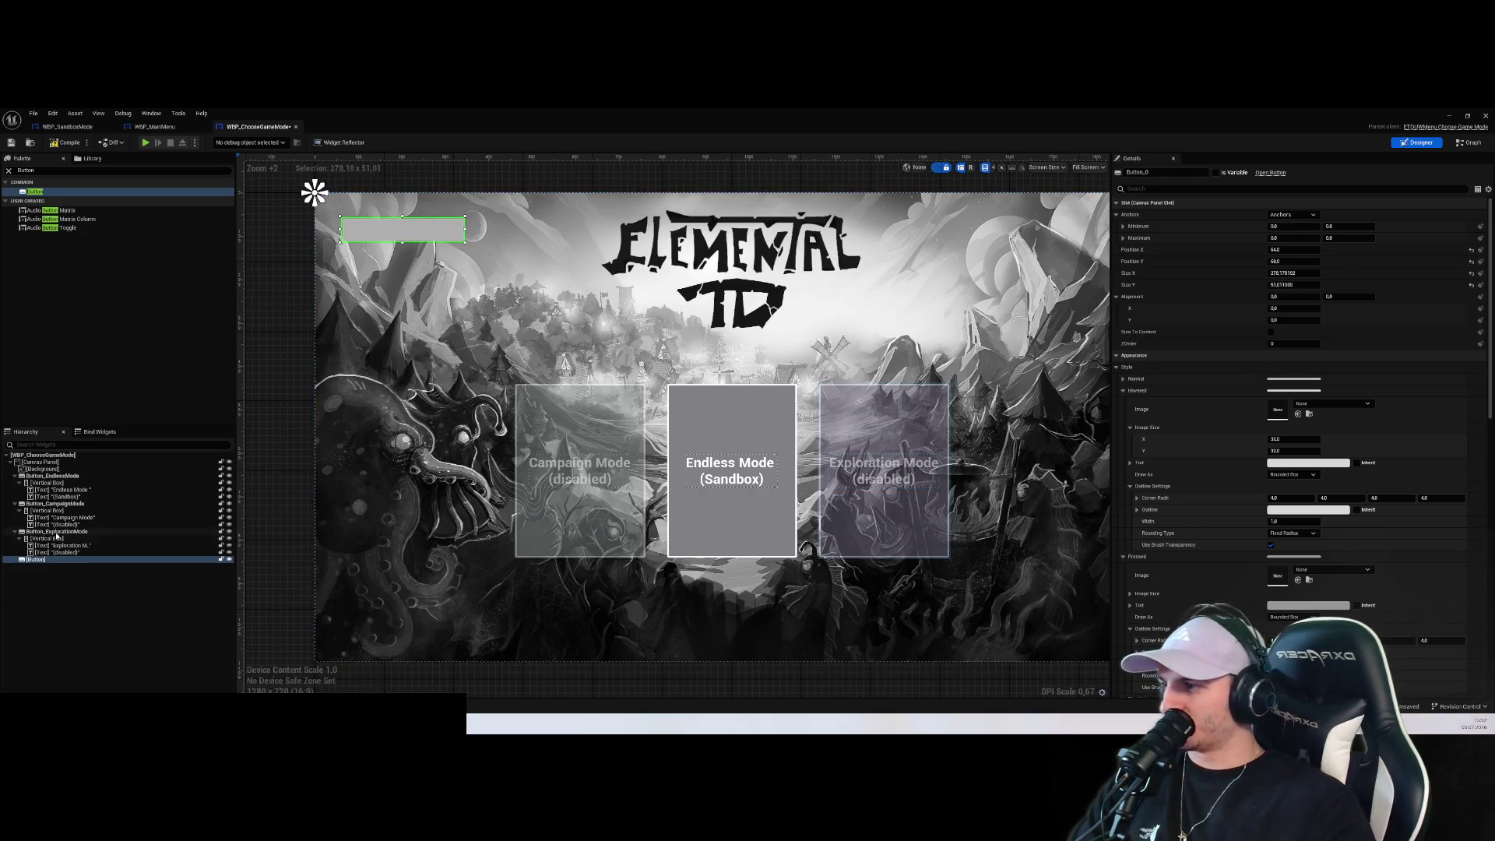
click(59, 561)
Put a Text child inside the new button with the label Return
click(79, 171)
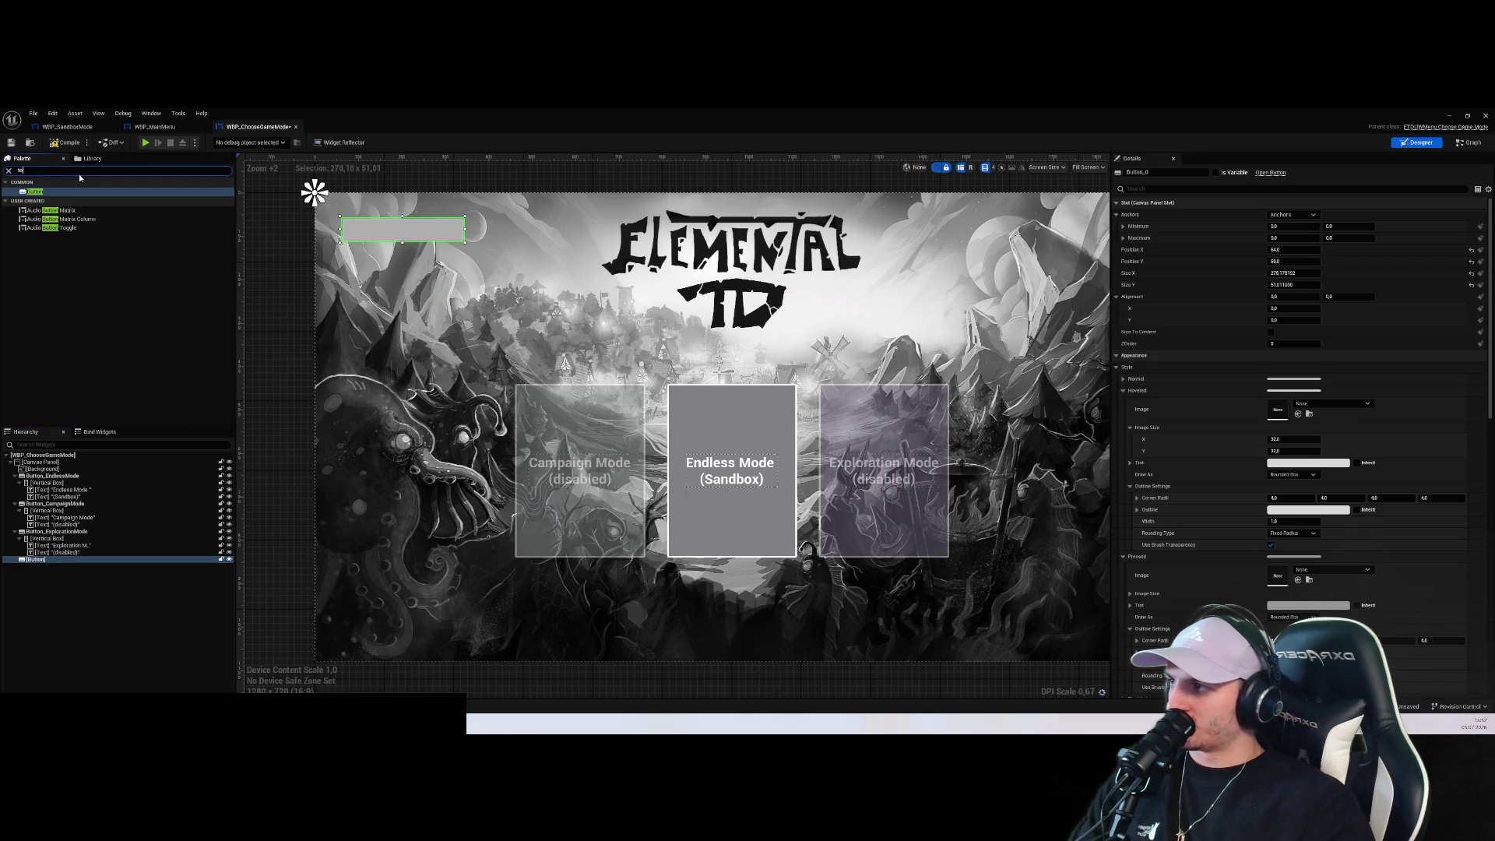
text(xt)
mouse_move(49, 202)
mouse_down()
mouse_move(86, 543)
mouse_move(51, 562)
mouse_up()
click(408, 230)
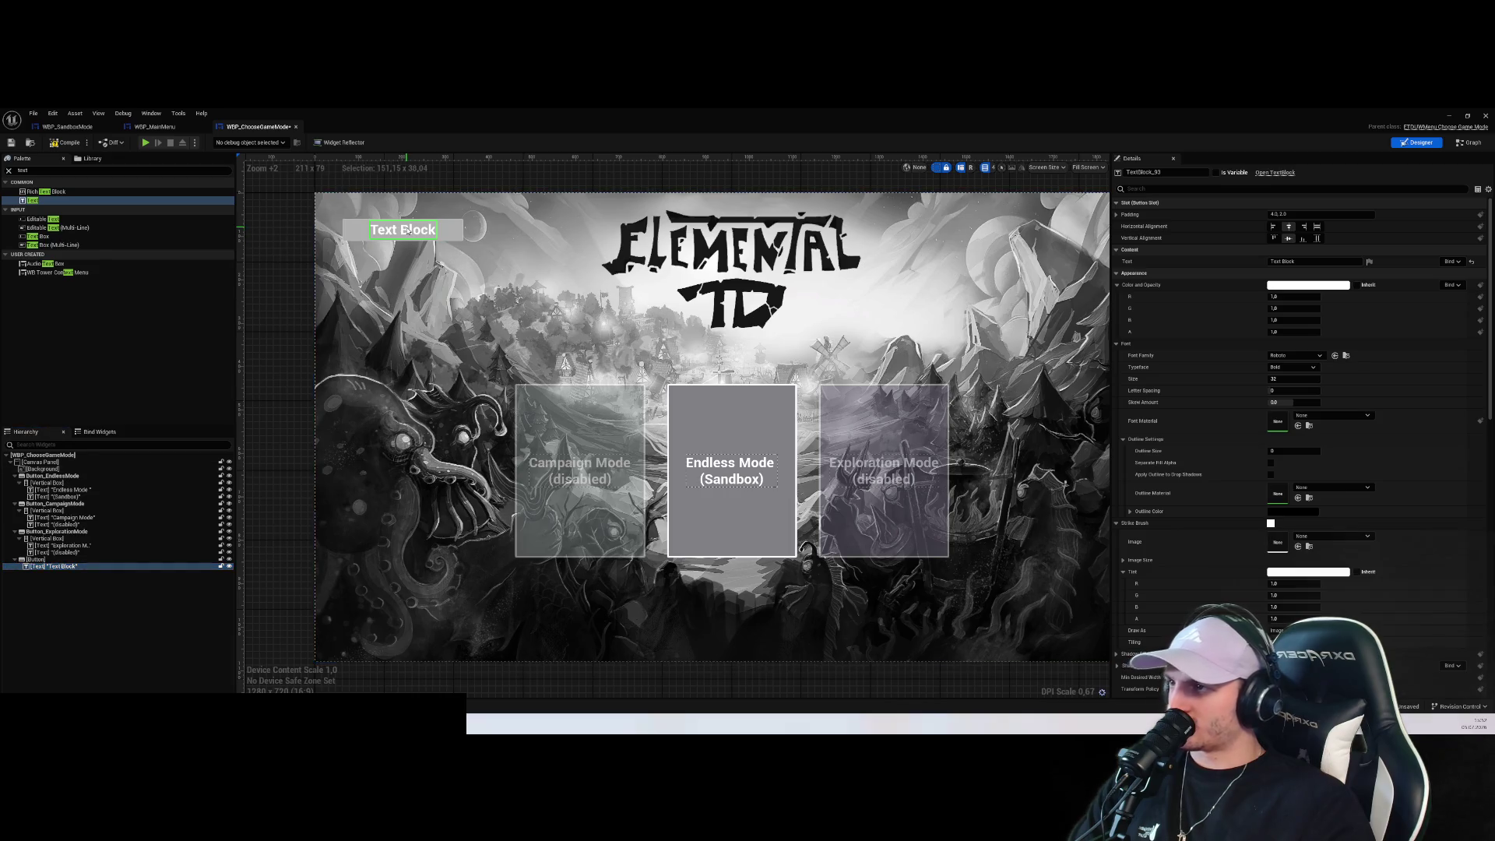
double_click(1329, 262)
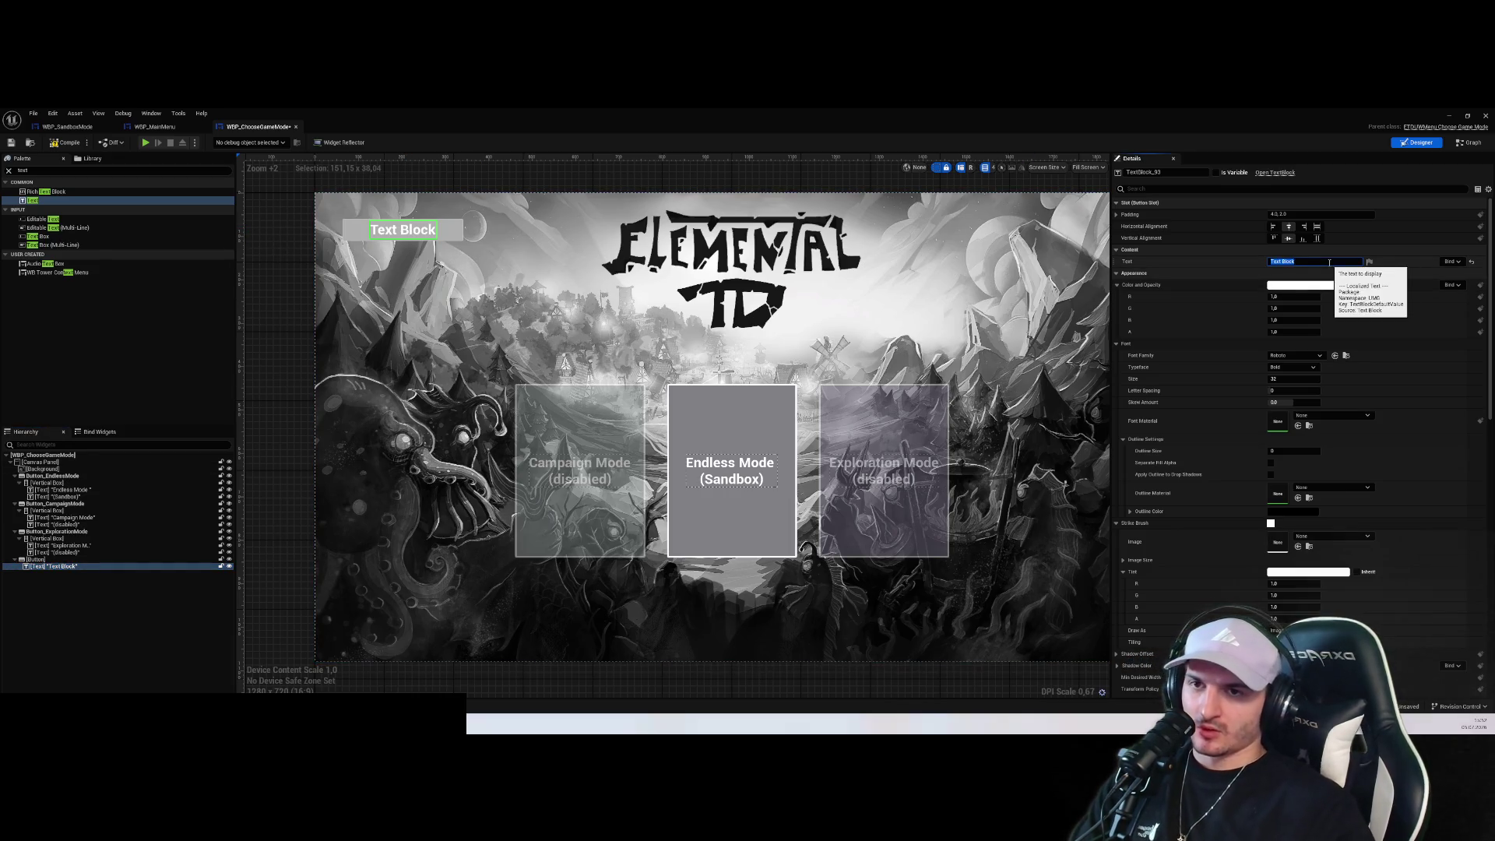
text(Return)
key(Return)
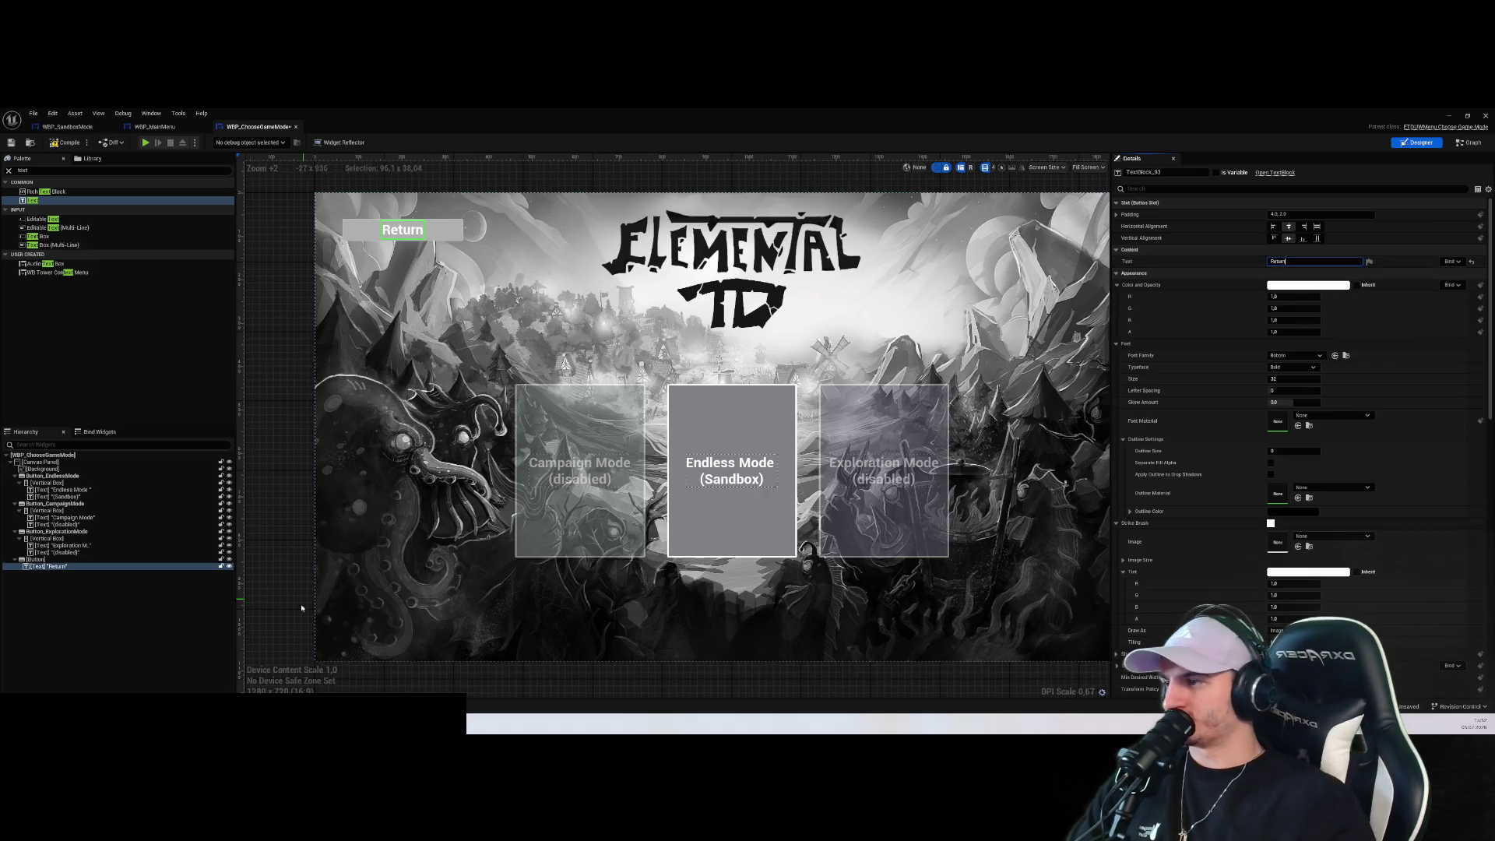
Rename the button to Button_Return and add its On Clicked event
click(448, 230)
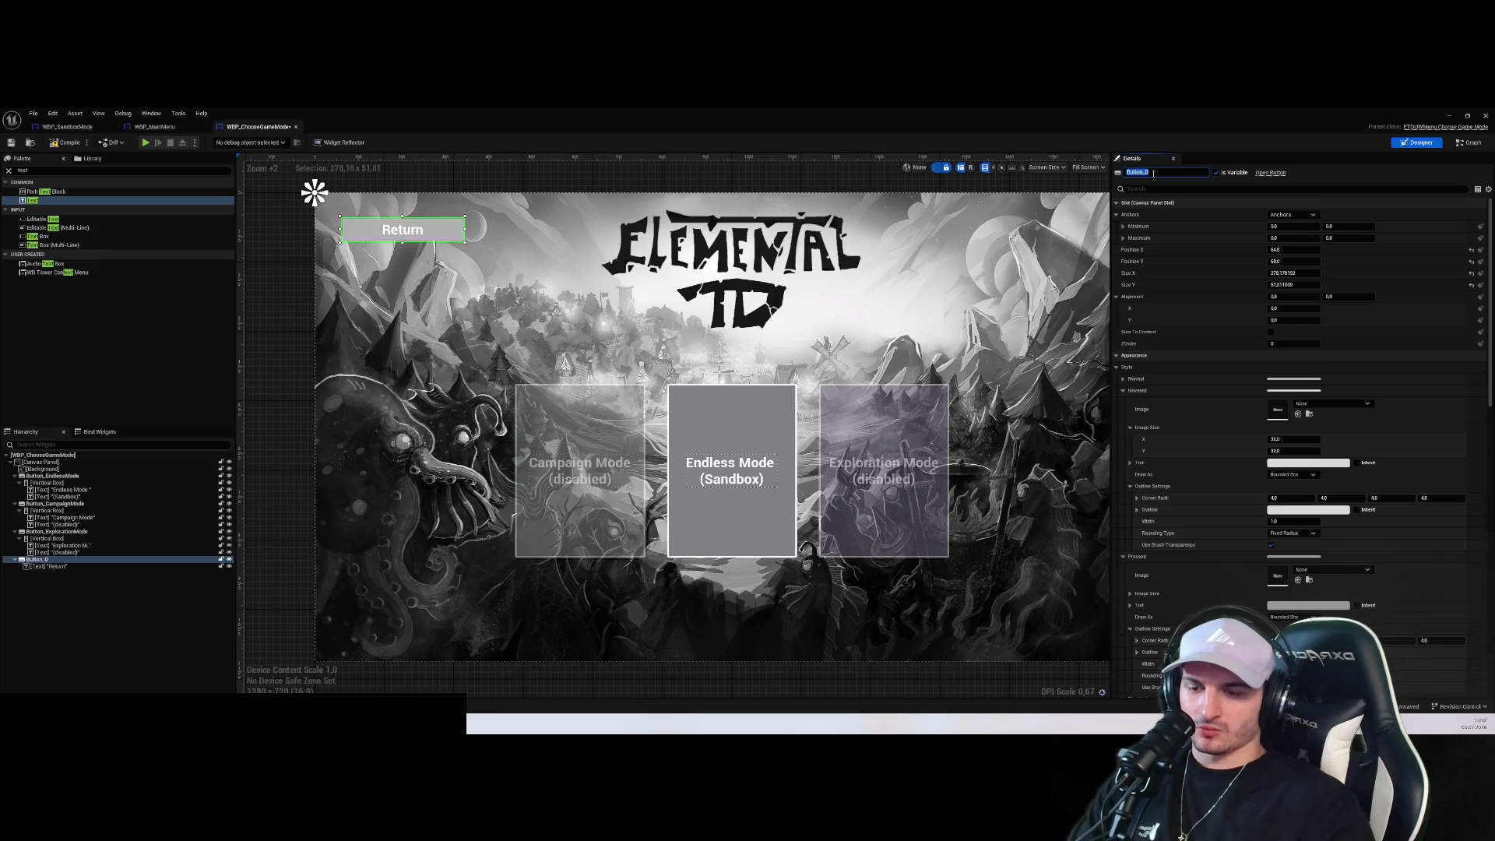
text(Butto)
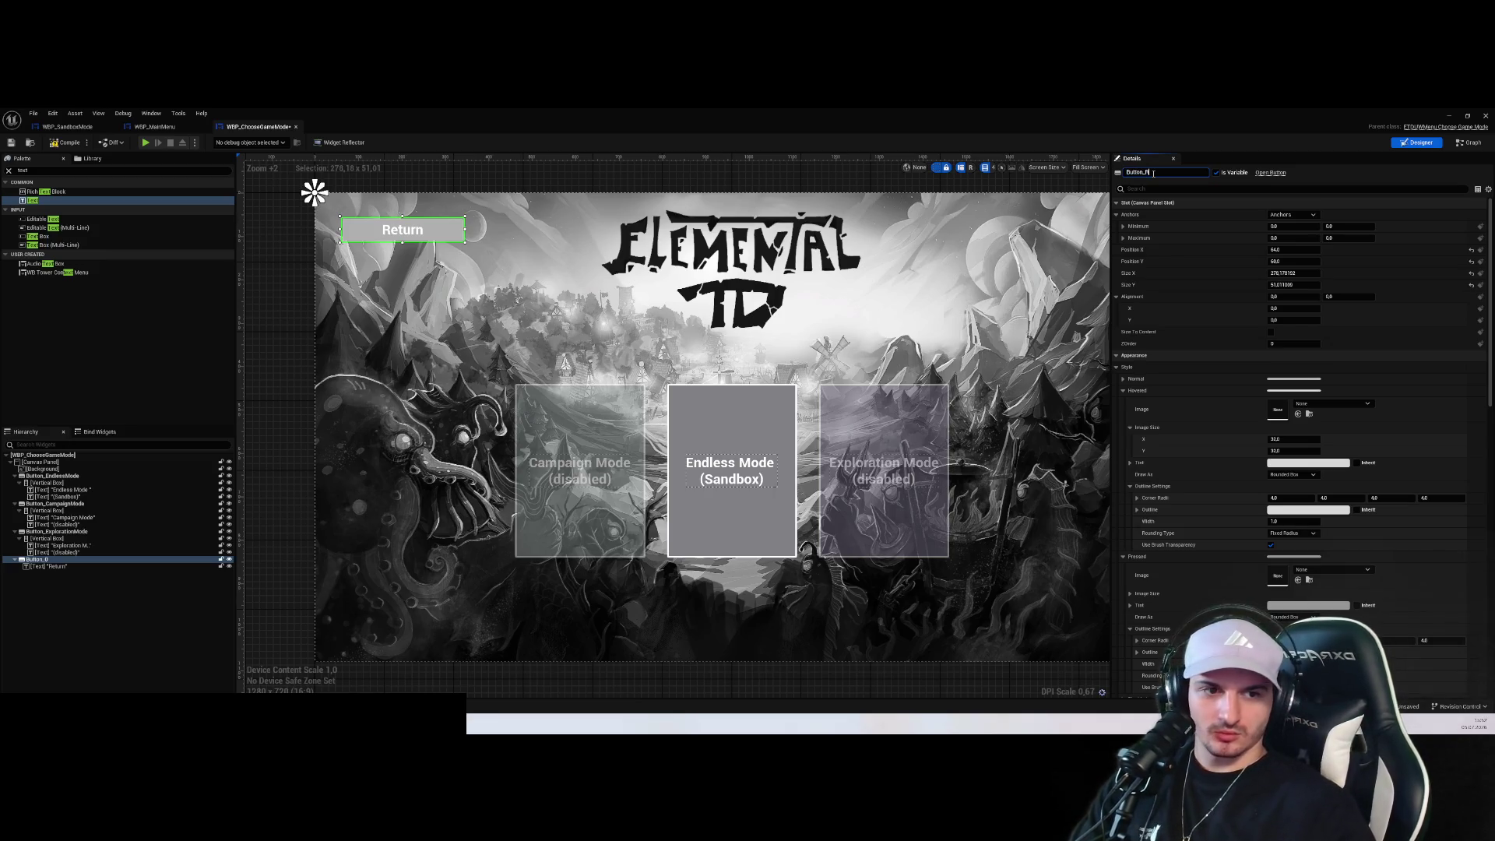
text(n)
key(Return)
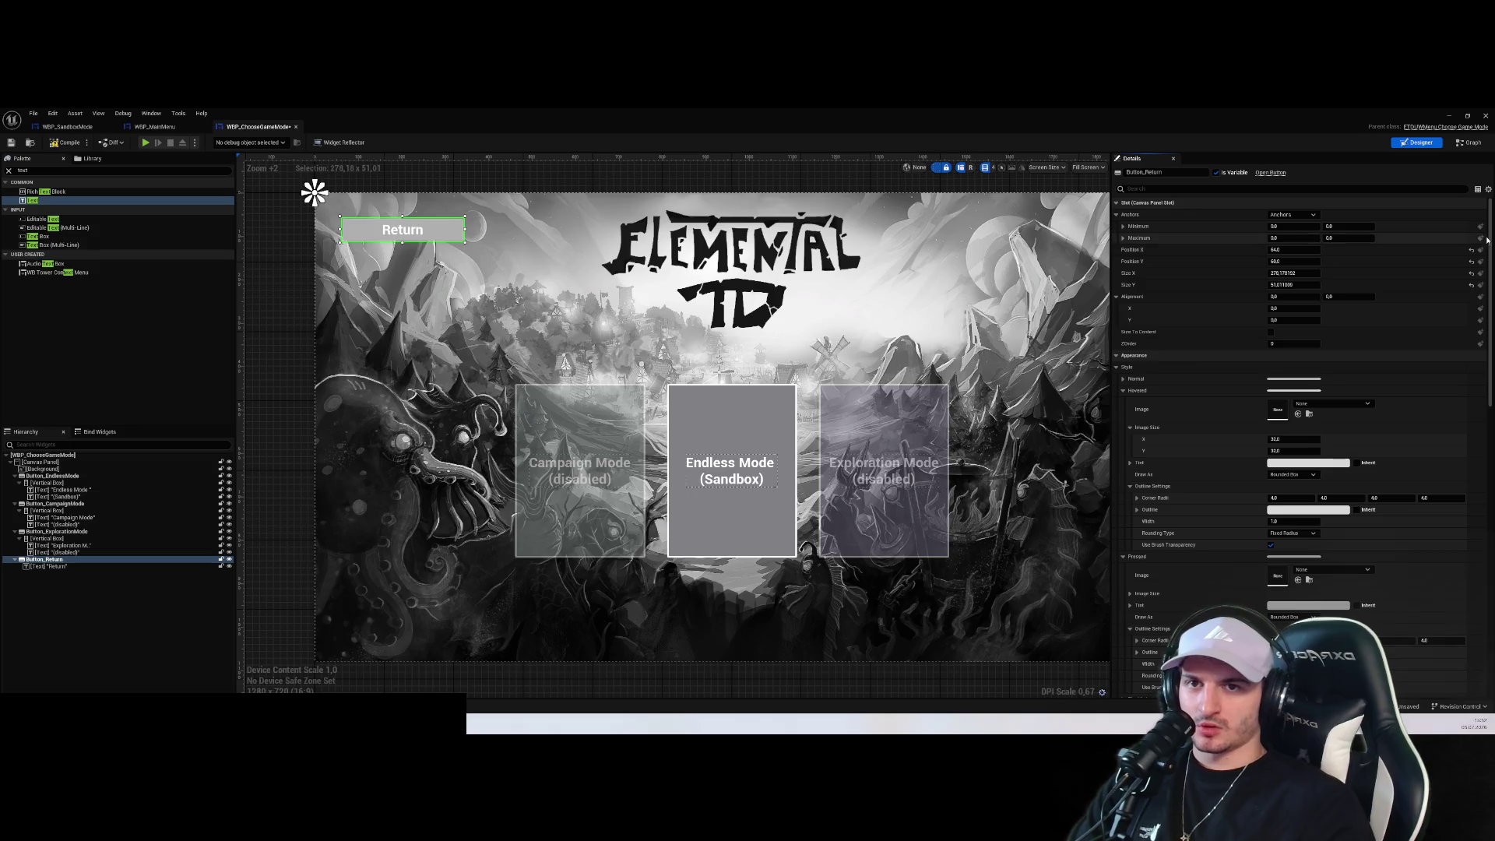
drag(1491, 239, 1491, 686)
click(1472, 678)
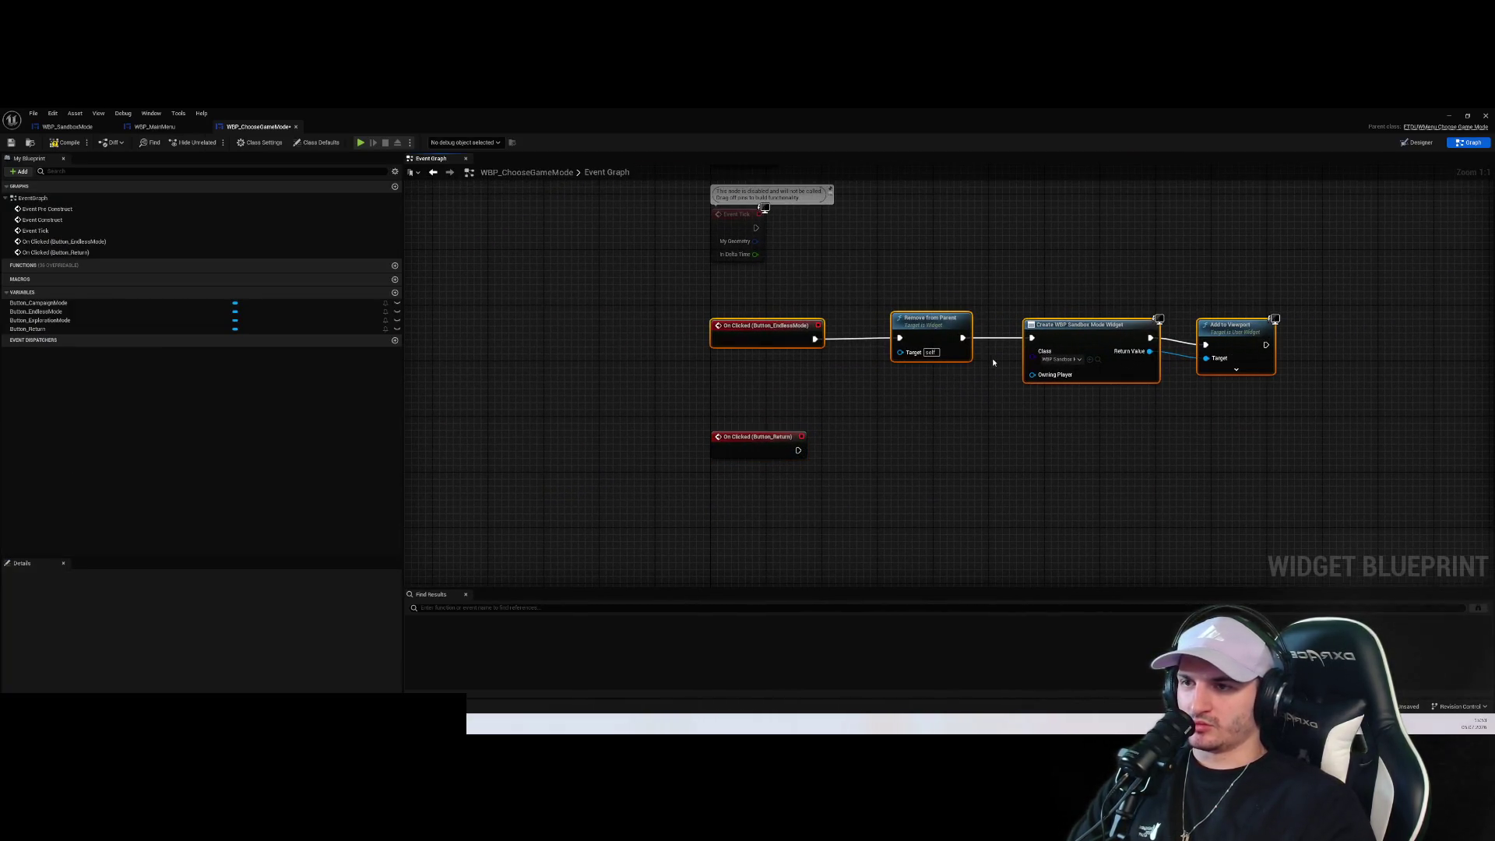
Duplicate the Remove from Parent, Create Widget and Add to Viewport nodes onto Return's On Clicked
drag(1124, 360, 887, 312)
key(ctrl+c)
key(ctrl+v)
drag(953, 380, 903, 436)
drag(798, 450, 871, 456)
Set the created widget class to WBP_MainMenu and start a play test
click(1036, 477)
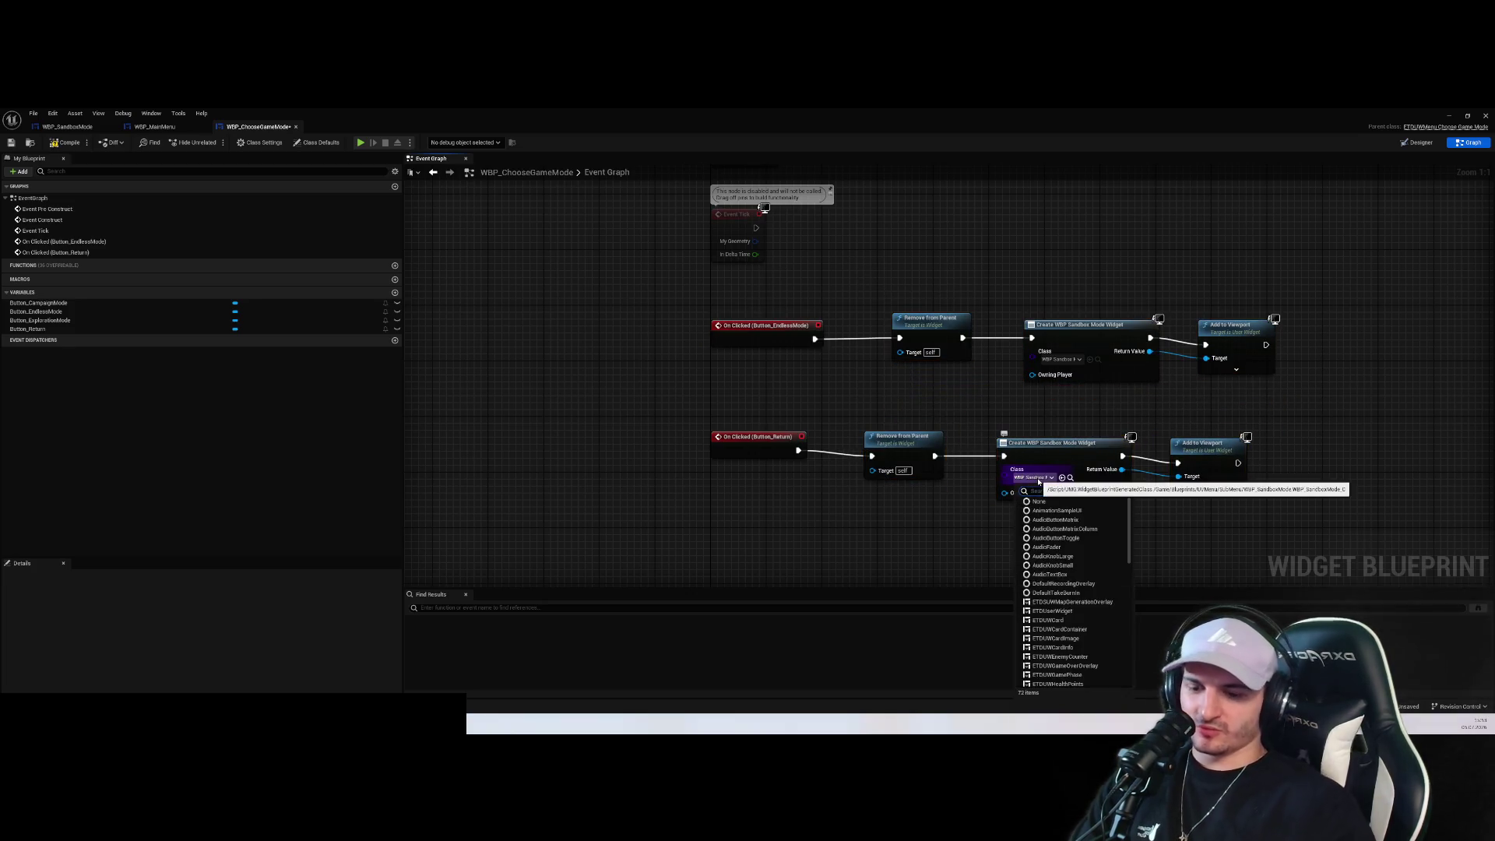
text(Menu)
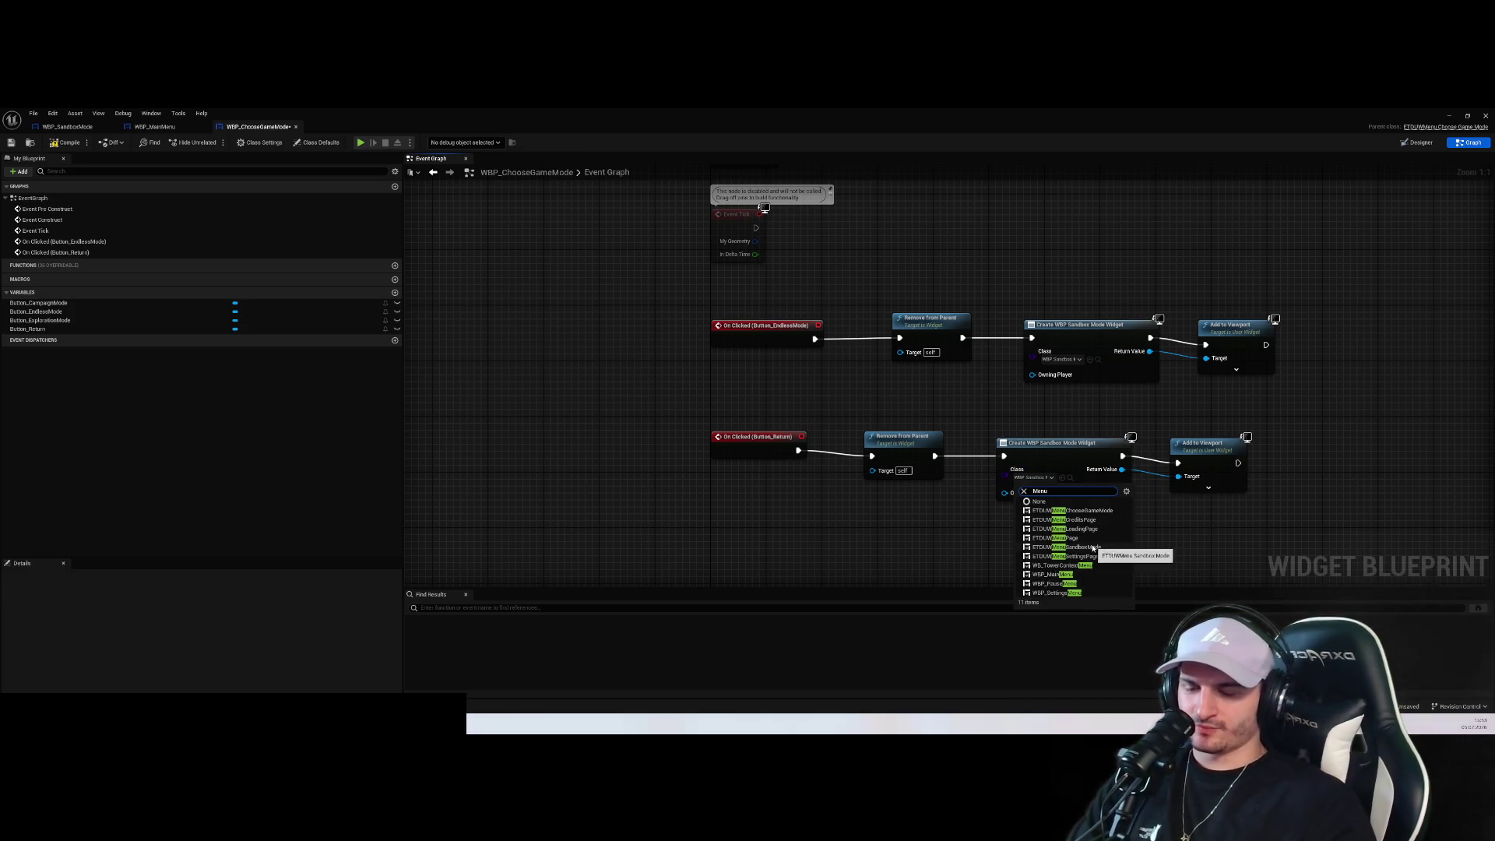
key(BackSpace)
key(BackSpace)
key(BackSpace)
text(Main)
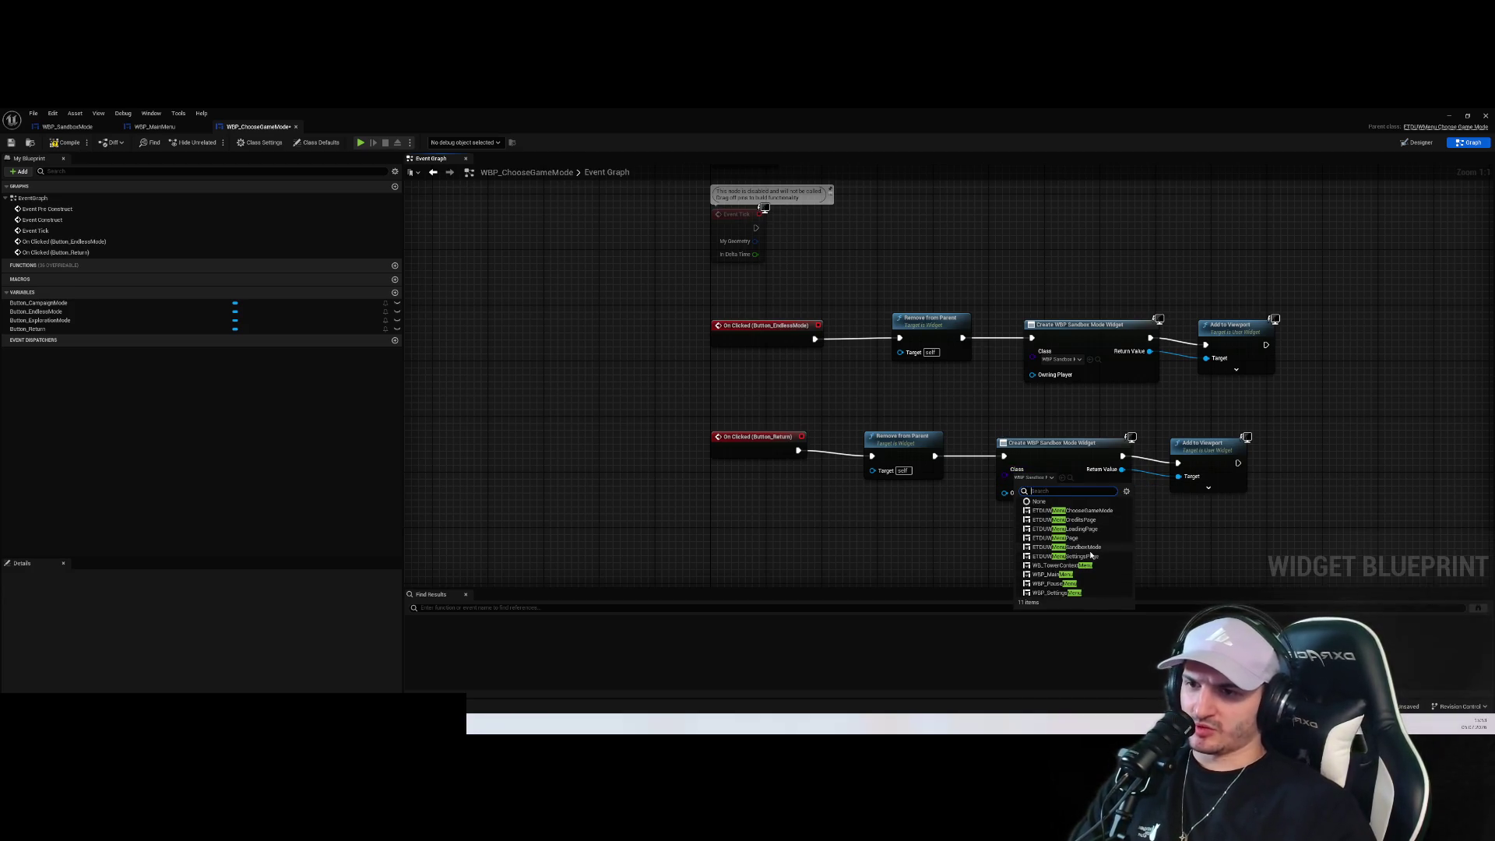
text(M)
click(1087, 512)
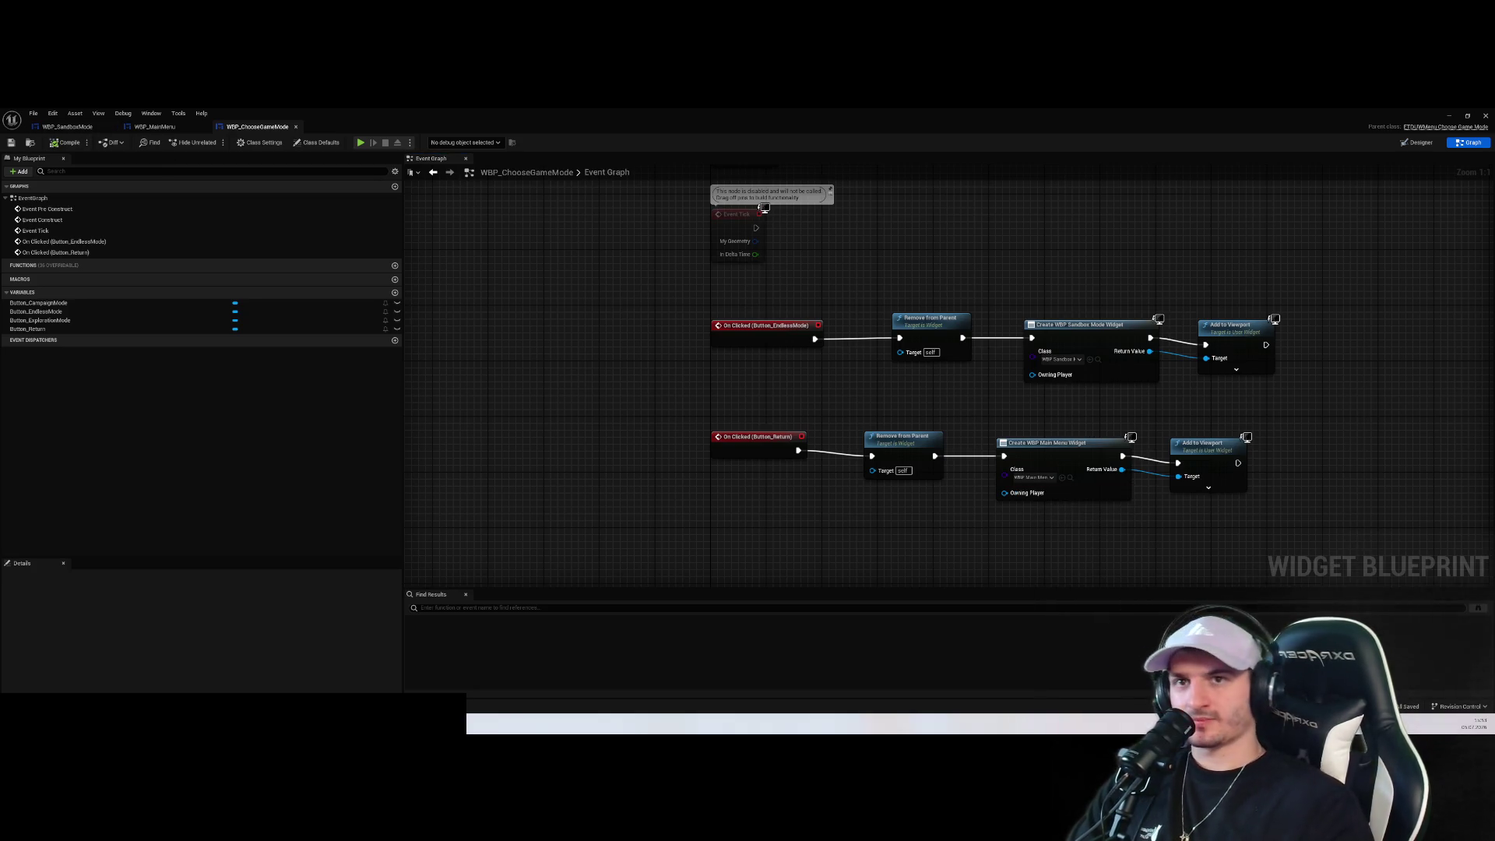
key(alt+p)
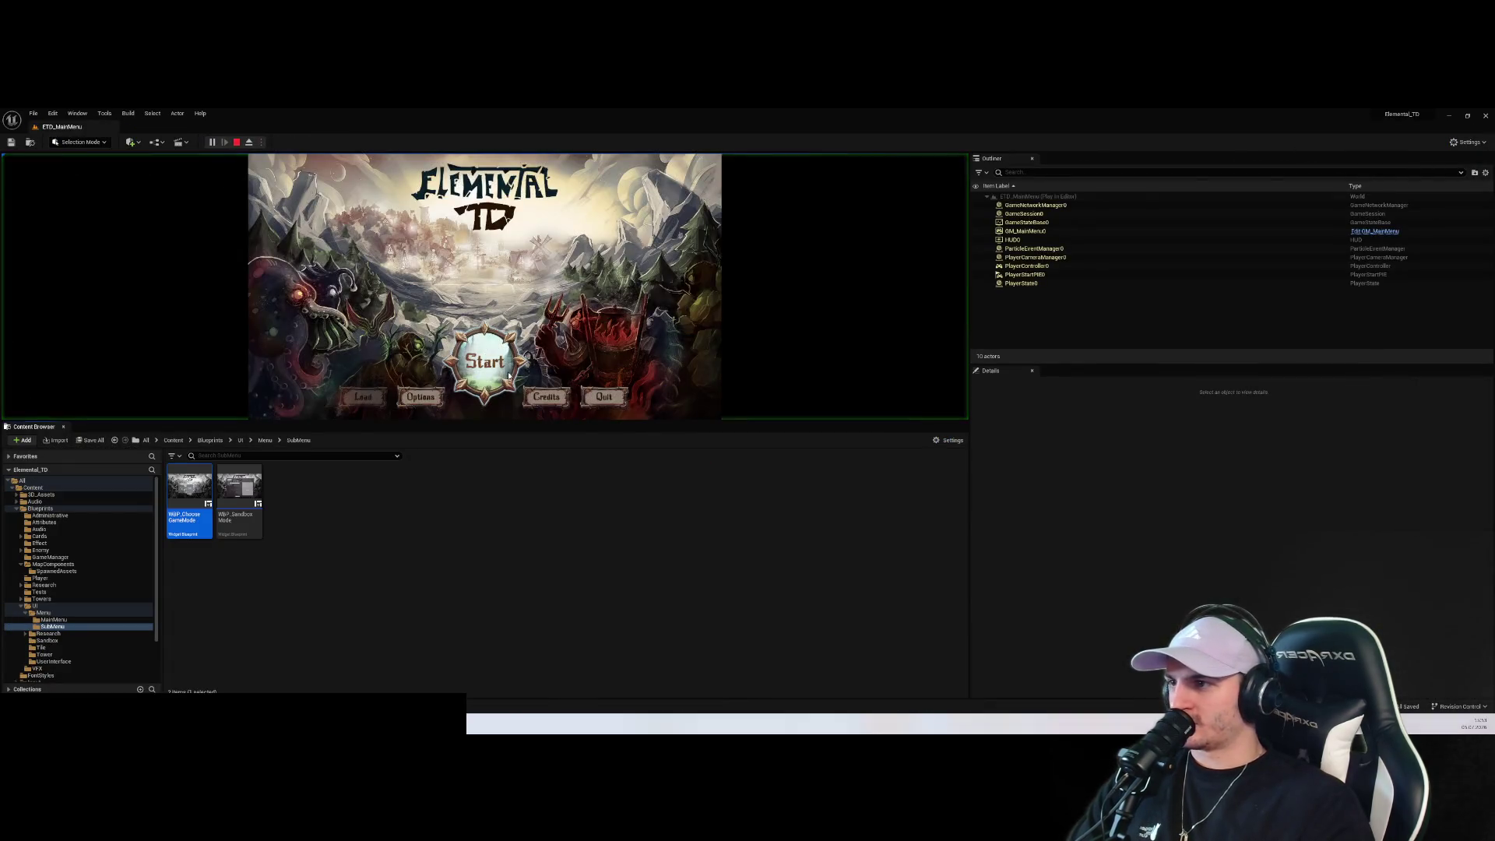
Cycle Start, Endless Mode, Back and Return three times, then choose difficulty 1
click(486, 363)
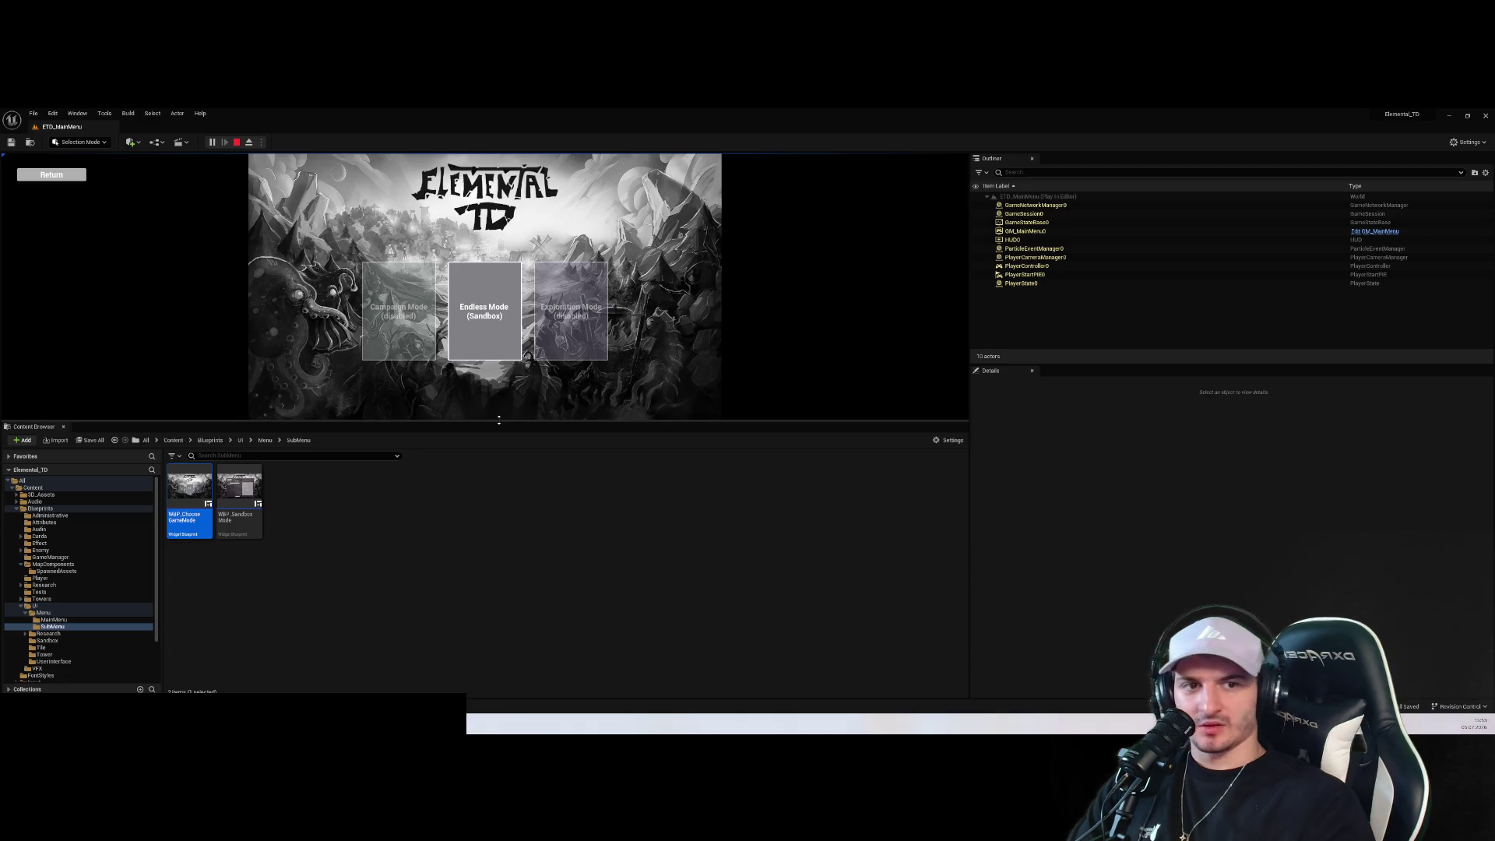
drag(499, 421, 498, 694)
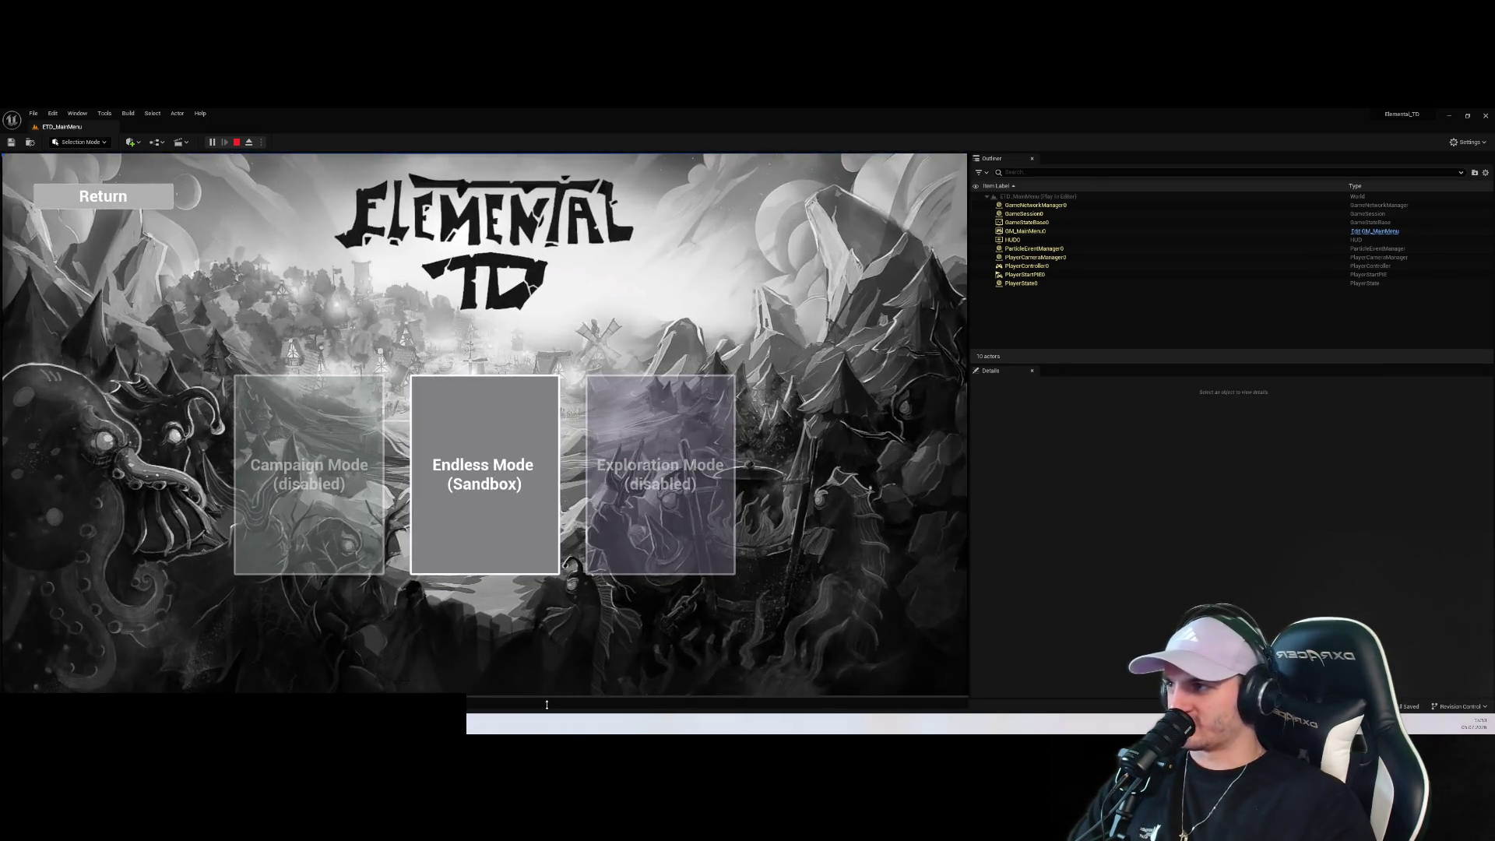
click(484, 474)
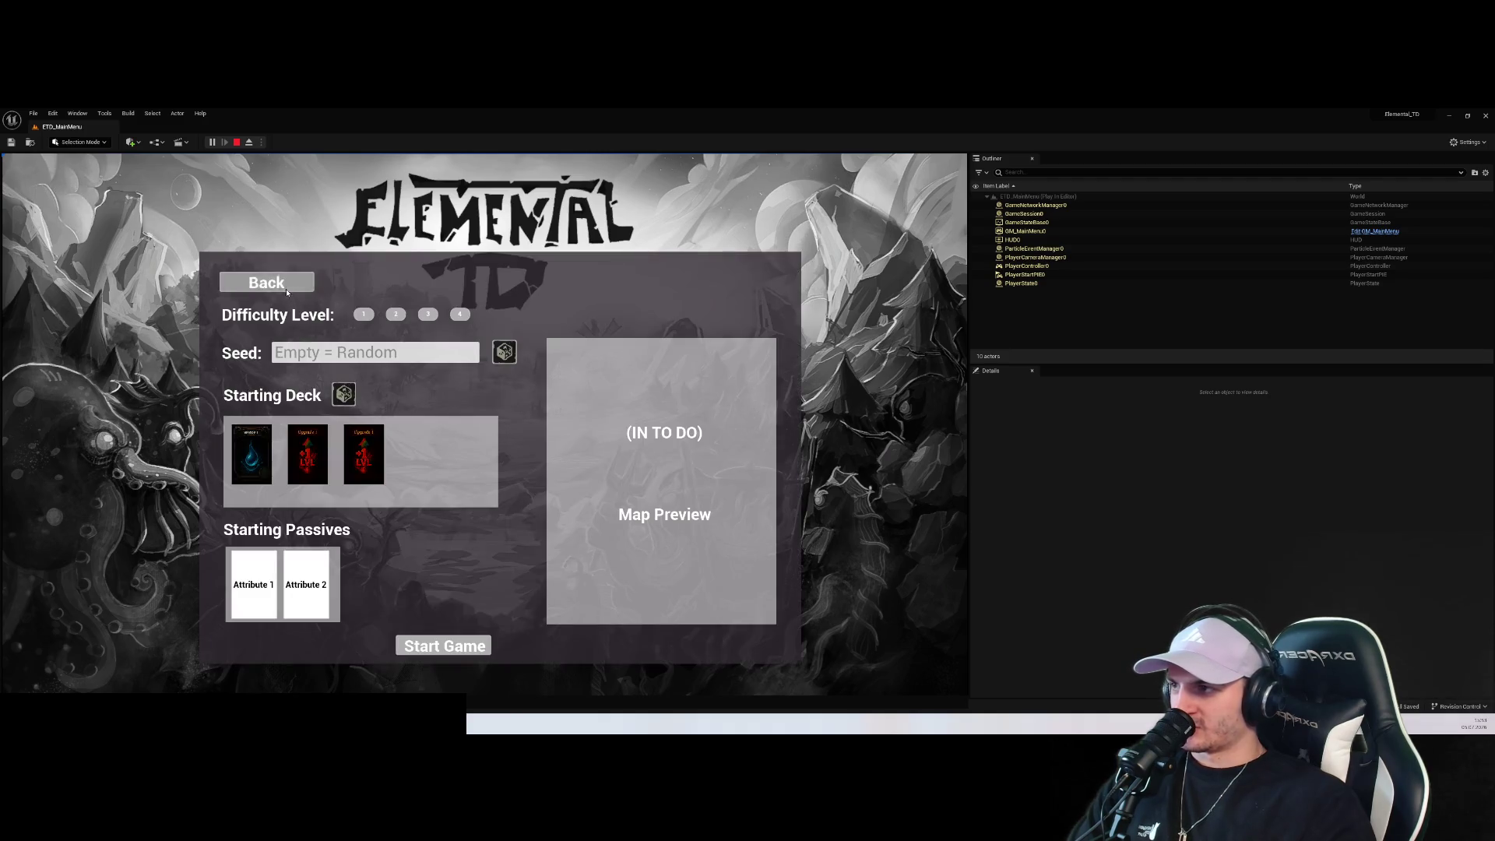
click(267, 281)
click(123, 205)
click(488, 573)
click(447, 433)
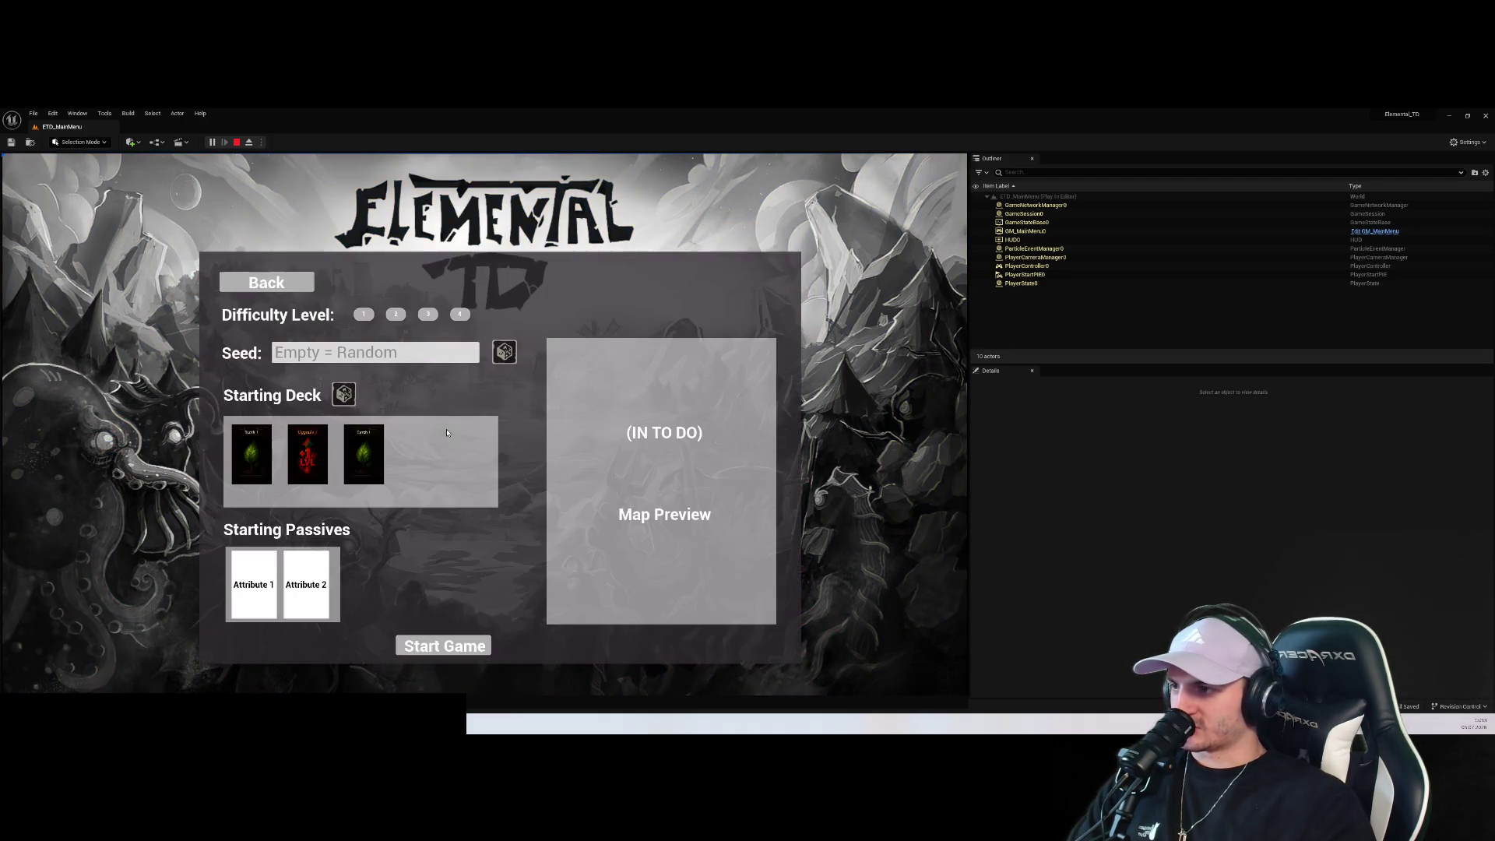
click(268, 290)
click(103, 196)
click(501, 612)
click(471, 565)
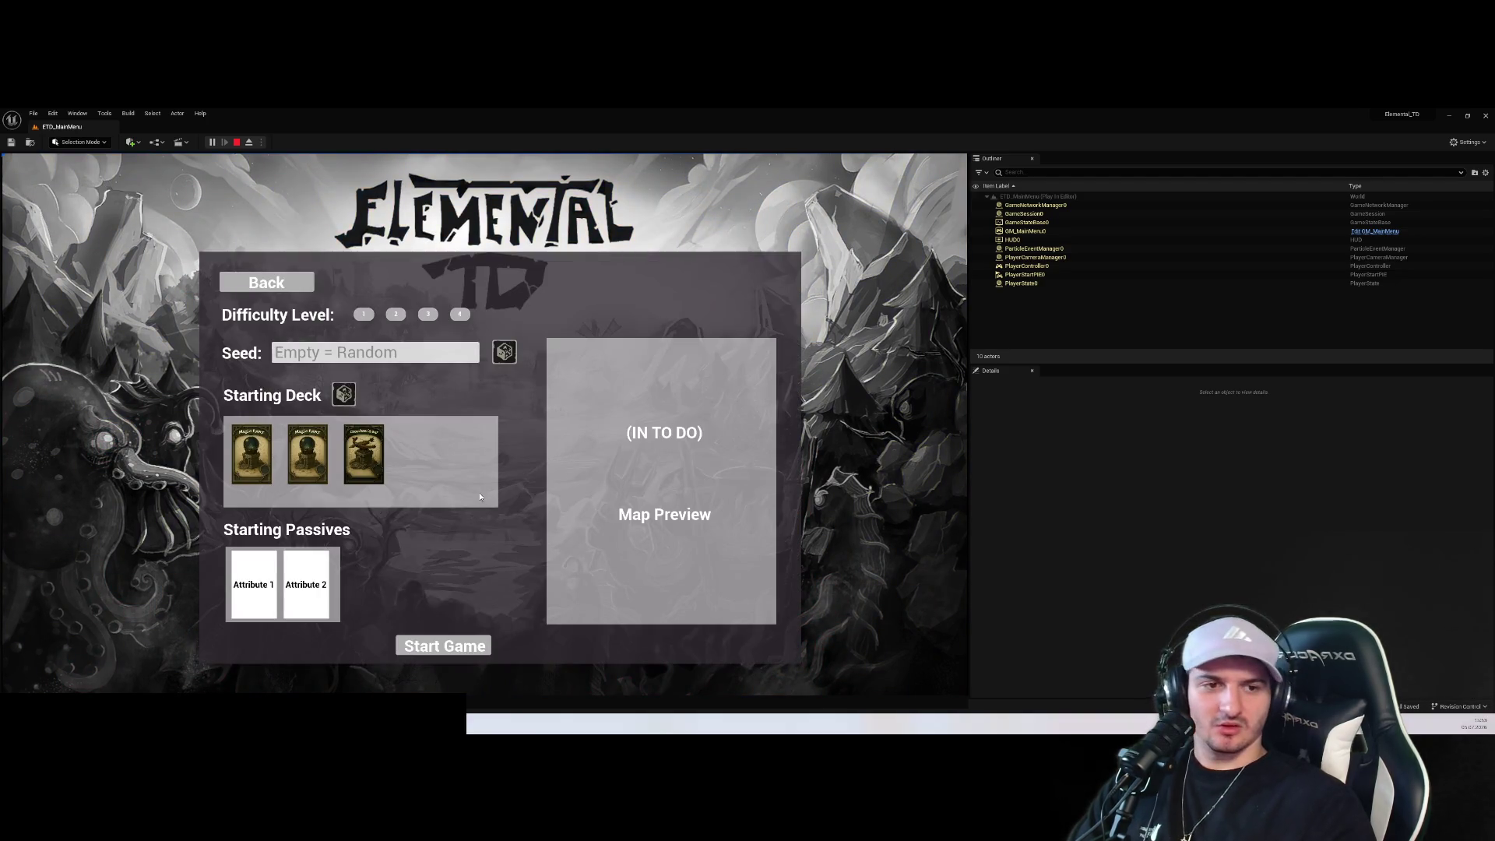
click(363, 315)
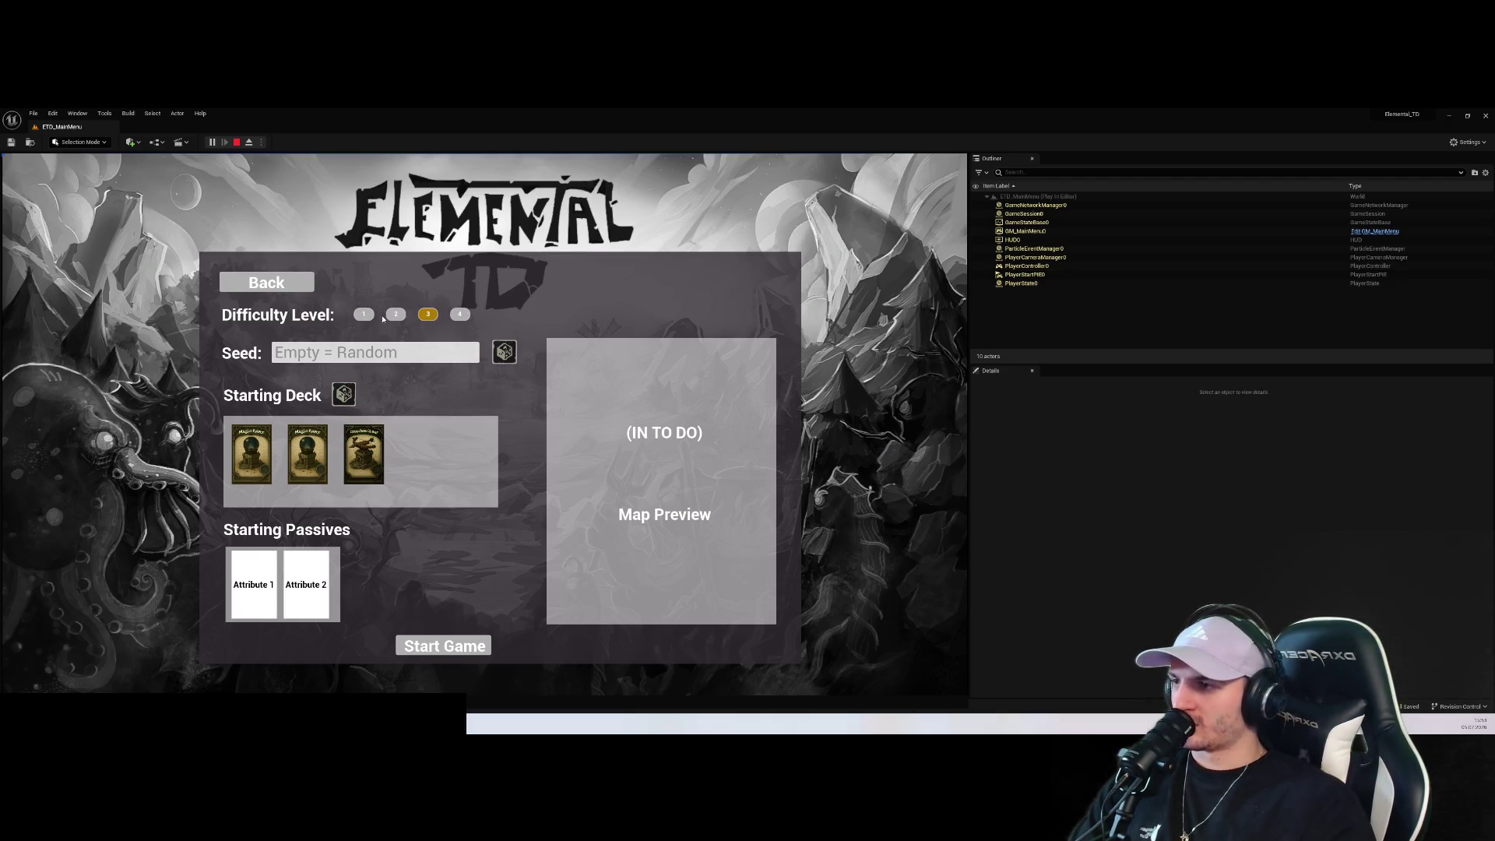
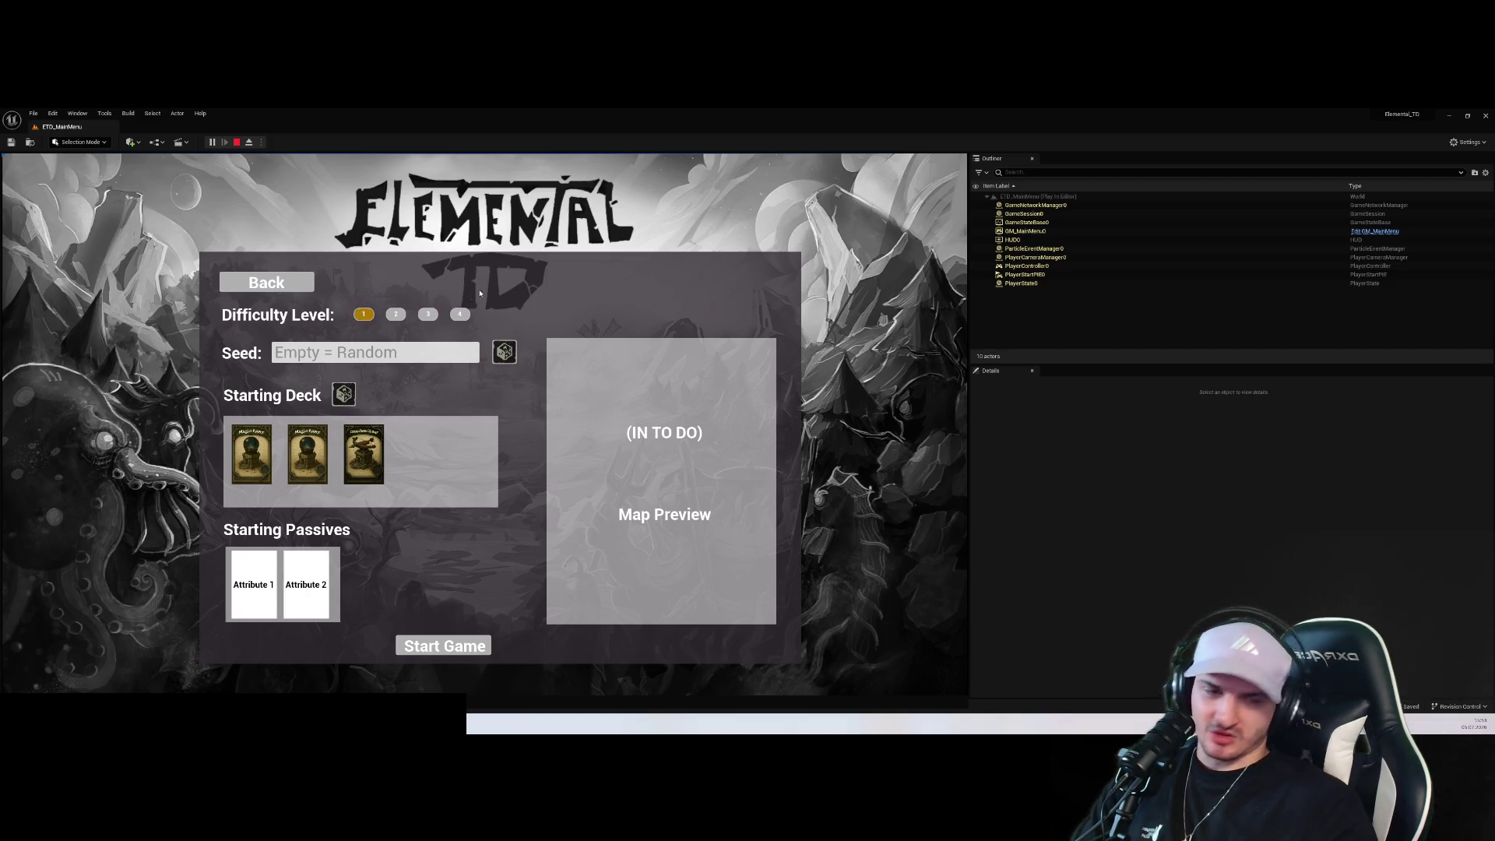
Stop the play session and open the WBP_SandboxMode widget blueprint from the Content Drawer
click(237, 142)
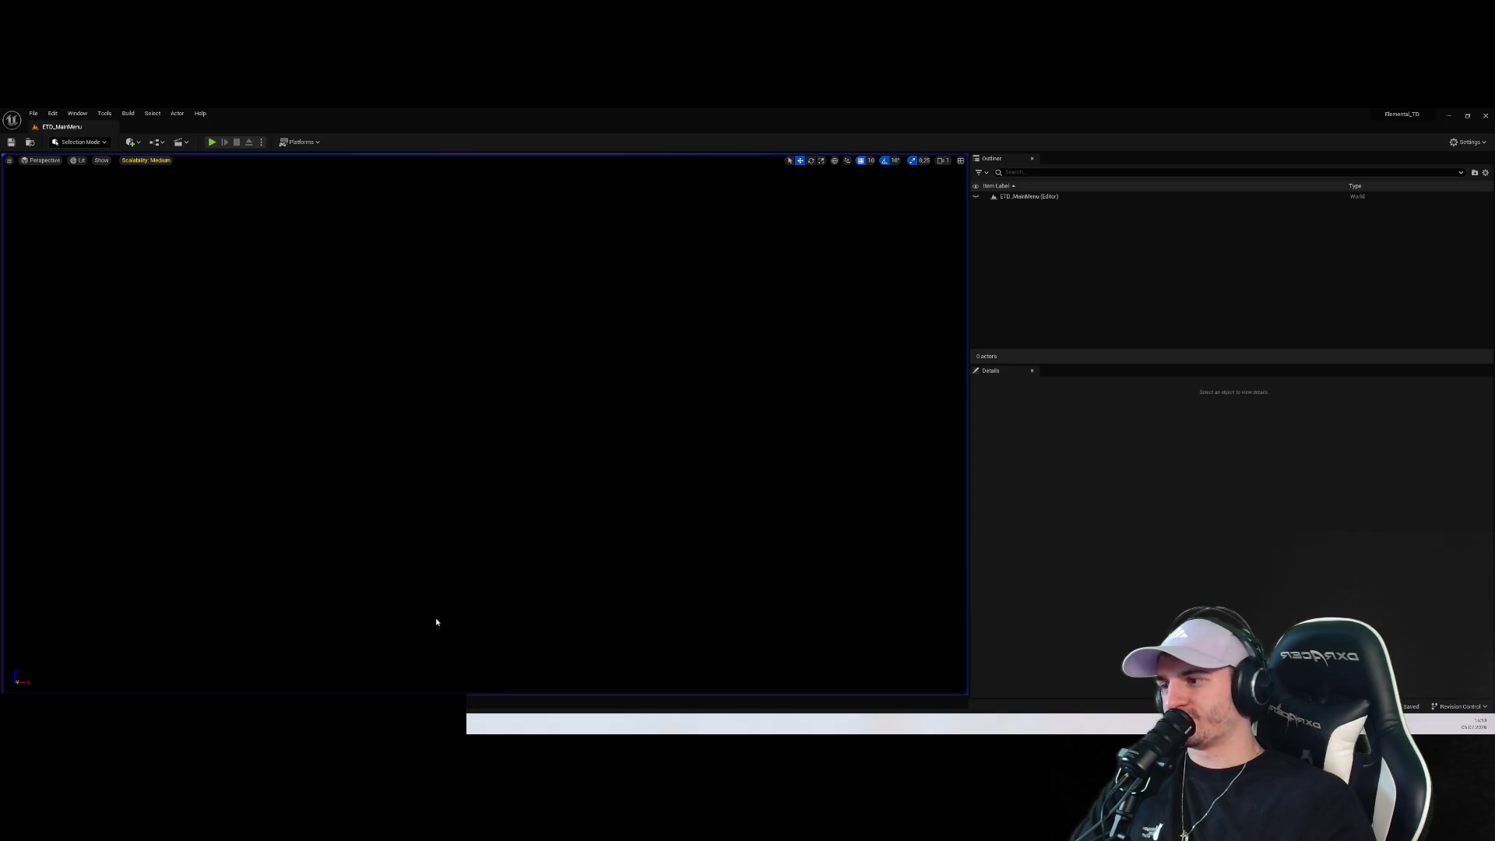
key(ctrl+space)
double_click(238, 467)
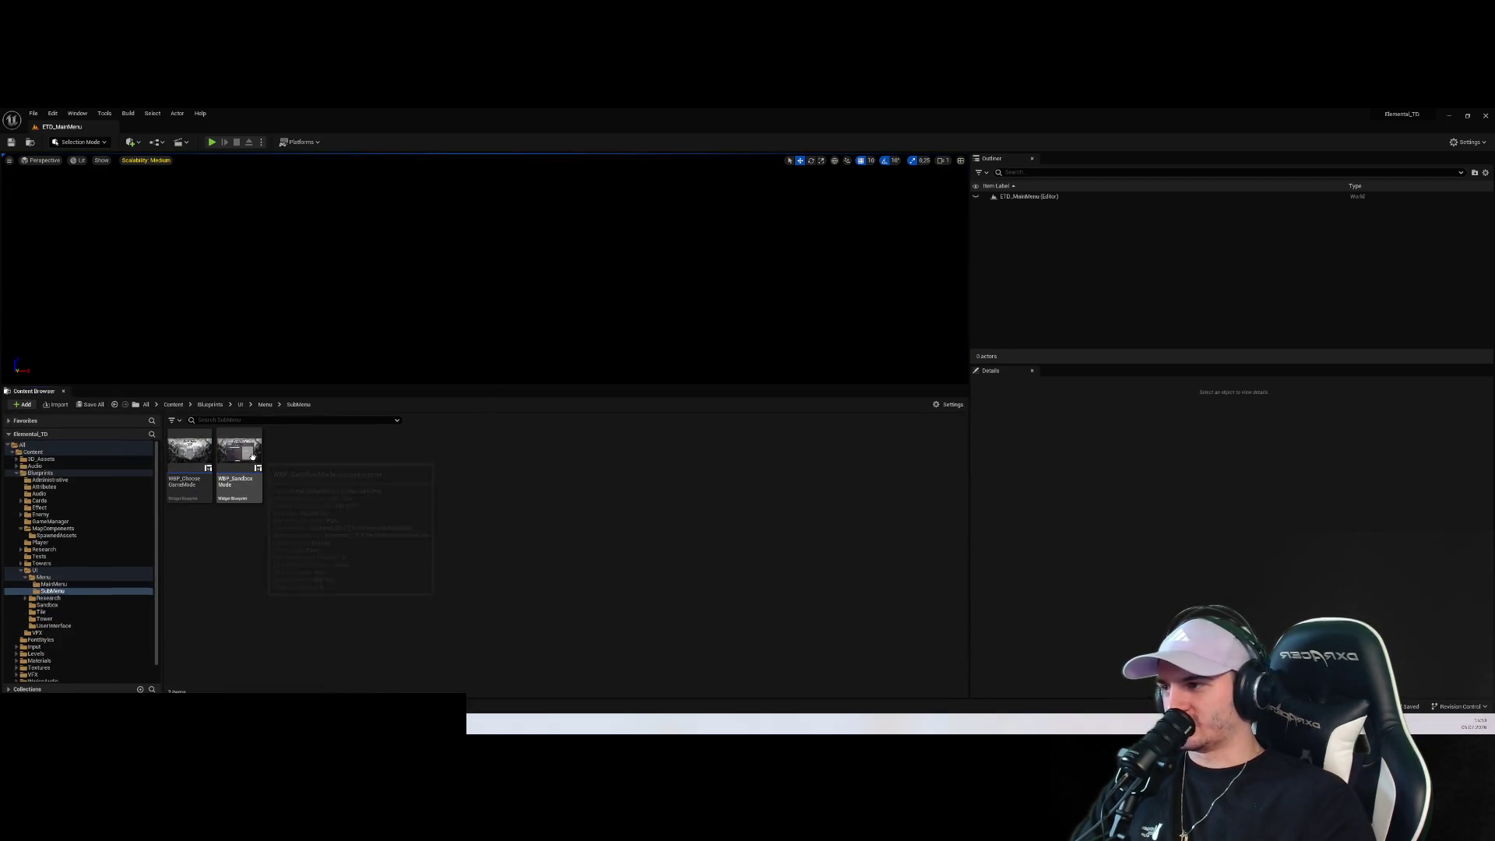
Move the On Clicked (Button_Sart_Game) event node further left, then show the GameManager folder
scroll(653, 448, down, 5)
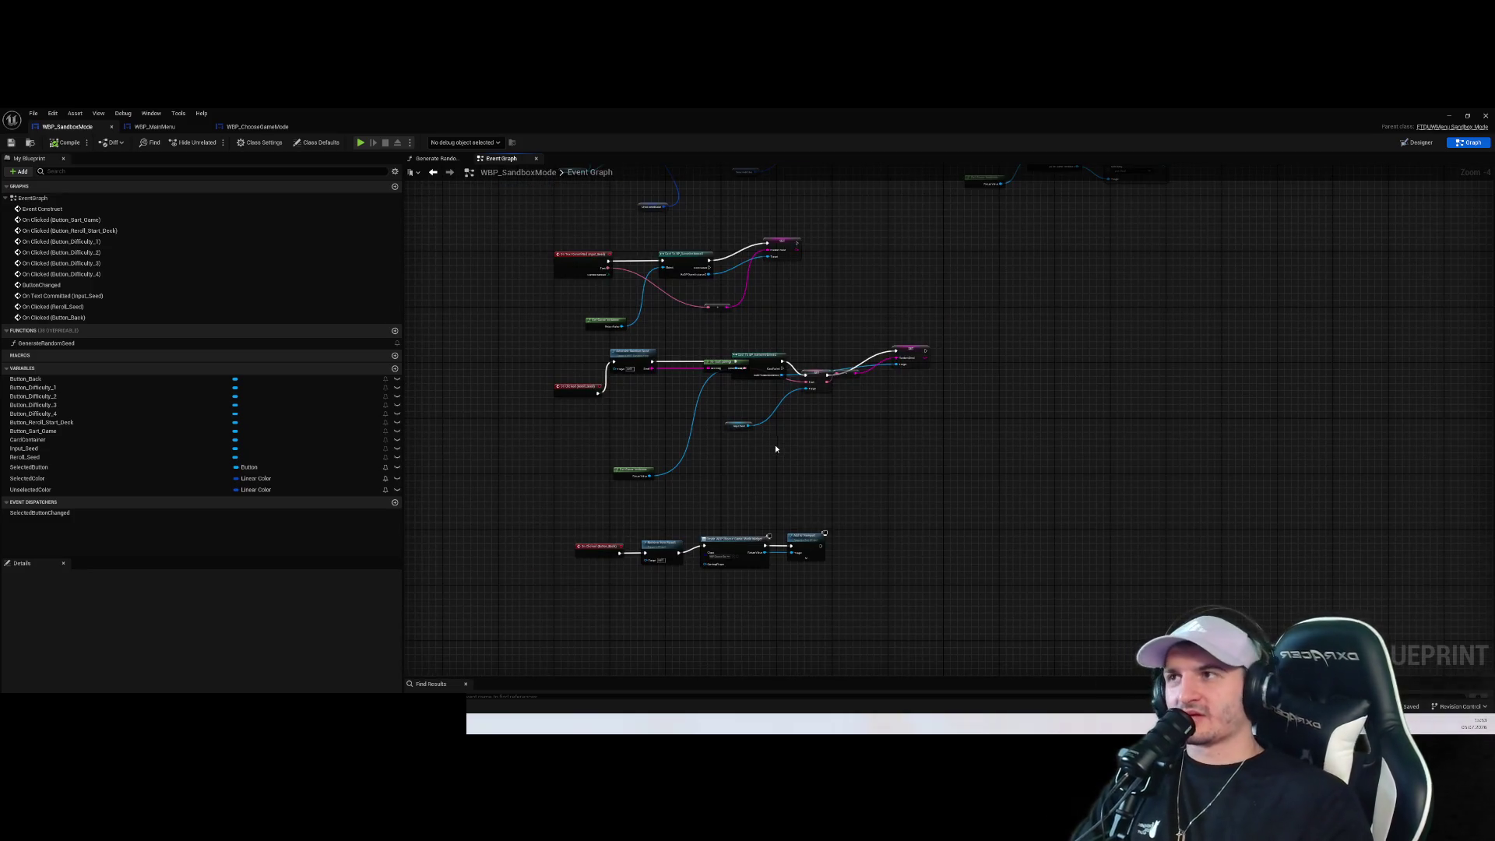
scroll(915, 397, down, 1)
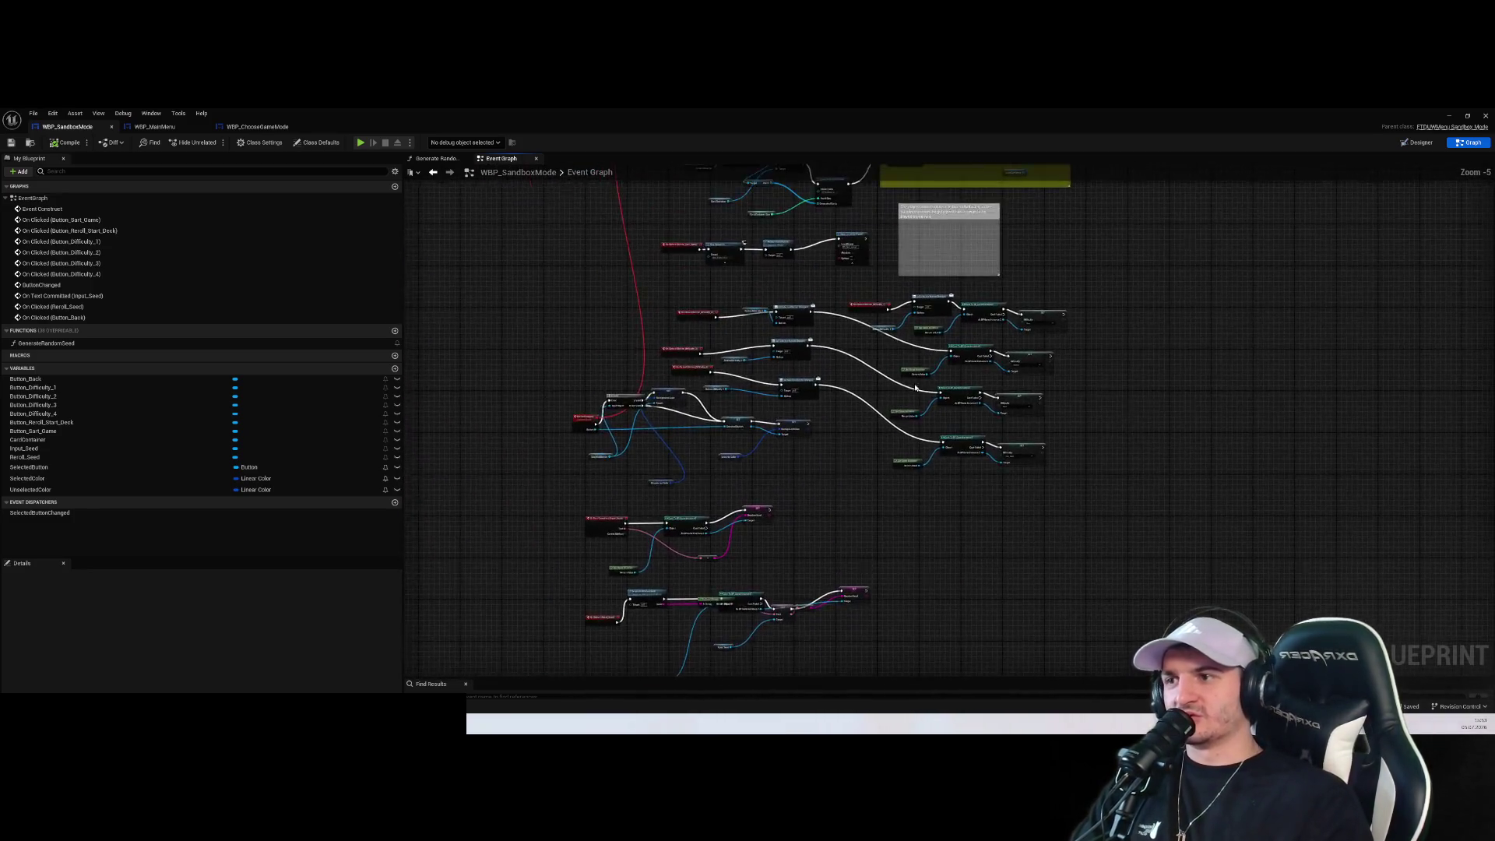
scroll(915, 397, up, 1)
drag(915, 465, 946, 422)
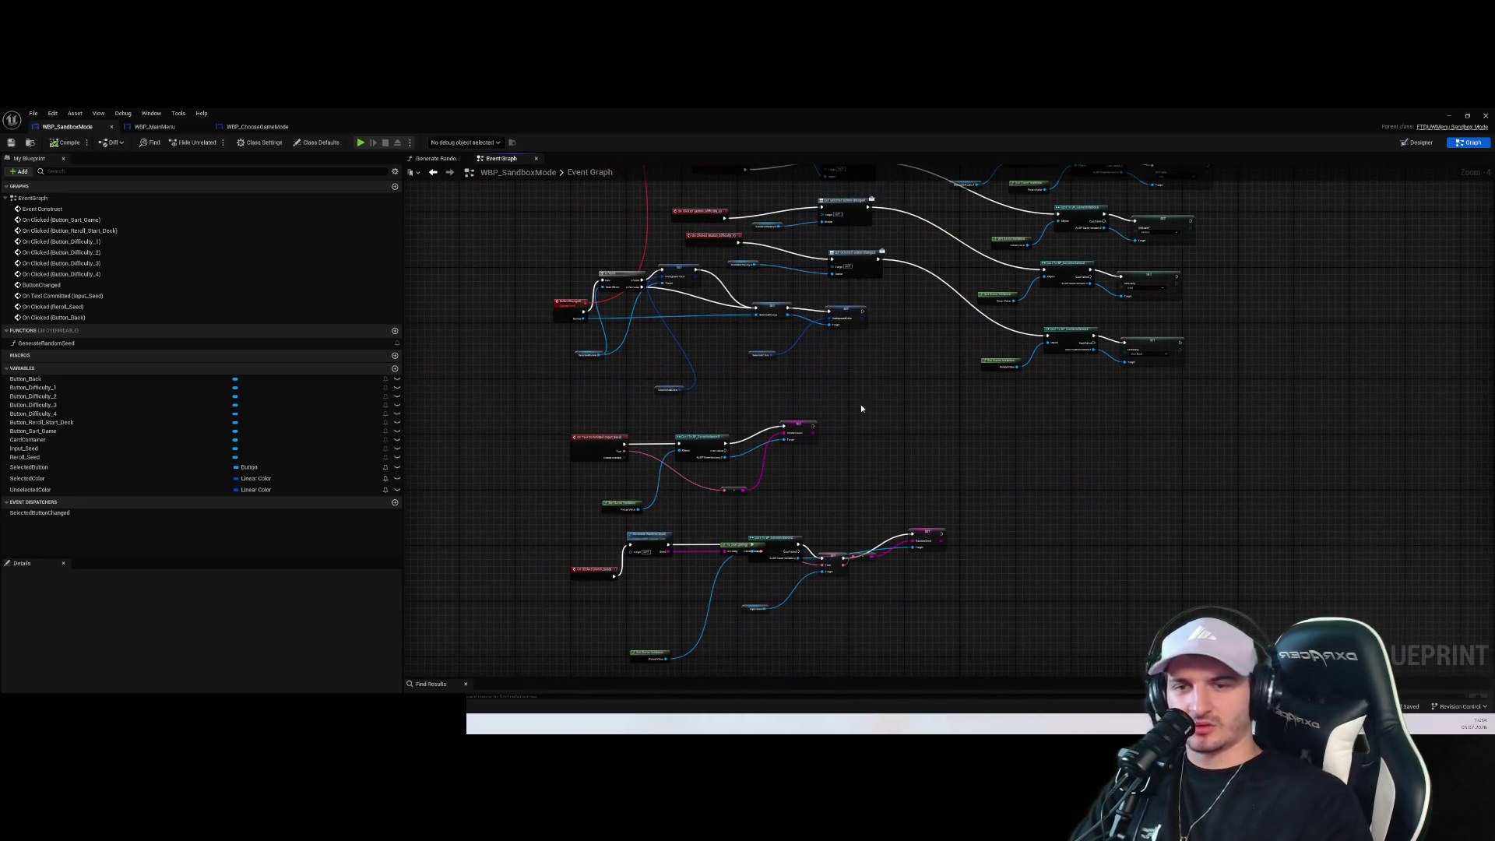
scroll(857, 402, up, 3)
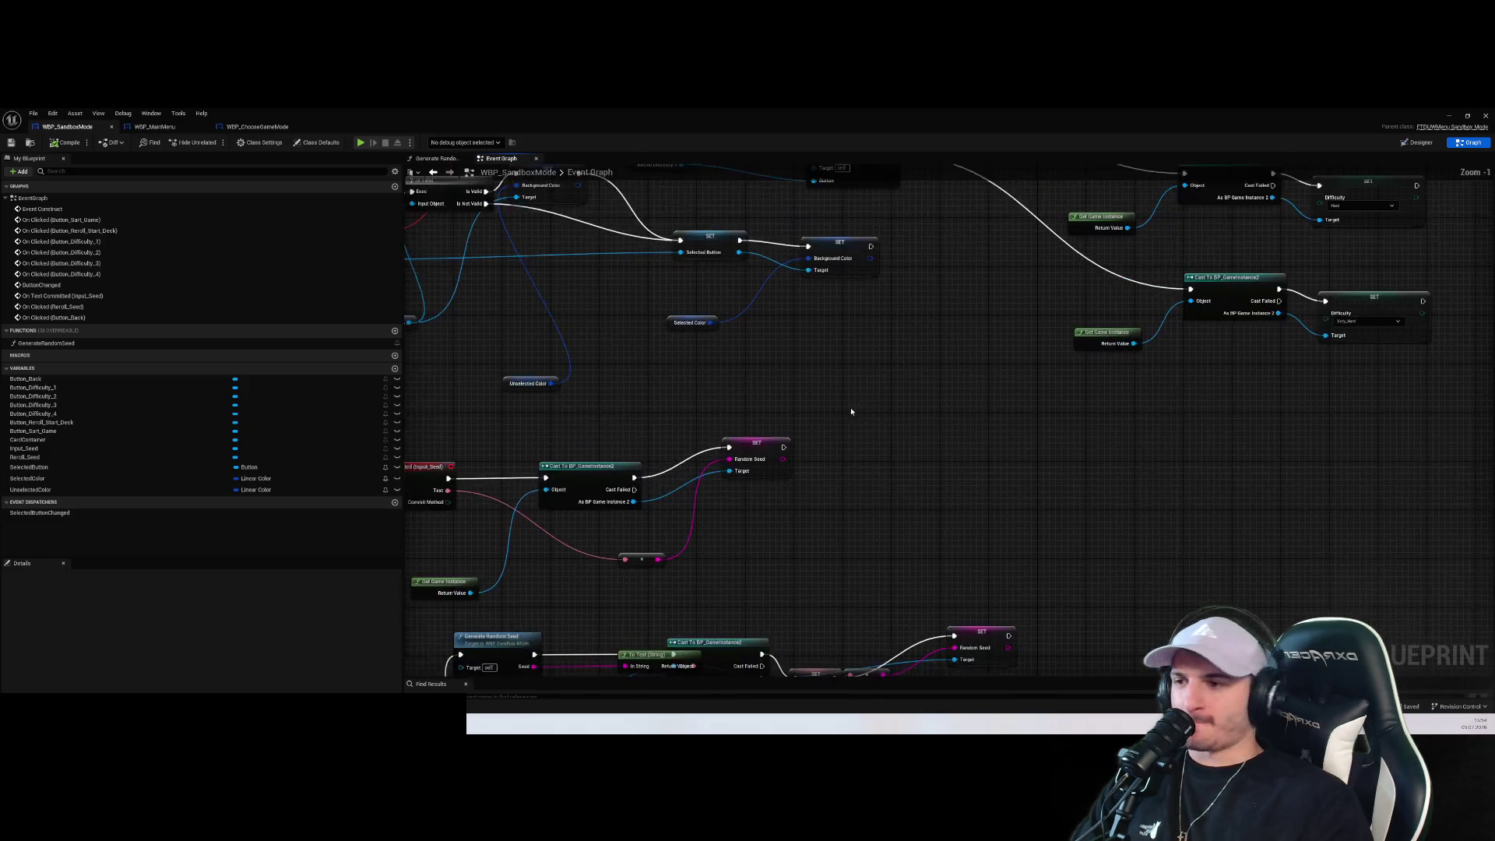
scroll(964, 390, down, 2)
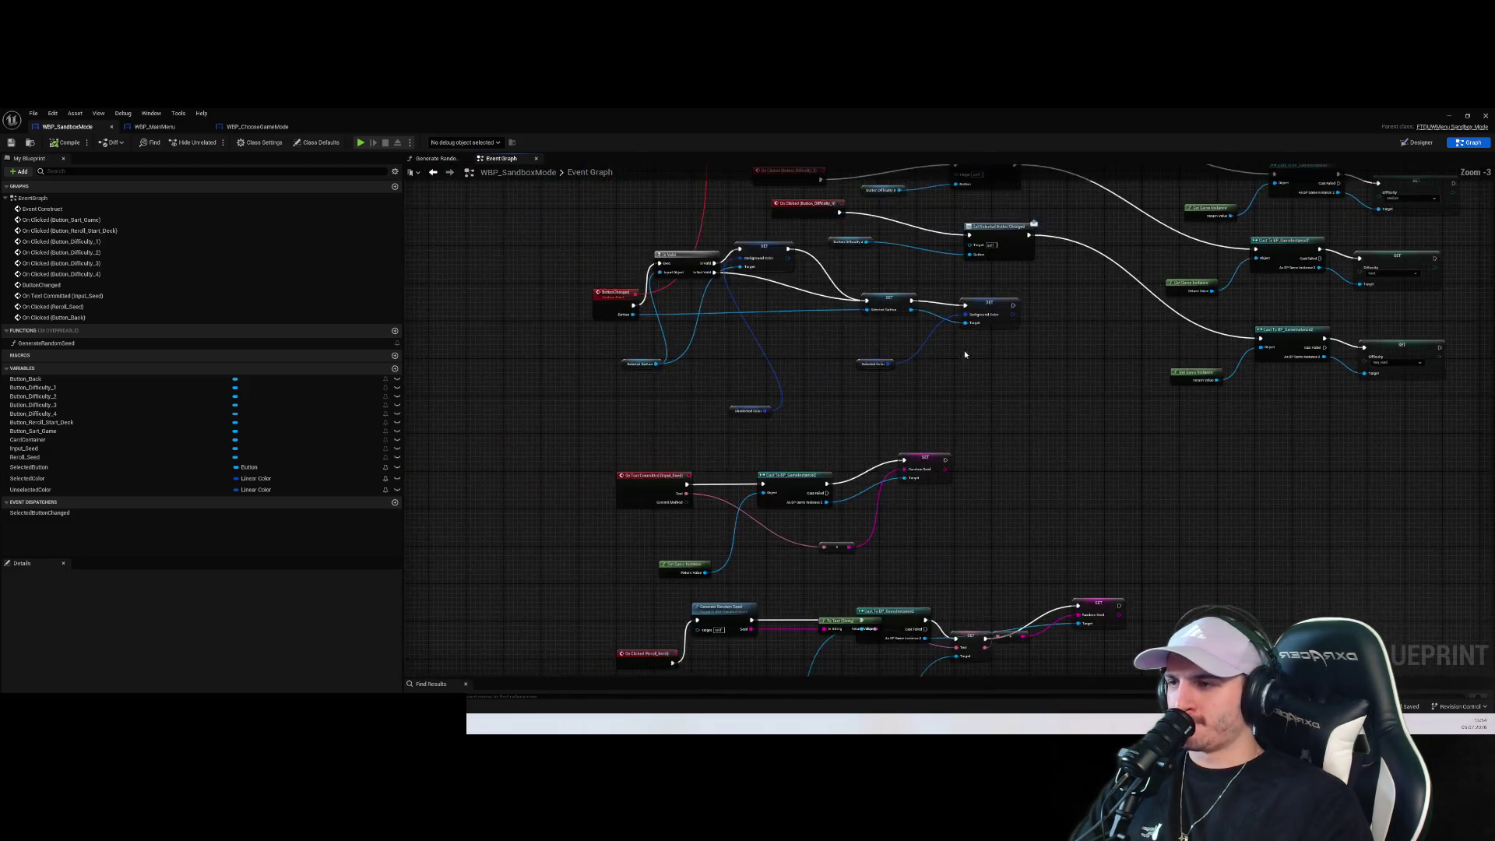
drag(932, 448, 932, 306)
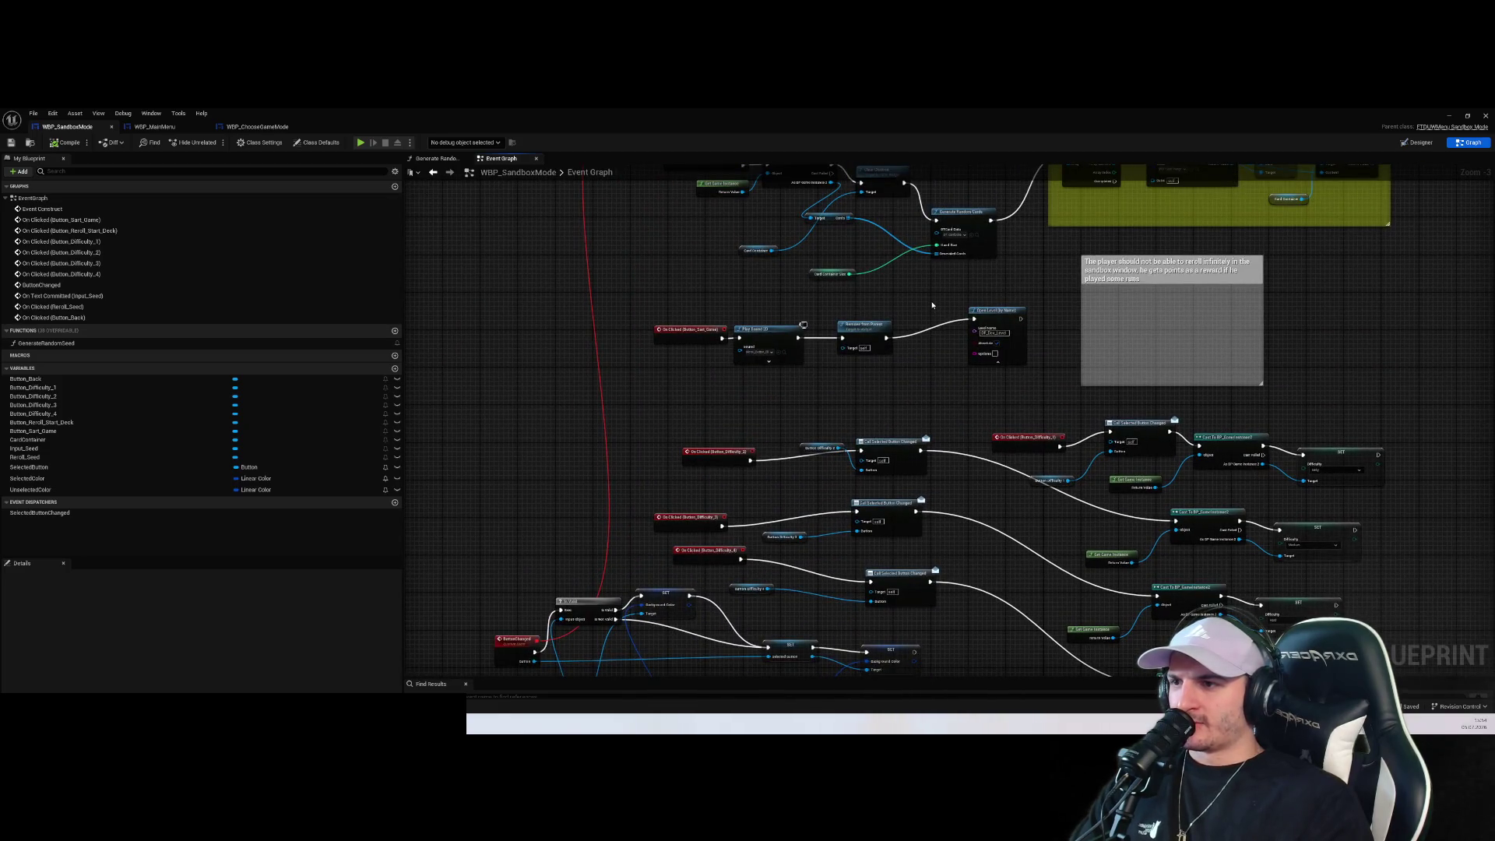
scroll(951, 343, up, 3)
mouse_move(599, 335)
mouse_down()
mouse_move(524, 335)
mouse_move(825, 374)
mouse_move(461, 350)
mouse_move(779, 359)
mouse_up()
click(574, 385)
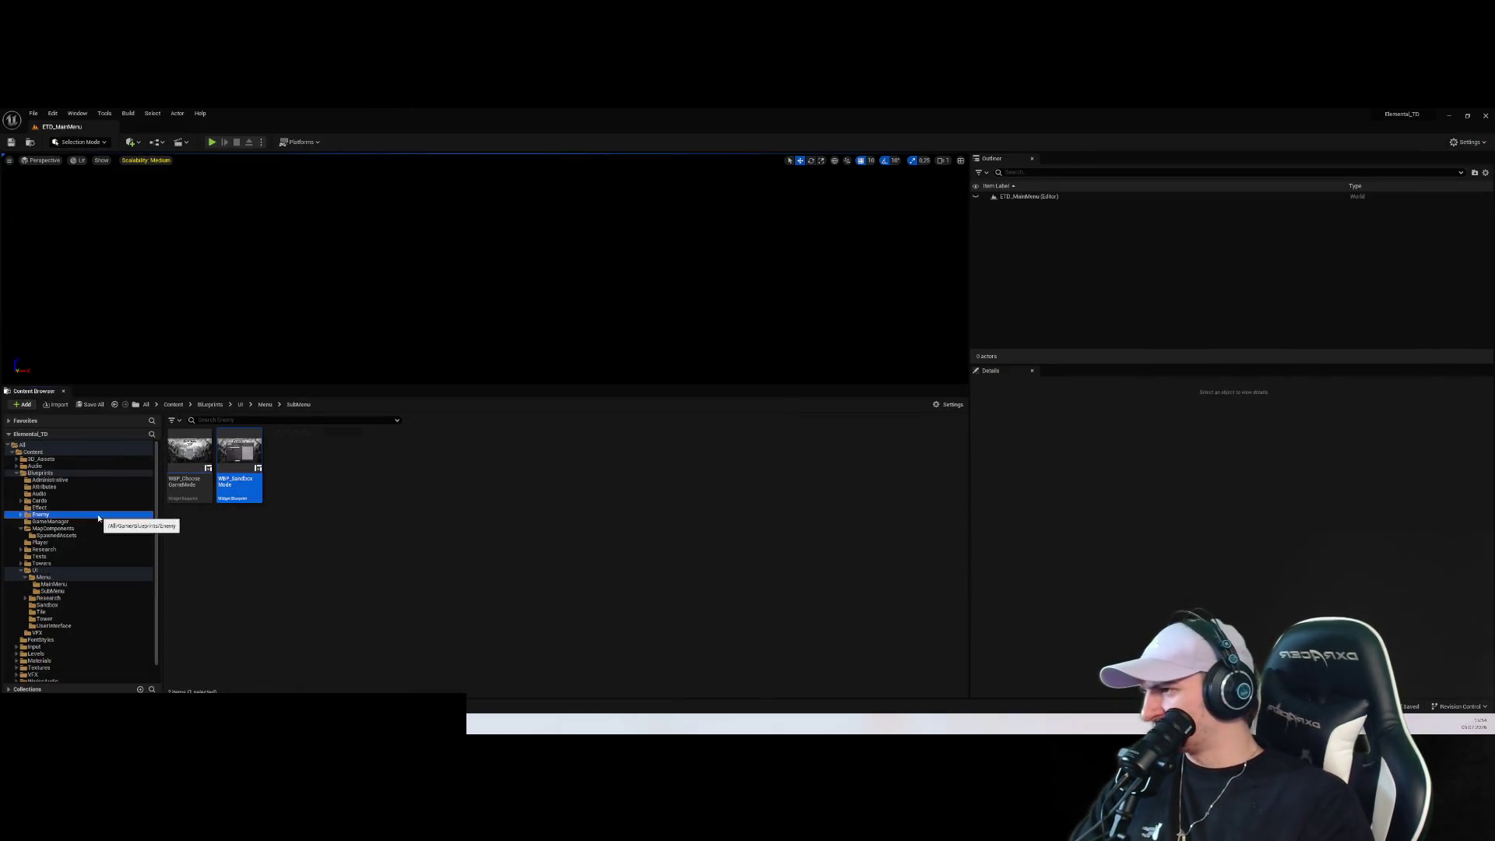
click(50, 520)
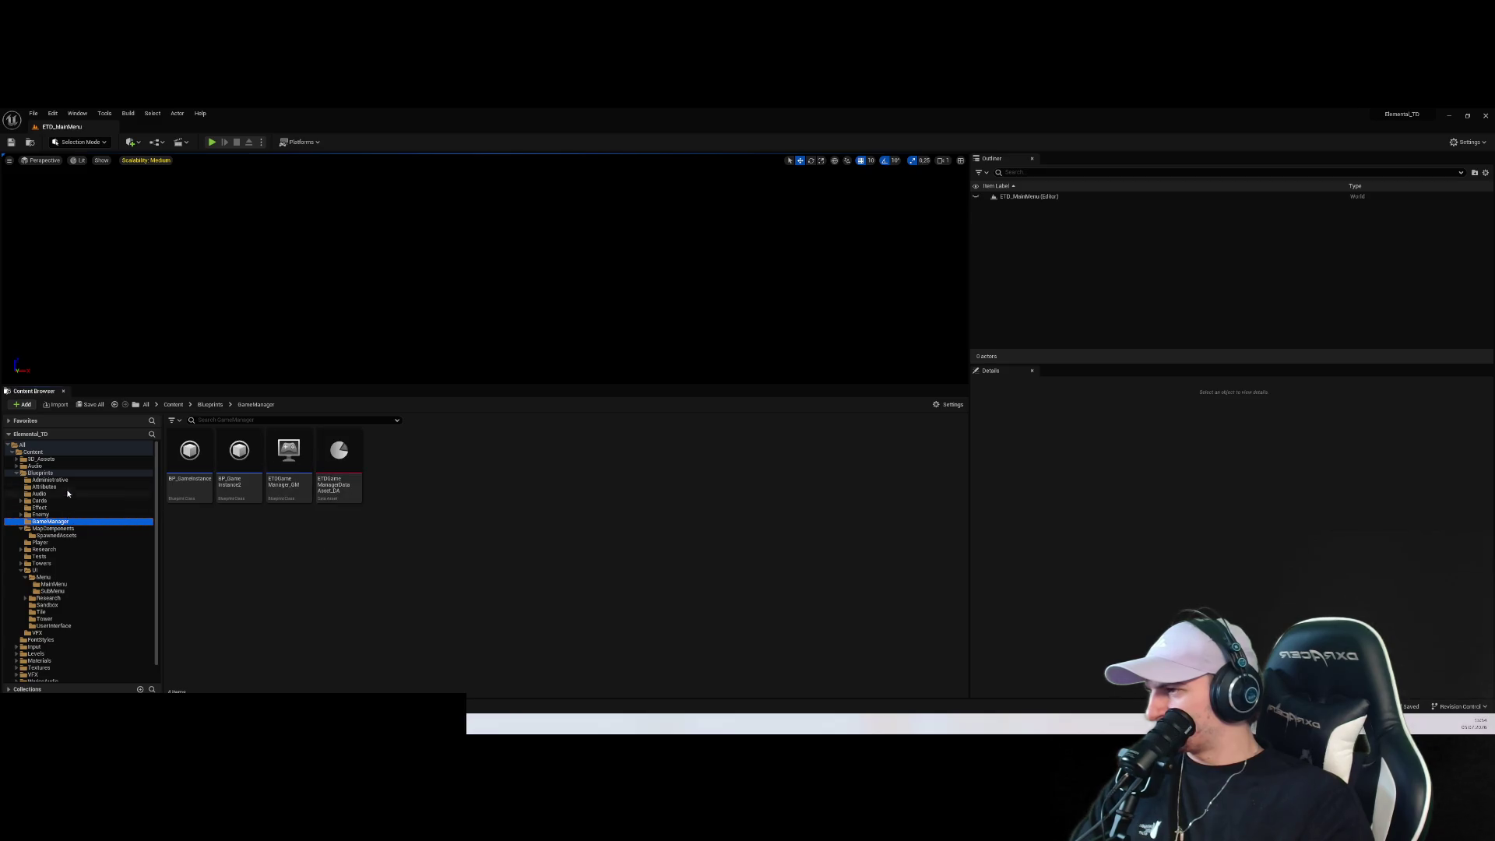
Browse the content folders to MapComponents and open the BP_GeneratedMap blueprint
click(53, 528)
click(56, 535)
click(67, 545)
click(56, 535)
click(97, 545)
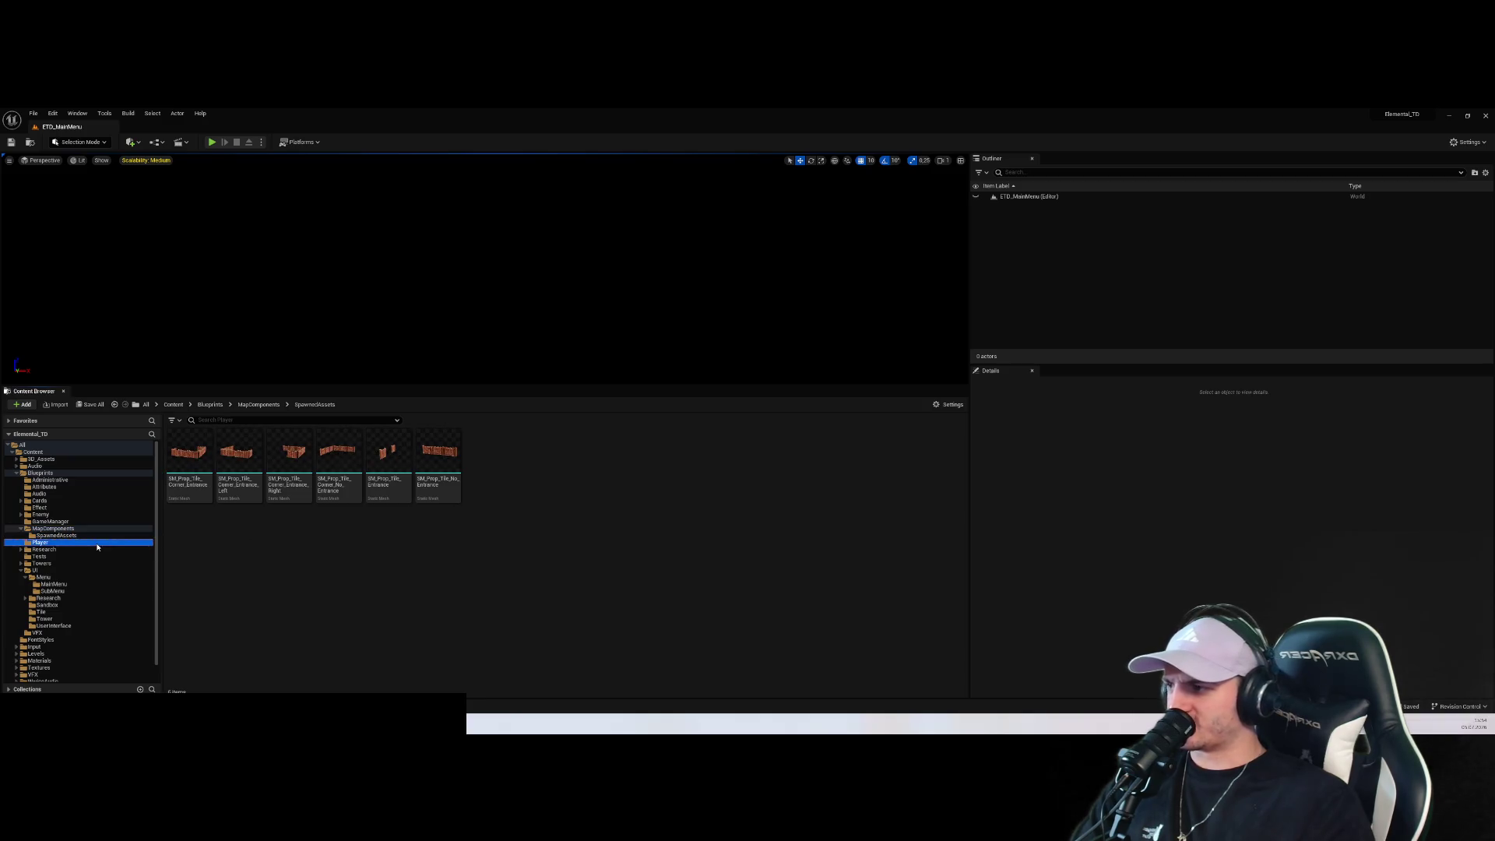
click(63, 549)
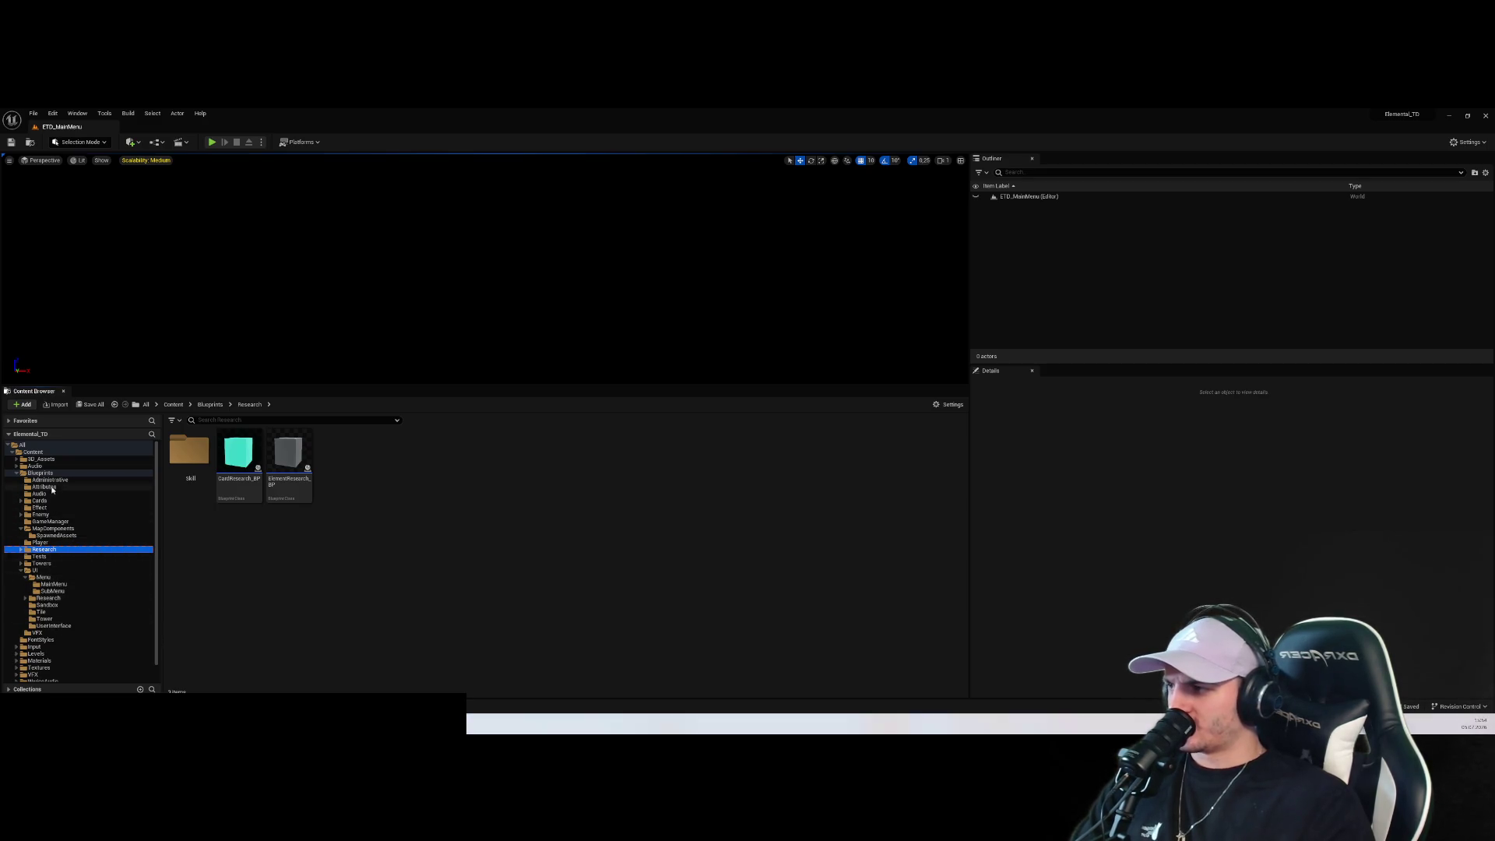
click(51, 528)
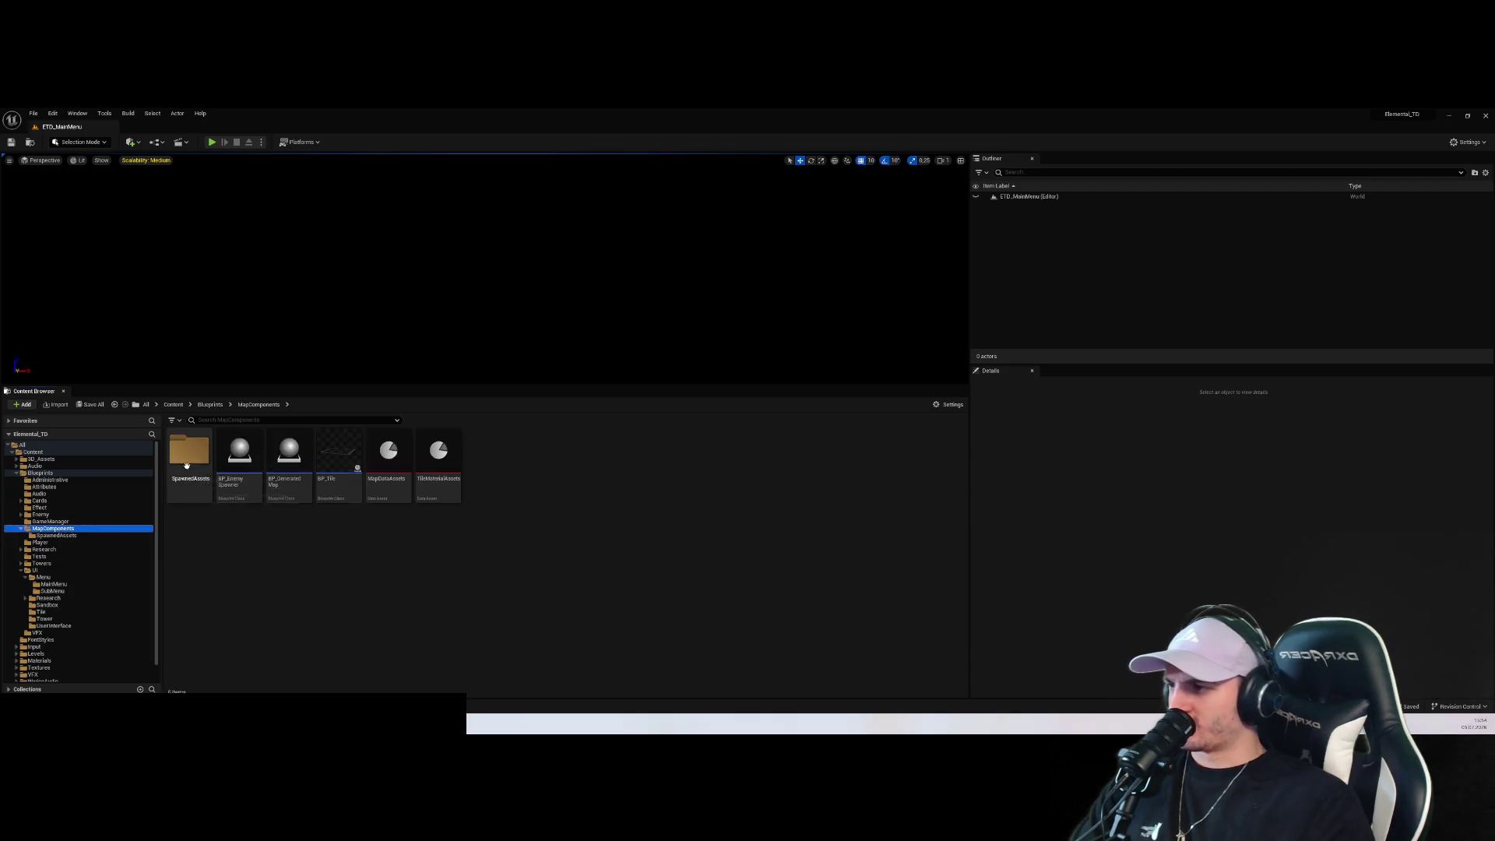
double_click(290, 479)
Move the Difficulty getter lower and raise the Random Seed Sequence SET node
scroll(497, 469, up, 2)
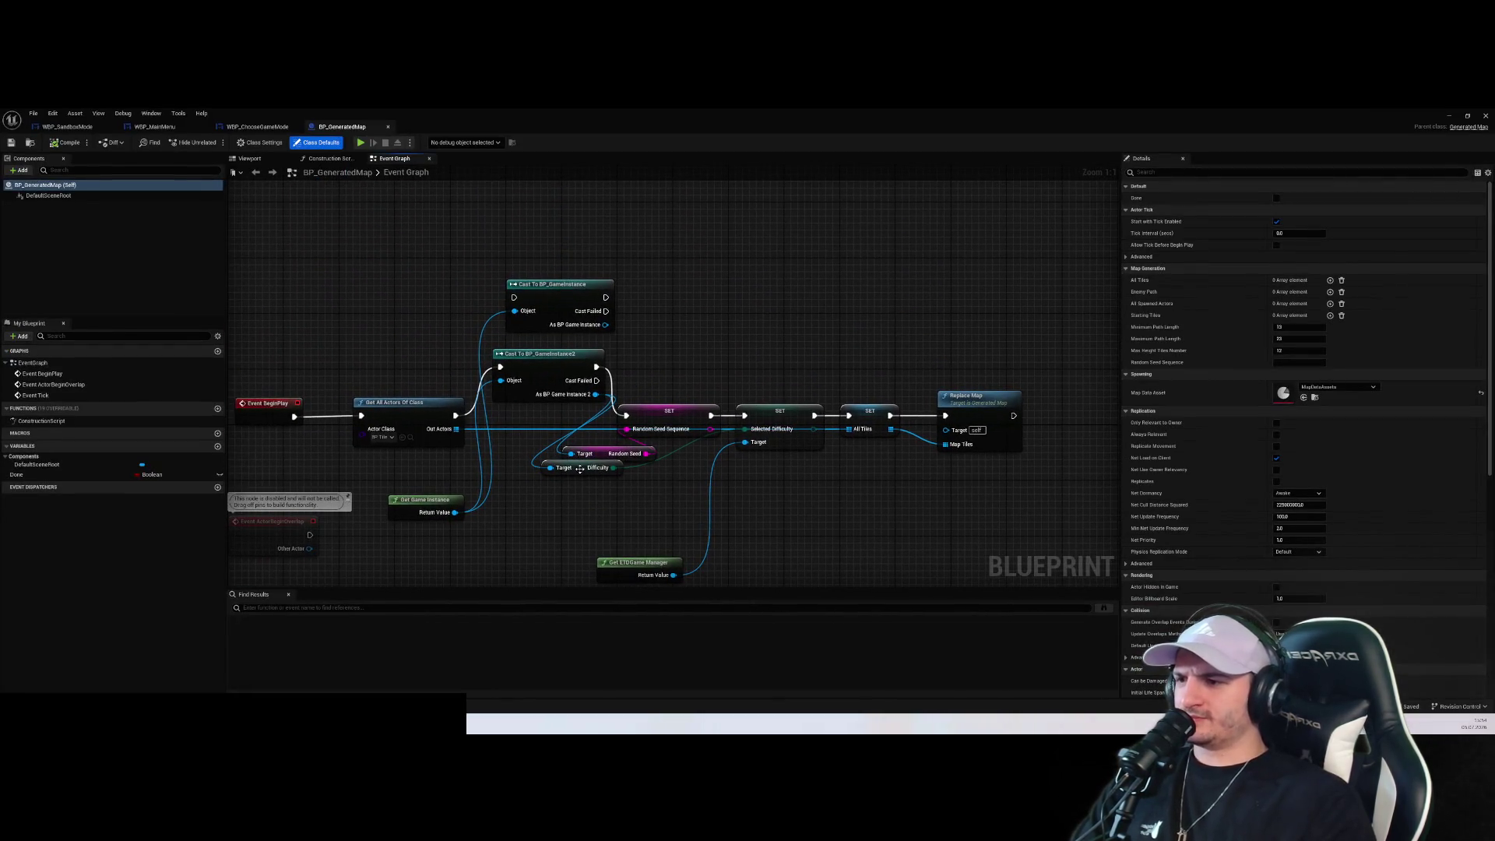
drag(581, 476, 584, 518)
drag(671, 412, 678, 349)
click(789, 515)
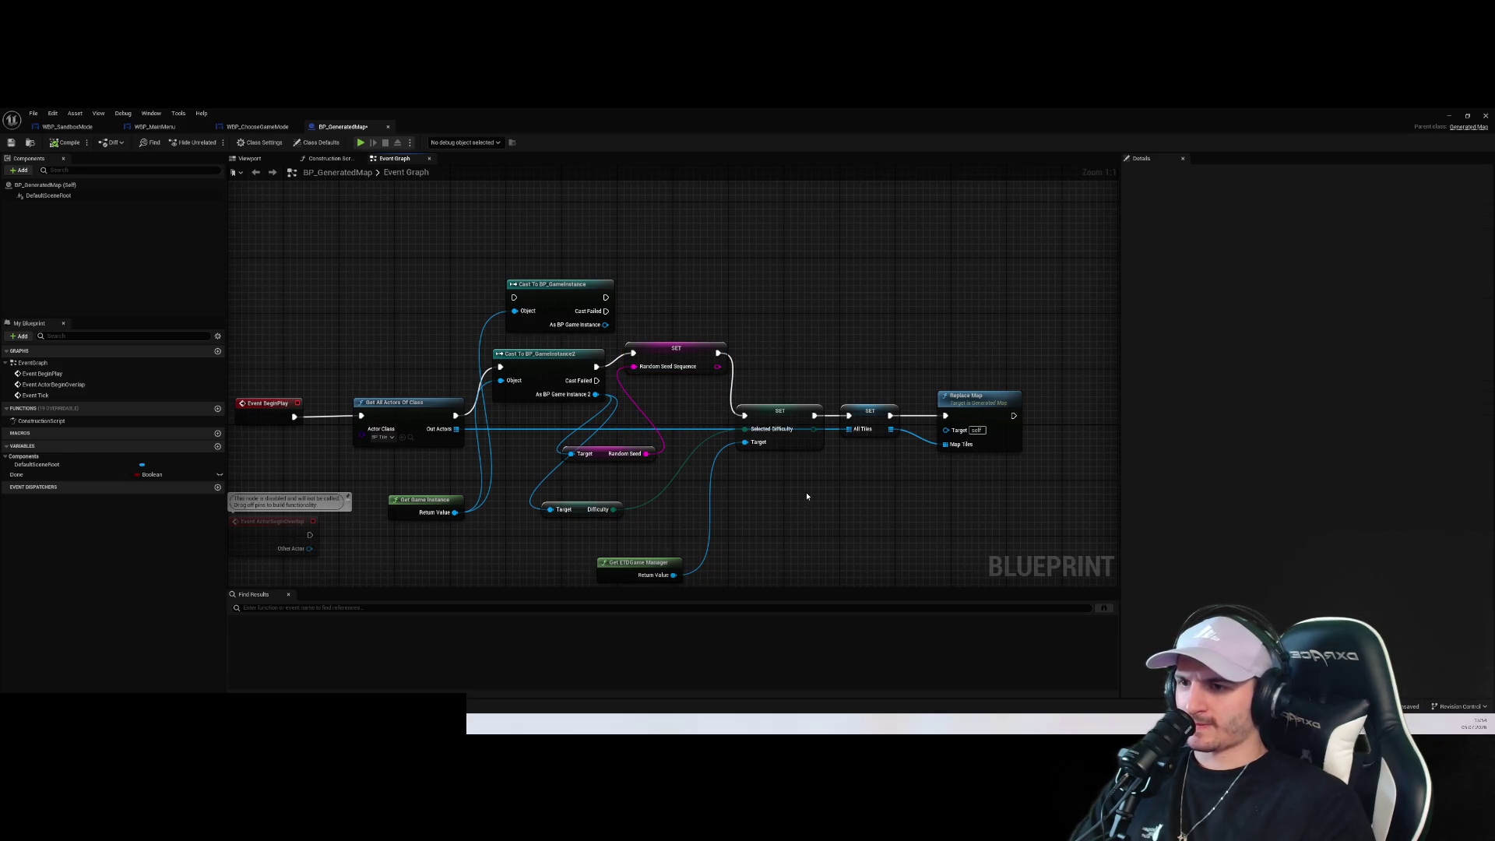
scroll(807, 496, down, 2)
scroll(791, 507, up, 2)
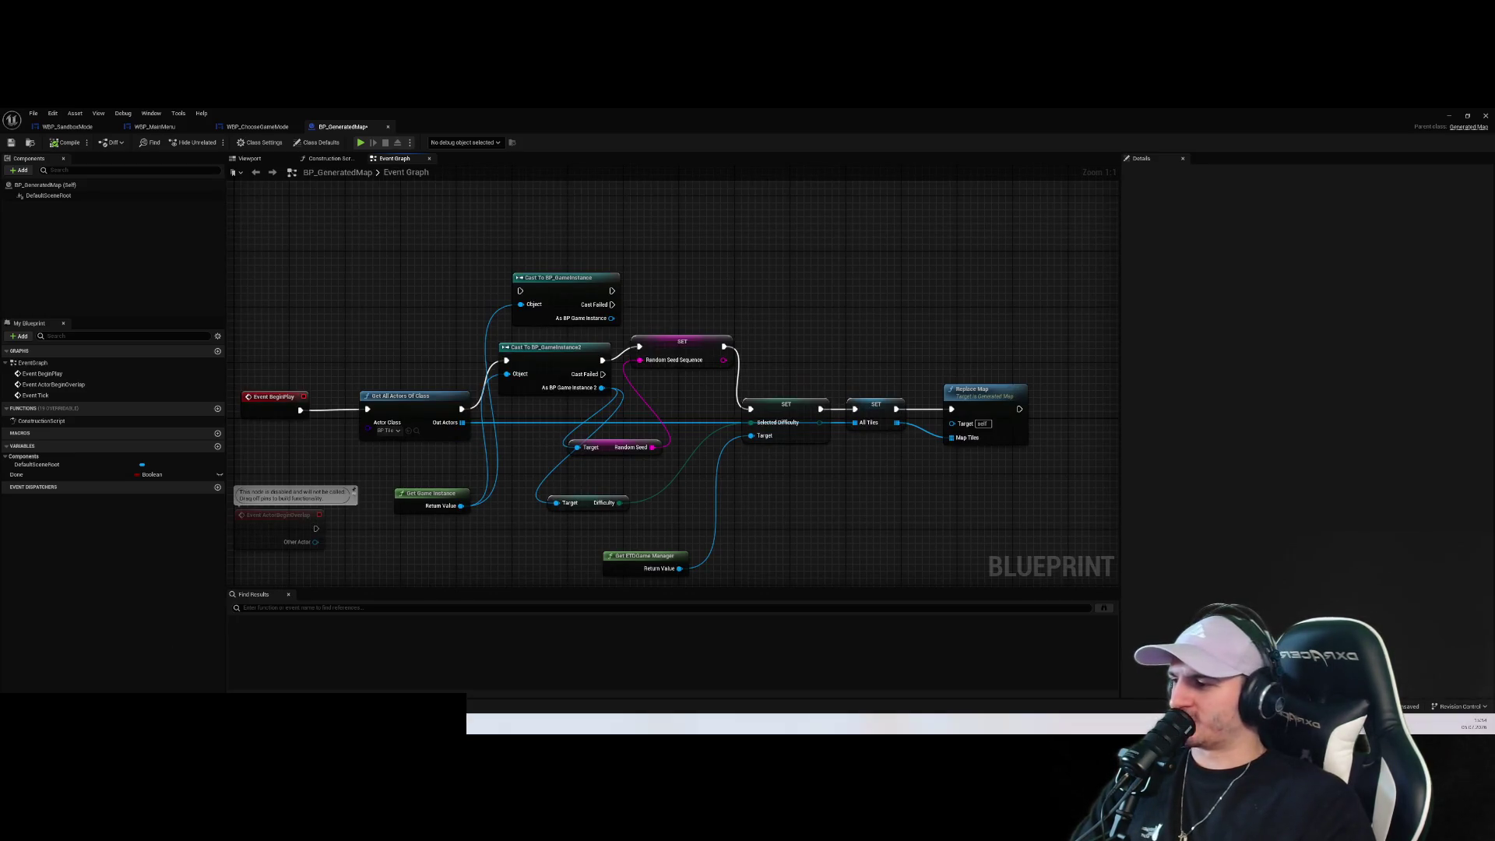
Search Rider for 'mep' to check the difficulty code, then return to Unreal
key(alt+Tab)
key(shift)
key(shift)
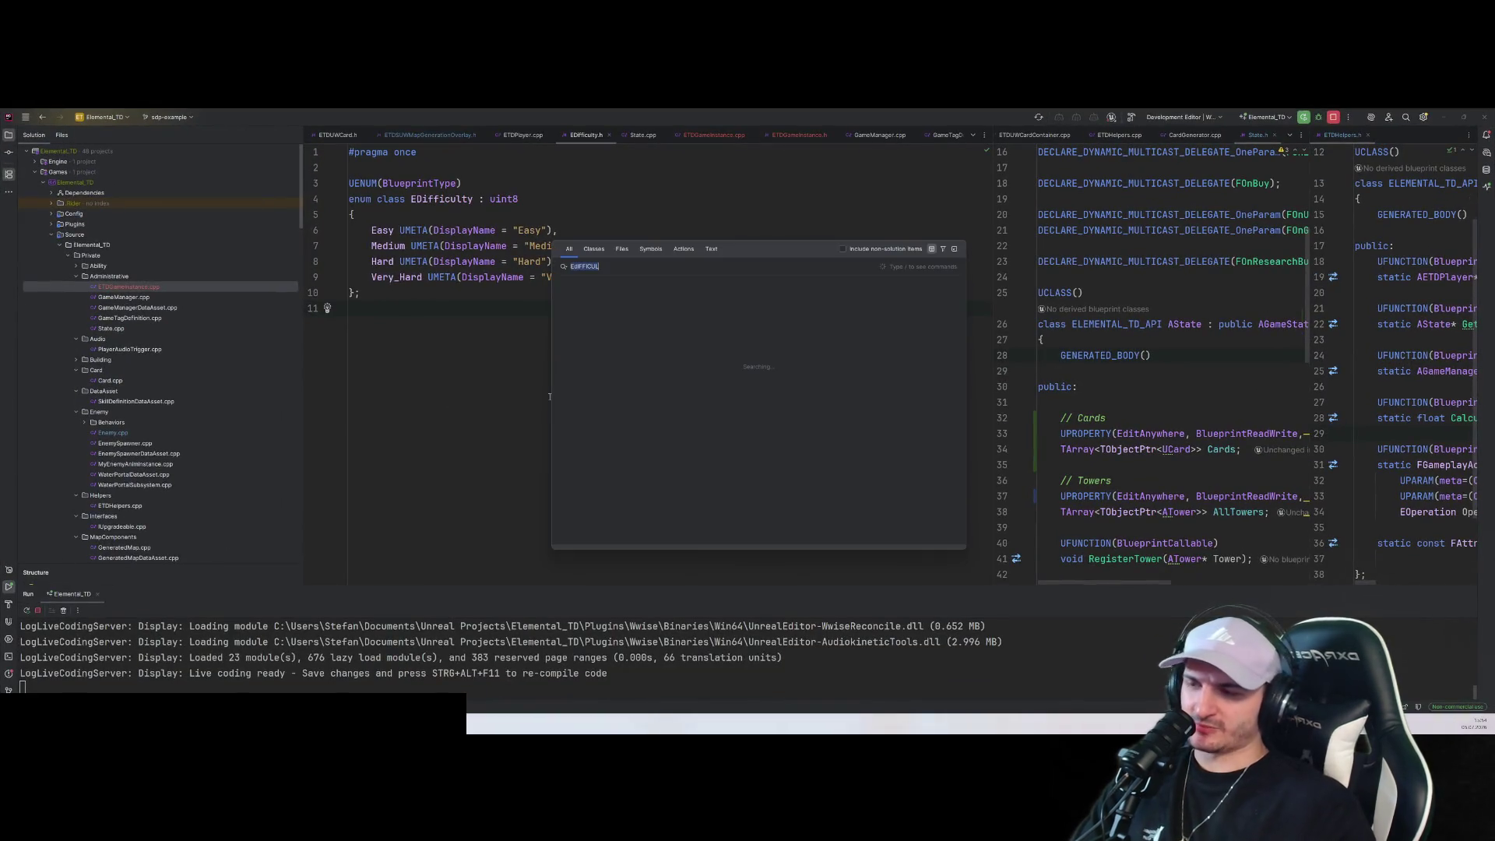
text(mep)
key(Escape)
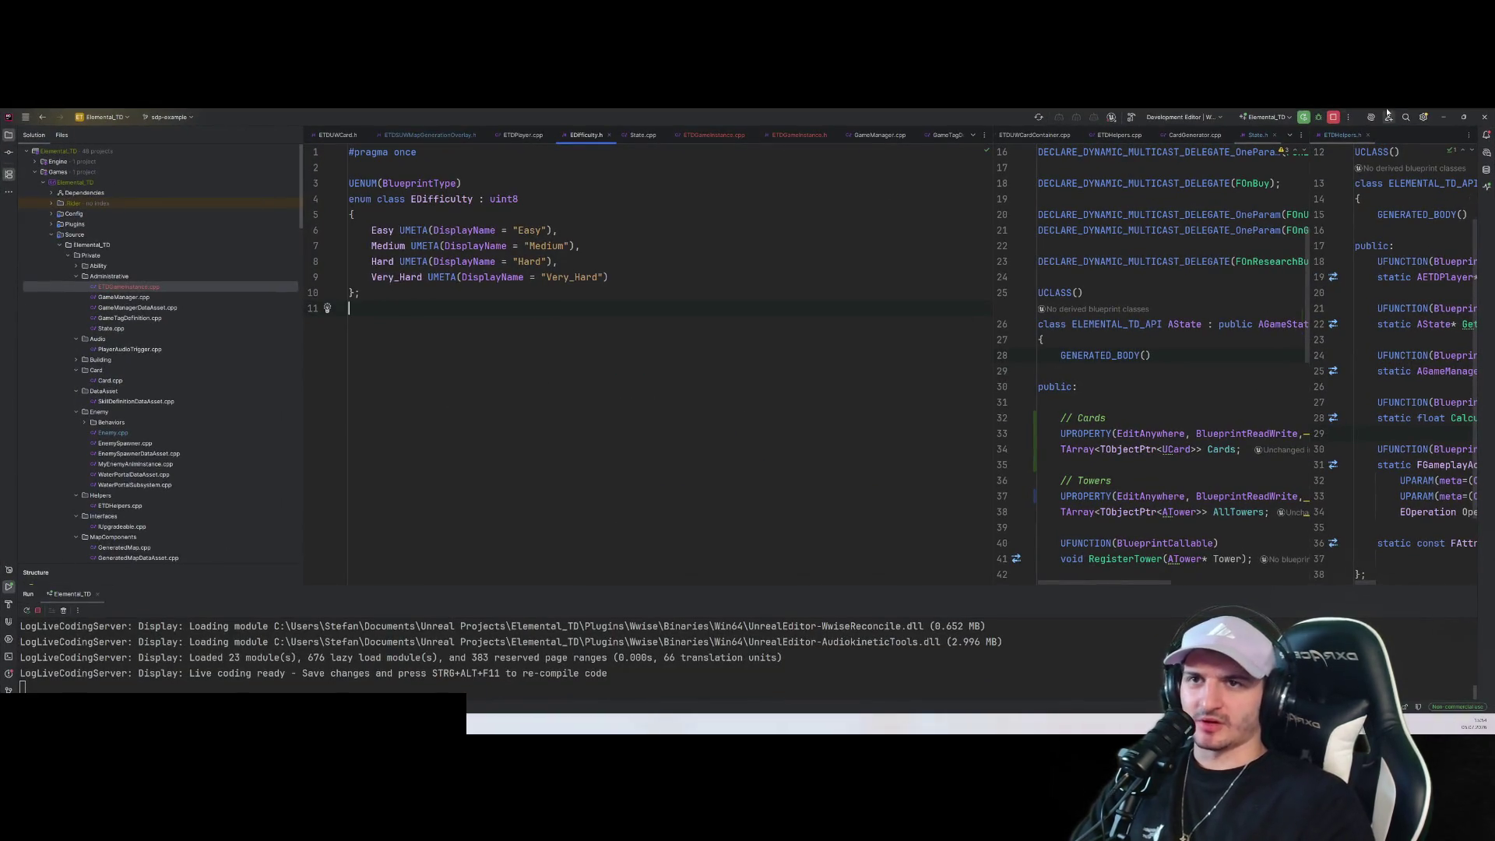
click(1444, 118)
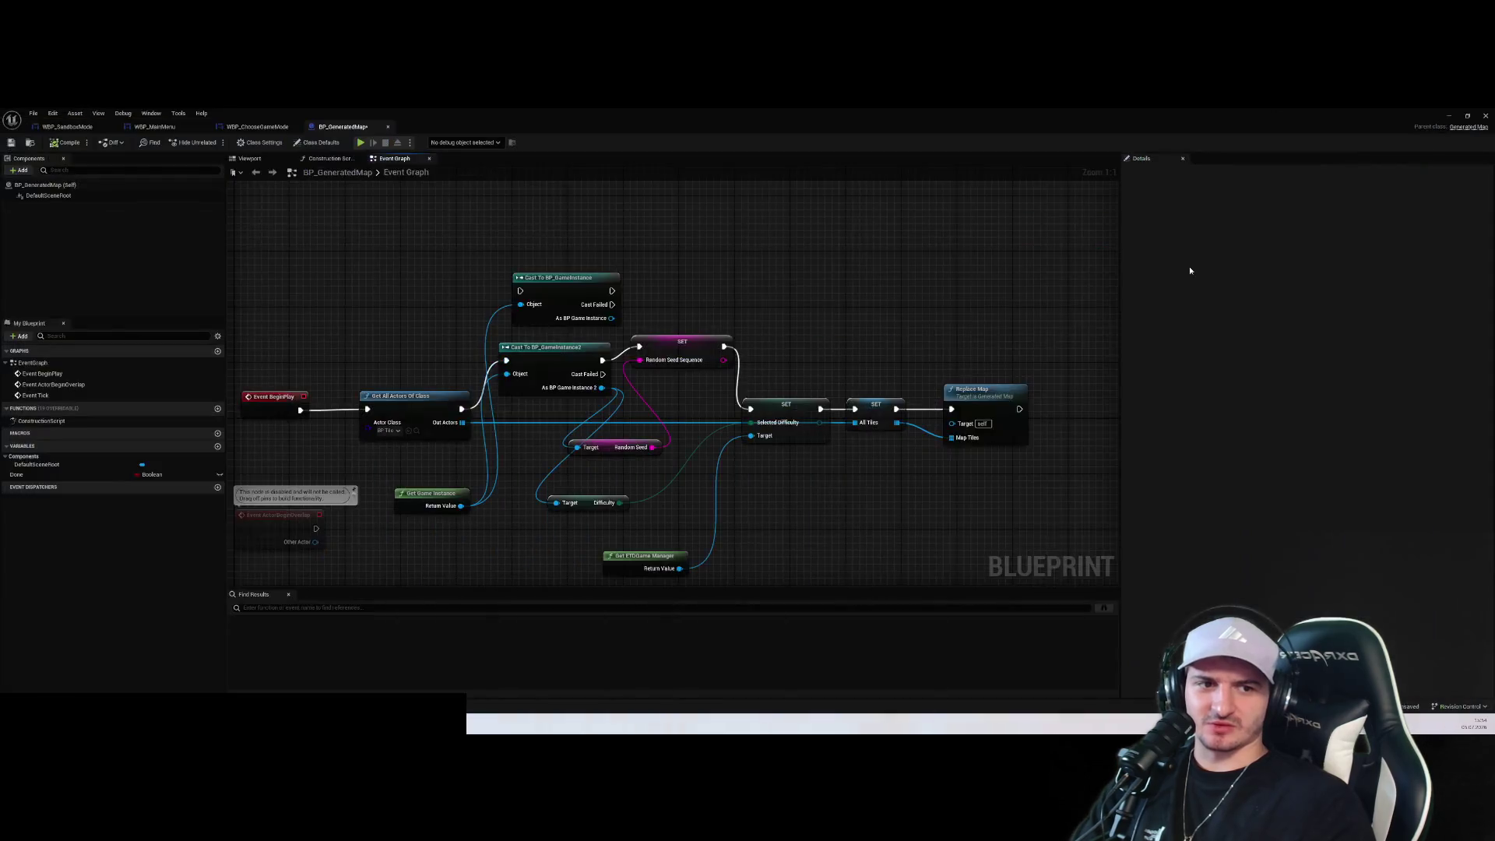
Start Play-In-Editor, enlarge the game view and dismiss the tutorial card panel
click(360, 143)
click(1449, 116)
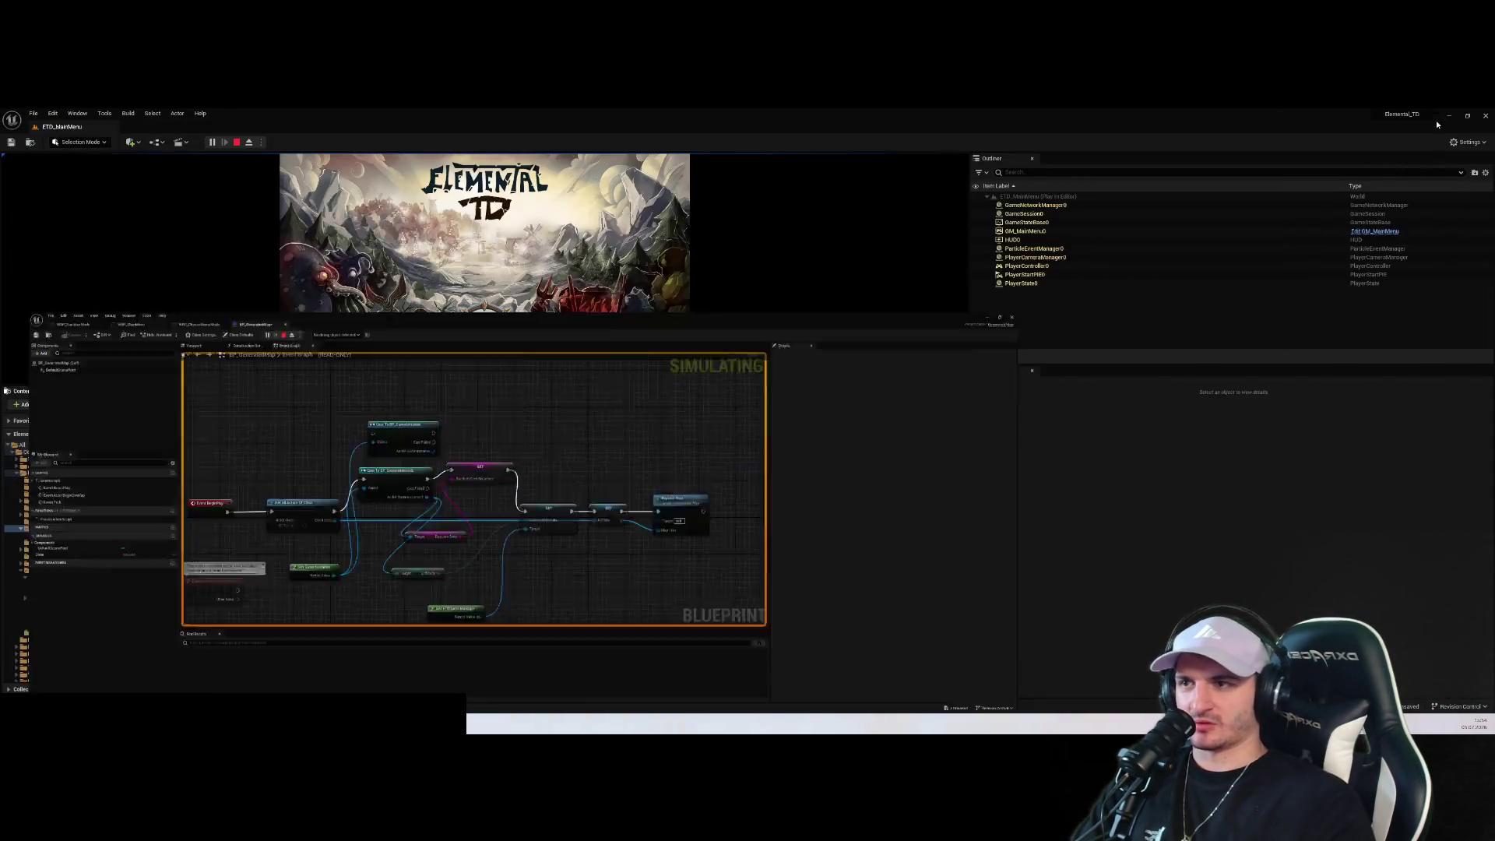
drag(512, 385, 537, 608)
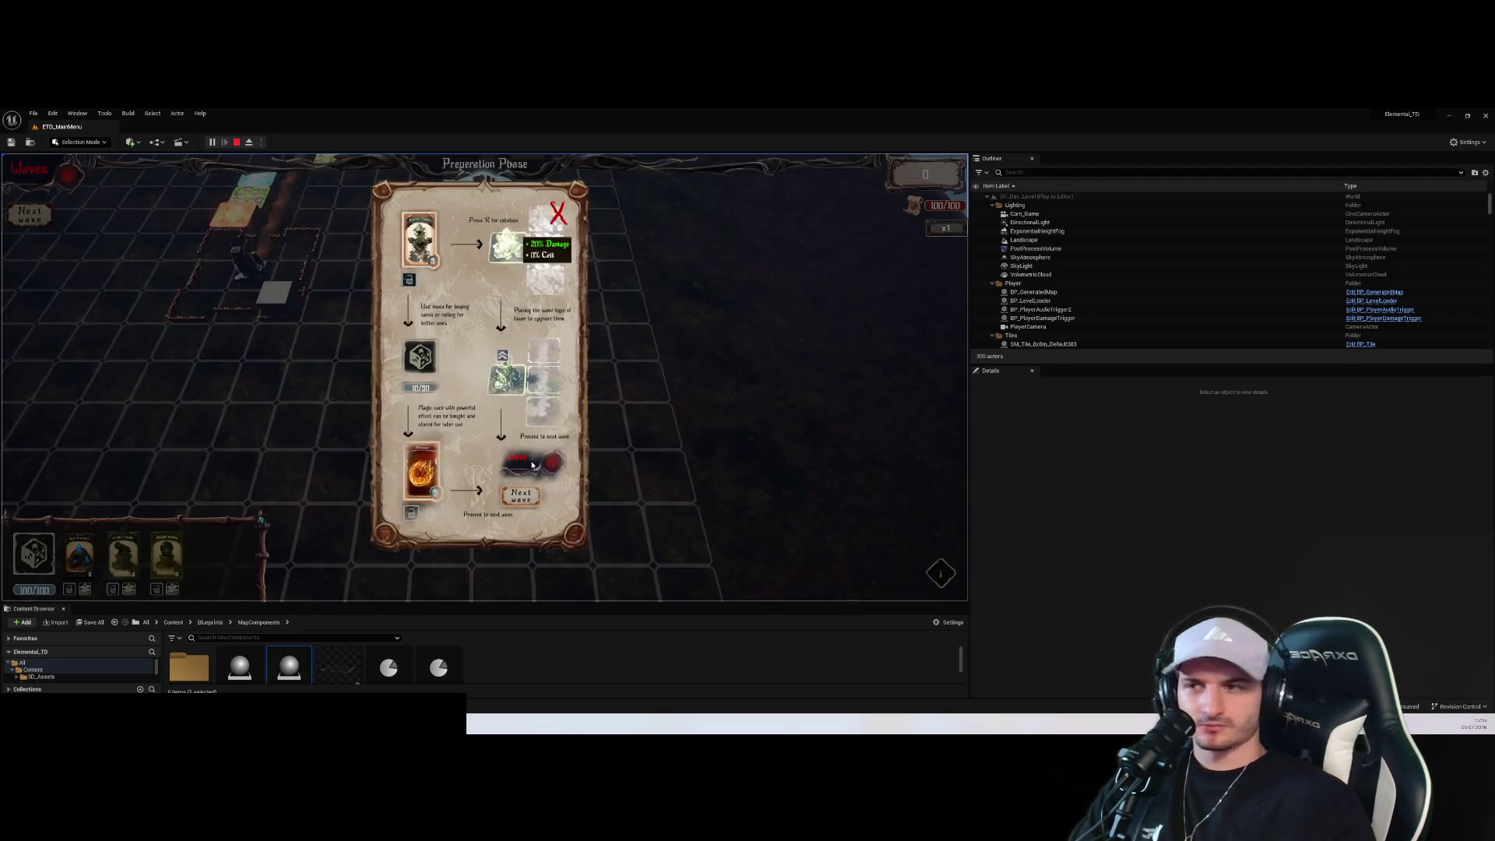
click(558, 212)
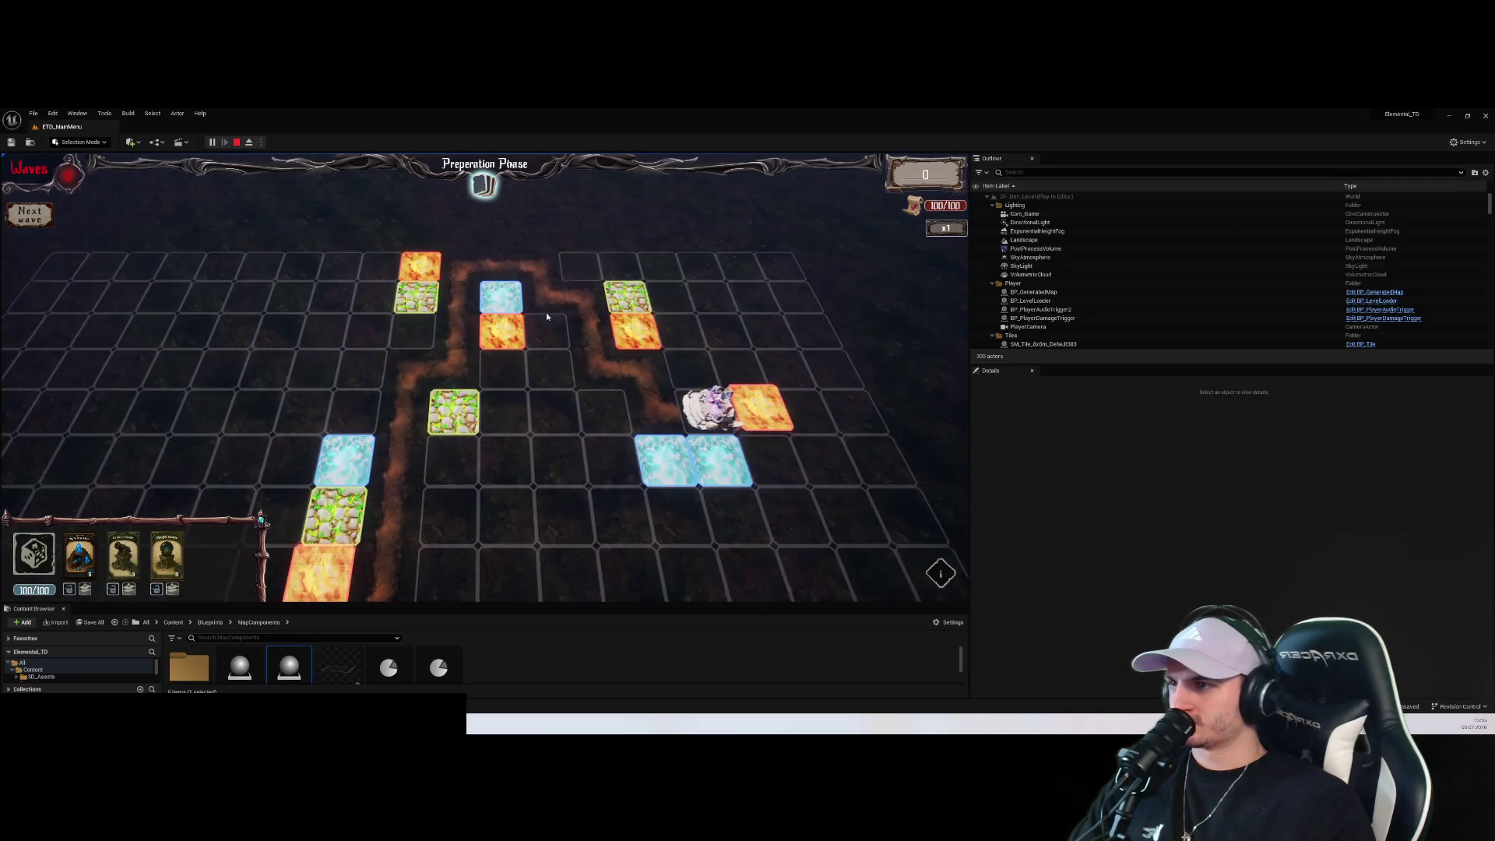
Restart the game, choose Start > Sandbox, reroll the starting deck and start the game
click(237, 142)
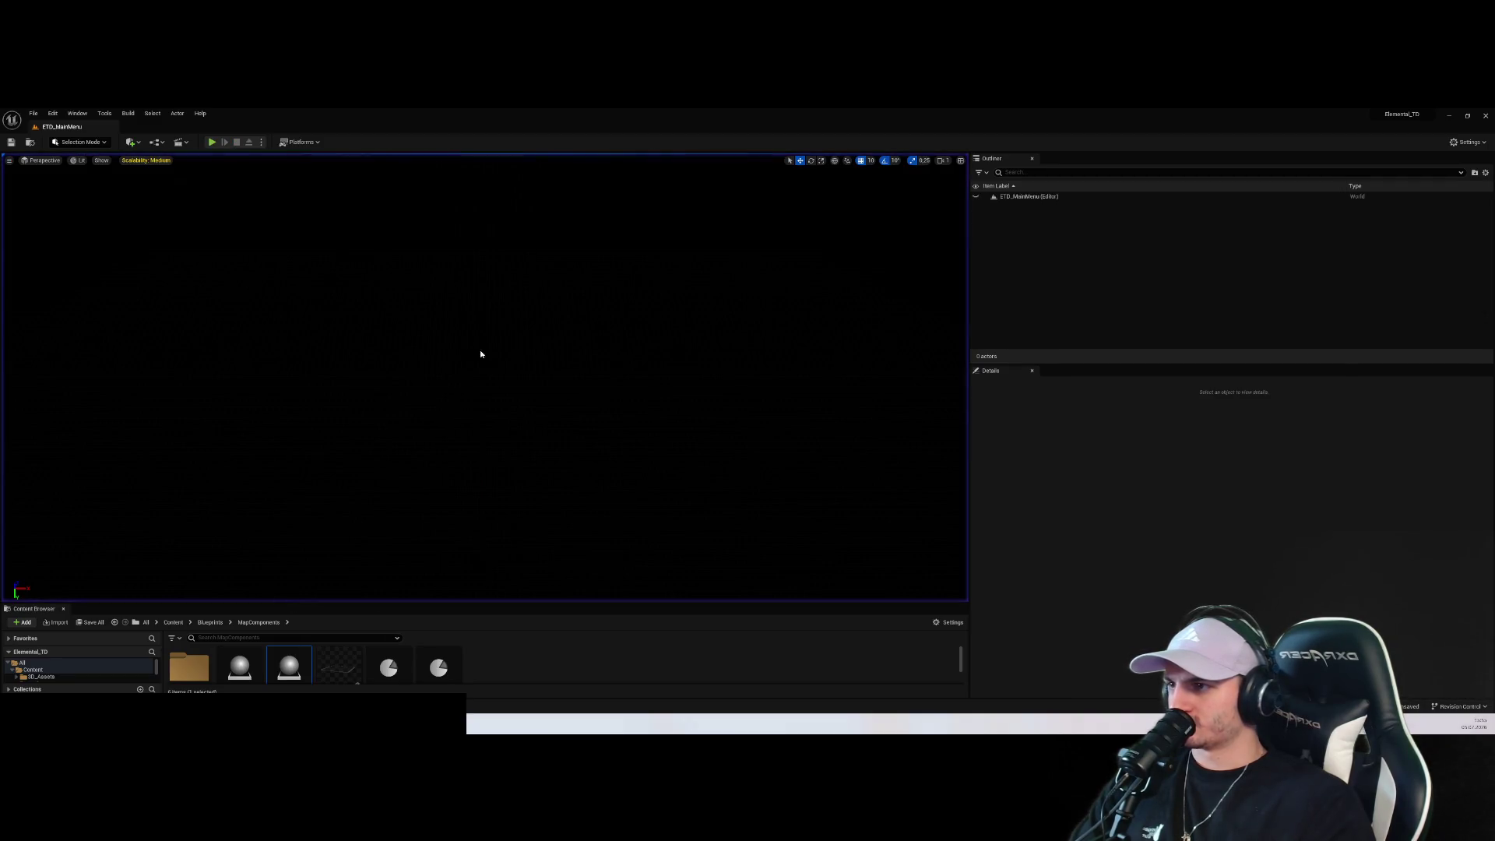
click(212, 141)
click(483, 501)
click(483, 417)
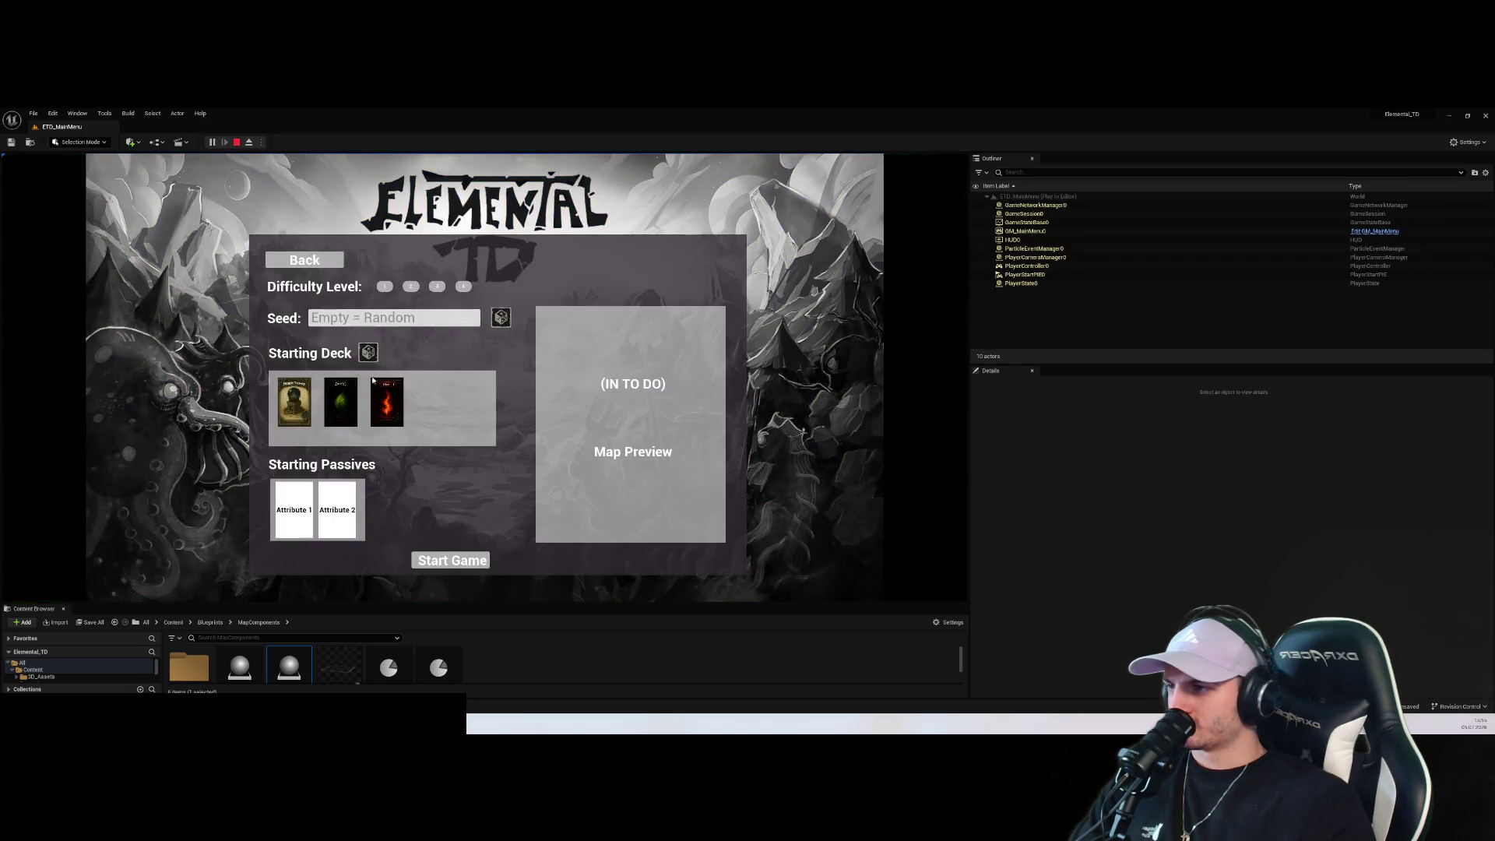
click(368, 353)
click(451, 560)
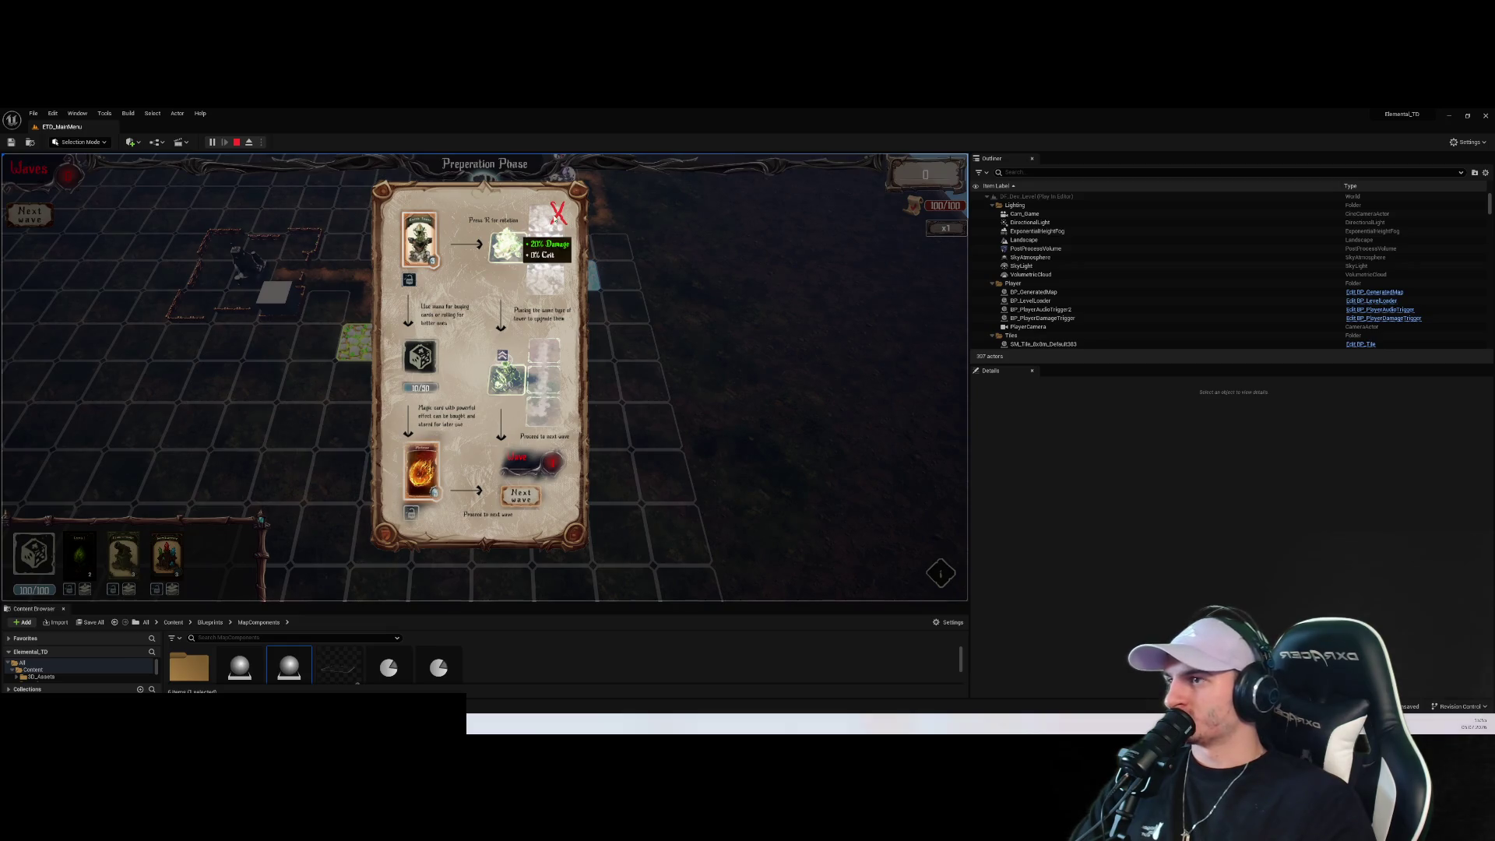
click(556, 215)
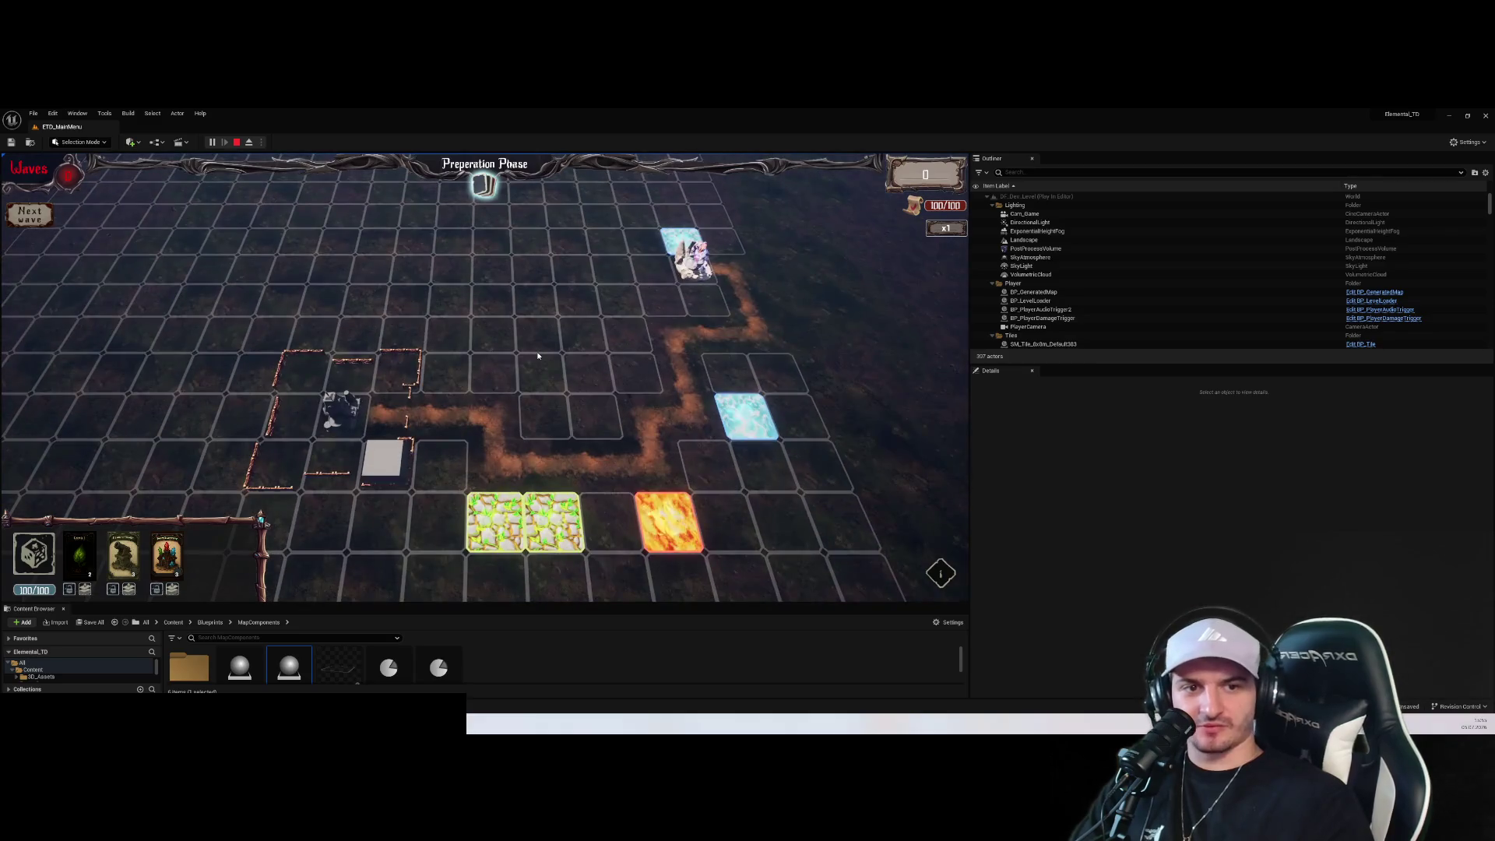
Stop the game test and review BP_GeneratedMap's Construction Script, Viewport and Event Graph
click(240, 143)
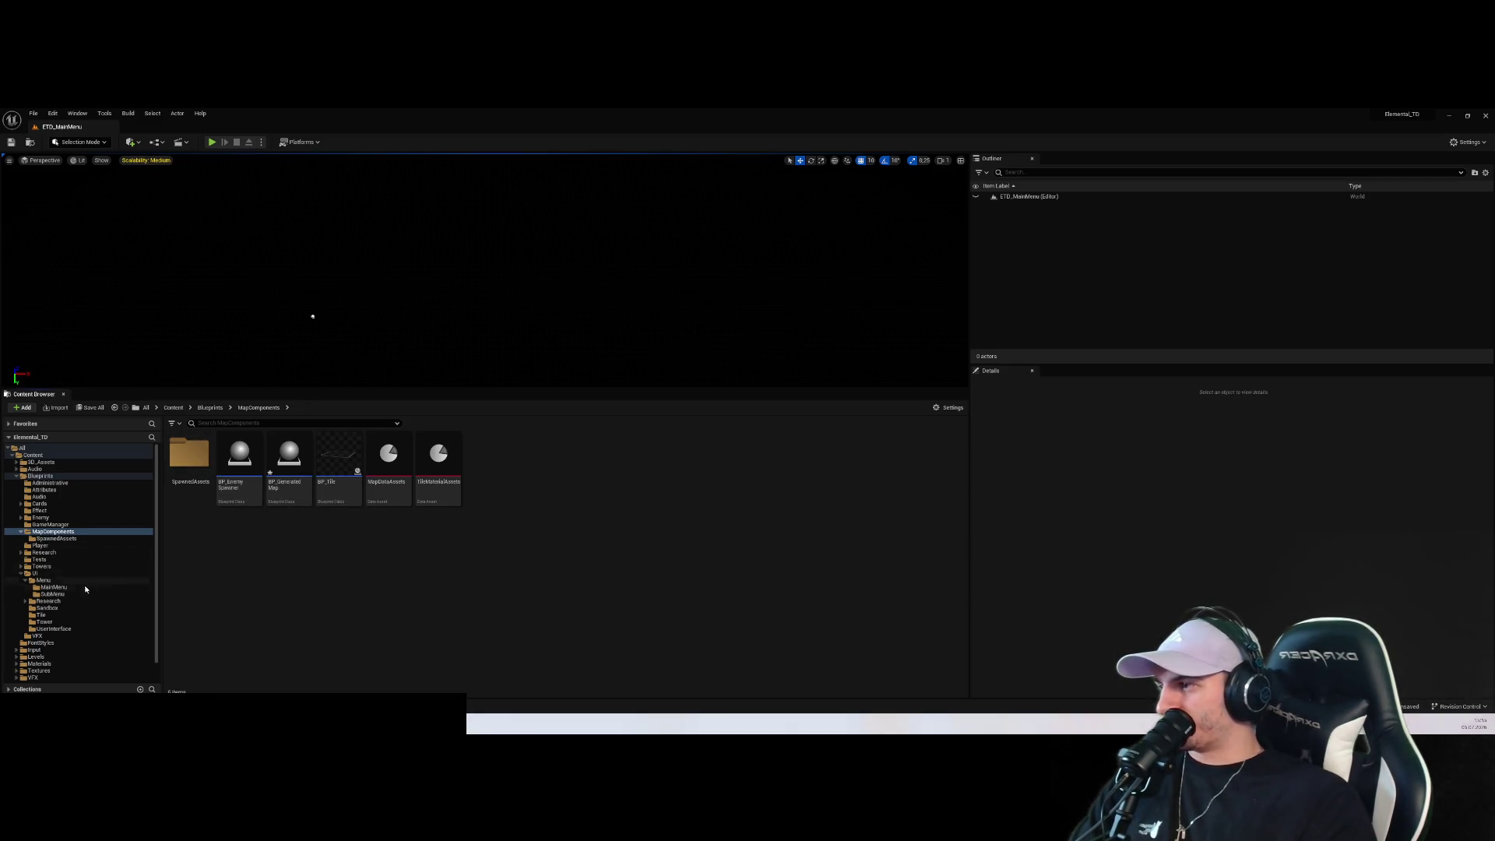
click(144, 679)
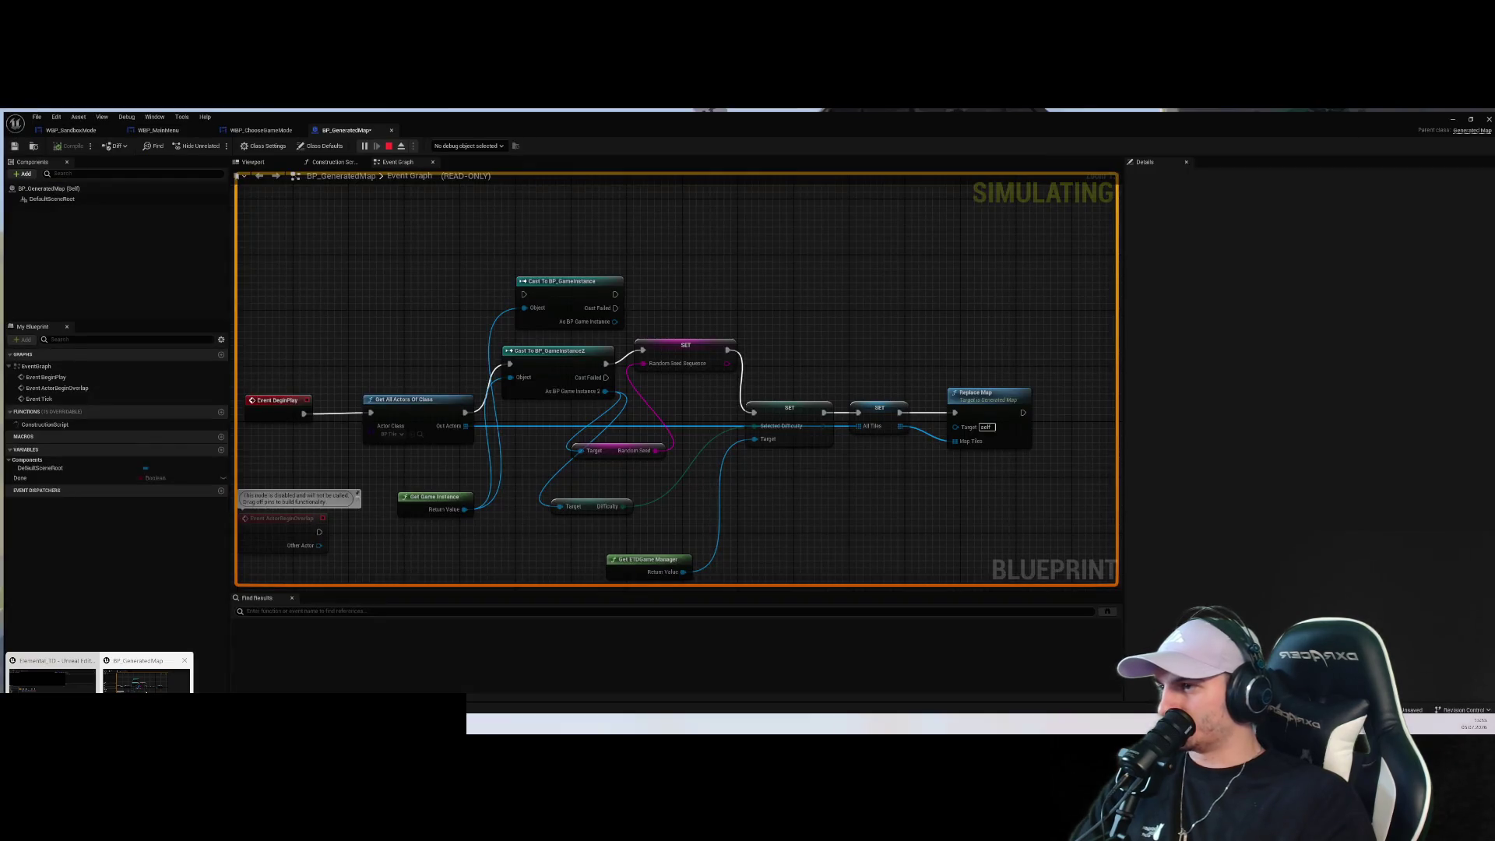
click(341, 159)
click(249, 159)
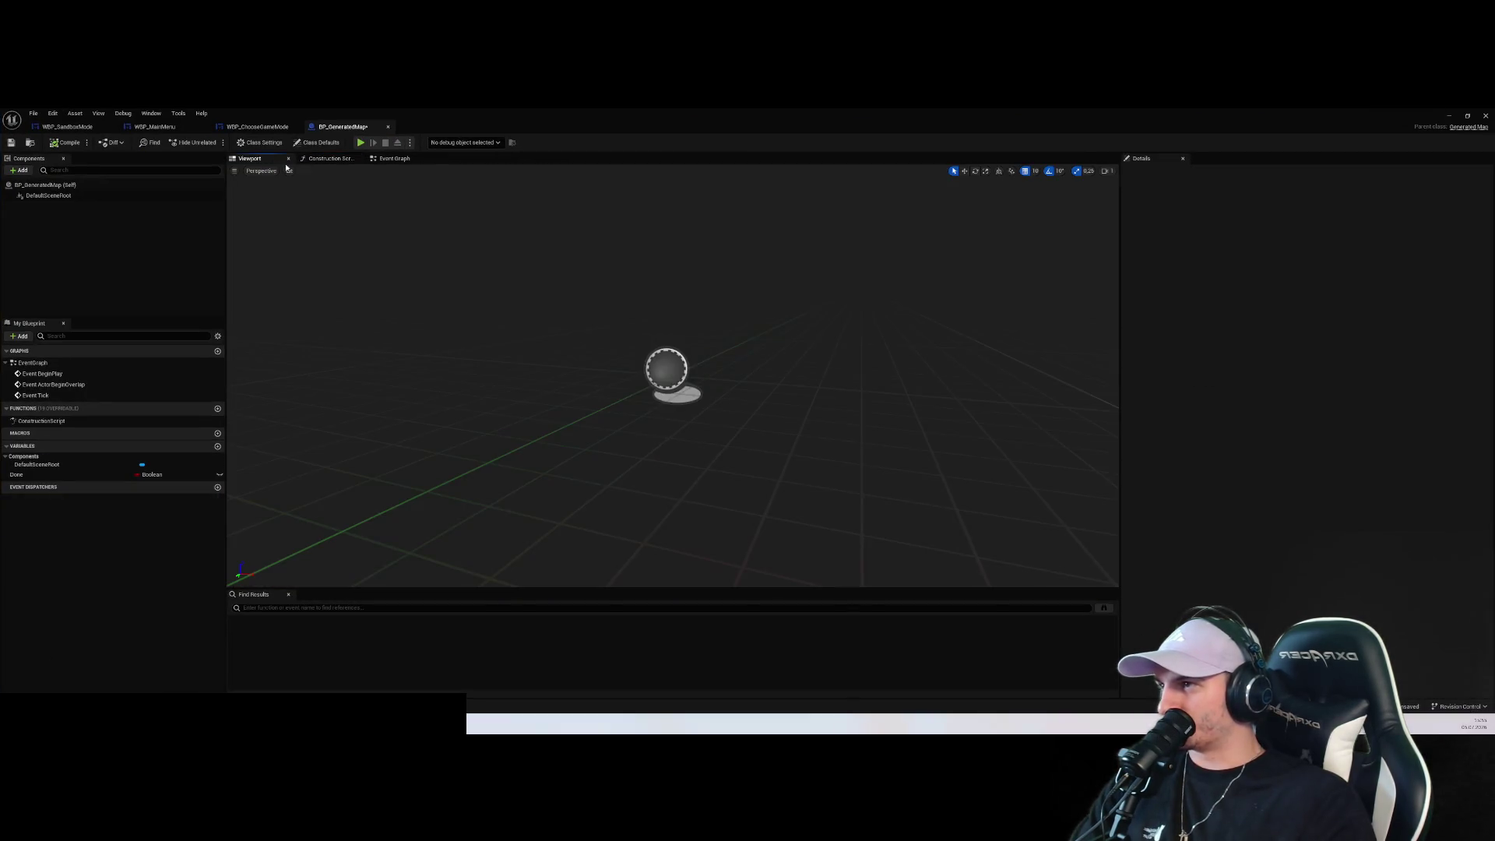
click(381, 160)
Show the WBP_MainMenu Designer, then switch to the WBP_SandboxMode Designer layout
click(257, 126)
click(183, 127)
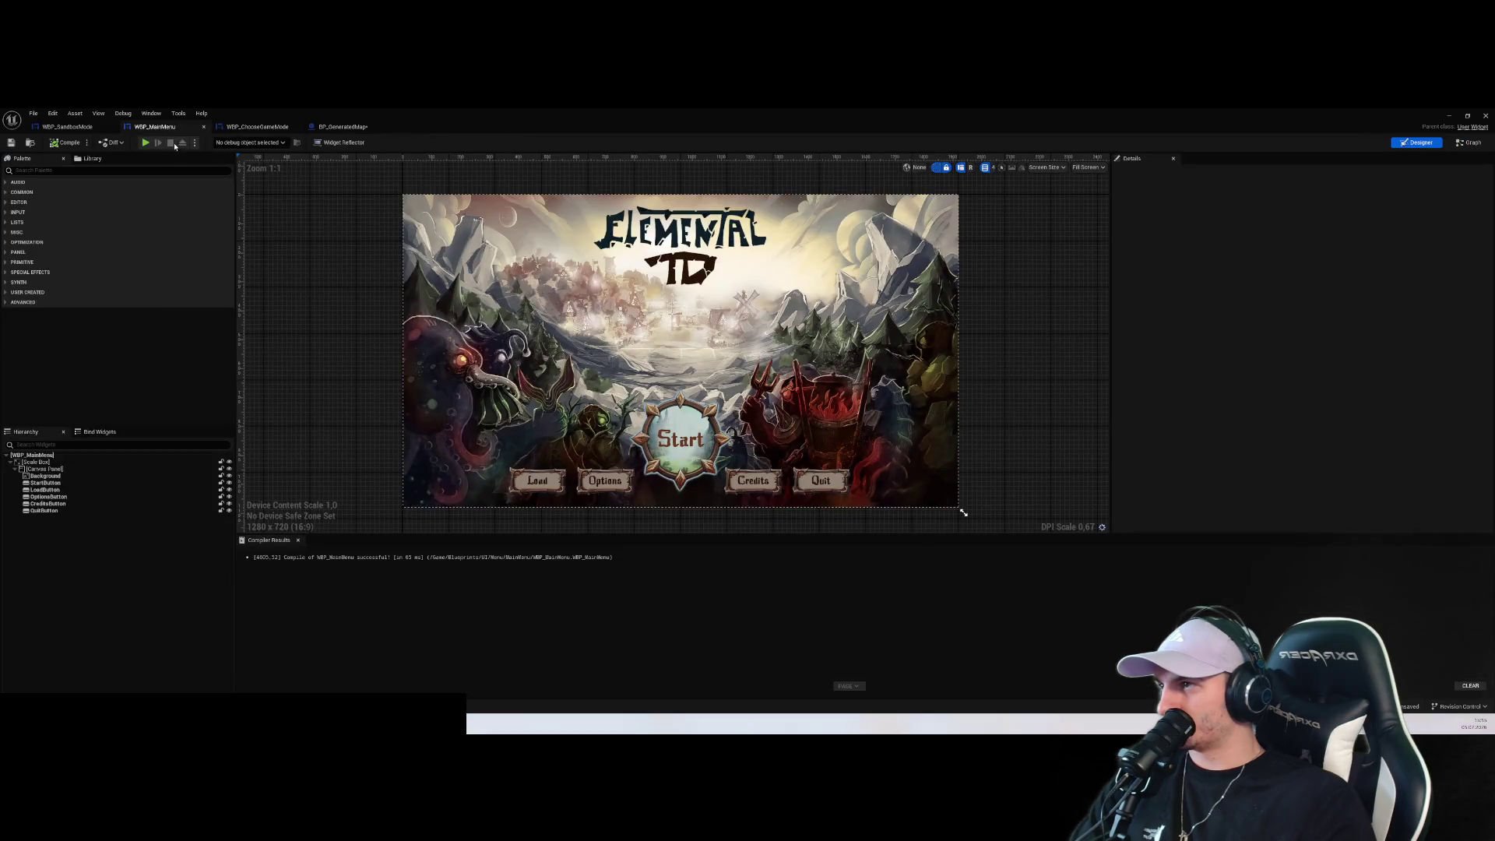
click(67, 127)
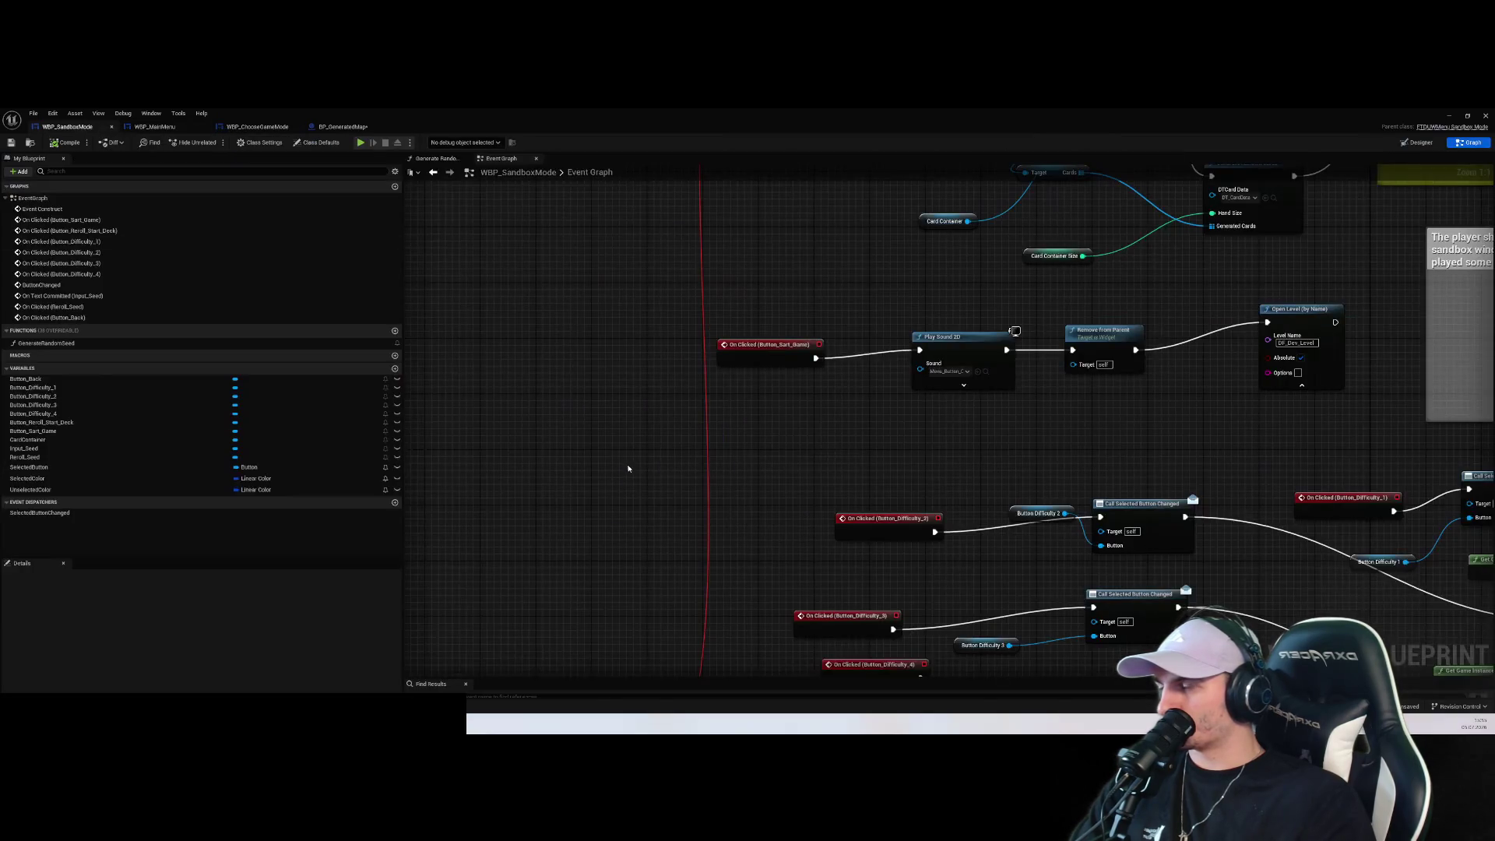
click(1418, 142)
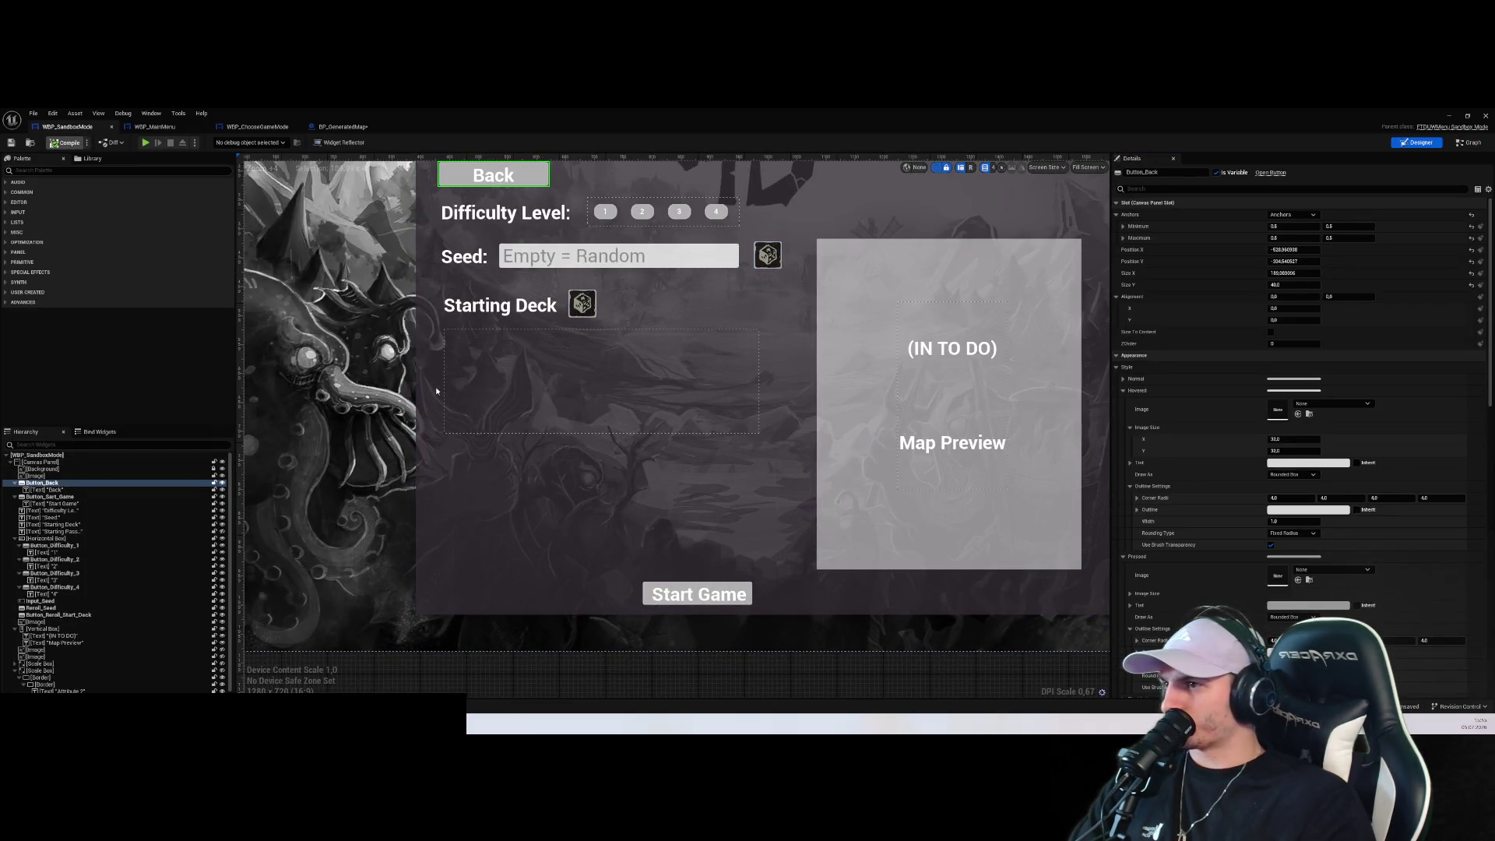
scroll(101, 623, down, 1)
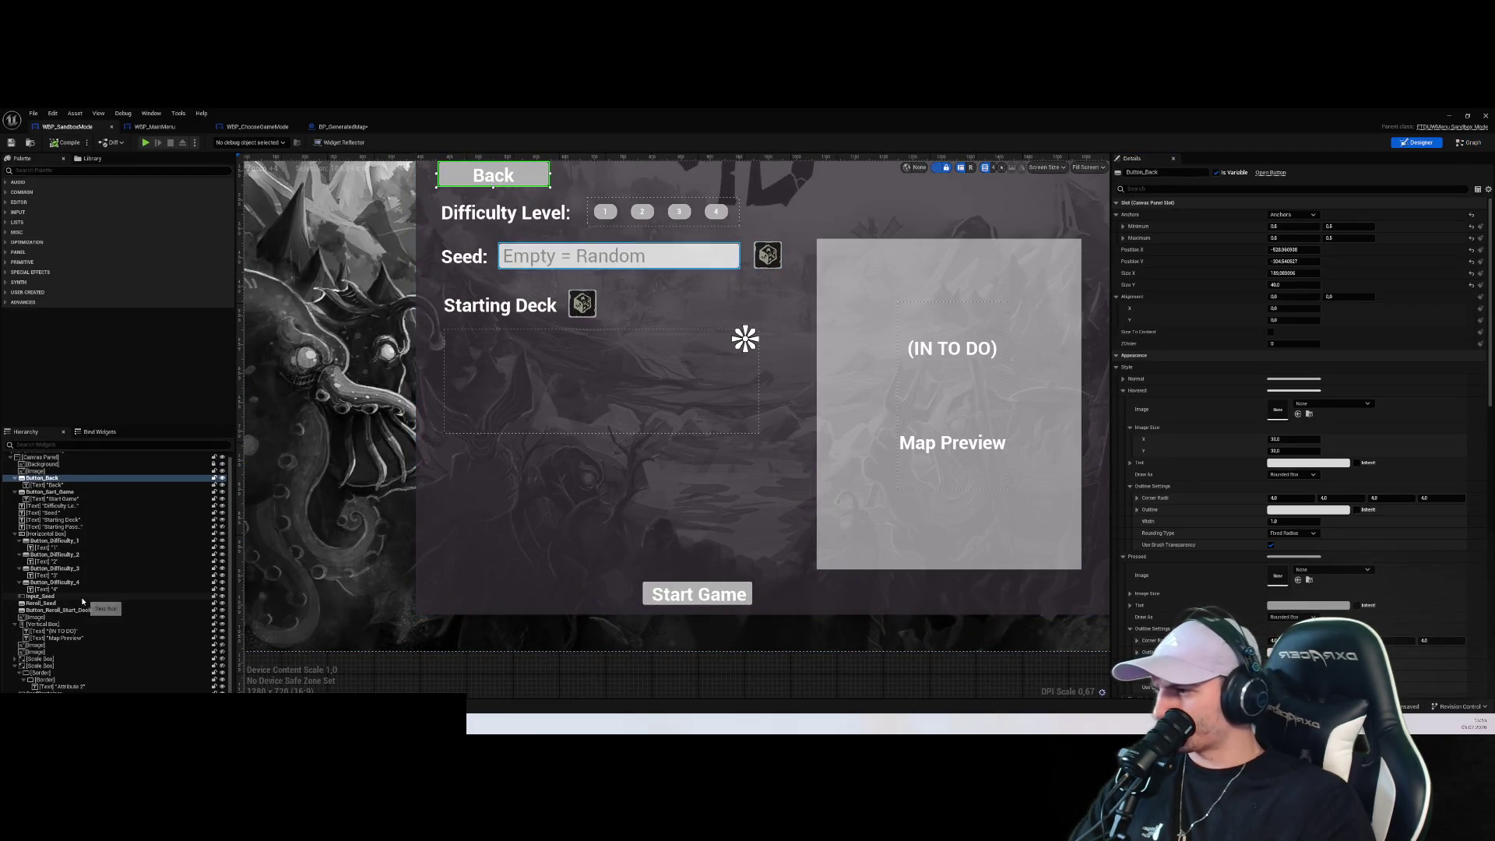
Set Visibility to Hidden on the Image, Scale Box and Starting Pass text widgets, then Simulate
click(106, 647)
key(Down)
key(Down)
key(Down)
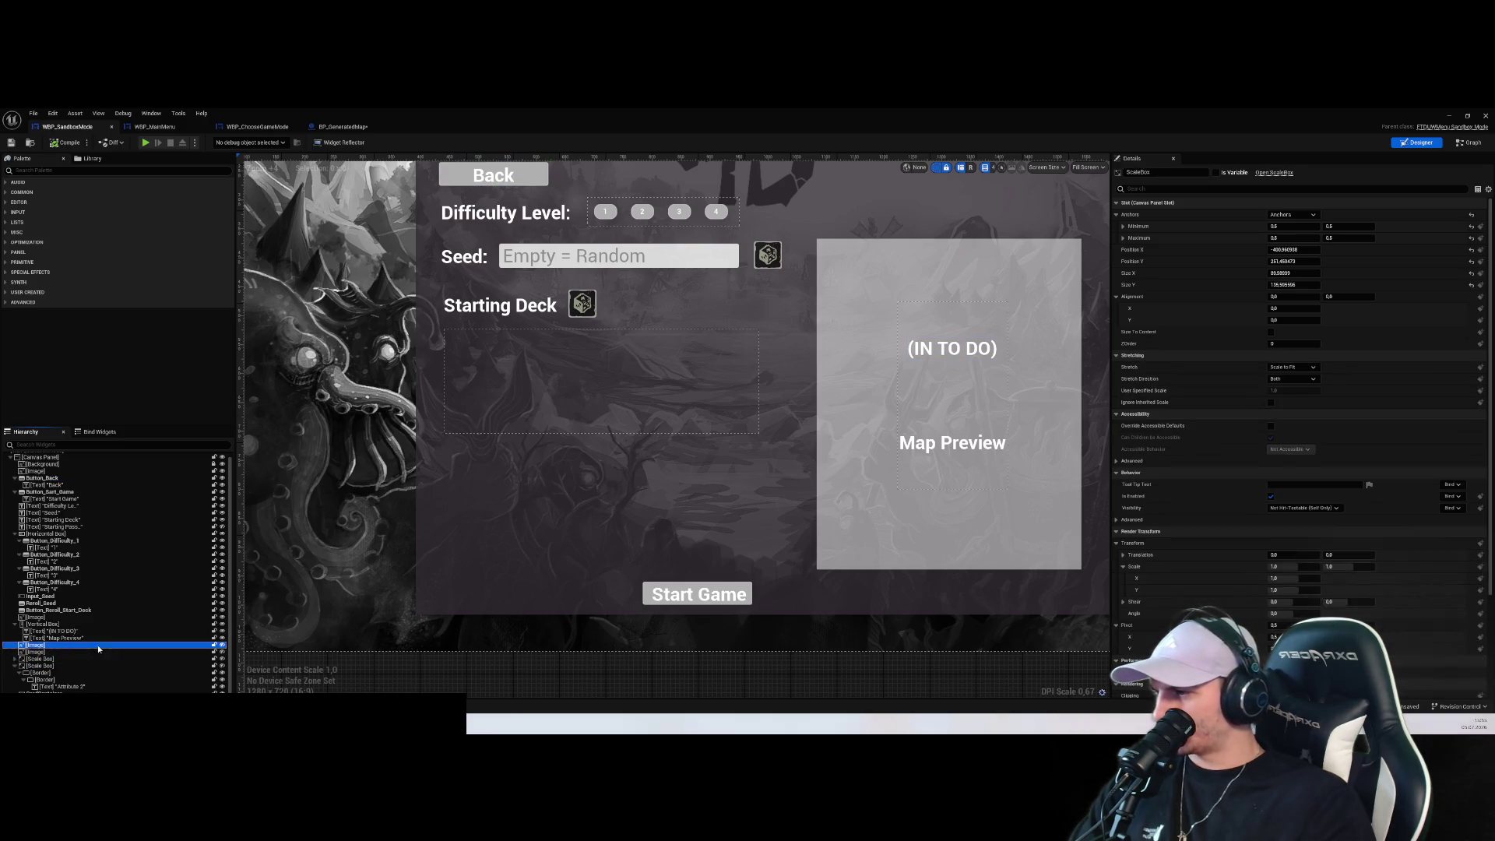
shift+click(99, 646)
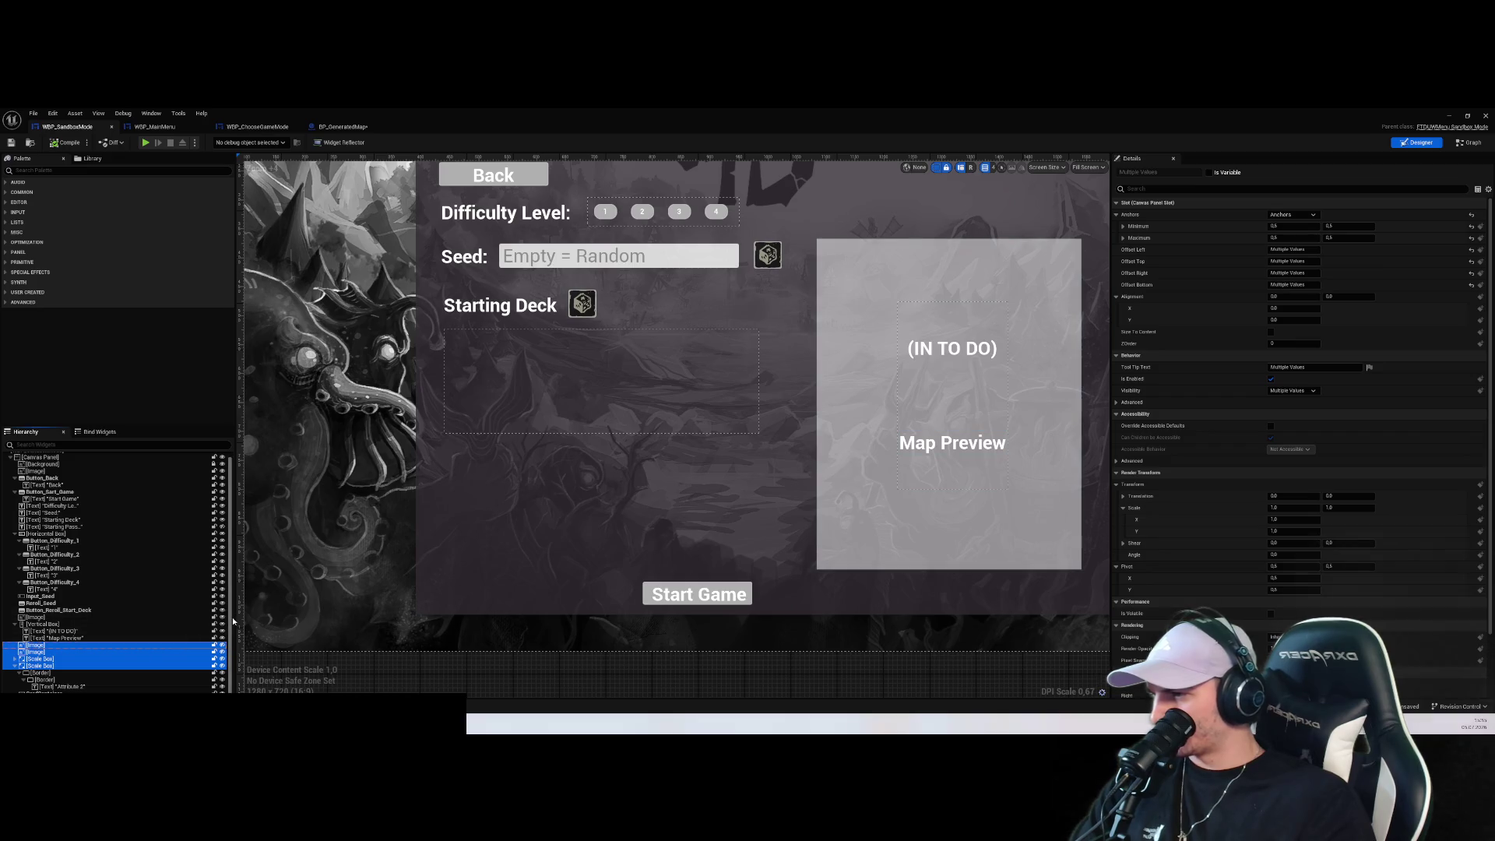
ctrl+click(184, 527)
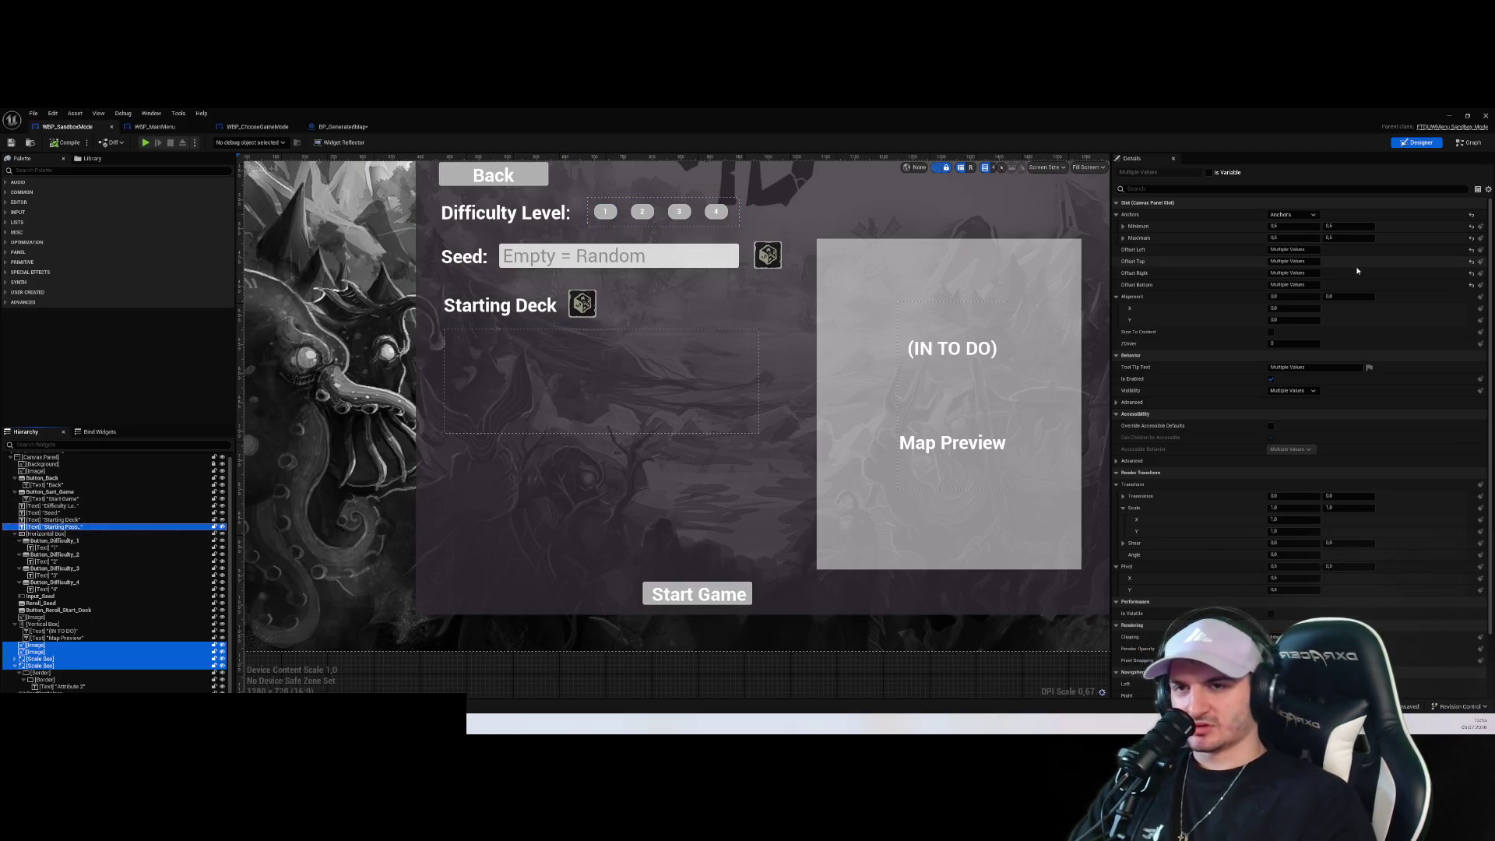
click(1212, 190)
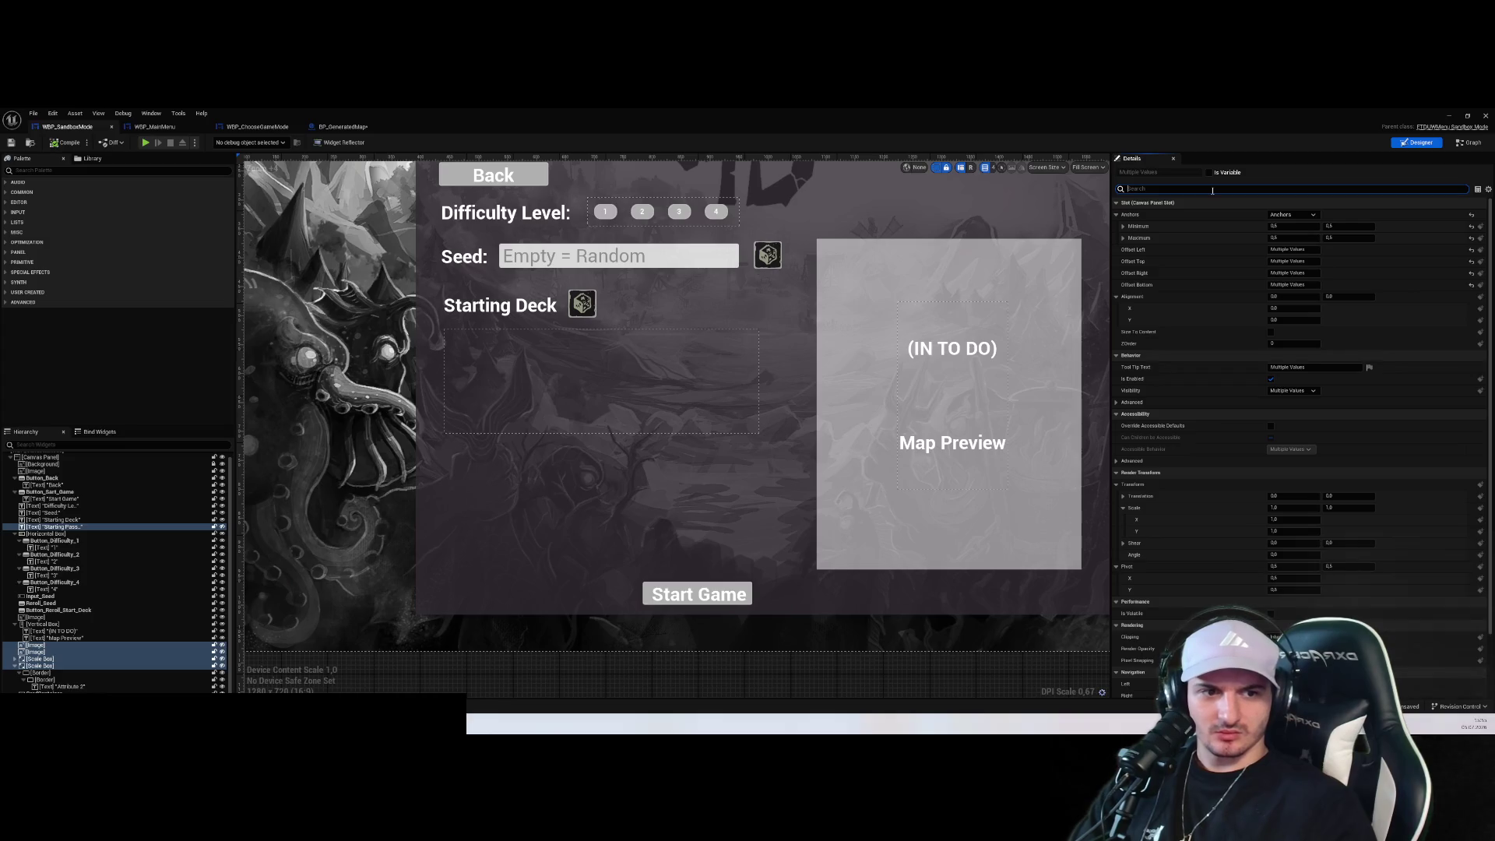
text(visi)
click(1292, 214)
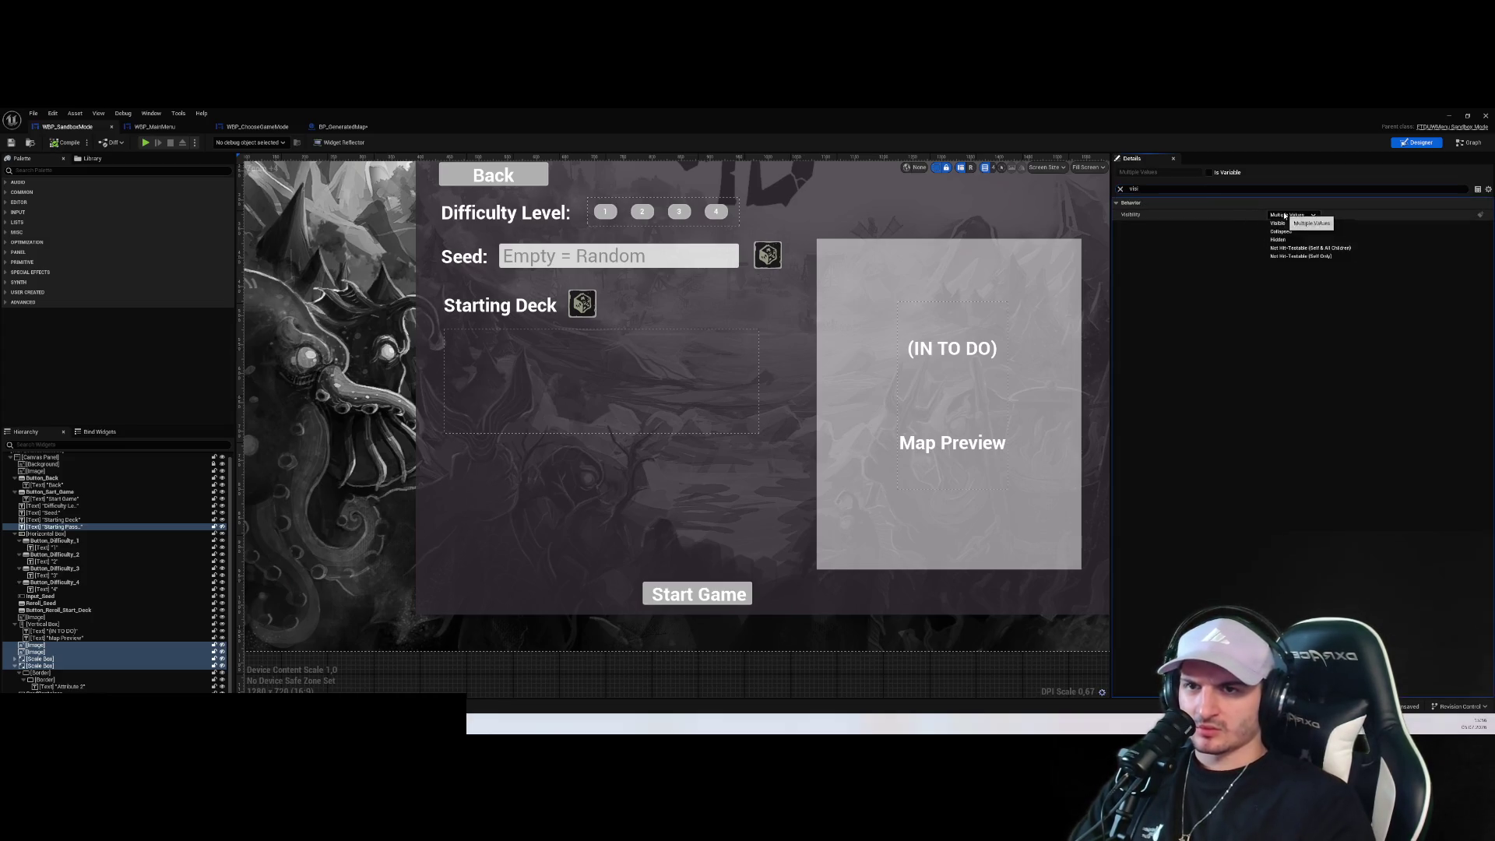
click(1322, 239)
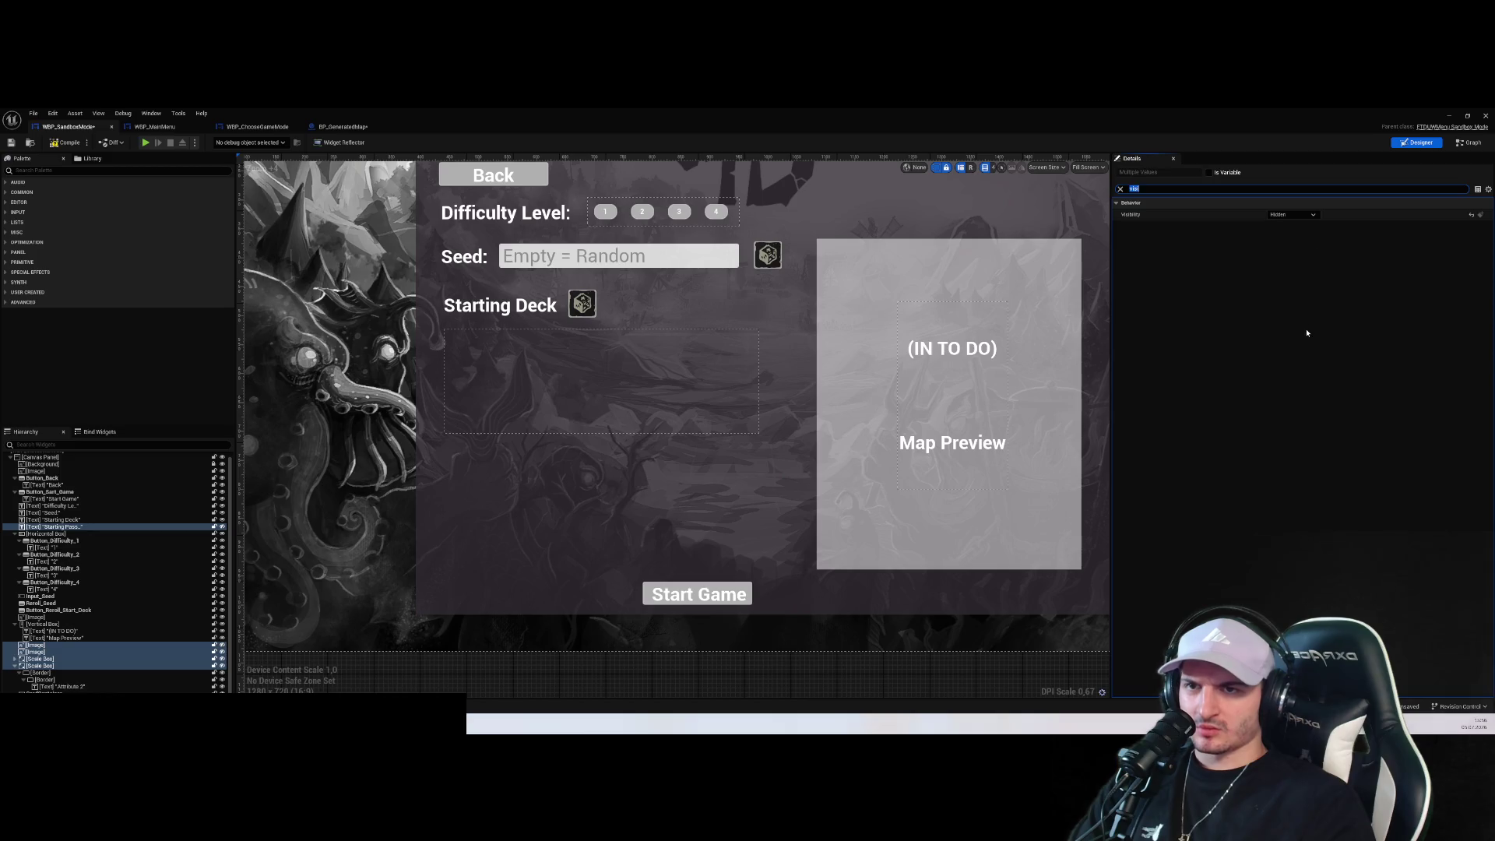
click(146, 143)
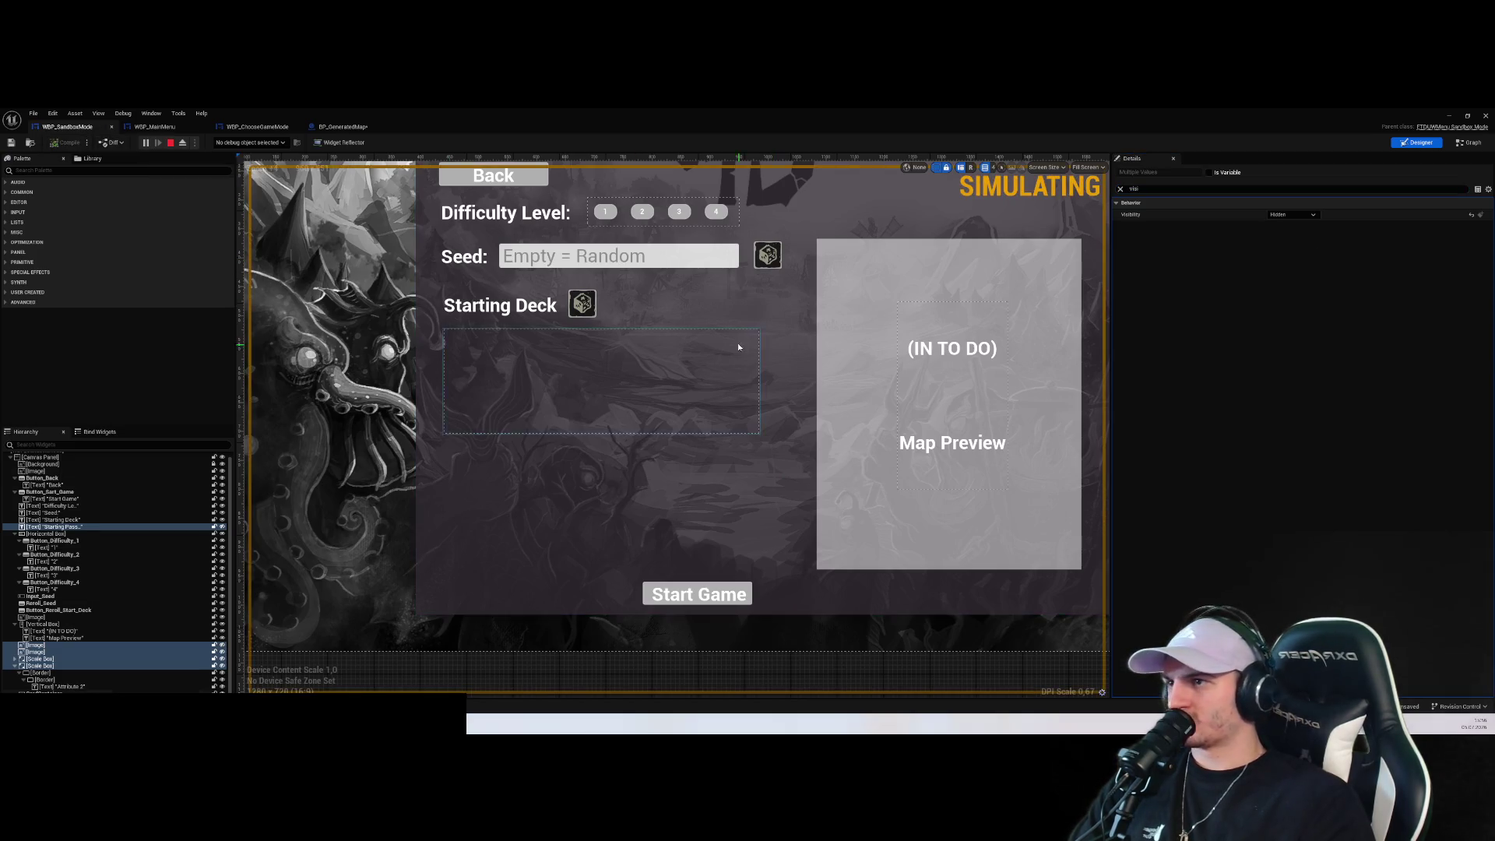
In the running game, reroll the starting deck and generate two random map seeds
click(1485, 116)
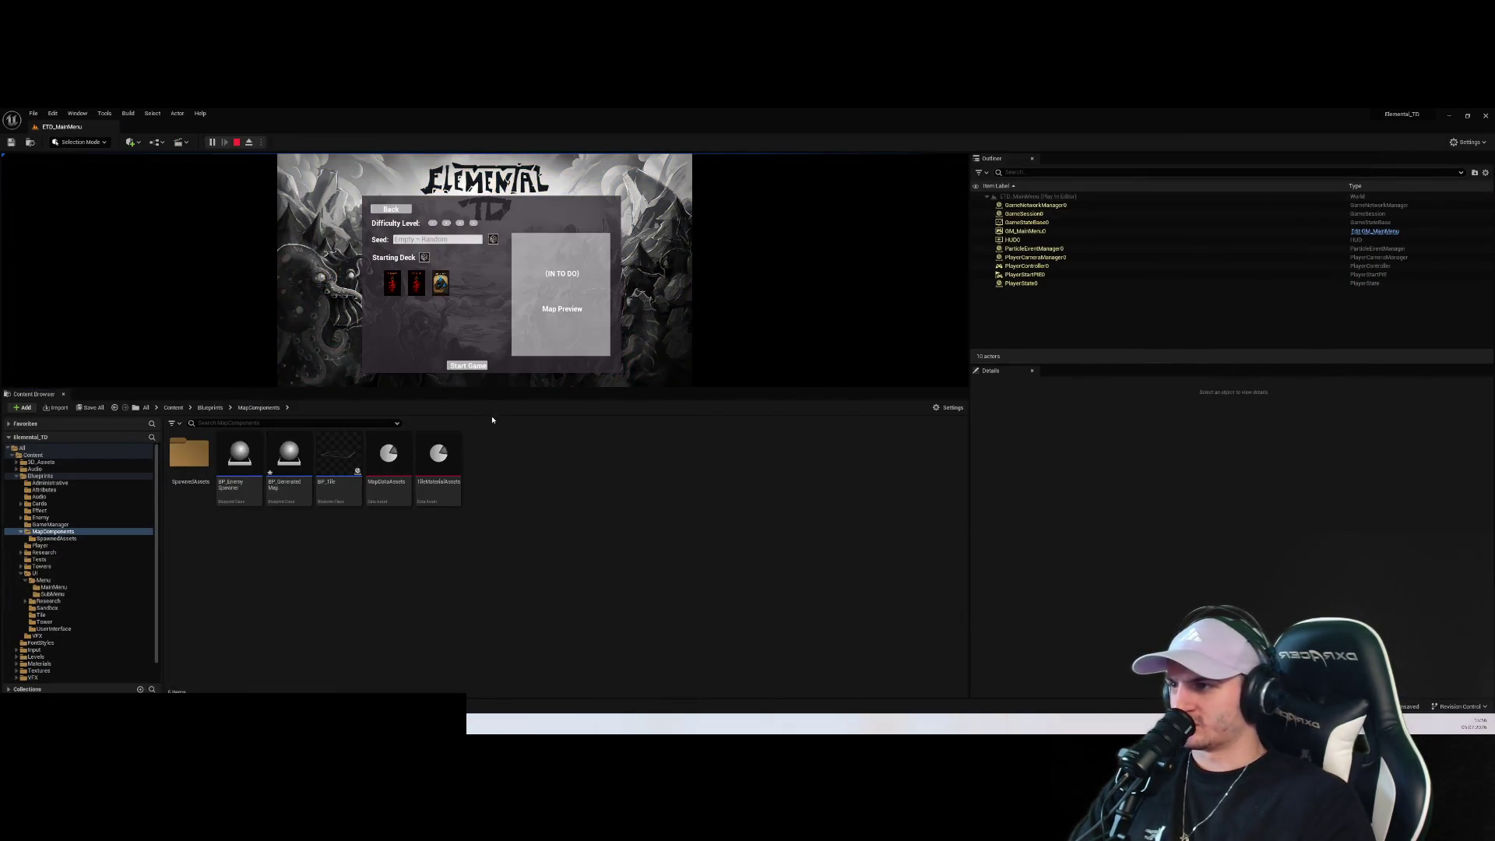
drag(493, 393, 493, 623)
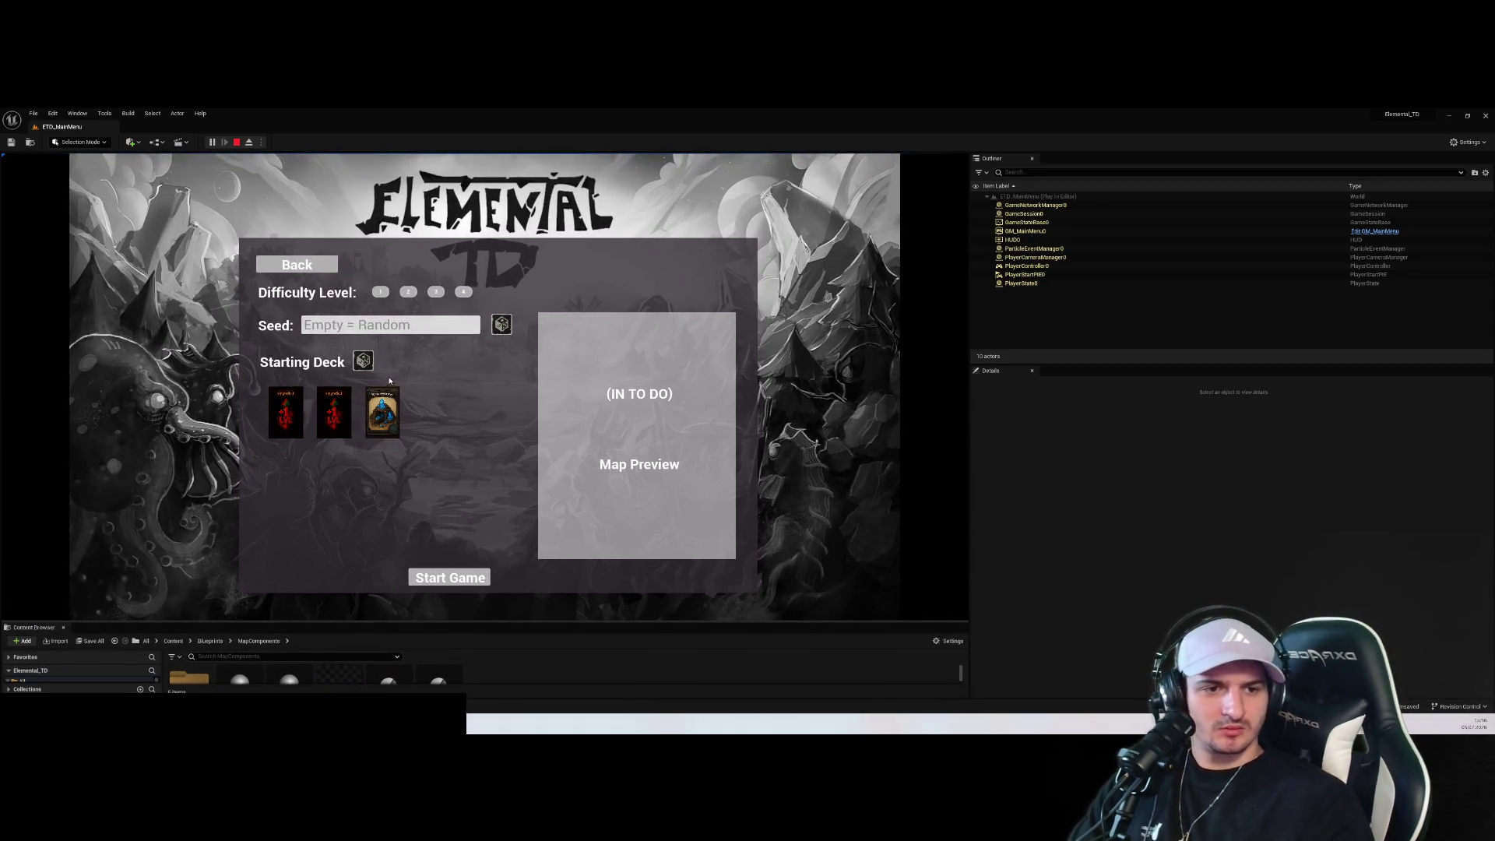
click(363, 360)
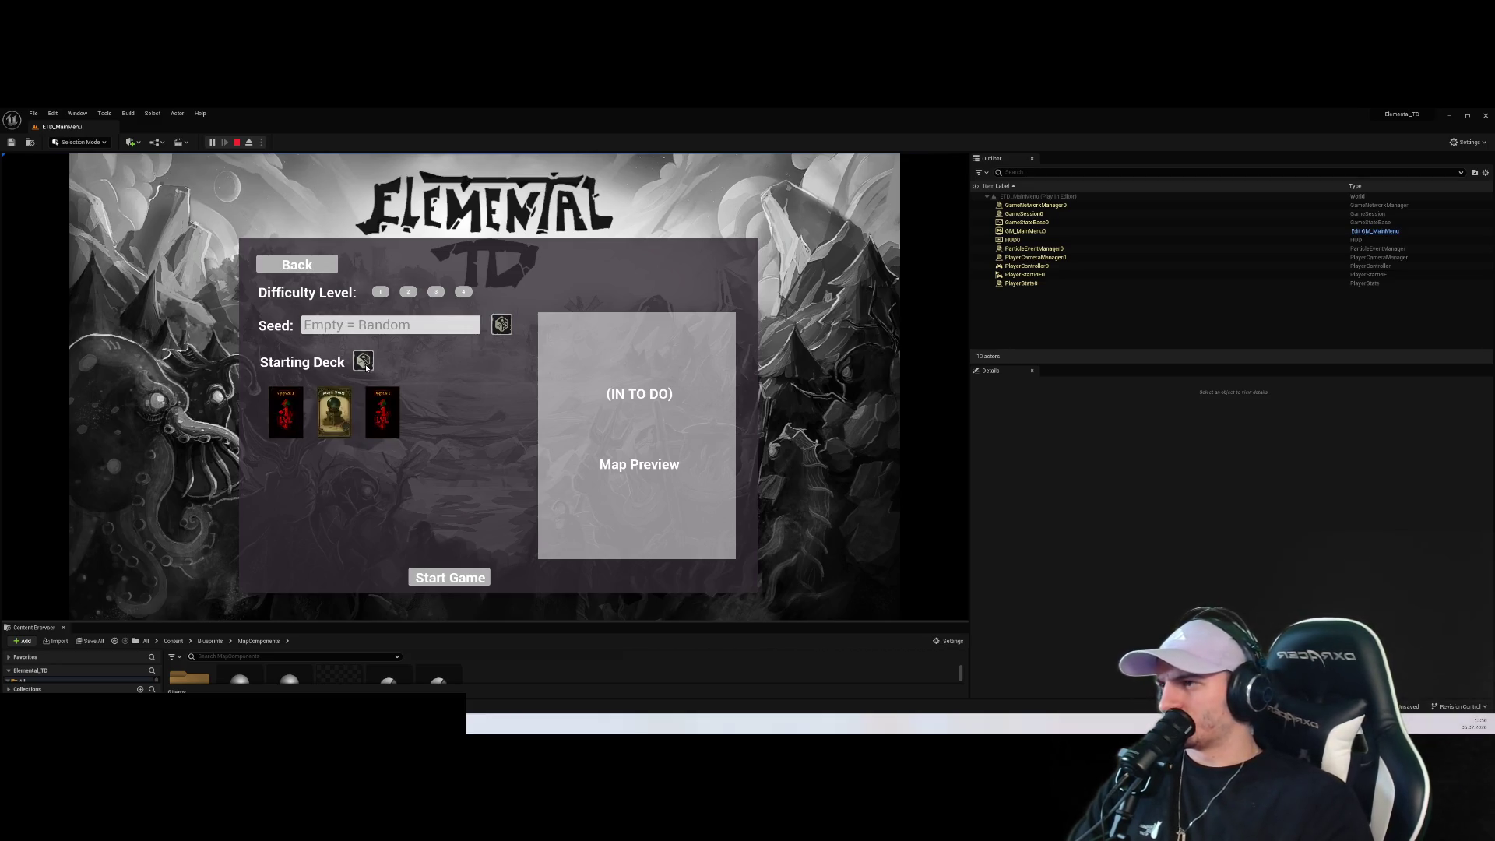
click(504, 331)
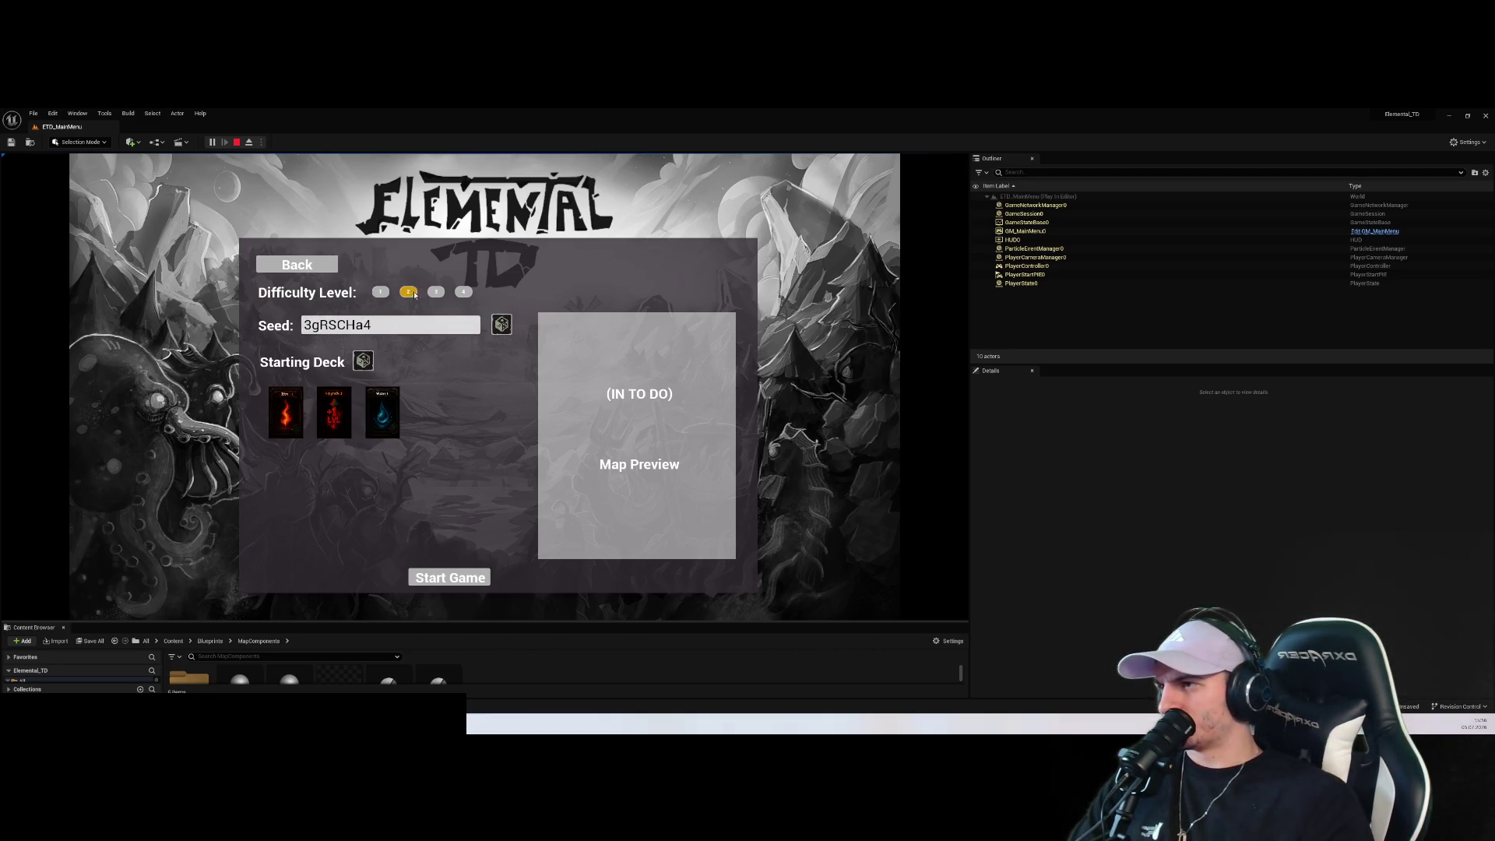
click(497, 324)
Reopen sandbox setup, then pick a difficulty, randomize the seed and reroll the deck
click(258, 267)
click(462, 487)
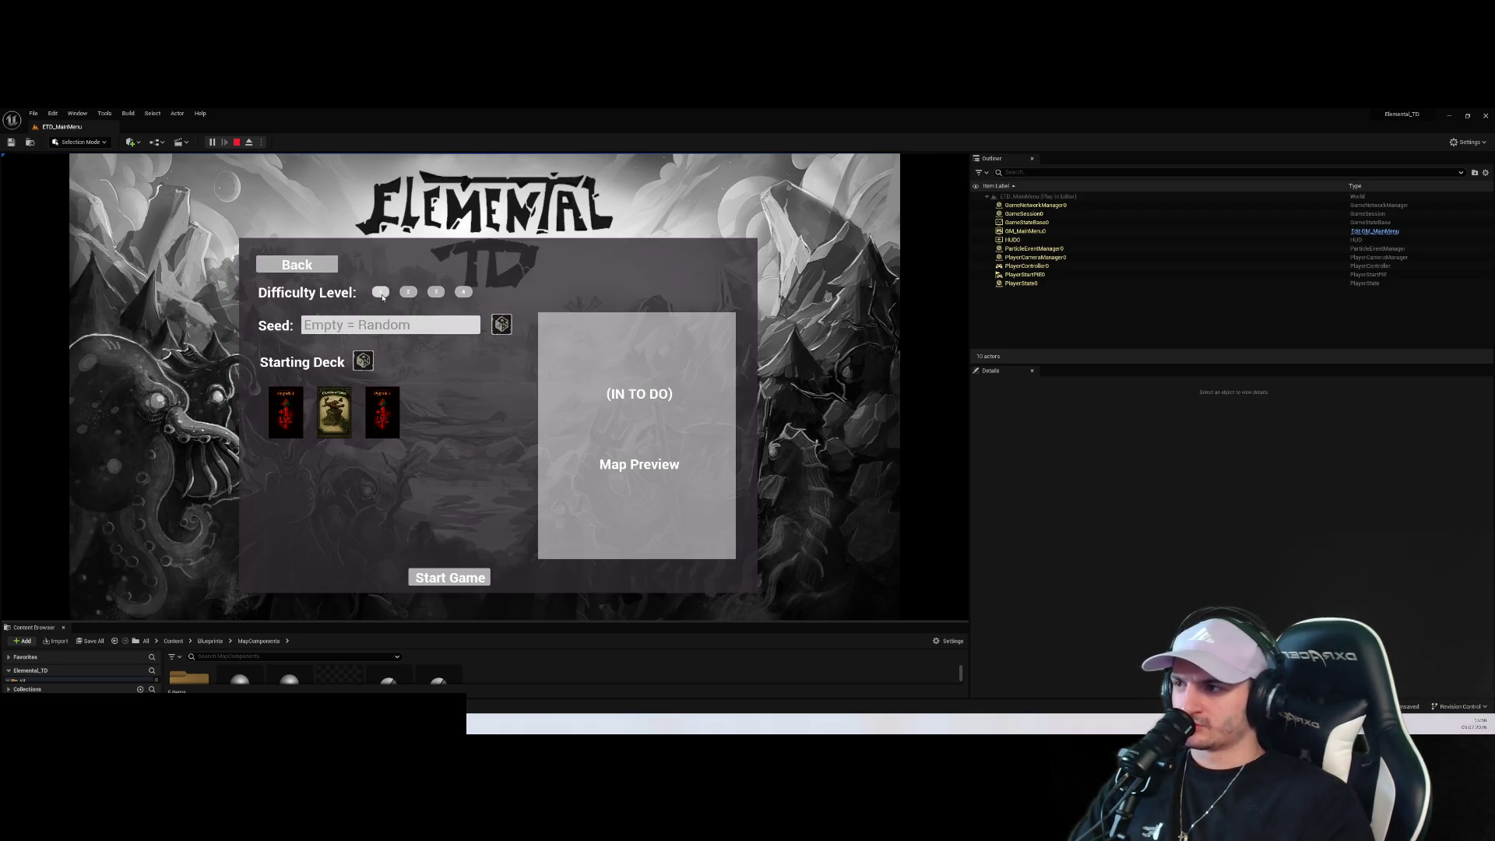
click(501, 324)
click(363, 361)
click(363, 361)
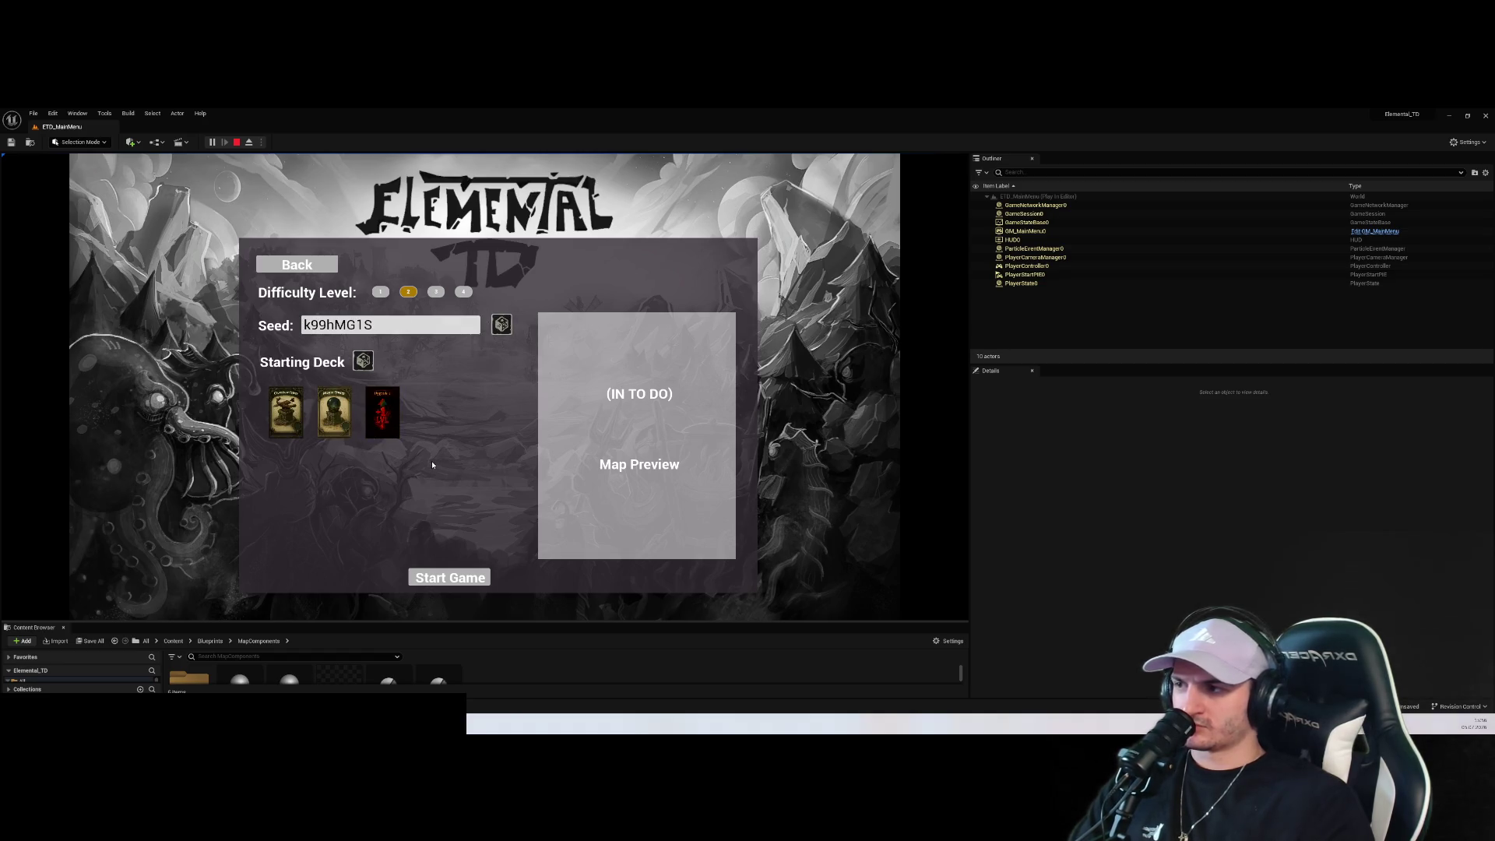
Go back to mode select and reopen the sandbox setup panel four times
click(297, 265)
click(462, 467)
click(297, 265)
click(426, 474)
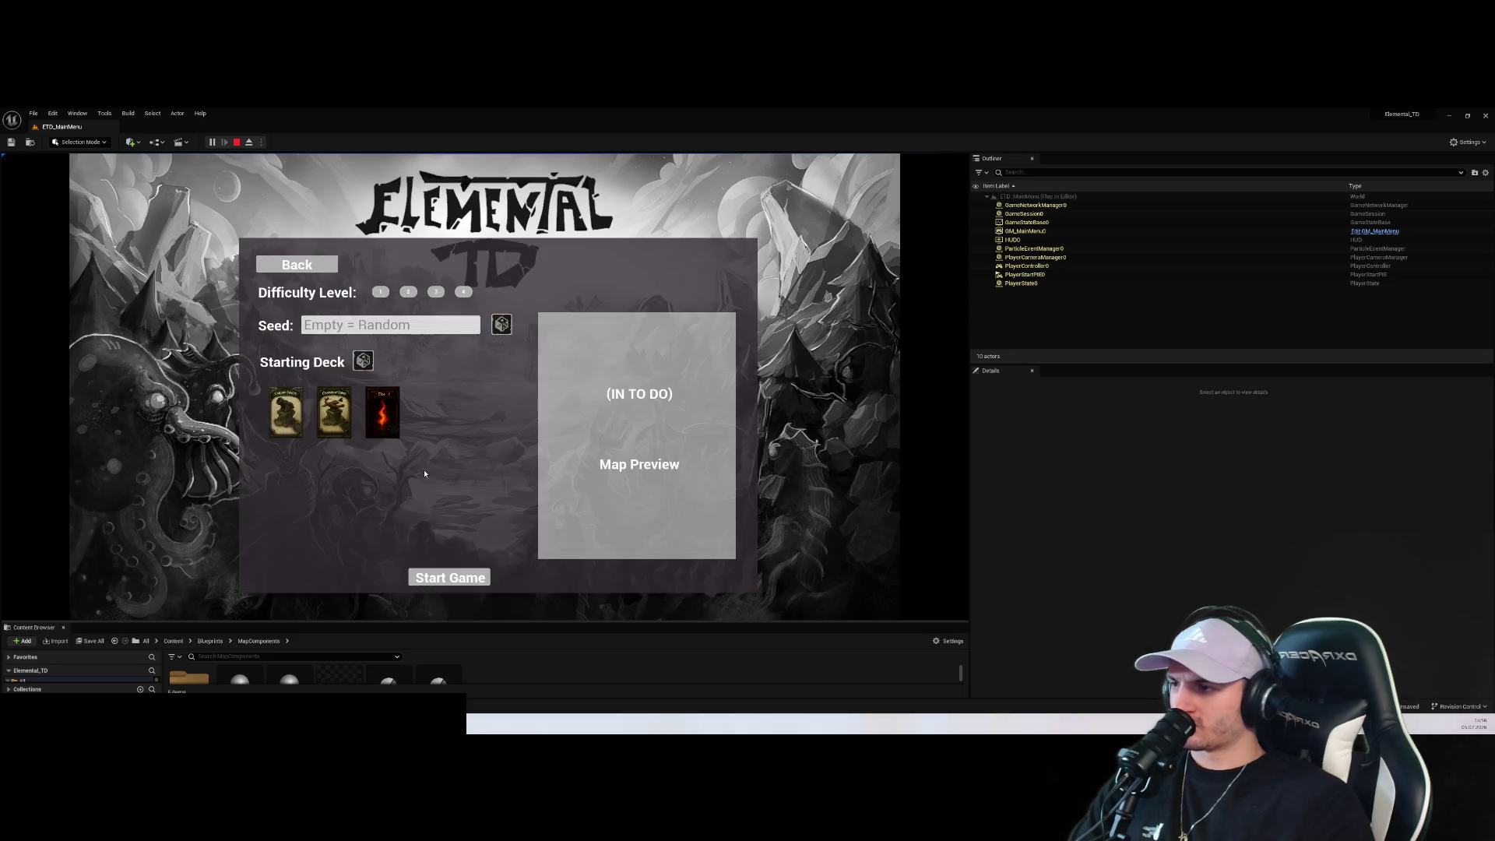
click(297, 265)
click(468, 436)
click(297, 264)
click(467, 436)
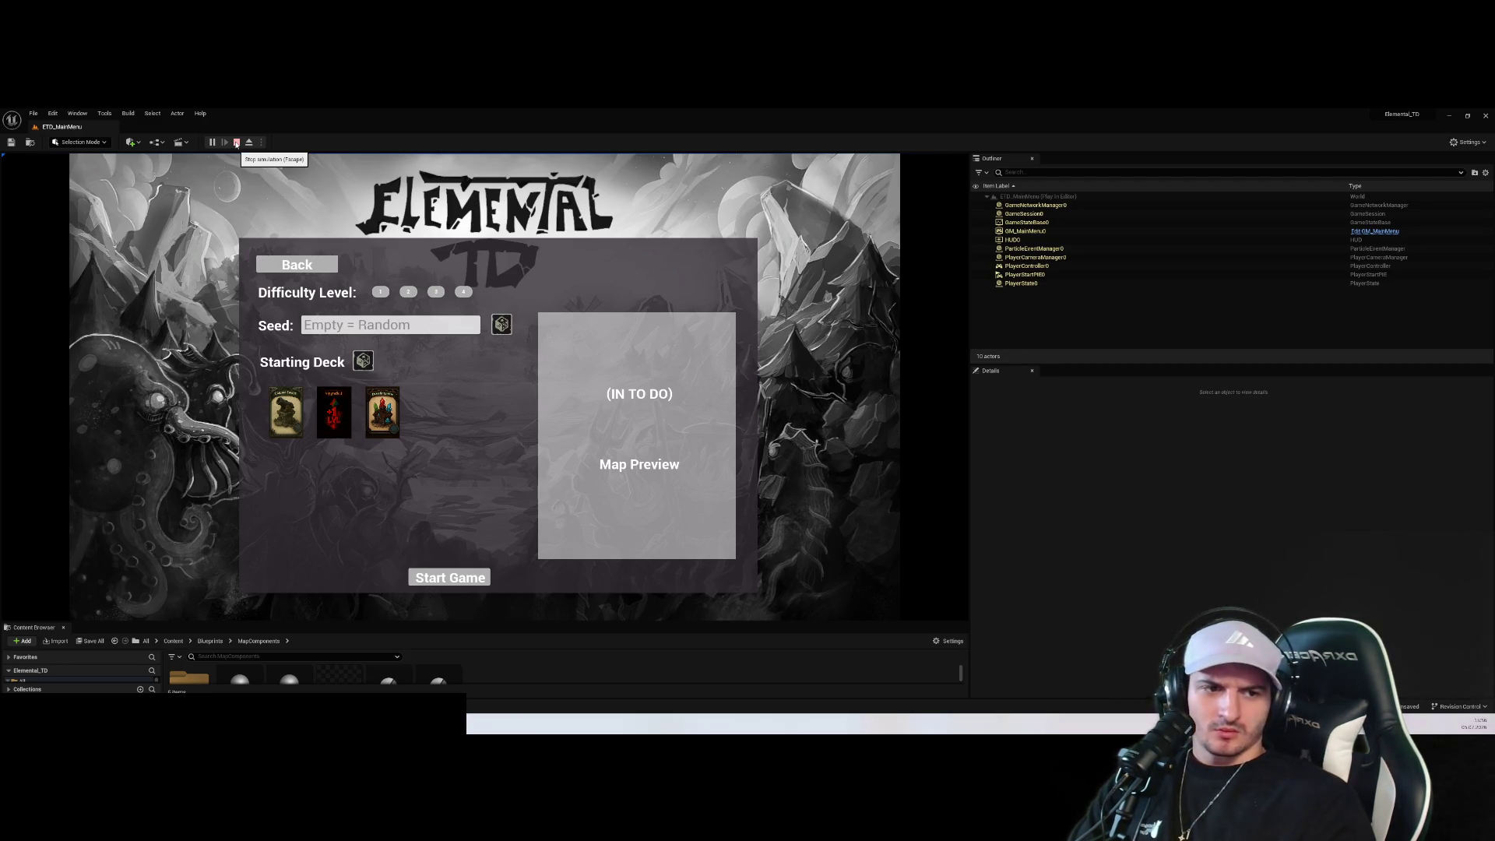
Stop the game test and run git status ('s') in the MINGW64 terminal
click(236, 143)
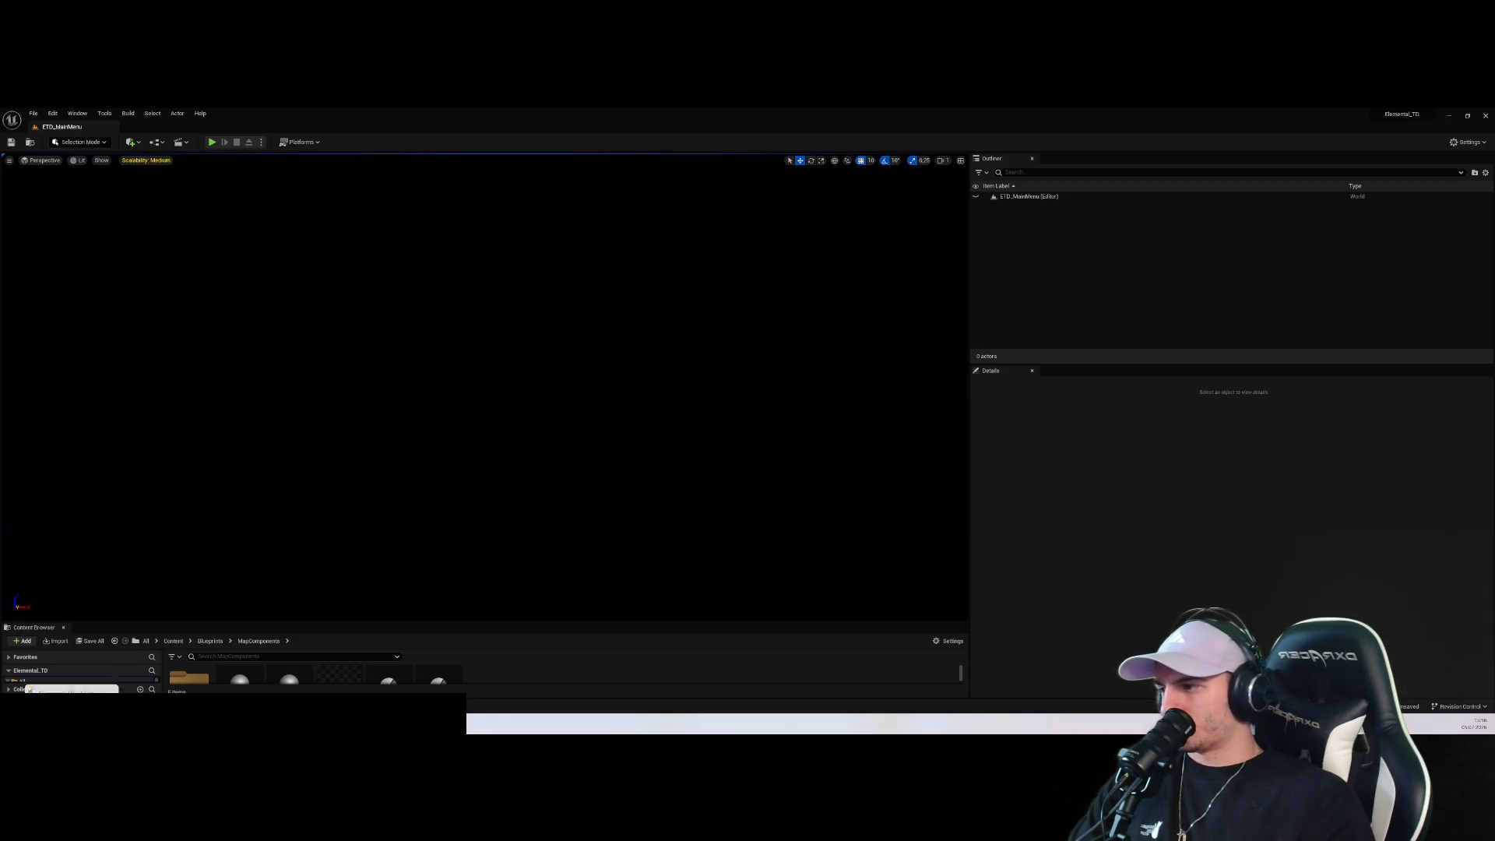
click(50, 666)
drag(848, 330, 466, 316)
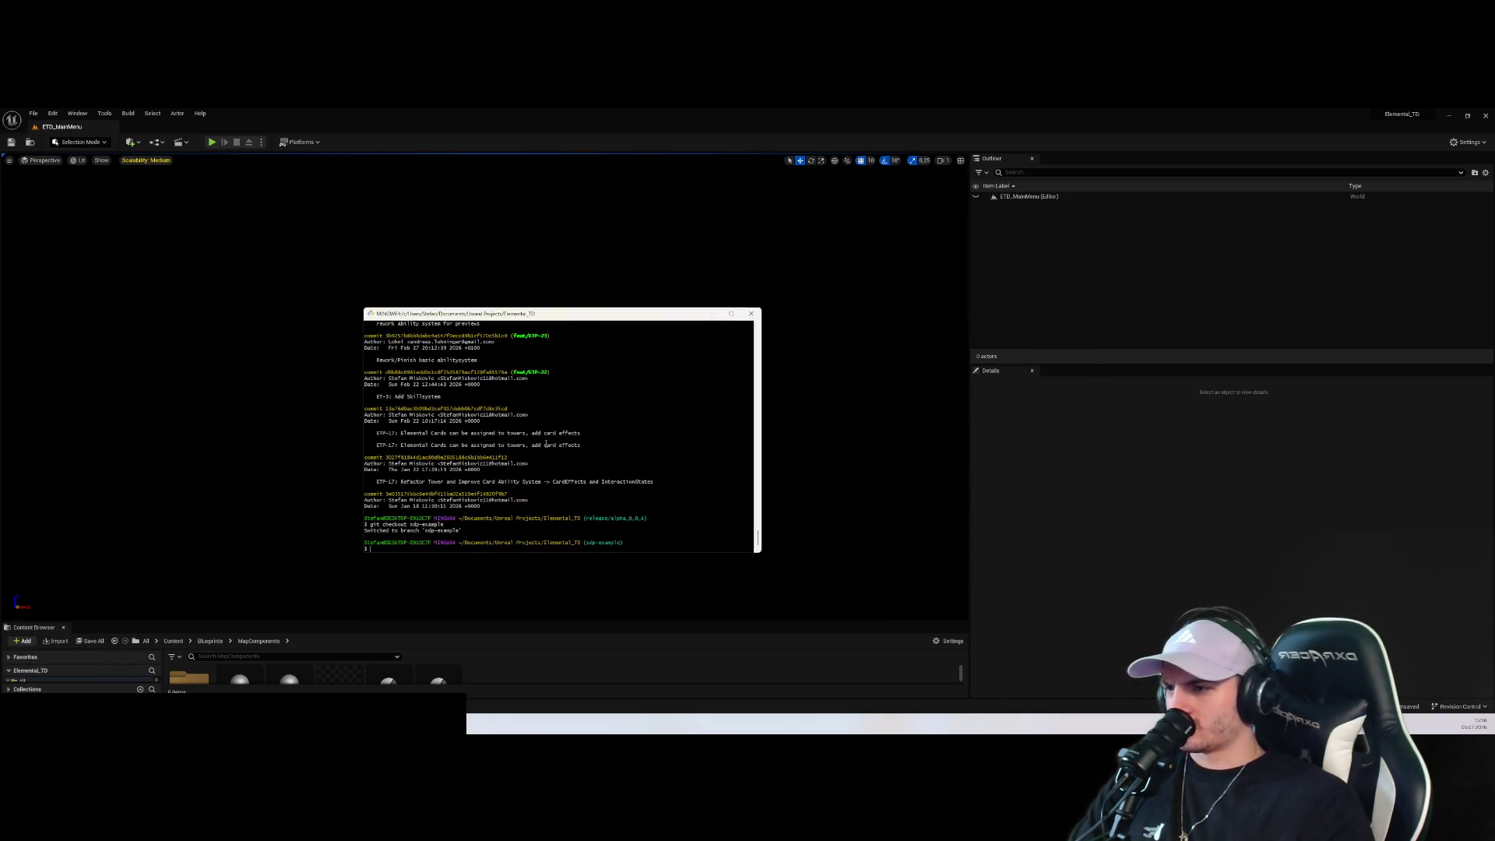
text(git statu)
key(Return)
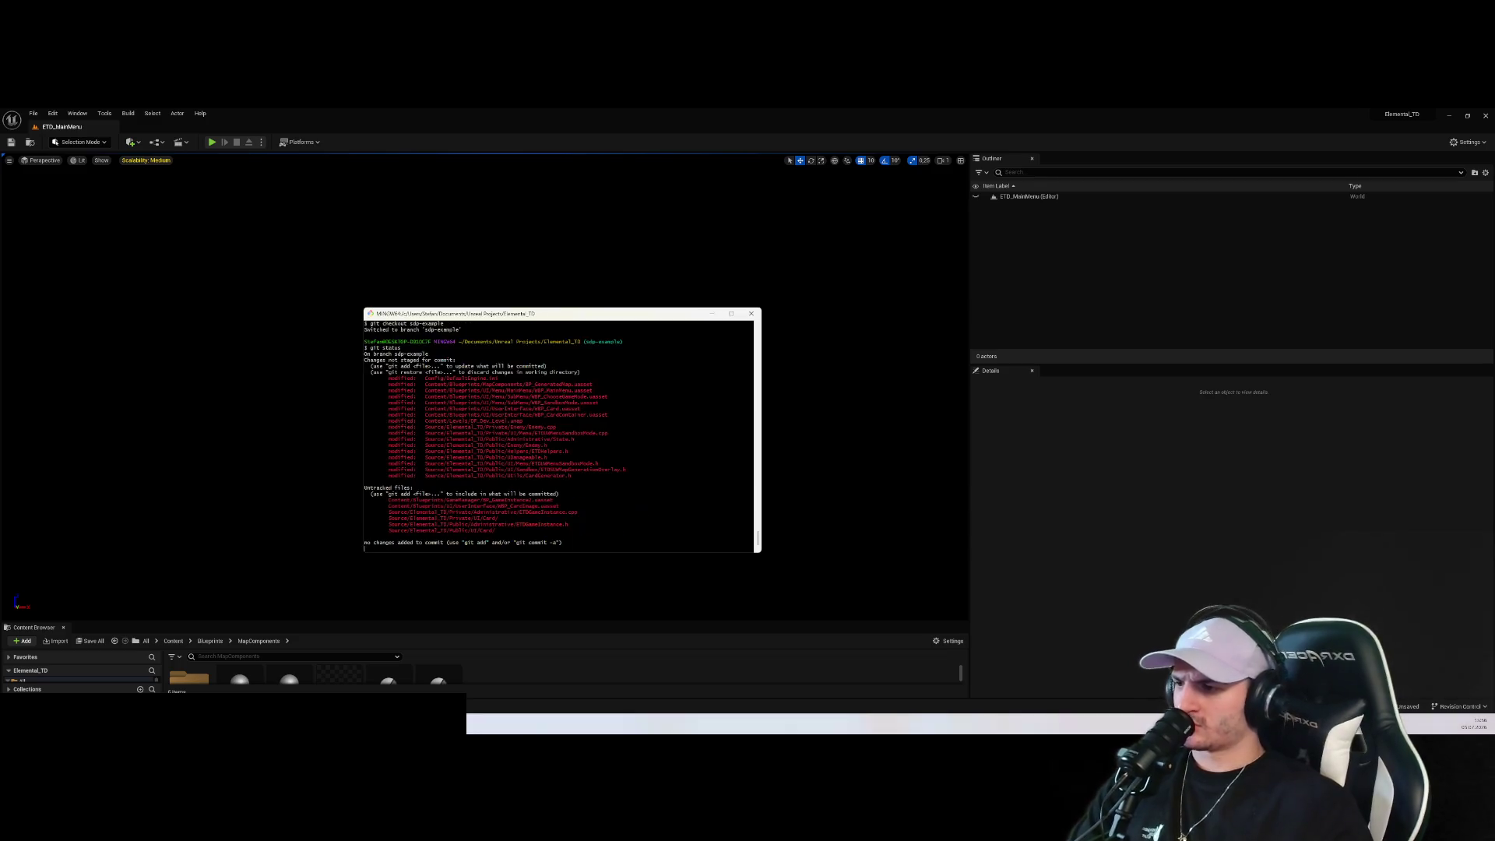